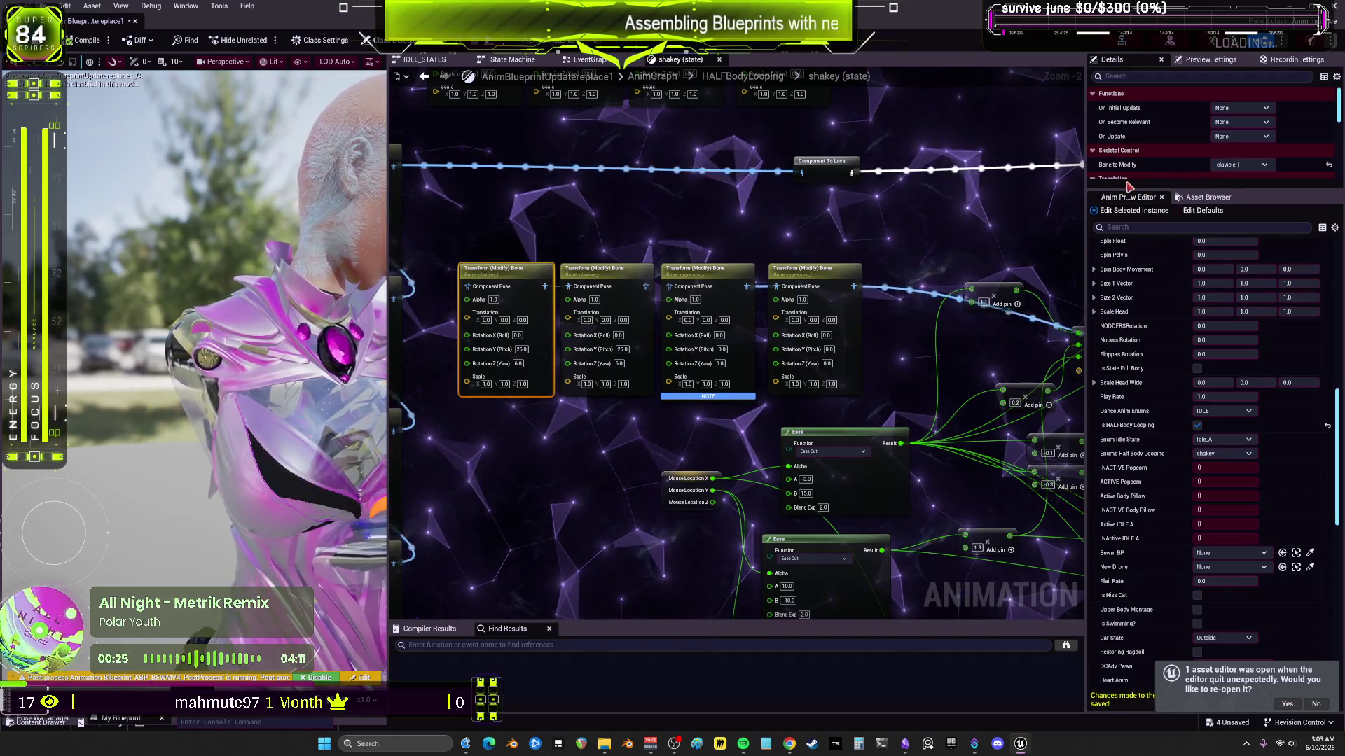
Step: Set the clavicle_l node to Add to Existing rotation in Bone Space, then select all four Transform nodes
drag(1120, 188, 1117, 469)
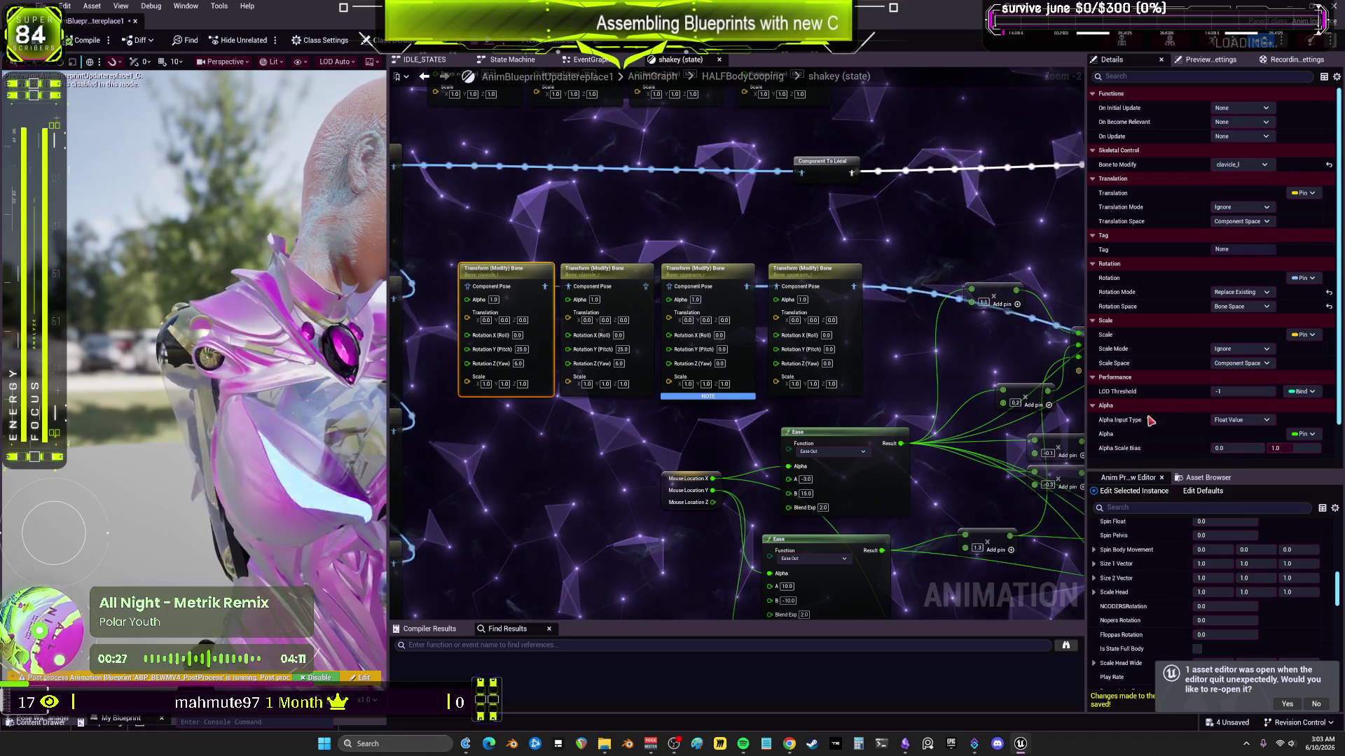
click(1239, 307)
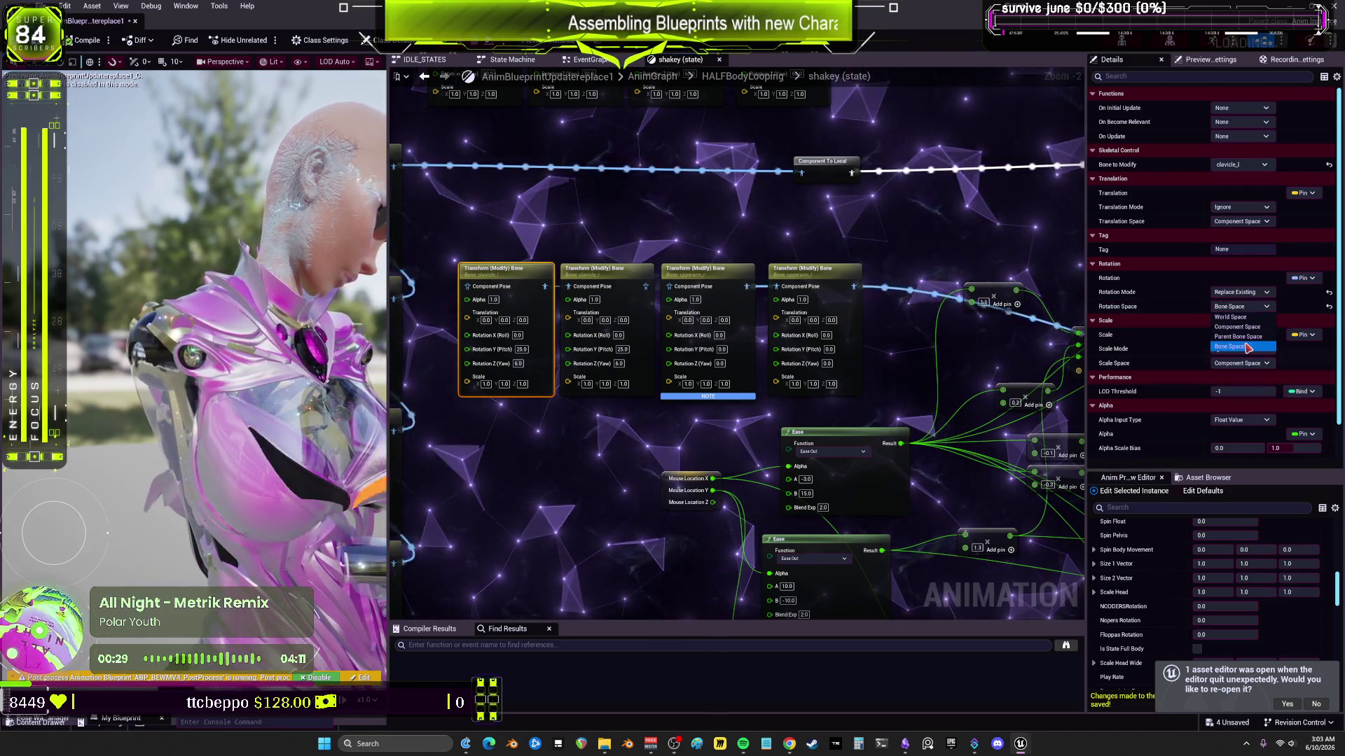
click(1245, 346)
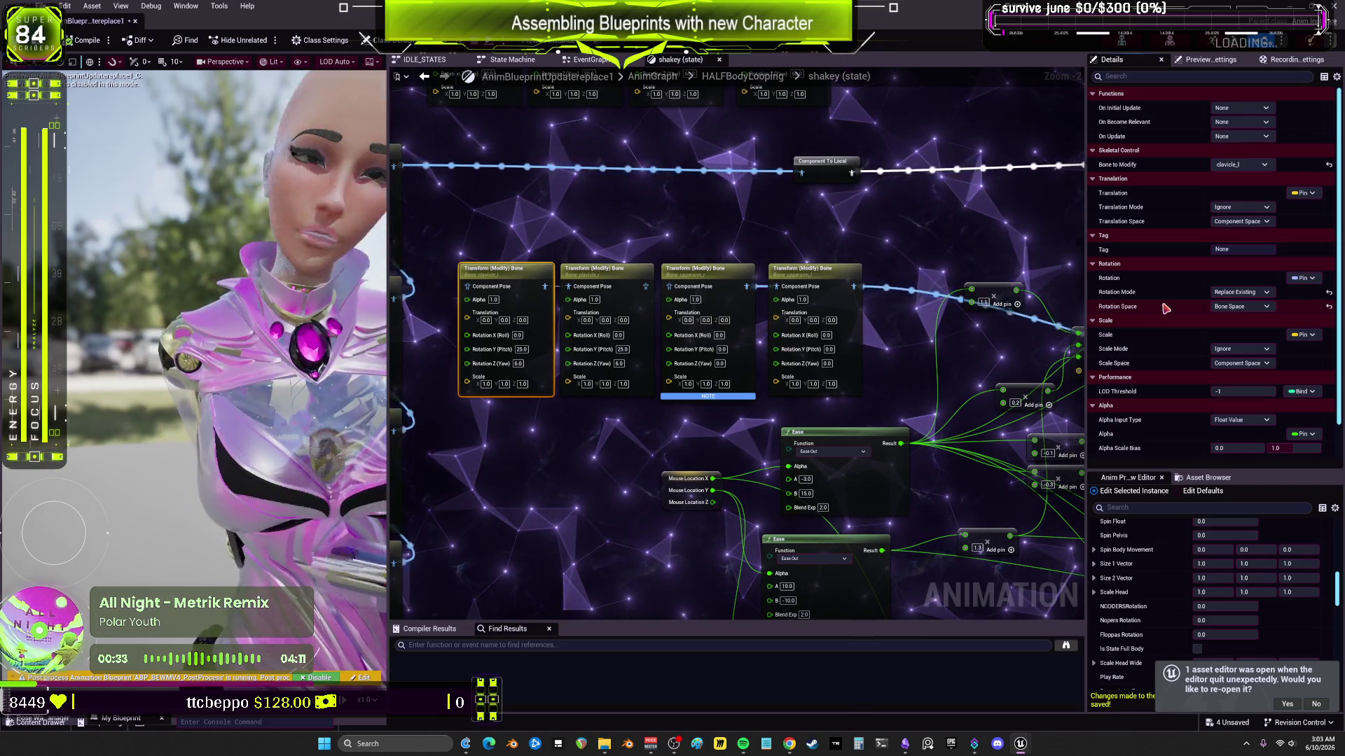
click(1240, 292)
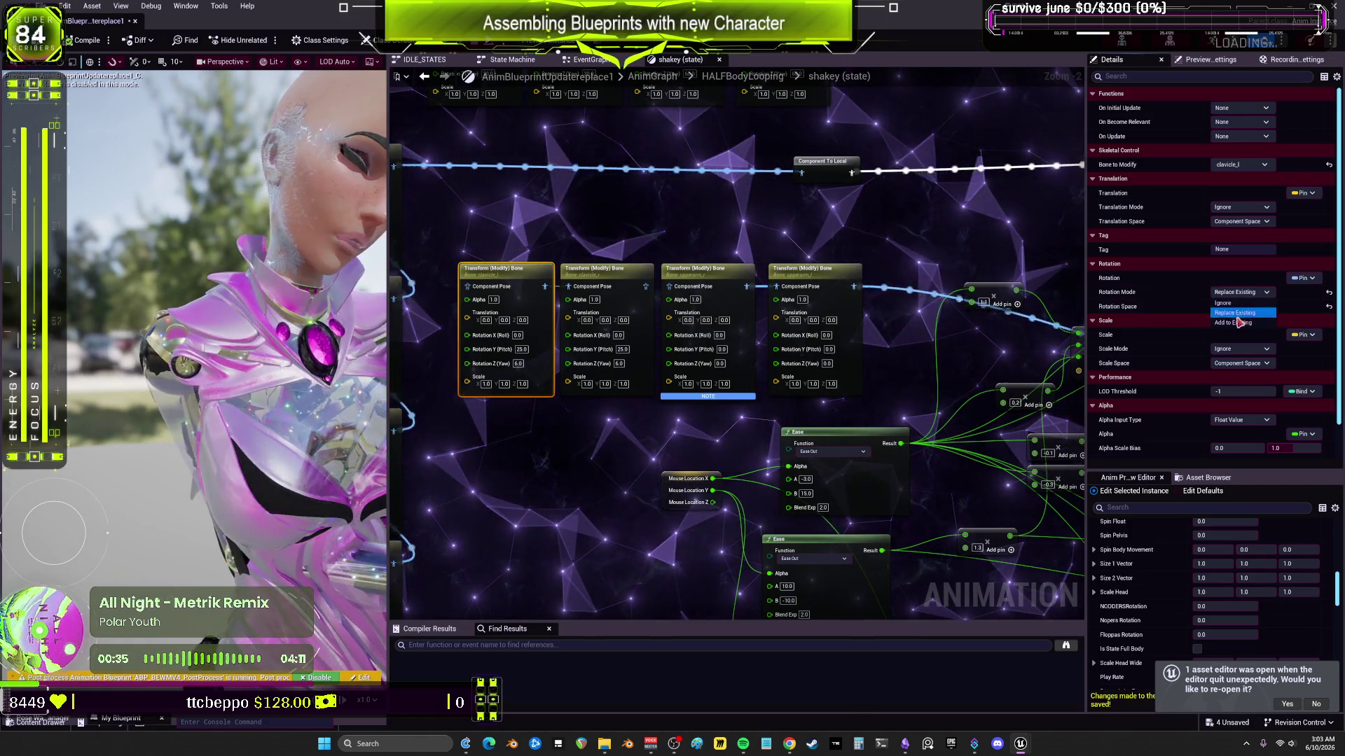
click(1237, 326)
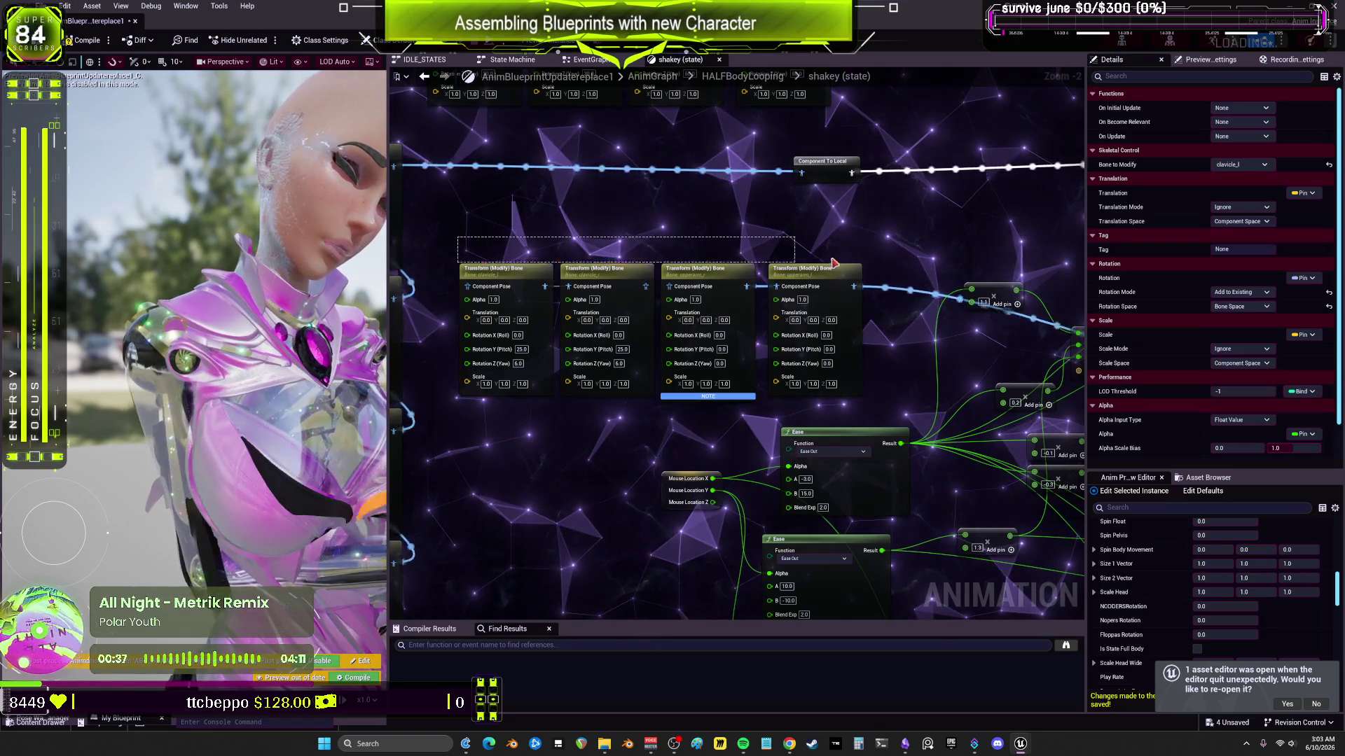
drag(856, 276, 856, 277)
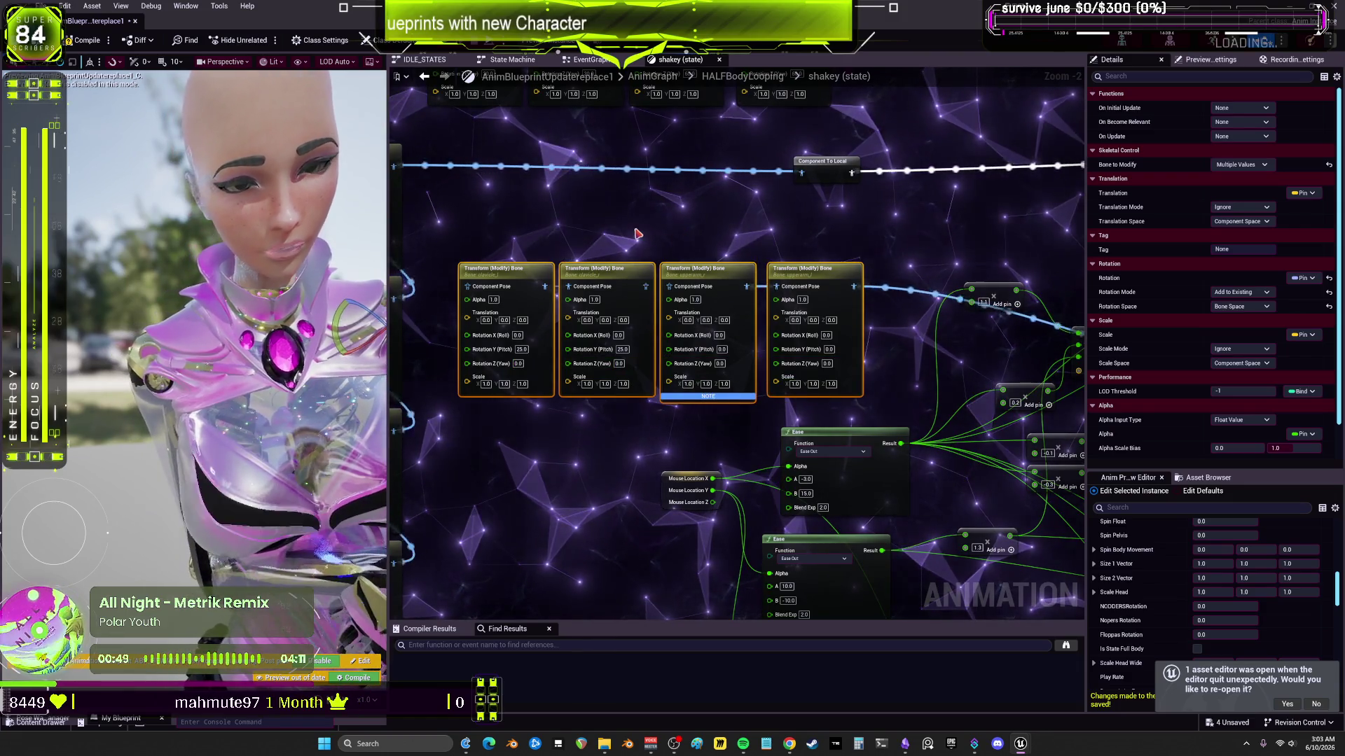
Step: Add a Make Literal Float node and place a copy below the Transform (Modify) Bone nodes
right_click(637, 234)
key(Escape)
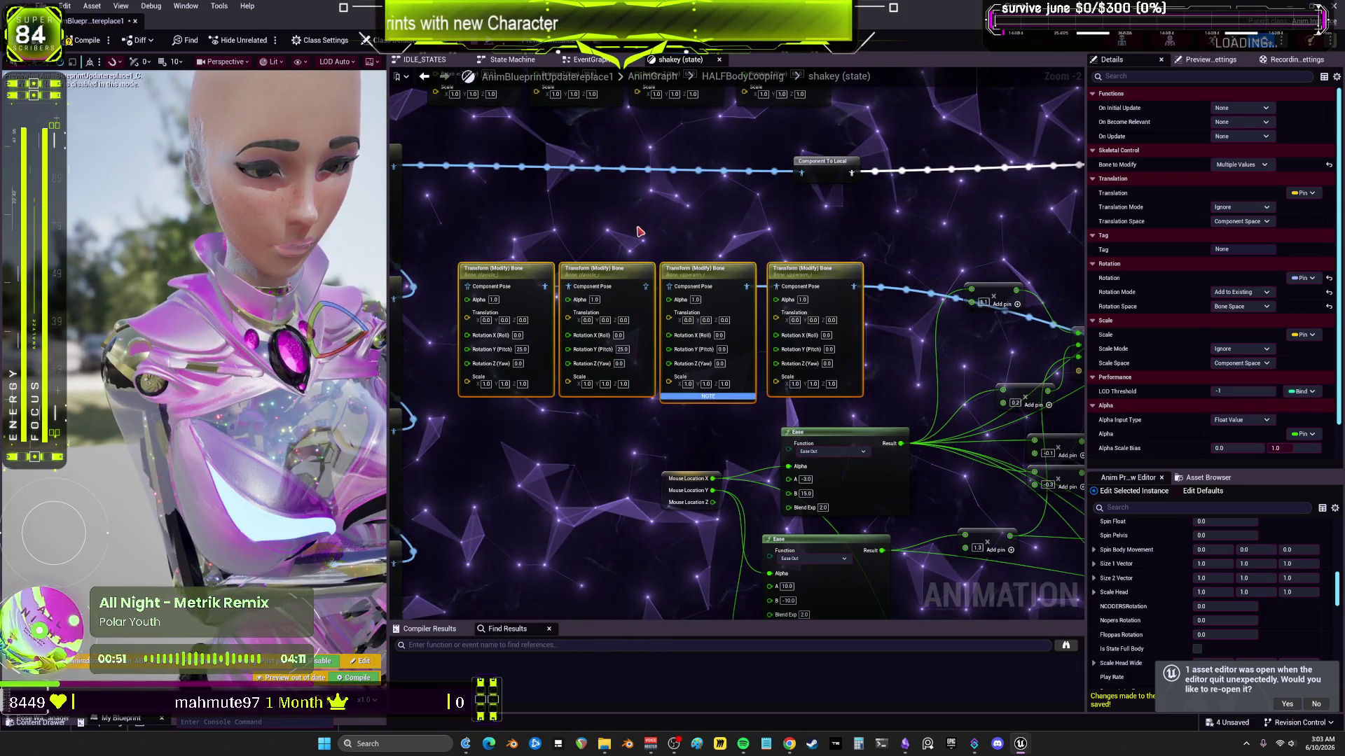
key(ctrl+z)
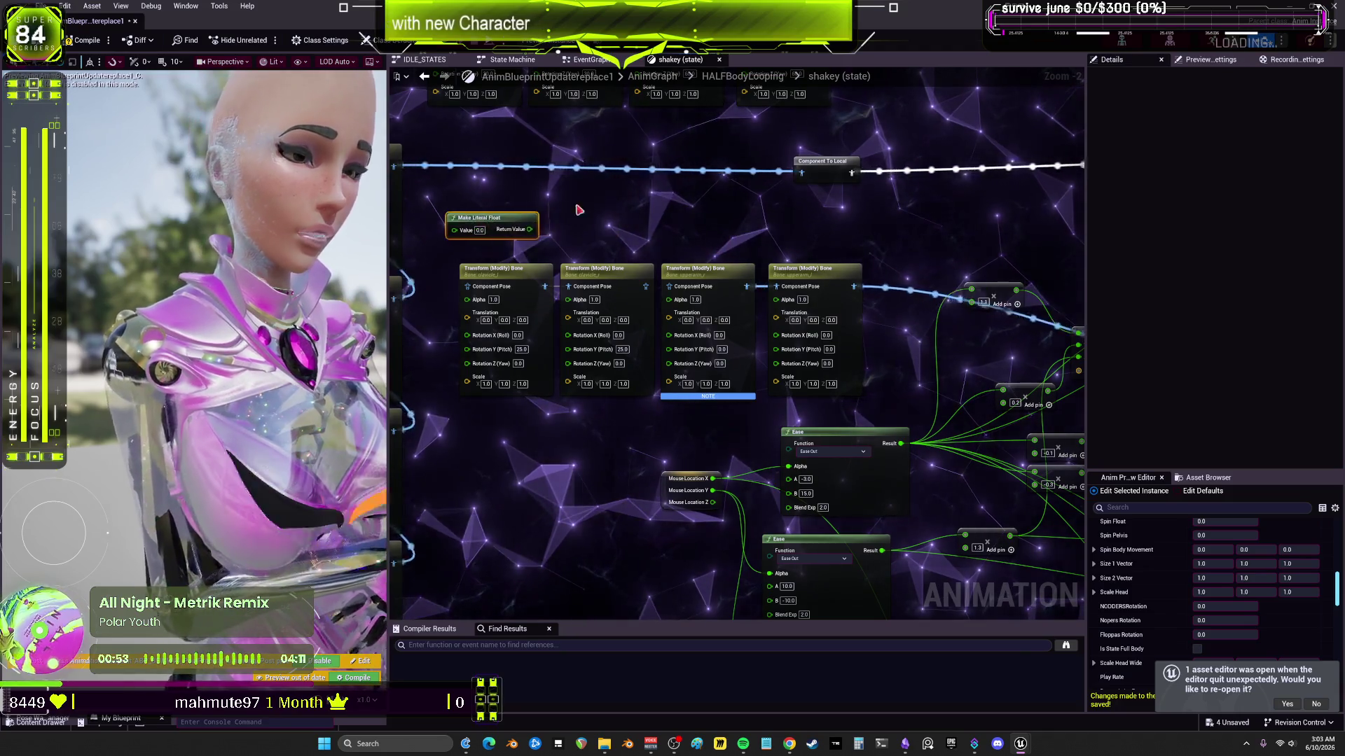
key(ctrl+v)
drag(539, 399, 683, 398)
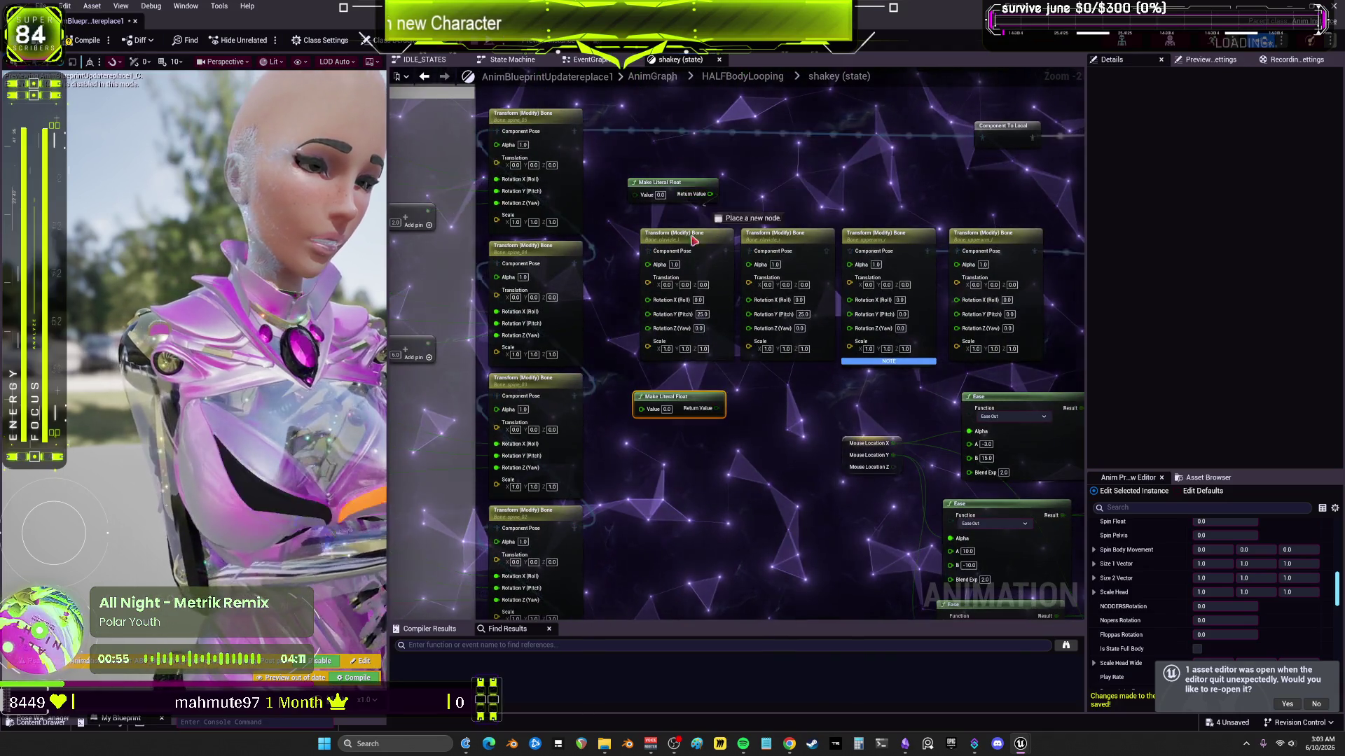
Step: Wire the float into the first node's Rotation Y, set it to 90.0, and recompile
drag(710, 194, 647, 314)
drag(710, 194, 749, 314)
text(90)
key(Return)
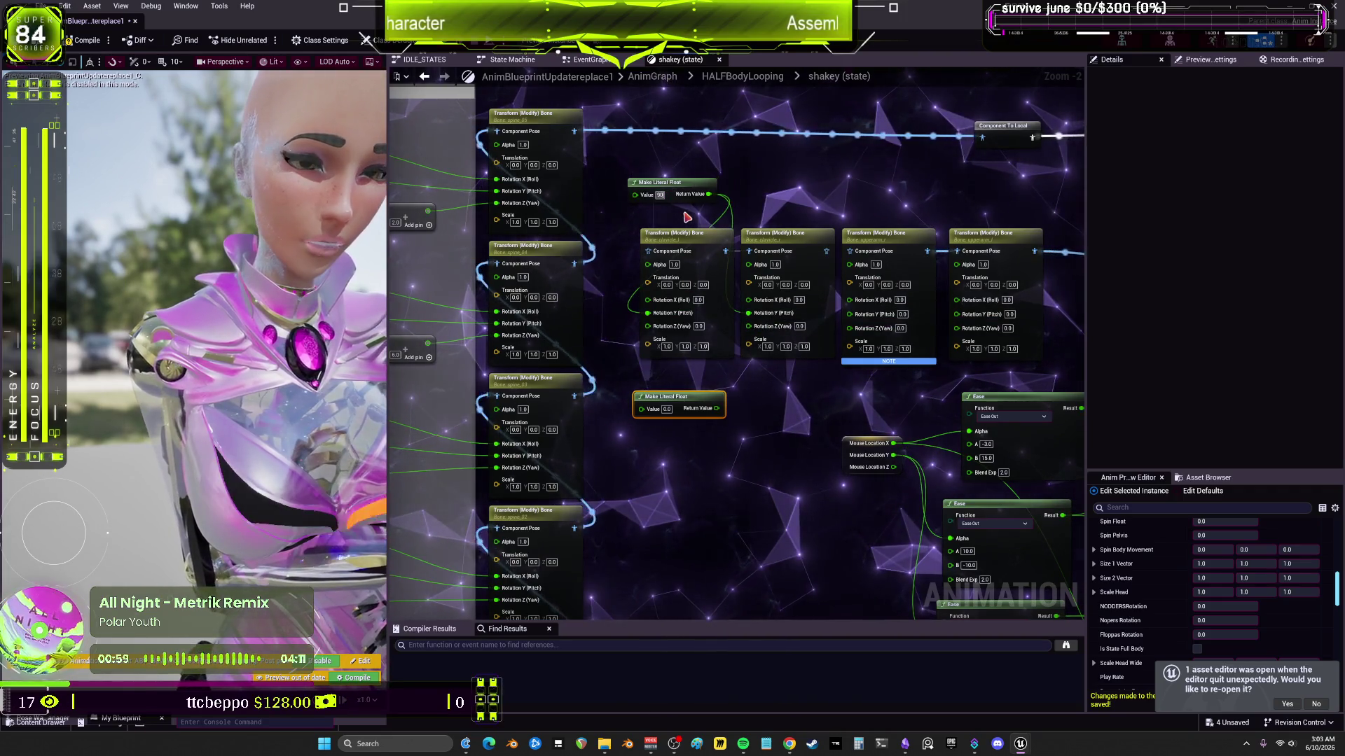
click(90, 42)
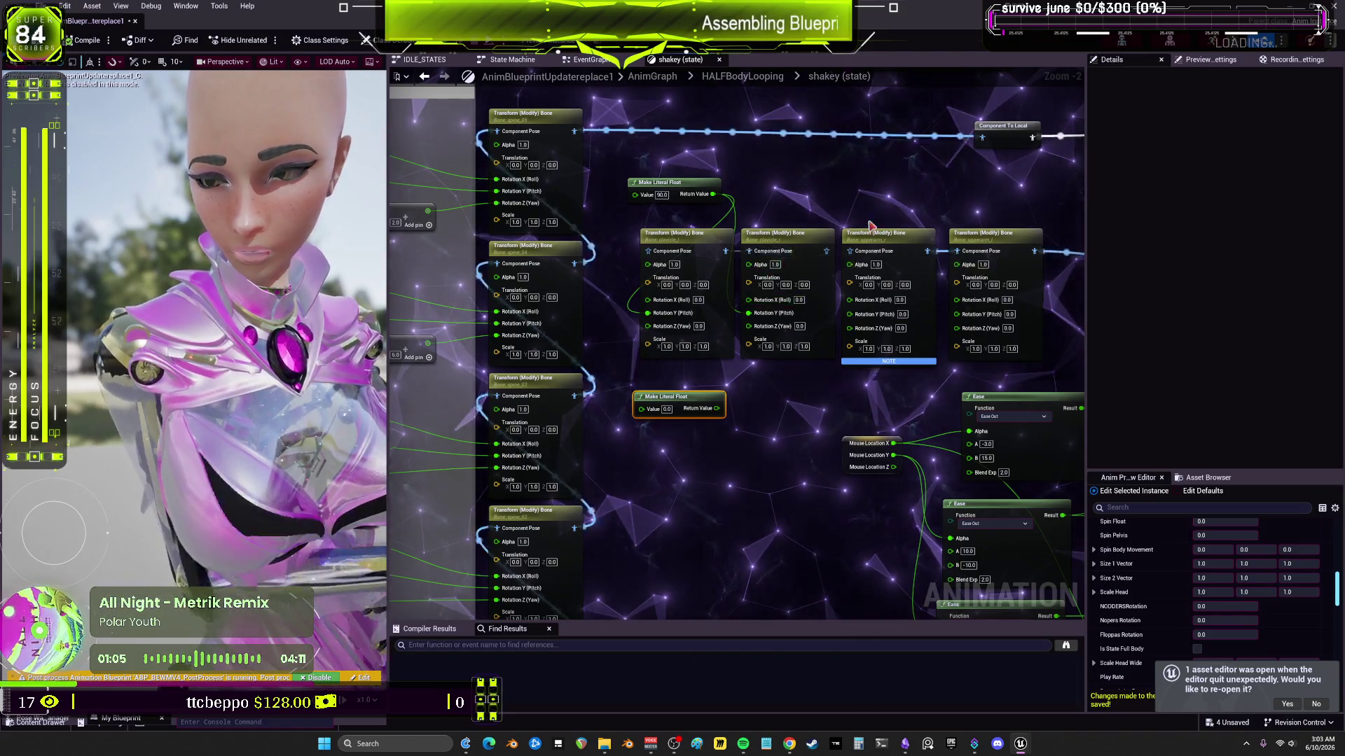
scroll(996, 243, down, 2)
mouse_move(997, 243)
mouse_down()
mouse_move(783, 220)
mouse_move(341, 335)
mouse_up()
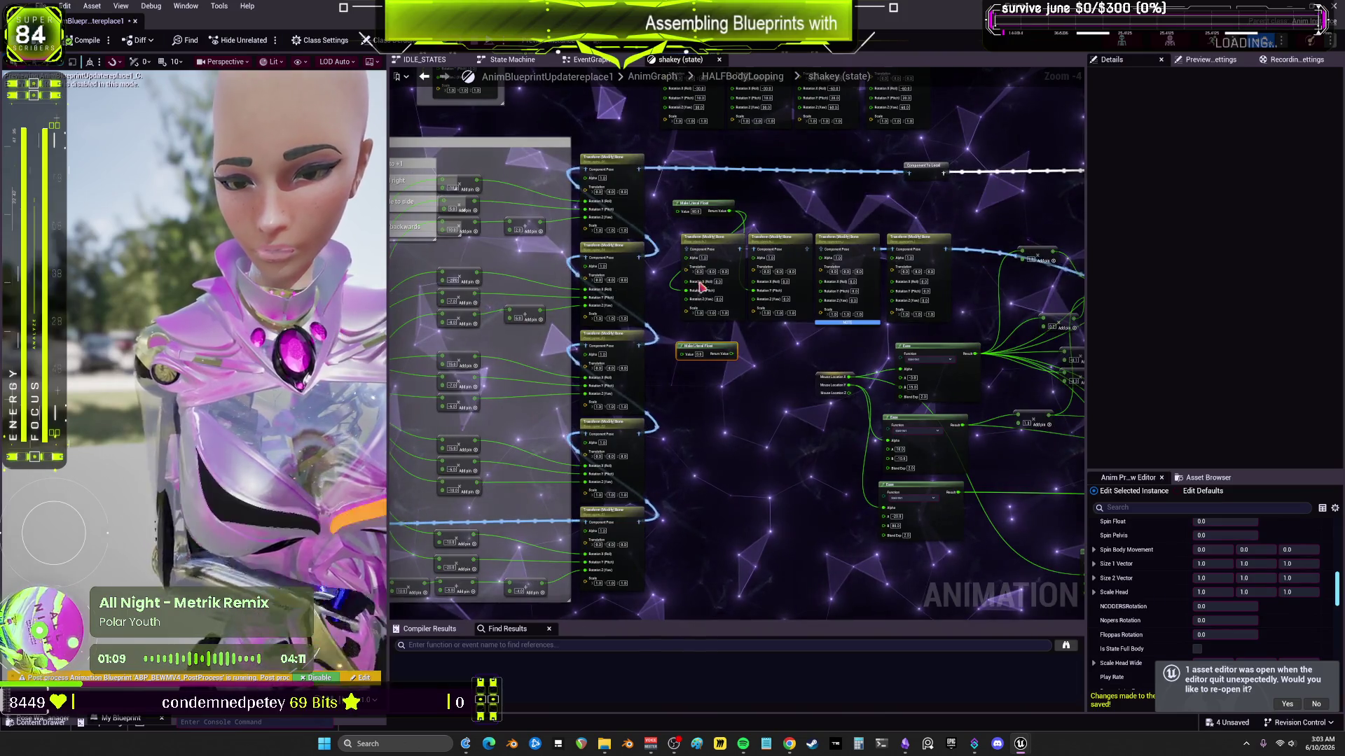
drag(995, 224, 749, 221)
scroll(749, 221, up, 3)
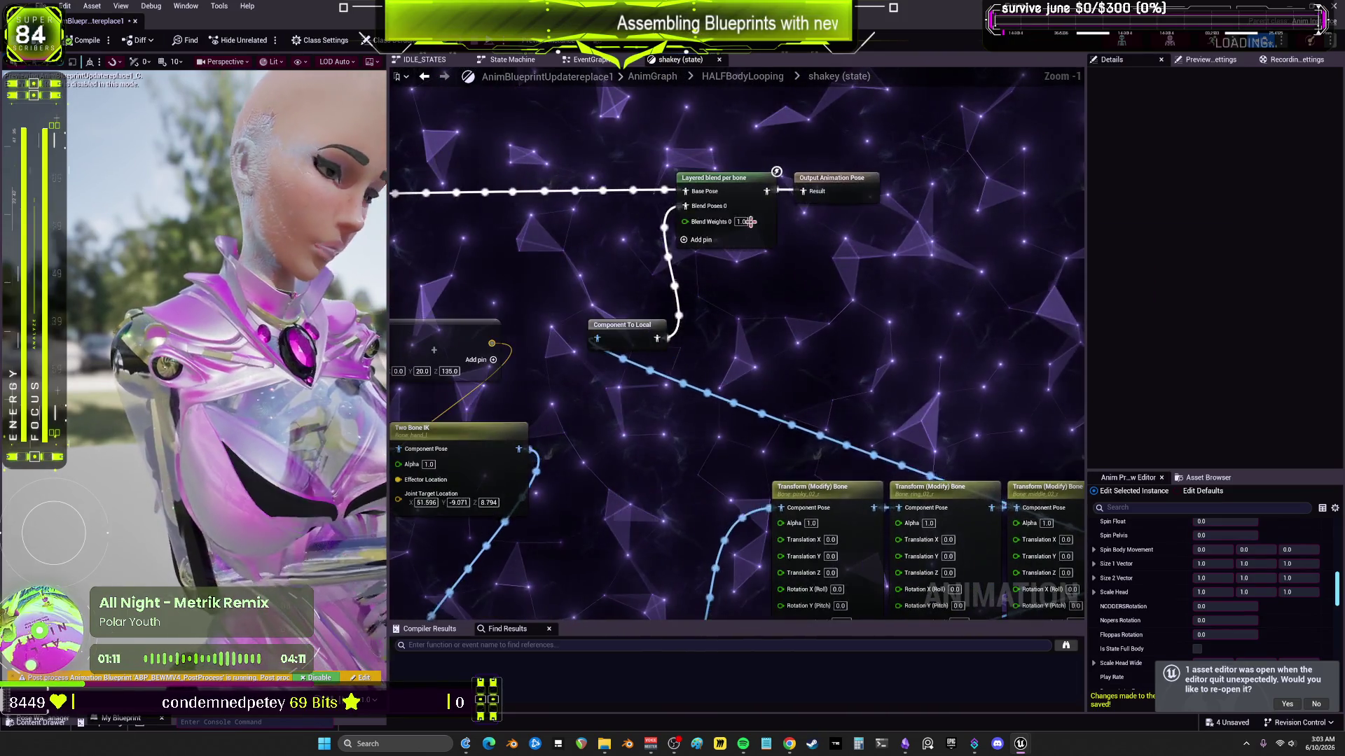
click(748, 190)
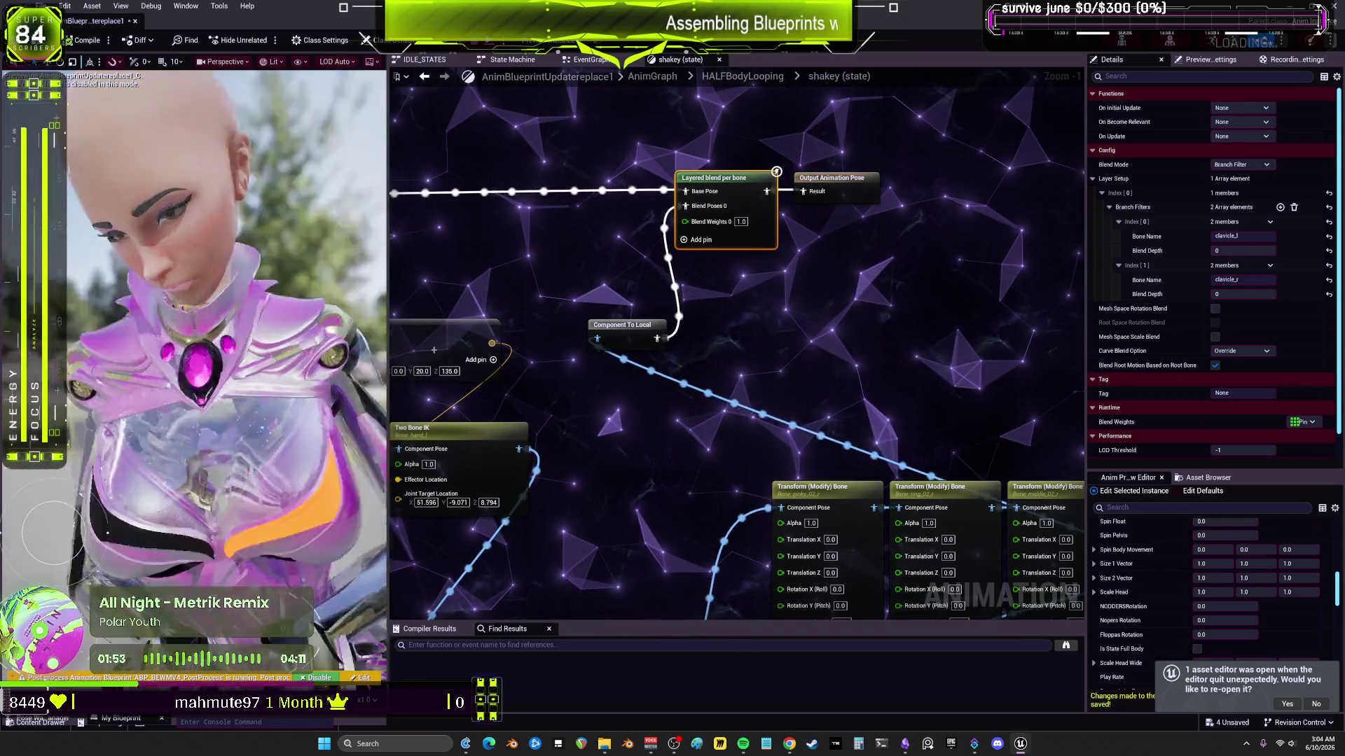
scroll(1051, 246, down, 4)
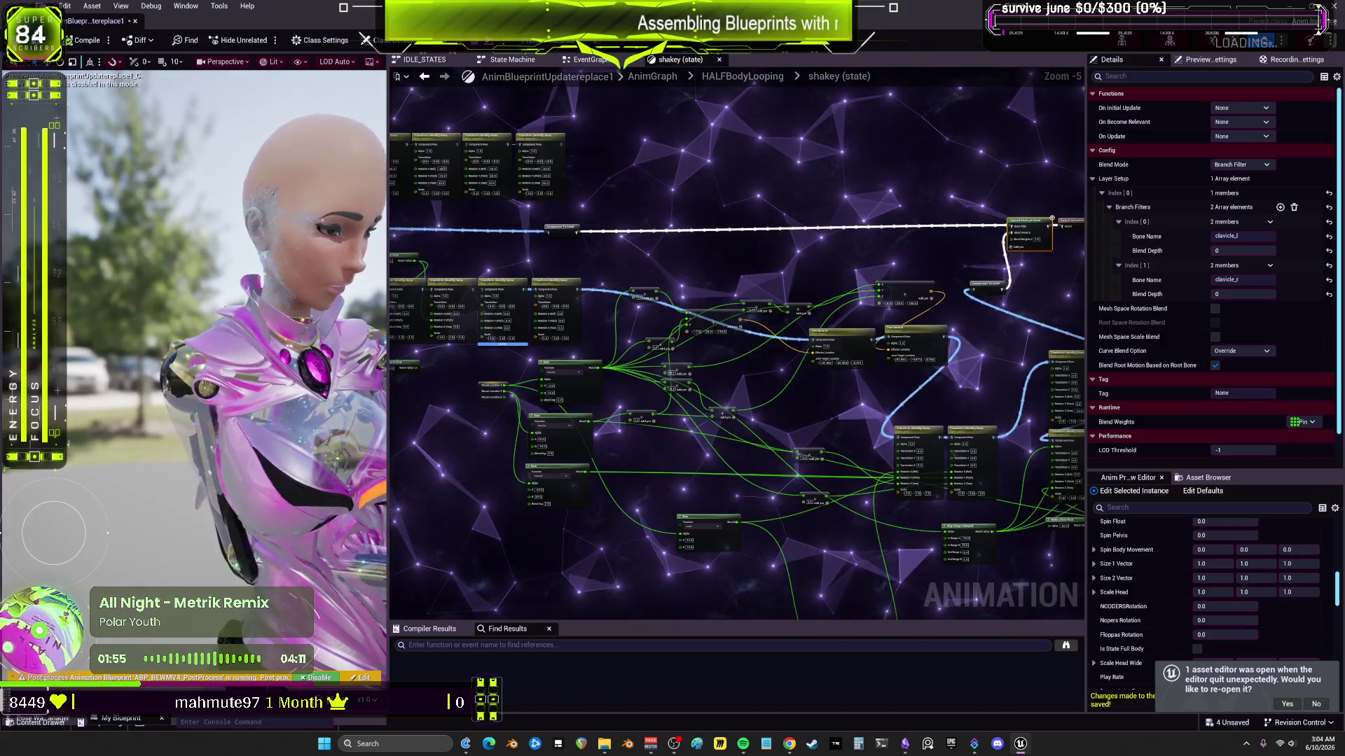
scroll(707, 266, up, 5)
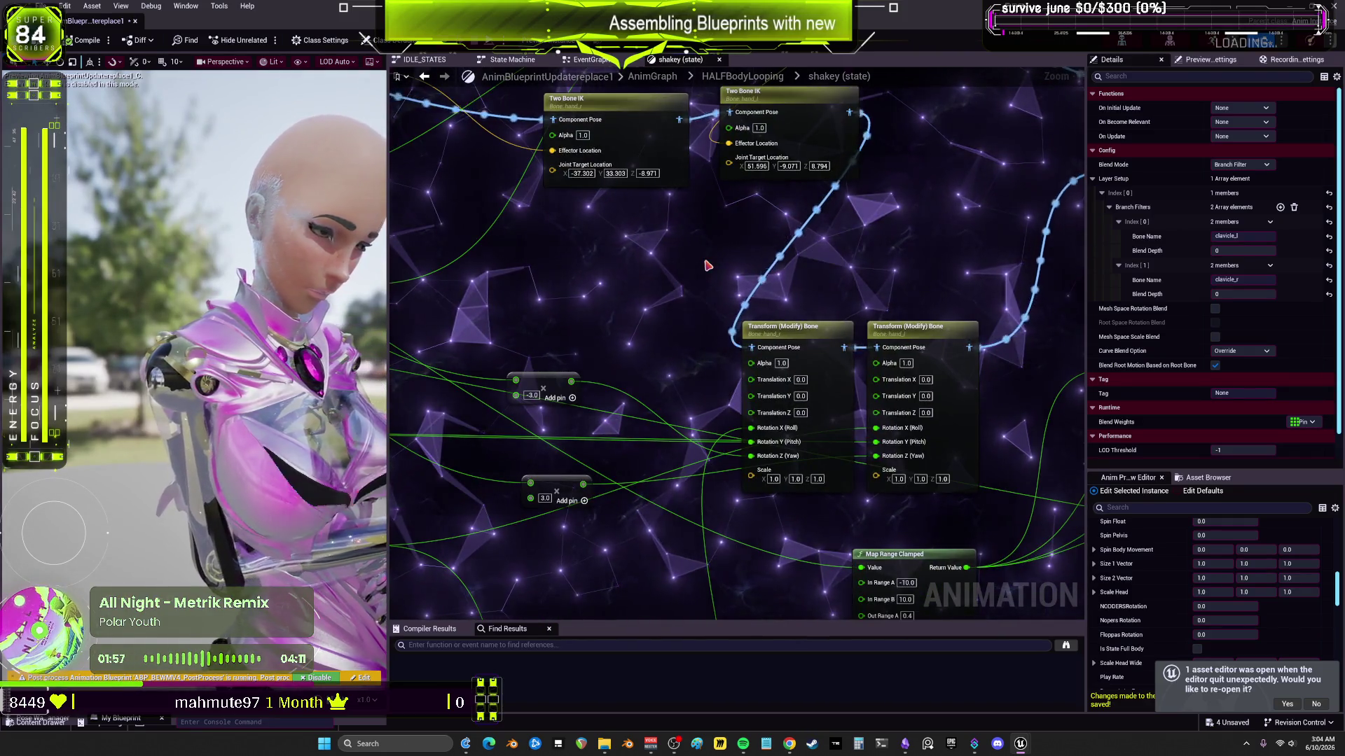
scroll(609, 318, down, 4)
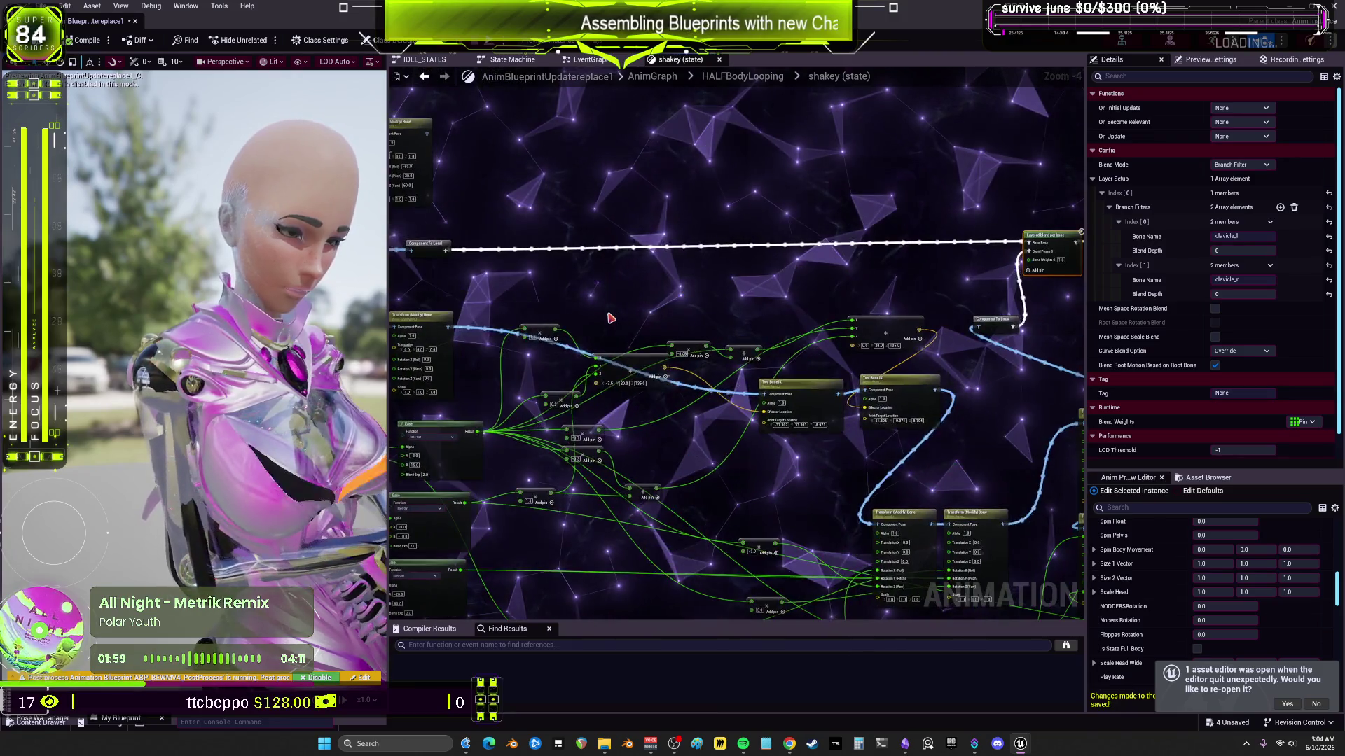
scroll(610, 318, down, 1)
mouse_move(489, 324)
mouse_down()
mouse_move(616, 301)
mouse_move(899, 329)
mouse_move(885, 322)
mouse_move(894, 287)
mouse_up()
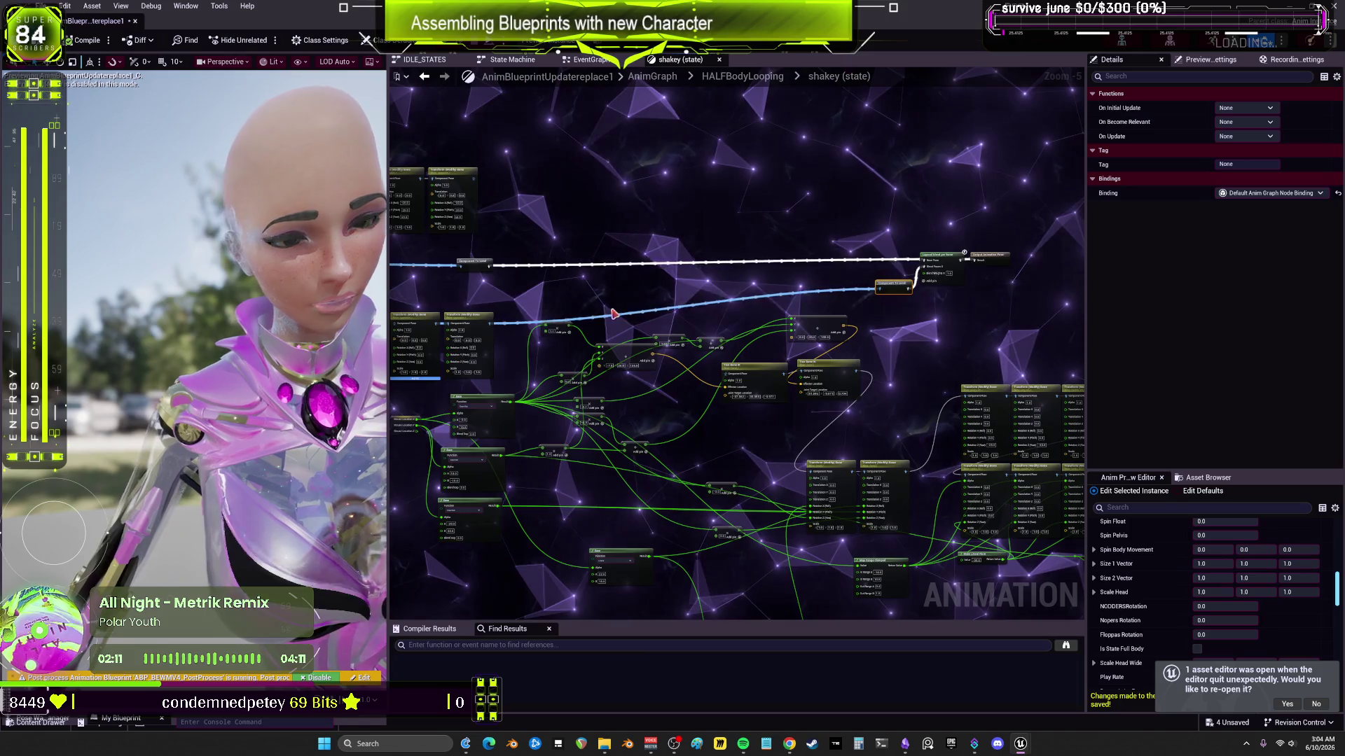
Step: Set the literal float to 45.0 and recompile the animation blueprint
scroll(566, 354, up, 5)
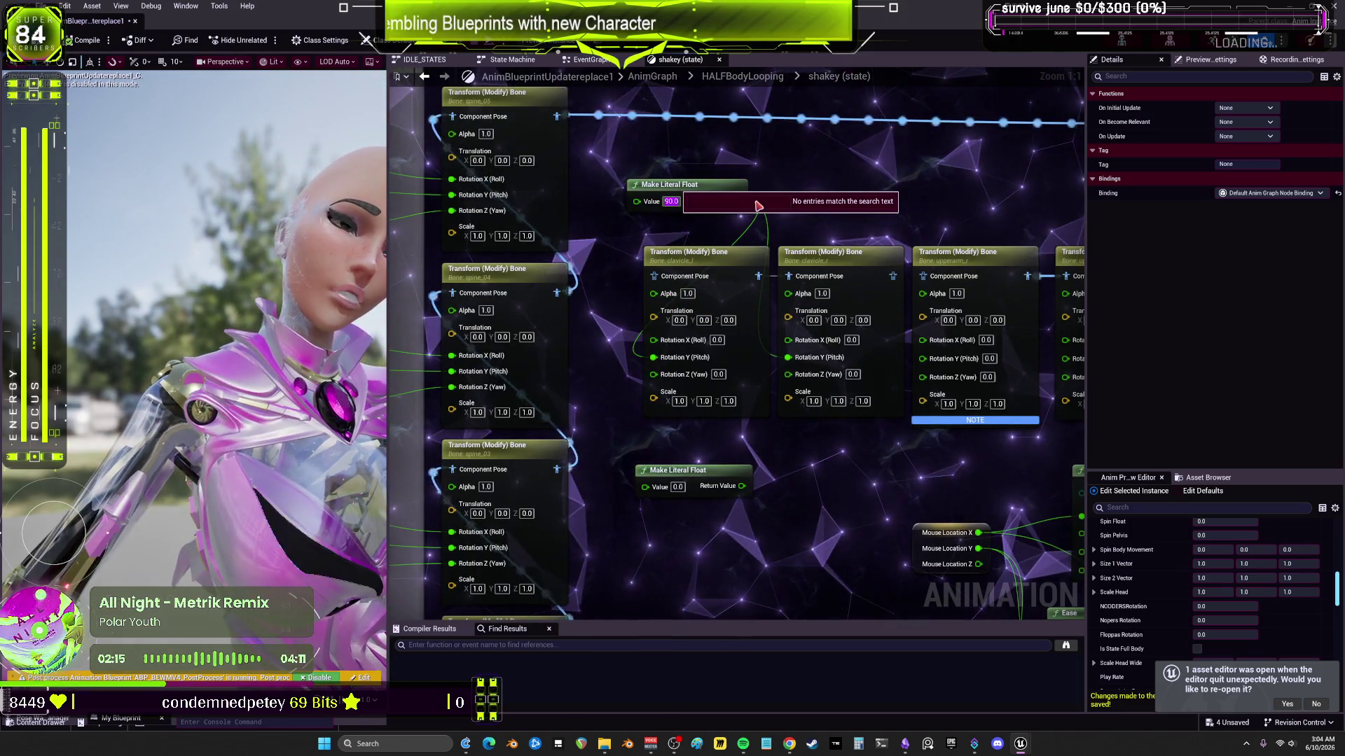
text(45)
key(Return)
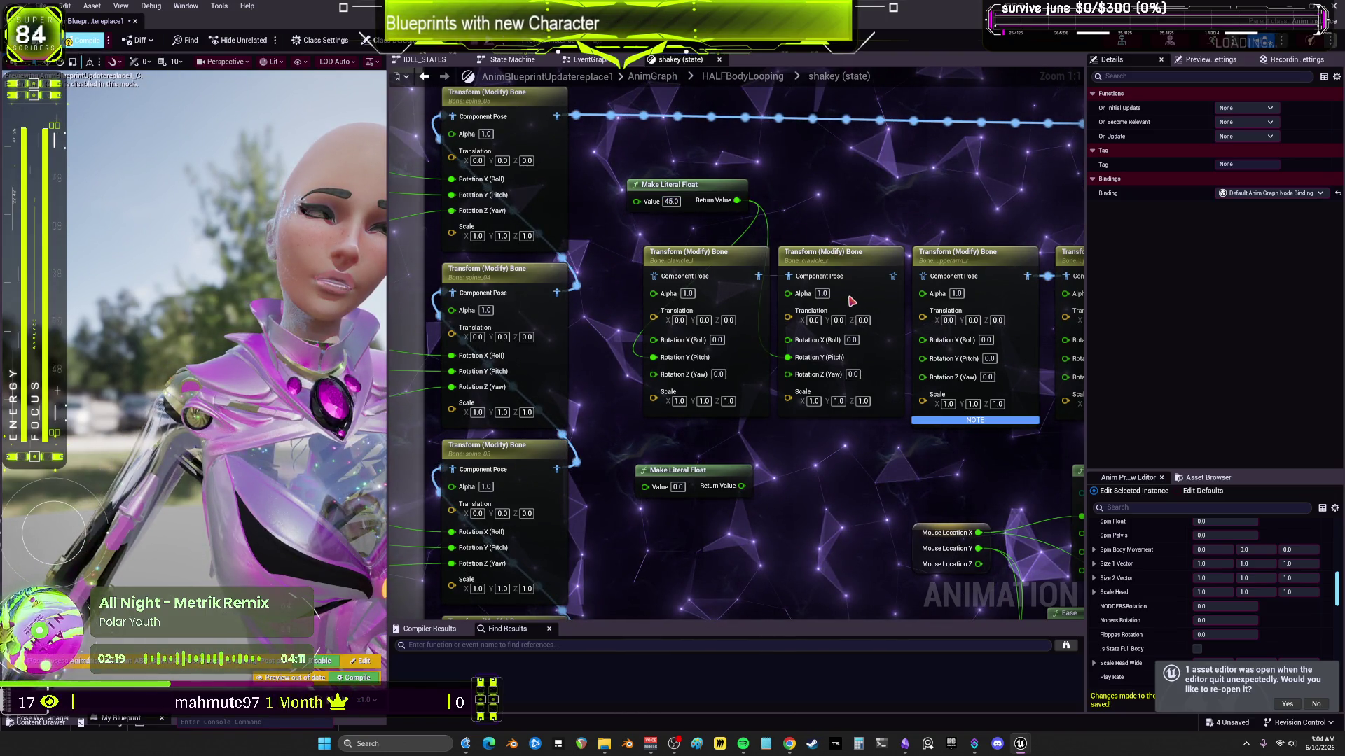
key(F7)
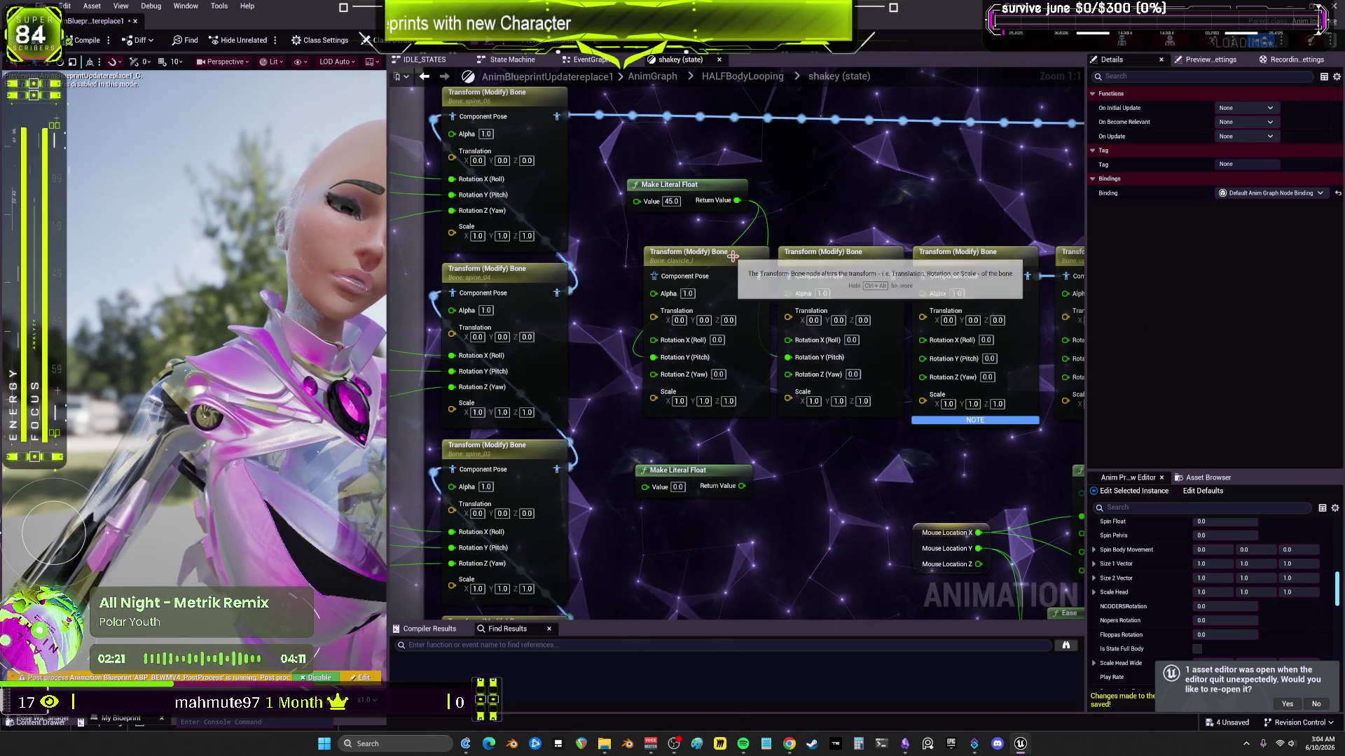
click(733, 256)
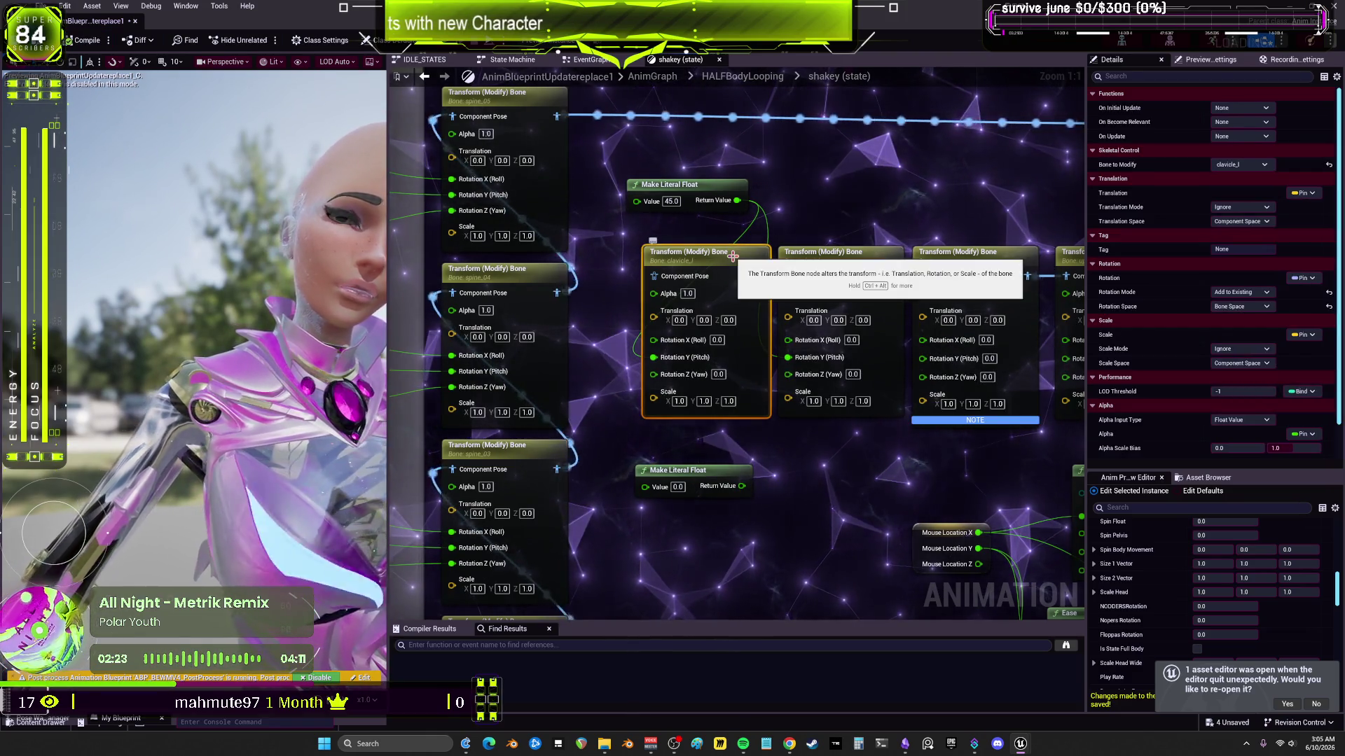
scroll(790, 238, down, 3)
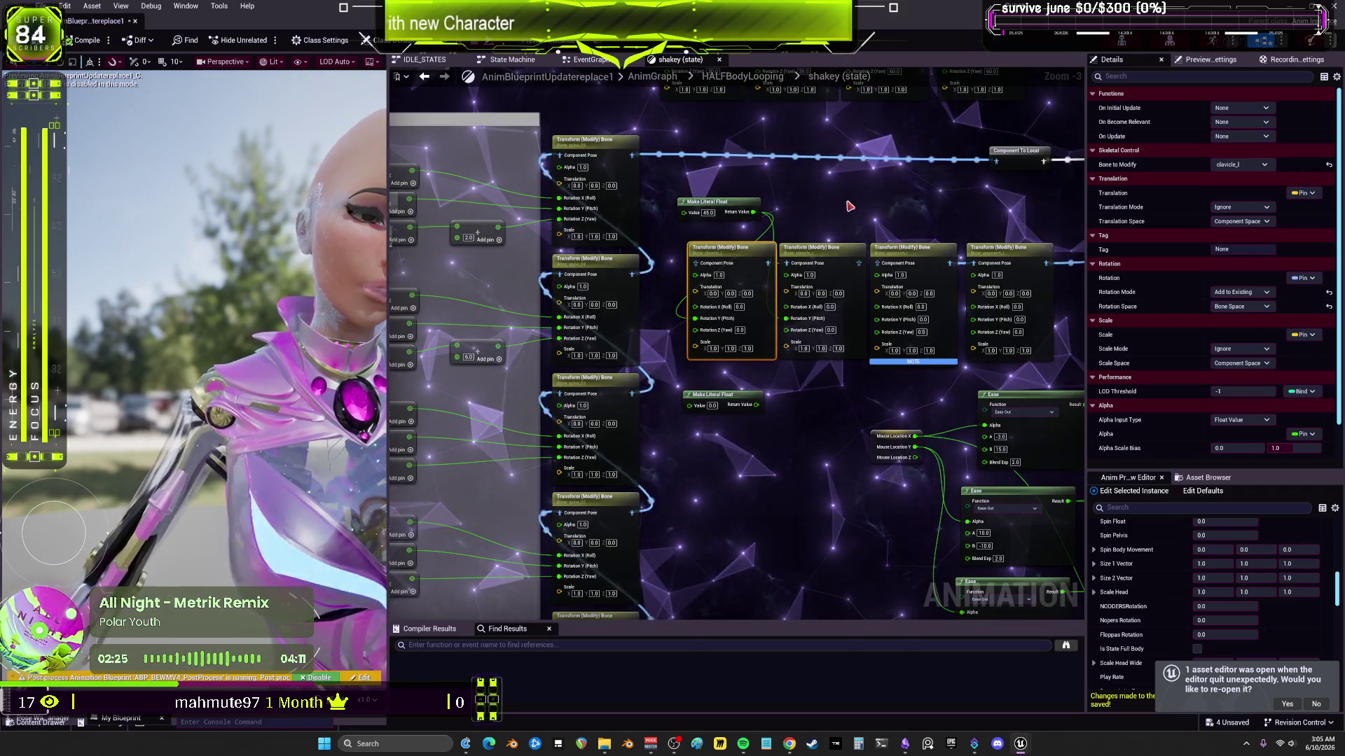
mouse_move(894, 201)
mouse_down()
mouse_move(760, 230)
mouse_move(1033, 239)
mouse_move(896, 186)
mouse_move(1114, 165)
mouse_move(1120, 181)
mouse_move(637, 236)
mouse_up()
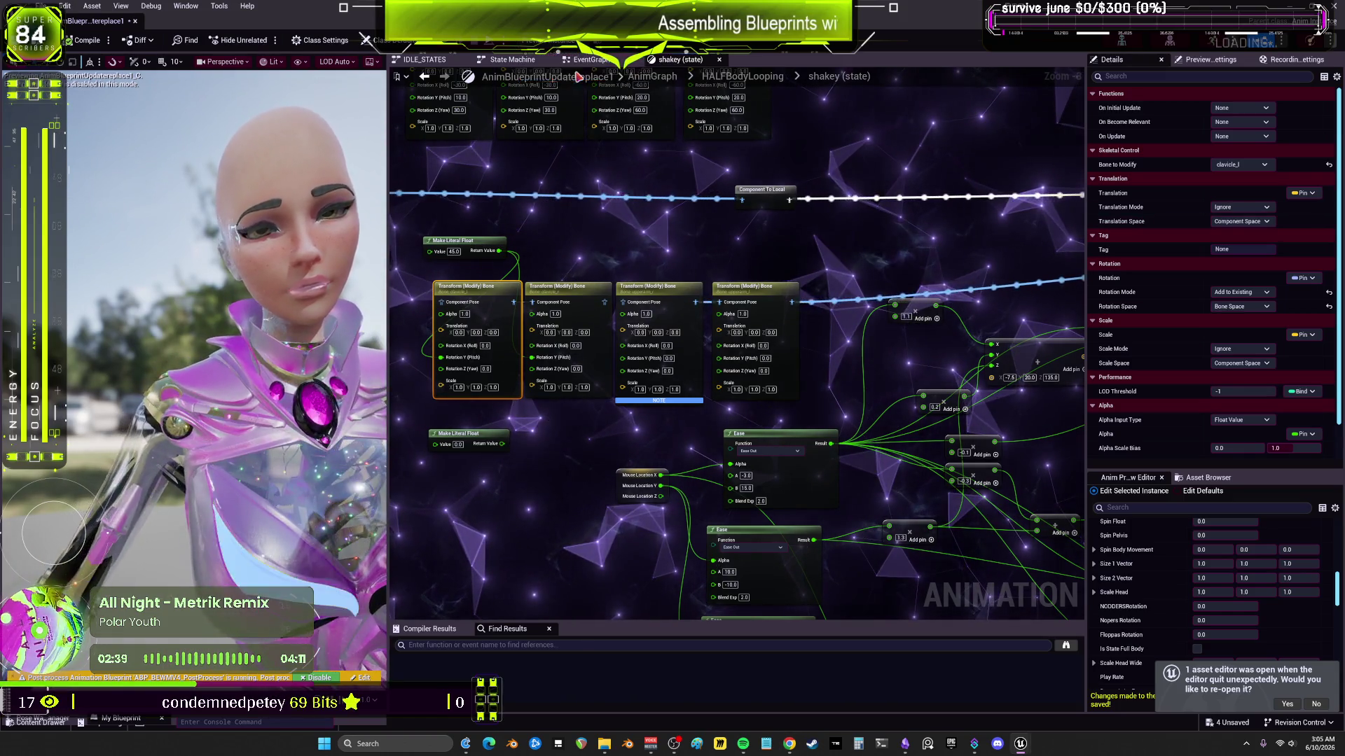
click(86, 40)
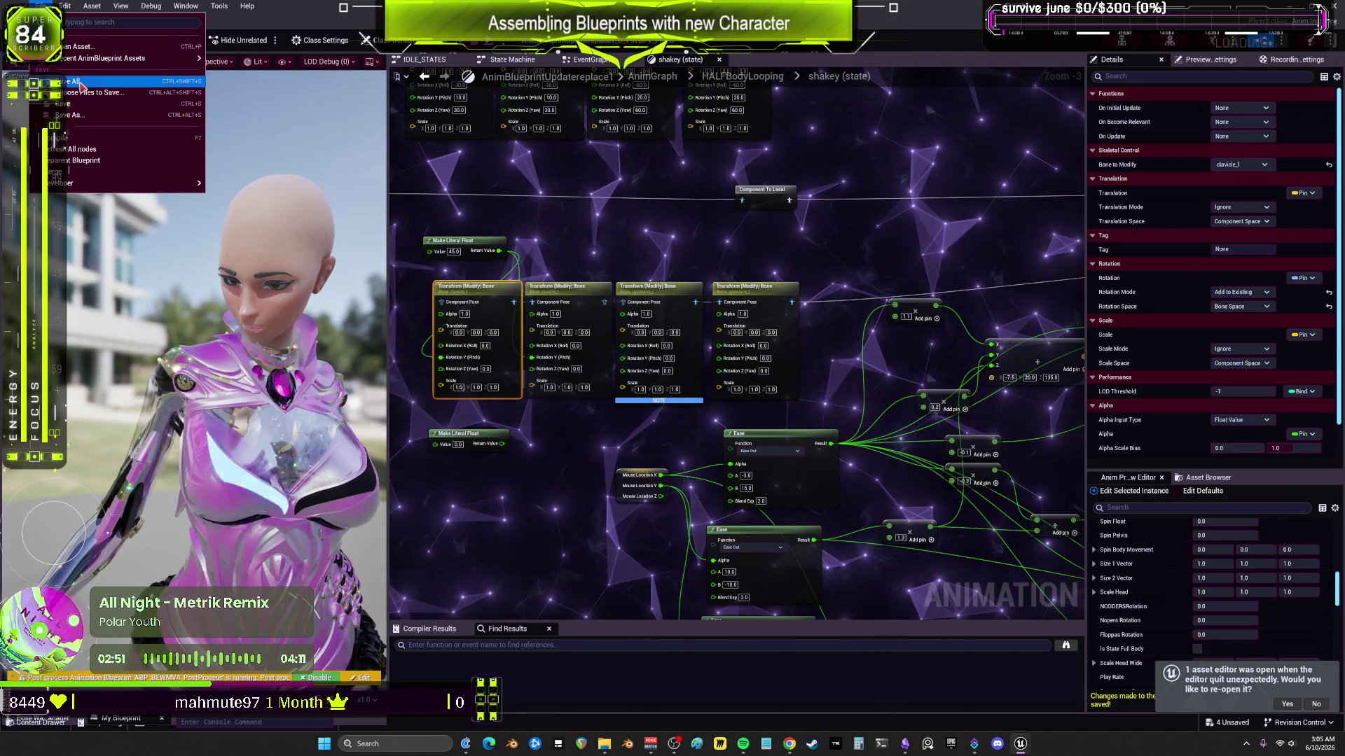
Step: Save the animation blueprint, then bring up and maximize the Epic Games Launcher
key(ctrl+s)
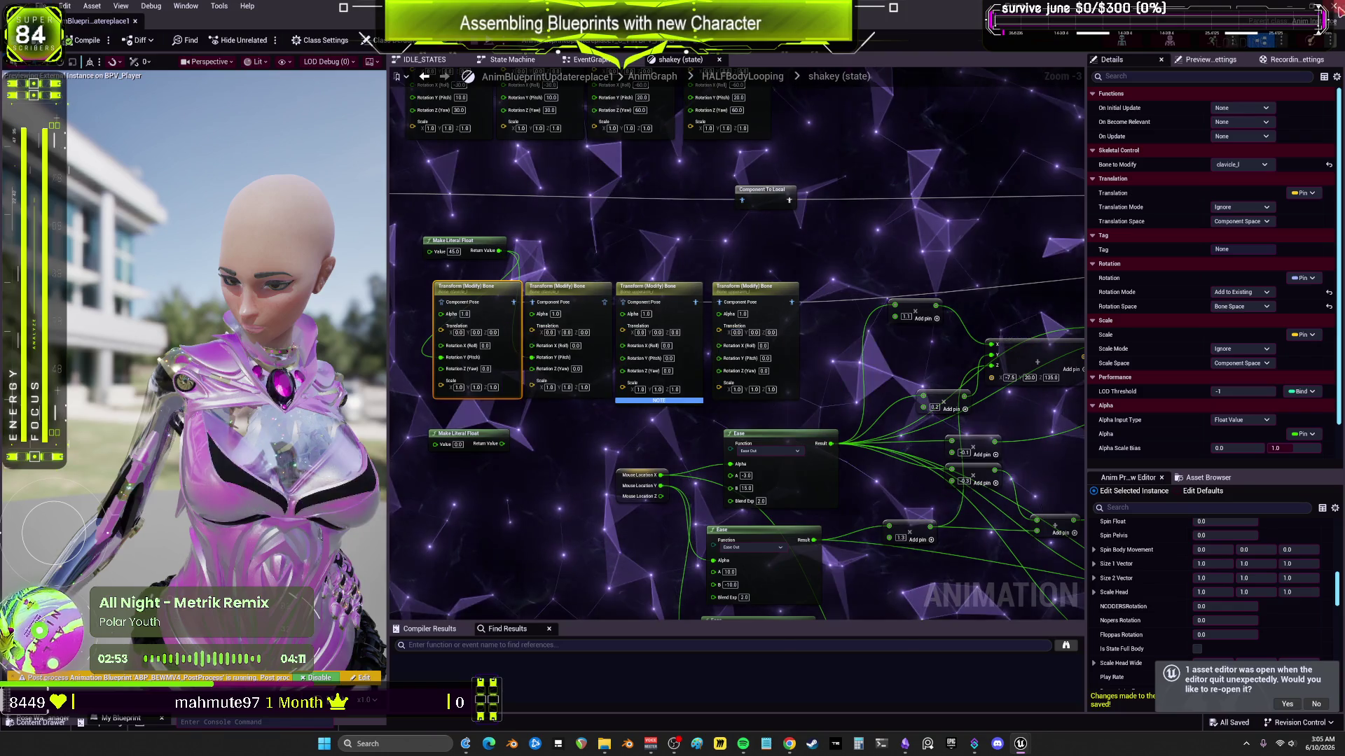
key(alt+Tab)
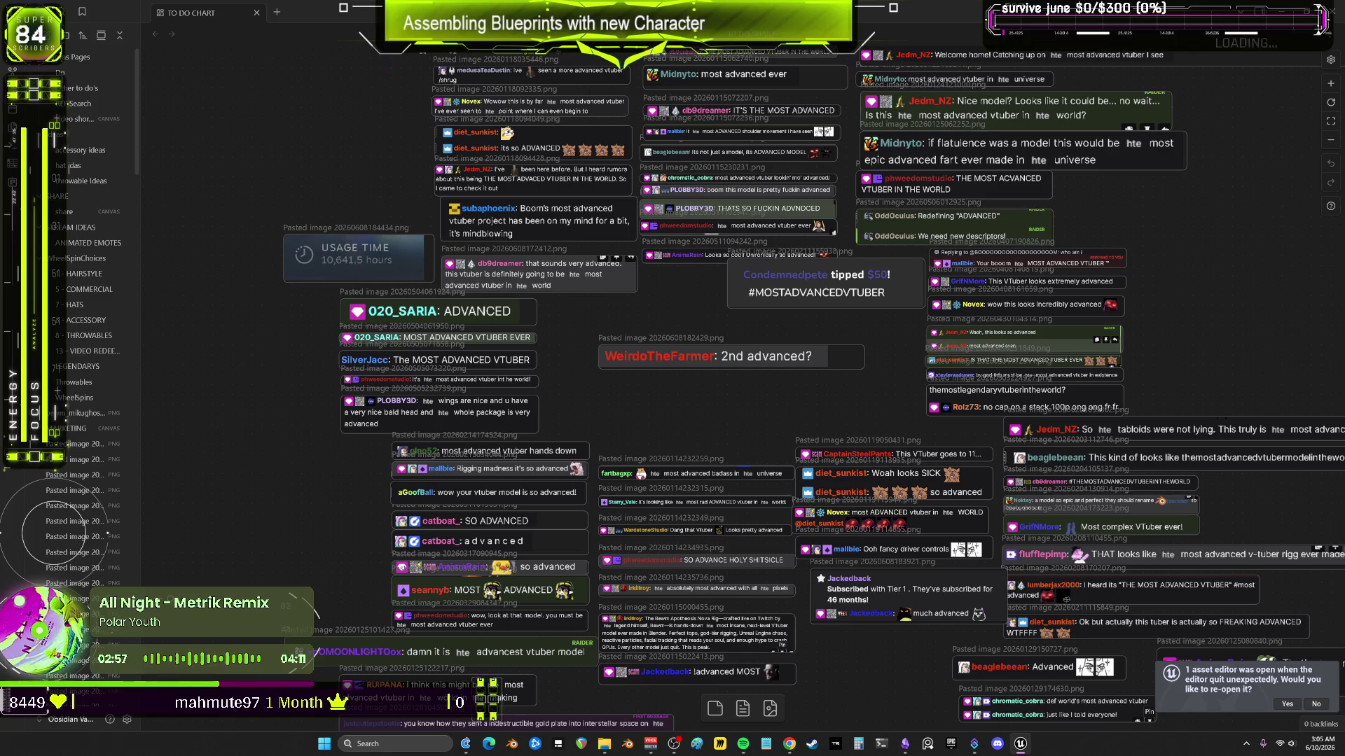
key(alt+Tab)
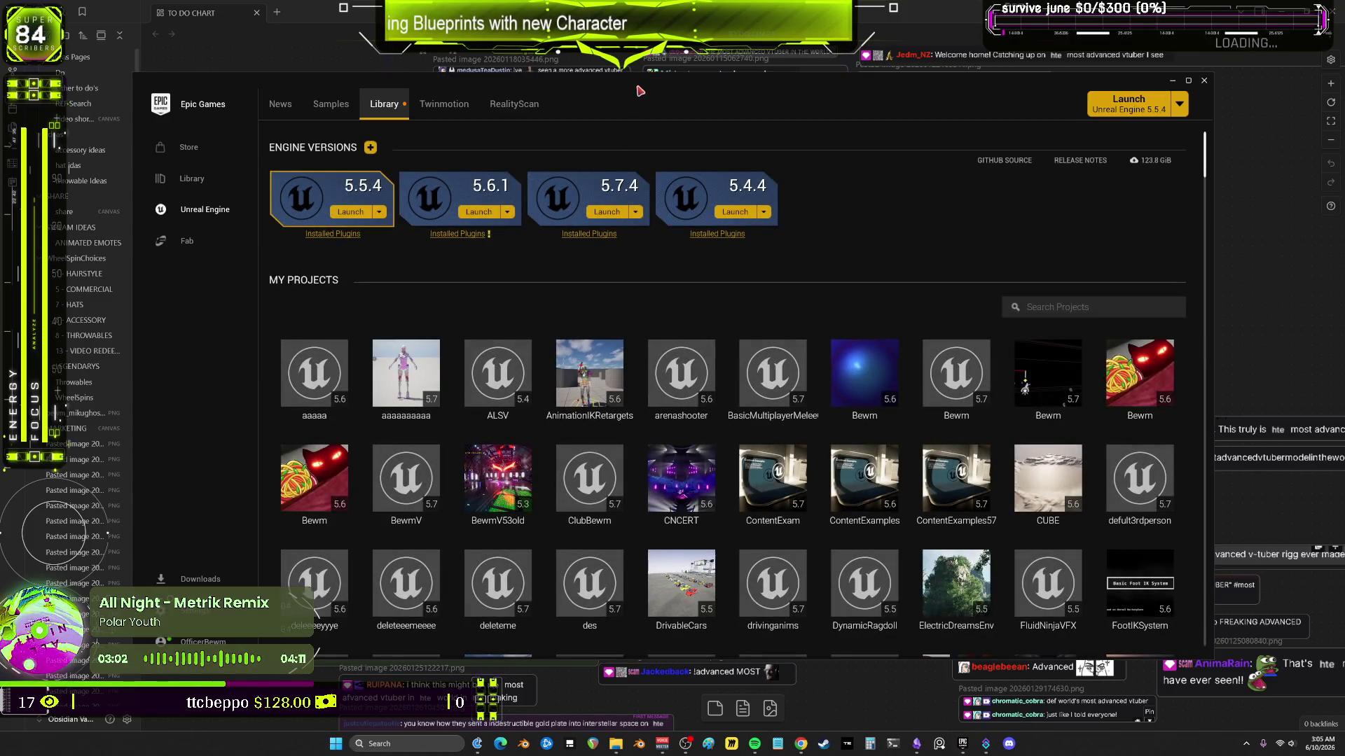
double_click(639, 91)
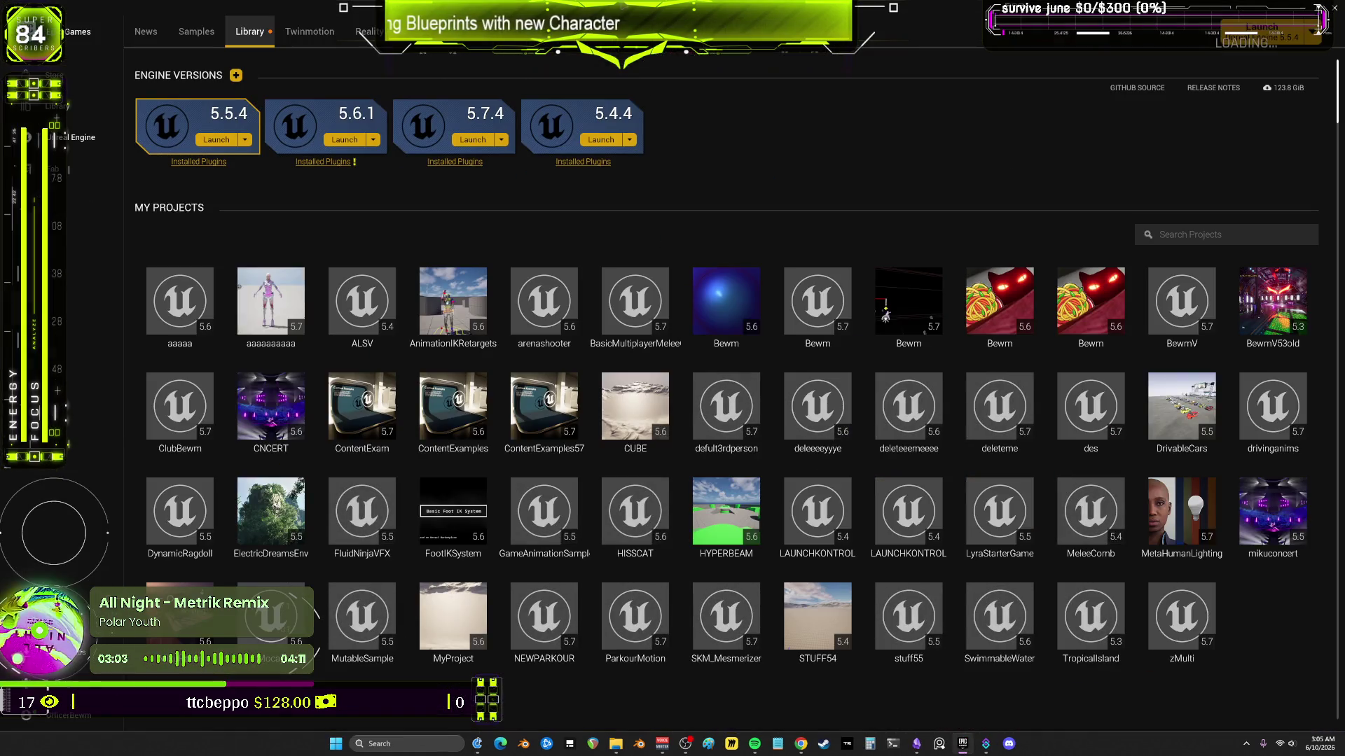
Step: Launch the Bewm project built for engine 5.7 from My Projects
double_click(818, 293)
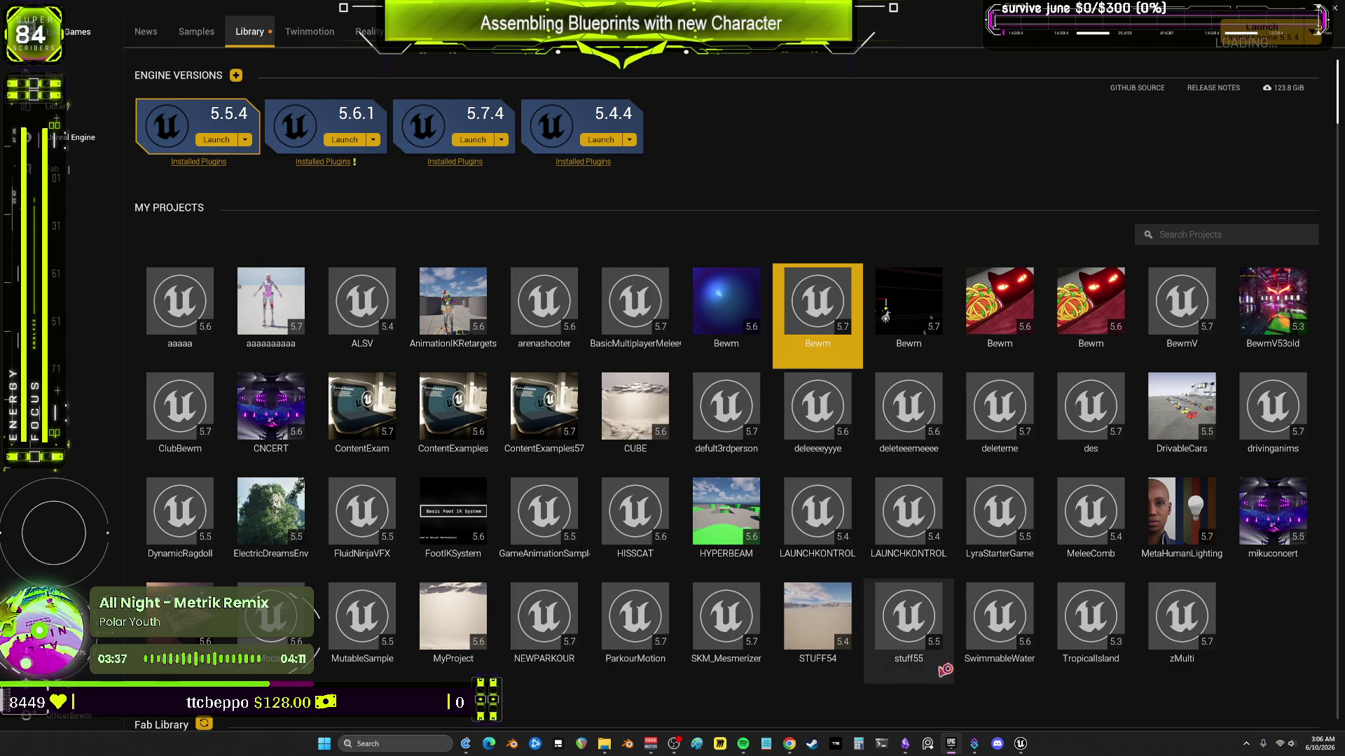
scroll(532, 315, down, 1)
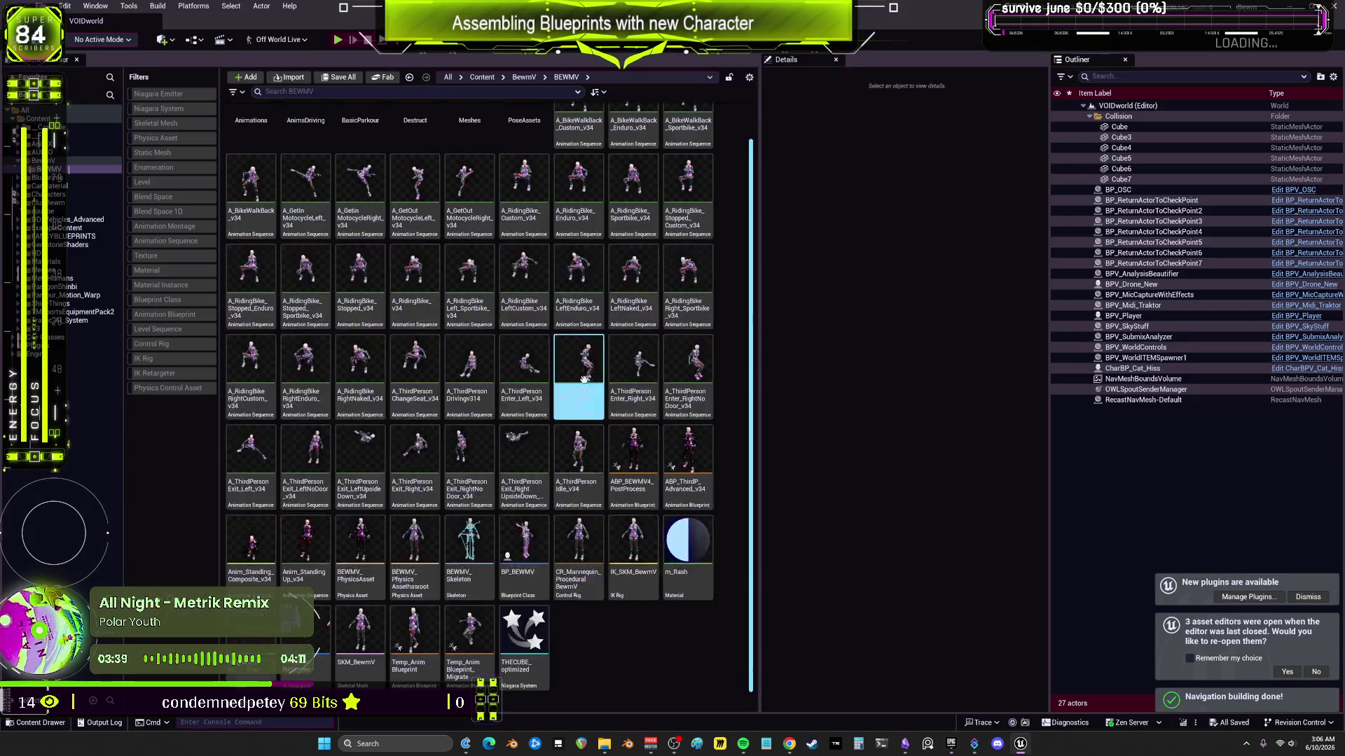
Step: Check BPV_Player's Mesh anim class, then open the AnimBlueprintUpdatereplace1 animation blueprint
click(613, 547)
click(593, 519)
click(522, 543)
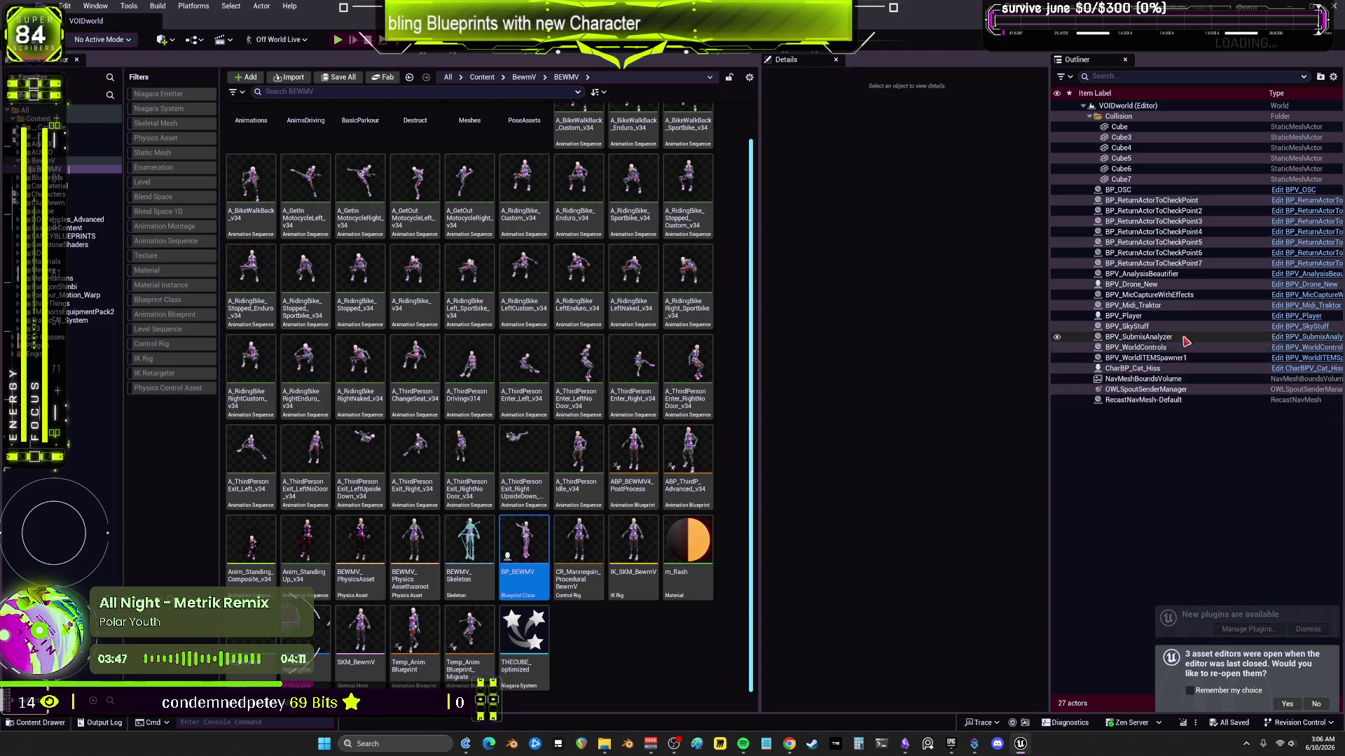
click(1123, 316)
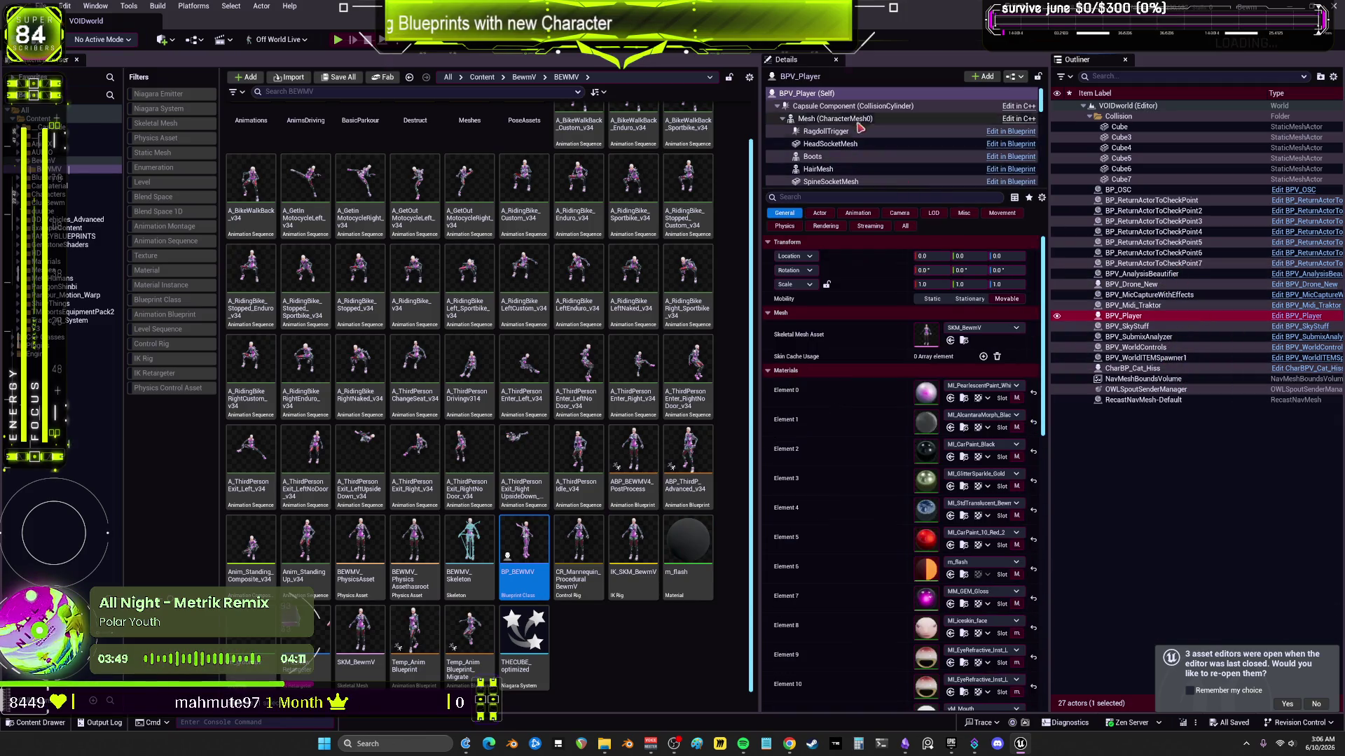
click(826, 119)
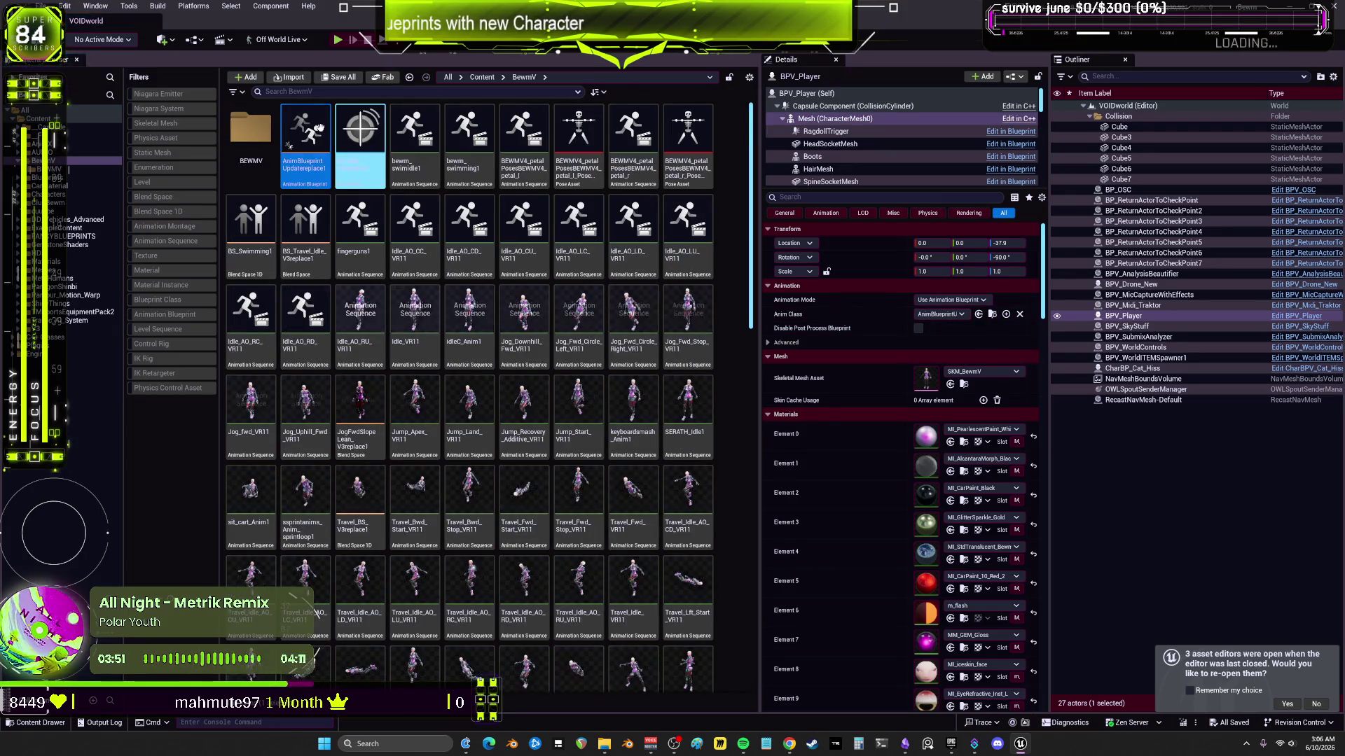
double_click(316, 129)
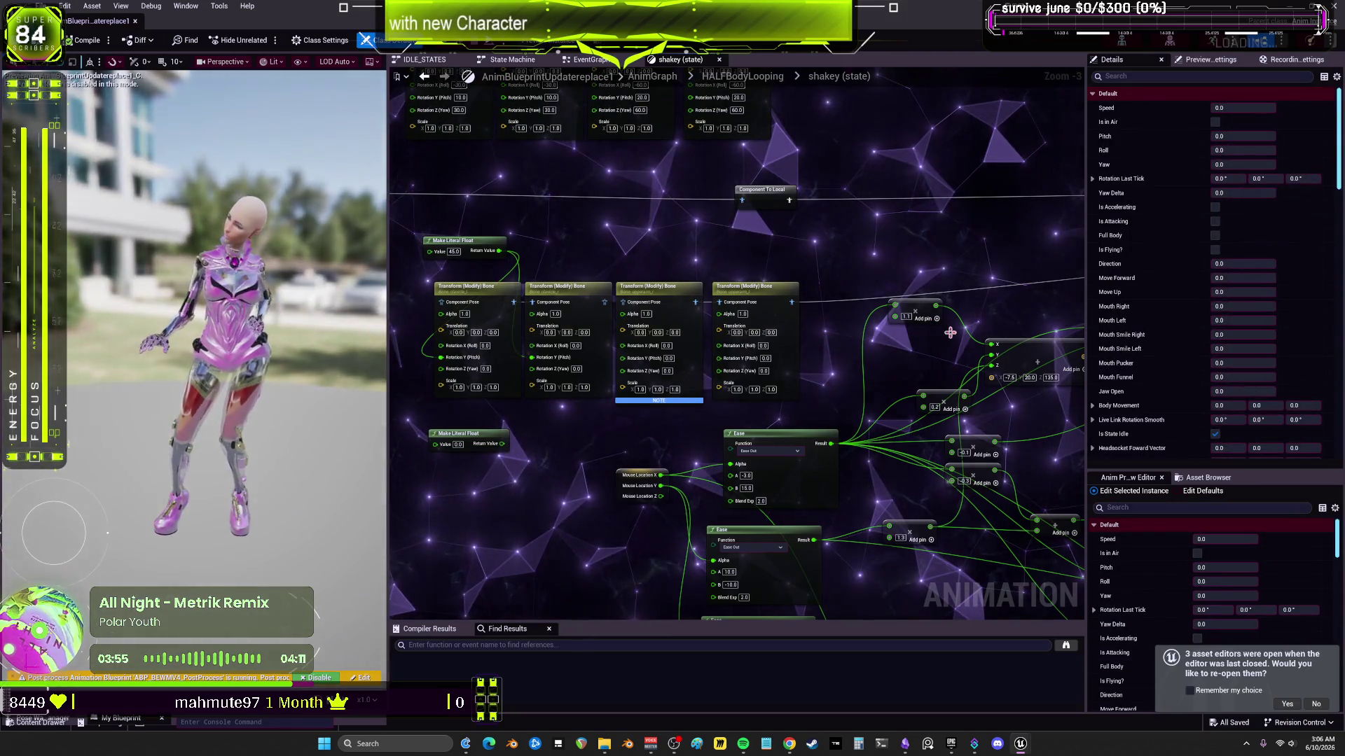
Step: Enlarge the Anim Preview Editor and tick Is HALFBody Looping
drag(1090, 470, 1090, 236)
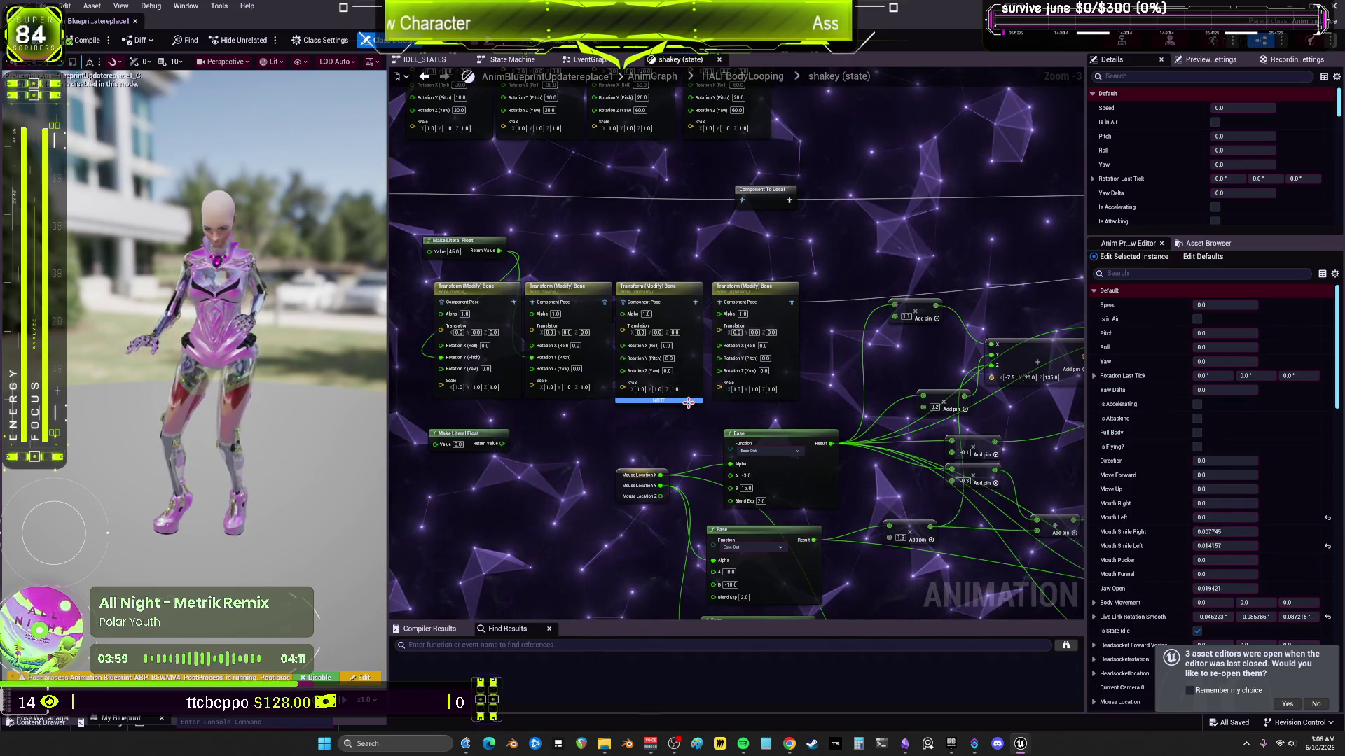
scroll(623, 301, up, 3)
scroll(632, 300, down, 2)
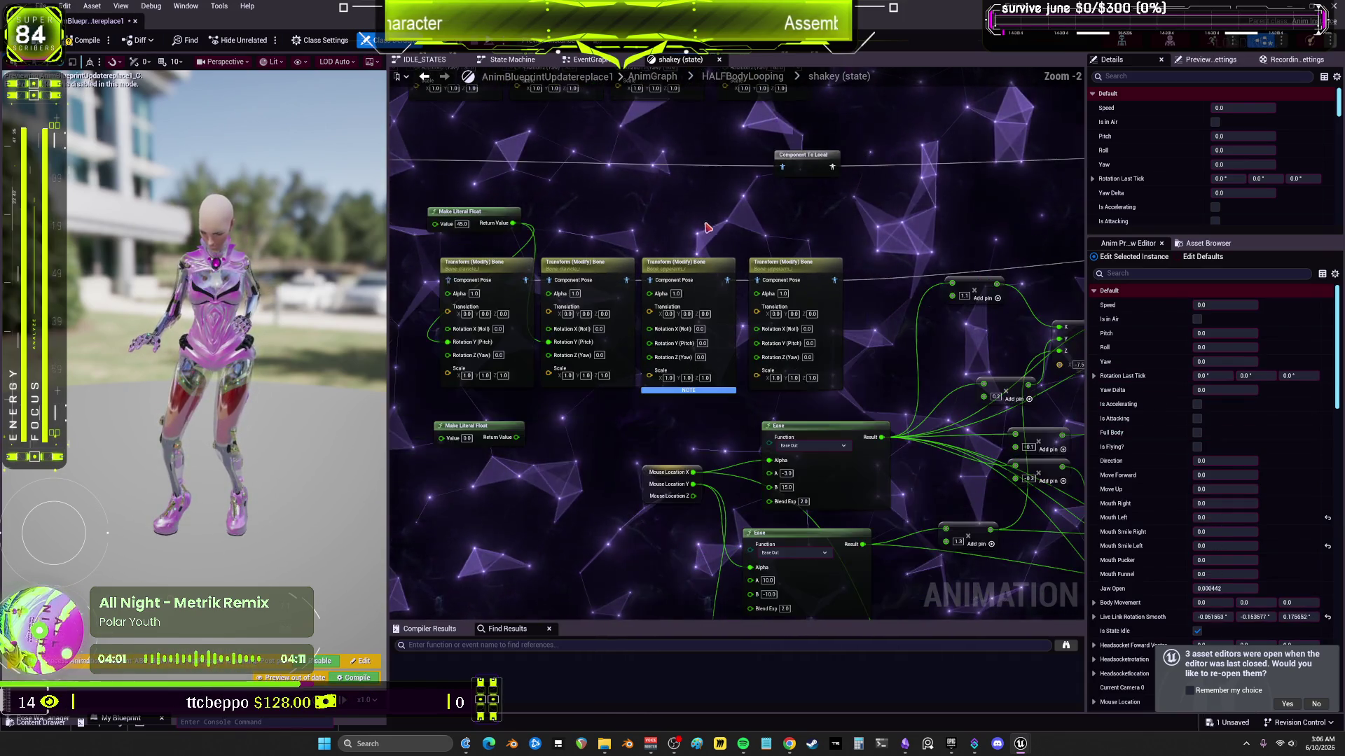
scroll(1149, 489, down, 3)
scroll(1149, 488, down, 10)
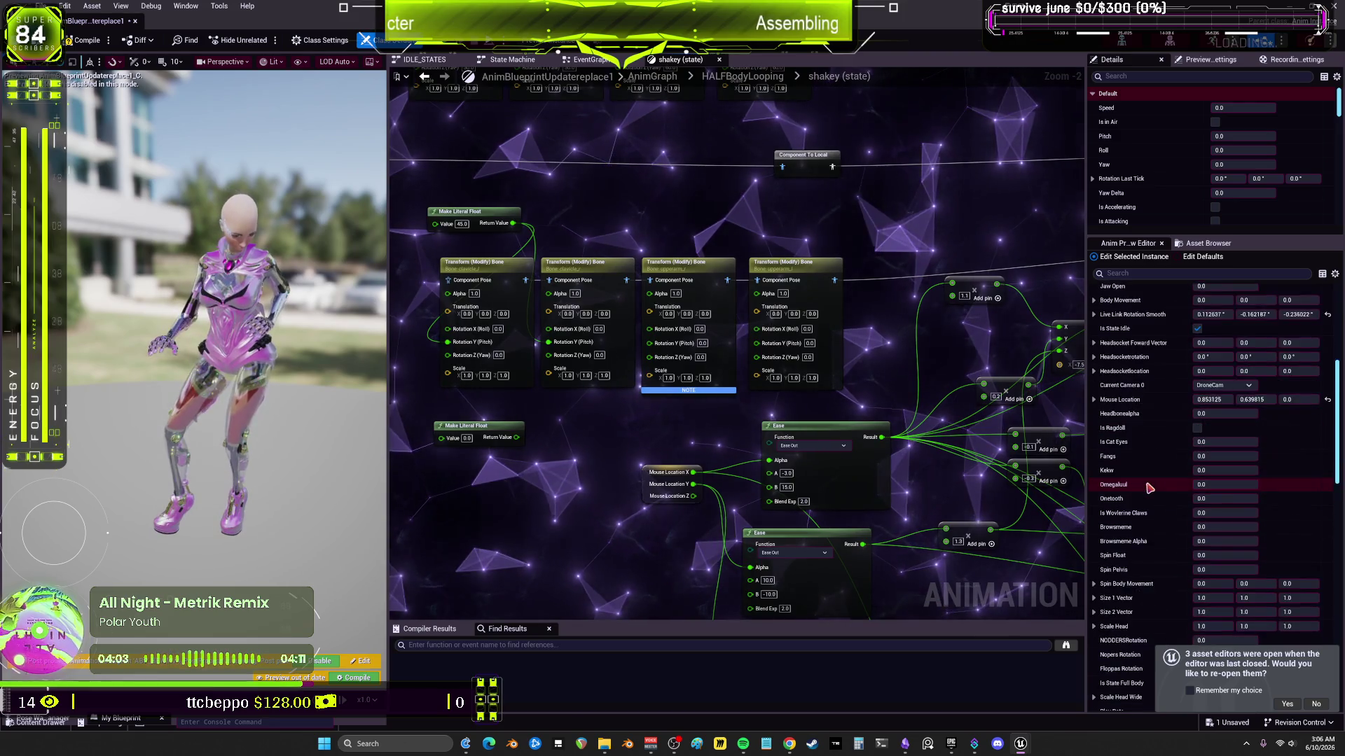
click(1199, 540)
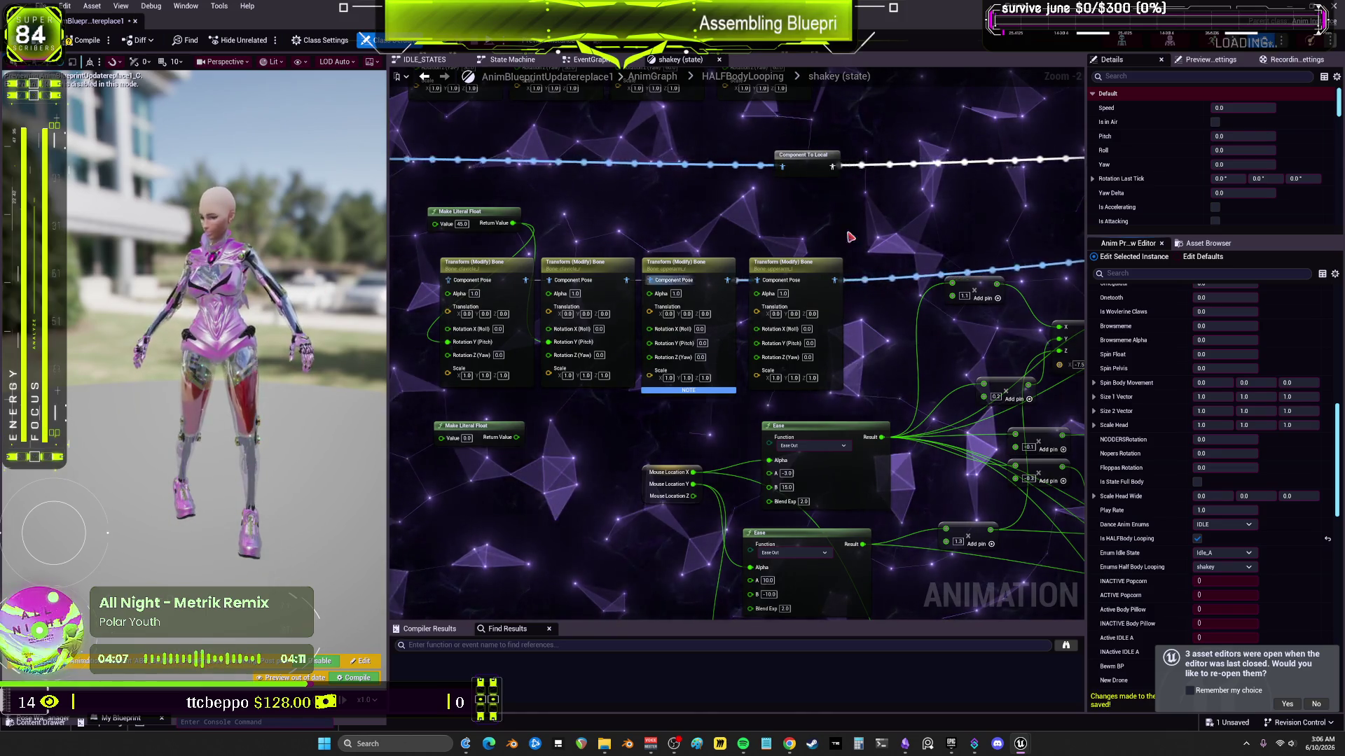
Step: Shift the first two Transform (Modify) Bone nodes slightly left and unwire the first node's pitch
scroll(533, 231, up, 2)
mouse_move(532, 231)
mouse_down()
mouse_move(853, 229)
mouse_move(797, 222)
mouse_up()
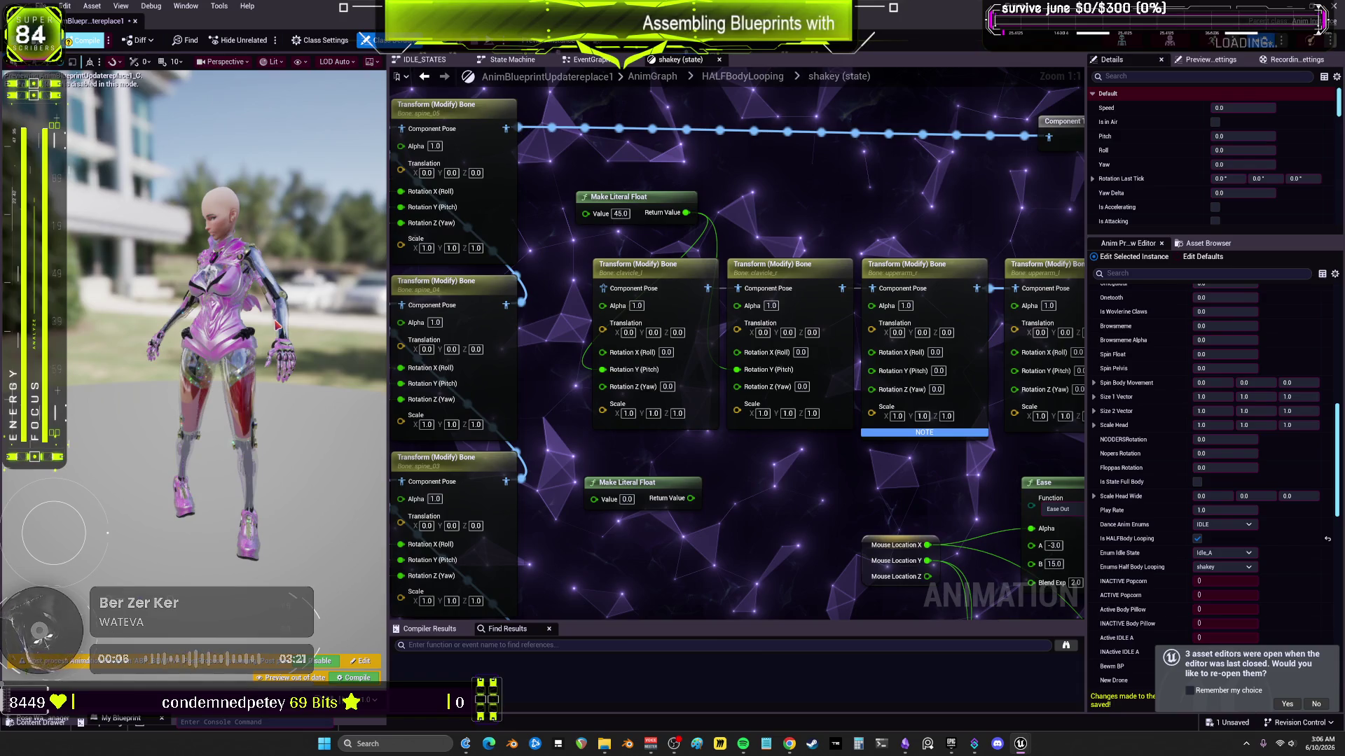
drag(825, 329, 717, 325)
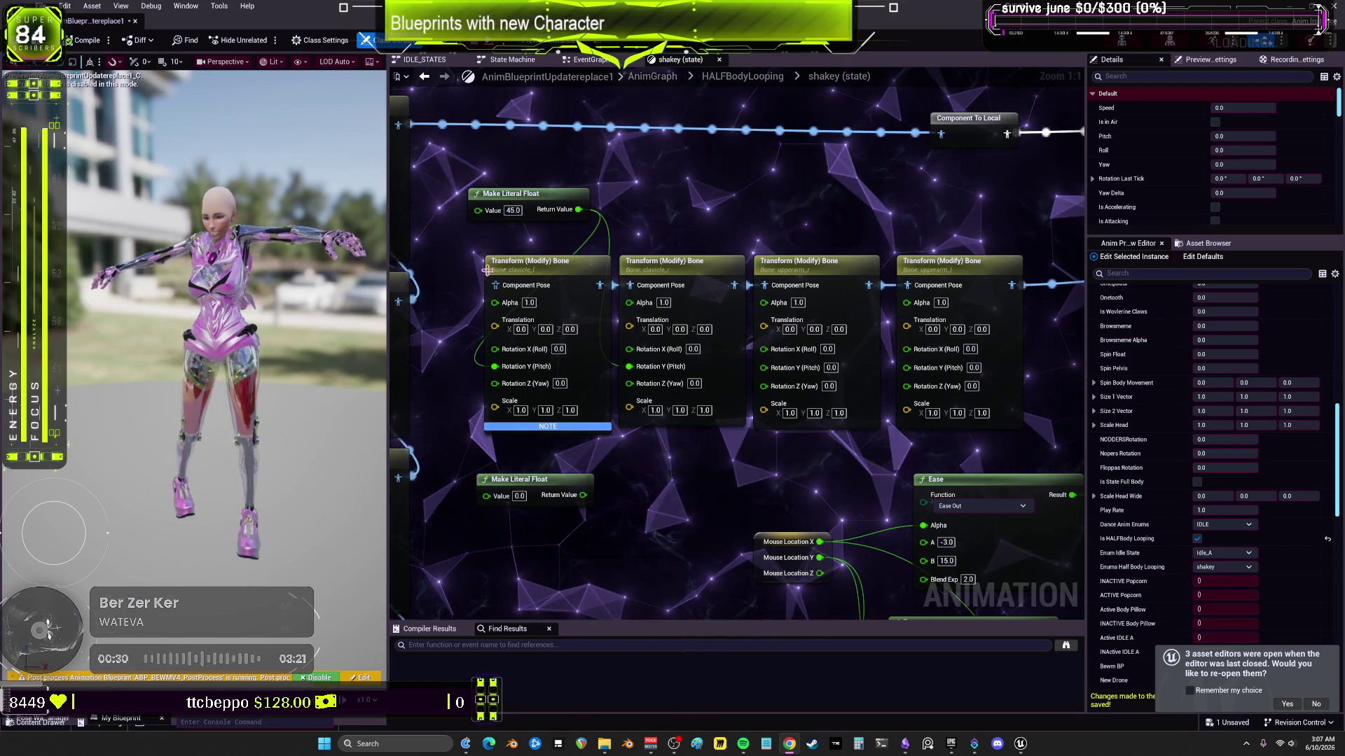
drag(476, 249, 748, 431)
mouse_move(736, 263)
mouse_down()
mouse_move(692, 263)
mouse_move(707, 289)
mouse_move(765, 285)
mouse_up()
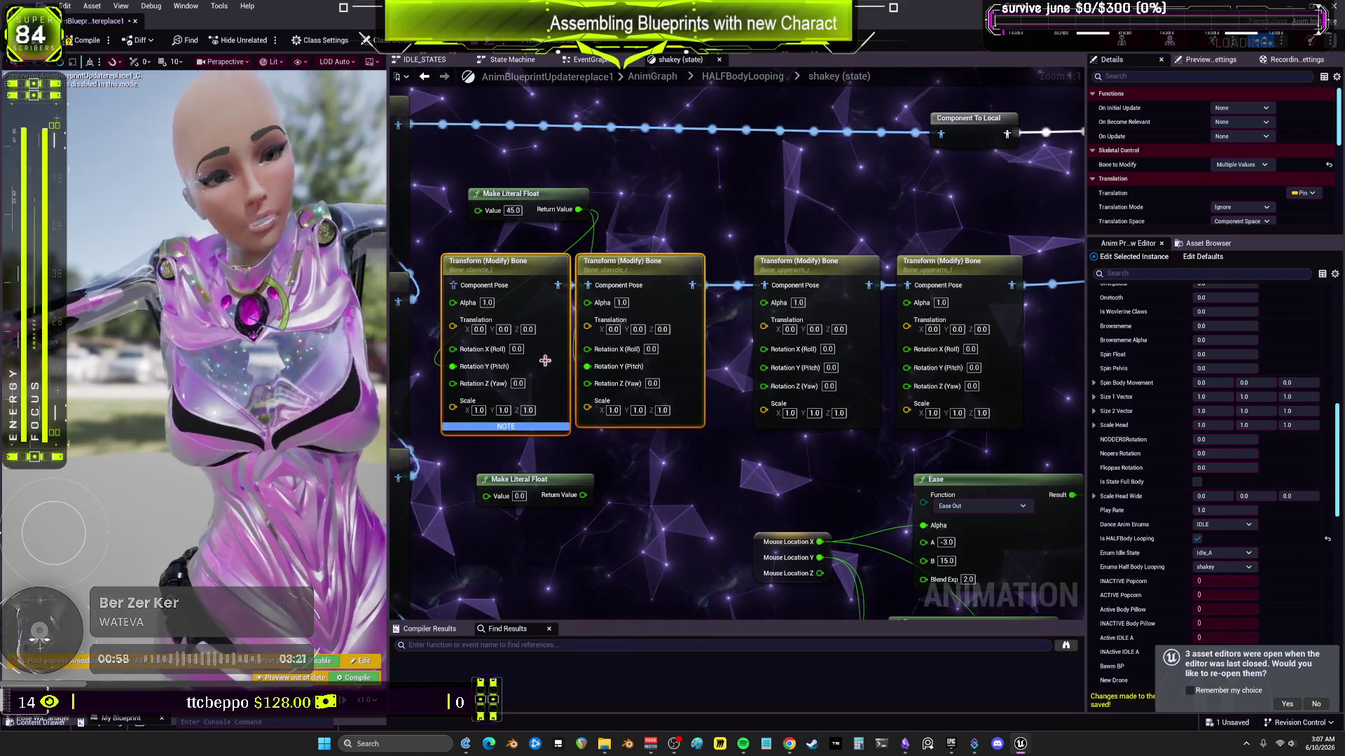
alt+click(453, 366)
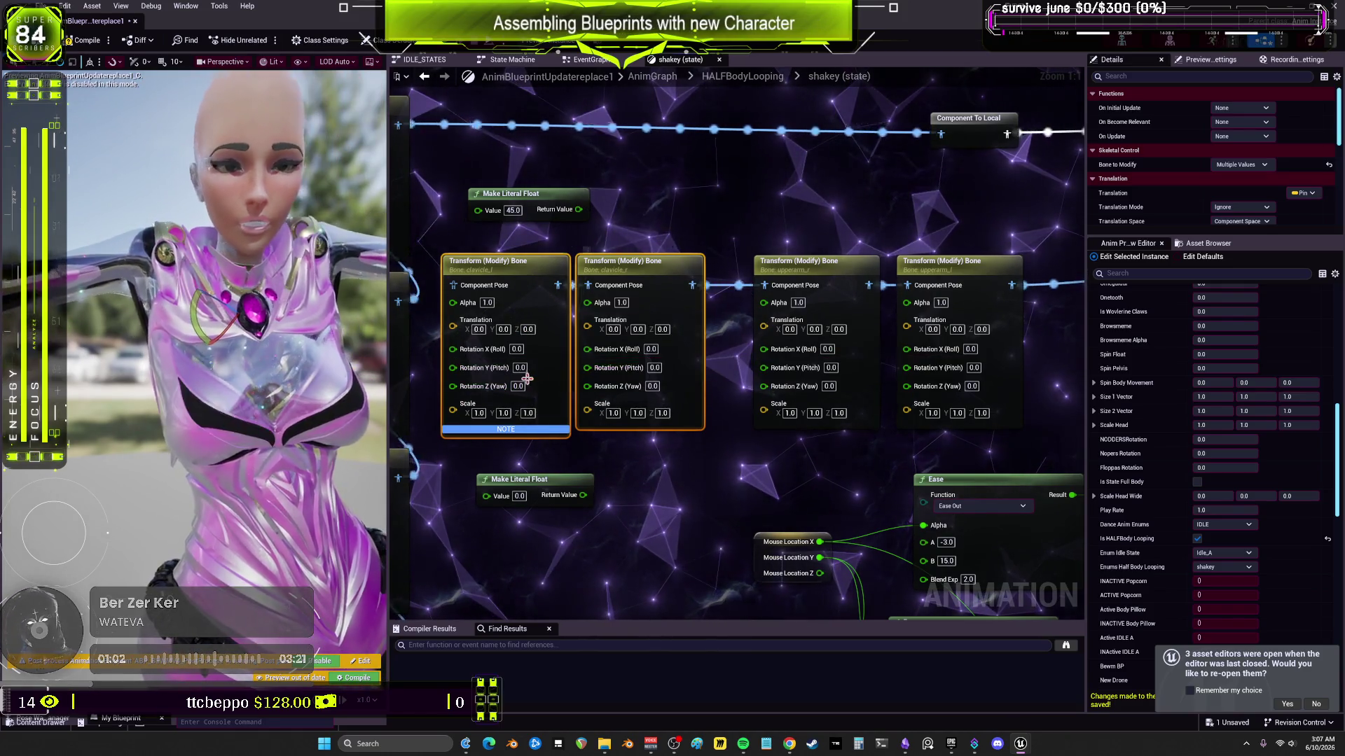
Step: Unwire the second node's pitch and give both first Transform nodes Pitch 7.0 and Yaw 6.0
alt+click(587, 366)
key(Tab)
text(6)
click(660, 367)
text(7)
key(Tab)
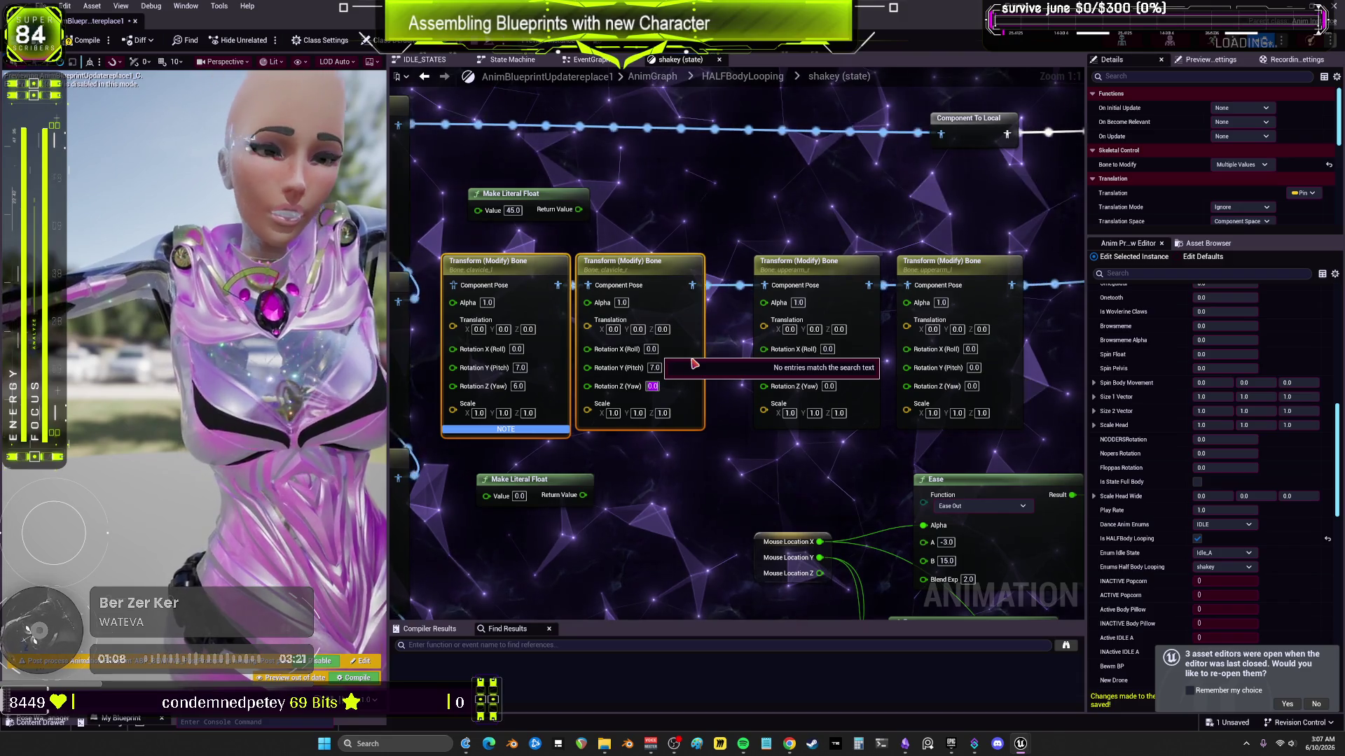
text(6)
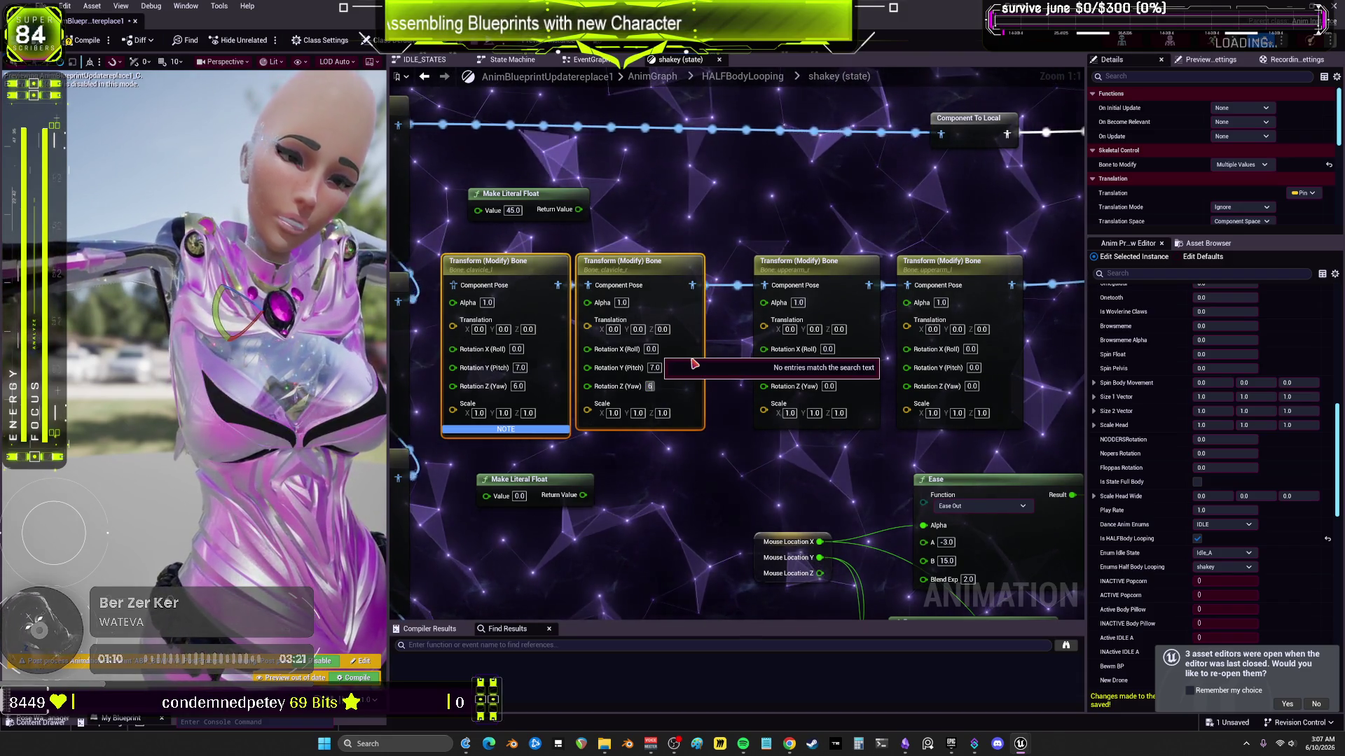
key(Return)
click(84, 42)
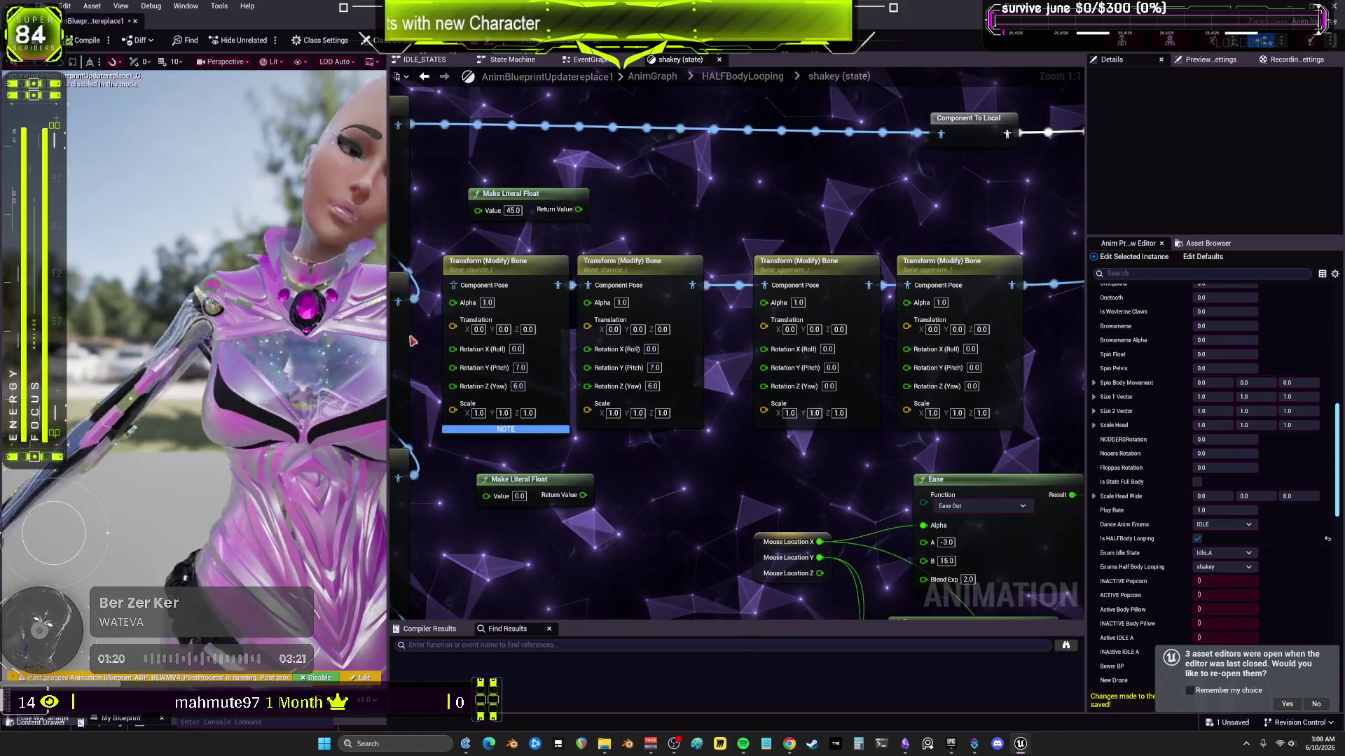
drag(388, 358, 471, 359)
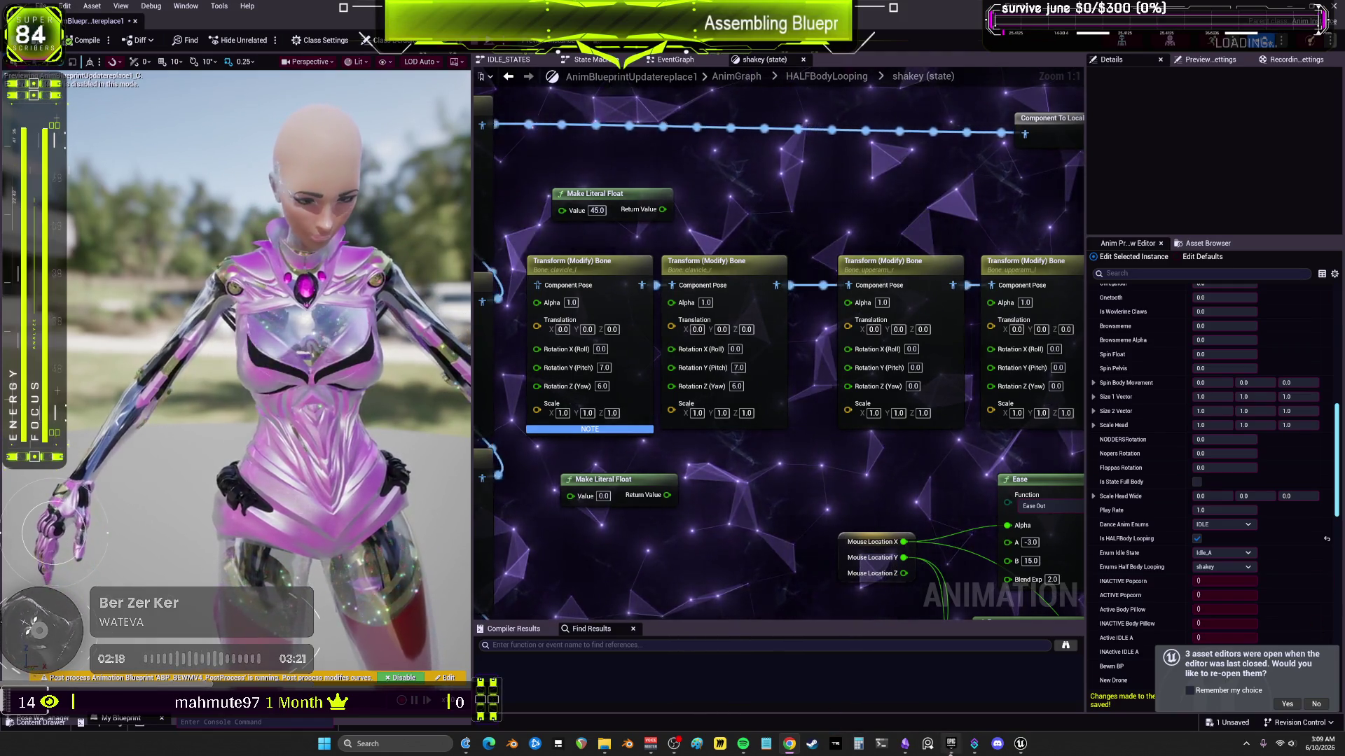
Step: Switch to the Epic Games Launcher from the taskbar
click(950, 747)
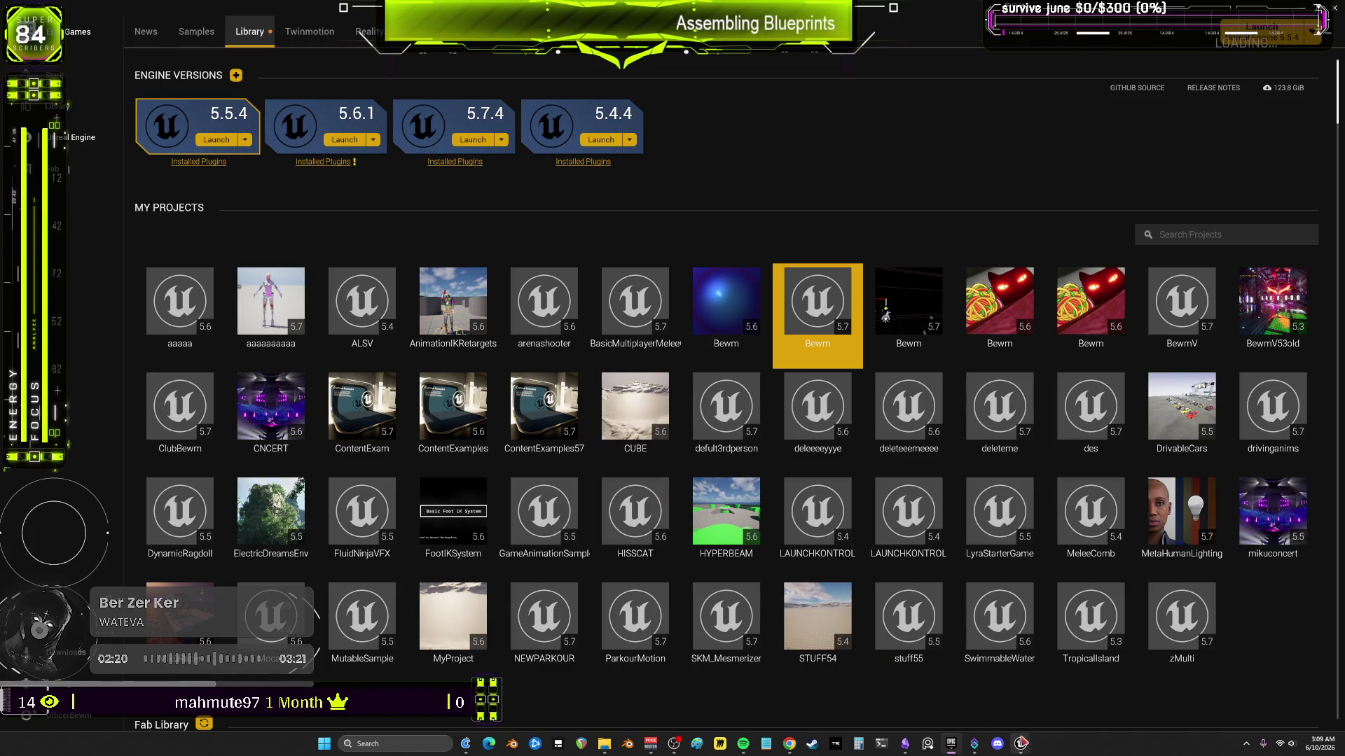
Step: Launch a project from the launcher library to open the L_Example_Map level
mouse_move(1023, 745)
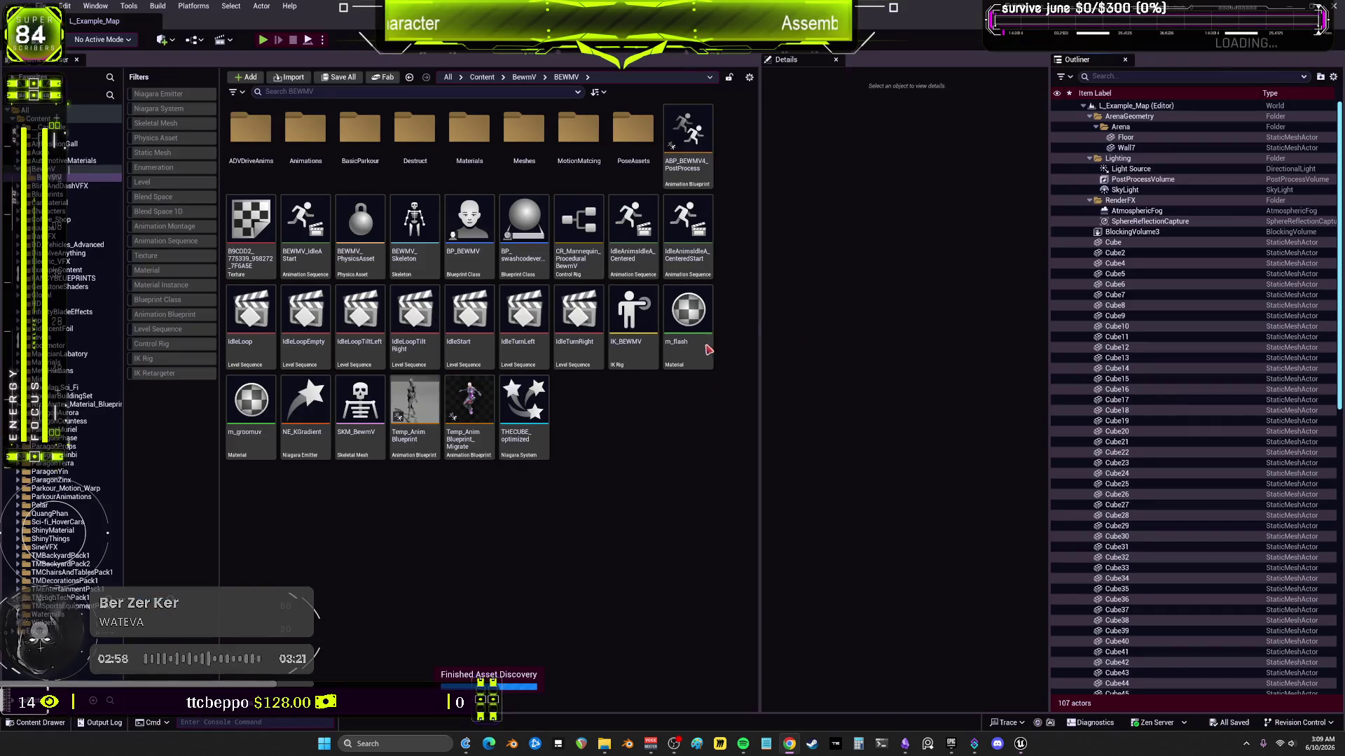
Step: Open the IdleLoop level sequence from the Content Browser
click(149, 9)
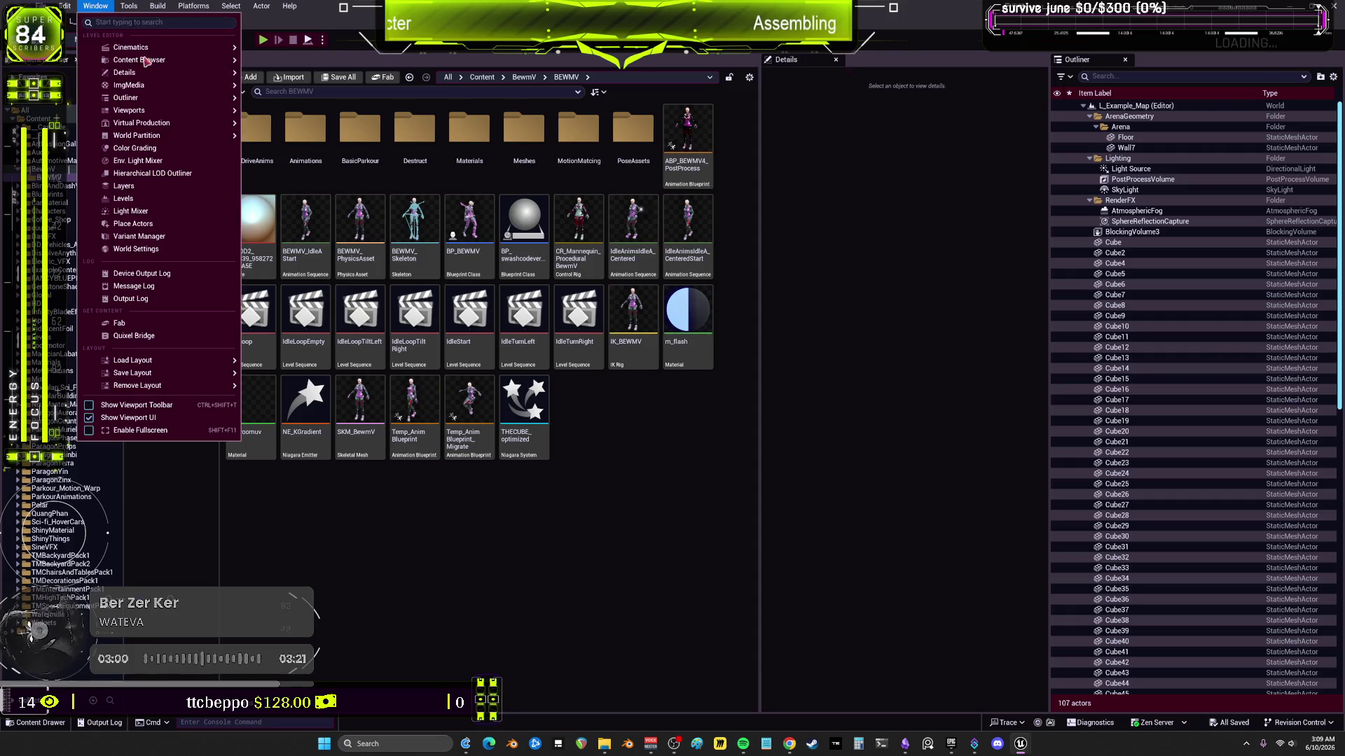
click(678, 486)
click(360, 414)
double_click(251, 318)
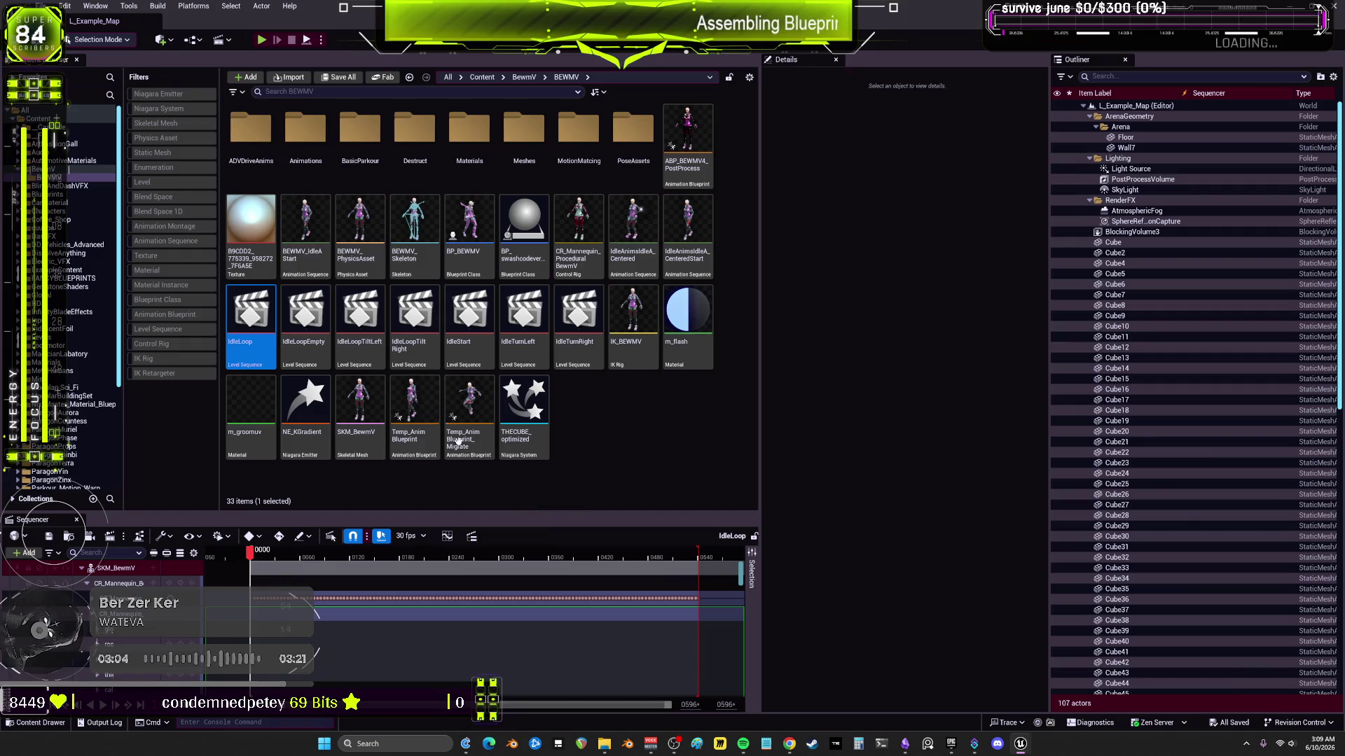
Step: Open Viewport 1 and dock it to the right of the assets
click(96, 6)
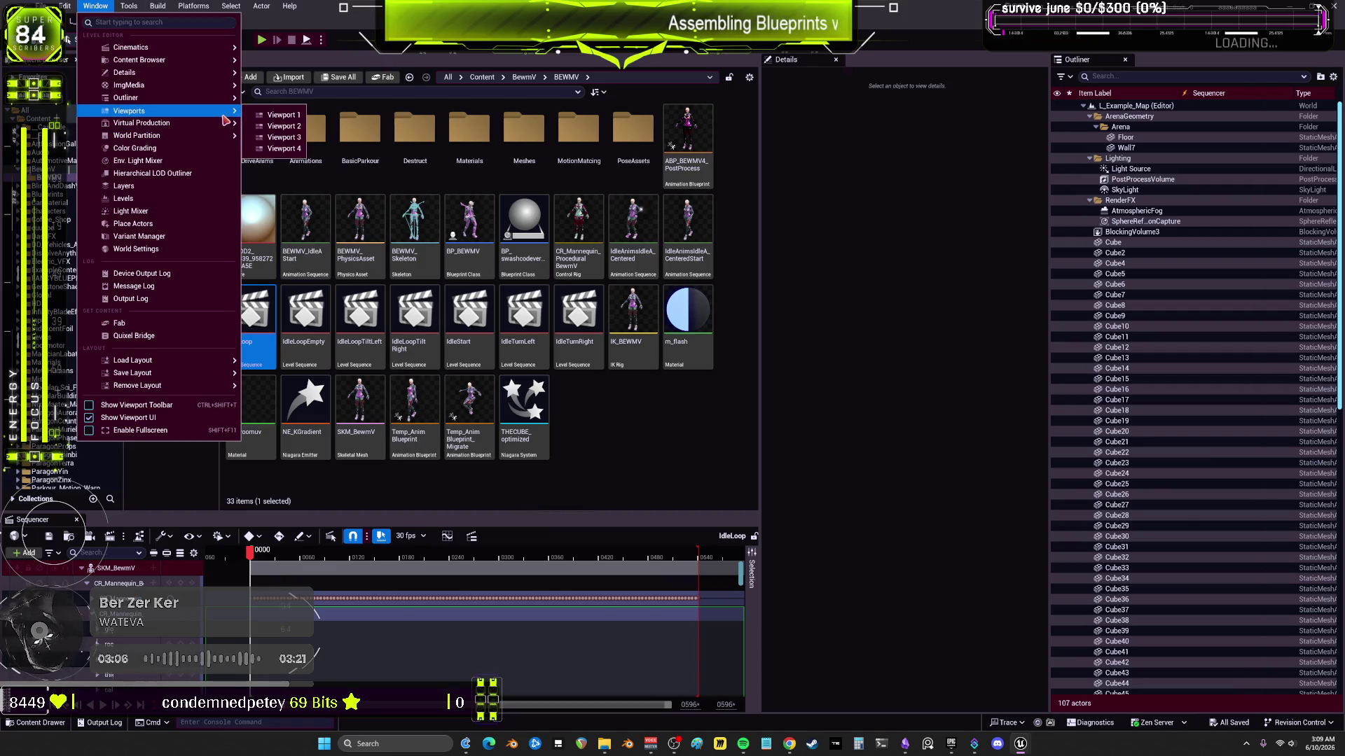
click(280, 121)
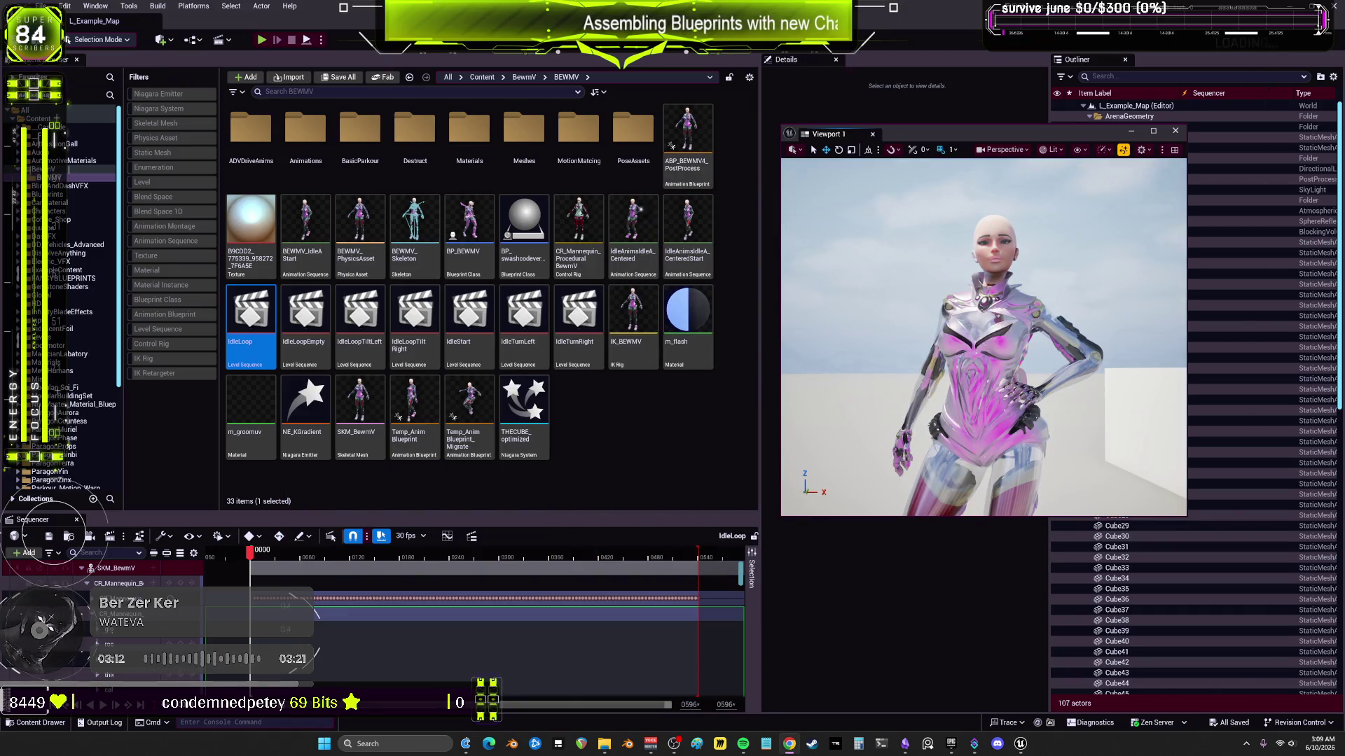
mouse_move(827, 134)
mouse_down()
mouse_move(420, 76)
mouse_move(494, 125)
mouse_up()
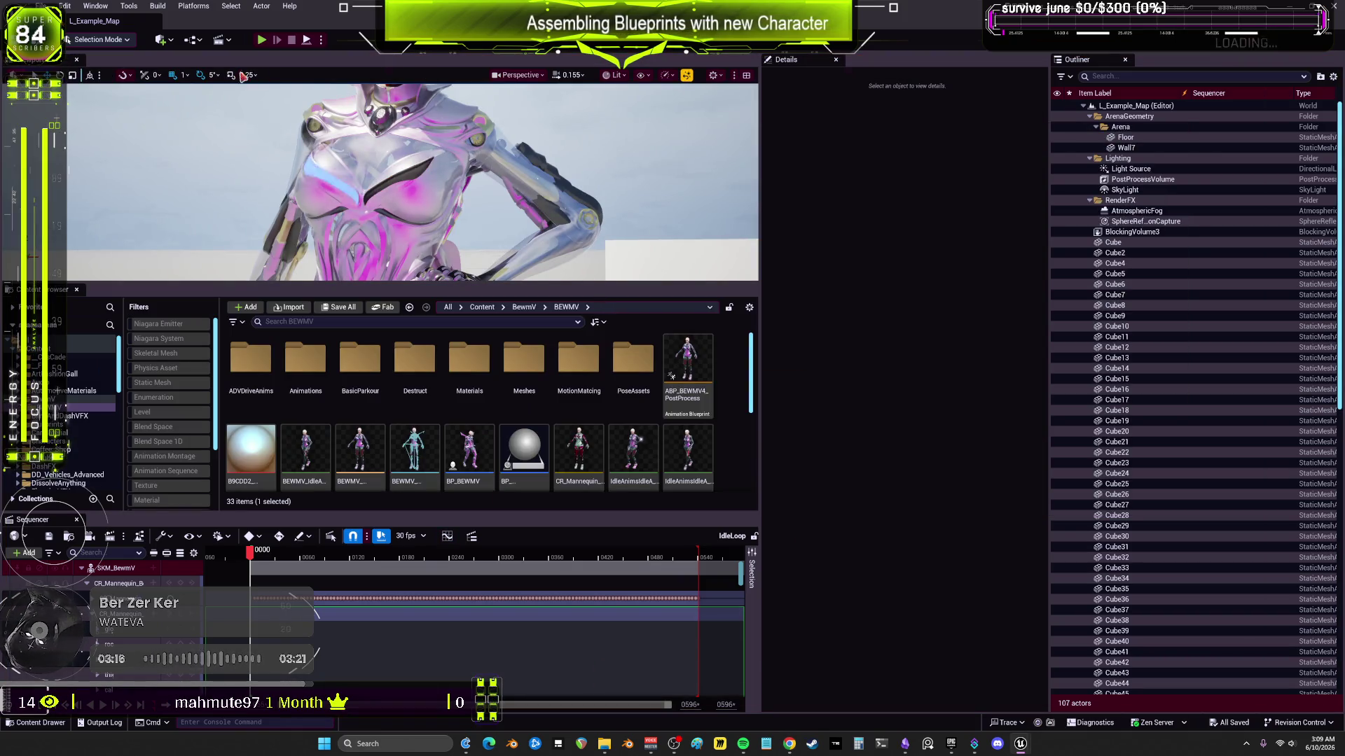
mouse_move(64, 67)
mouse_down()
mouse_move(421, 91)
mouse_move(700, 280)
mouse_up()
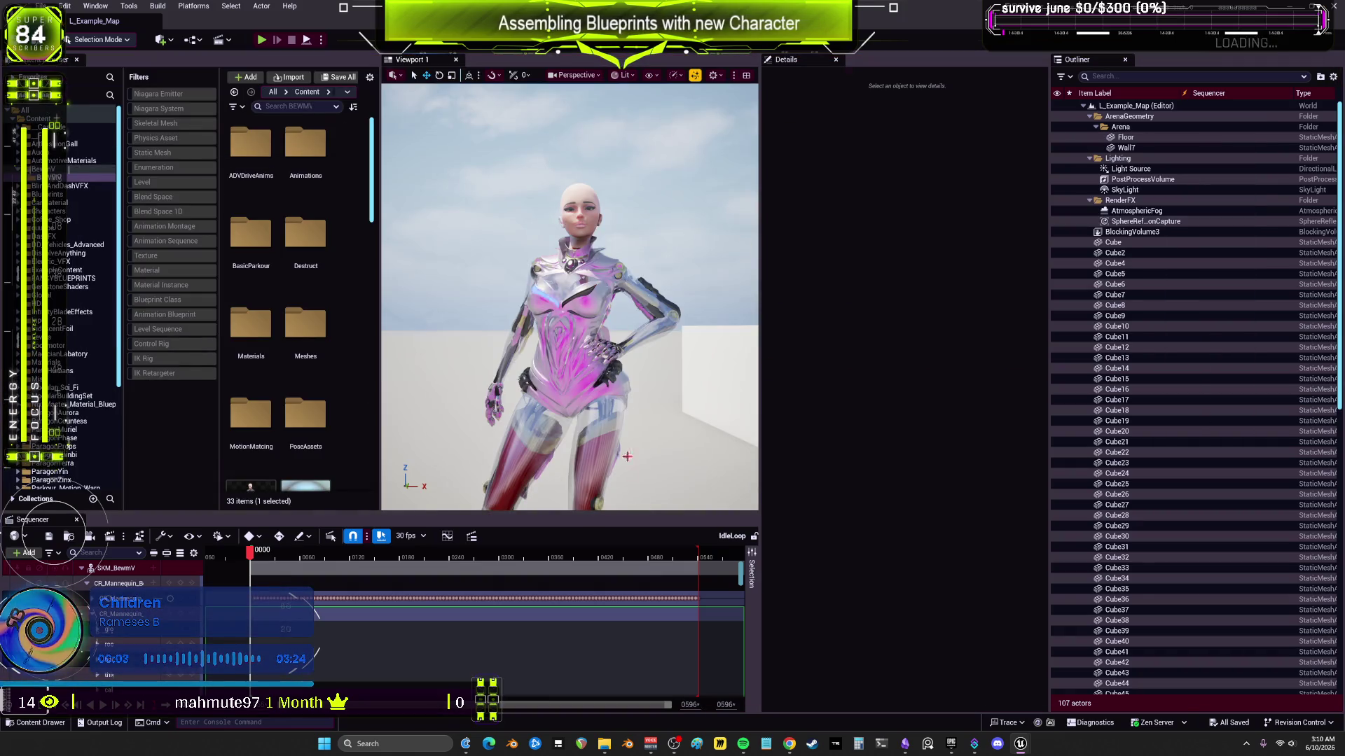
Step: In Animation Mode, move body_ctrl so the character leans right and down
click(125, 619)
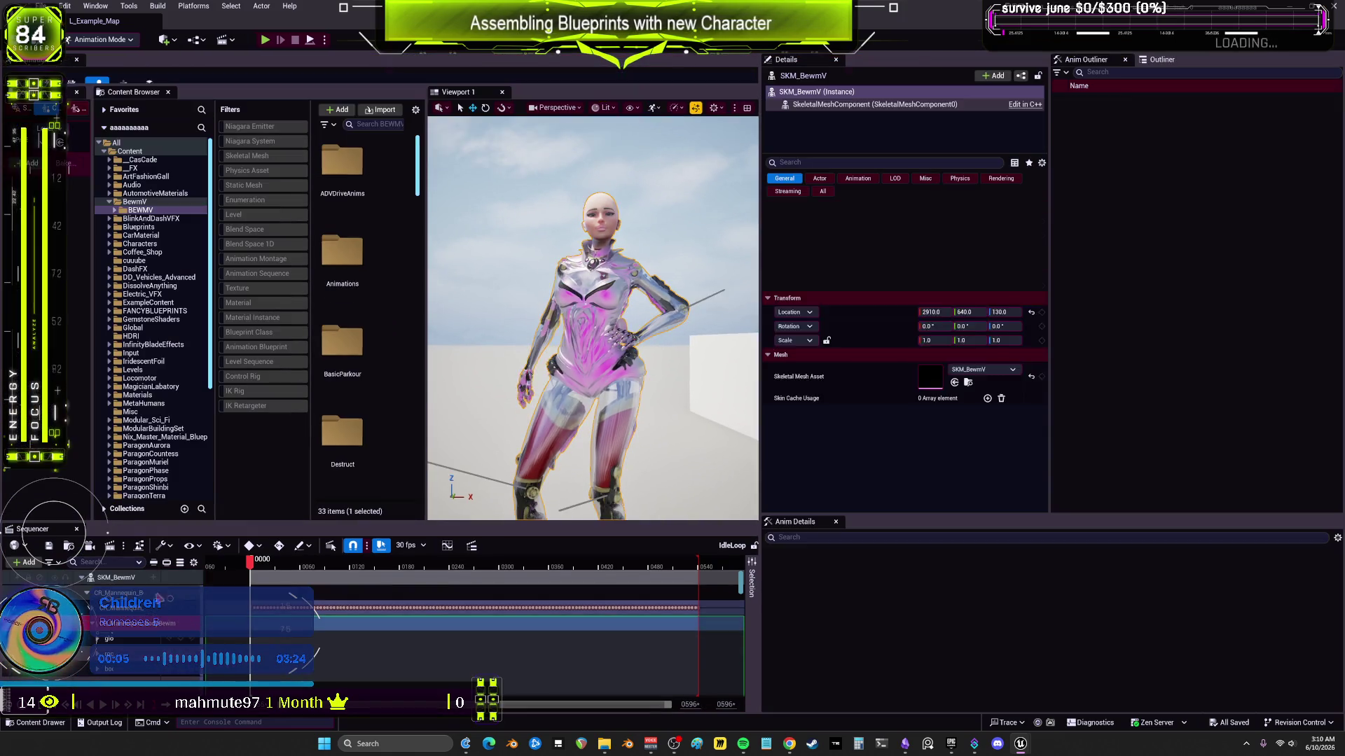
click(662, 354)
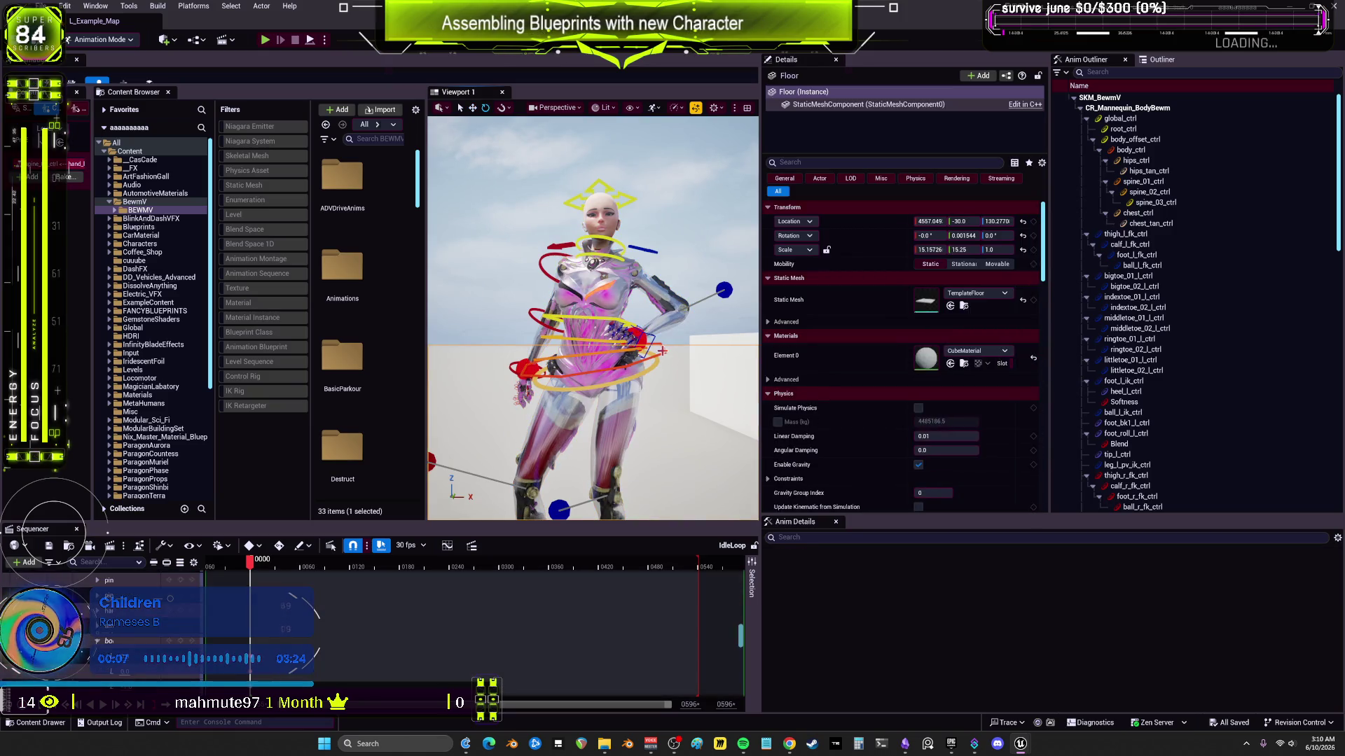
click(650, 359)
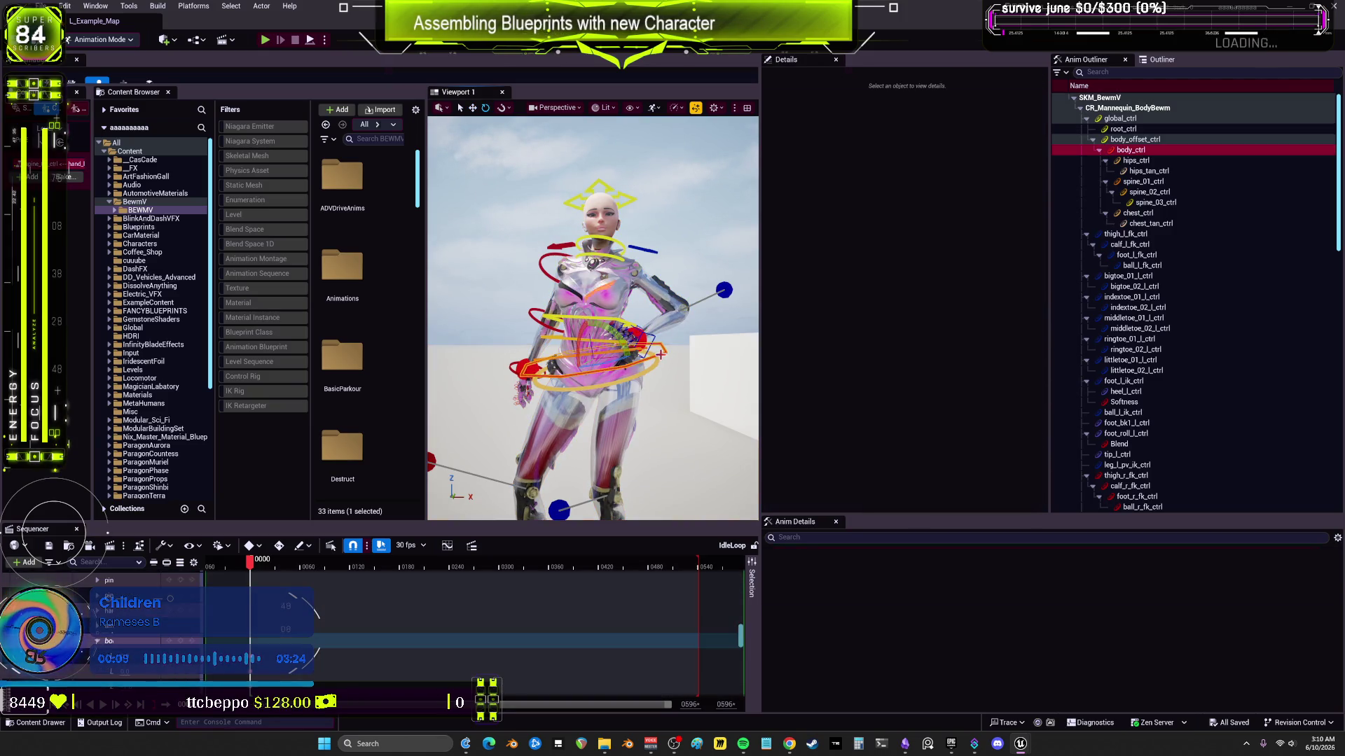
mouse_move(615, 357)
mouse_down()
mouse_move(607, 364)
mouse_move(662, 384)
mouse_up()
right_click(134, 645)
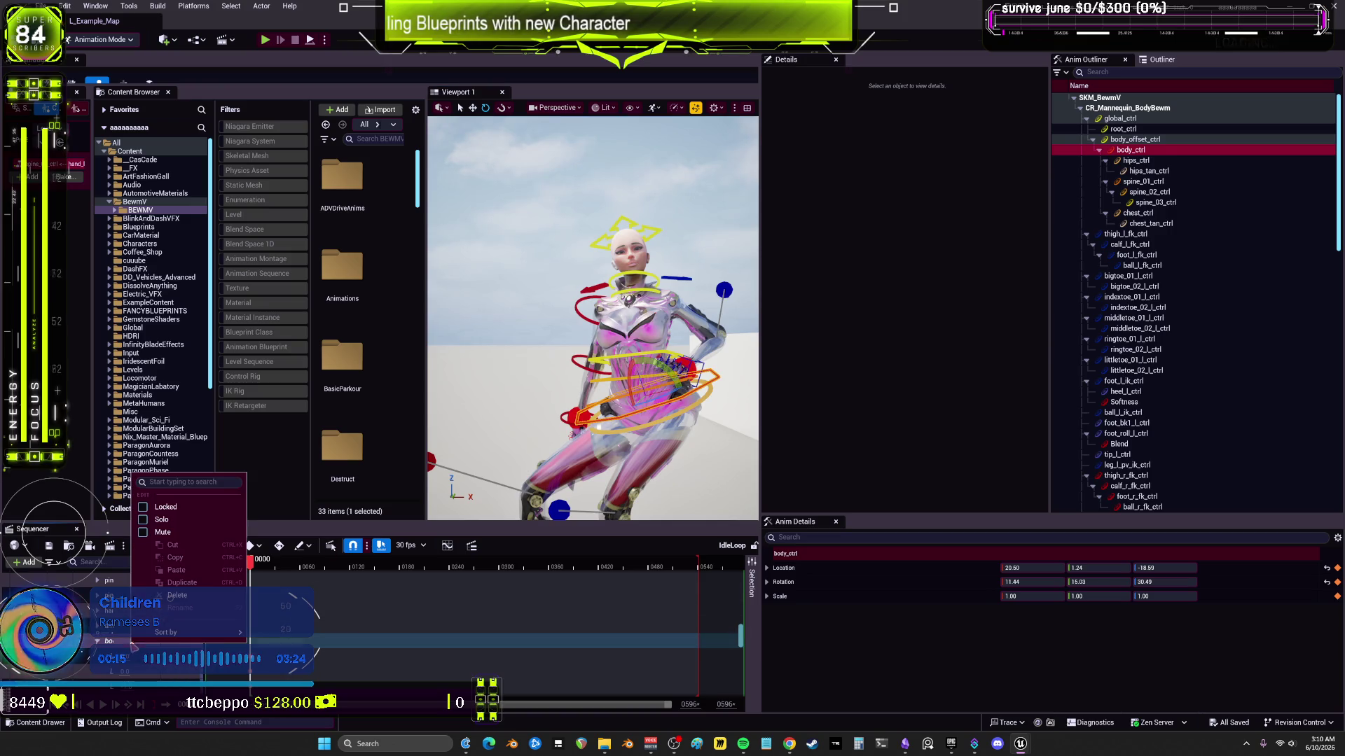
Step: Select the body track and move the sequence time to frame 0088
click(180, 648)
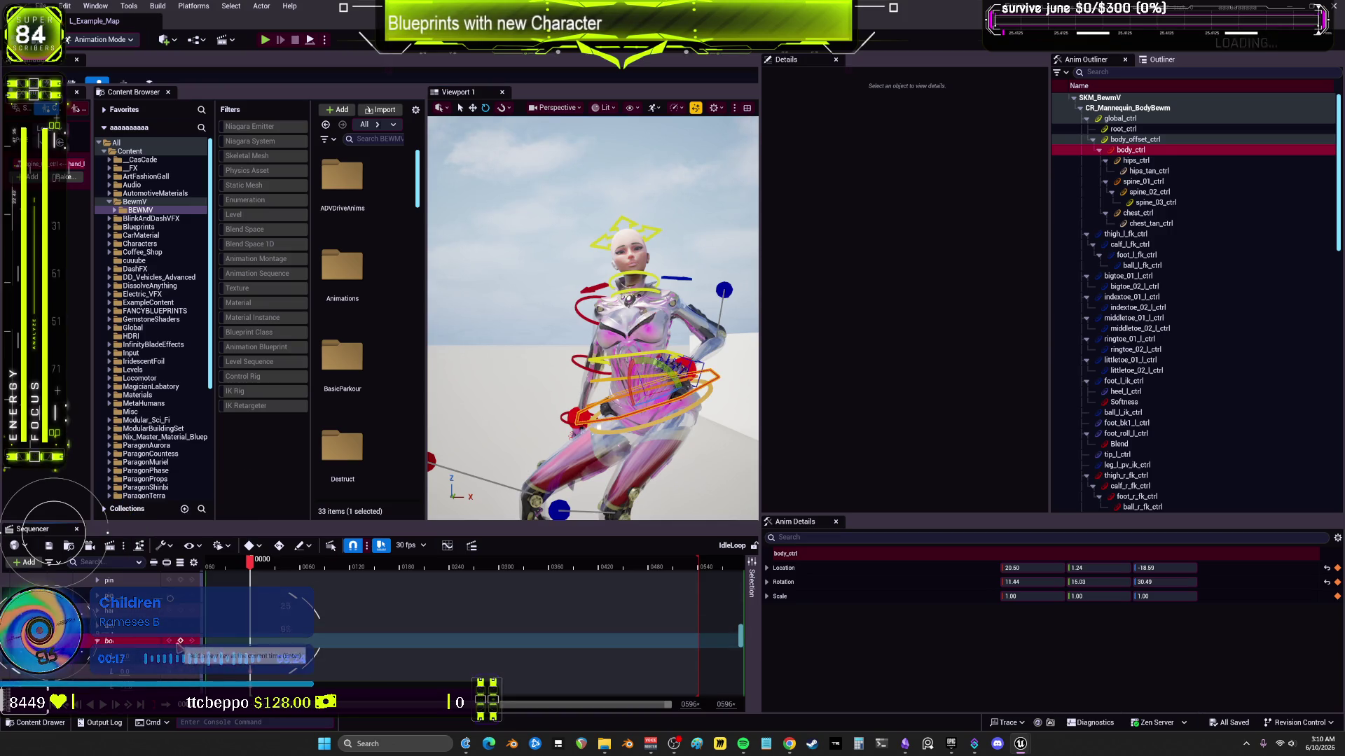
mouse_move(250, 566)
mouse_down()
mouse_move(329, 570)
mouse_move(249, 567)
mouse_up()
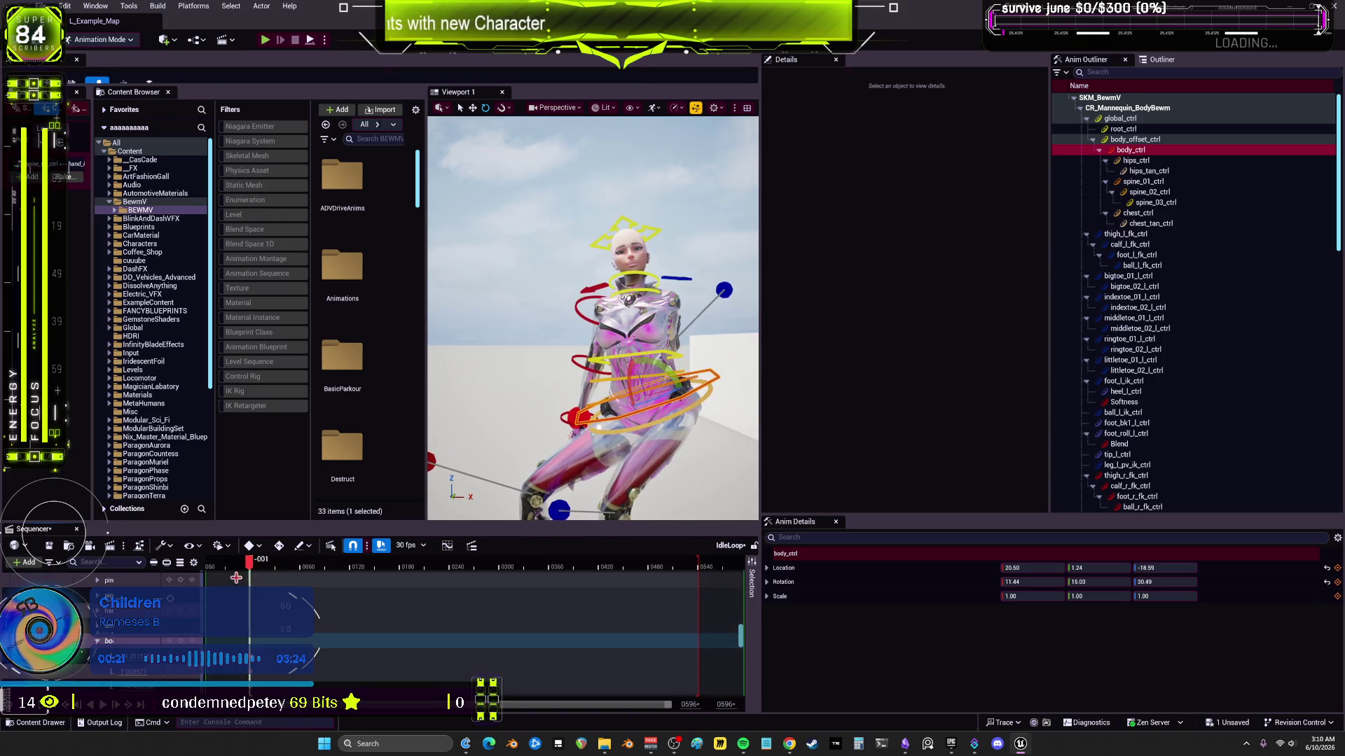
scroll(218, 604, up, 2)
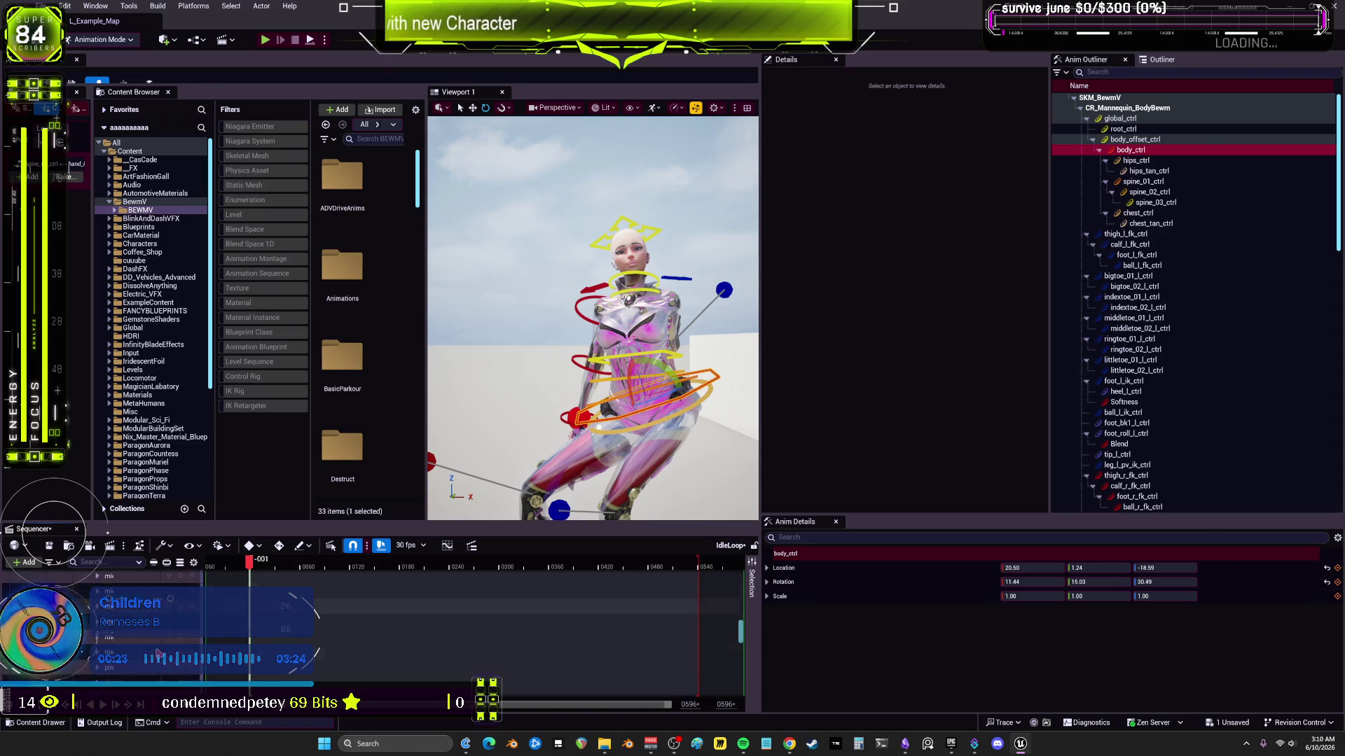
scroll(729, 616, up, 3)
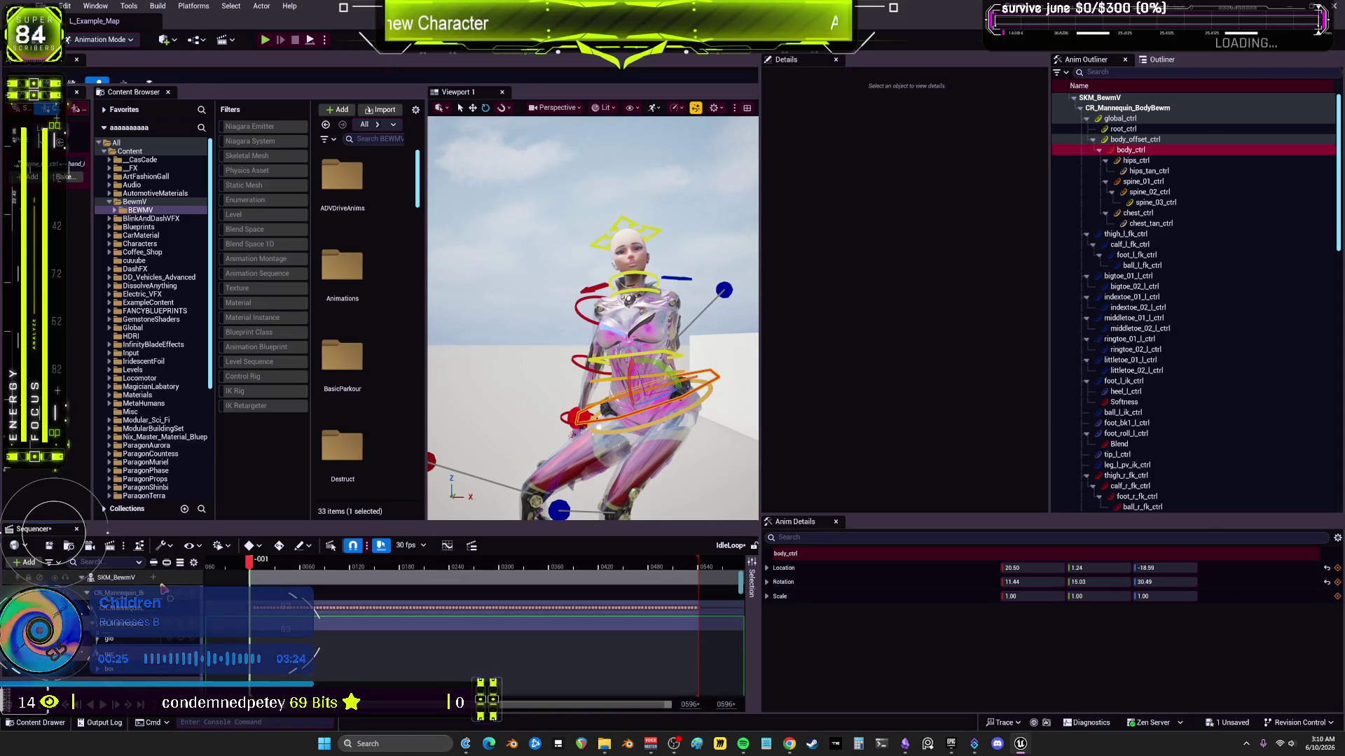
Step: Bake the SKM_BewmV track into animation sequence SWAYR in BEWMV, unticking one export option
right_click(121, 578)
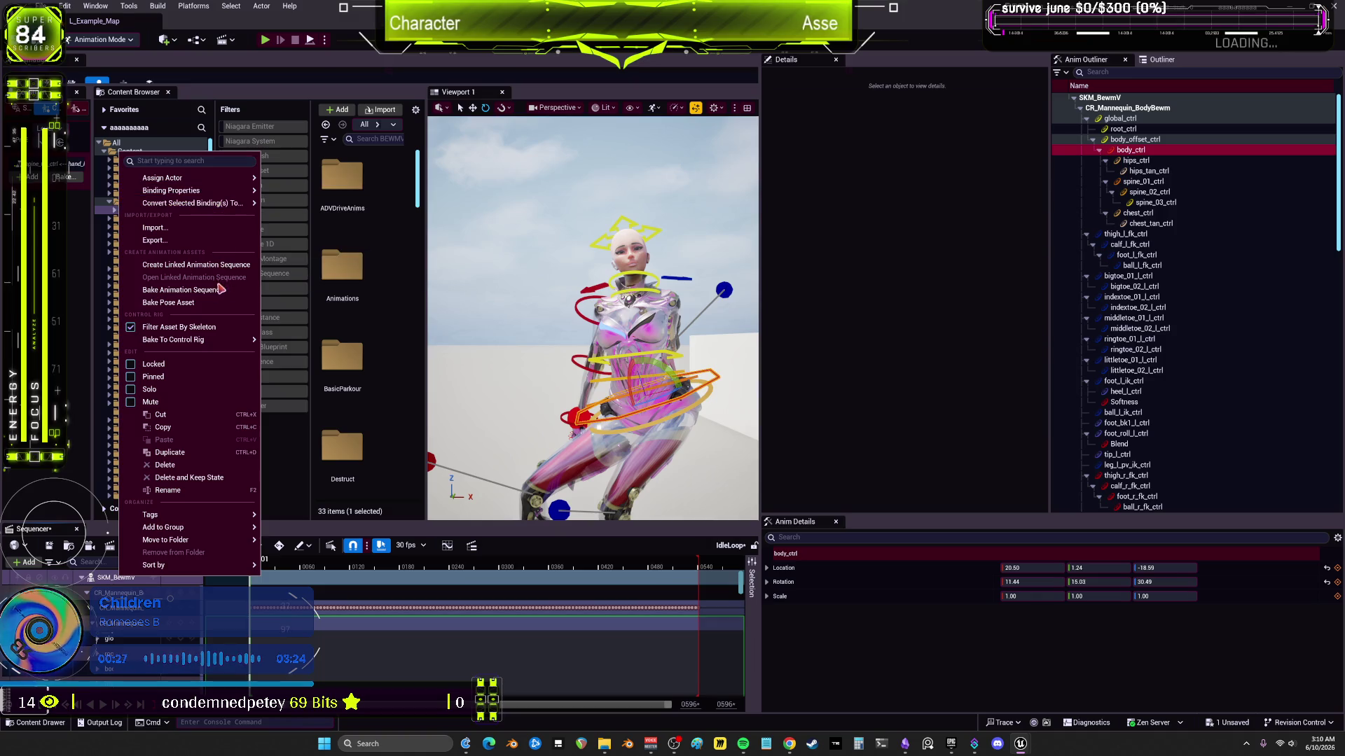
click(221, 290)
click(665, 464)
text(SWAYR)
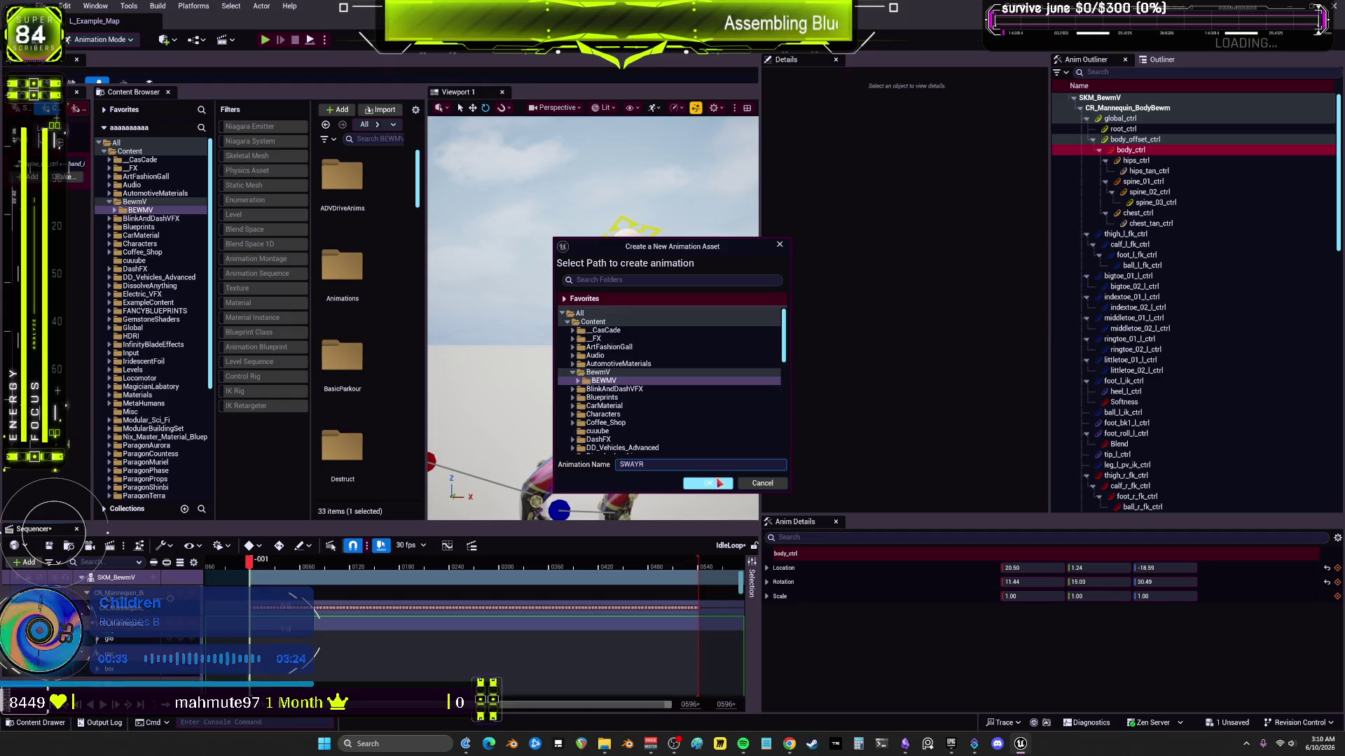
click(717, 483)
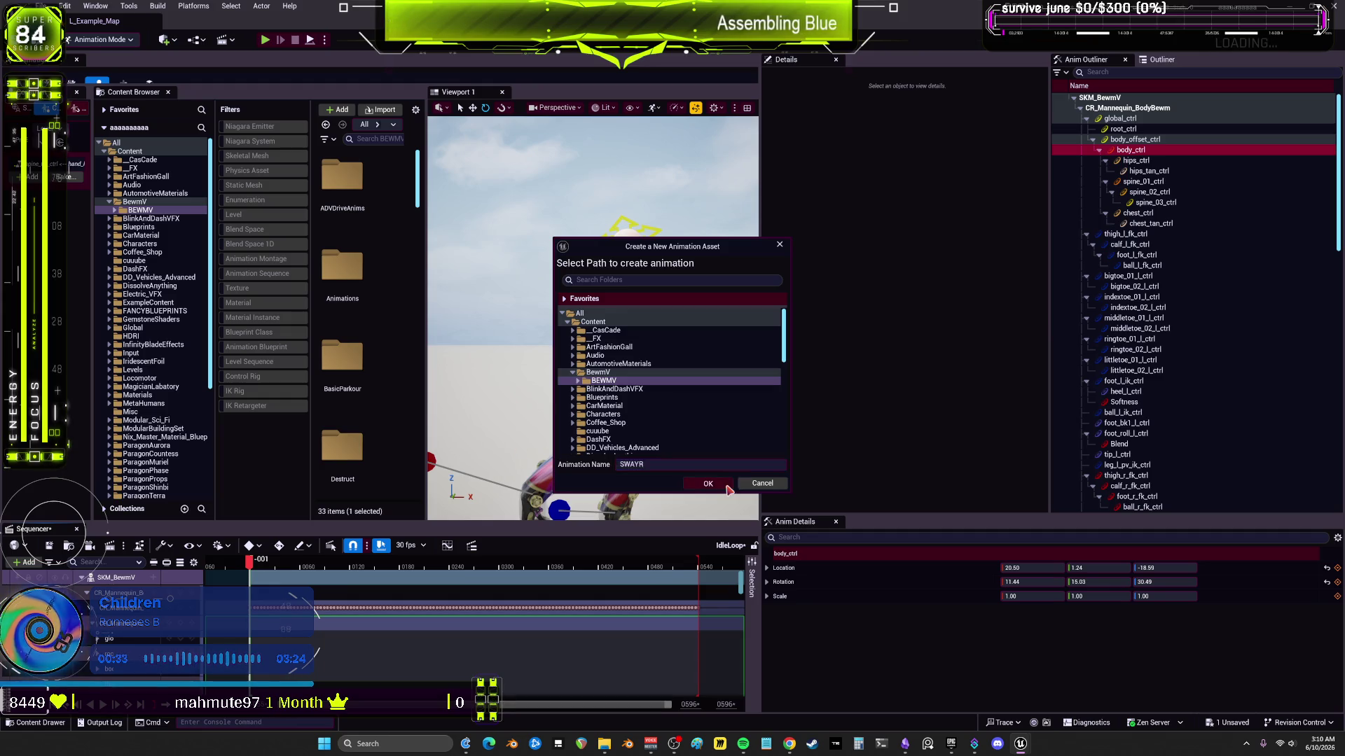
click(654, 366)
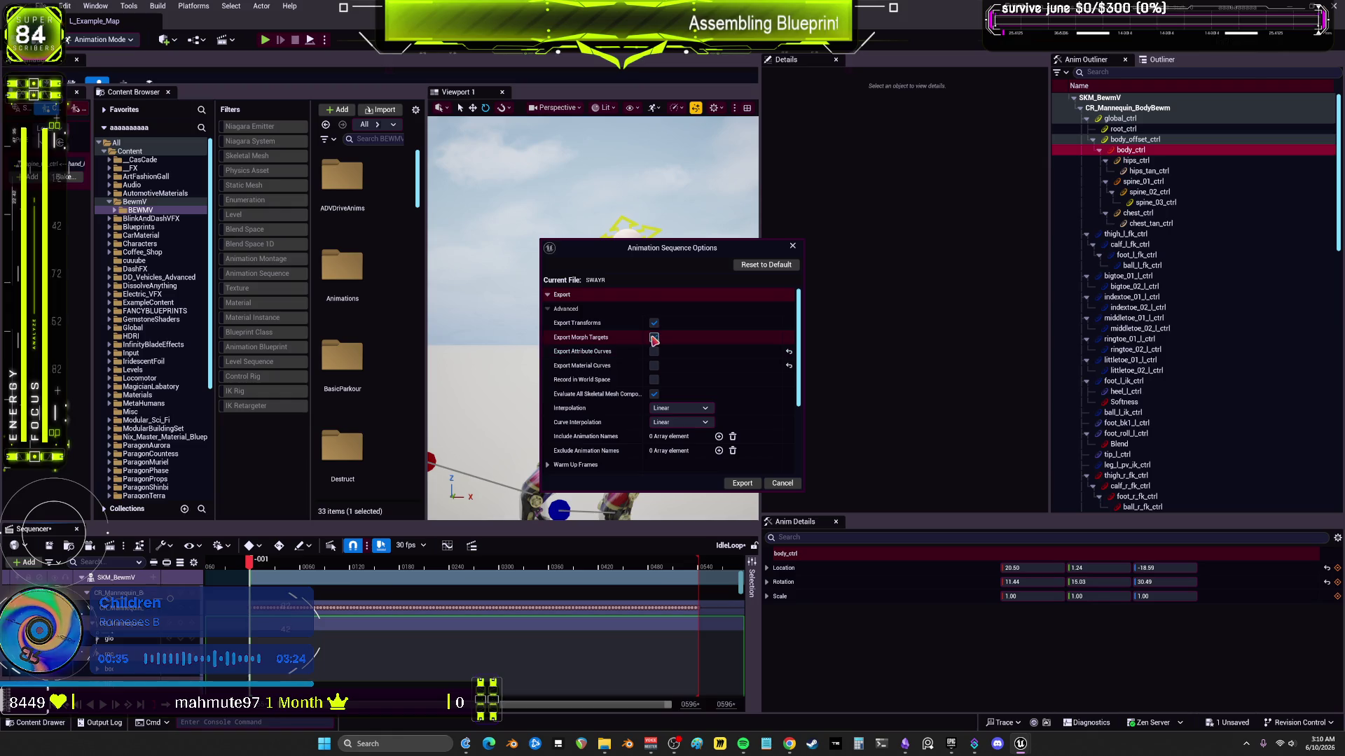
click(741, 484)
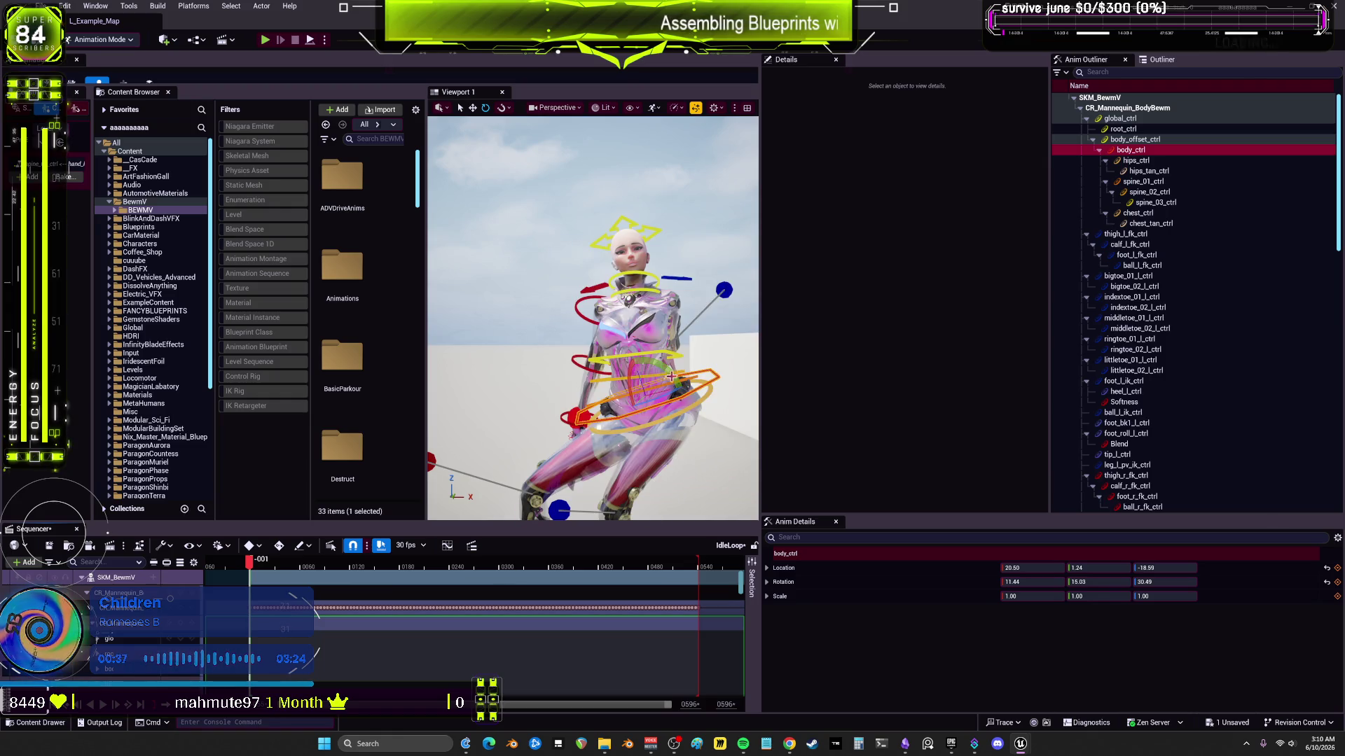
Step: Rotate body_ctrl to twist the torso, then select spine_03_ctrl
mouse_move(664, 367)
mouse_down()
mouse_move(617, 394)
mouse_move(591, 388)
mouse_move(596, 419)
mouse_up()
key(w)
key(e)
click(610, 377)
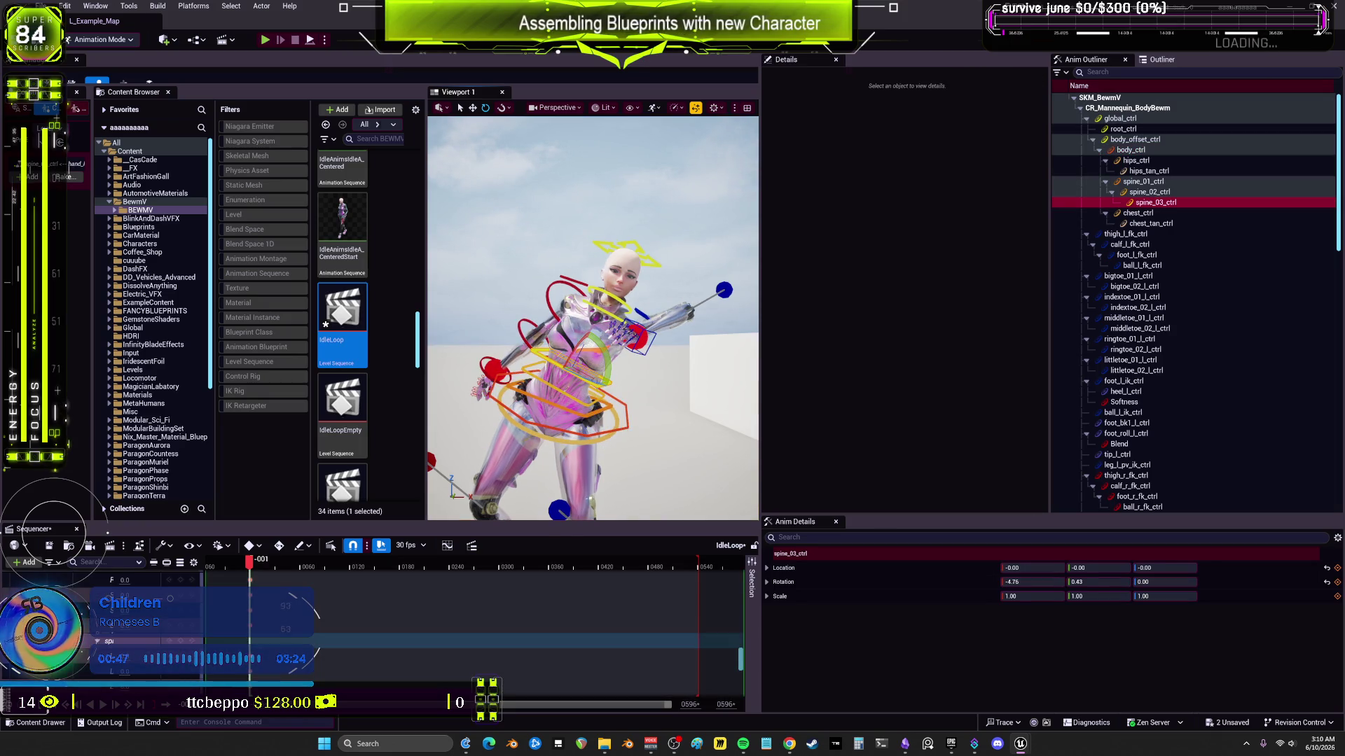
key(ctrl+z)
right_click(158, 641)
key(Escape)
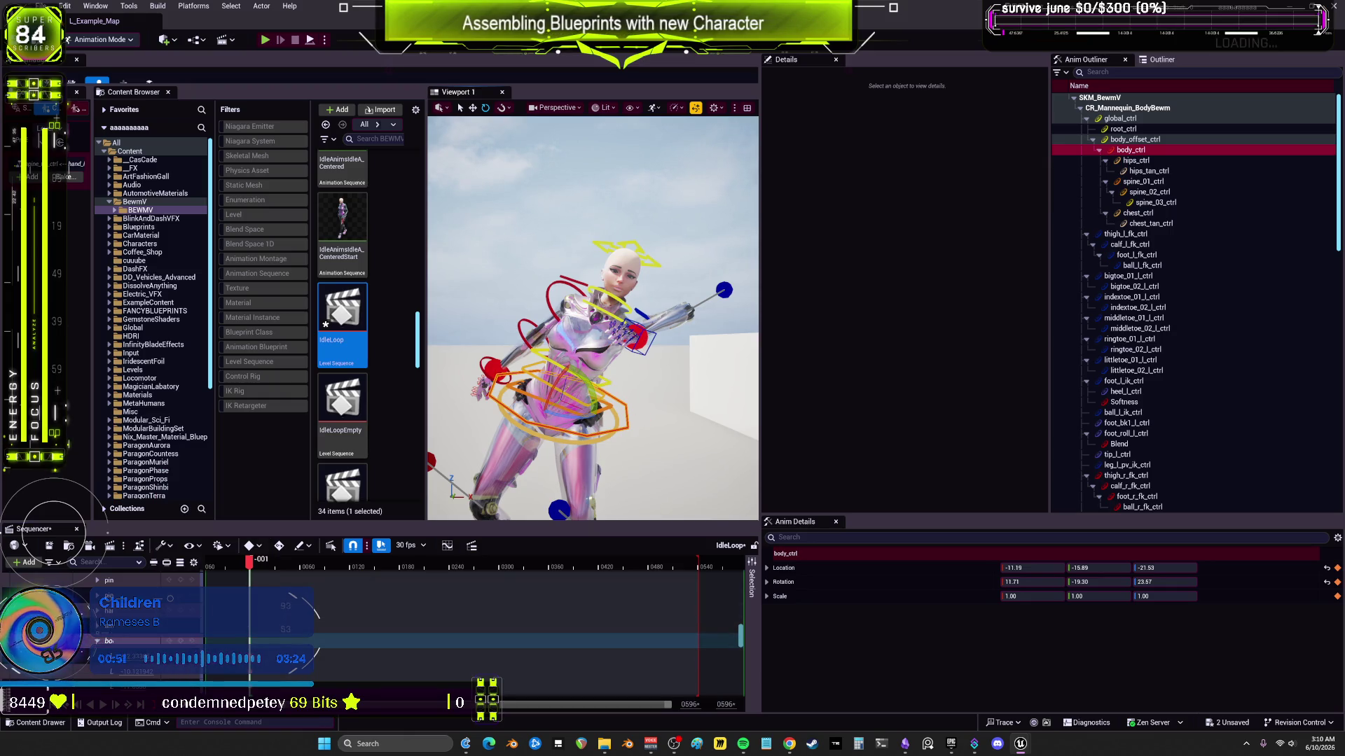
click(585, 368)
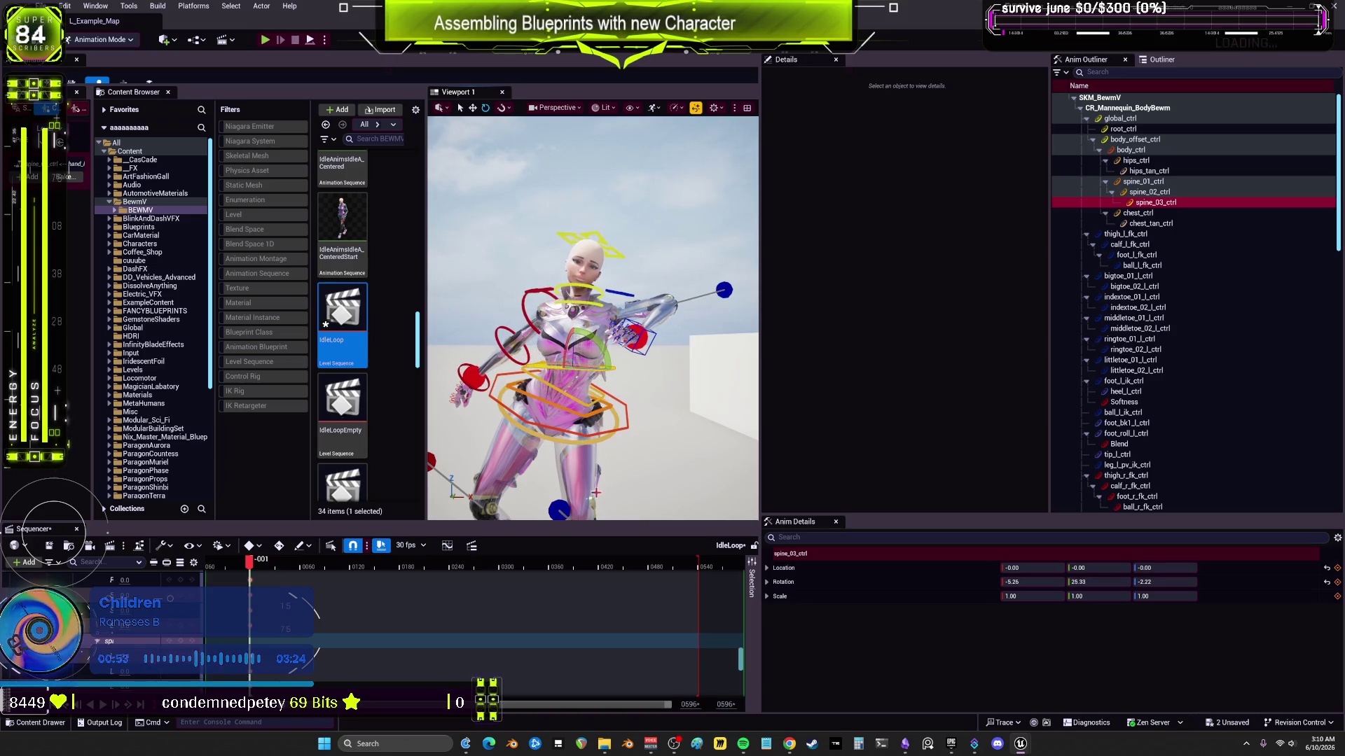
right_click(141, 641)
key(Escape)
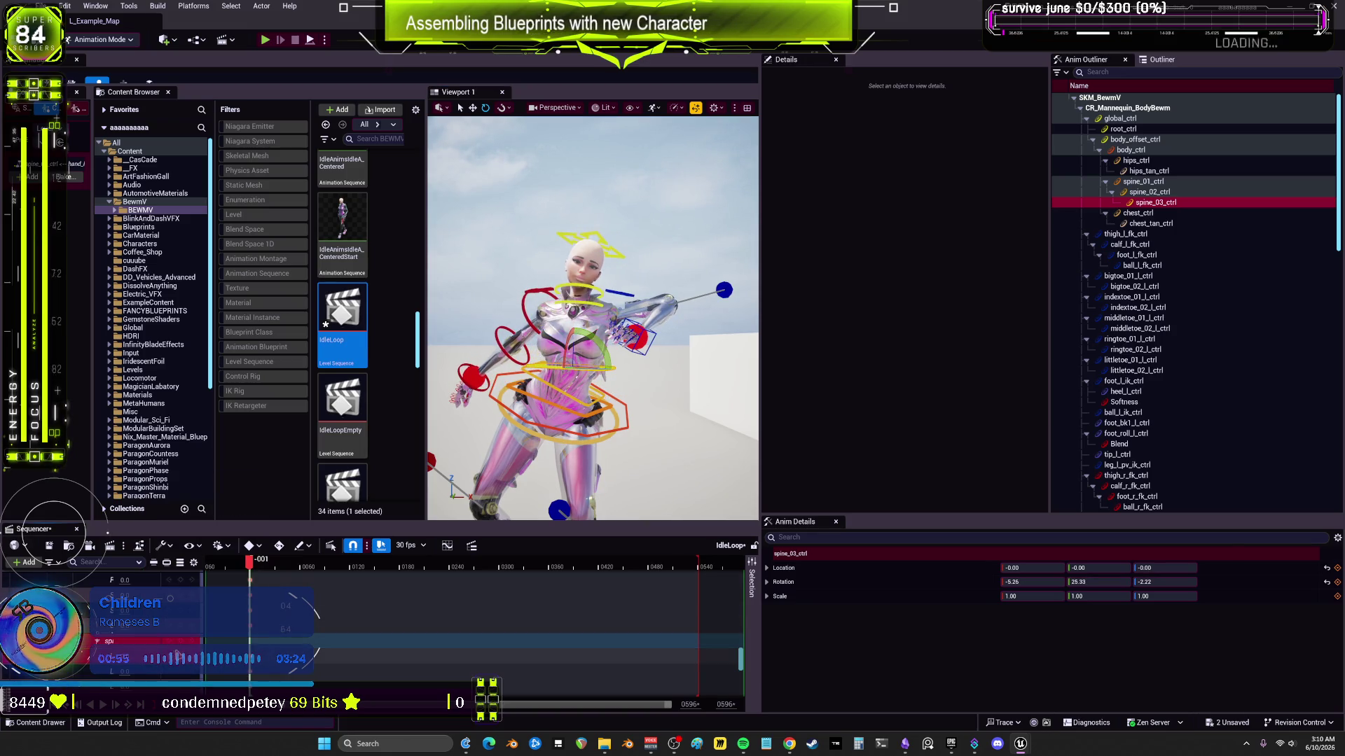
Step: Bake the SKM_BewmV track into a new BEWMV_Skeleton_Sequence animation asset
scroll(182, 641, down, 5)
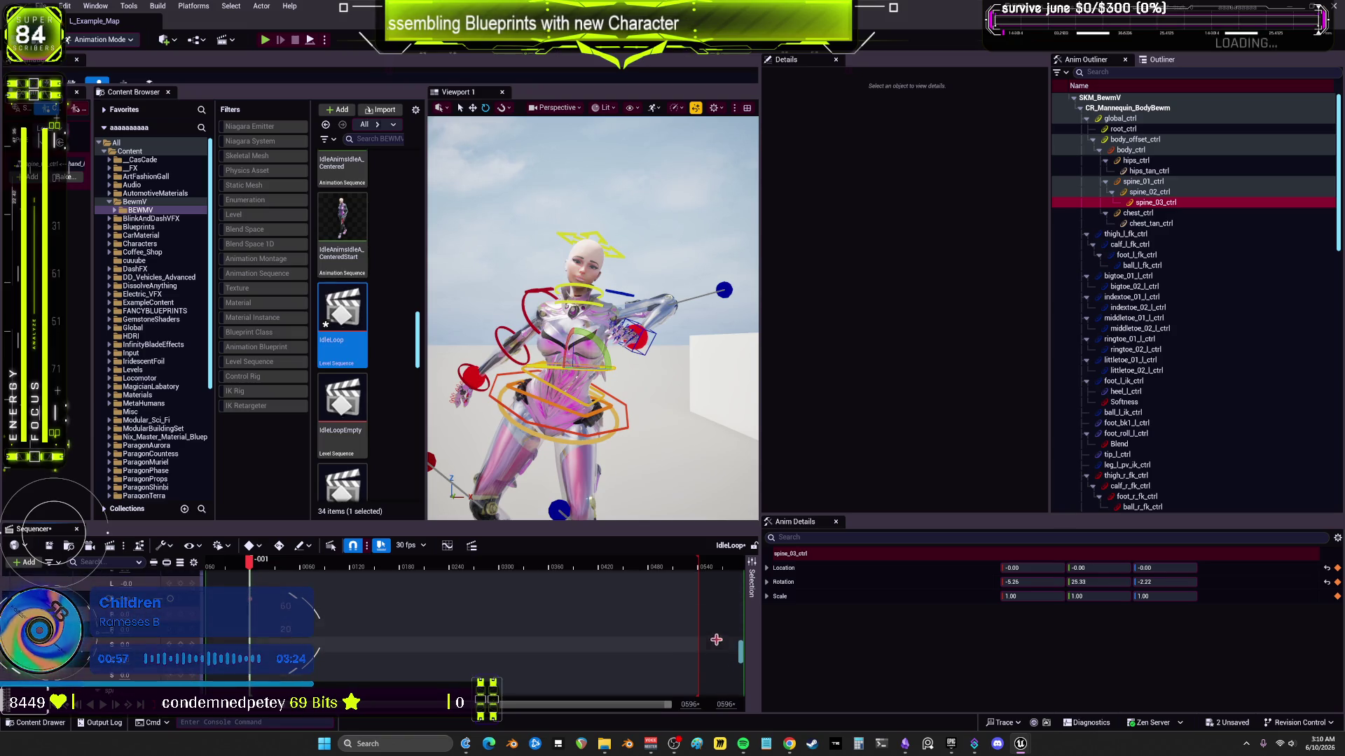
drag(742, 659, 741, 585)
right_click(116, 578)
mouse_move(194, 209)
click(171, 290)
text(SWAYOTHERWAY)
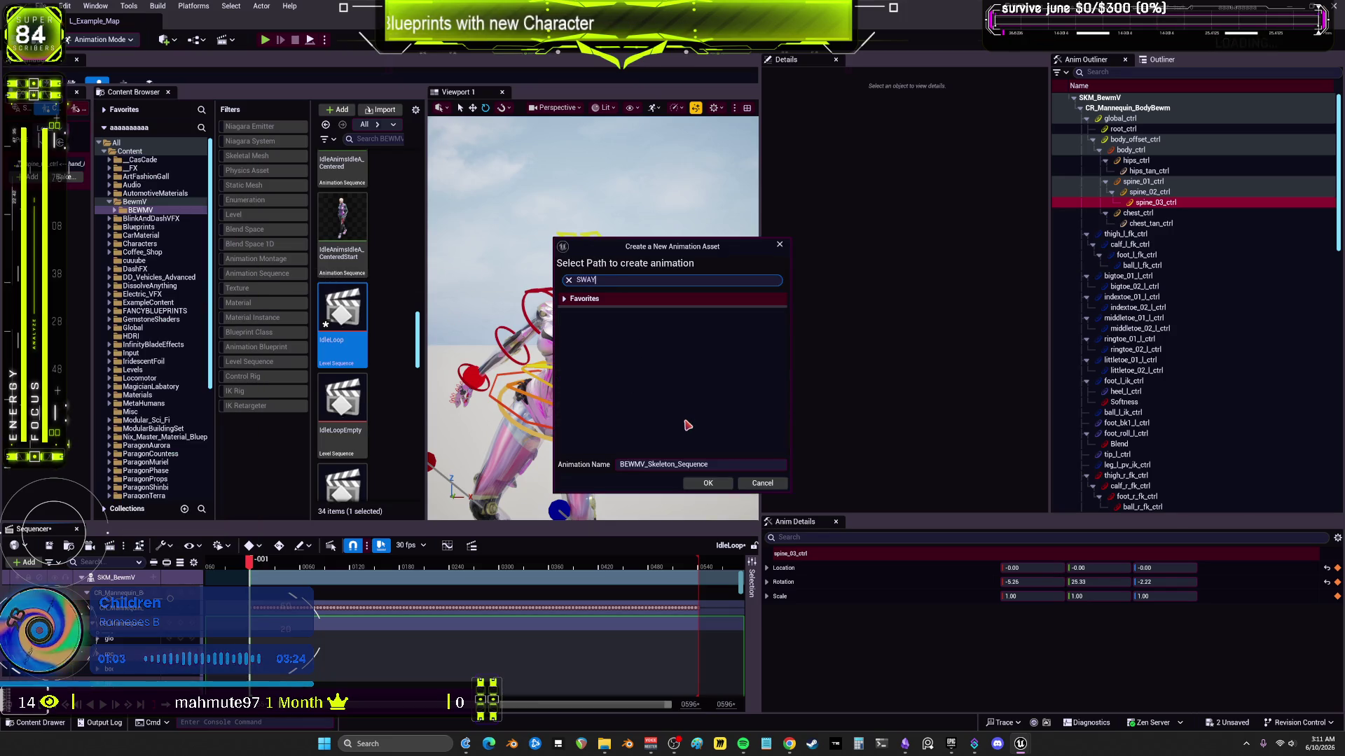
click(711, 483)
click(742, 483)
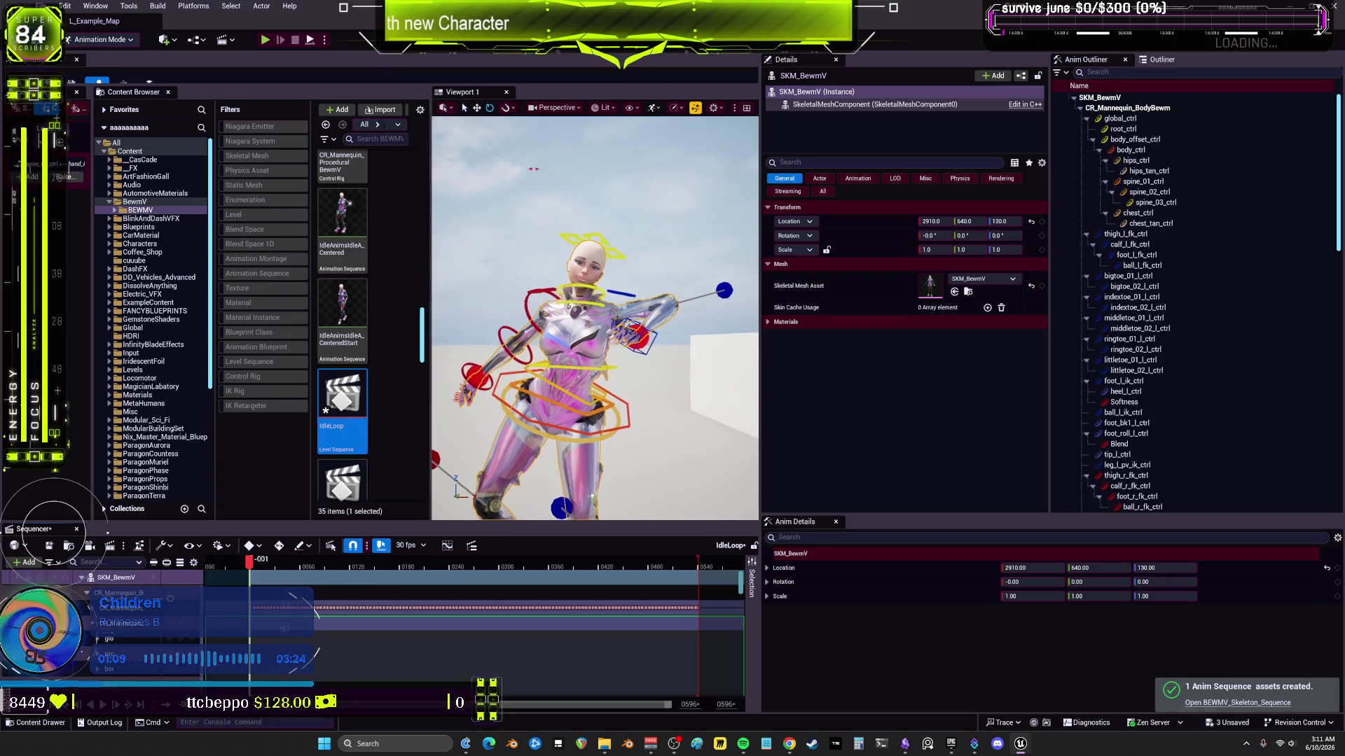
Step: Create a new Blend Space asset based on BEWMV_Skeleton in the Content Browser
drag(425, 172, 756, 210)
right_click(722, 231)
text(BLE)
key(Escape)
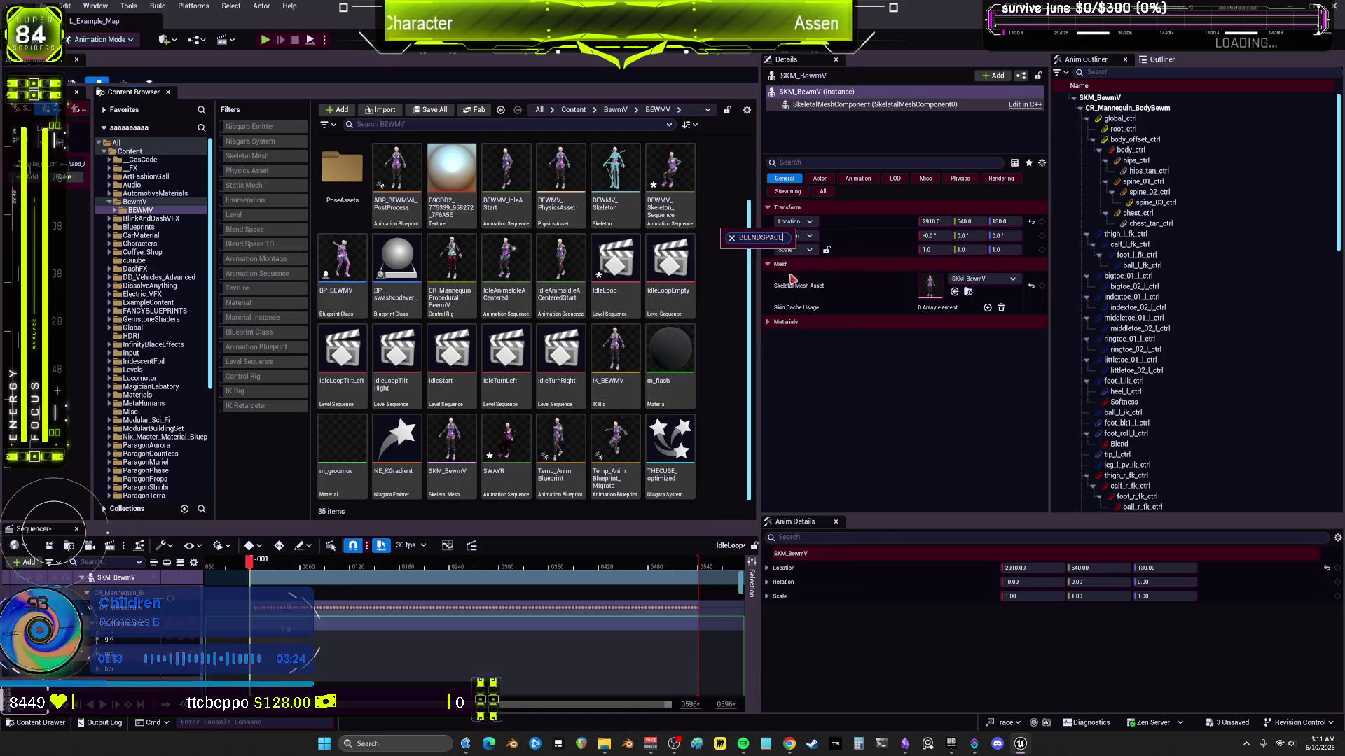
right_click(720, 272)
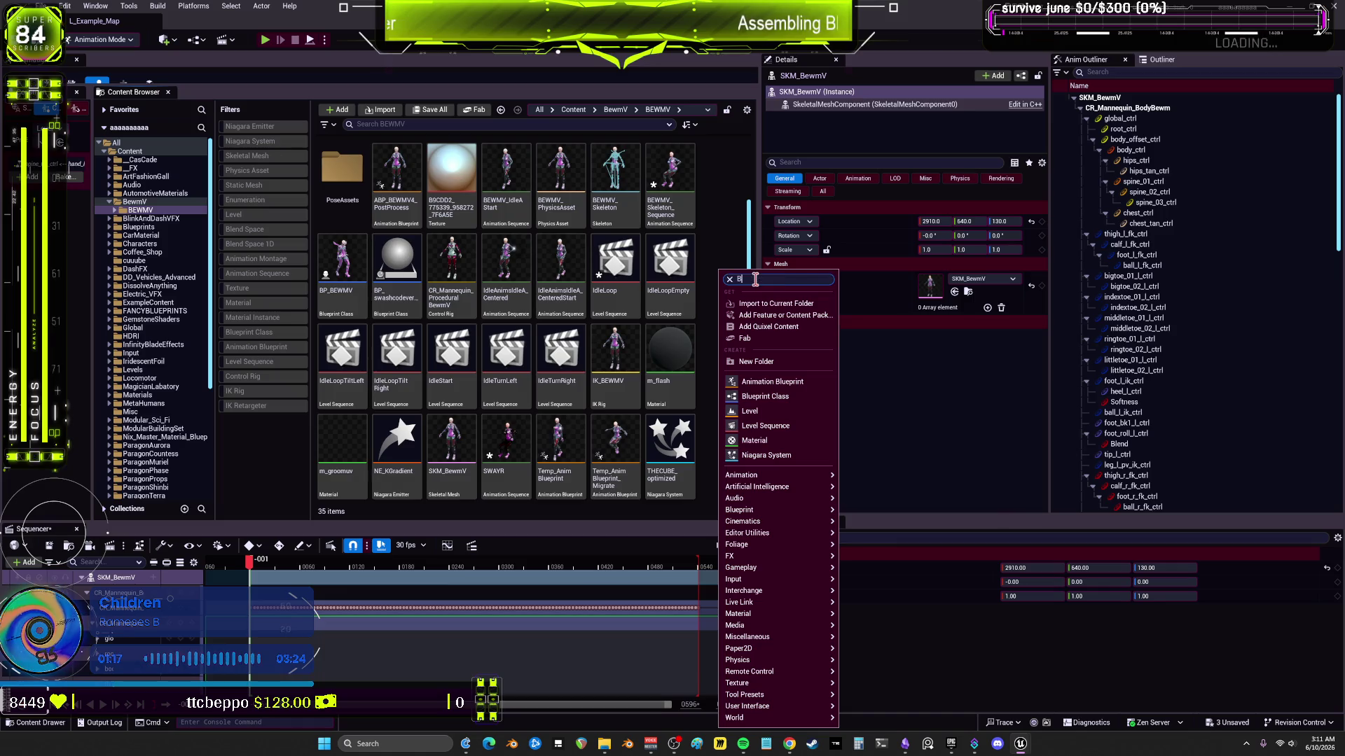
text(D)
click(763, 319)
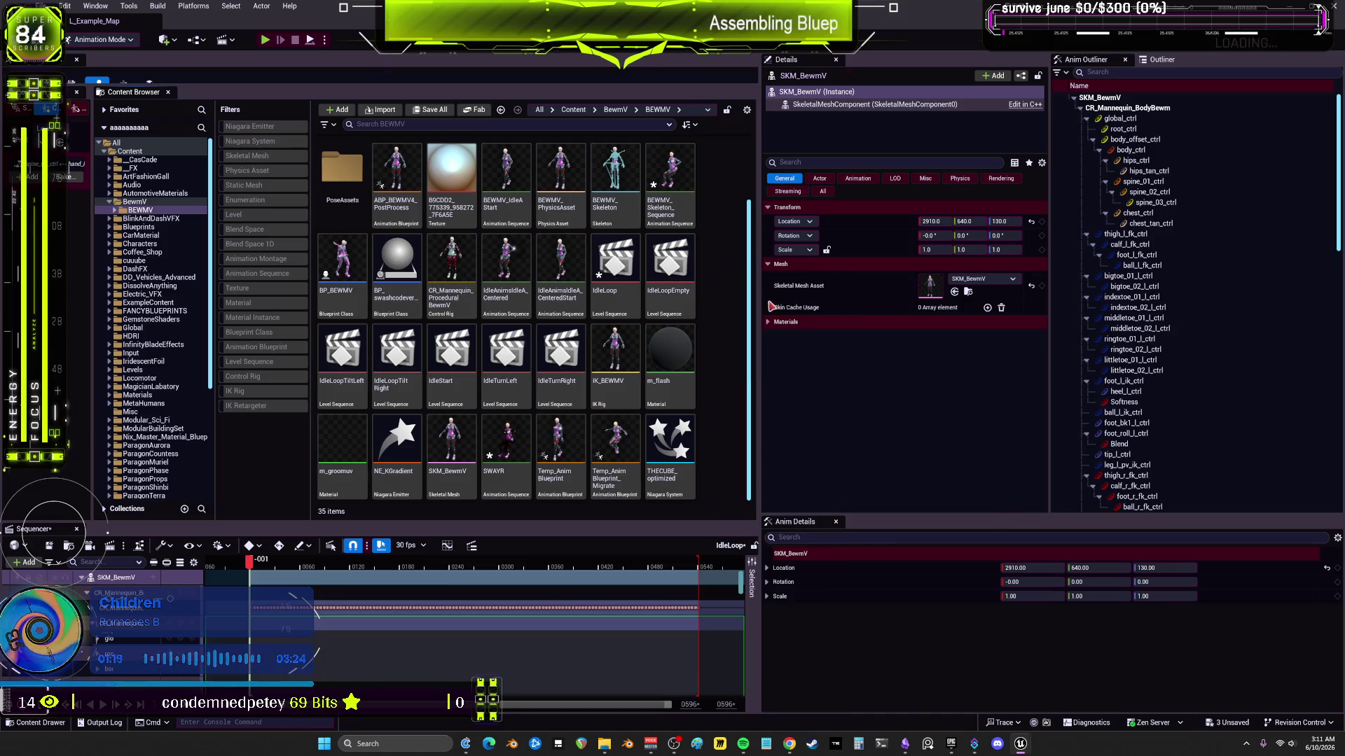
click(651, 288)
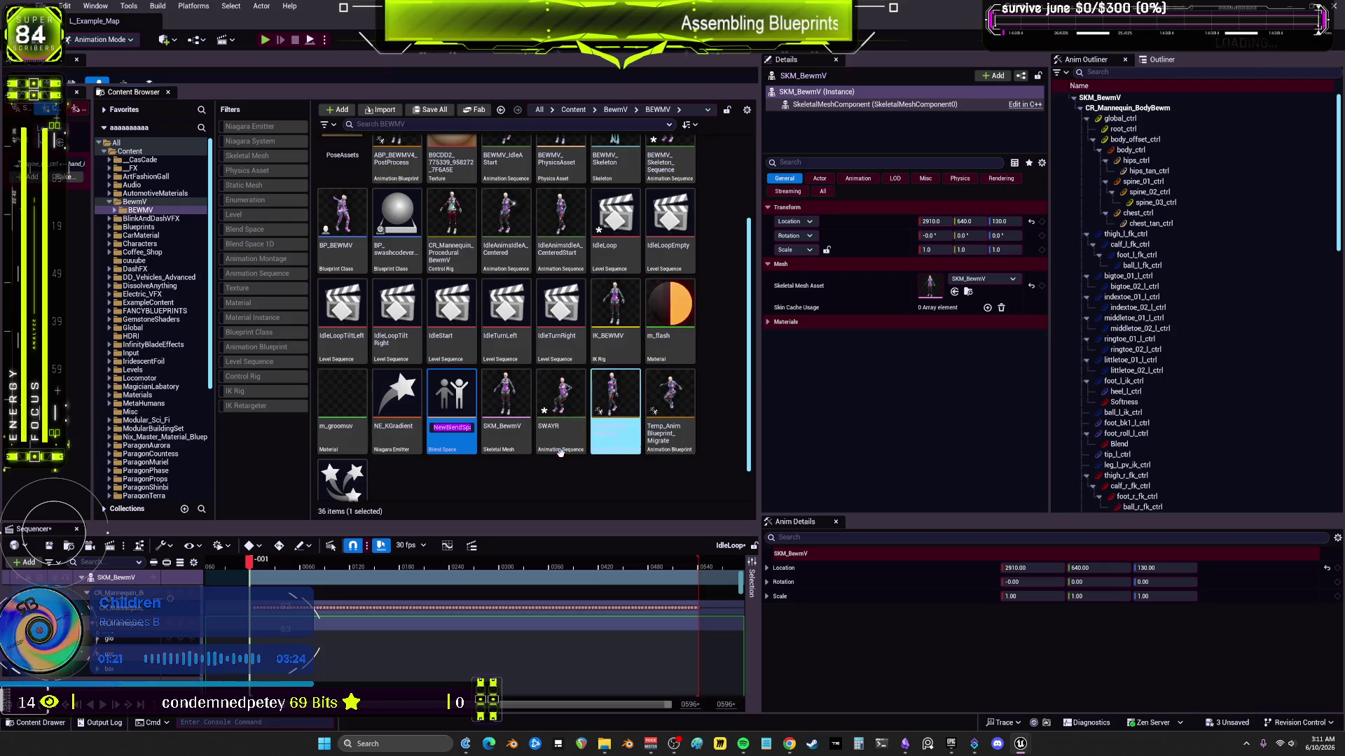
Step: Open NewBlendSpace, search 'SWA' and place SWAYR in the graph as a sample
double_click(454, 405)
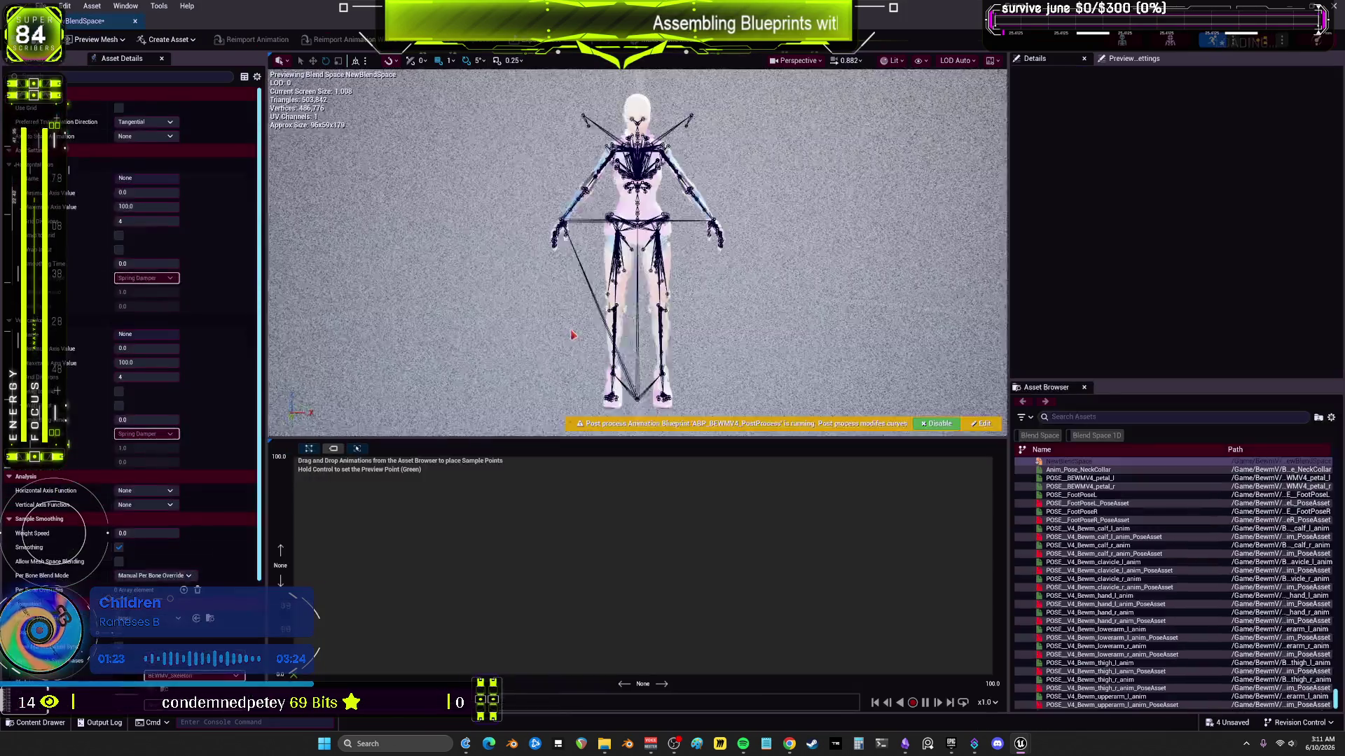
click(1084, 418)
text(SWA)
drag(1062, 461, 572, 509)
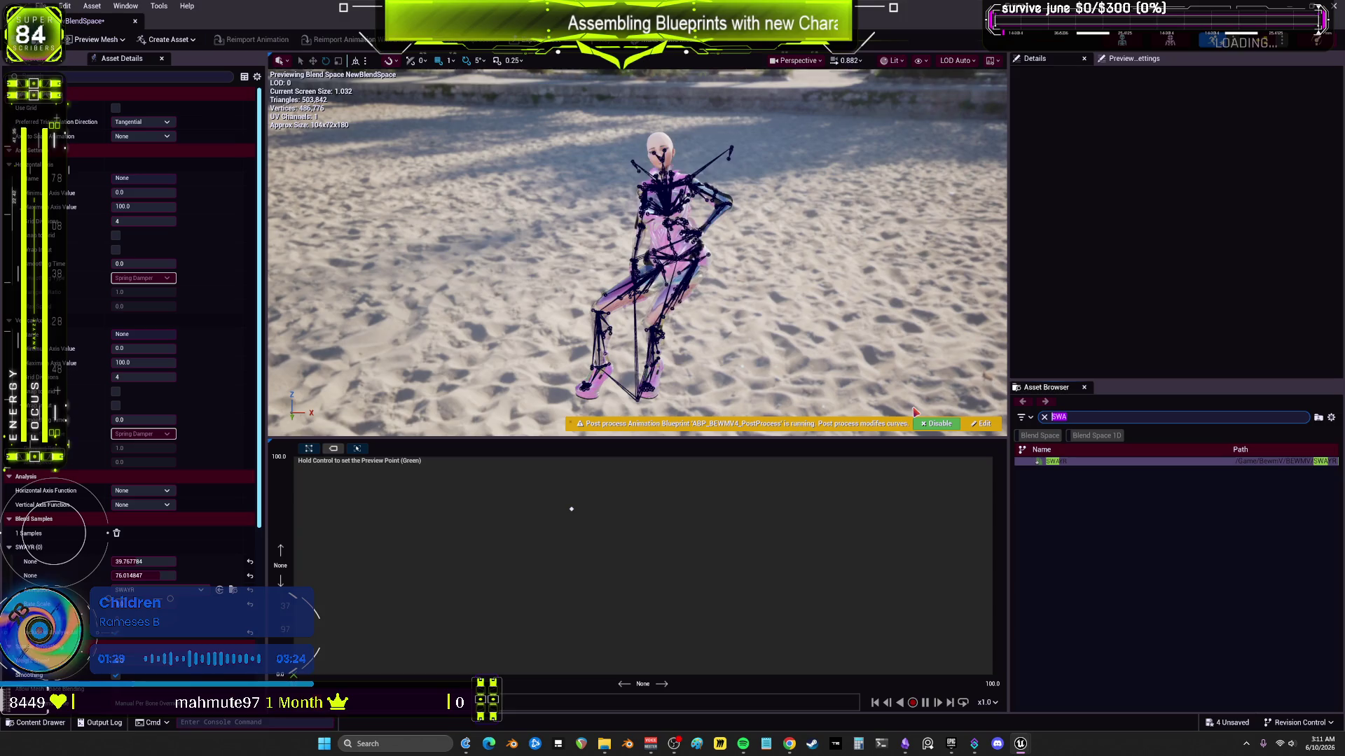
Step: Edit the Asset Browser's animation search text to look for the sway clips
text(OTHE)
key(BackSpace)
key(BackSpace)
key(BackSpace)
text(SW)
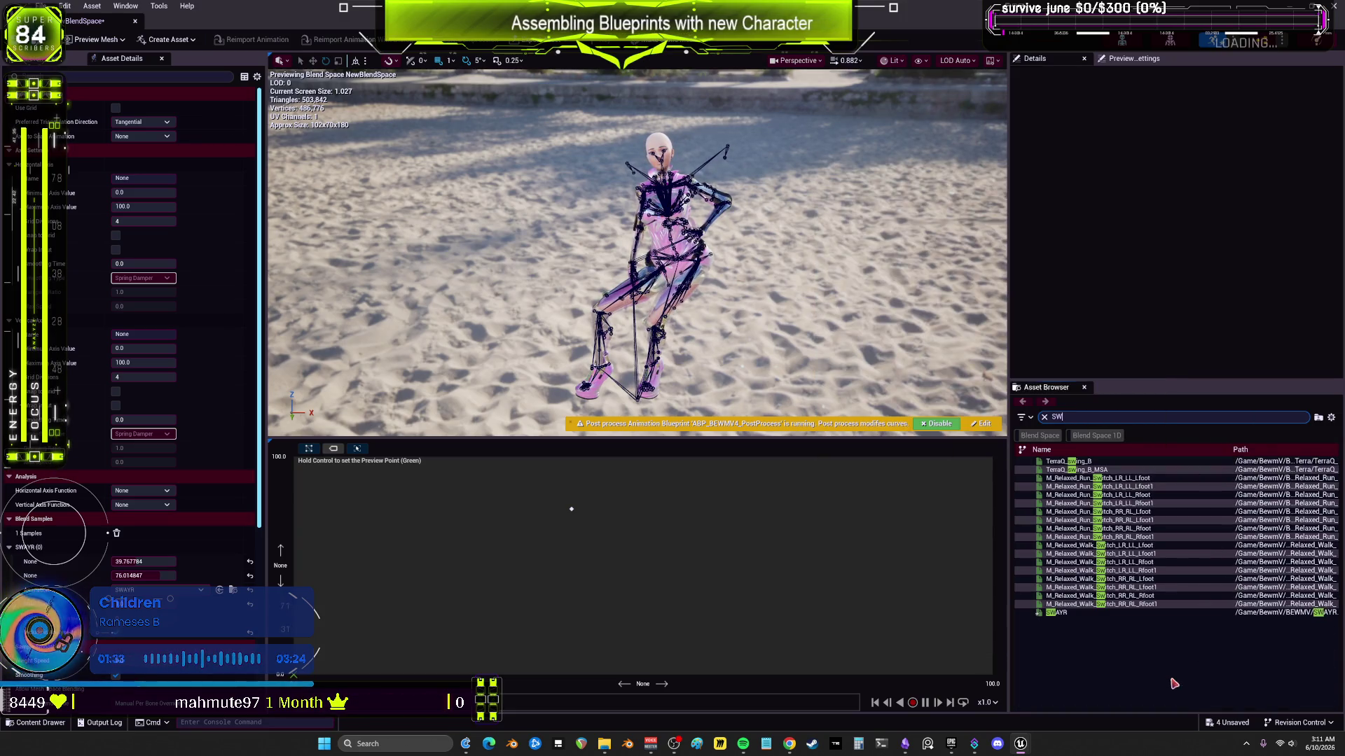
Step: Restore the NewBlendSpace editor to a smaller window and move it to the upper right
key(super+Down)
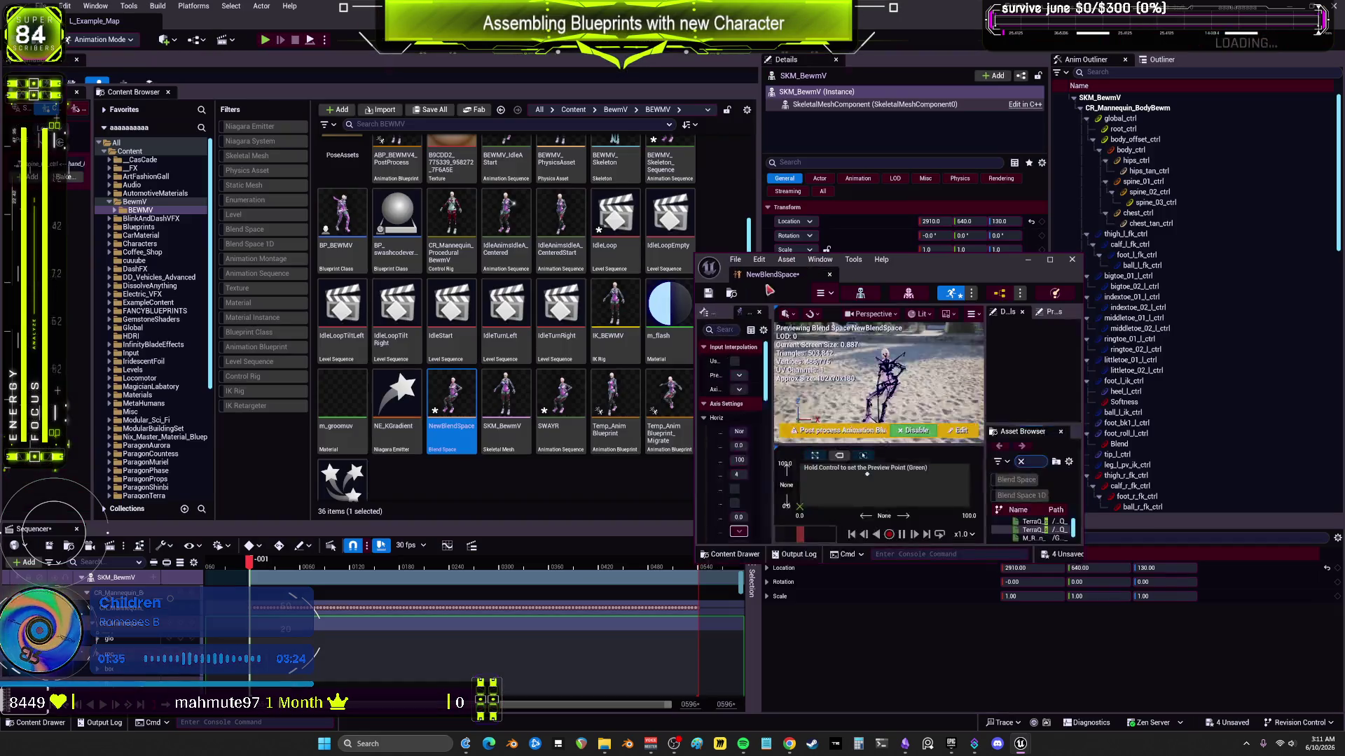
scroll(549, 438, up, 2)
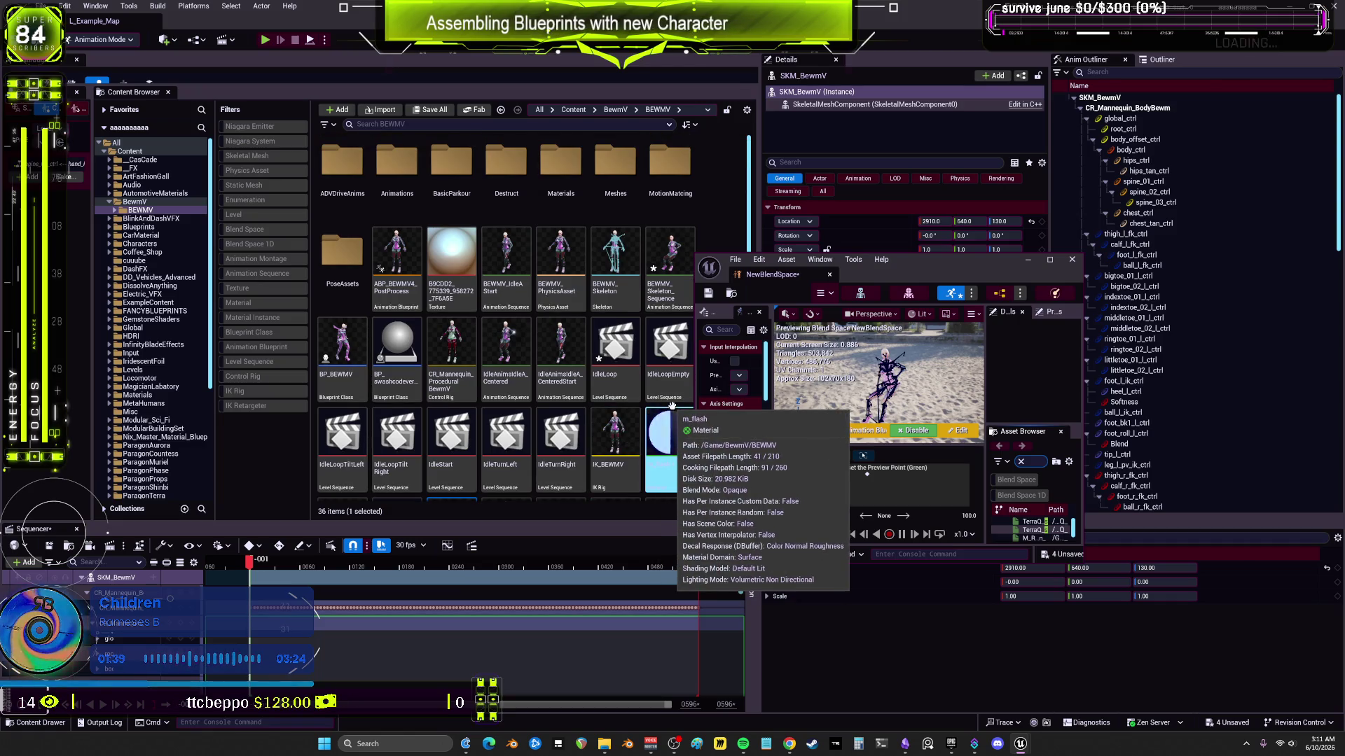
scroll(655, 455, down, 2)
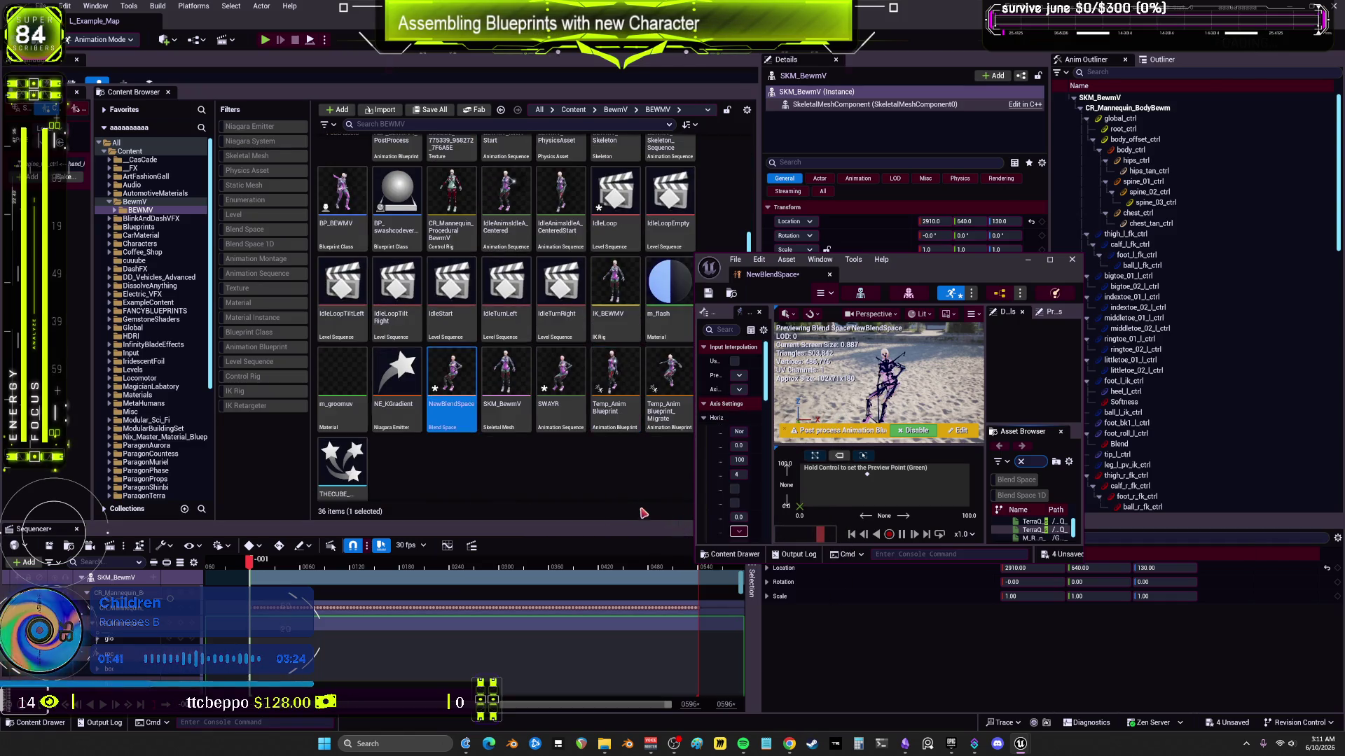
drag(911, 259, 1082, 224)
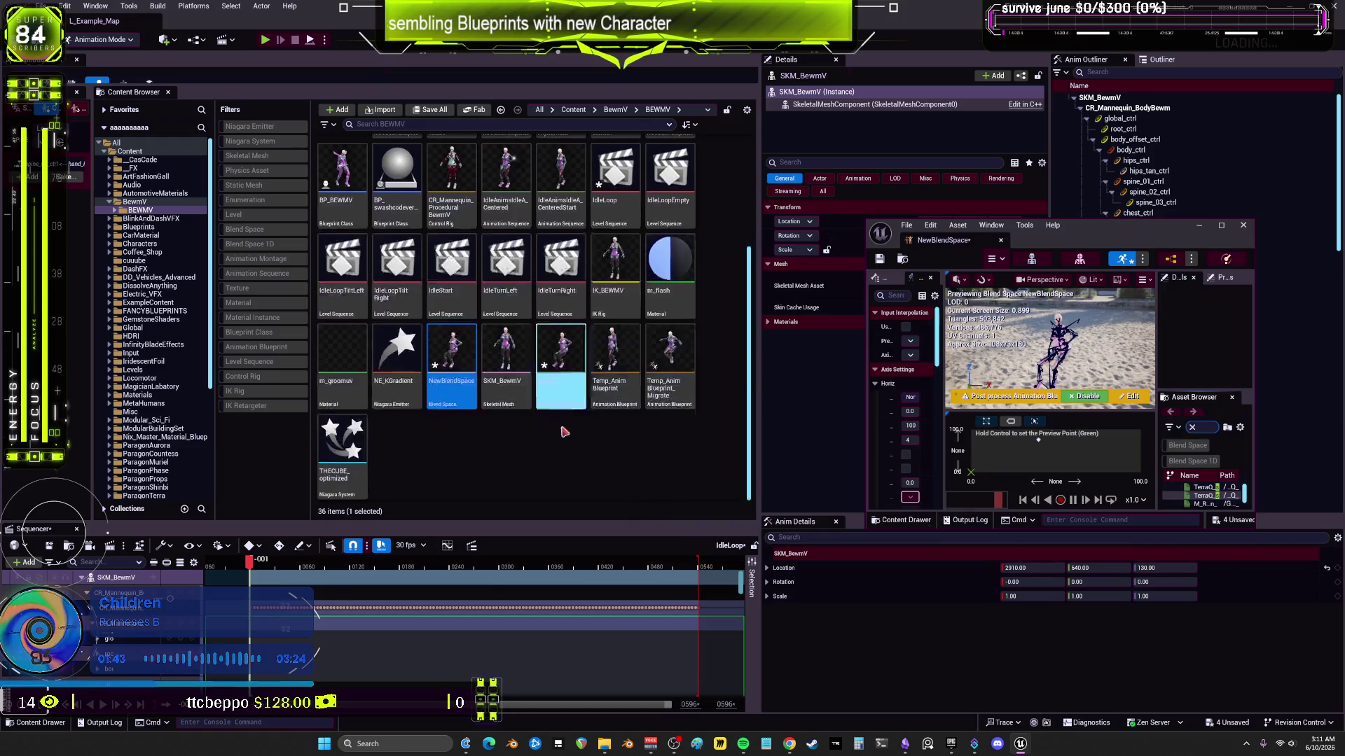
scroll(552, 446, up, 2)
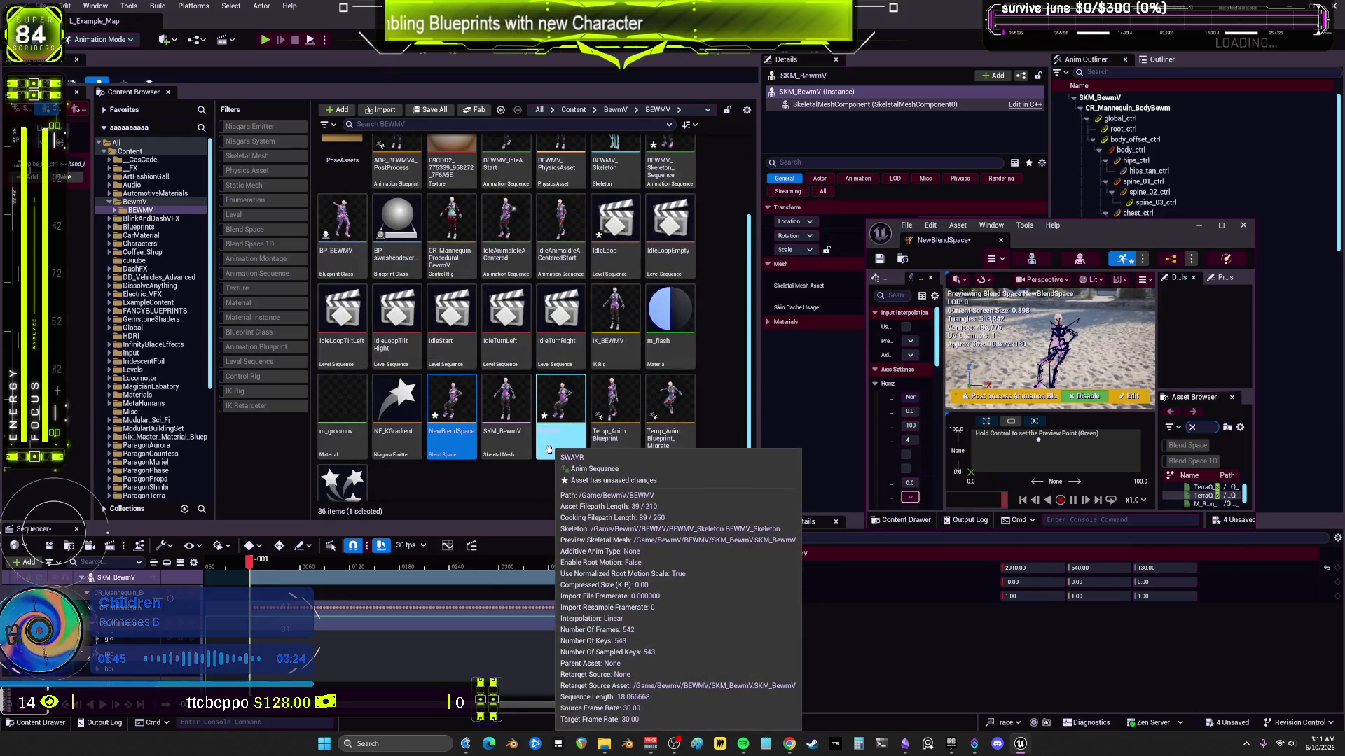
scroll(609, 417, up, 2)
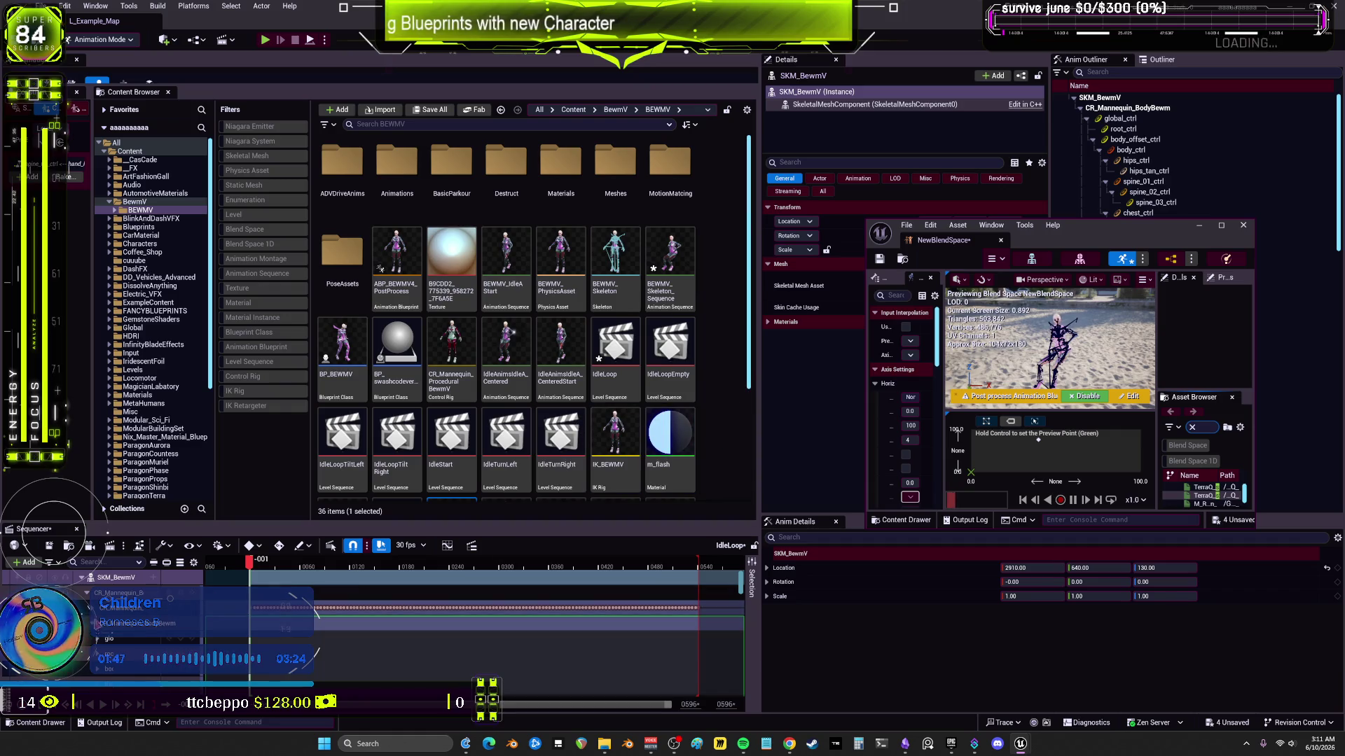
Step: Bake the character track into a new SWAYOTHERWAY animation sequence in BEWMV
right_click(123, 580)
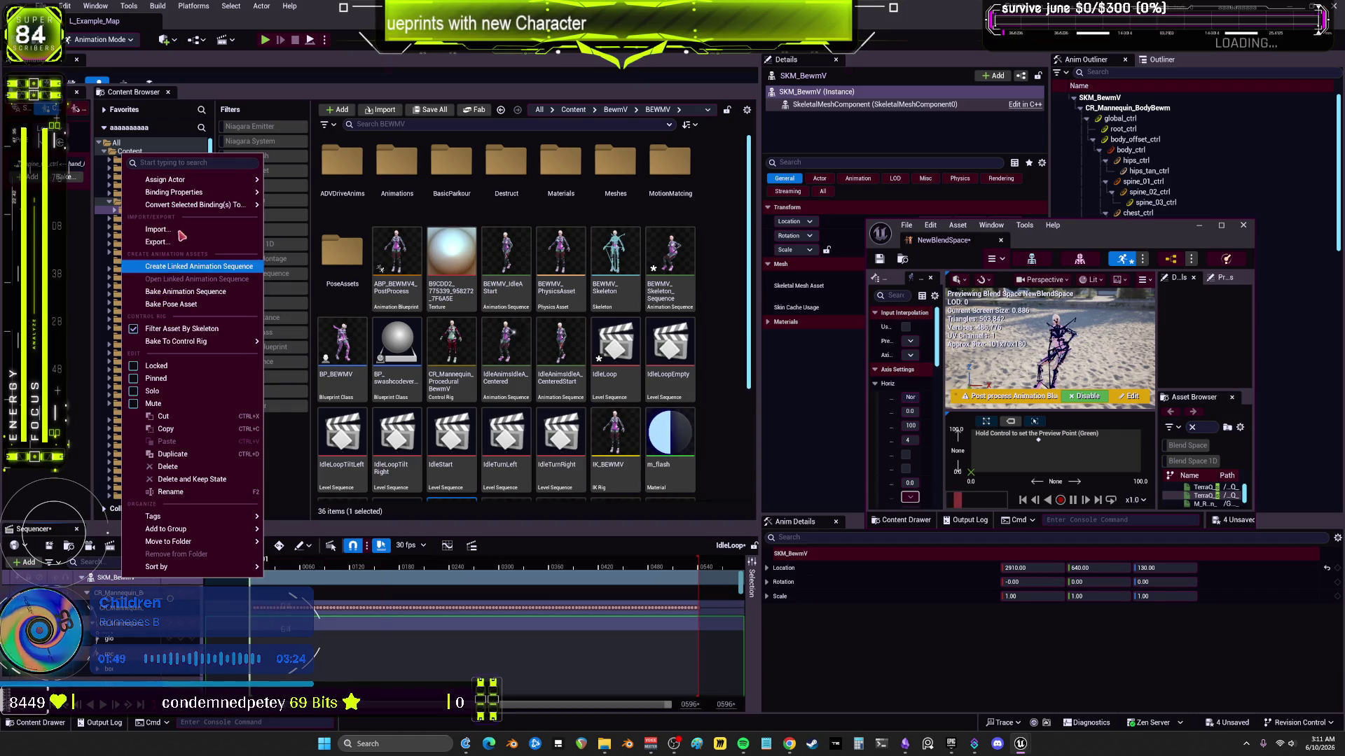
click(209, 296)
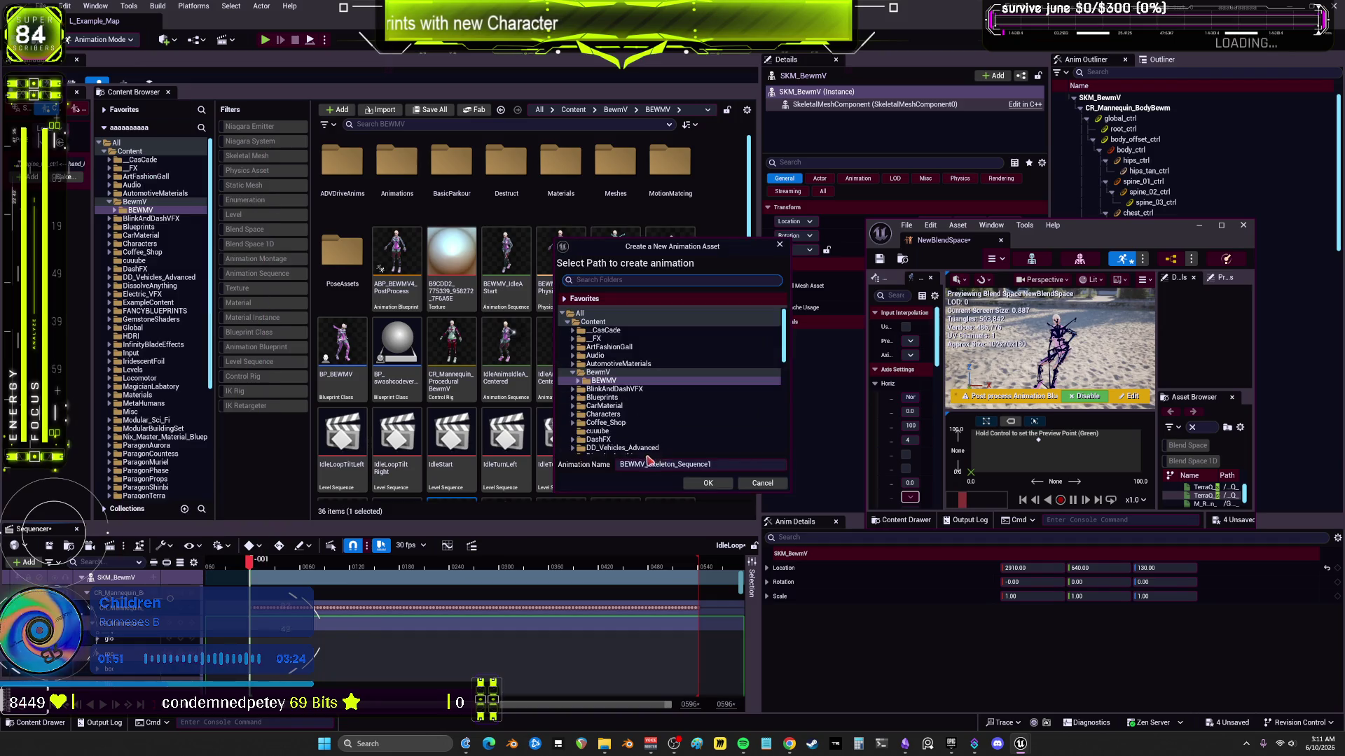
click(732, 467)
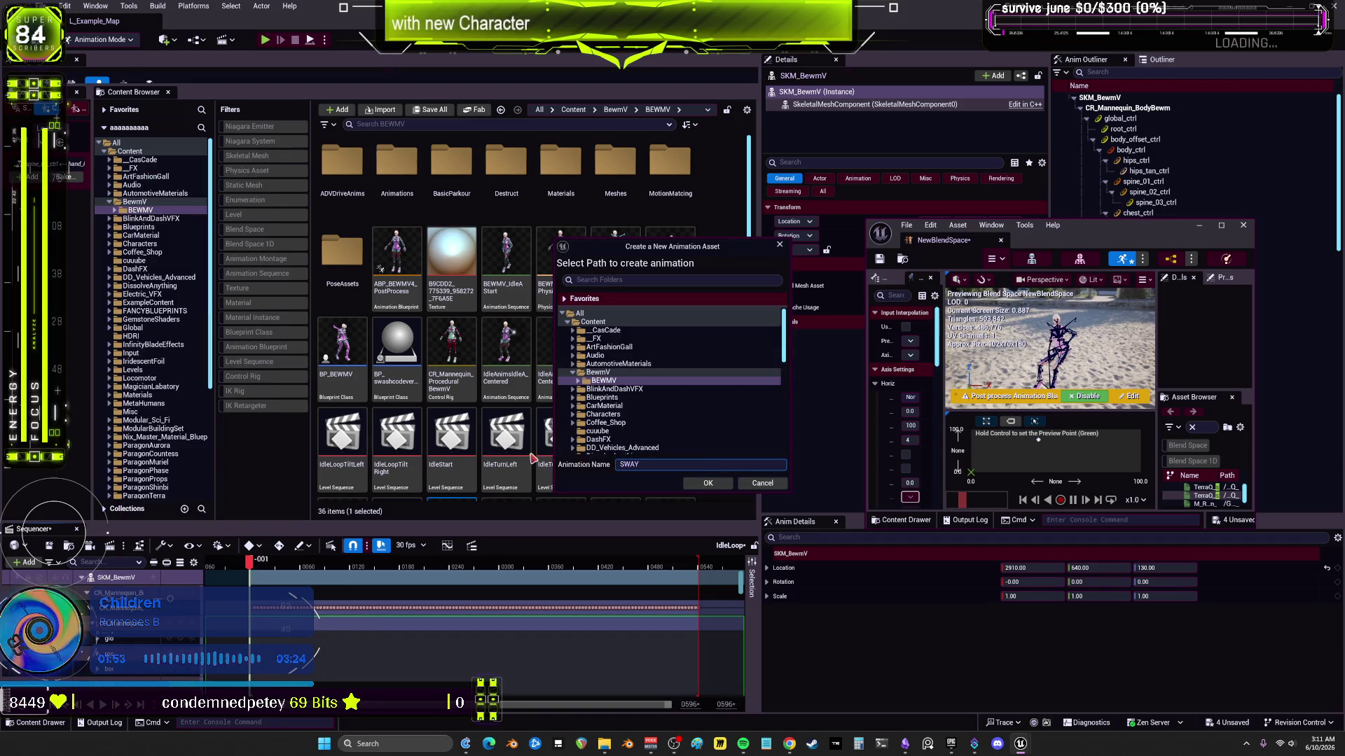
click(708, 483)
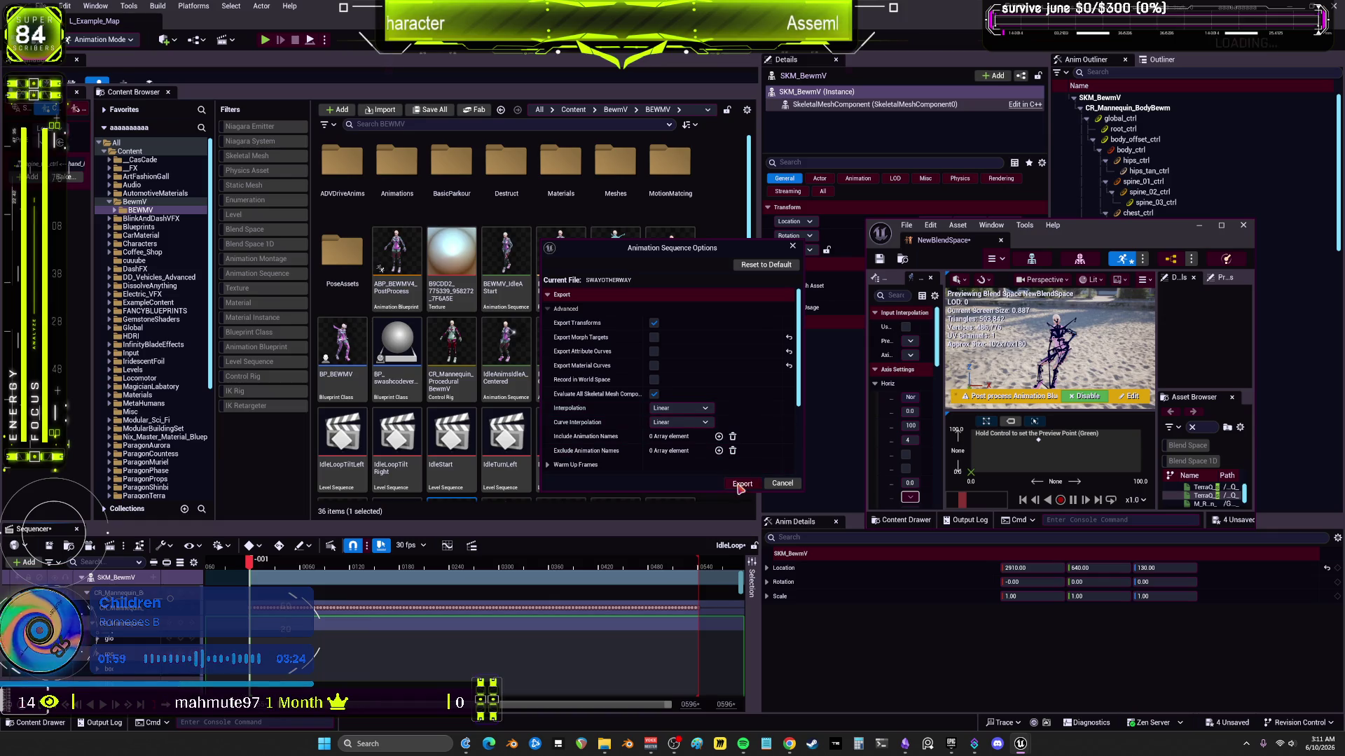
click(741, 484)
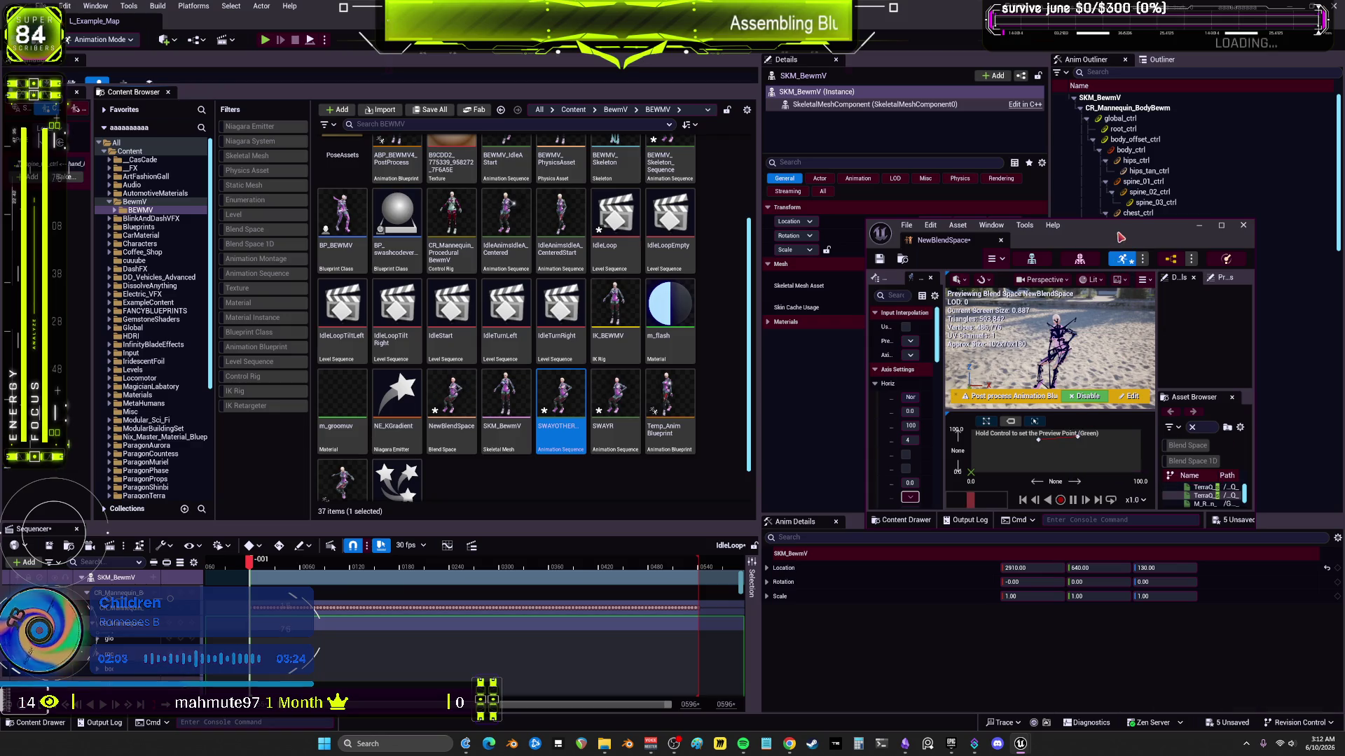
click(1221, 225)
Step: Move the SWAYR sample to 0.0, 0.0 with rate scale 1.0
drag(733, 492, 992, 551)
mouse_move(571, 509)
mouse_down()
mouse_move(598, 516)
mouse_move(448, 549)
mouse_move(294, 554)
mouse_up()
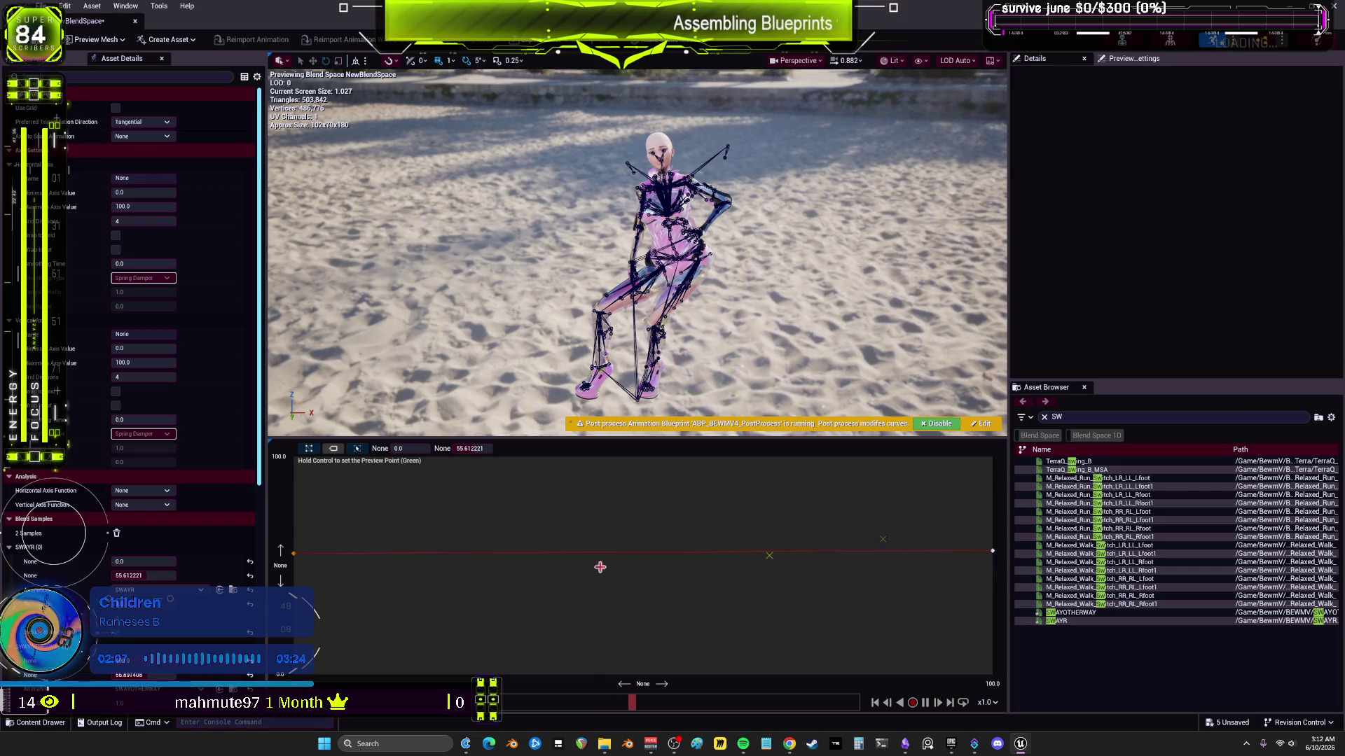
scroll(119, 525, down, 2)
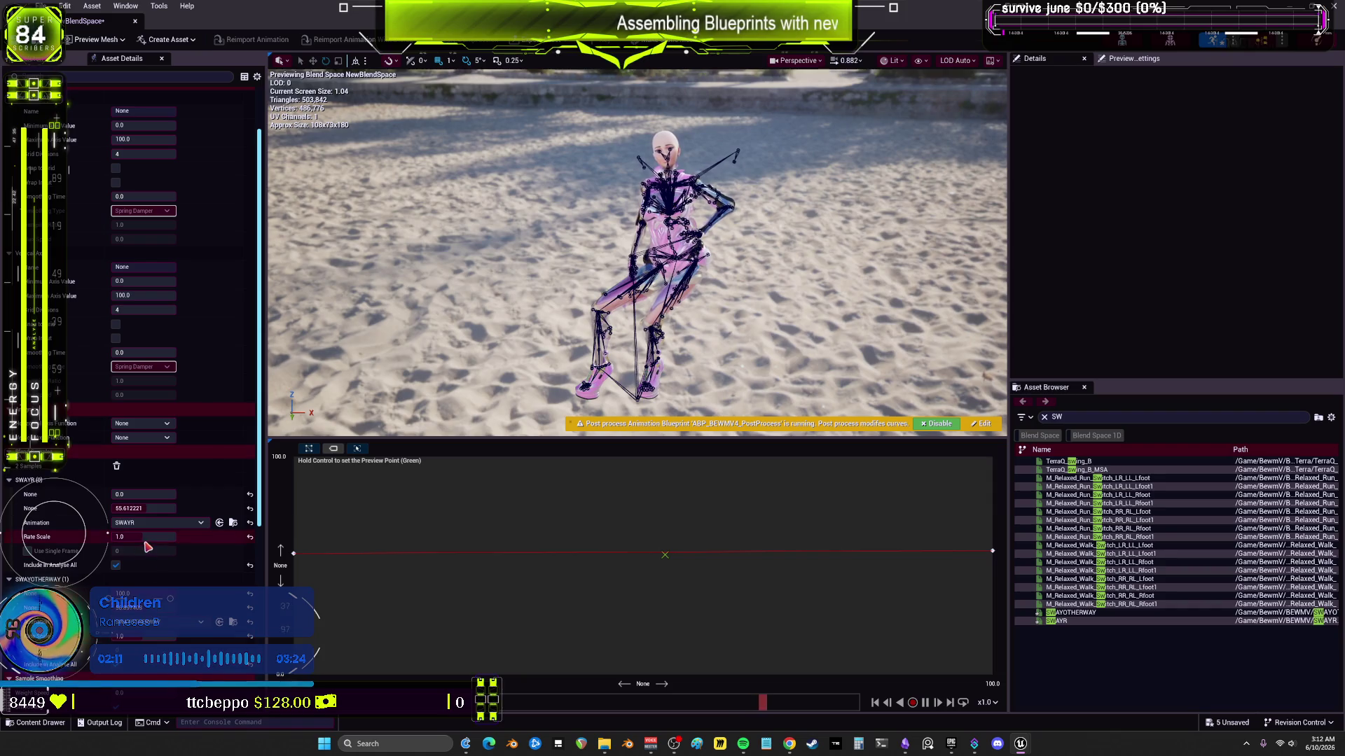
key(Return)
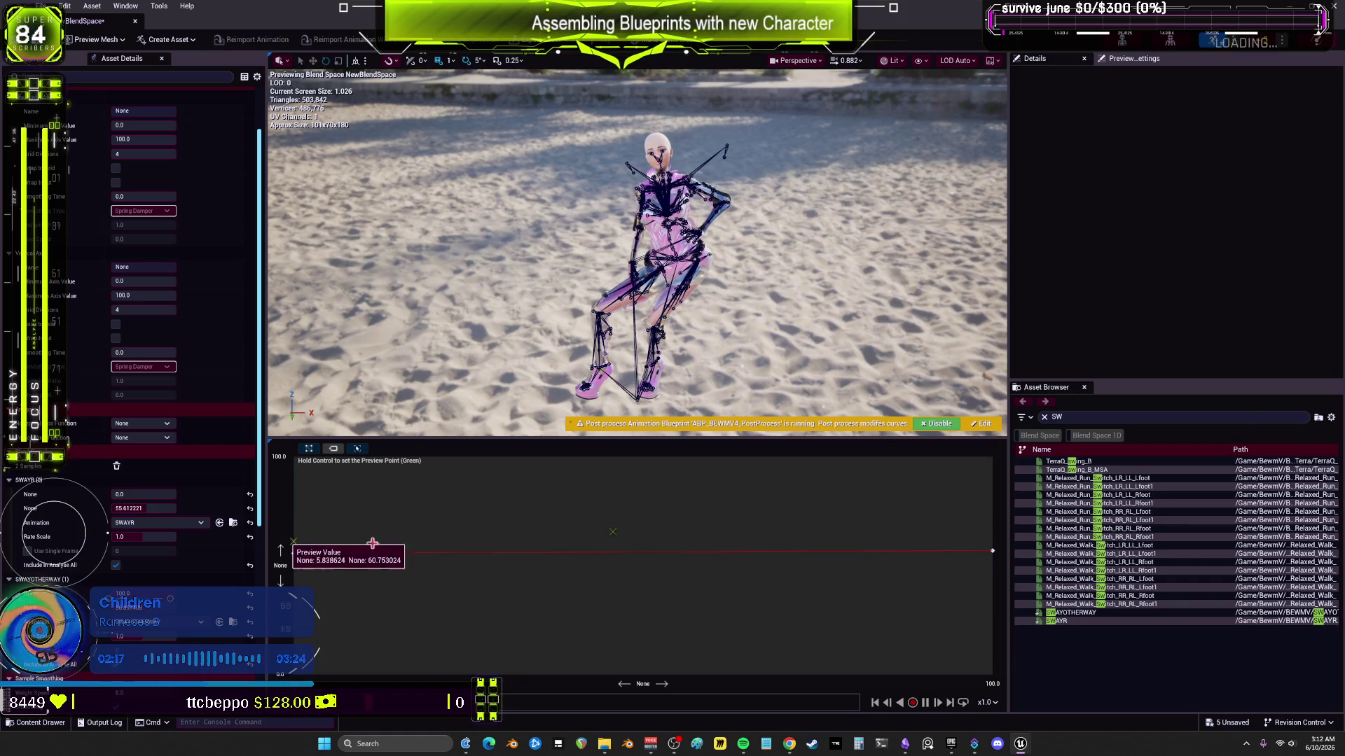
click(140, 508)
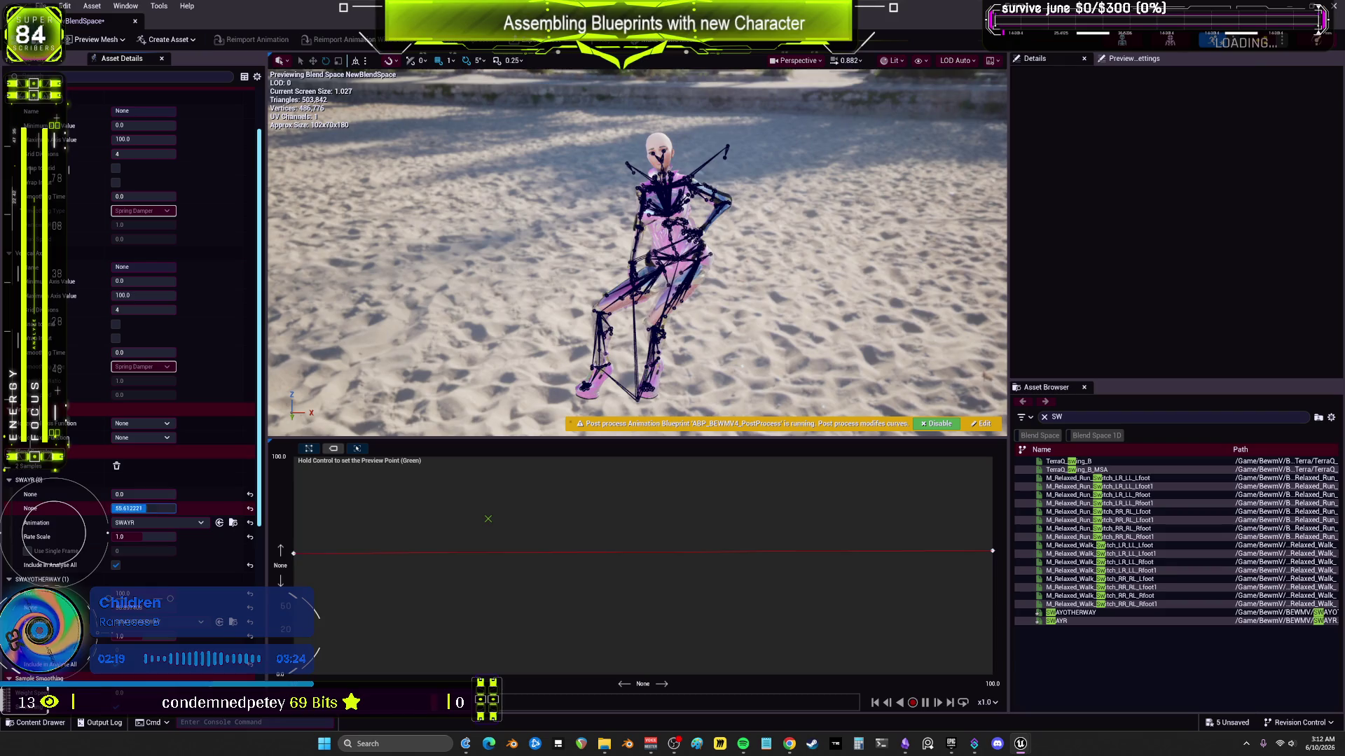
text(0)
key(Return)
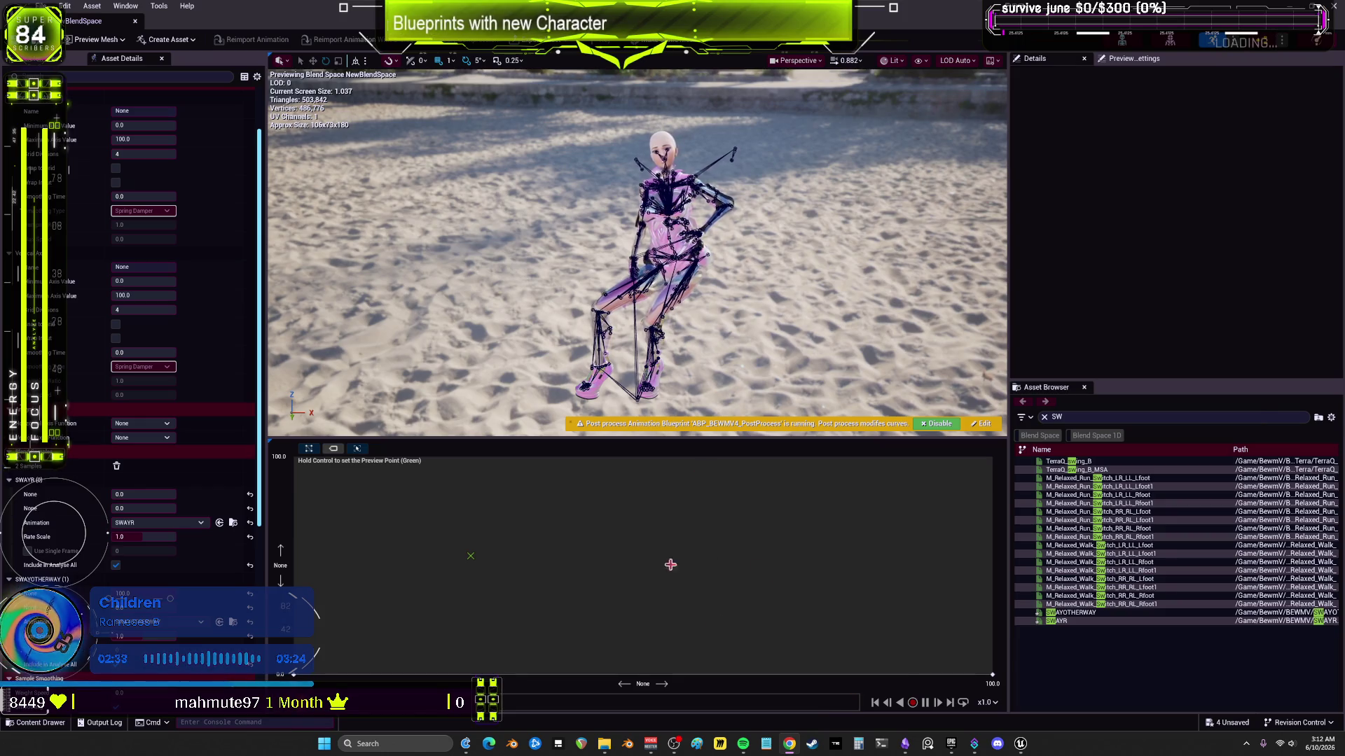
Step: Shrink the NewBlendSpace editor back to a window and close it
key(super+Down)
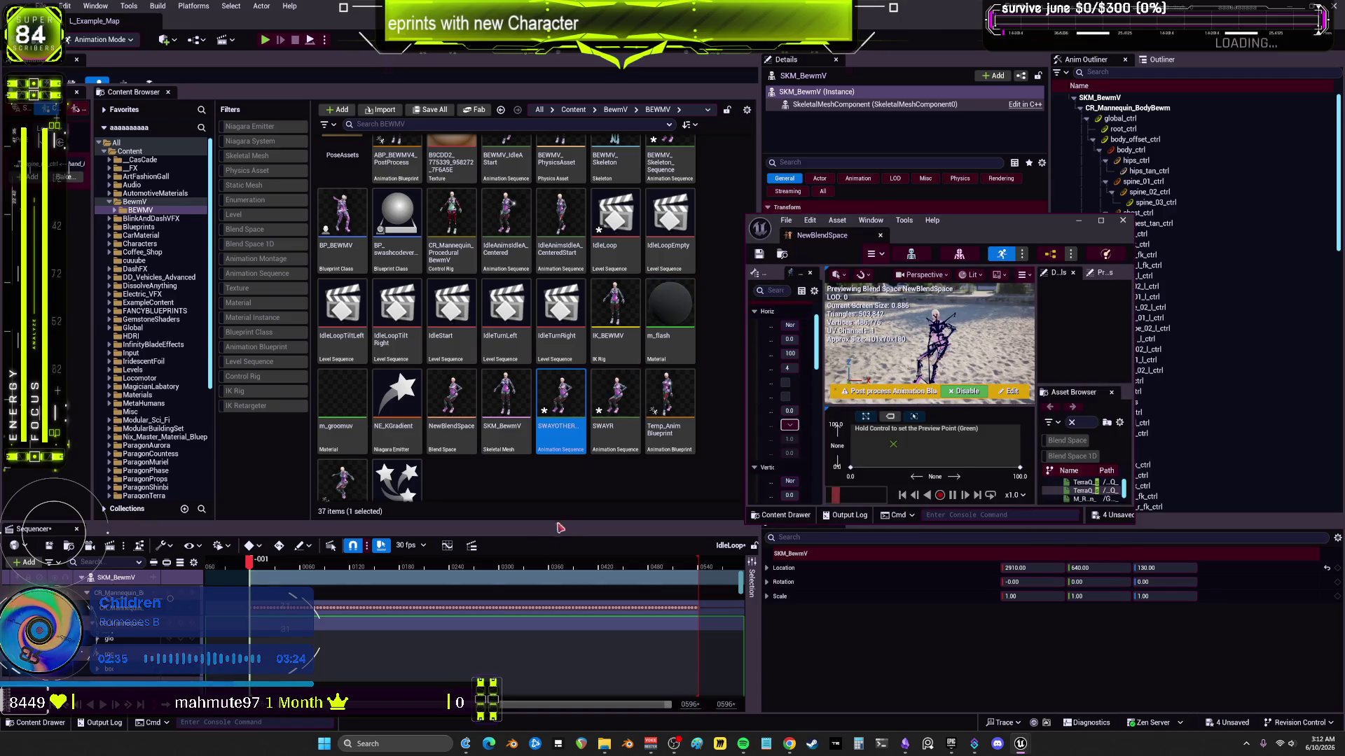
click(91, 7)
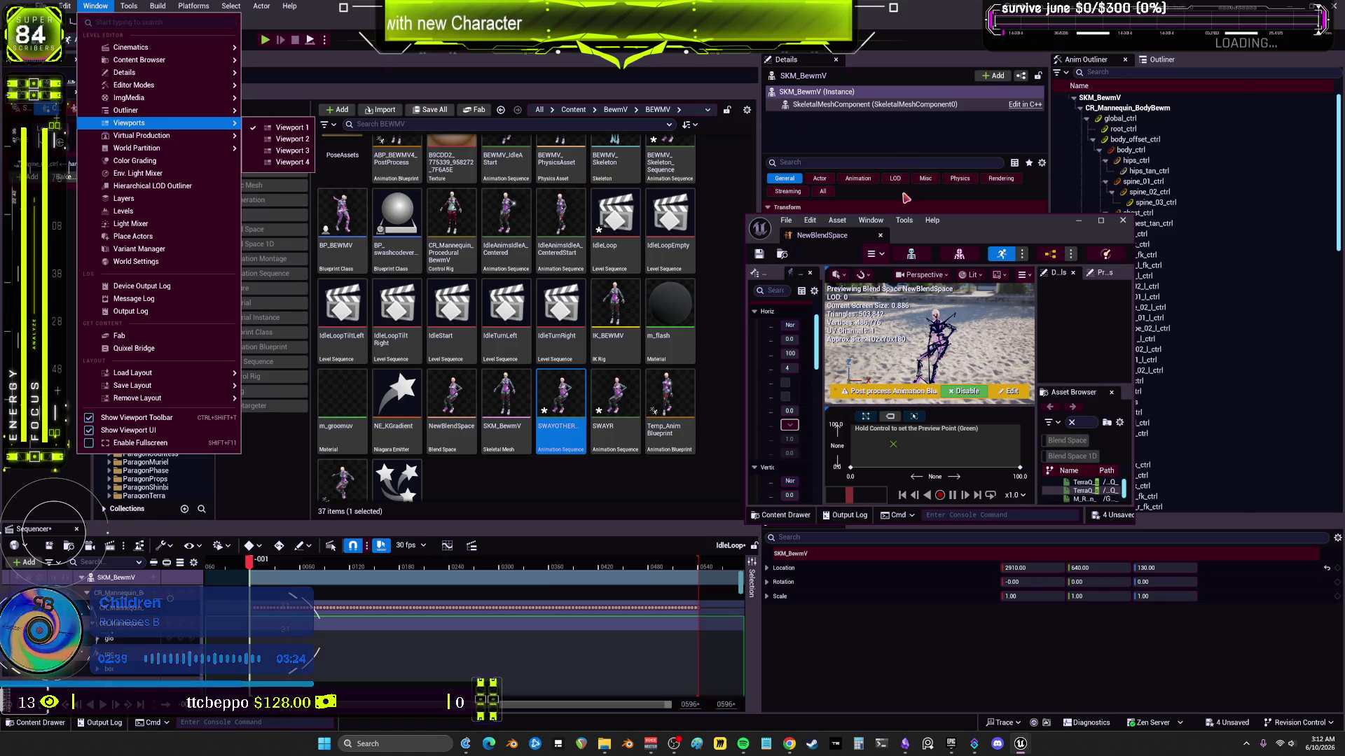
click(986, 264)
drag(986, 264, 1012, 414)
click(1078, 386)
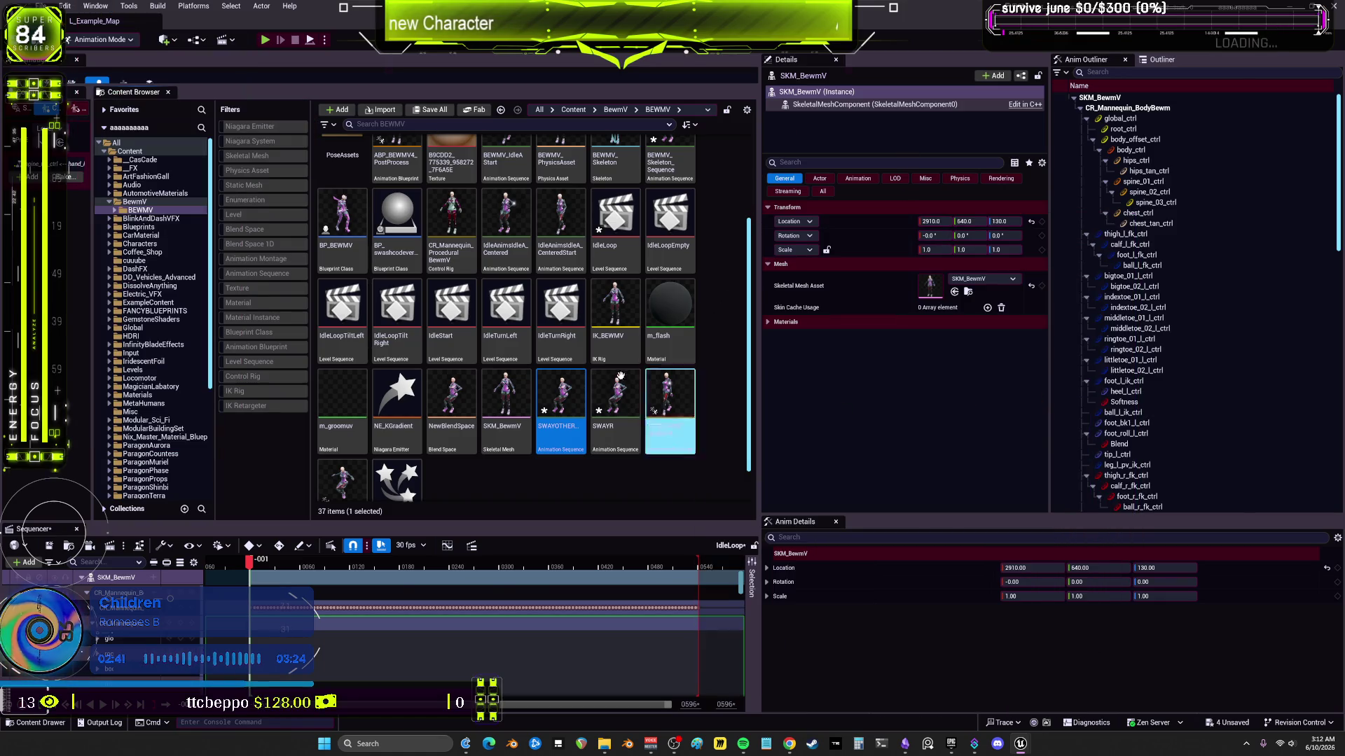
Step: Add Viewport 1 from the Window menu and give the Content Browser more height
click(95, 5)
mouse_move(210, 135)
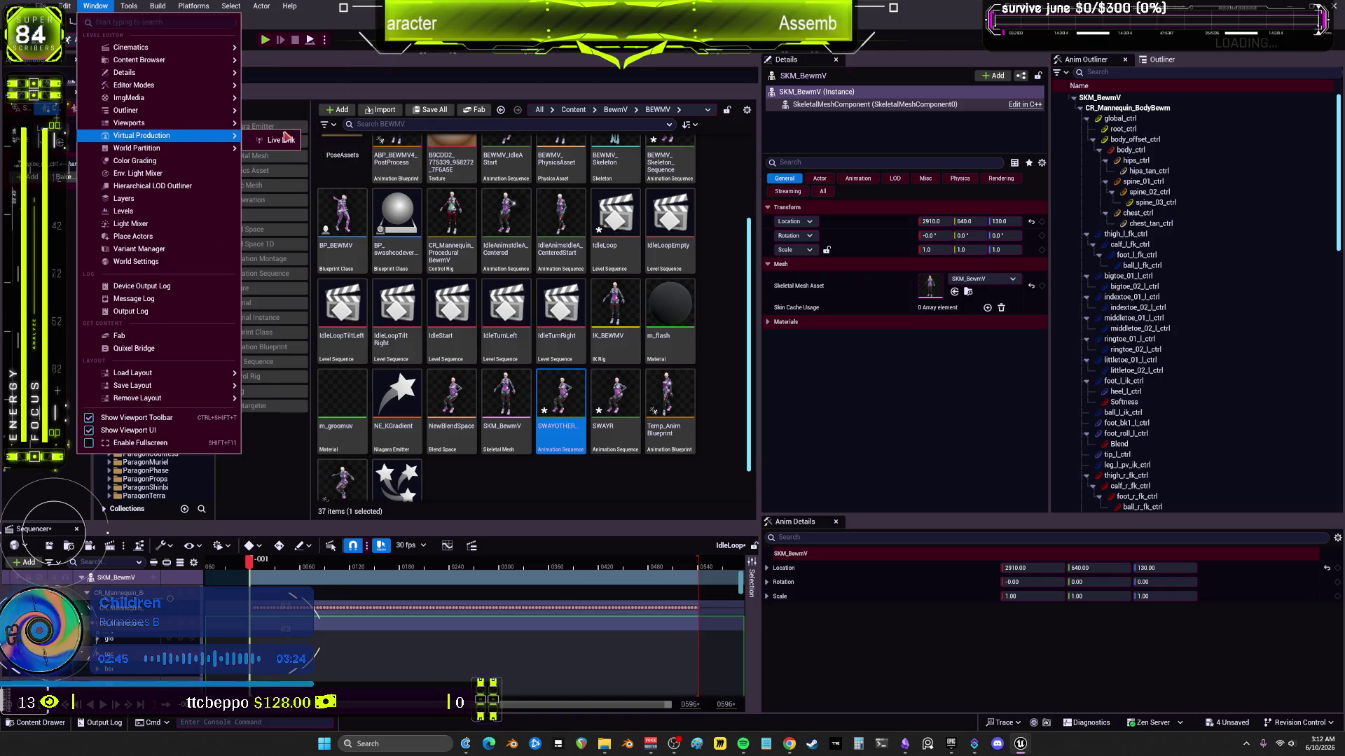
click(889, 355)
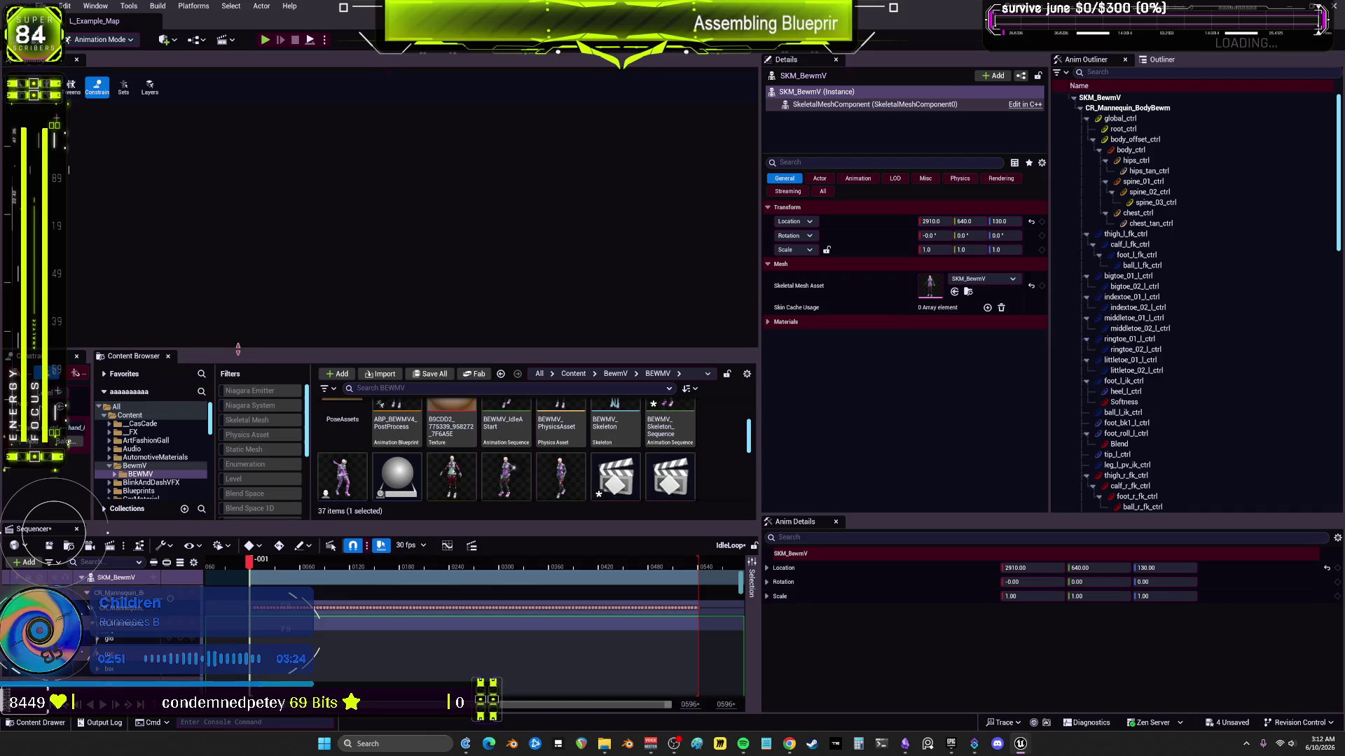
drag(237, 348, 288, 117)
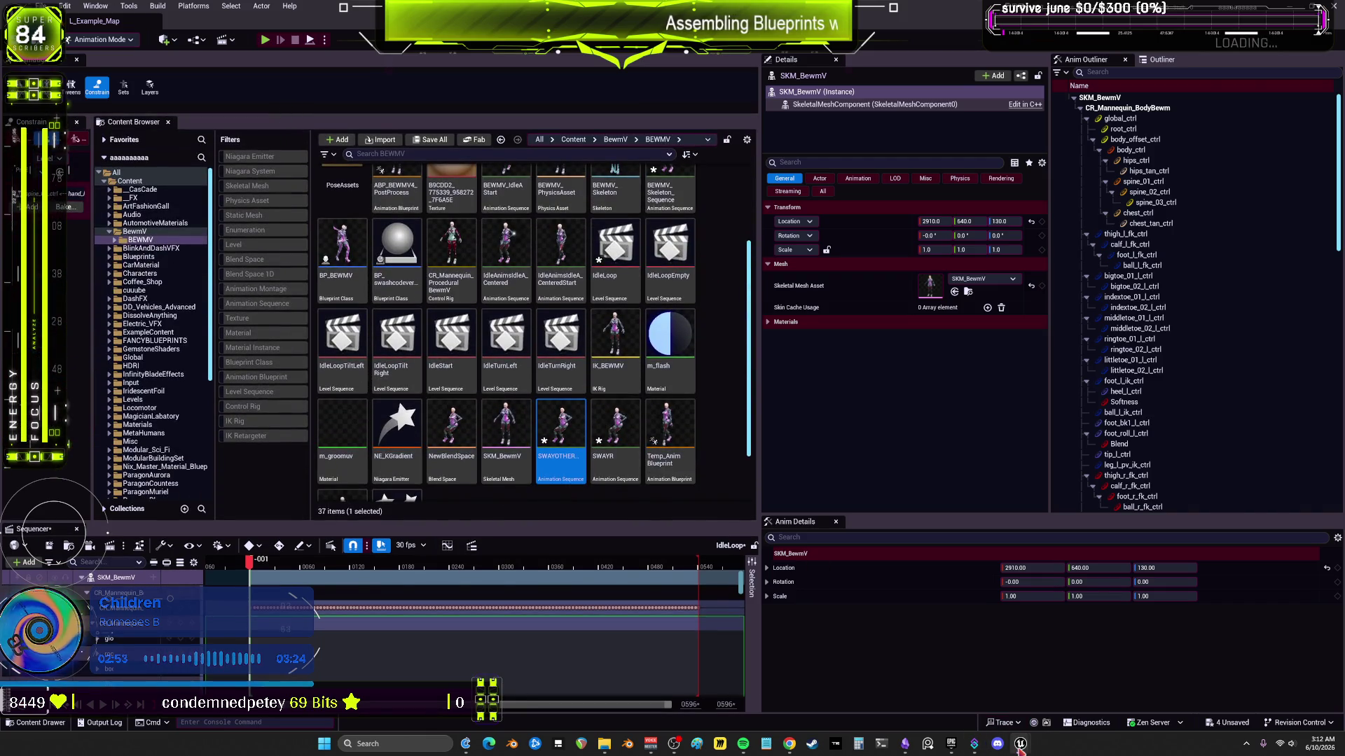
mouse_move(1020, 748)
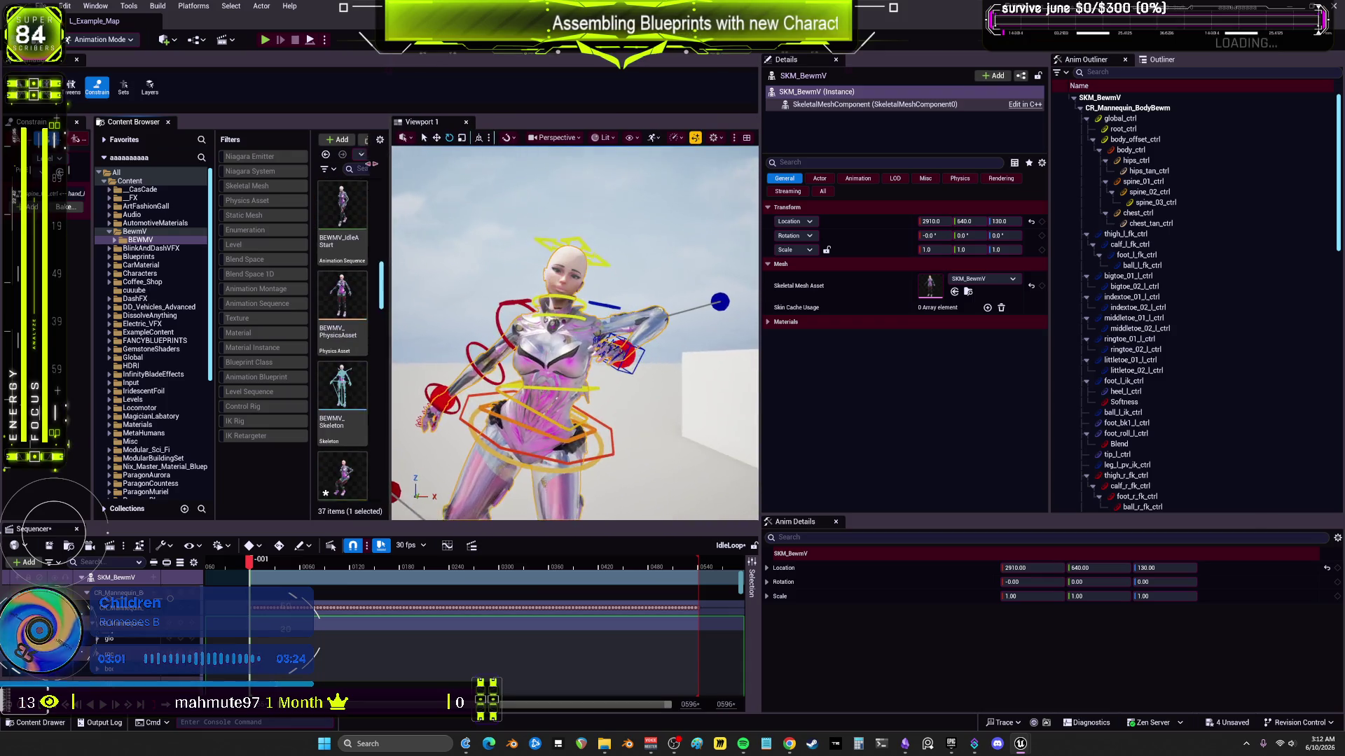
Step: Rotate the body control to twist the torso and spine_03 to straighten the upper body
click(563, 447)
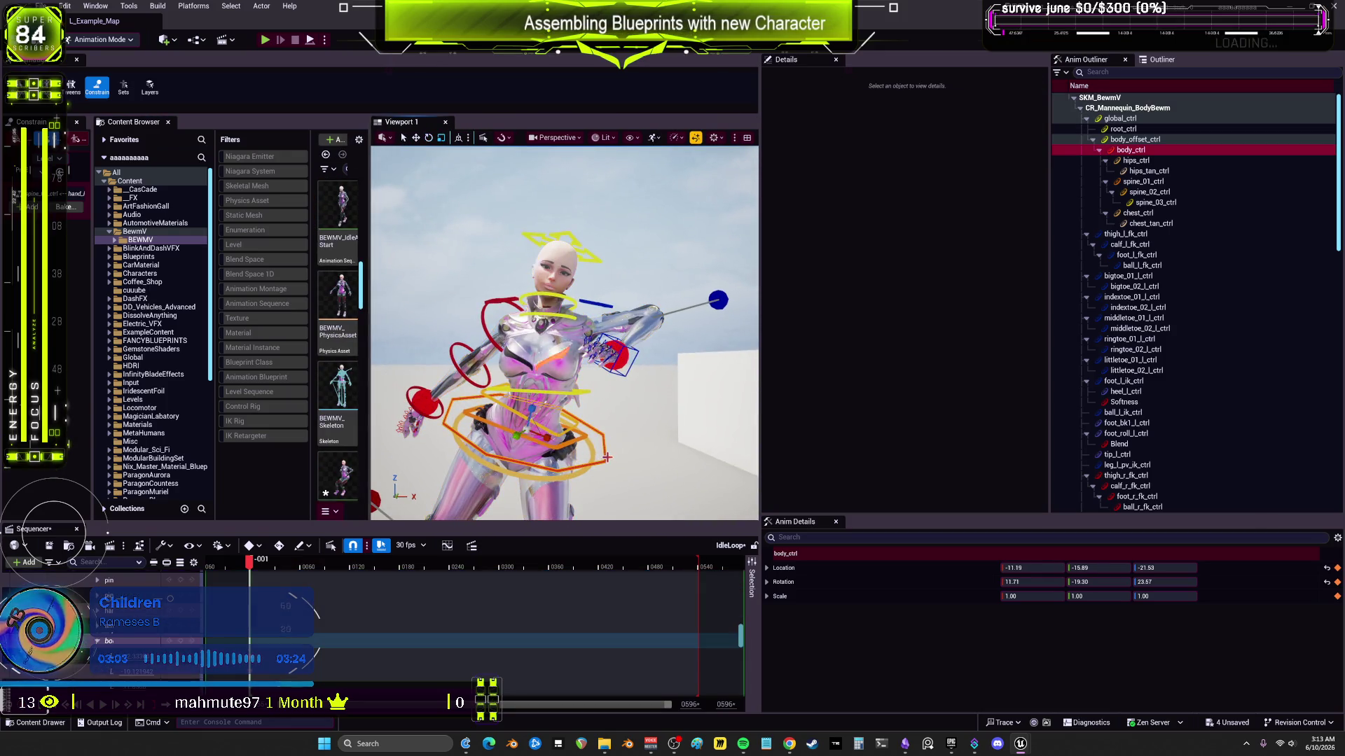
drag(564, 447, 529, 416)
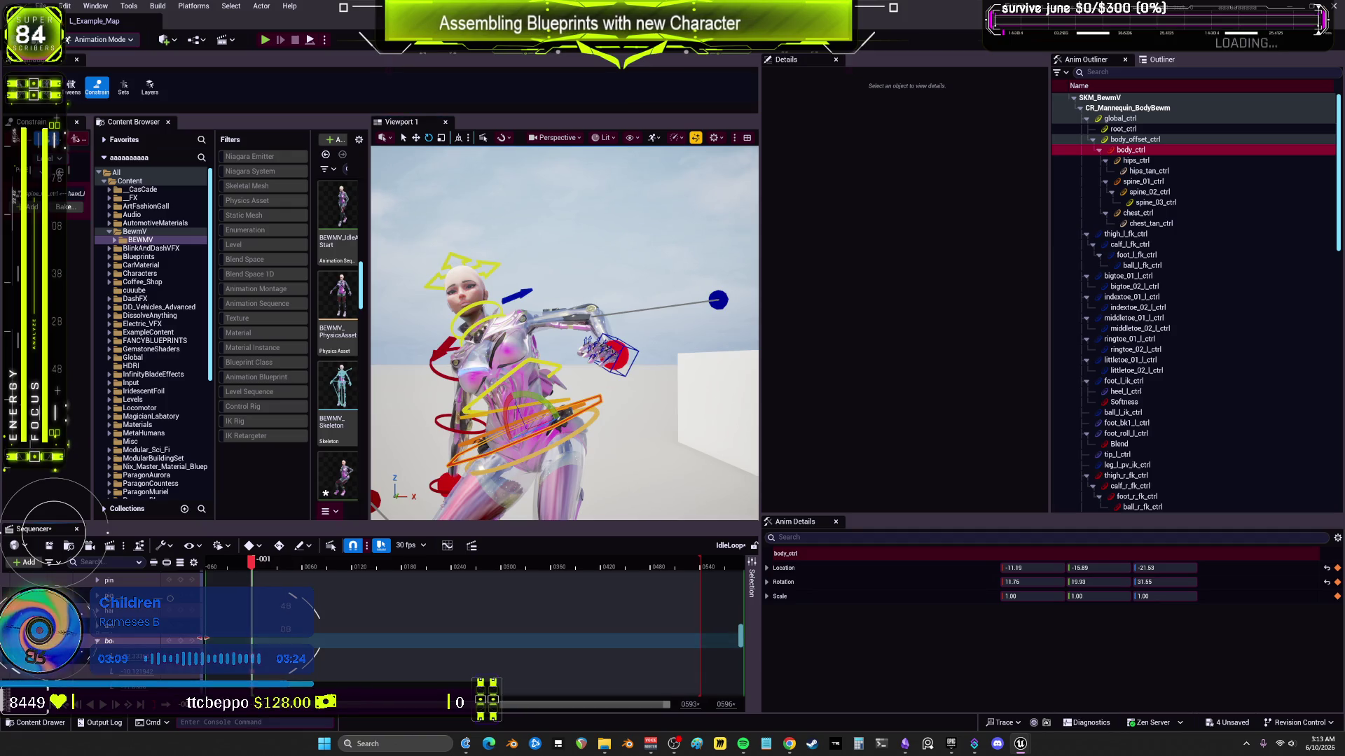
drag(205, 639, 338, 641)
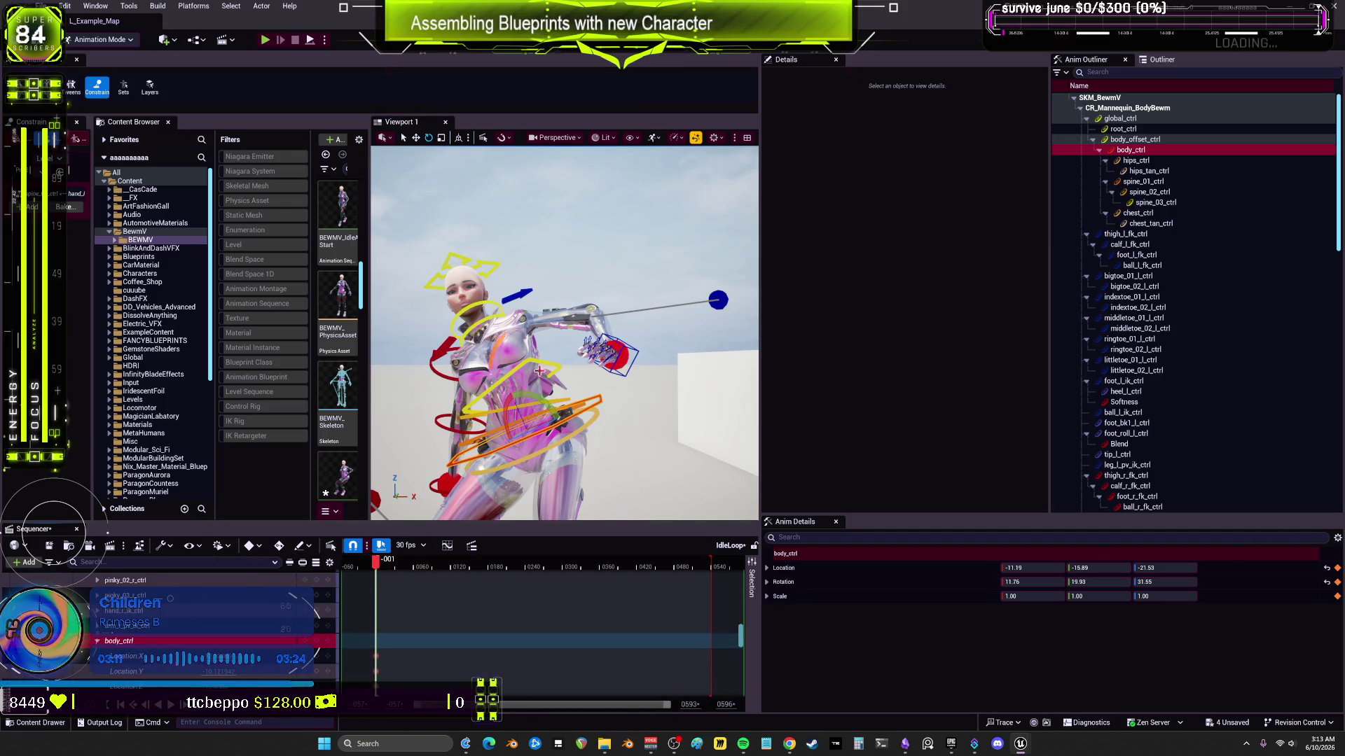
click(547, 361)
drag(546, 368, 525, 329)
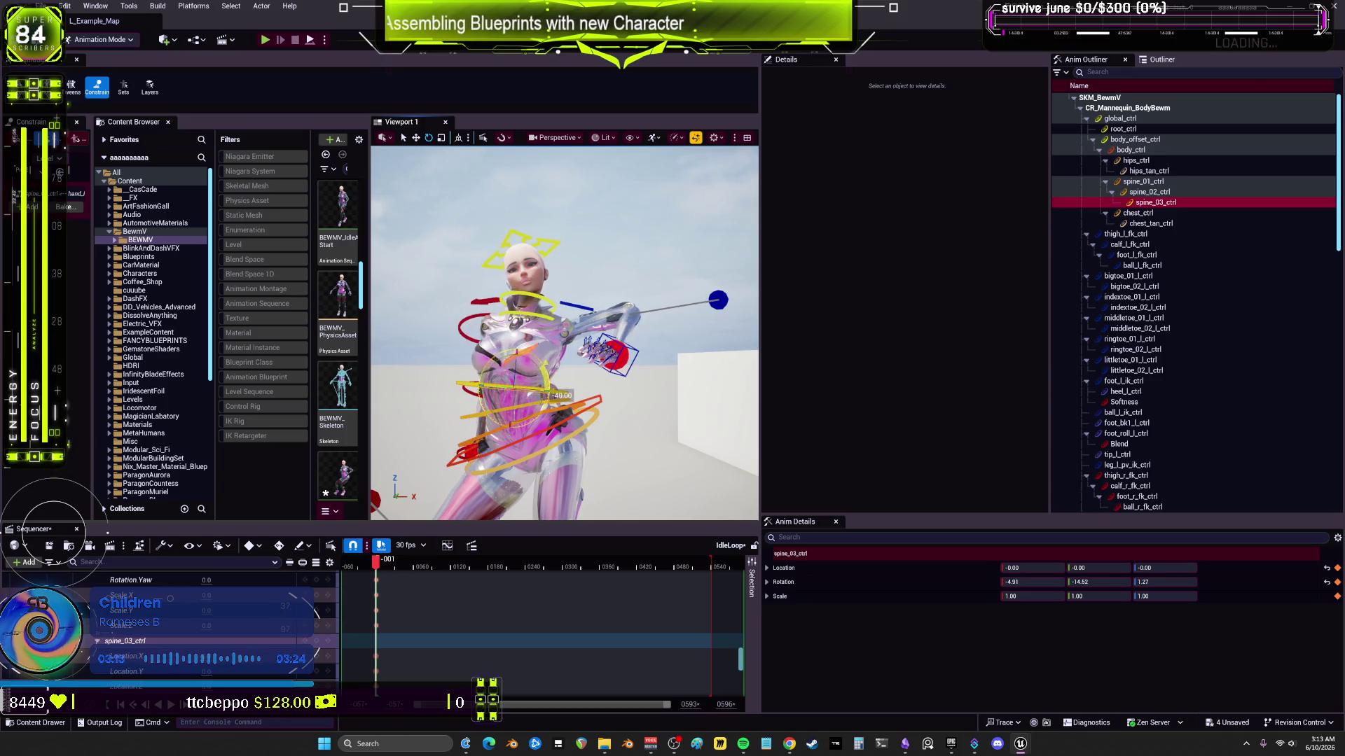
scroll(552, 658, down, 5)
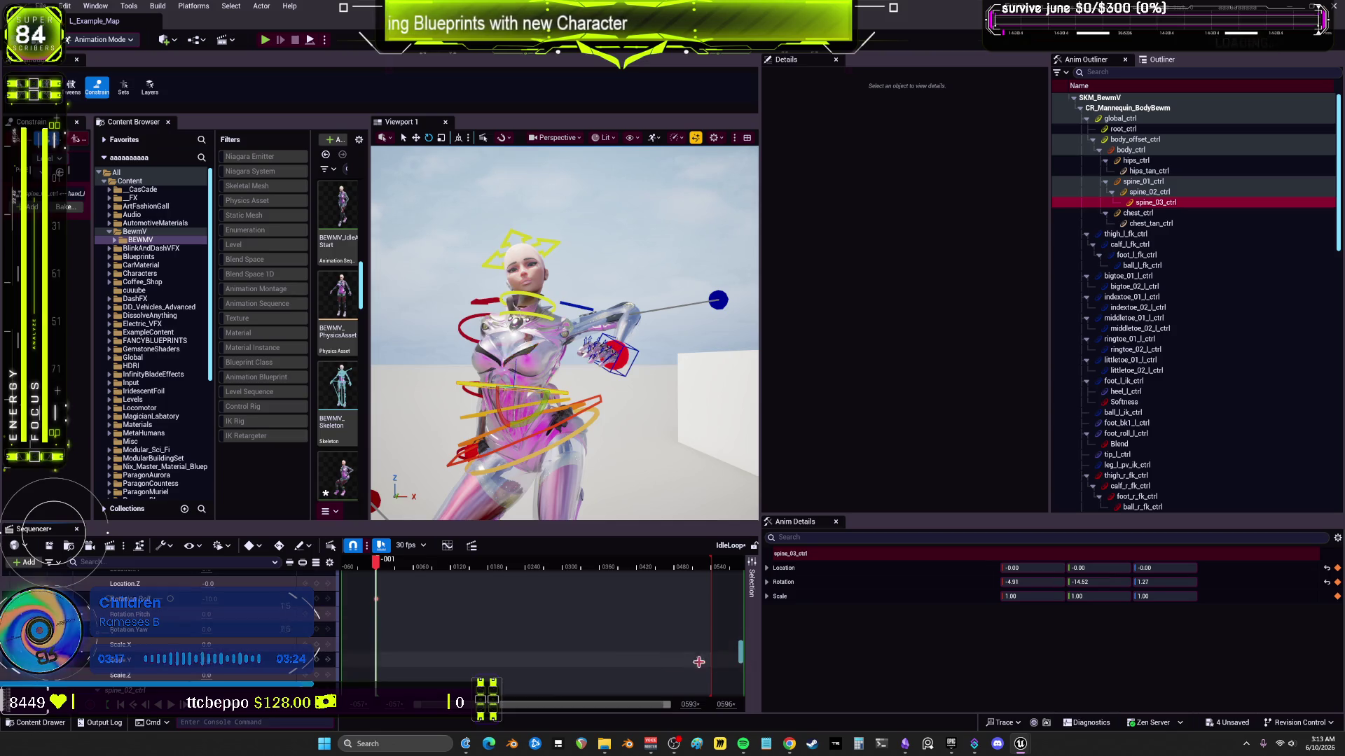
scroll(395, 624, up, 5)
scroll(395, 624, up, 5)
drag(740, 651, 737, 671)
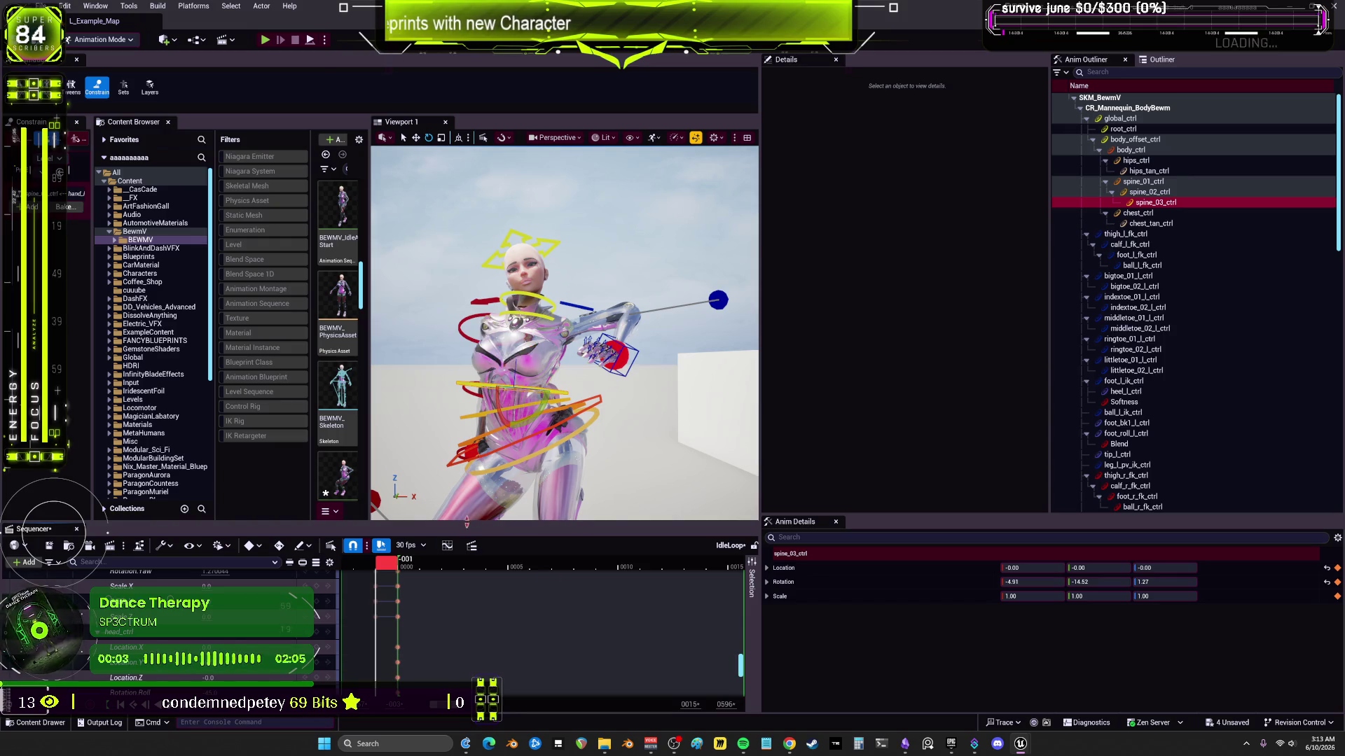
click(462, 518)
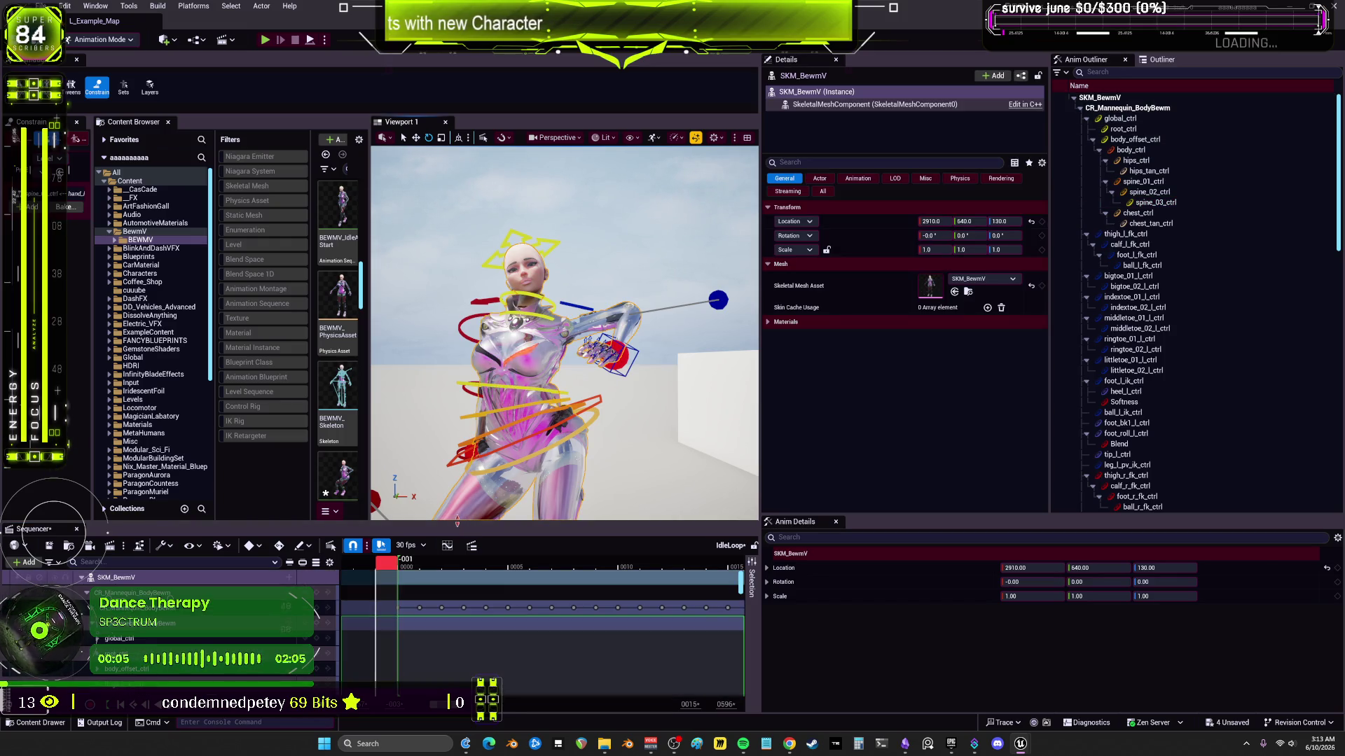
drag(457, 523, 457, 253)
mouse_move(742, 331)
mouse_down()
mouse_move(742, 520)
mouse_move(702, 507)
mouse_up()
mouse_move(444, 376)
mouse_down()
mouse_move(414, 381)
mouse_move(396, 524)
mouse_up()
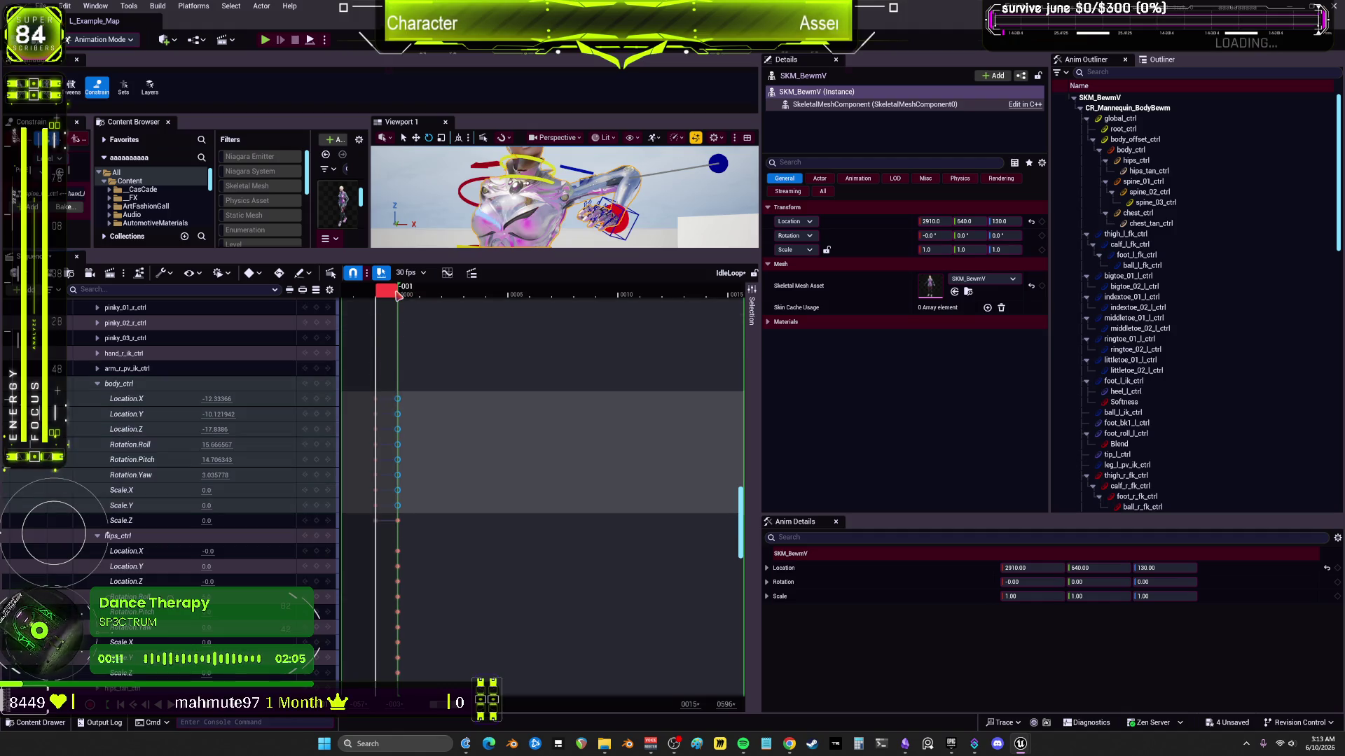
Step: At frame 0000, rotate body_ctrl about -30 degrees and spine_03_ctrl about 40 degrees
drag(398, 296, 407, 295)
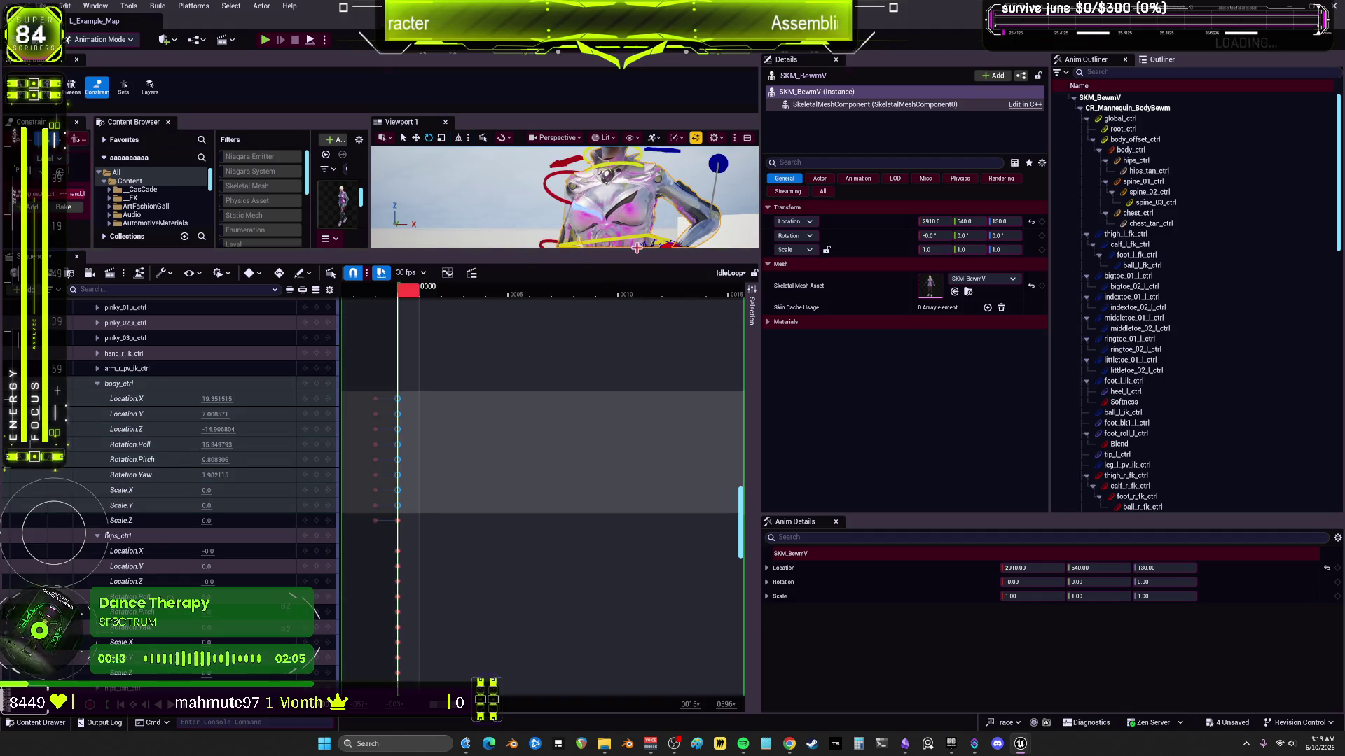
drag(633, 255, 633, 582)
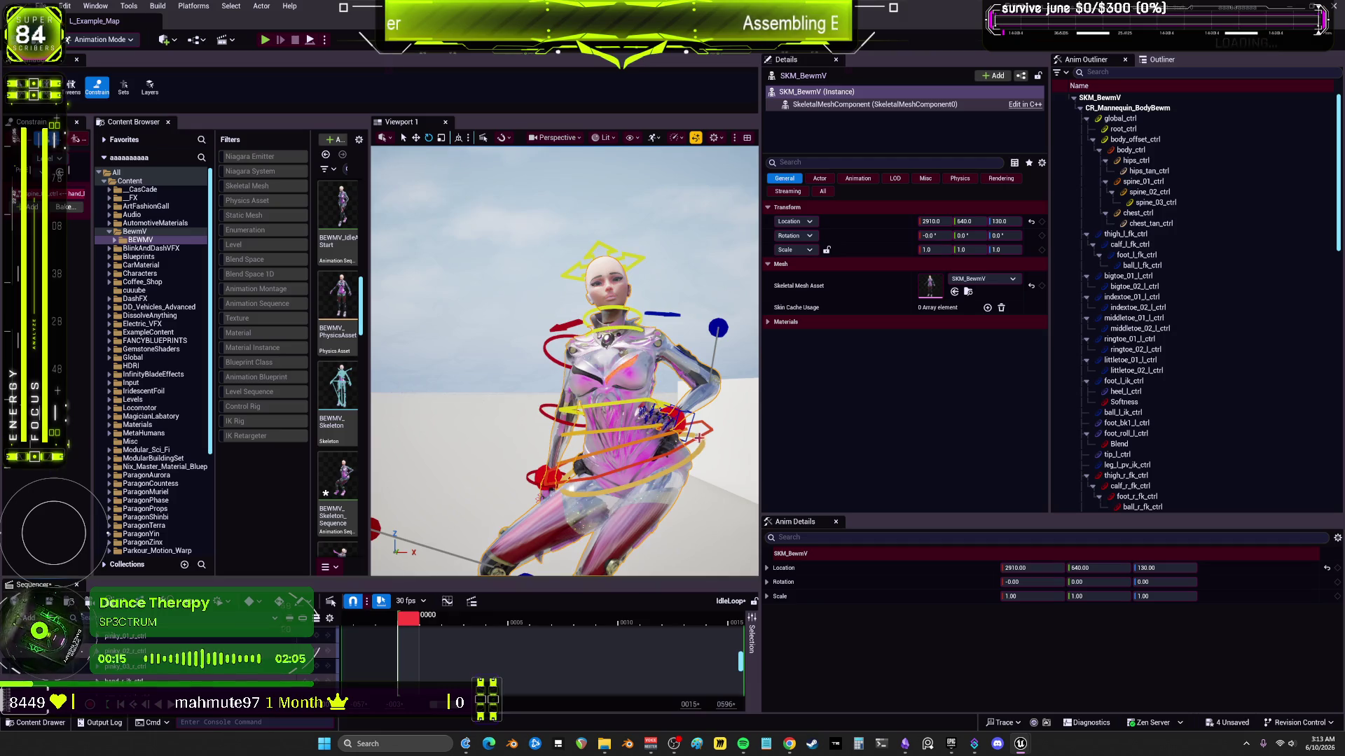
click(704, 432)
click(678, 439)
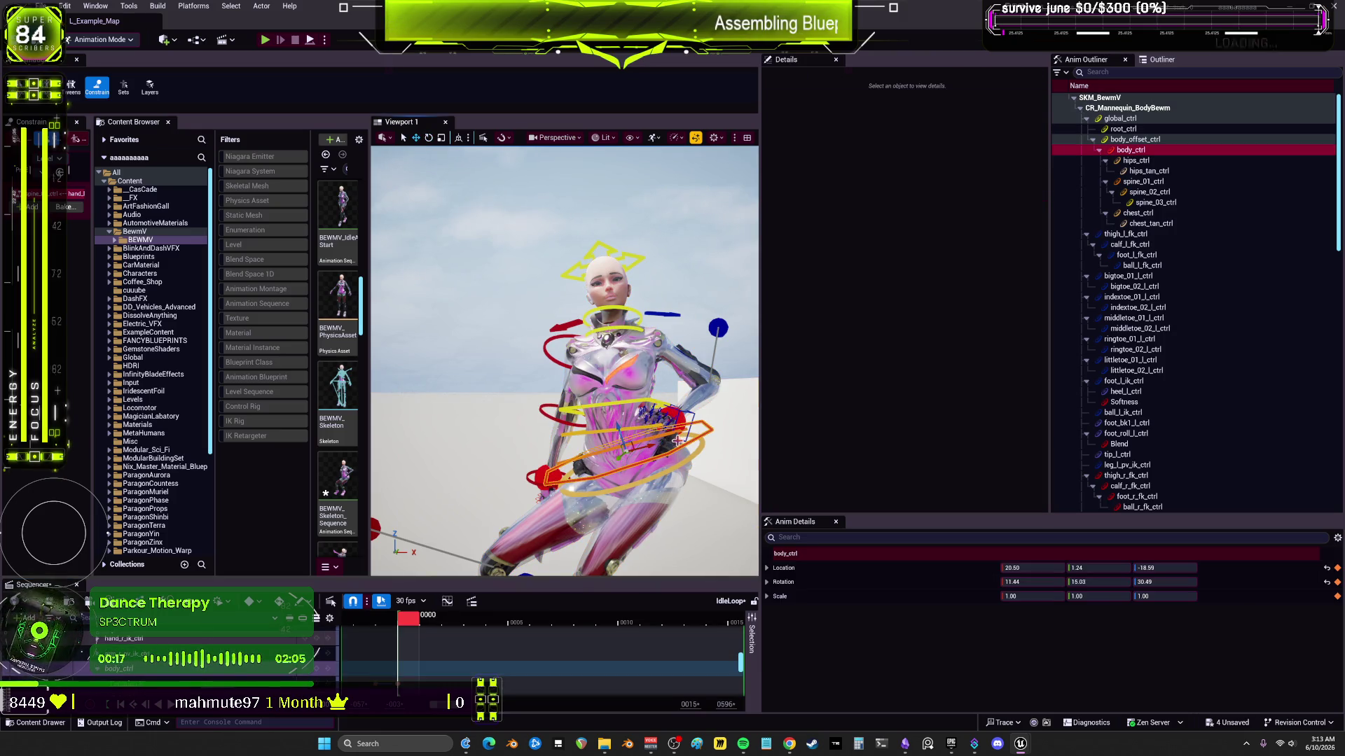
mouse_move(651, 447)
mouse_down()
mouse_move(585, 449)
mouse_move(596, 494)
mouse_up()
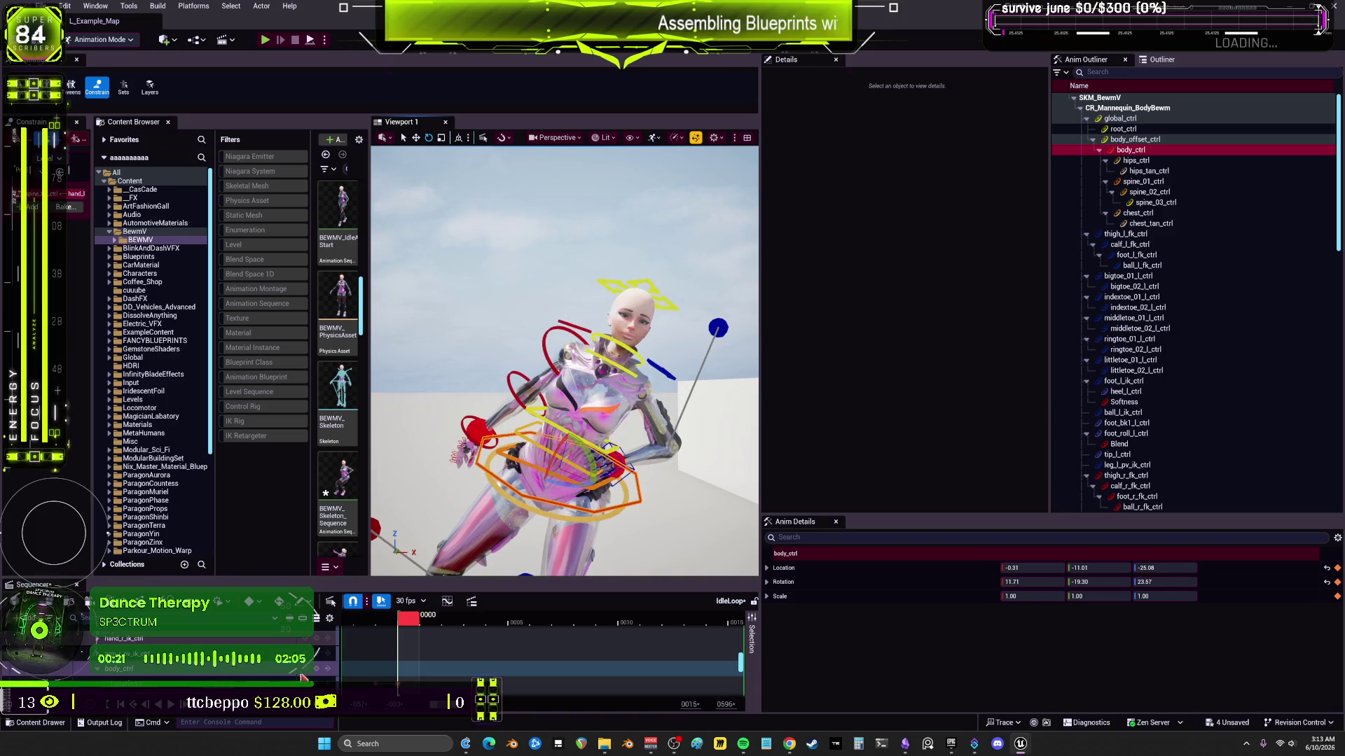
click(598, 410)
drag(602, 418, 617, 427)
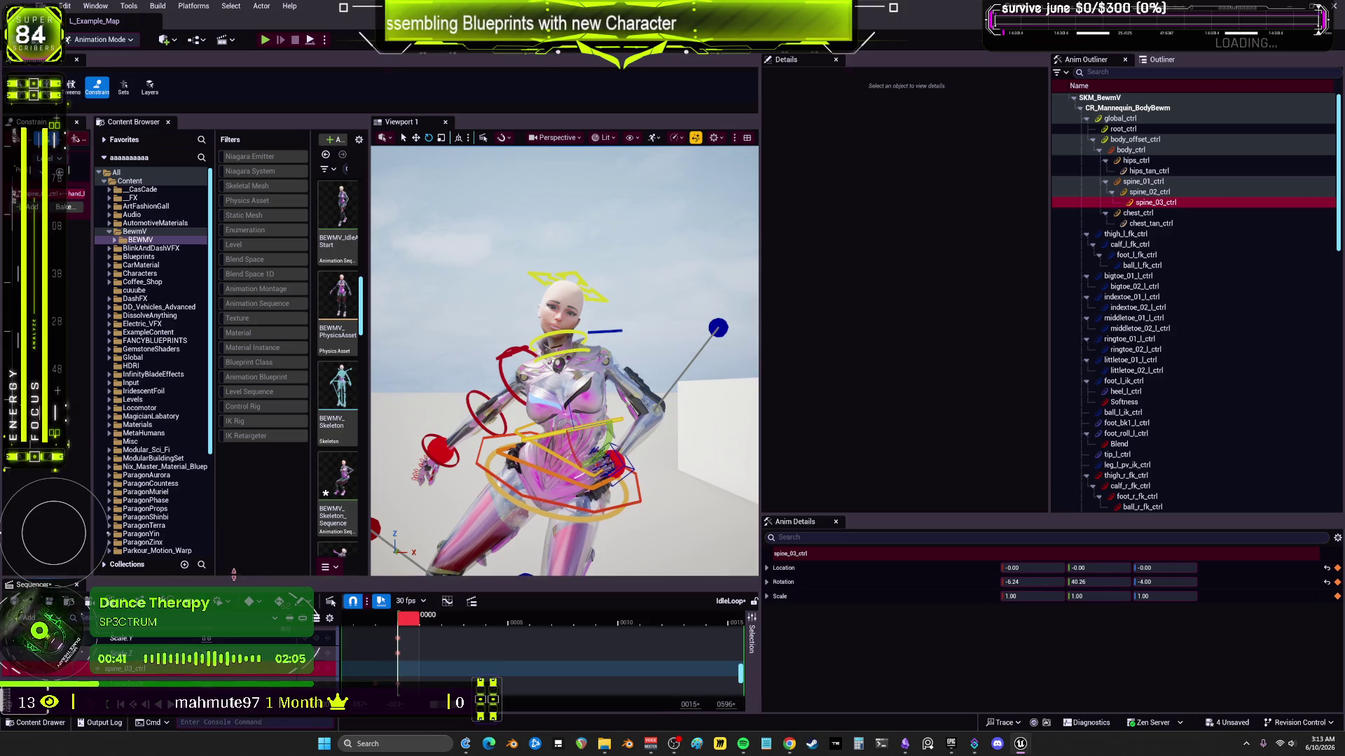
Step: Bake the SKM_BewmV track into a new animation sequence named sway5
drag(313, 580, 313, 346)
scroll(175, 456, up, 15)
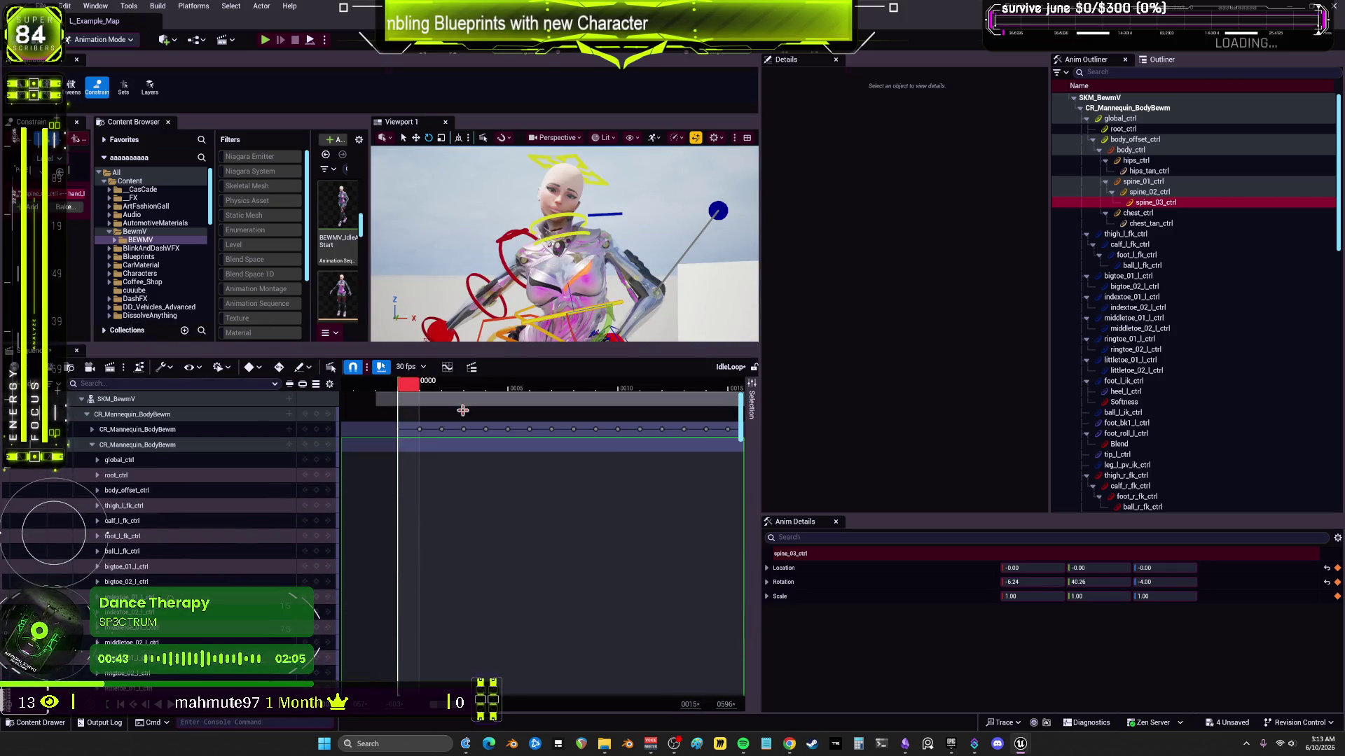
right_click(120, 403)
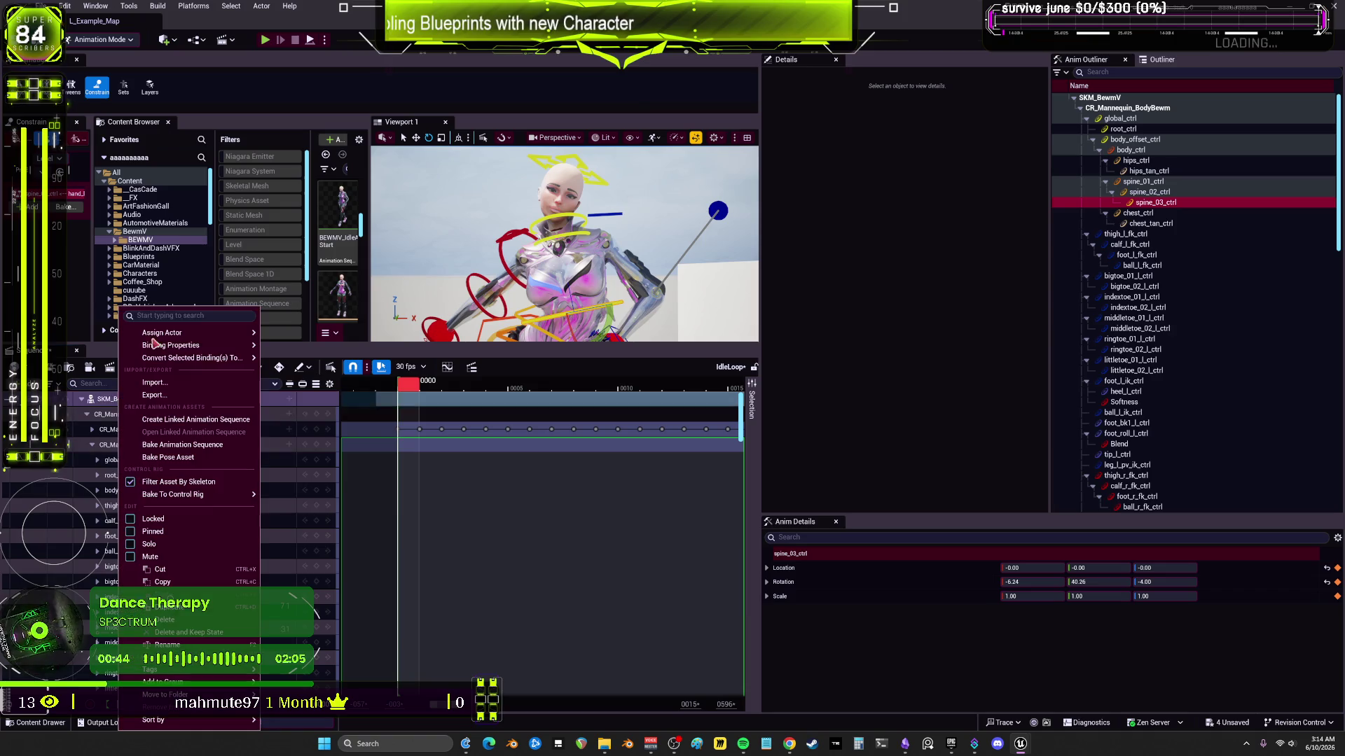
click(211, 448)
click(721, 464)
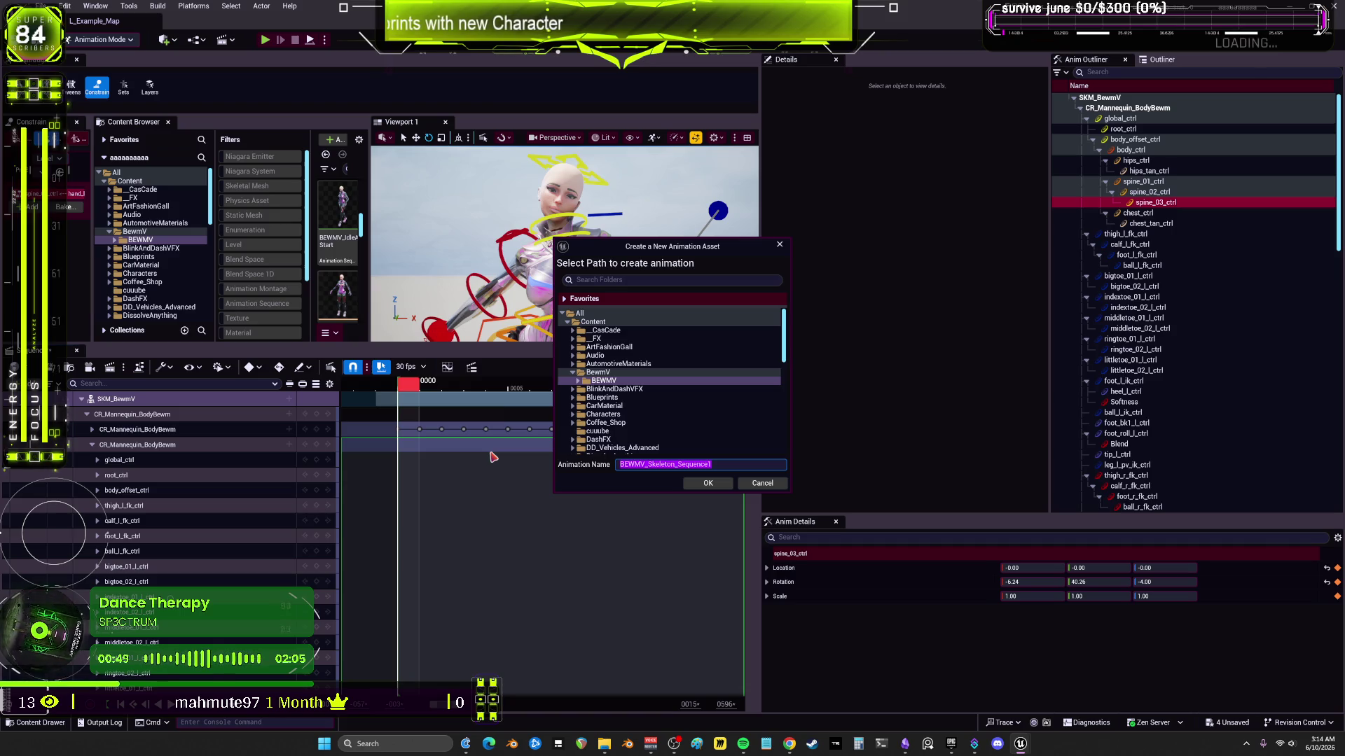
text(sway5)
click(707, 484)
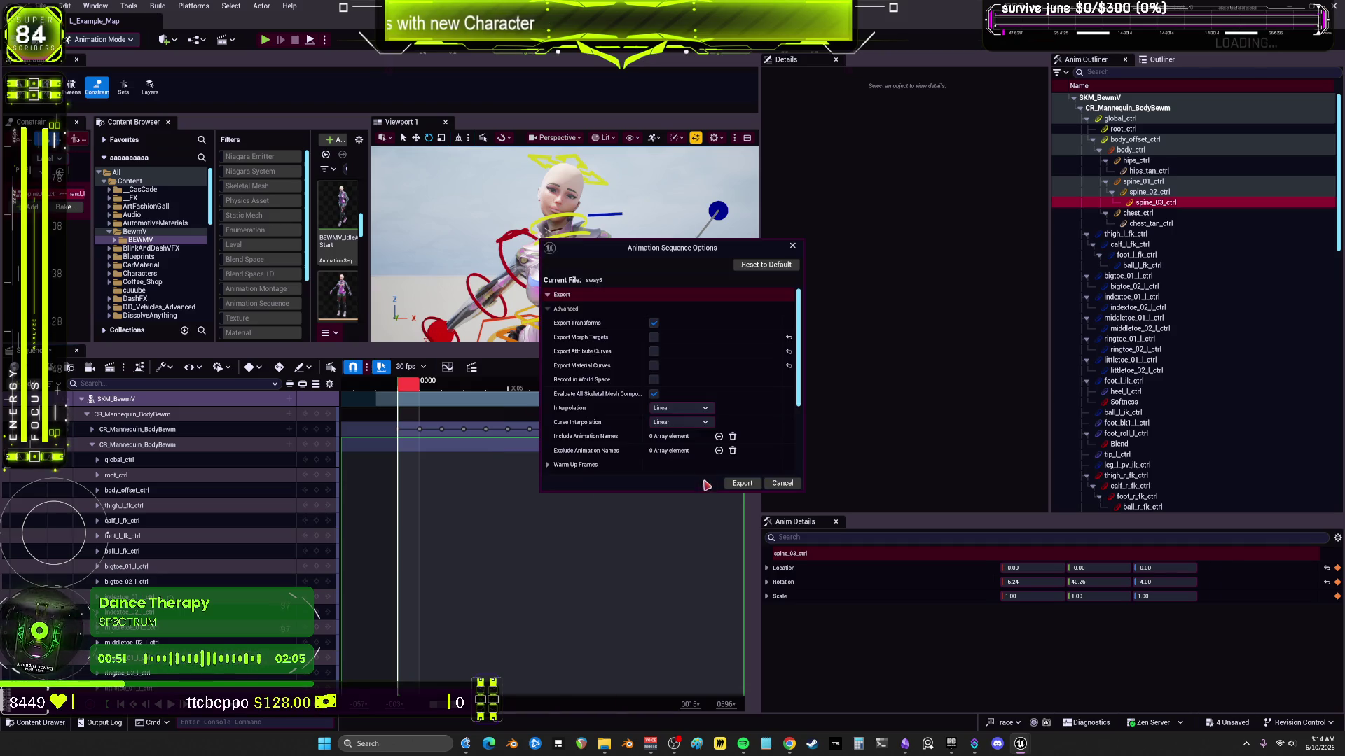
click(741, 483)
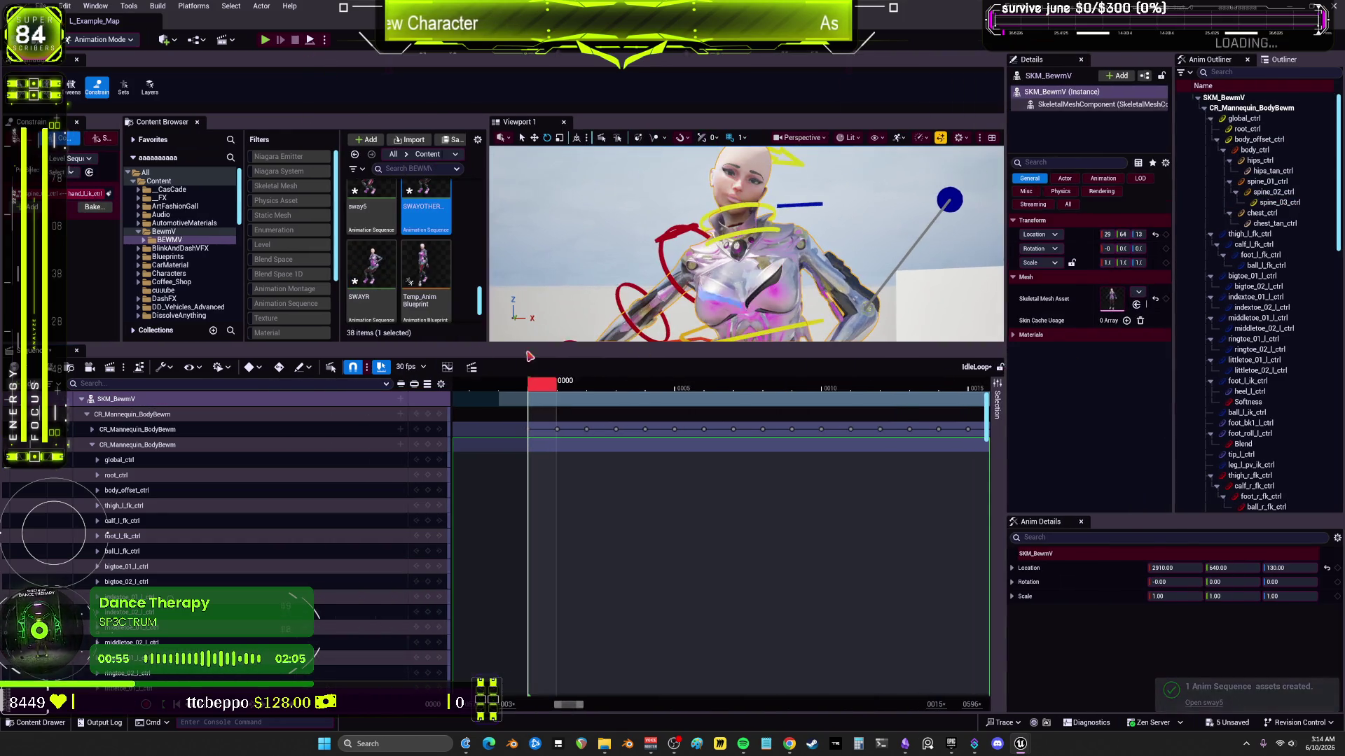
Step: Enlarge the content area and select the NewBlendSpace asset
drag(528, 356, 476, 596)
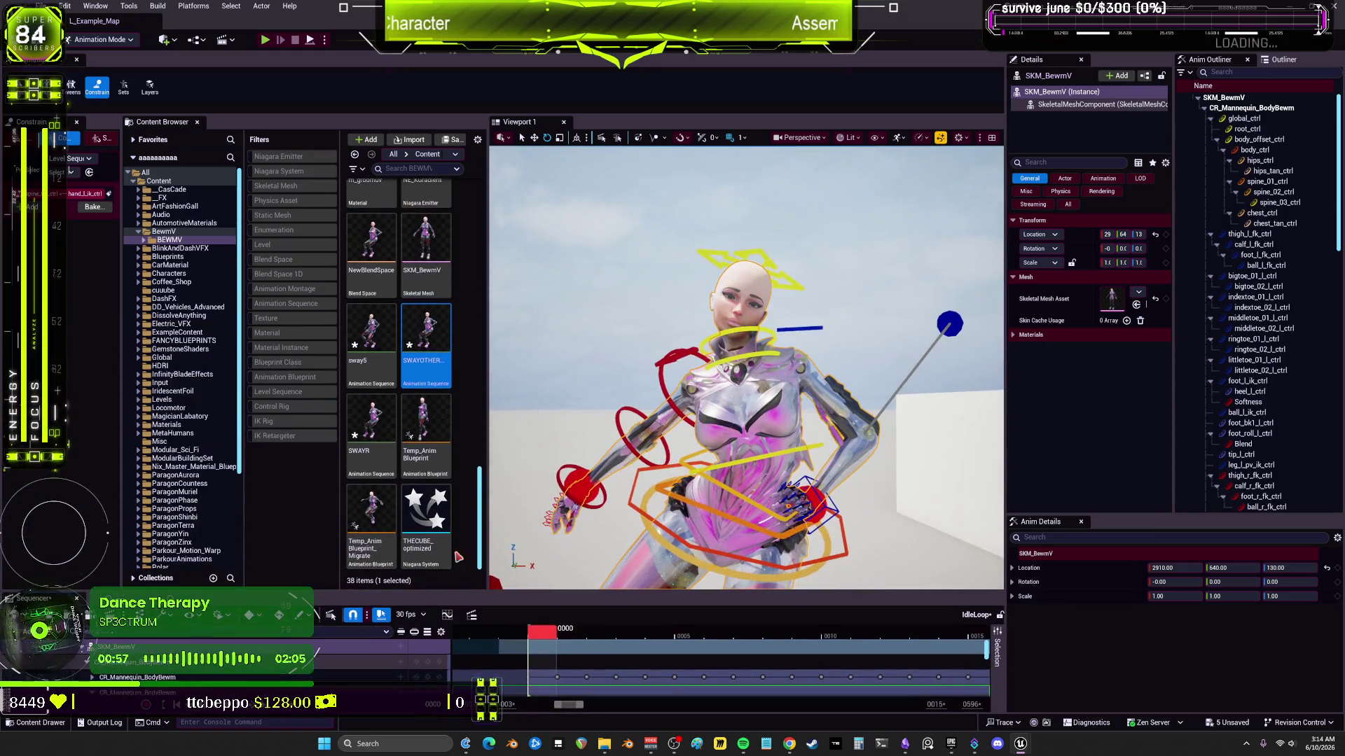
scroll(415, 376, up, 2)
scroll(399, 392, up, 1)
click(370, 419)
Step: Open NewBlendSpace, add SWAYOTHERWAY as a sample, and test the blend preview
double_click(370, 419)
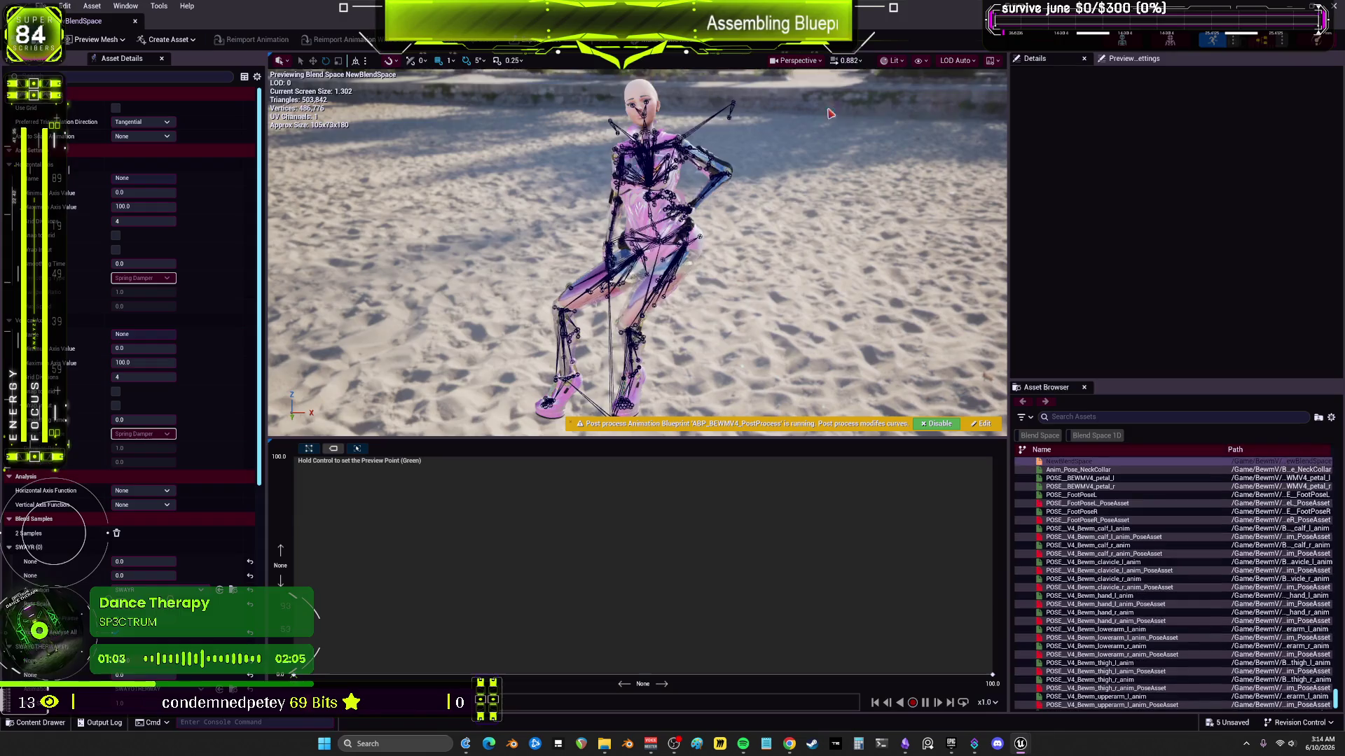
click(1114, 418)
text(55)
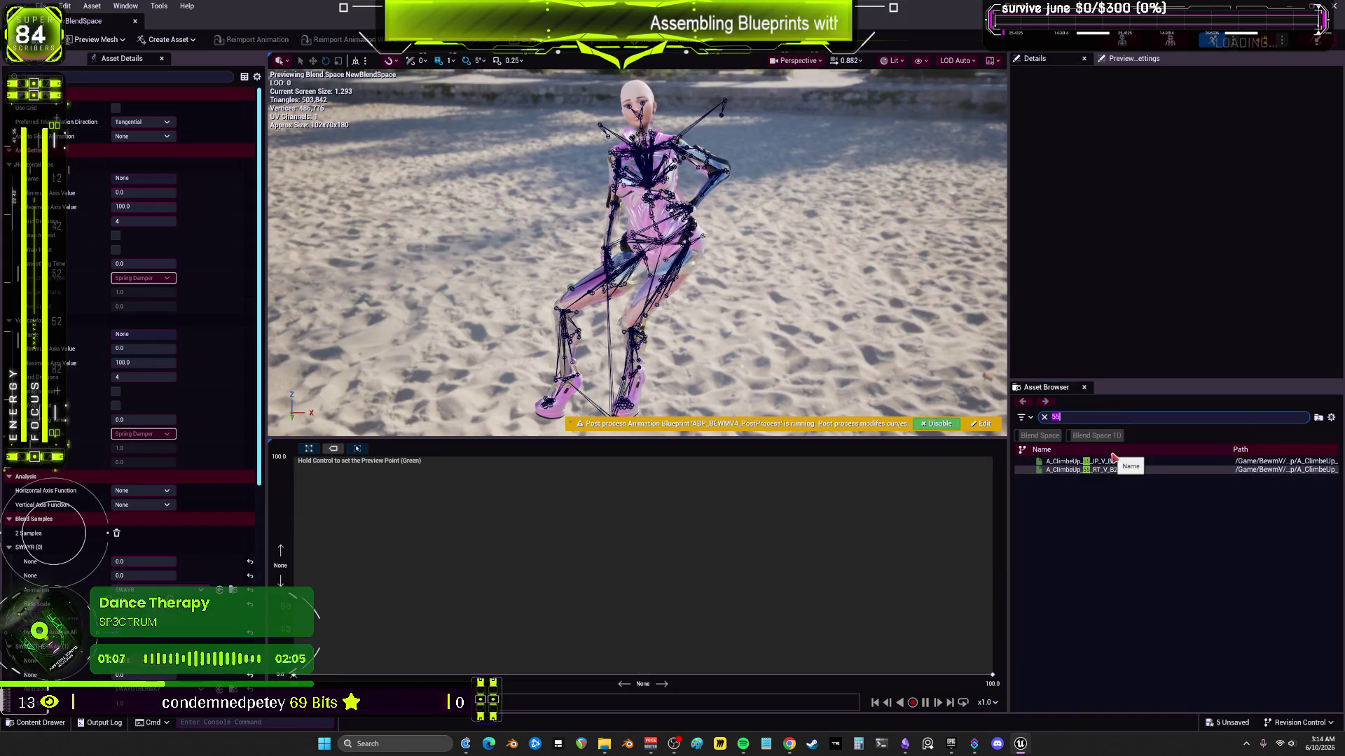
text(y)
mouse_move(1055, 465)
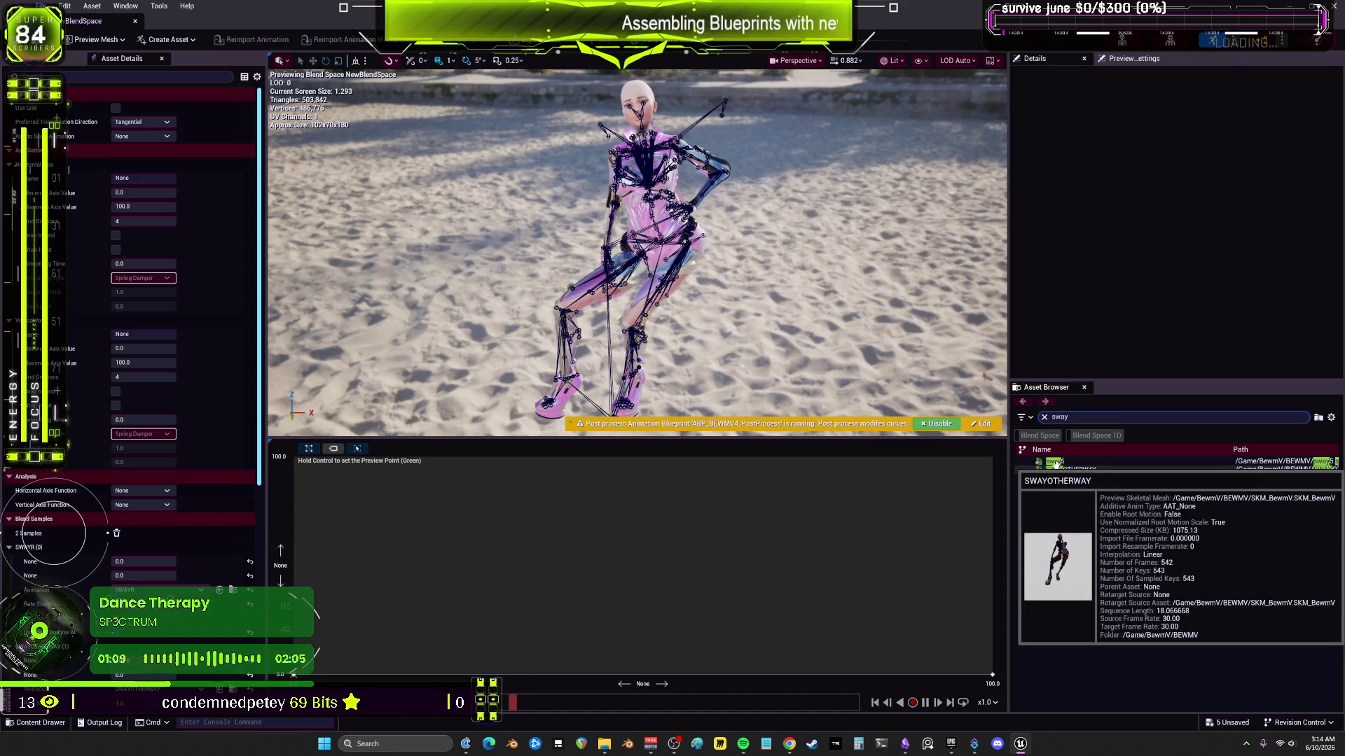
mouse_move(1055, 464)
mouse_down()
mouse_move(450, 559)
mouse_move(306, 558)
mouse_up()
scroll(108, 533, down, 3)
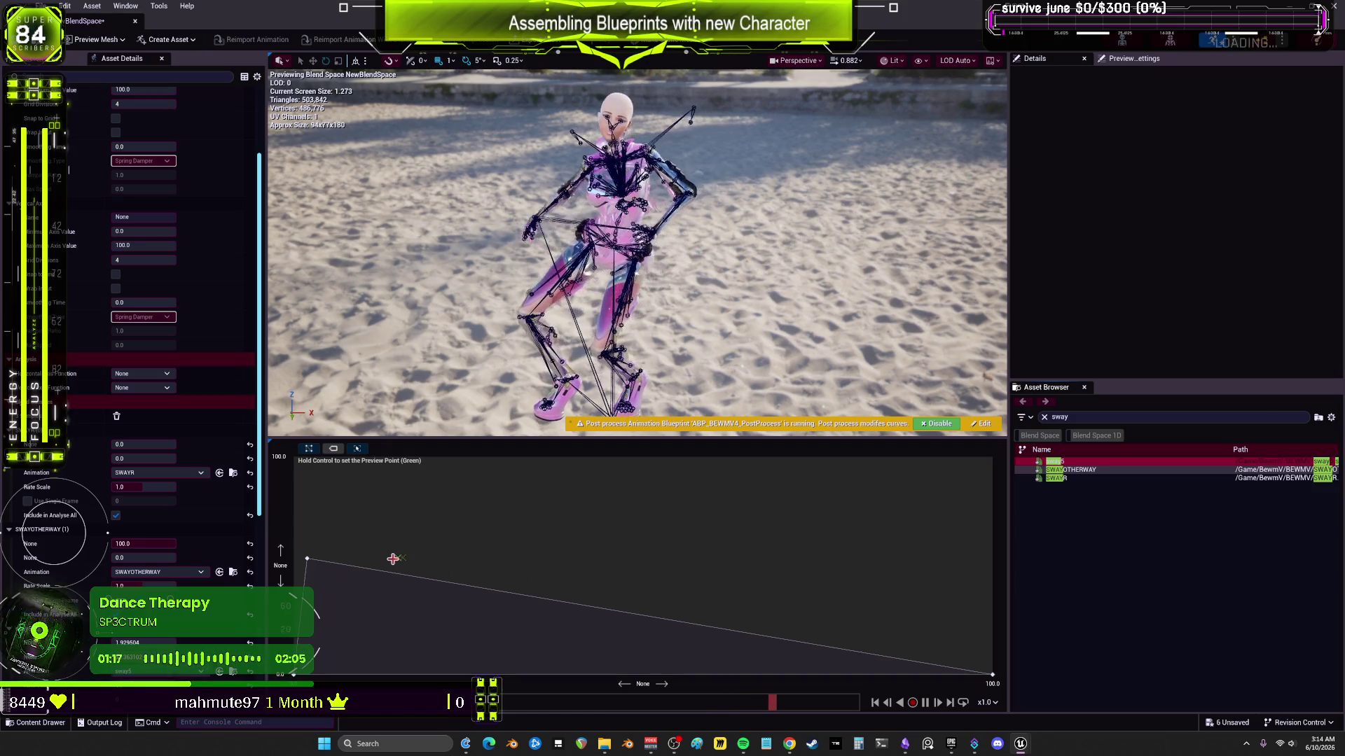
key(ctrl)
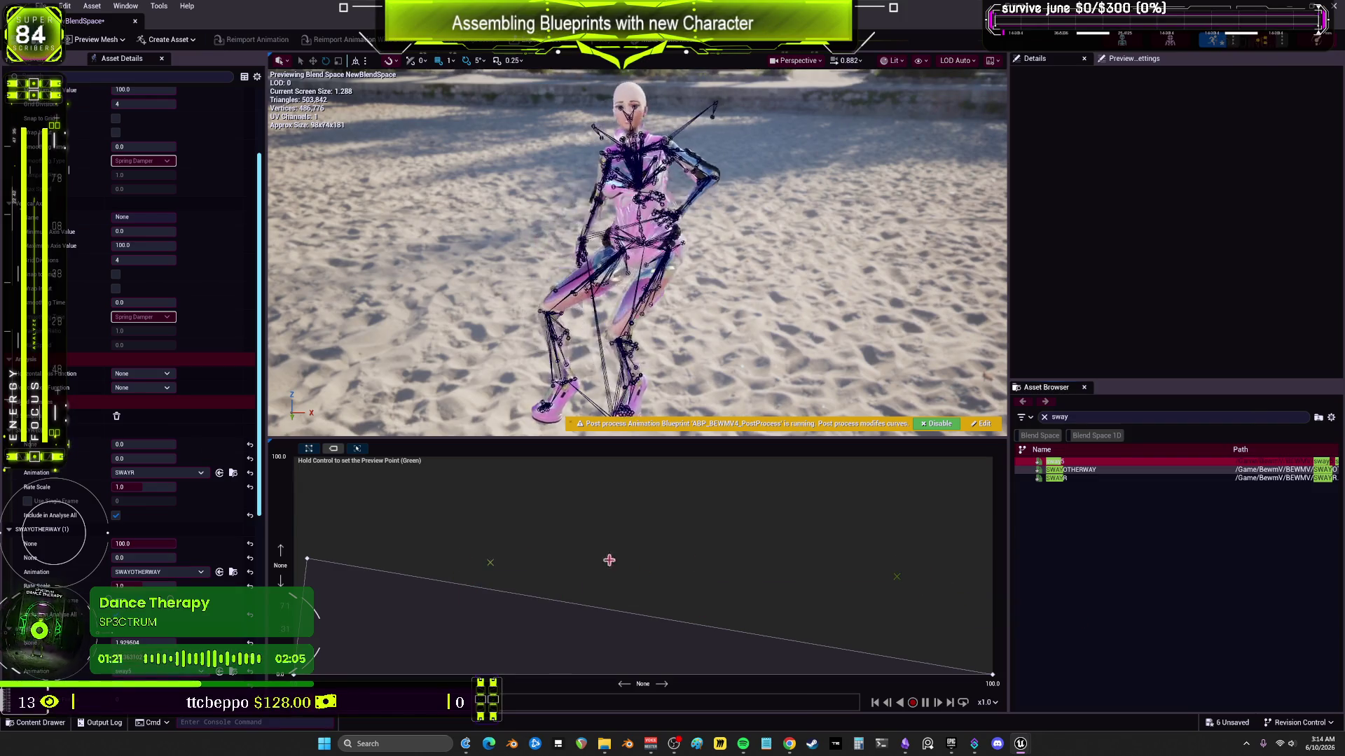
drag(294, 675, 317, 650)
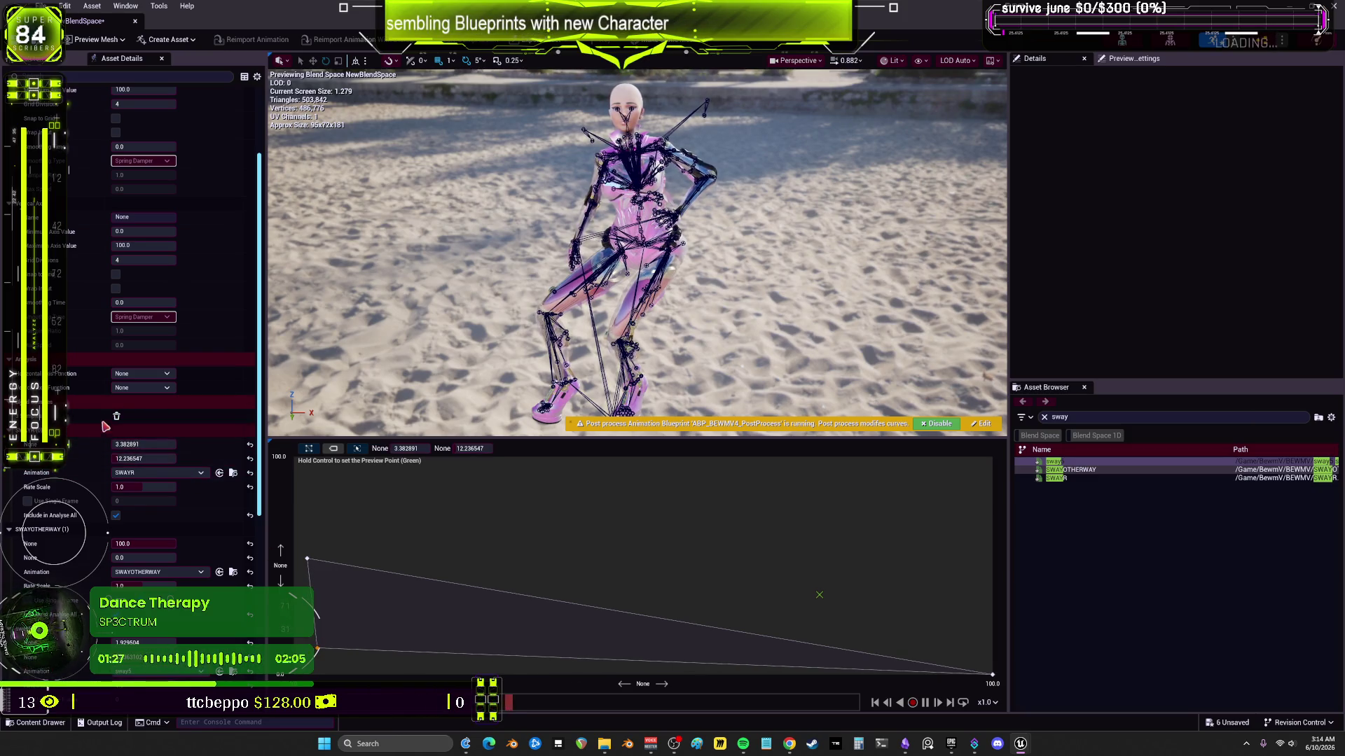
Step: Clear all samples, then add SWAYR and sway5 to the blend graph
click(117, 419)
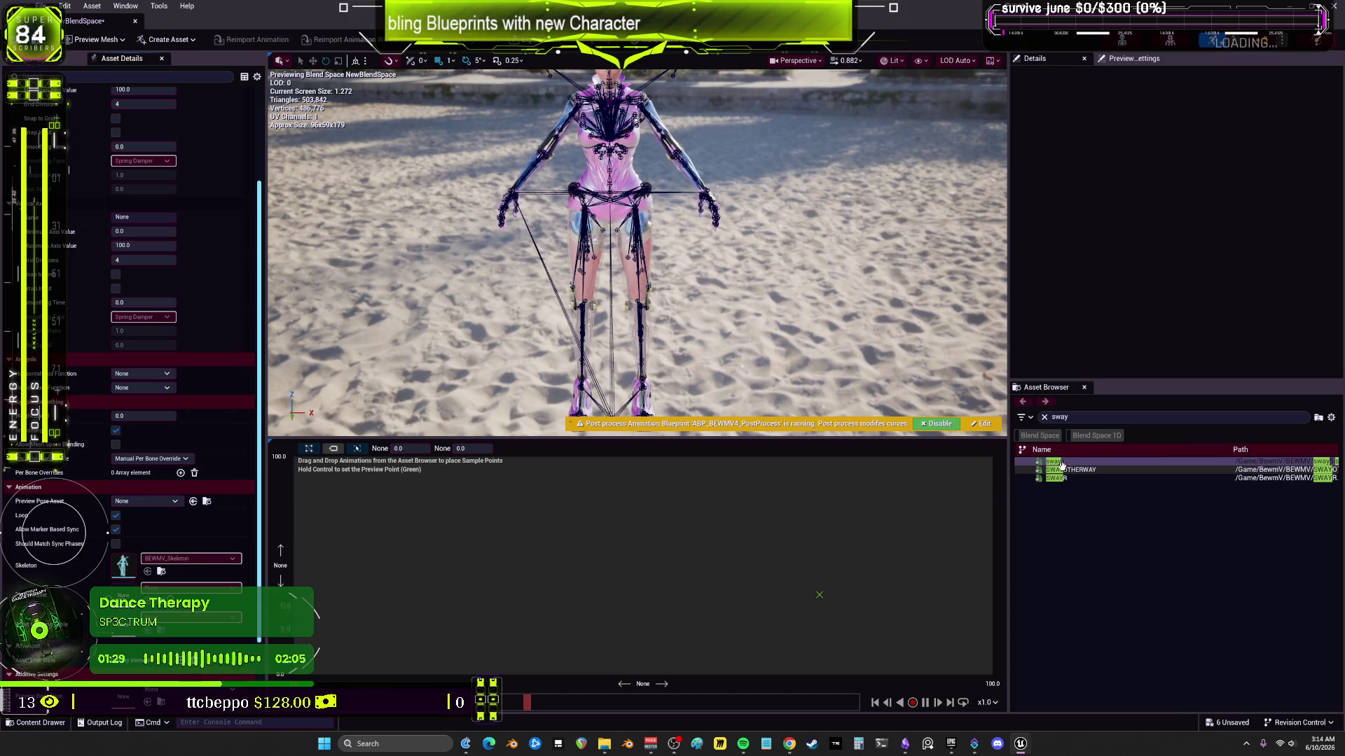
mouse_move(1064, 484)
mouse_down()
mouse_move(777, 627)
mouse_move(981, 559)
mouse_up()
drag(1055, 464, 295, 565)
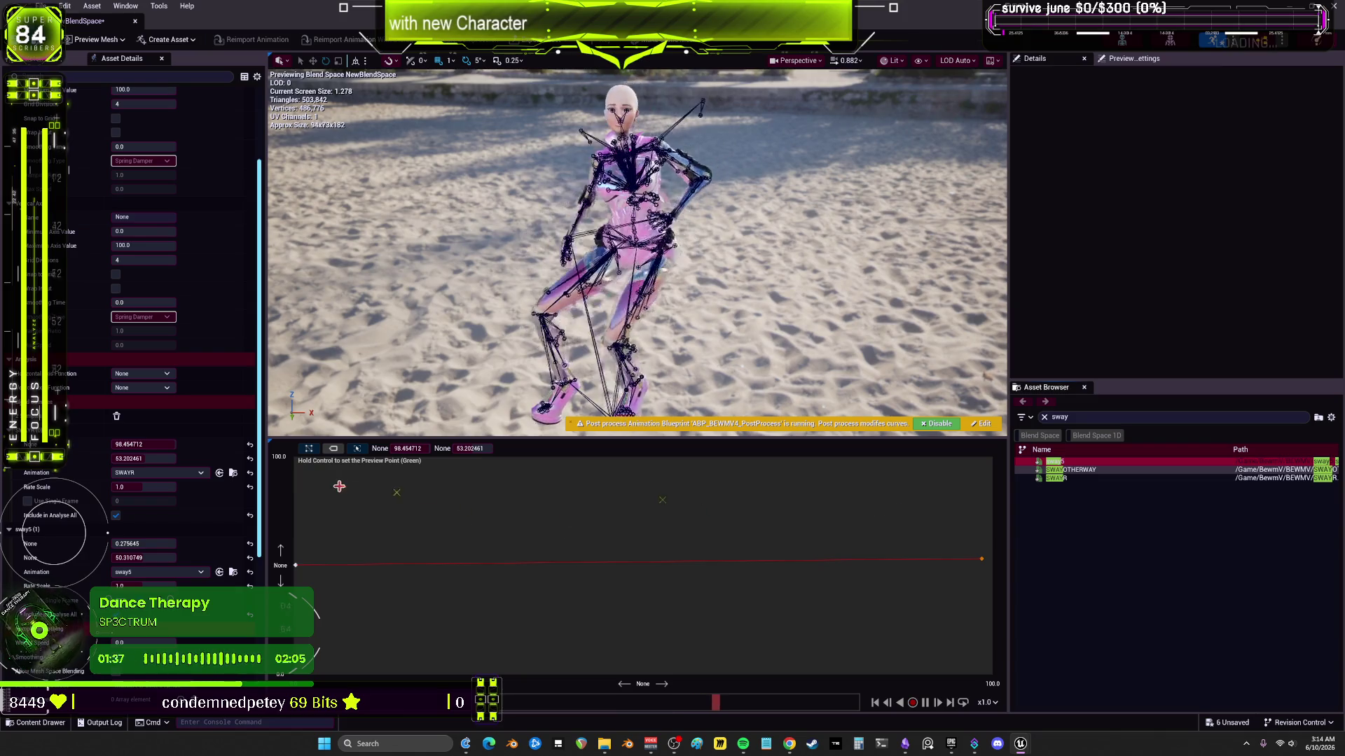
Step: Enlarge the character preview, scrub the sway blend, and close the editor to prompt saving
drag(650, 442, 649, 587)
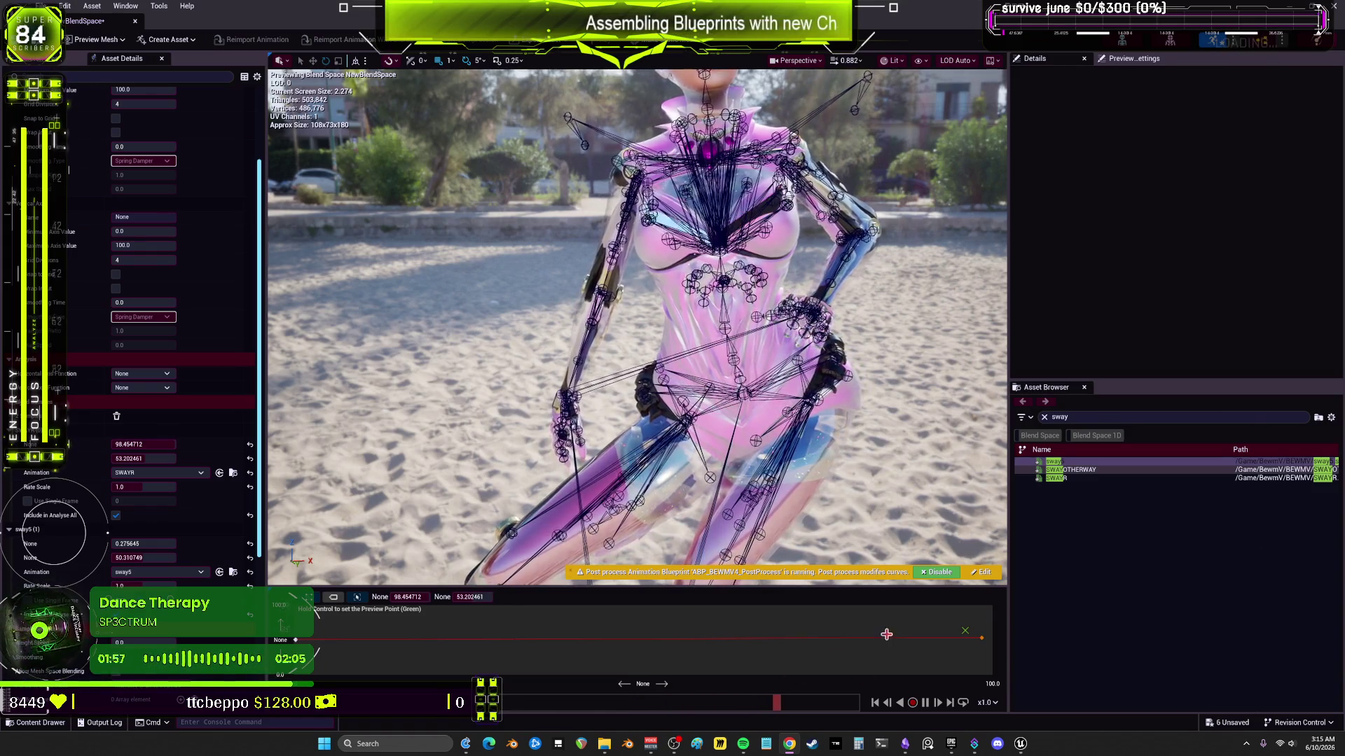
mouse_move(766, 630)
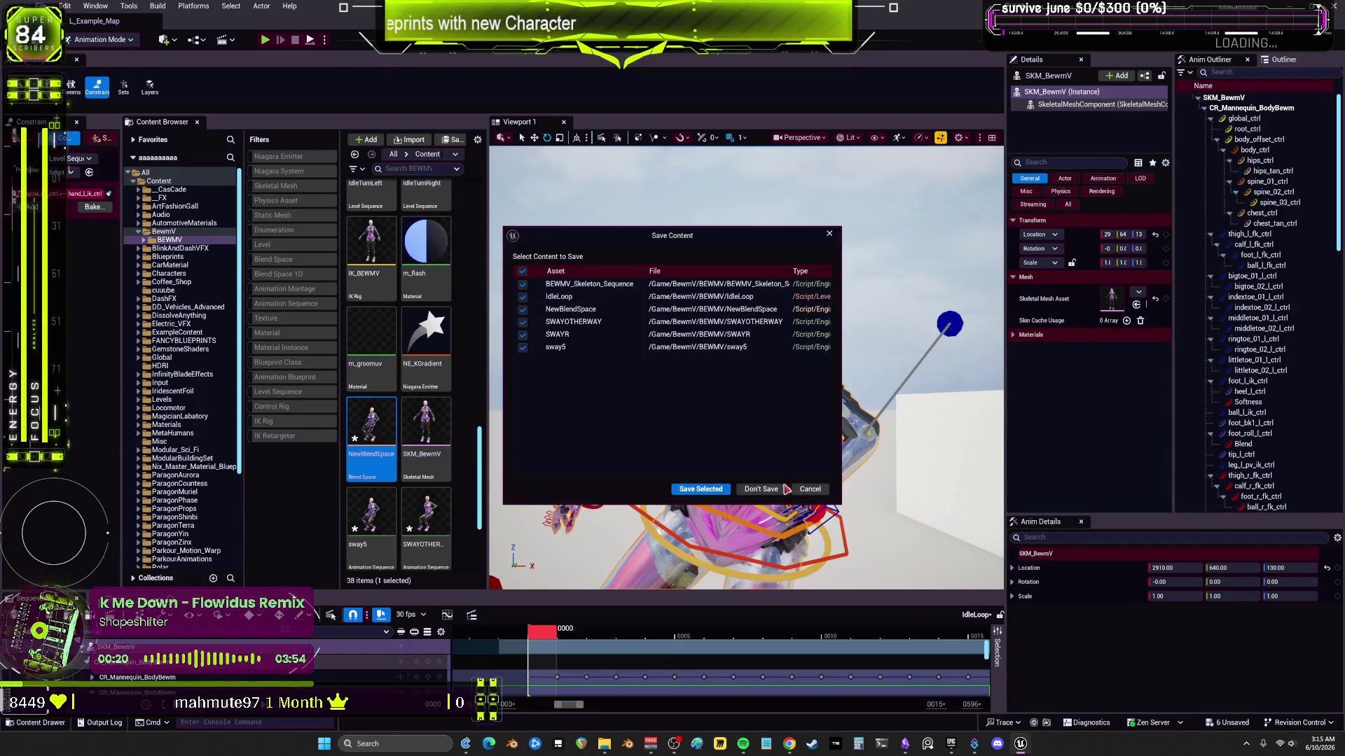
Step: Discard the six unsaved assets and bring the AnimBlueprint editor window back to the front
click(758, 490)
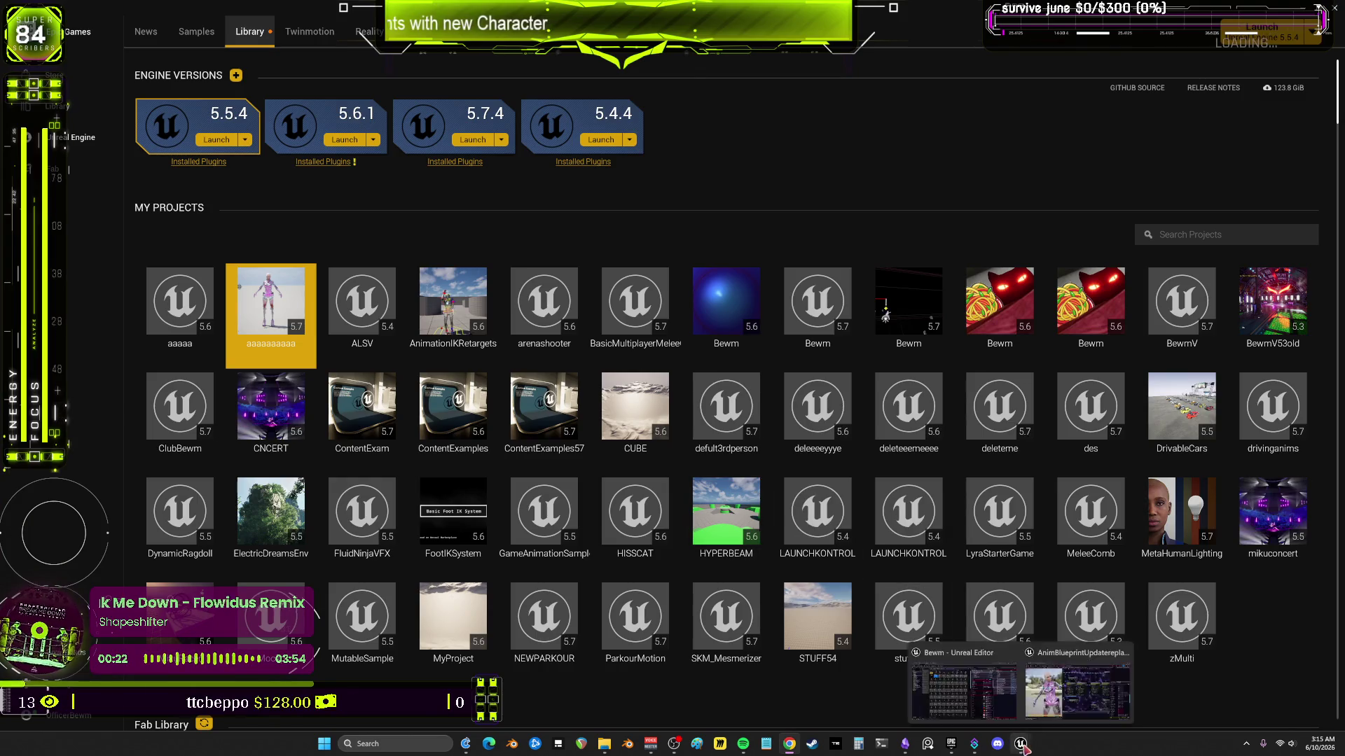
mouse_move(1021, 747)
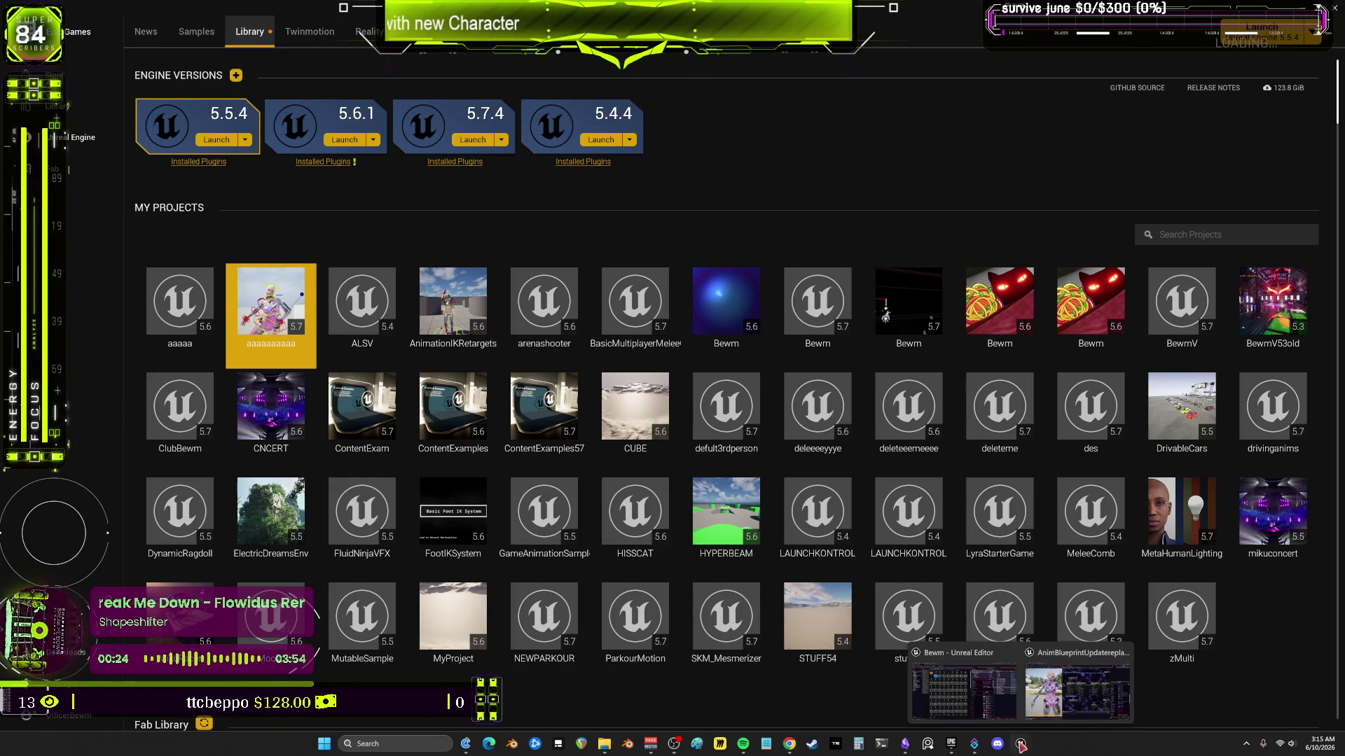
click(1076, 692)
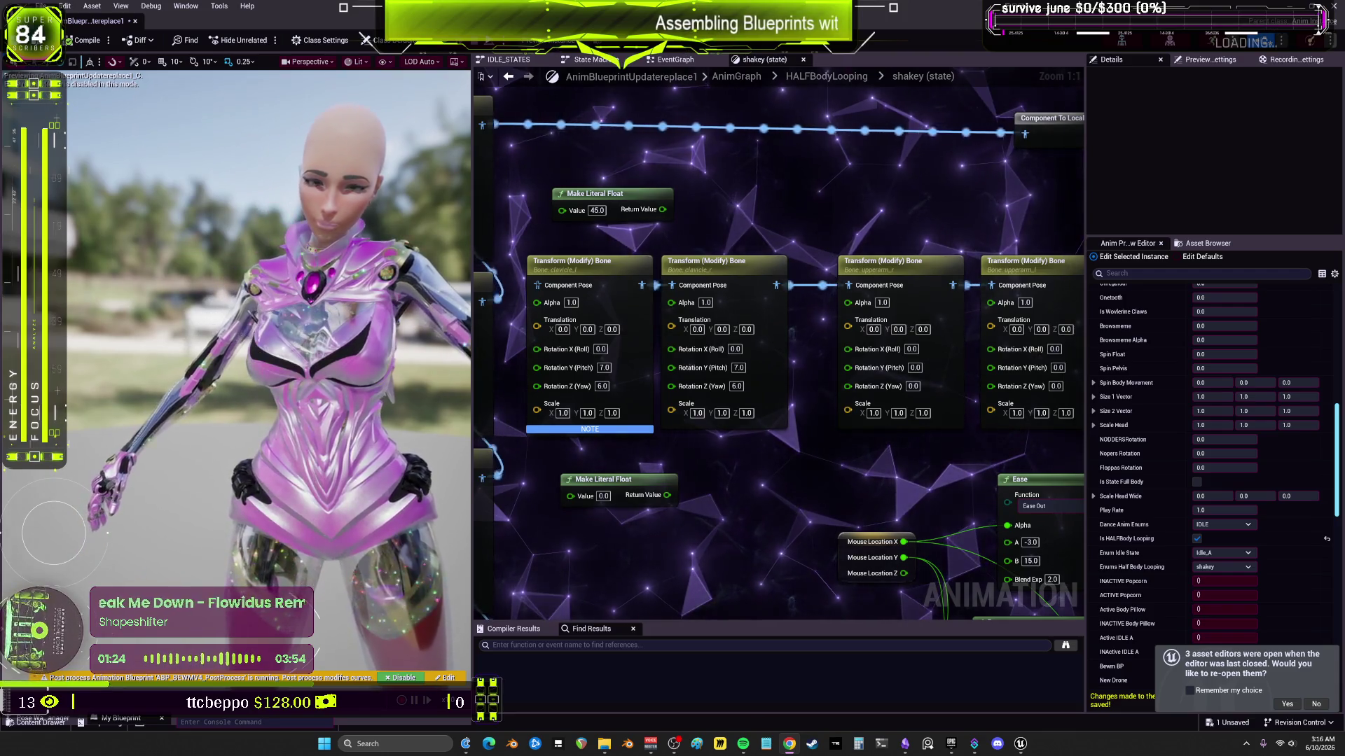
Step: Try Rotation X (Roll) values of 30 and -20 on the middle Transform (Modify) Bone node
scroll(809, 224, down, 1)
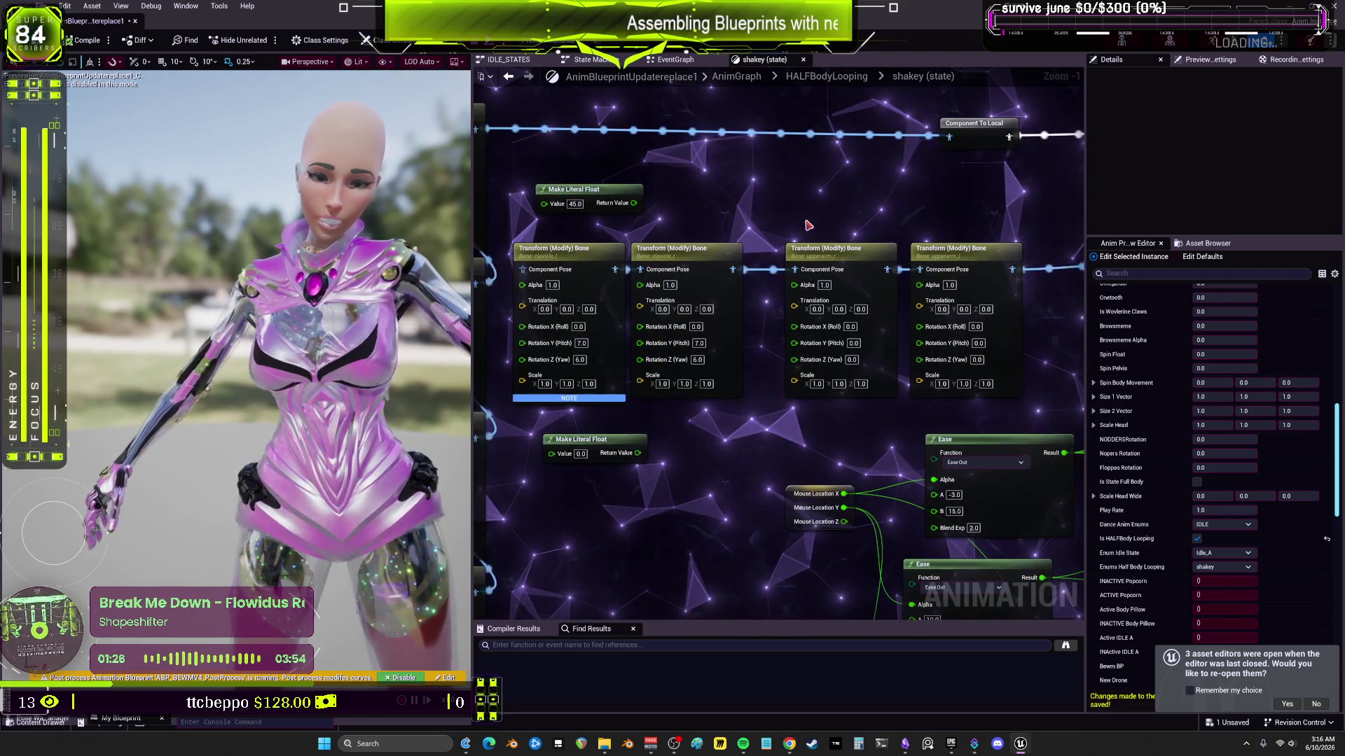
click(581, 190)
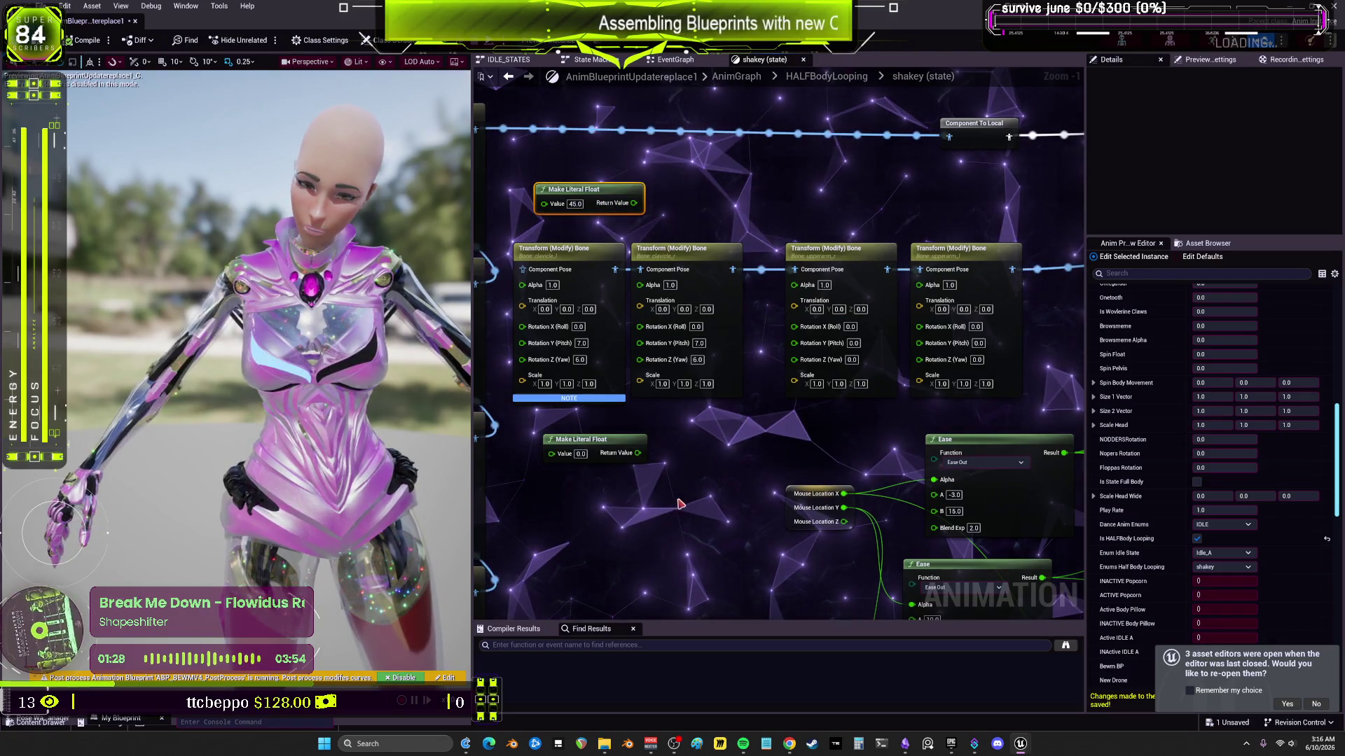
scroll(1057, 337, down, 2)
mouse_move(1017, 283)
mouse_down()
mouse_move(625, 268)
mouse_move(591, 225)
mouse_move(915, 238)
mouse_up()
scroll(759, 224, up, 3)
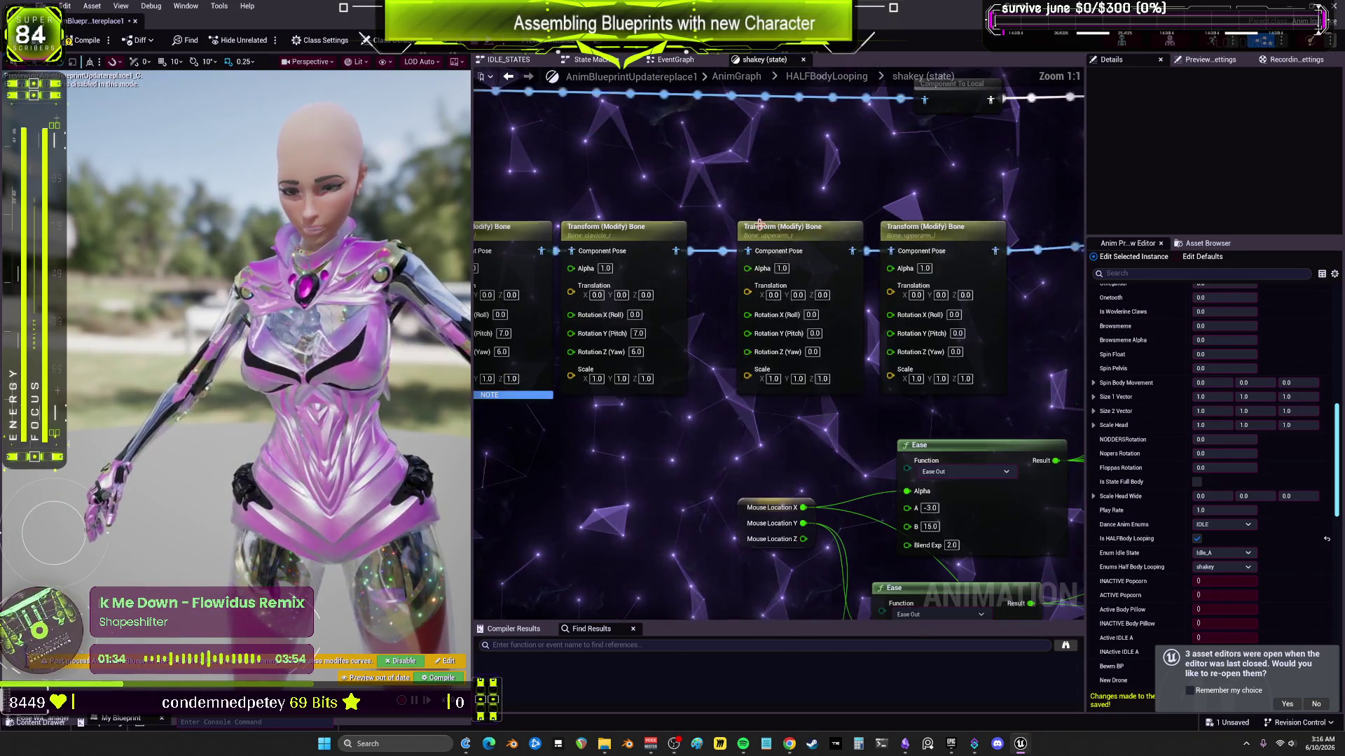
click(808, 238)
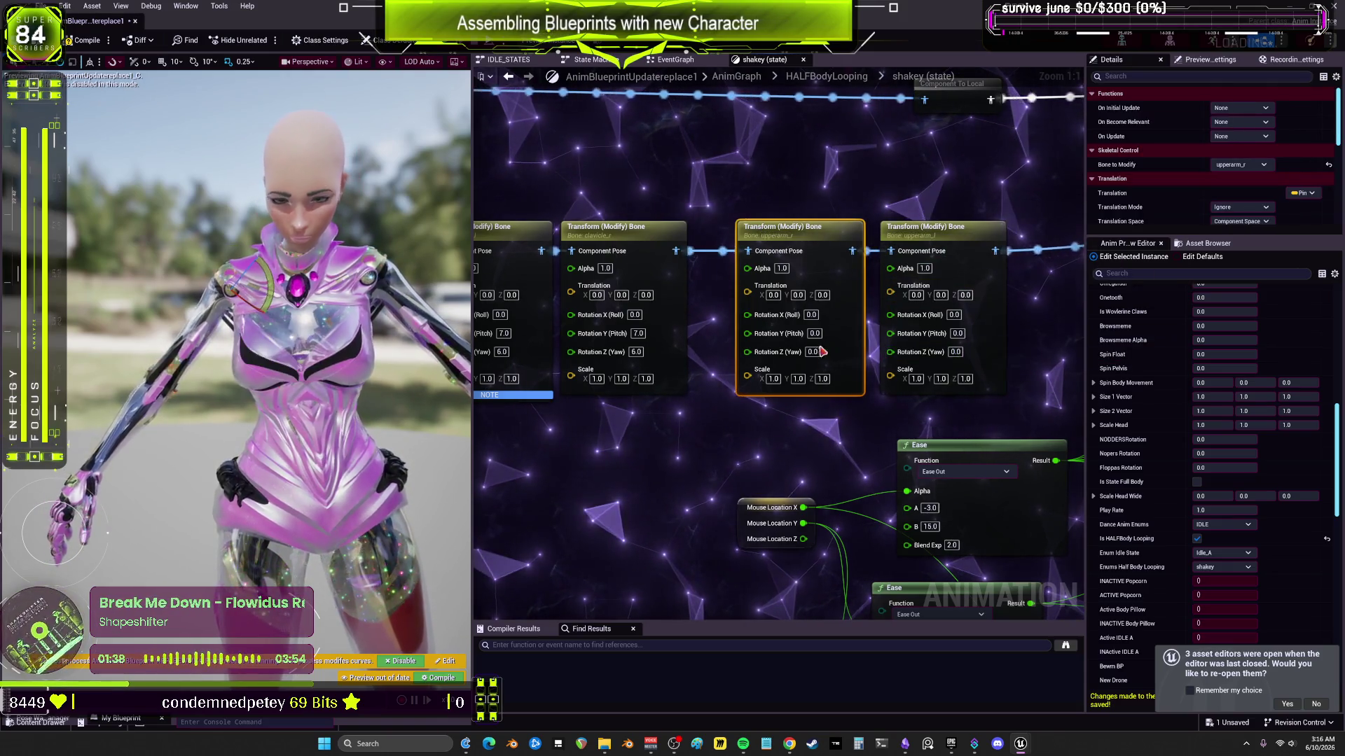
click(811, 314)
text(30)
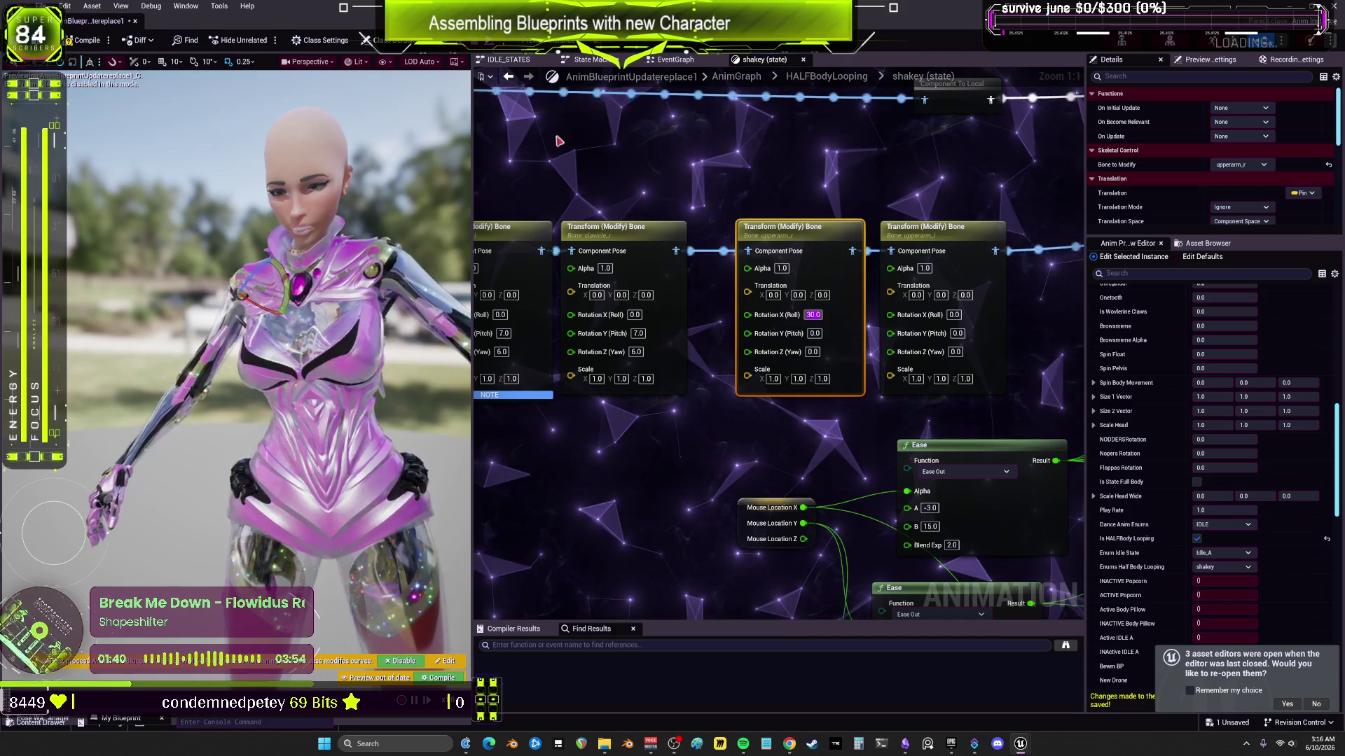
key(Return)
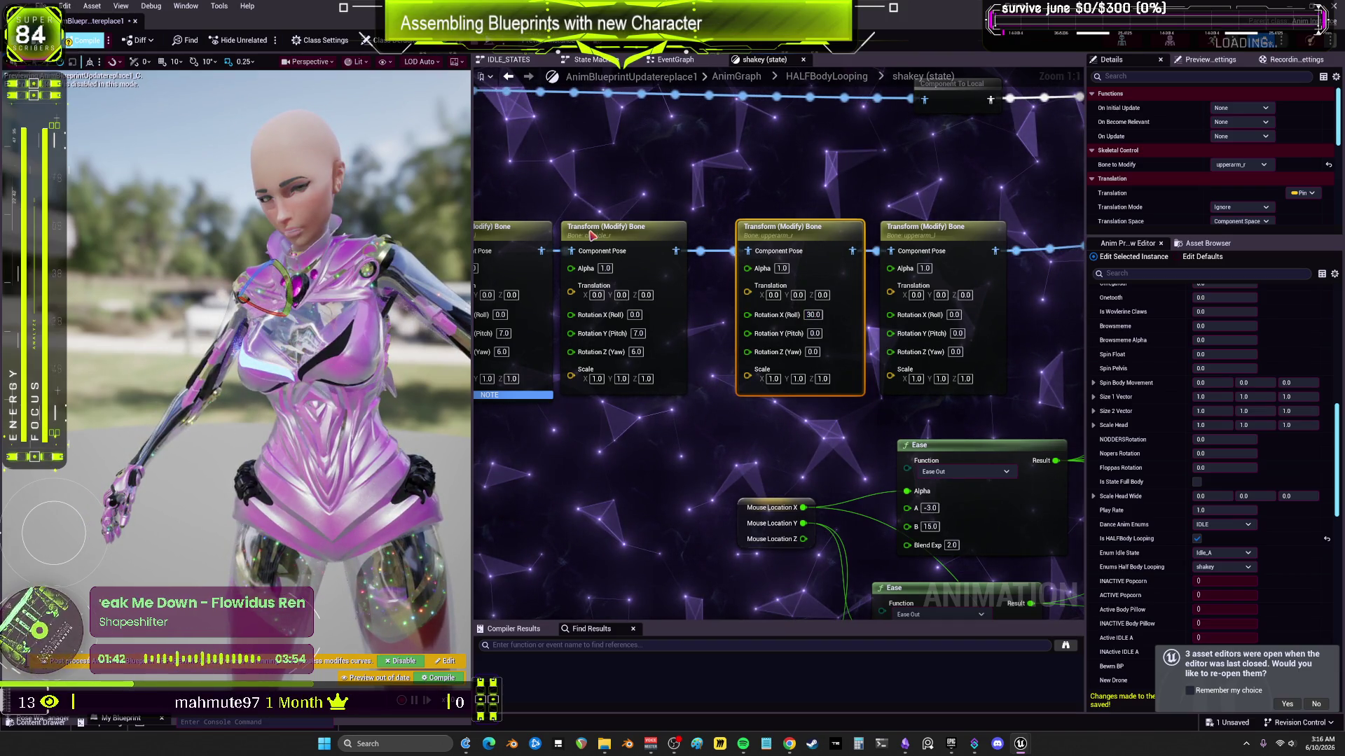
key(F7)
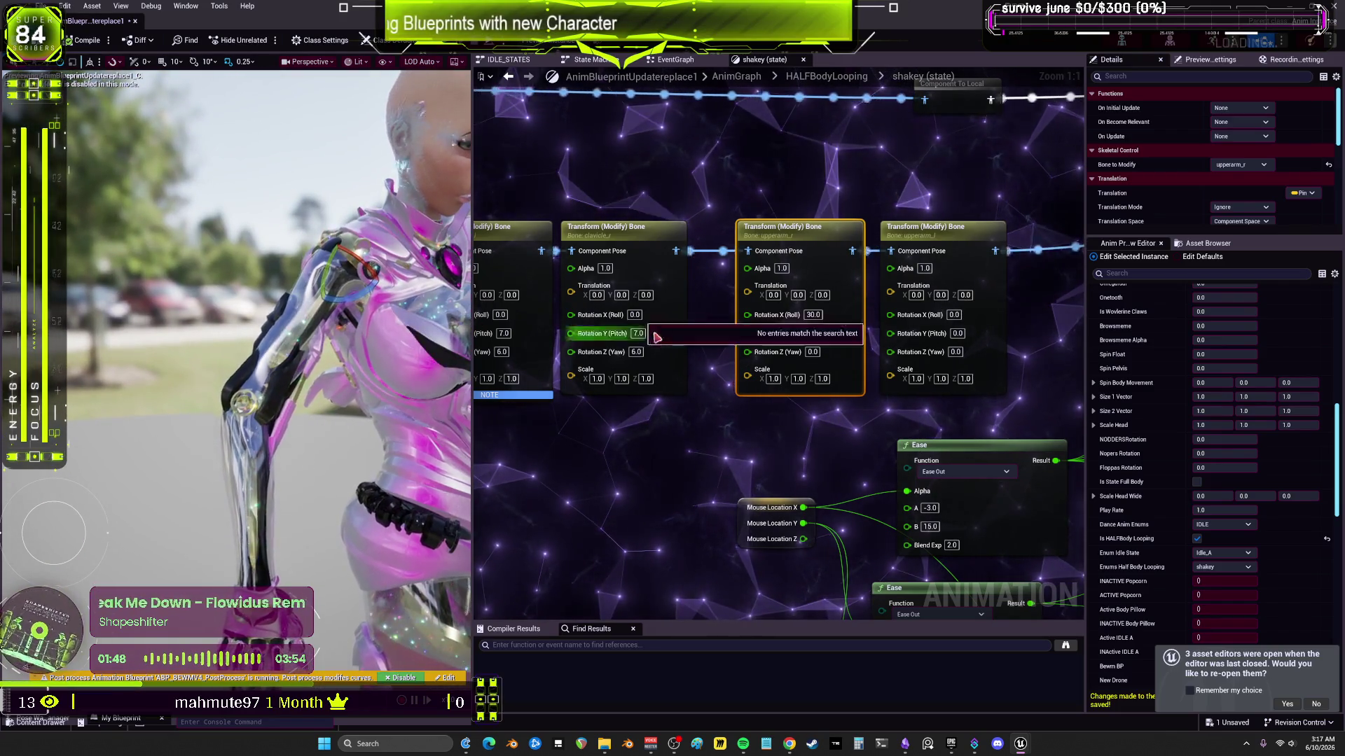
text(-20)
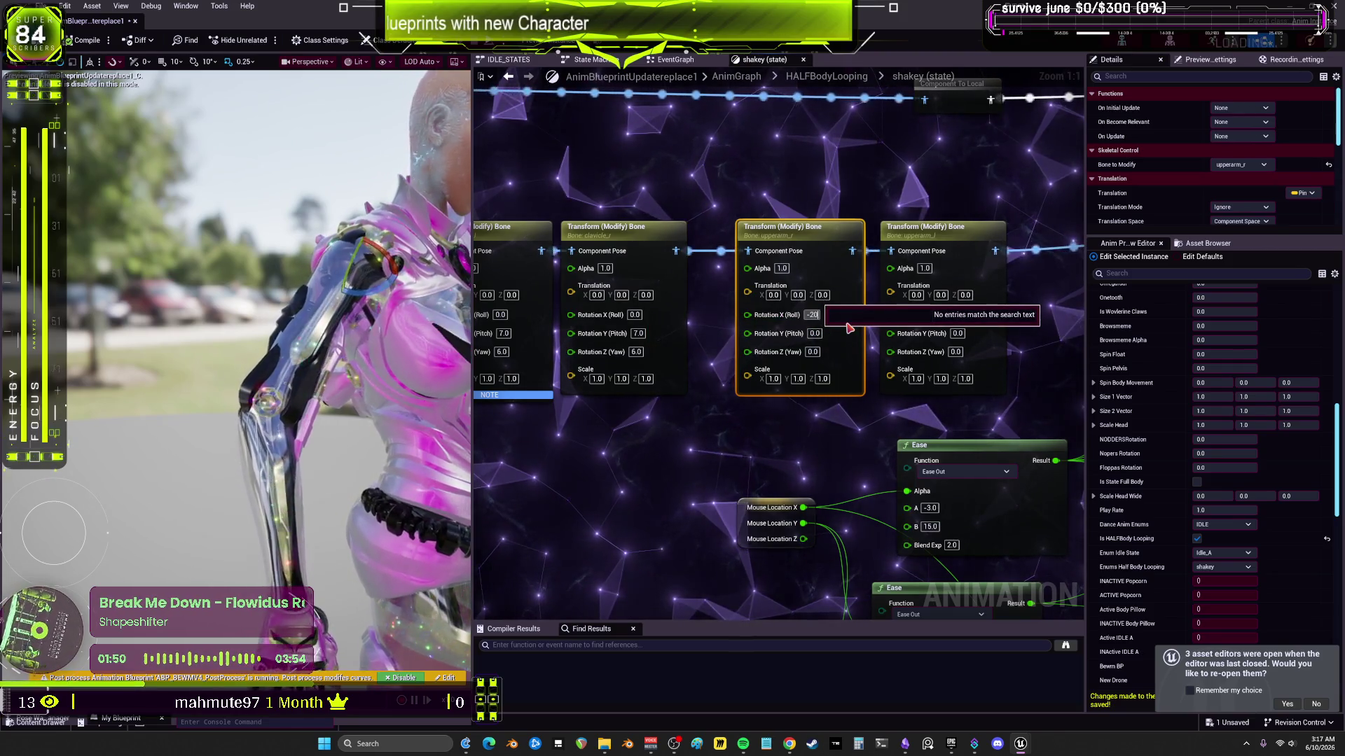
key(Return)
Step: Try a Rotation Y (Pitch) of 30 on the node, then reset pitch to 0
drag(1191, 238, 1190, 465)
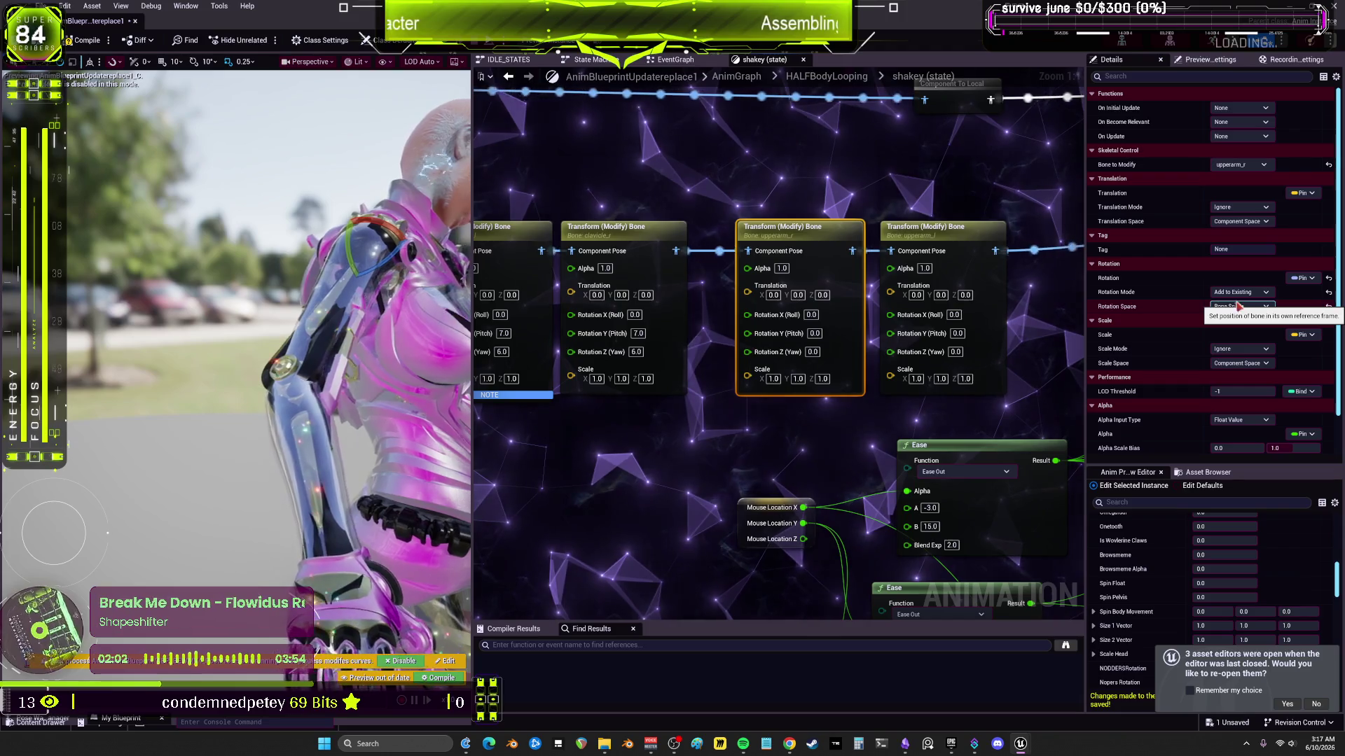
click(814, 333)
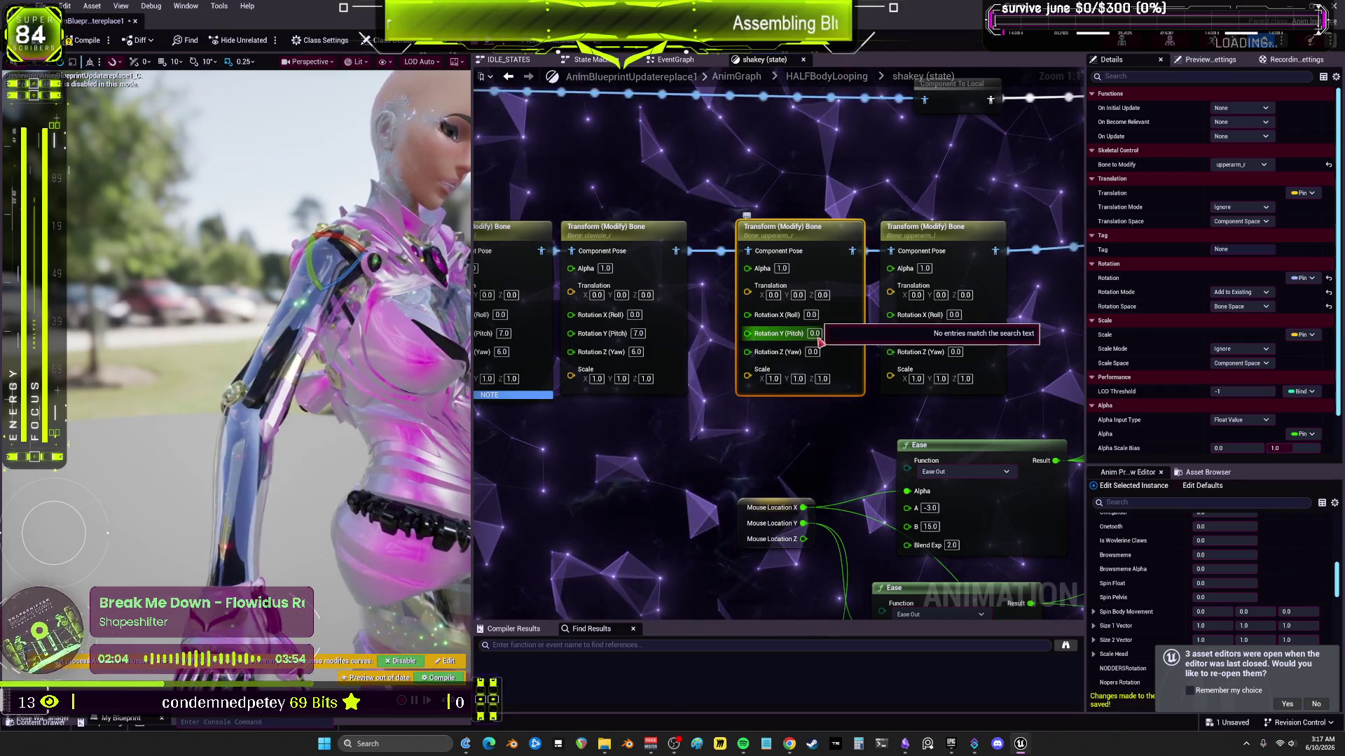
text(30)
key(Return)
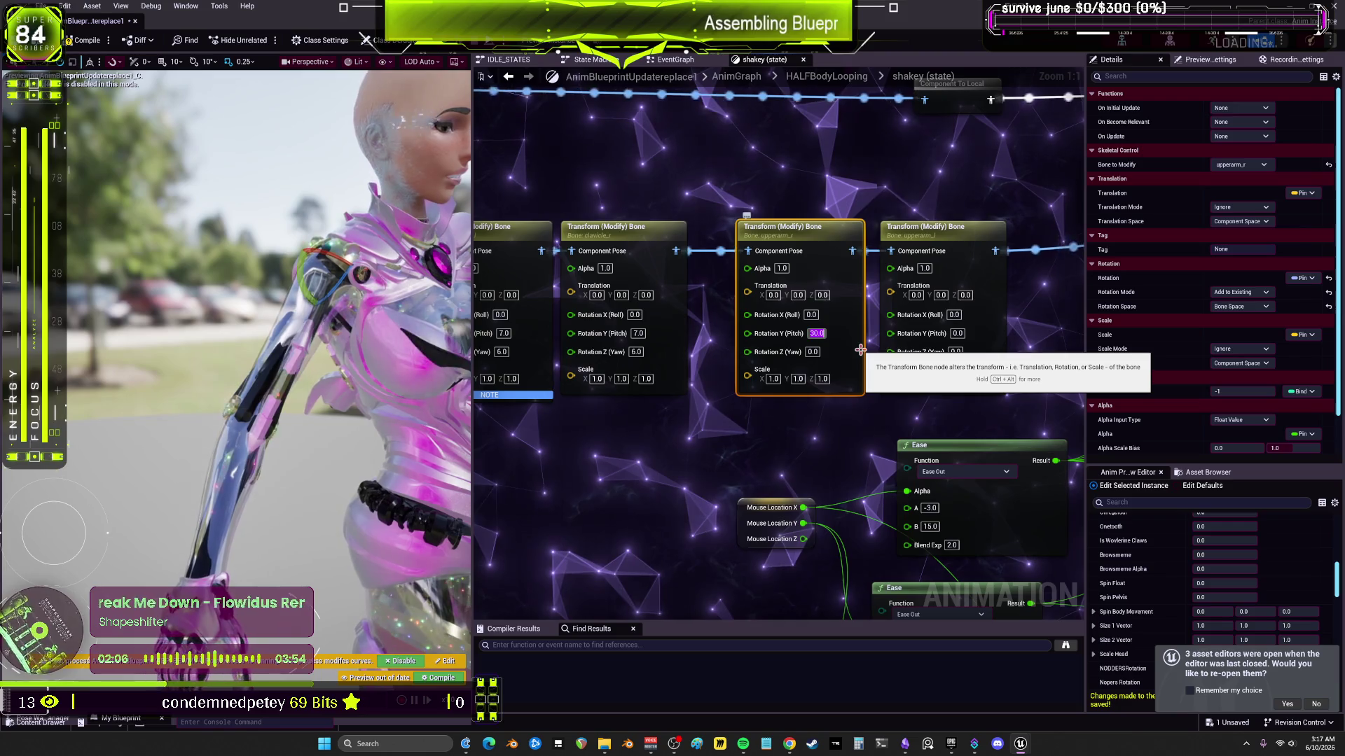
key(Return)
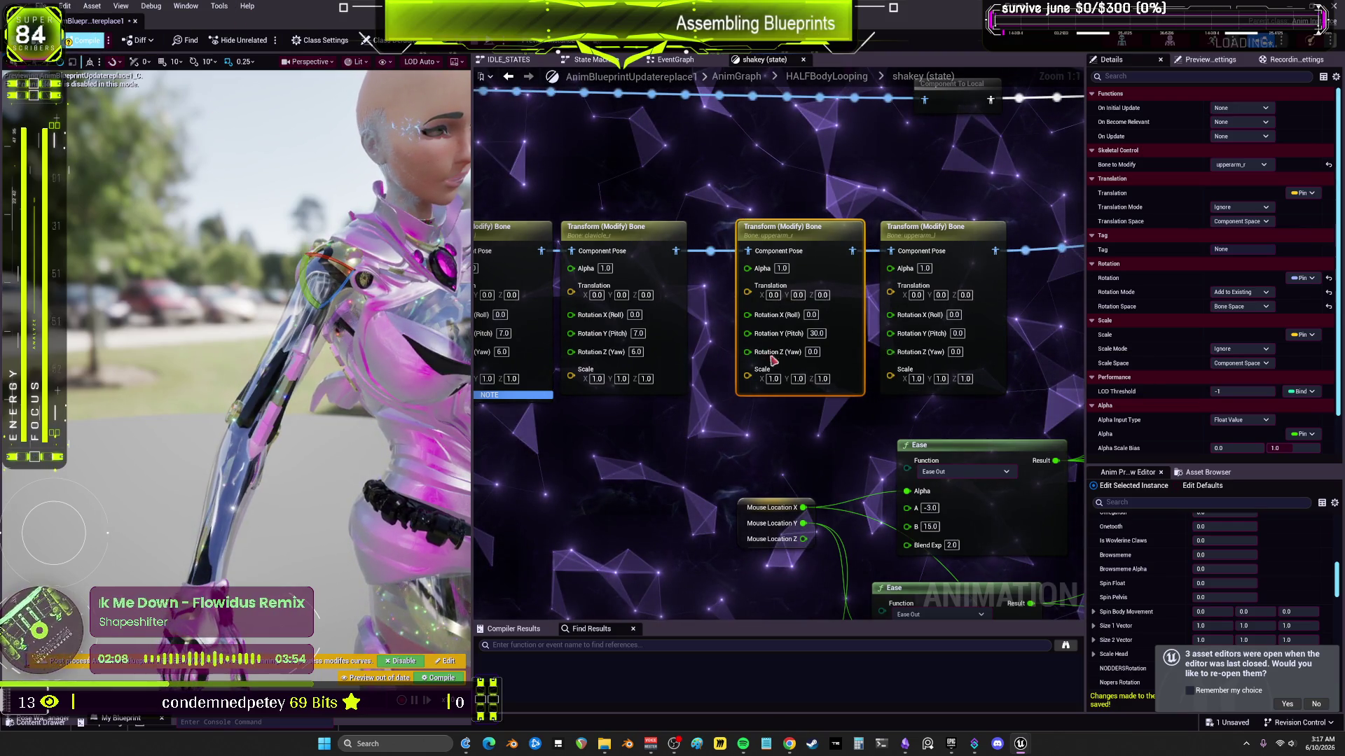
click(816, 333)
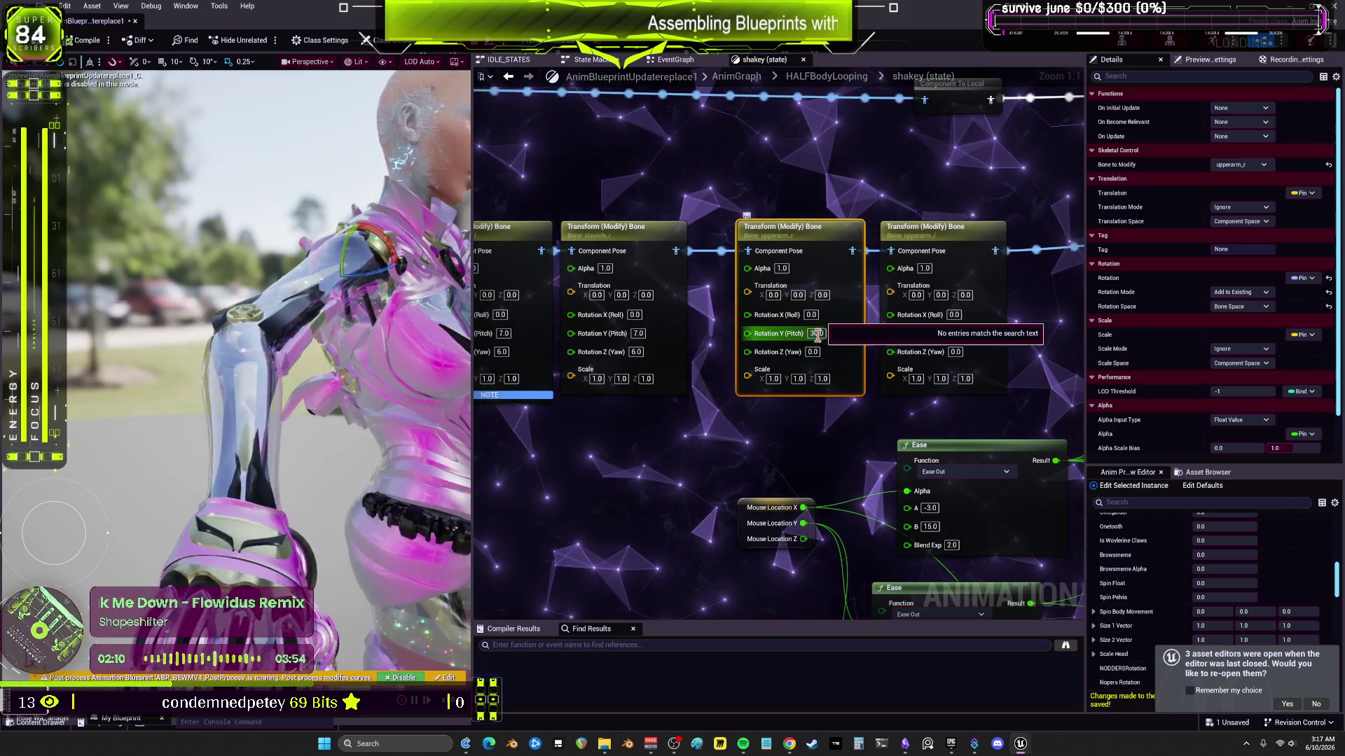
text(0)
Step: Set Rotation Z (Yaw) to 30 on the third and fourth Transform (Modify) Bone nodes
click(813, 353)
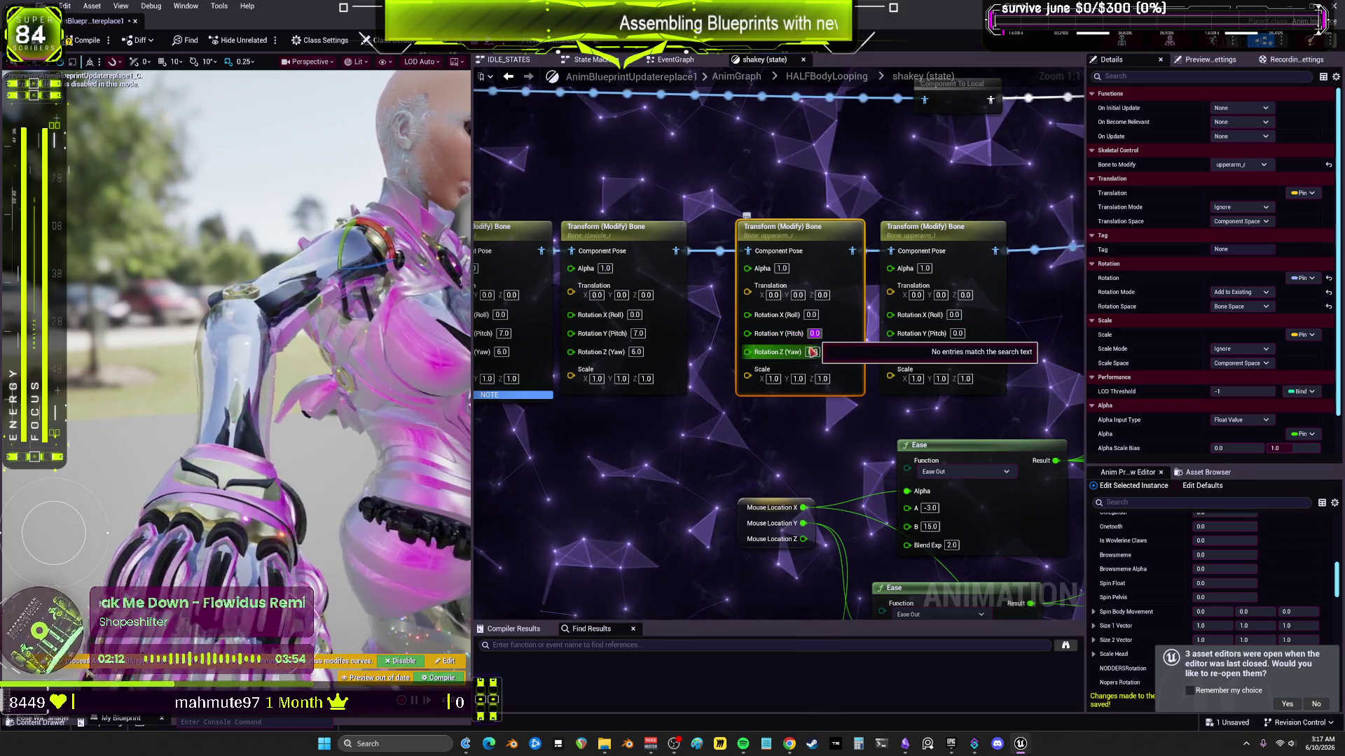
text(30)
key(Return)
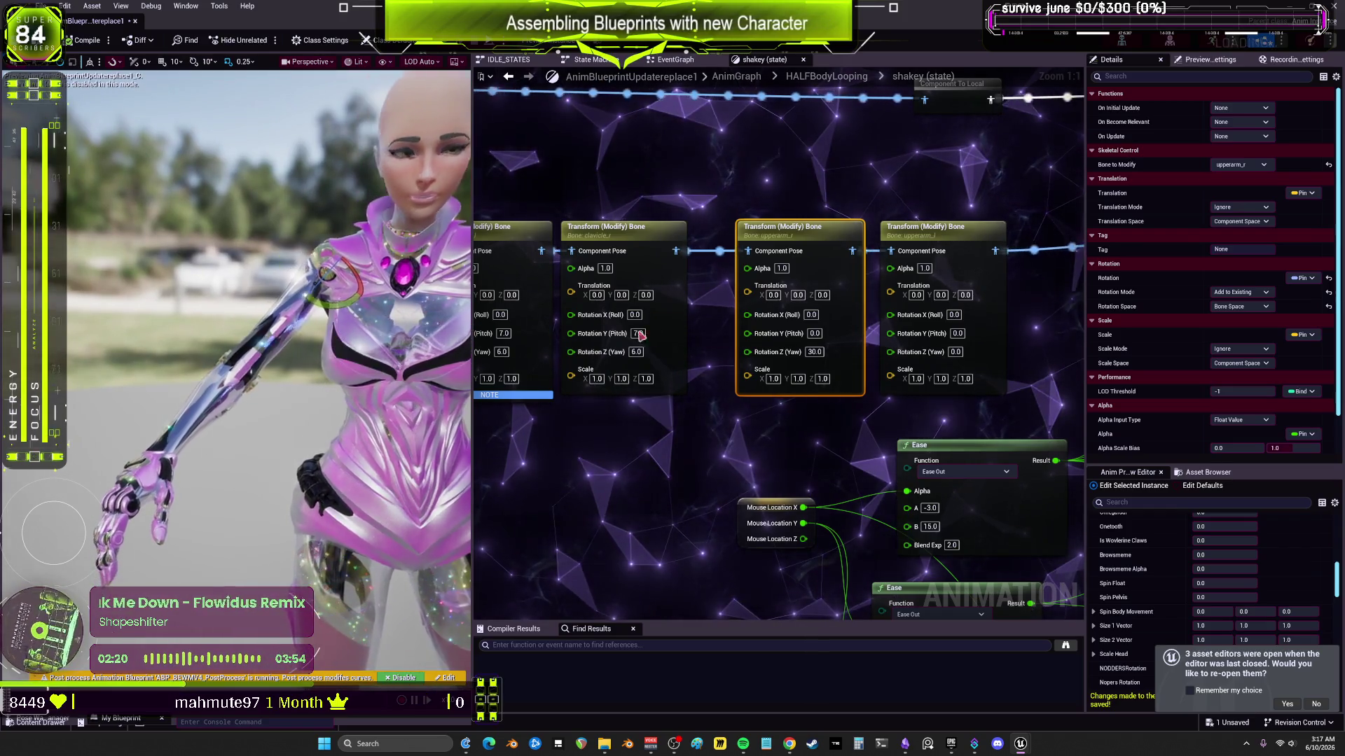
click(955, 351)
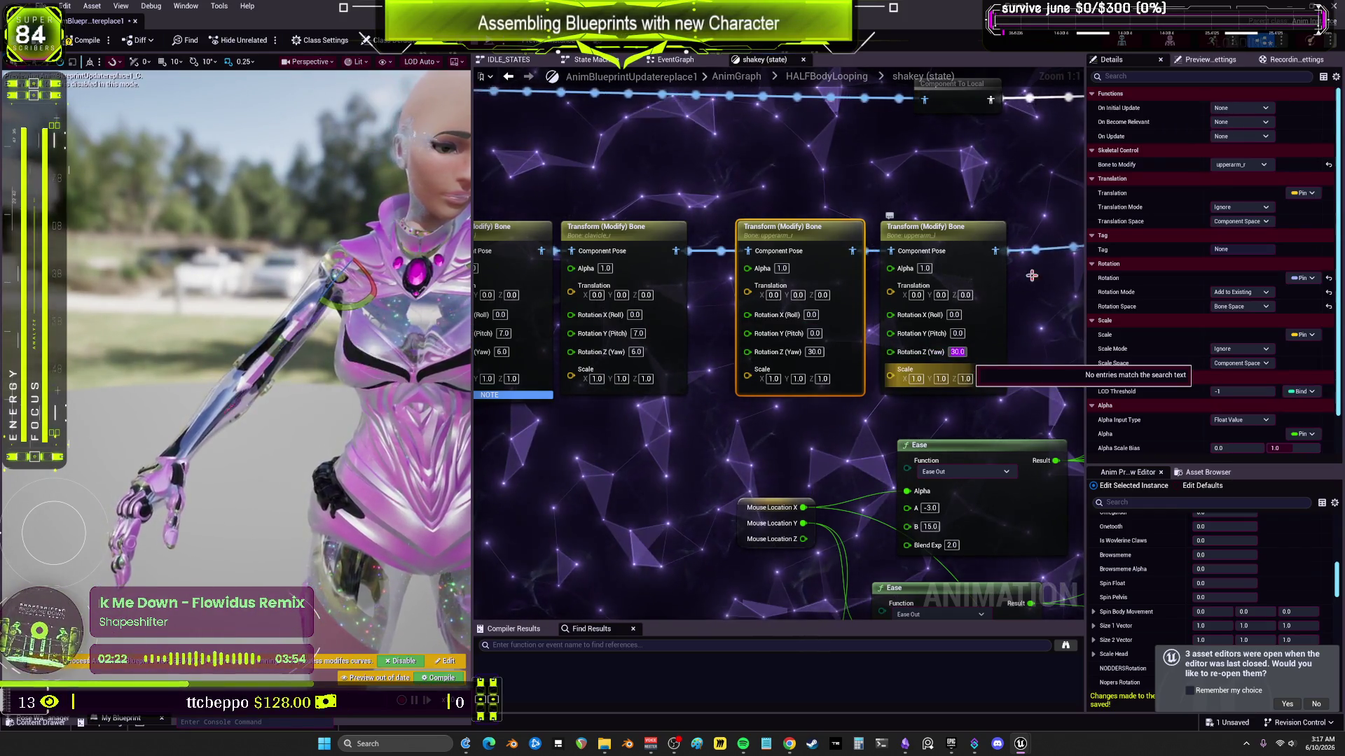
key(Return)
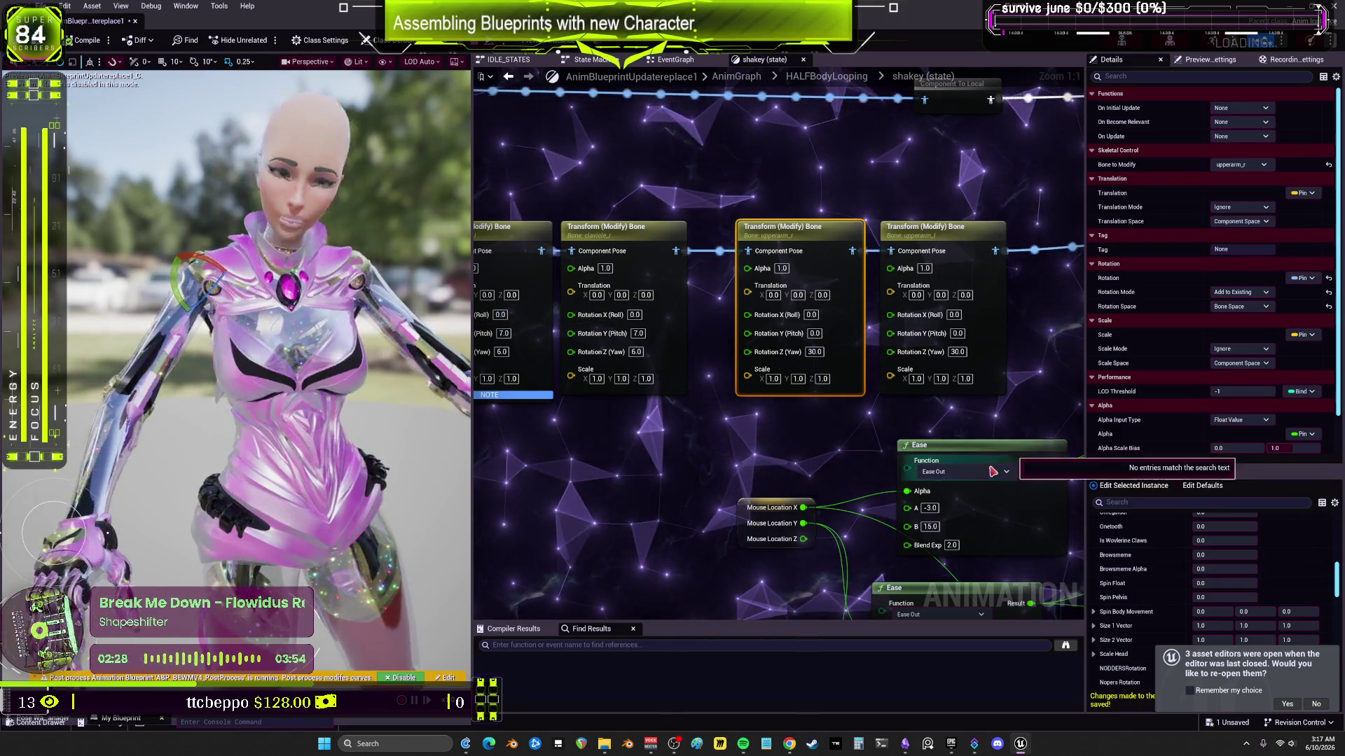
scroll(839, 337, down, 2)
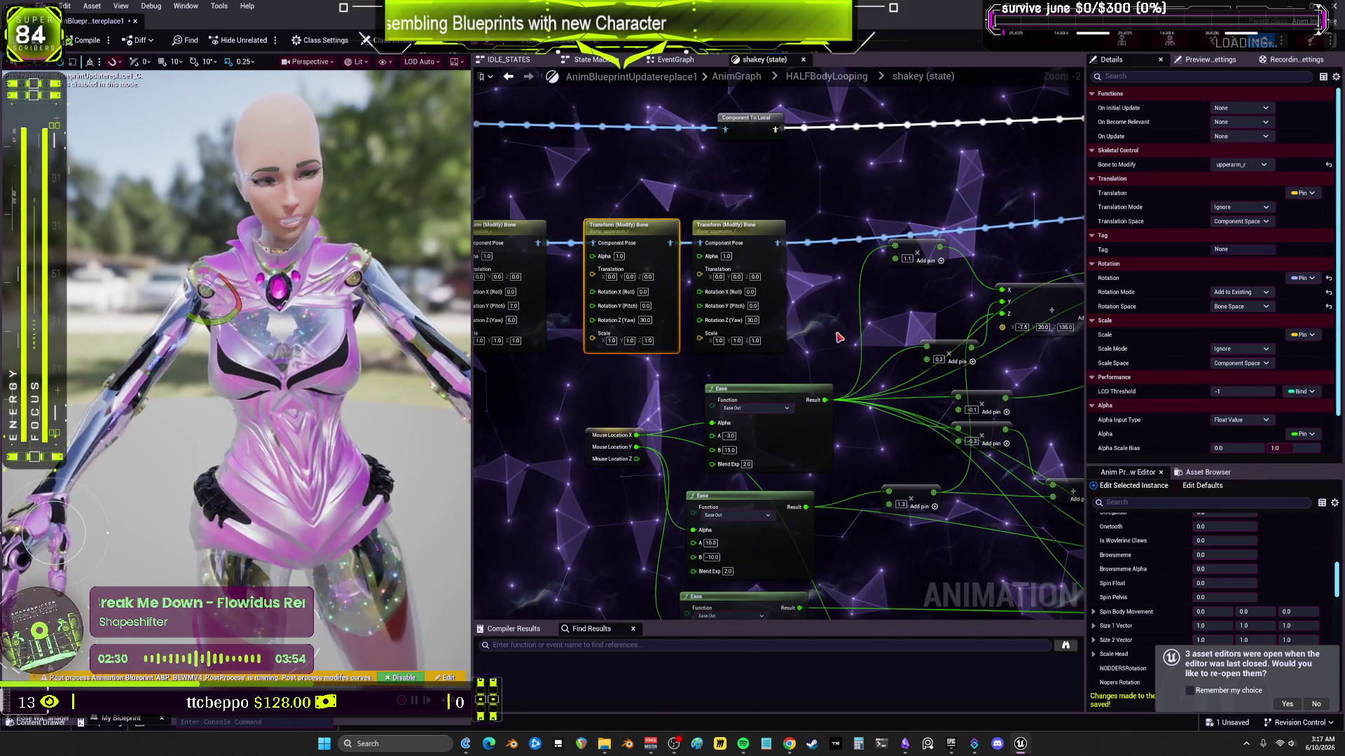
Step: Wire the pose into Two Bone IK's Component Pose pin and compile the animation blueprint
scroll(710, 269, down, 2)
mouse_move(505, 264)
mouse_down()
mouse_move(553, 266)
mouse_move(610, 319)
mouse_move(824, 337)
mouse_move(805, 269)
mouse_up()
scroll(805, 269, up, 4)
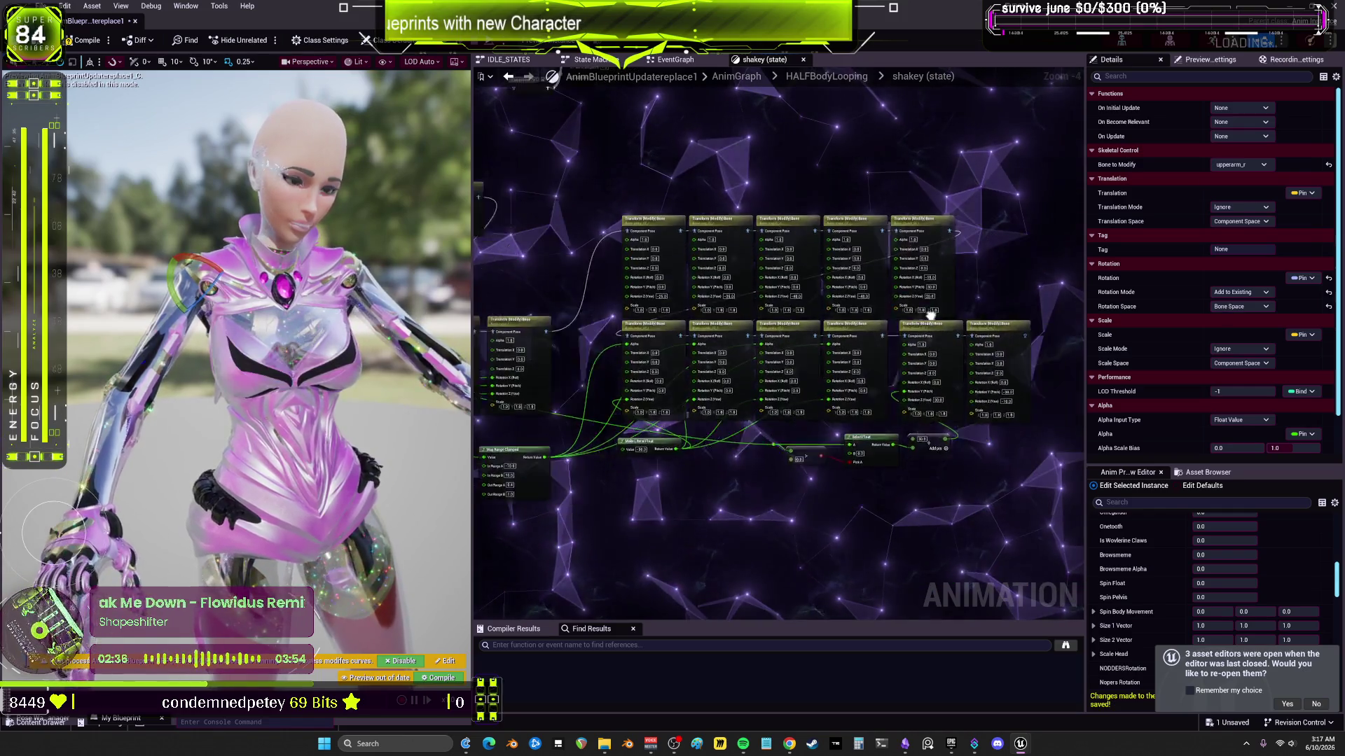
drag(506, 344, 683, 240)
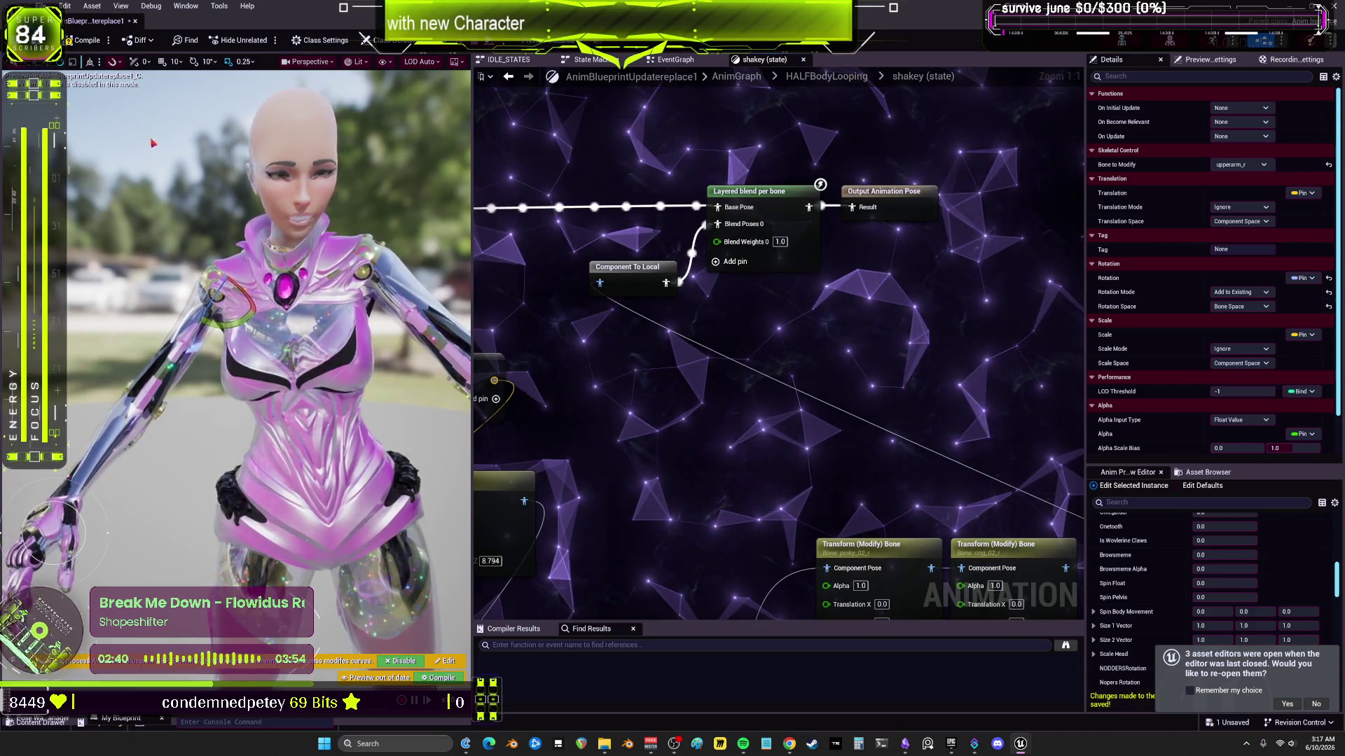
click(89, 45)
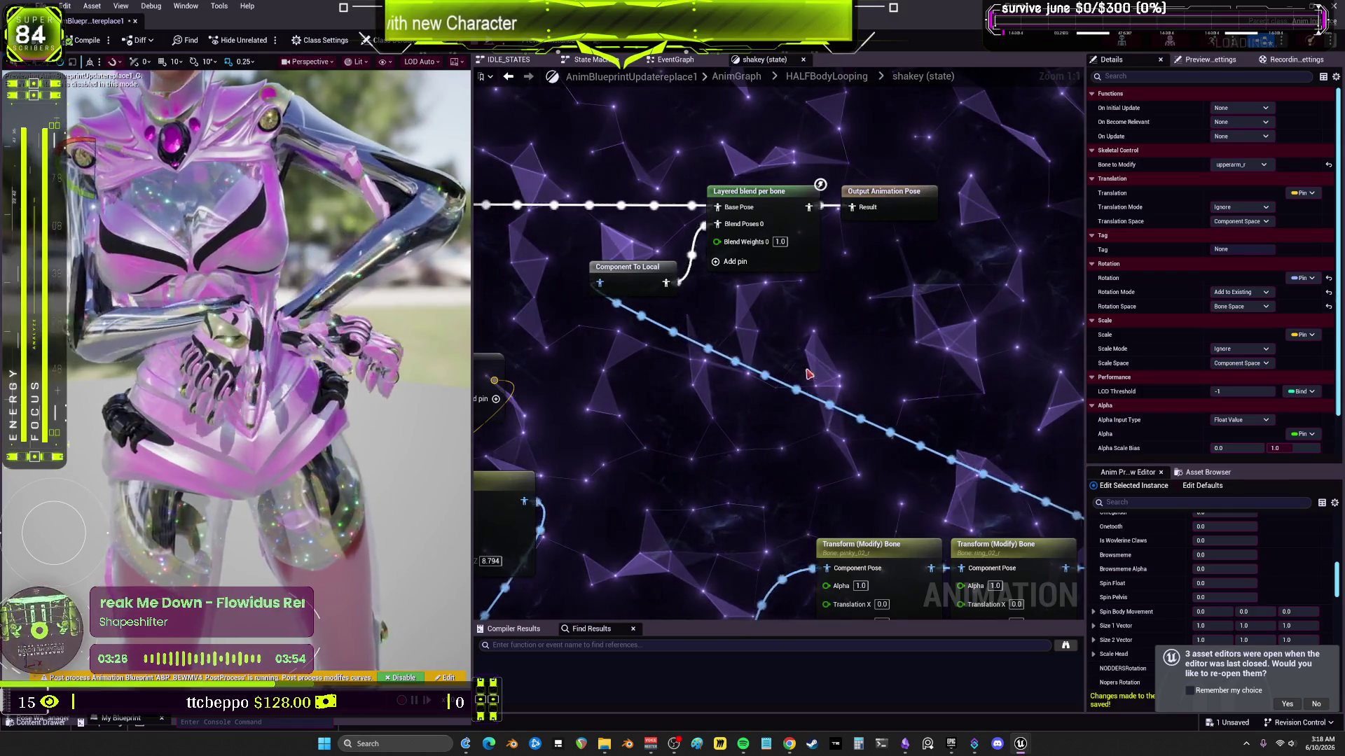
Step: Select the hand_r and hand_l Transform (Modify) Bone nodes to review their rotation modes
scroll(809, 375, down, 2)
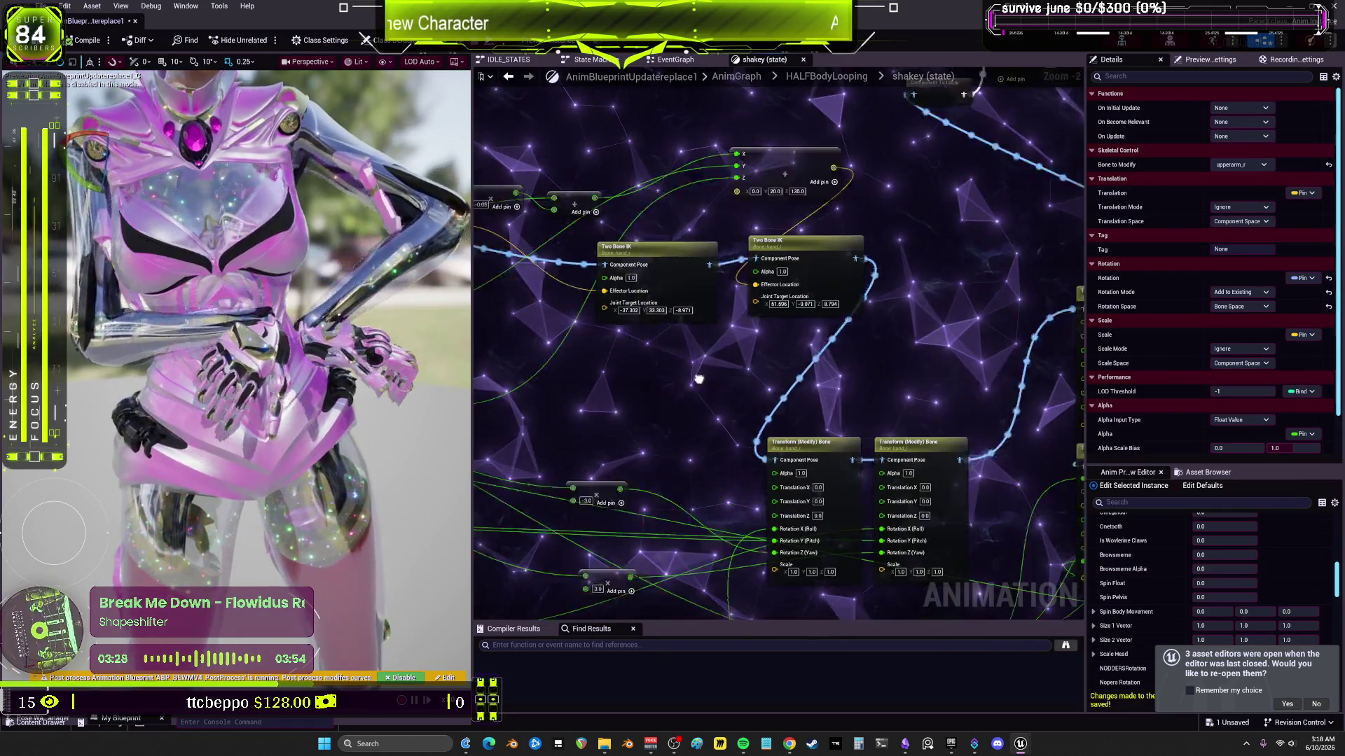
drag(698, 379, 698, 342)
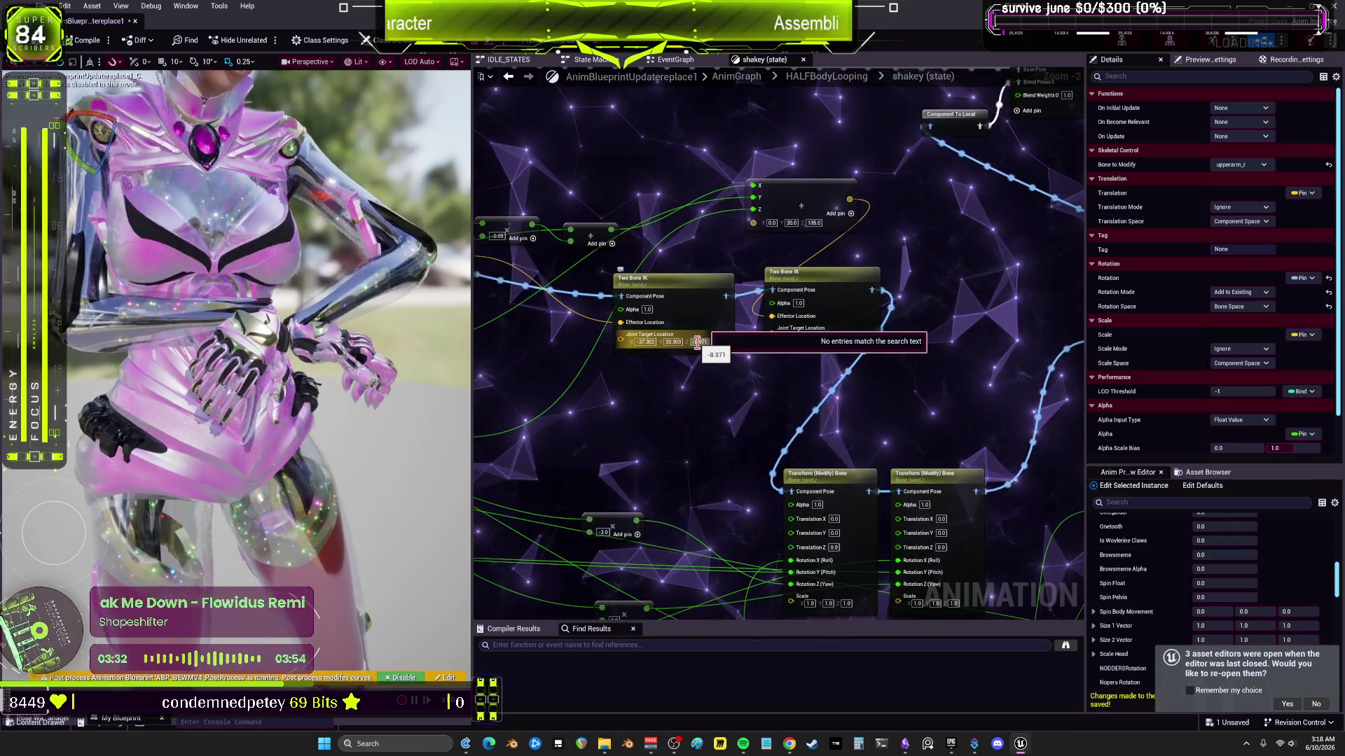
drag(729, 392, 697, 297)
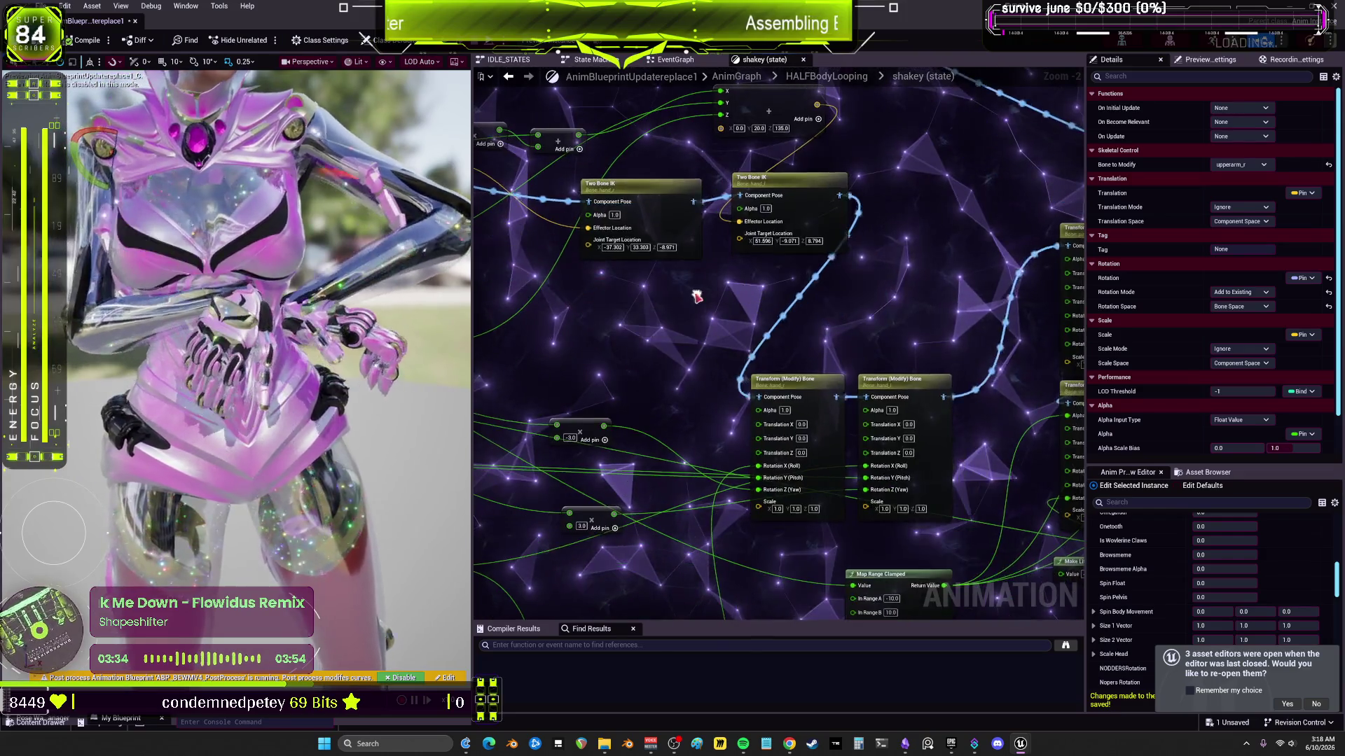
mouse_move(791, 339)
mouse_down()
mouse_move(802, 312)
mouse_move(827, 485)
mouse_up()
scroll(759, 225, up, 1)
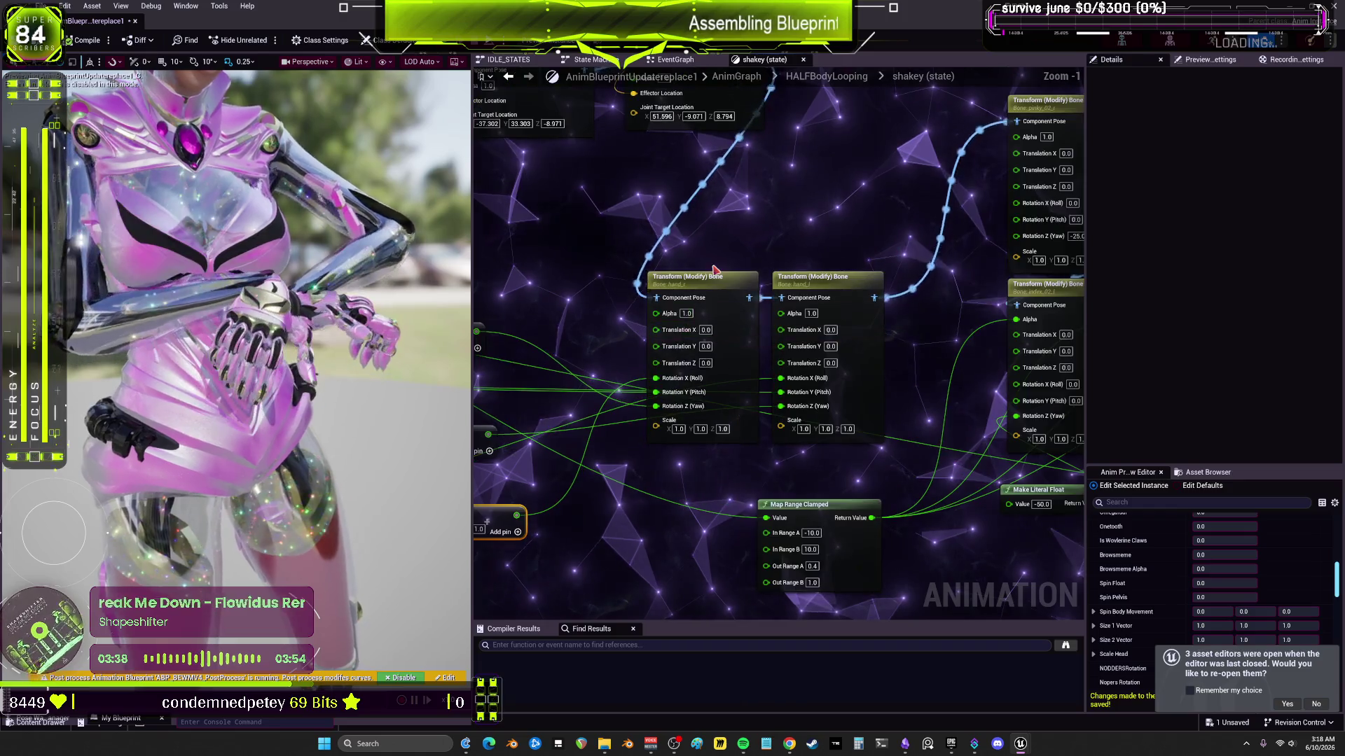
click(702, 277)
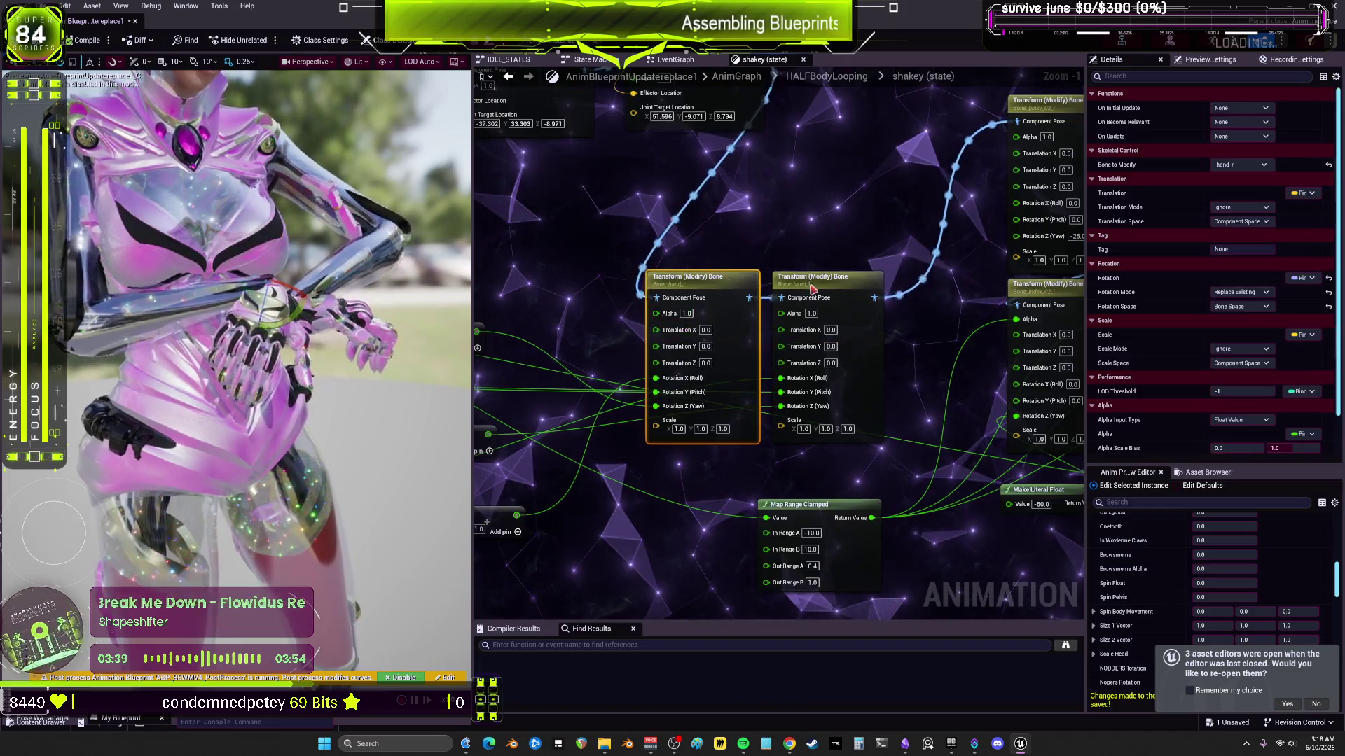
click(1258, 292)
click(813, 278)
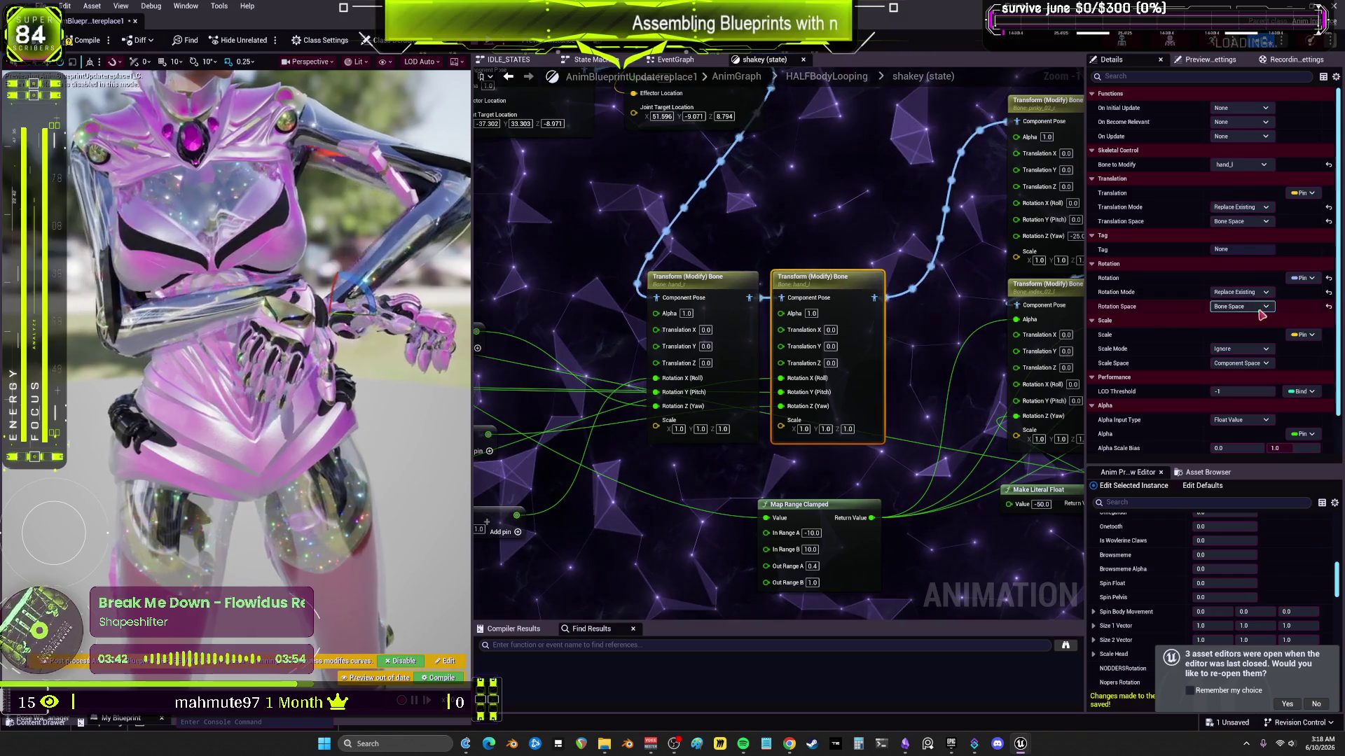
click(1257, 293)
click(1234, 323)
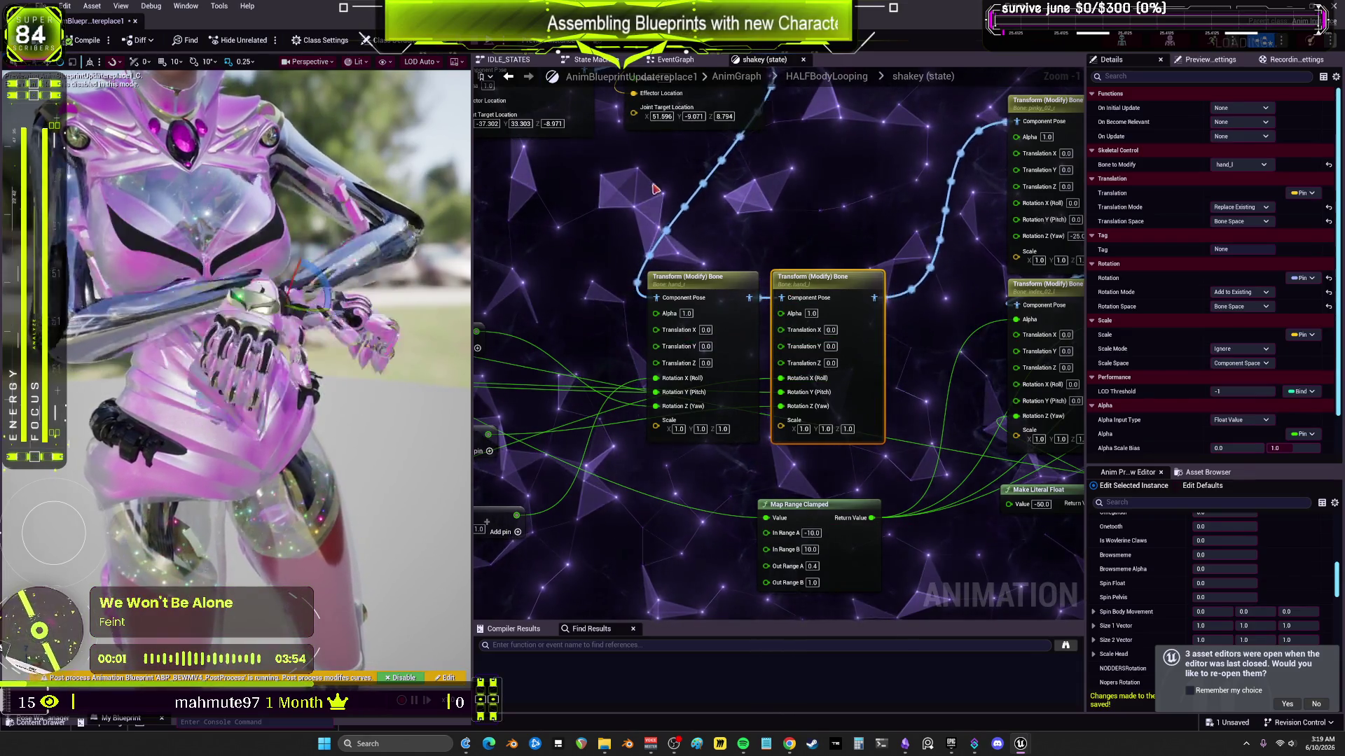
click(682, 277)
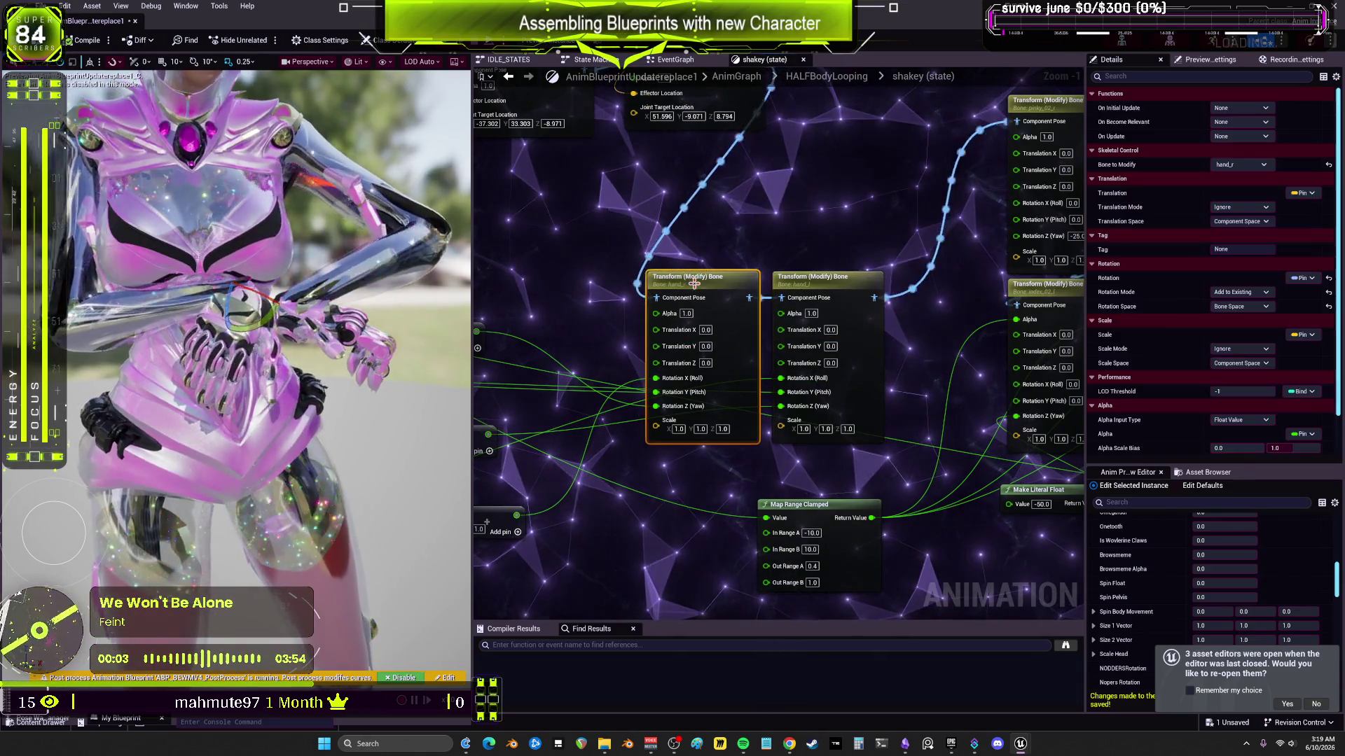
click(1239, 292)
click(1244, 313)
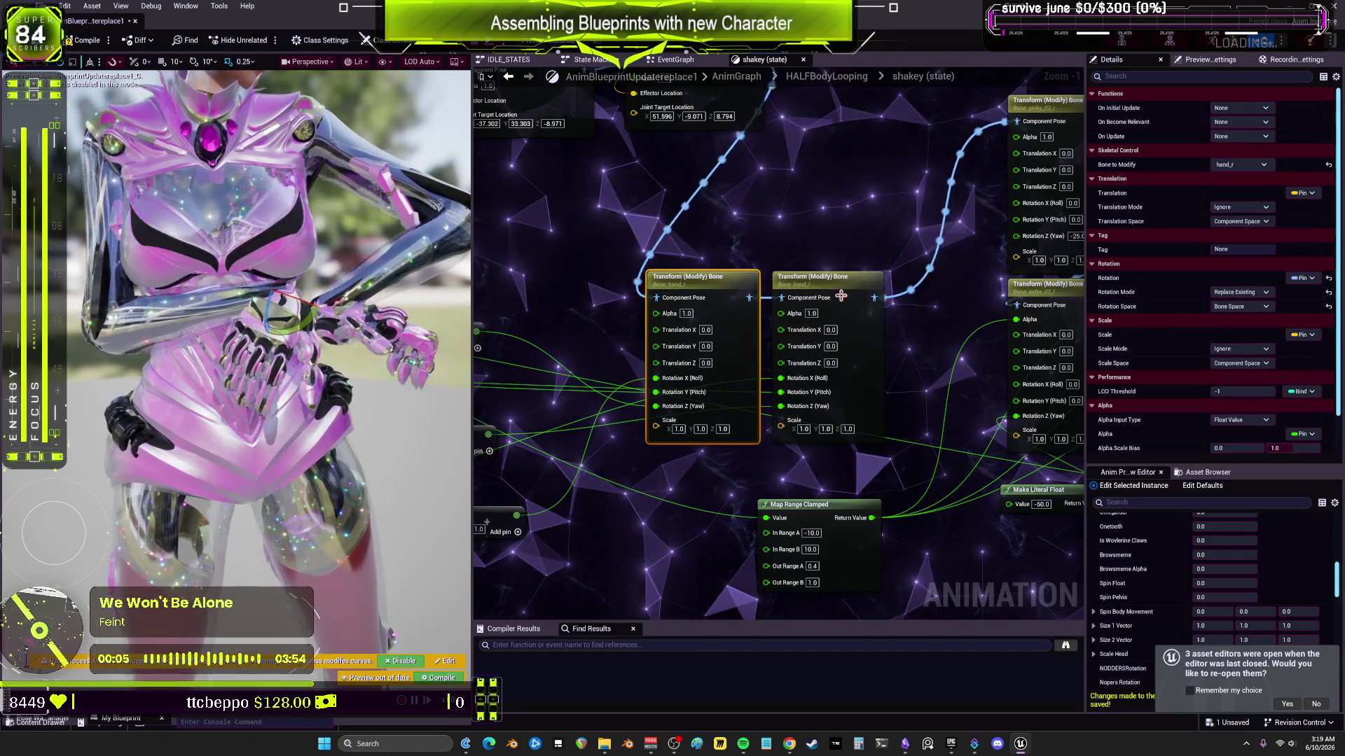
click(813, 277)
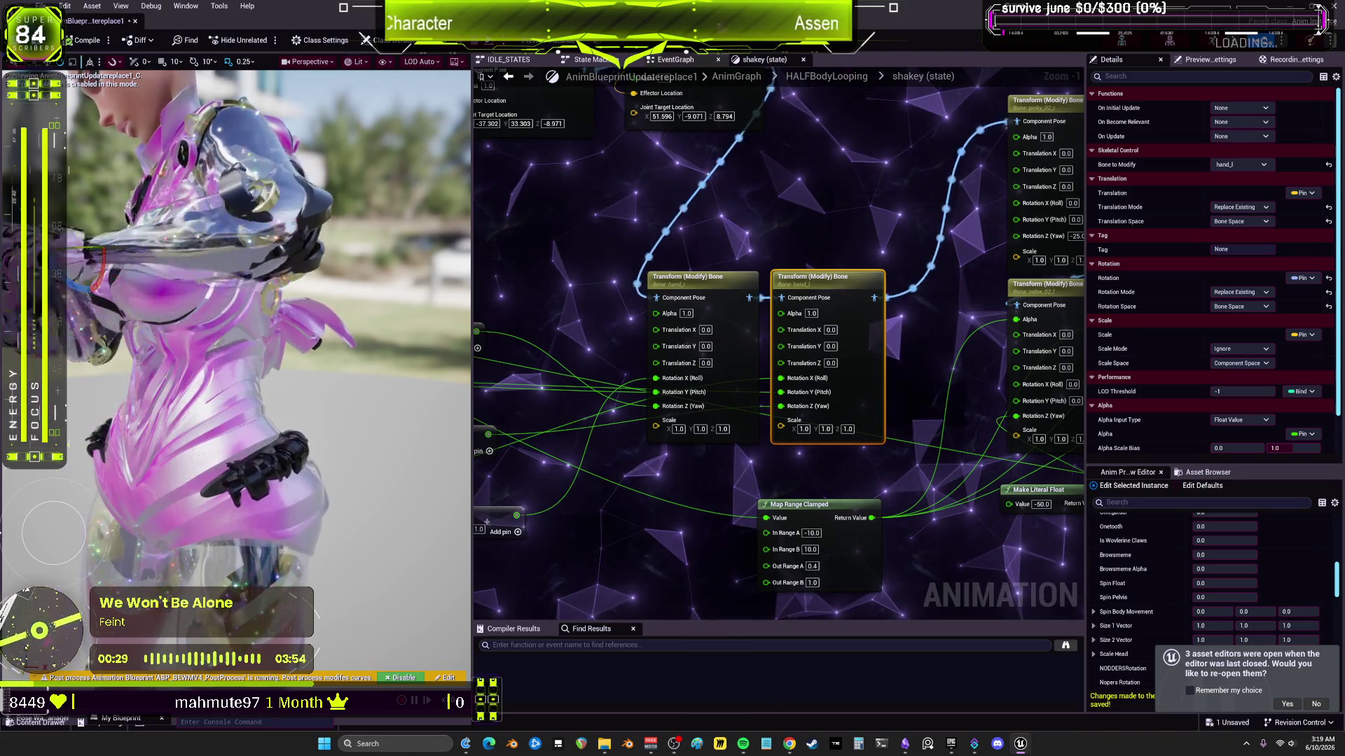
scroll(805, 208, down, 2)
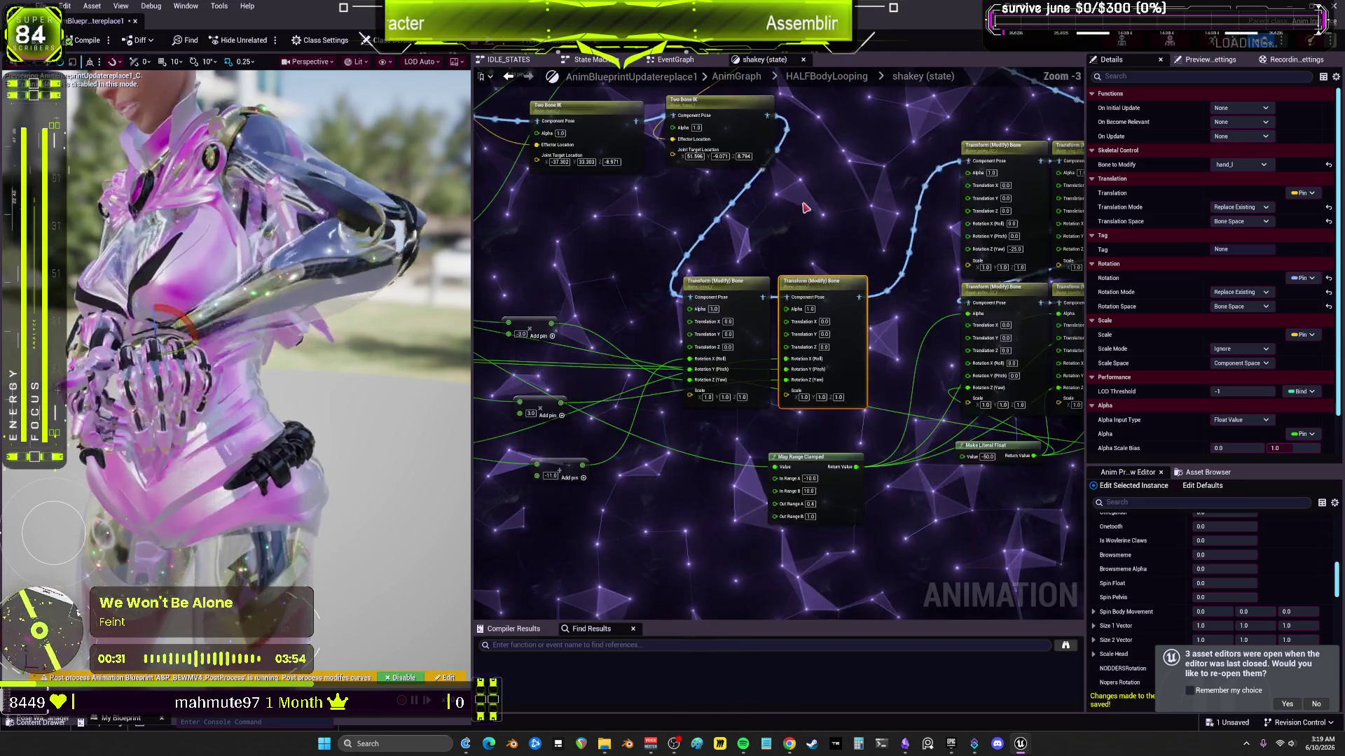
Step: Select the Two Bone IK nodes, expand Twist Axis, and focus the preview on the hand
click(742, 232)
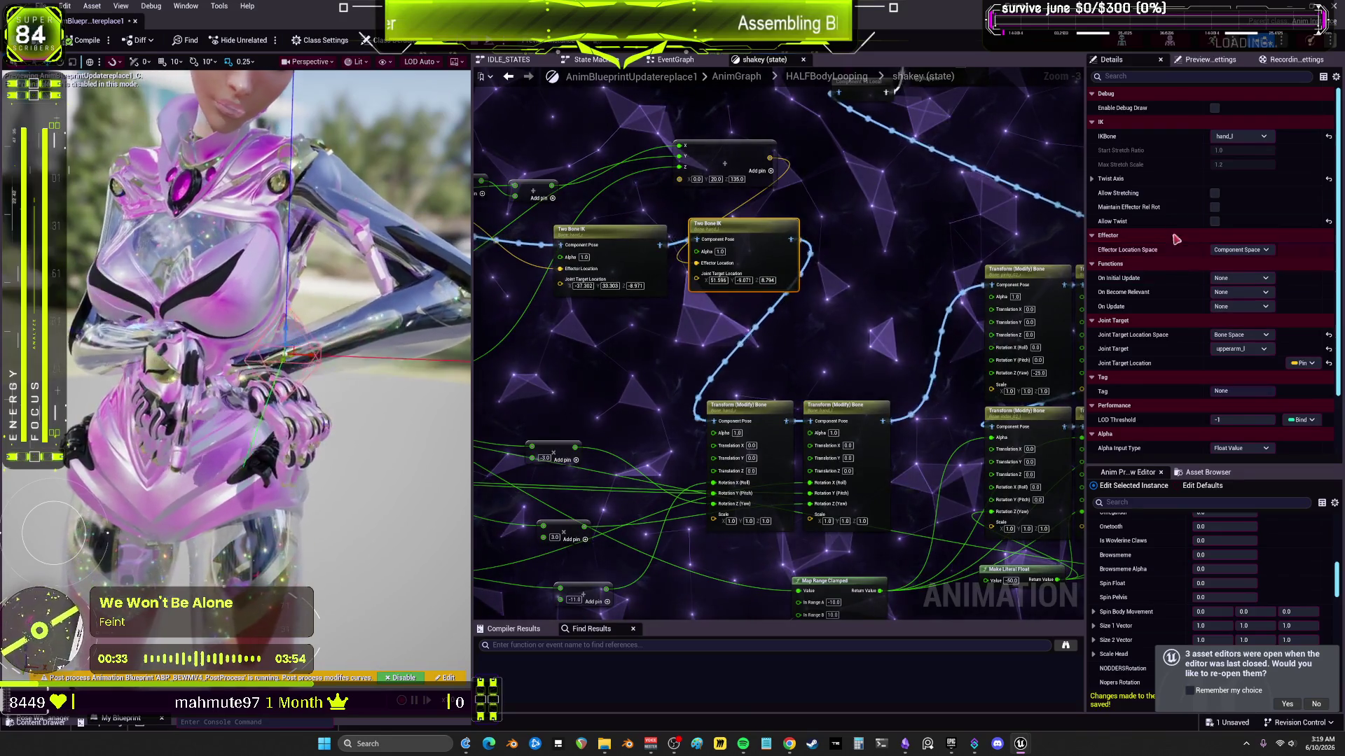
click(1092, 180)
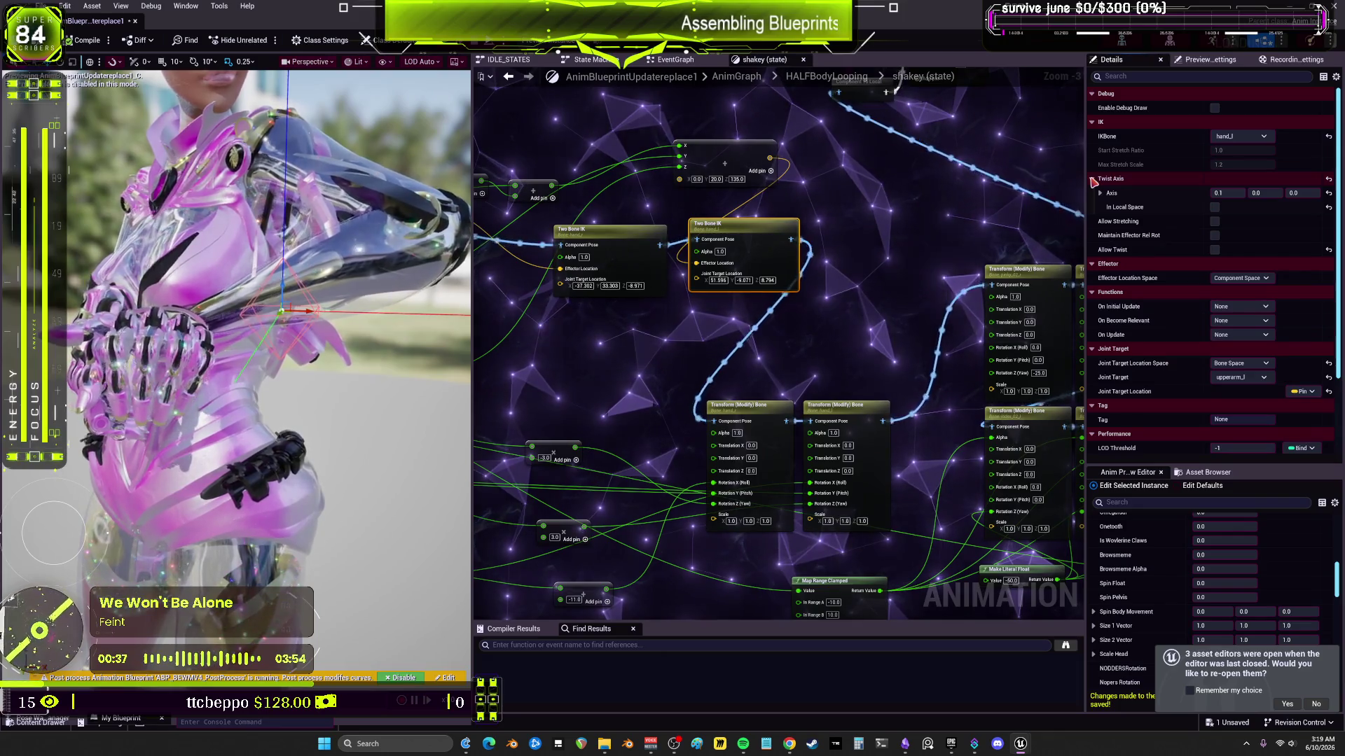
click(622, 237)
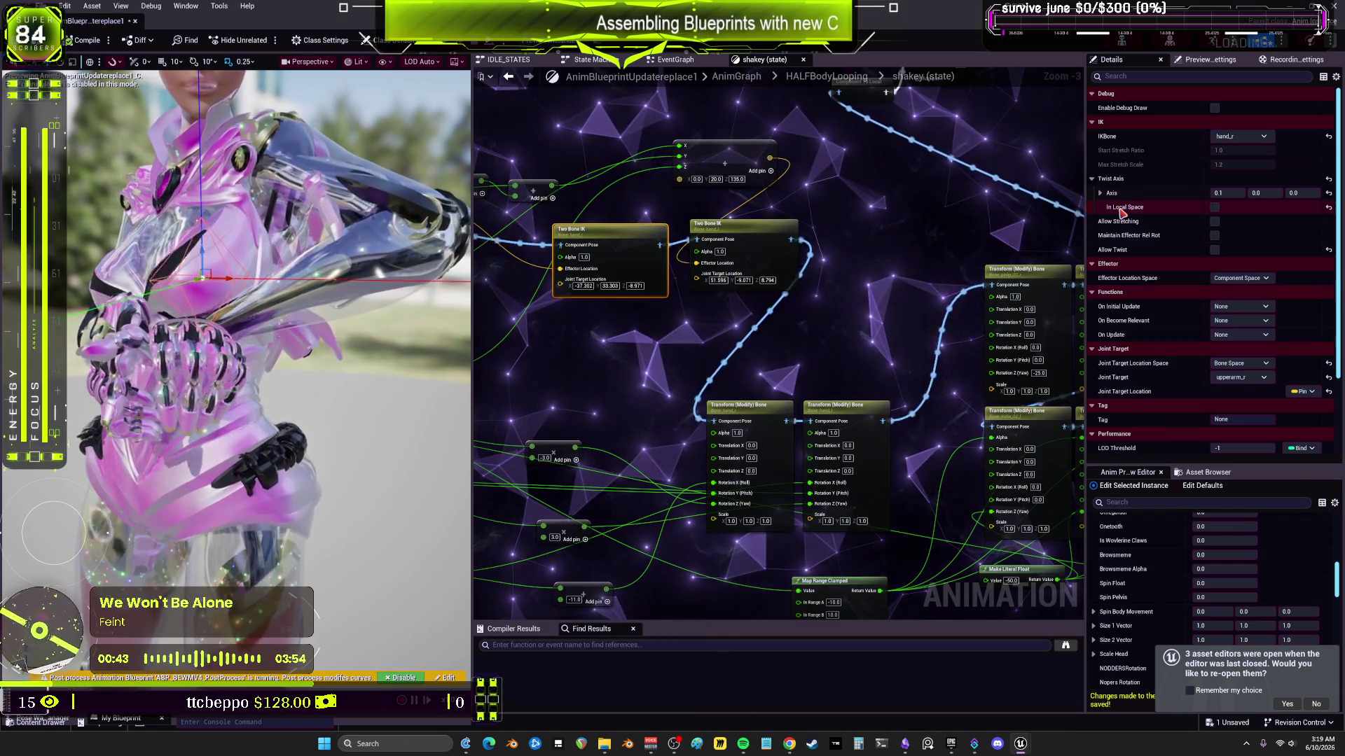
scroll(1166, 359, down, 3)
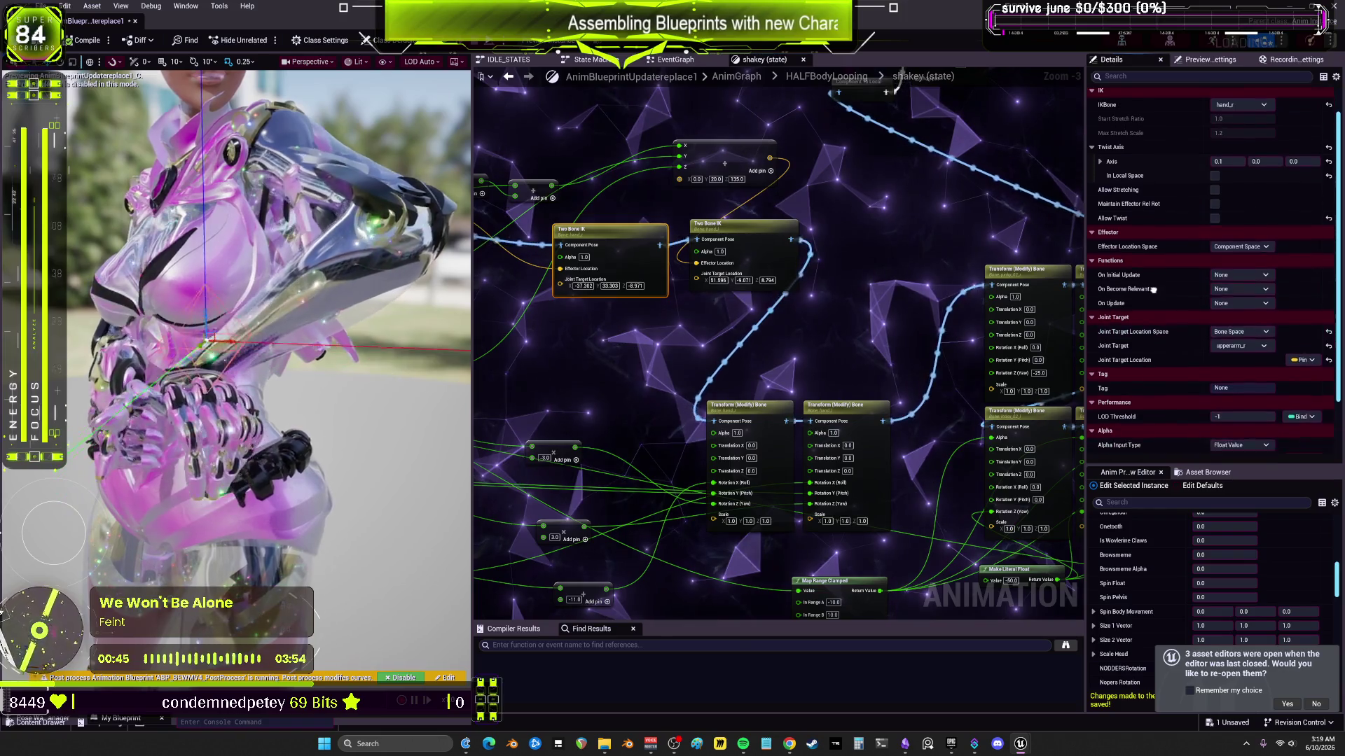
scroll(1155, 350, up, 4)
scroll(1153, 348, down, 3)
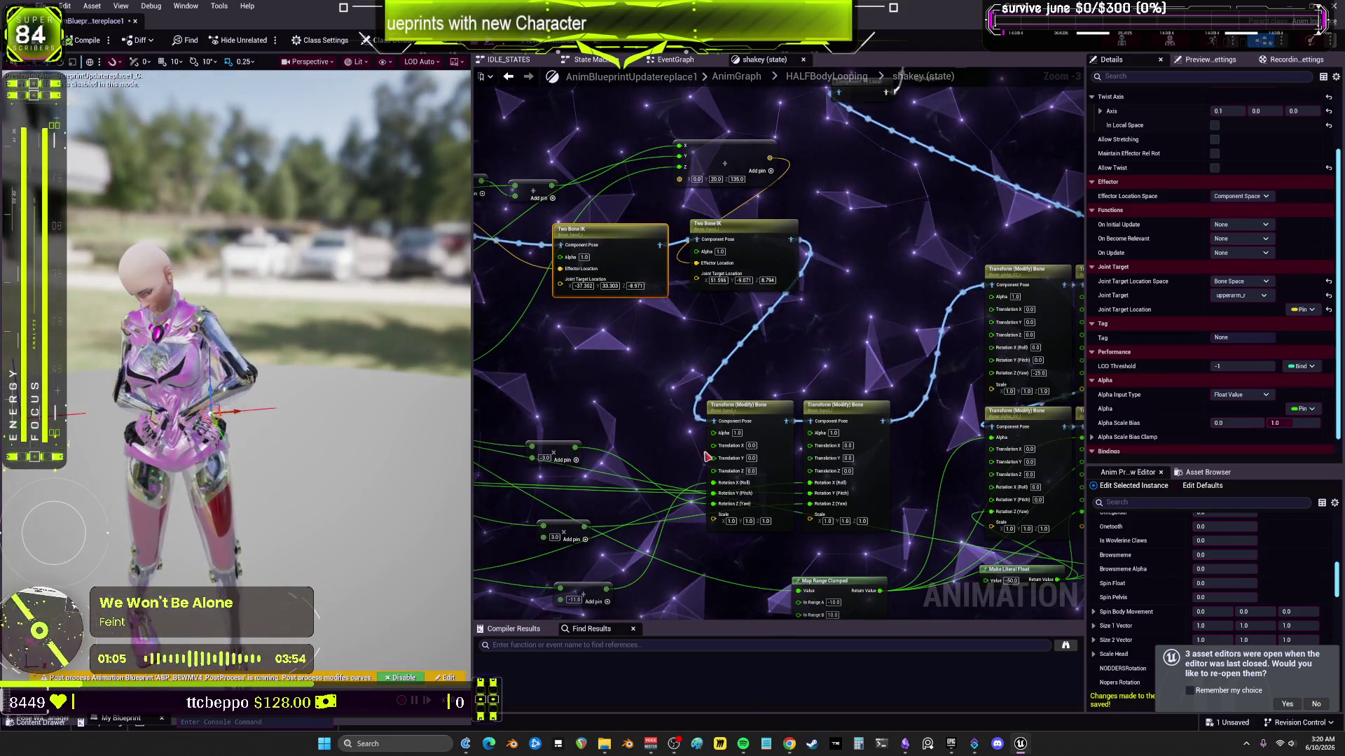
click(768, 230)
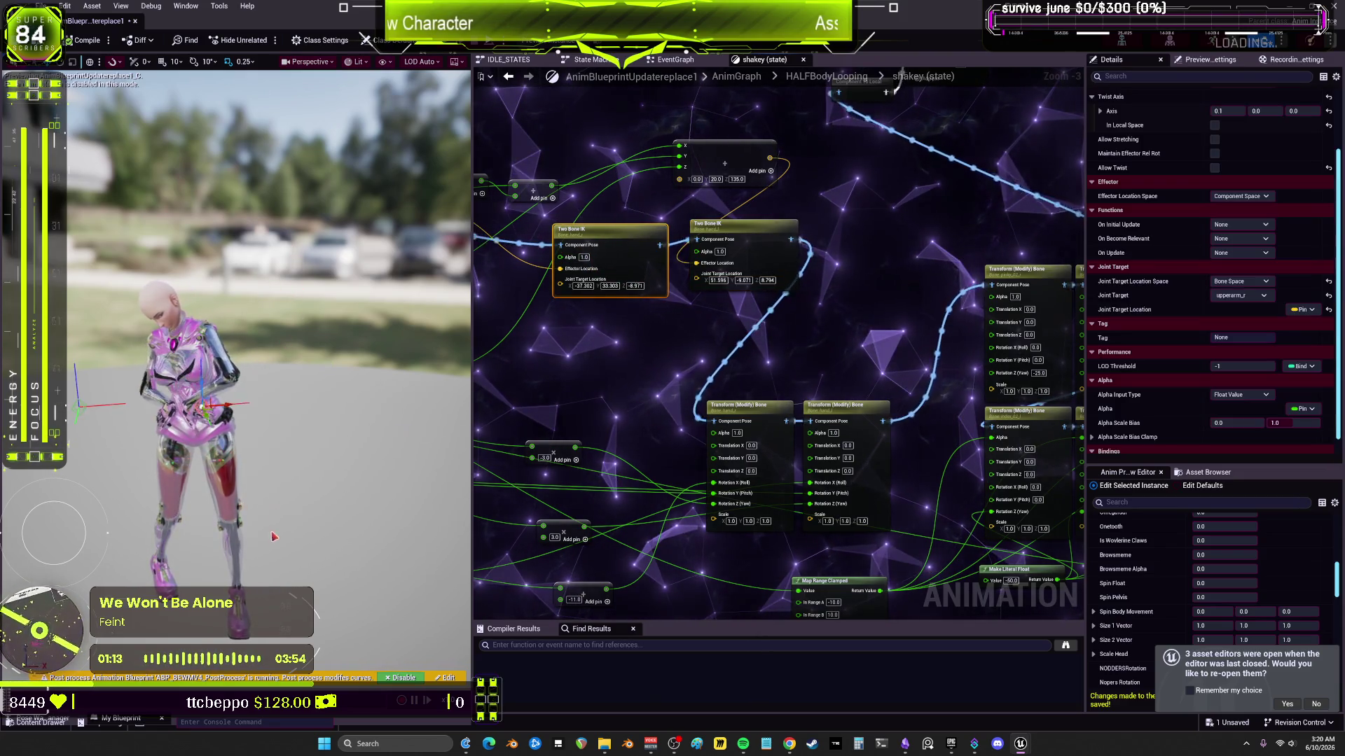
key(f)
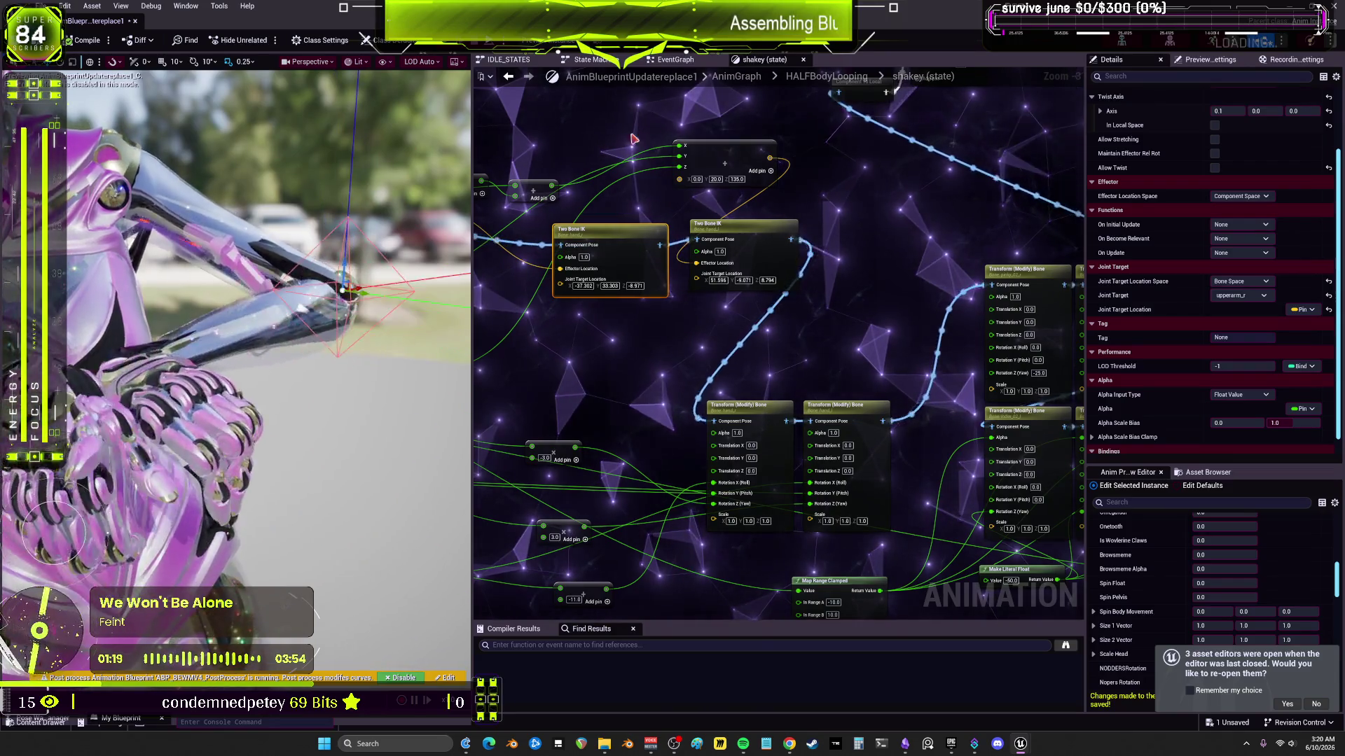
Step: Set Twist Axis to 1, 0, 0 on both Two Bone IK nodes and compile
ctrl+click(744, 237)
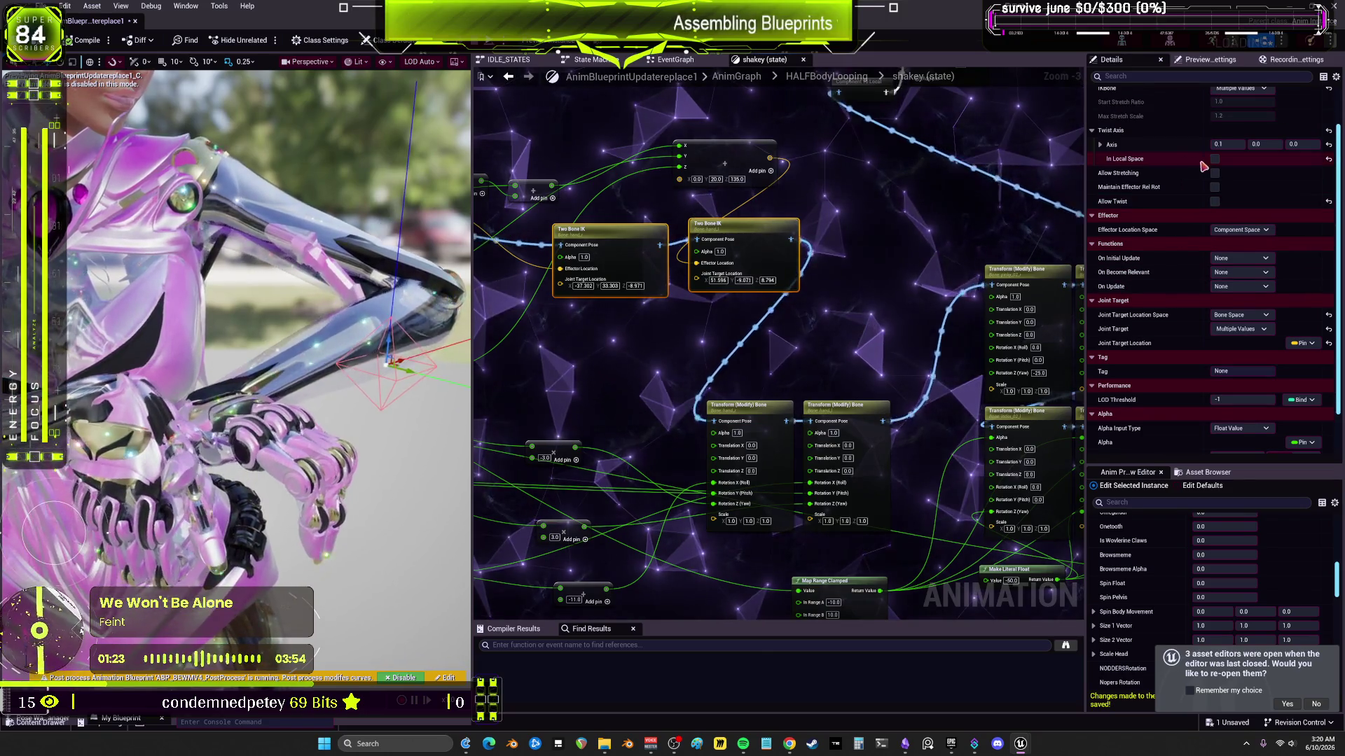
scroll(1222, 171, up, 1)
click(1222, 178)
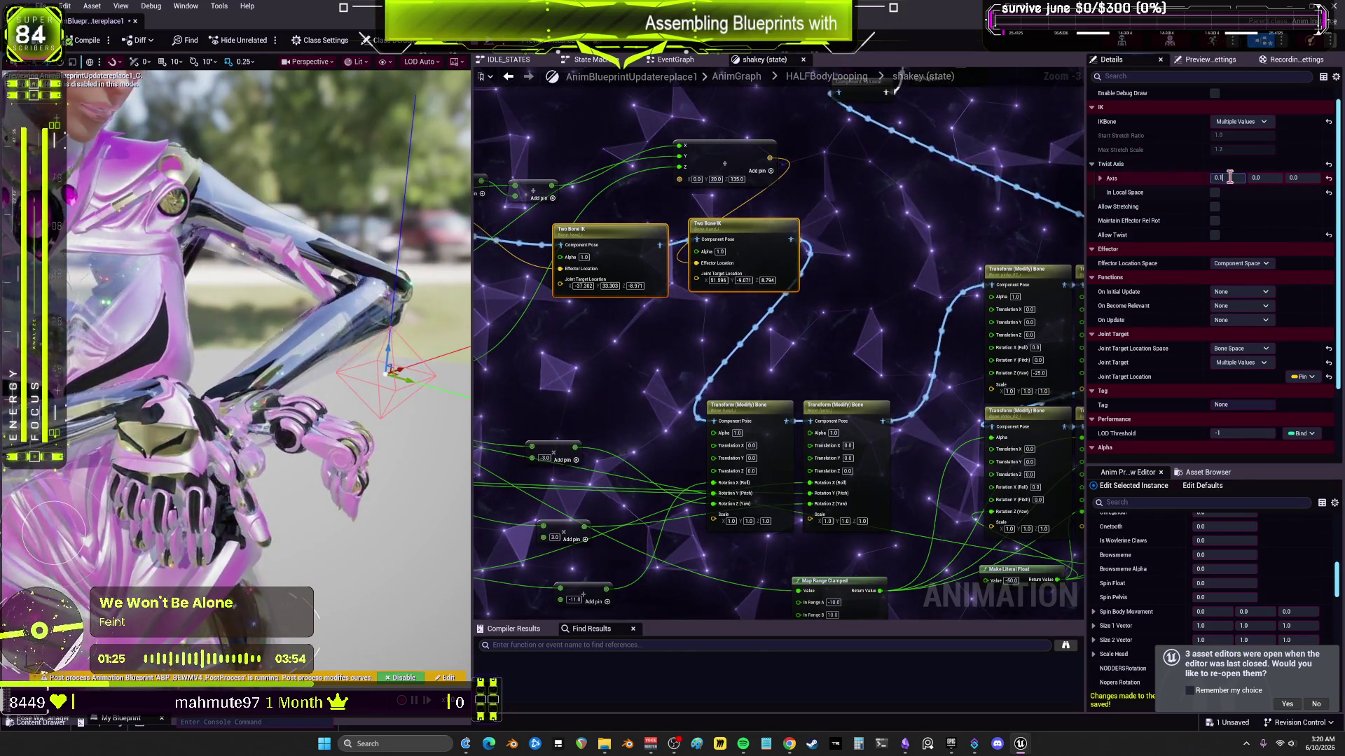
text(0)
key(Tab)
key(Tab)
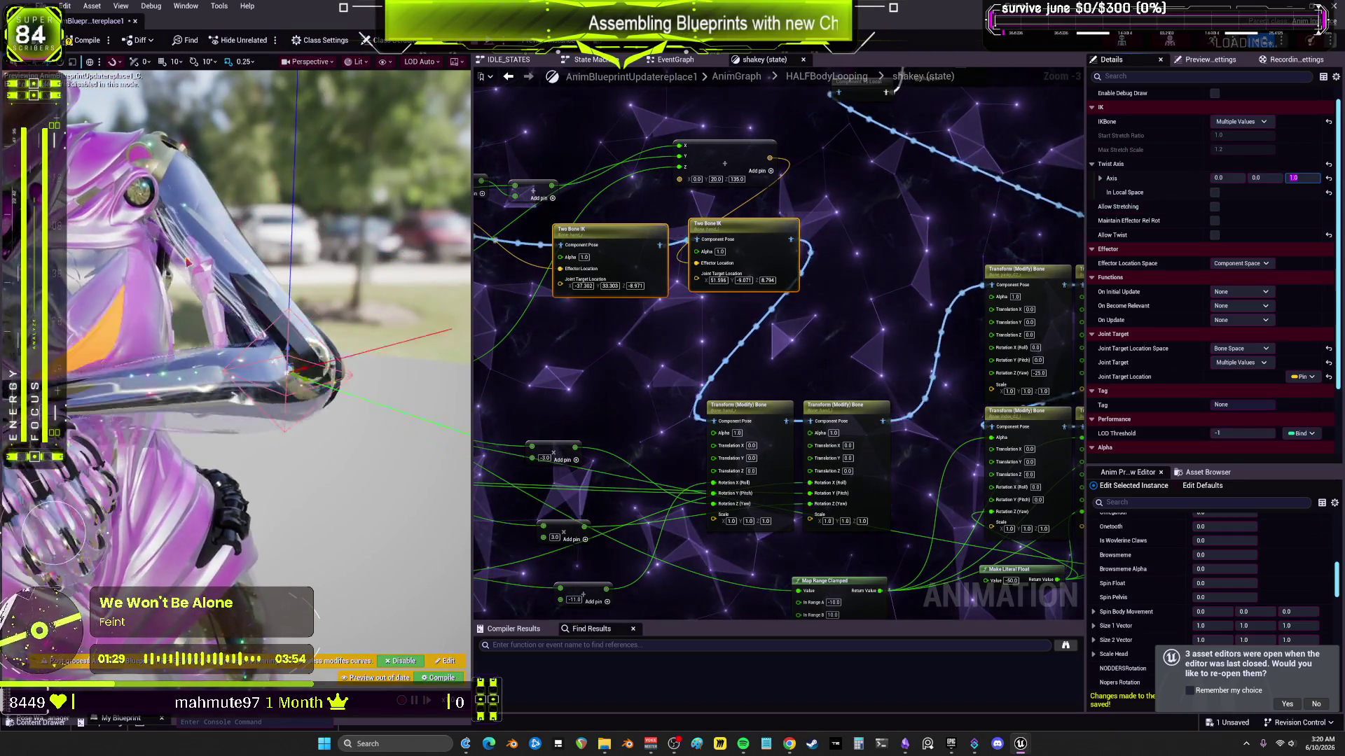
click(238, 123)
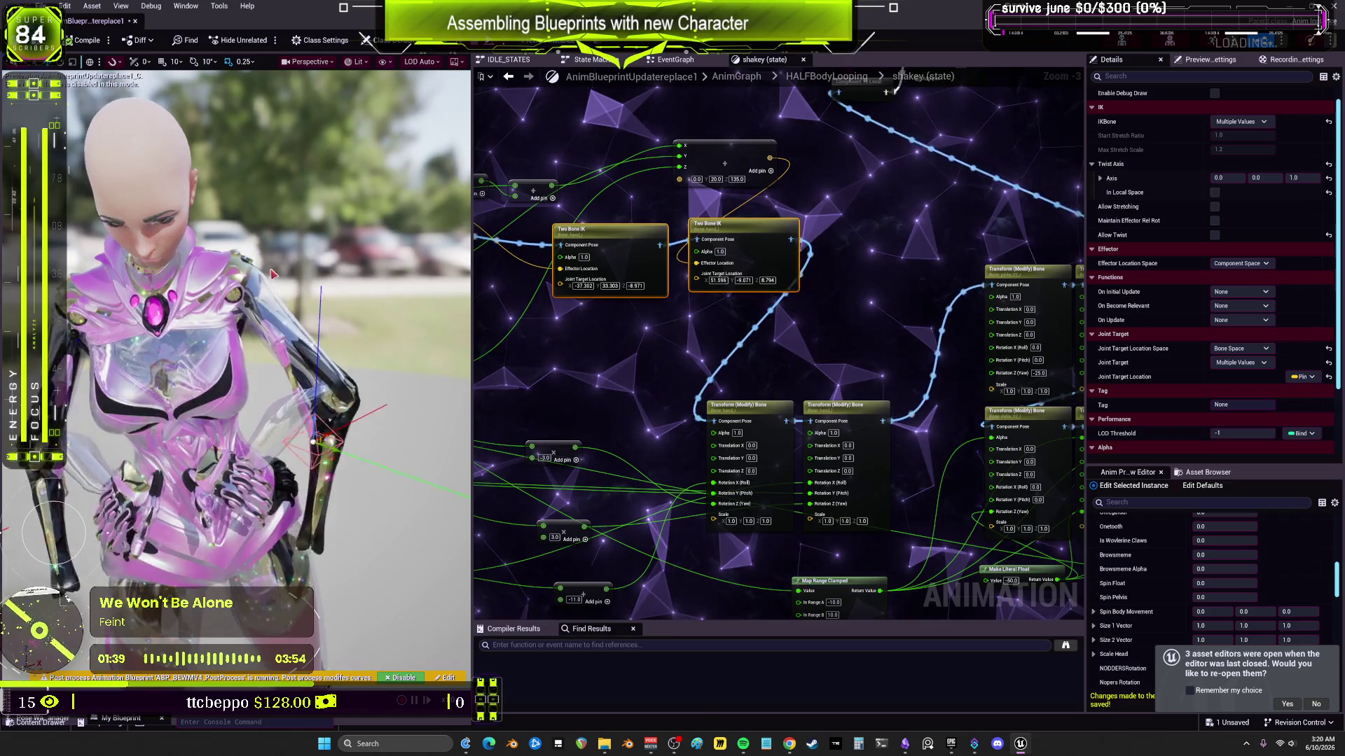
click(1239, 179)
text(1)
key(Tab)
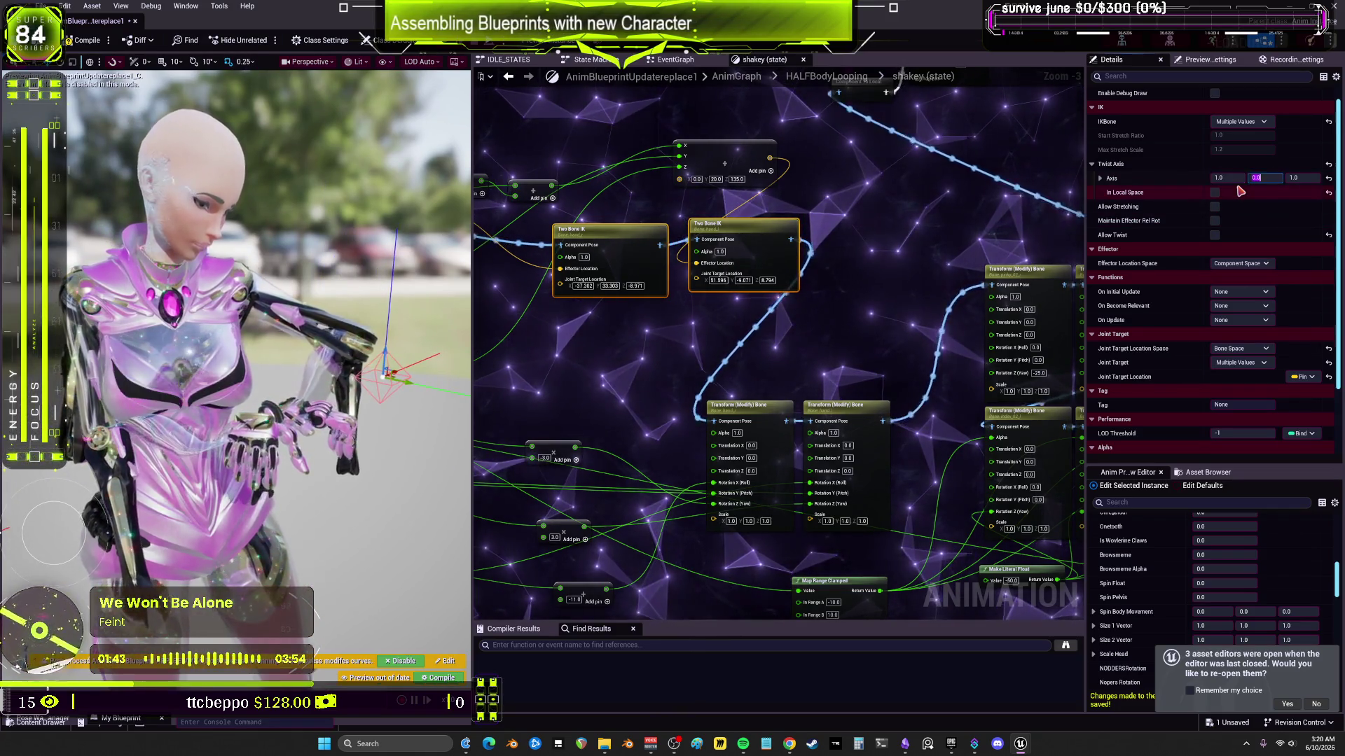
key(Tab)
text(0)
click(90, 41)
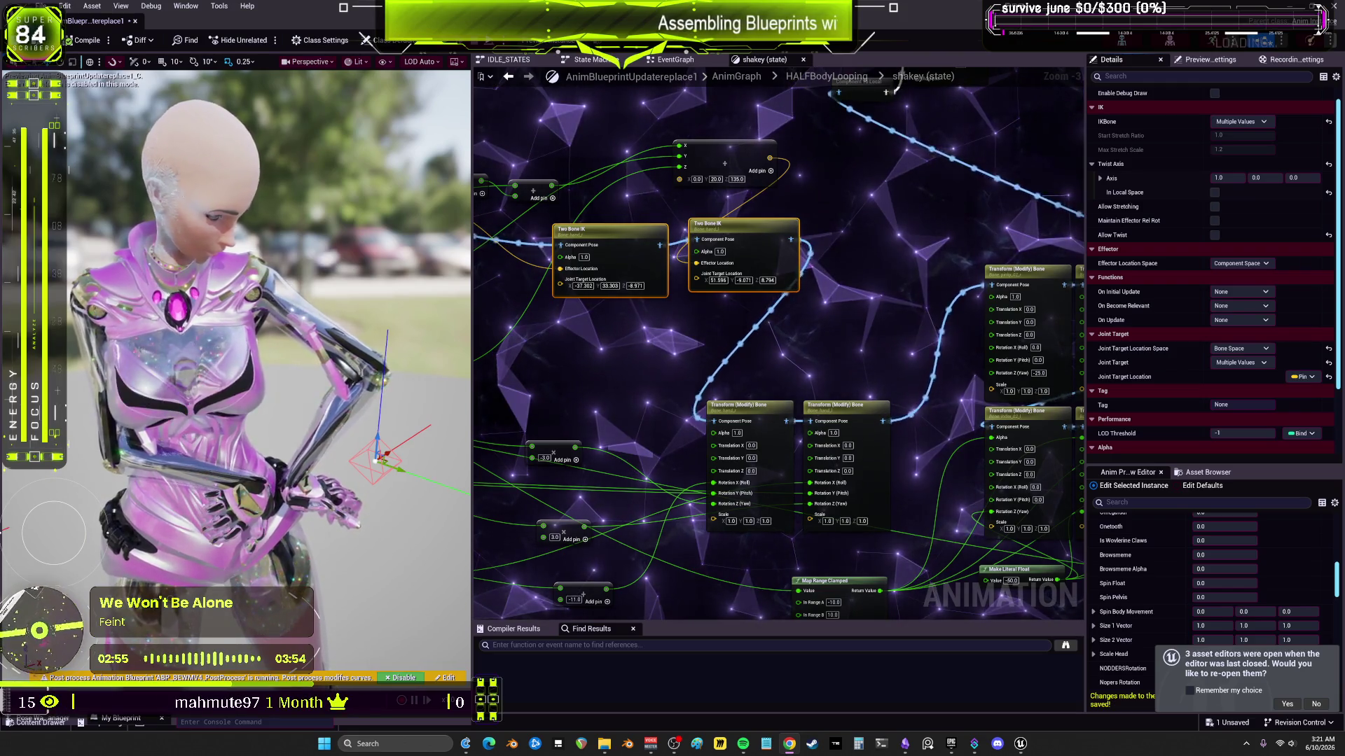
Step: Add a FABRIK node from the ik search, then delete it from the shakey graph
scroll(816, 272, up, 1)
right_click(816, 272)
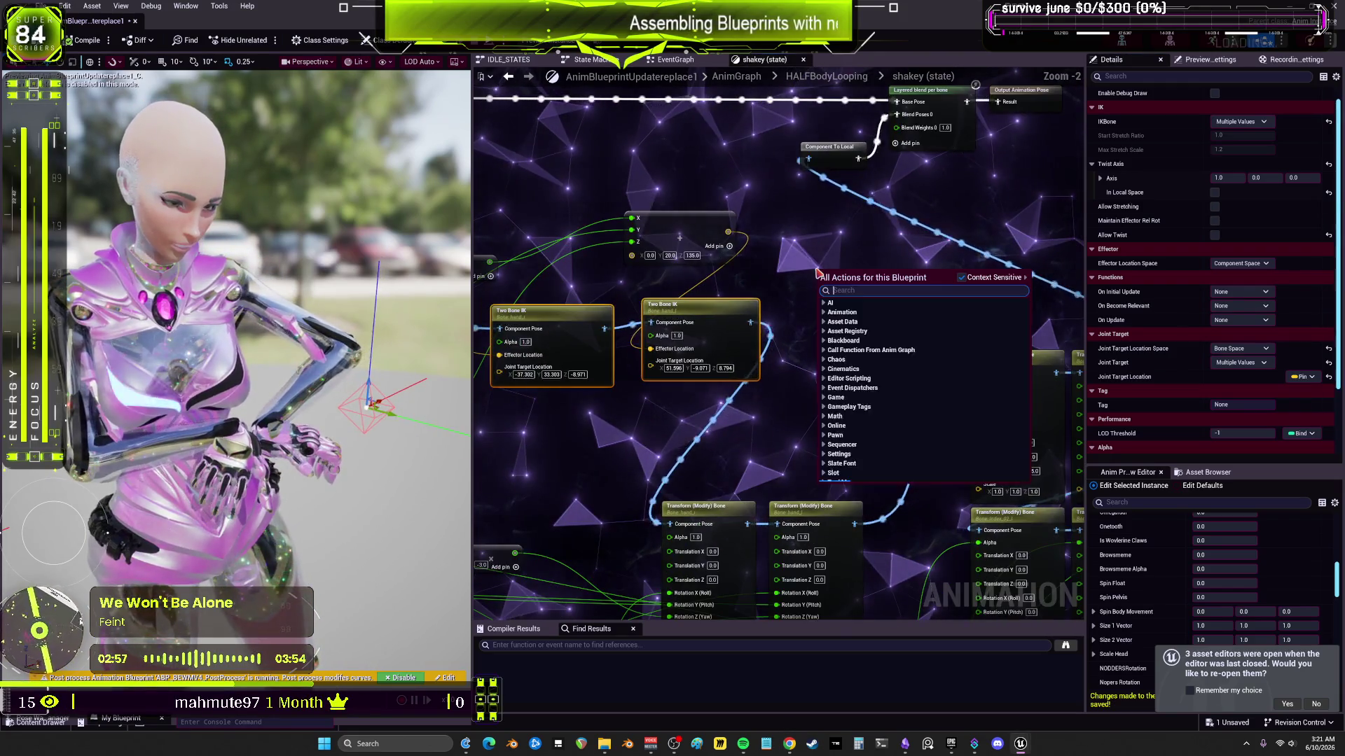
text(ik)
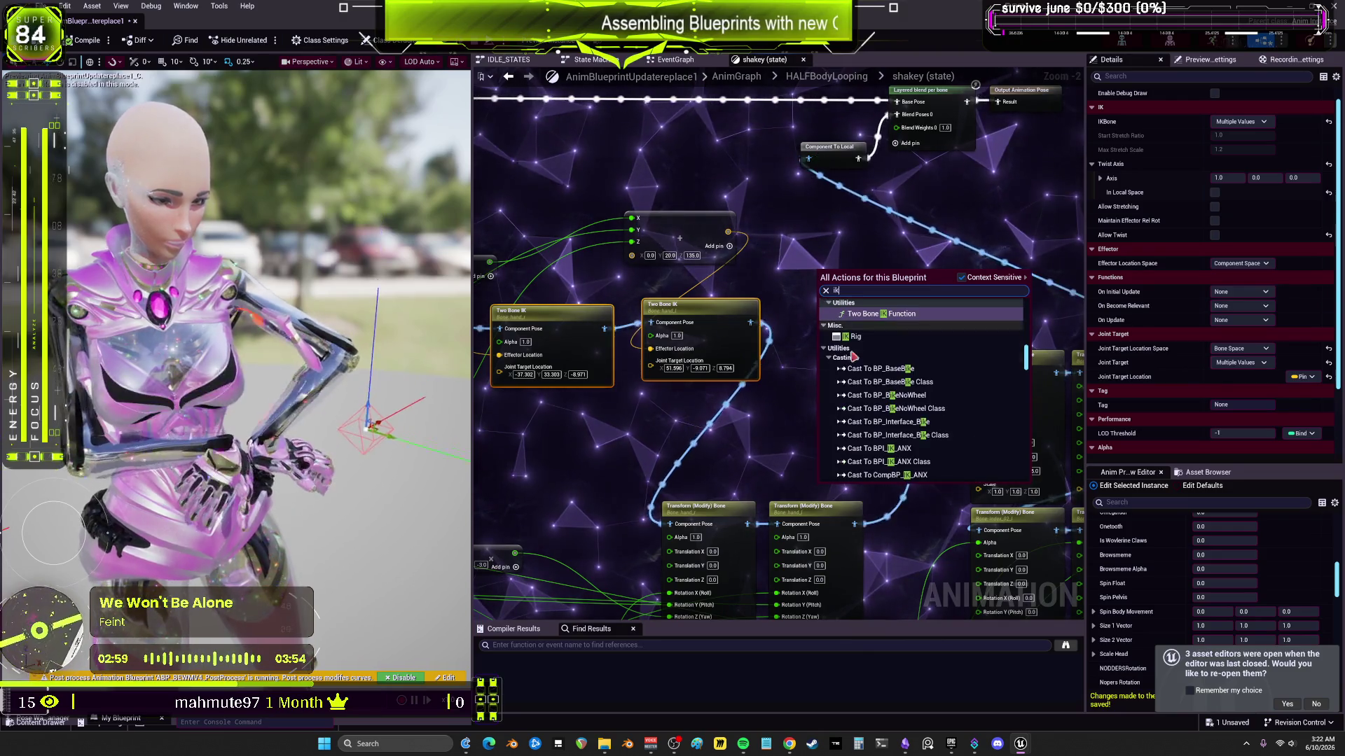
scroll(903, 354, up, 1)
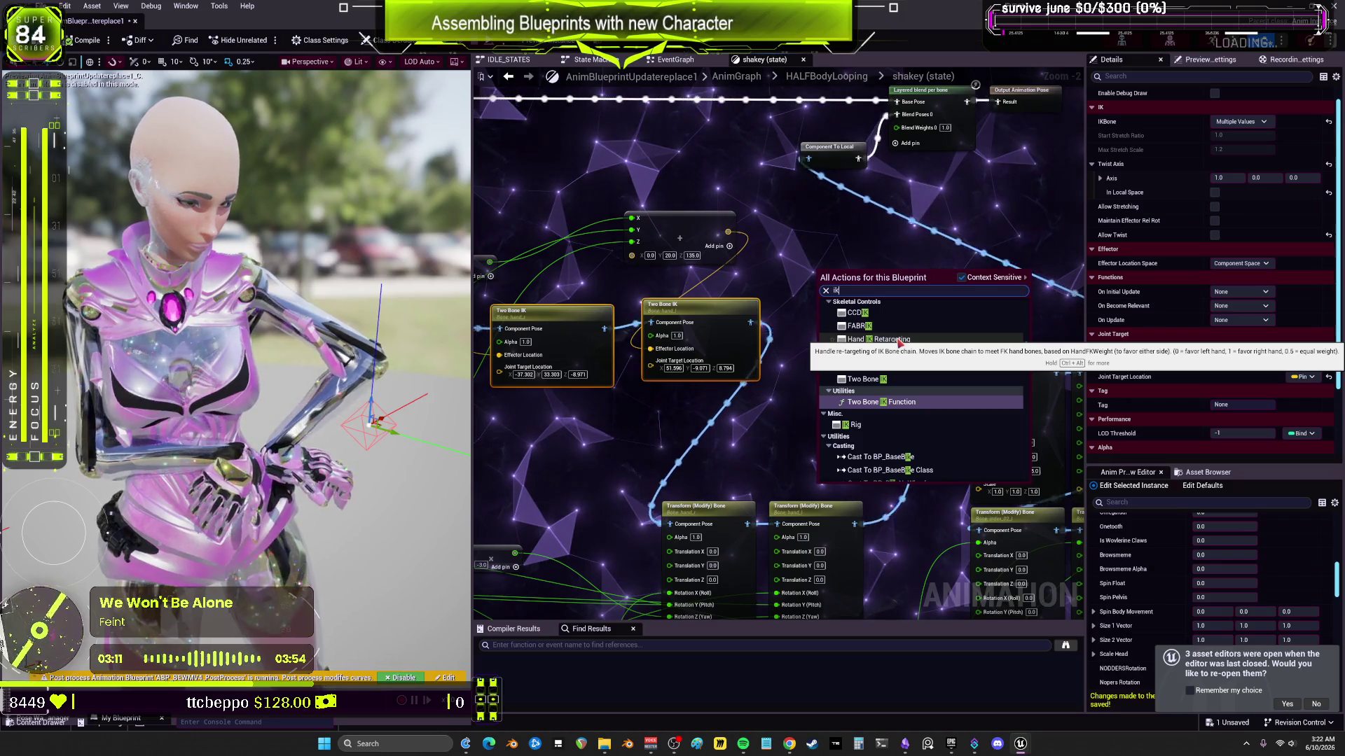
click(891, 327)
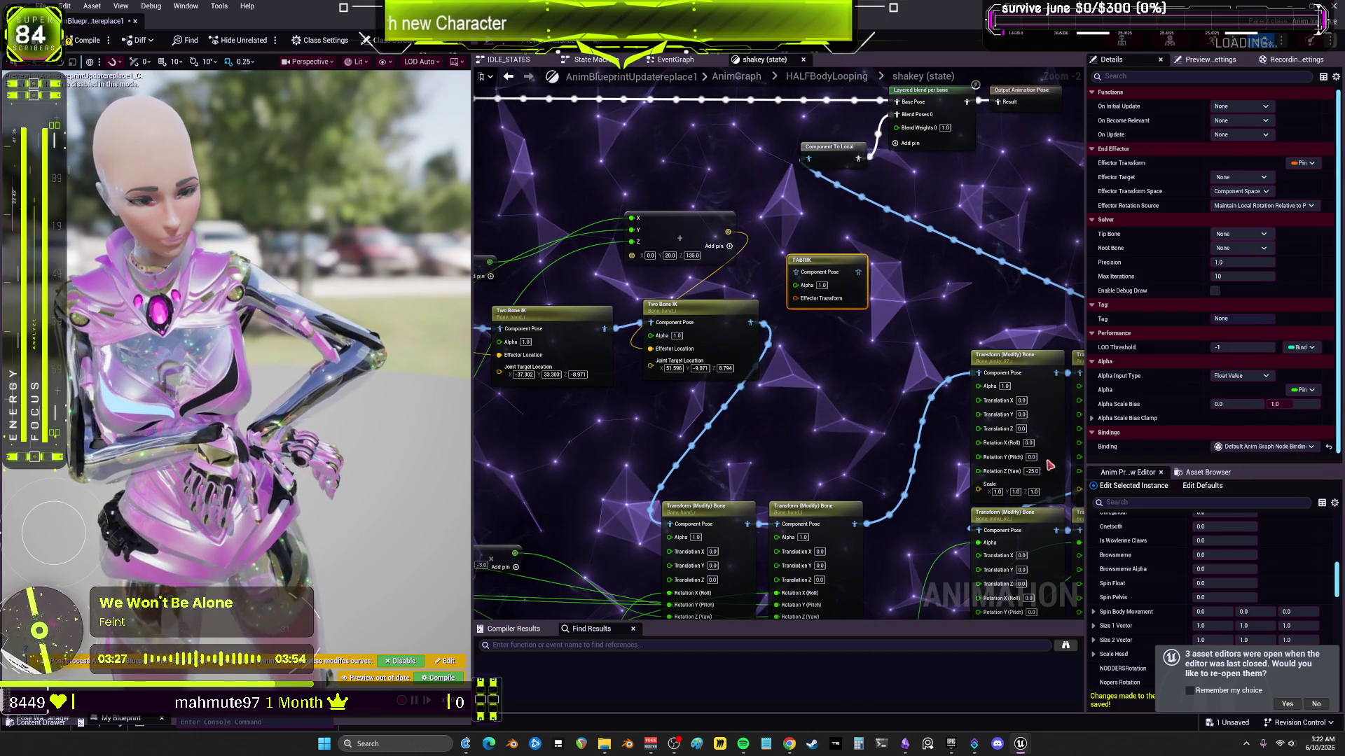
key(Delete)
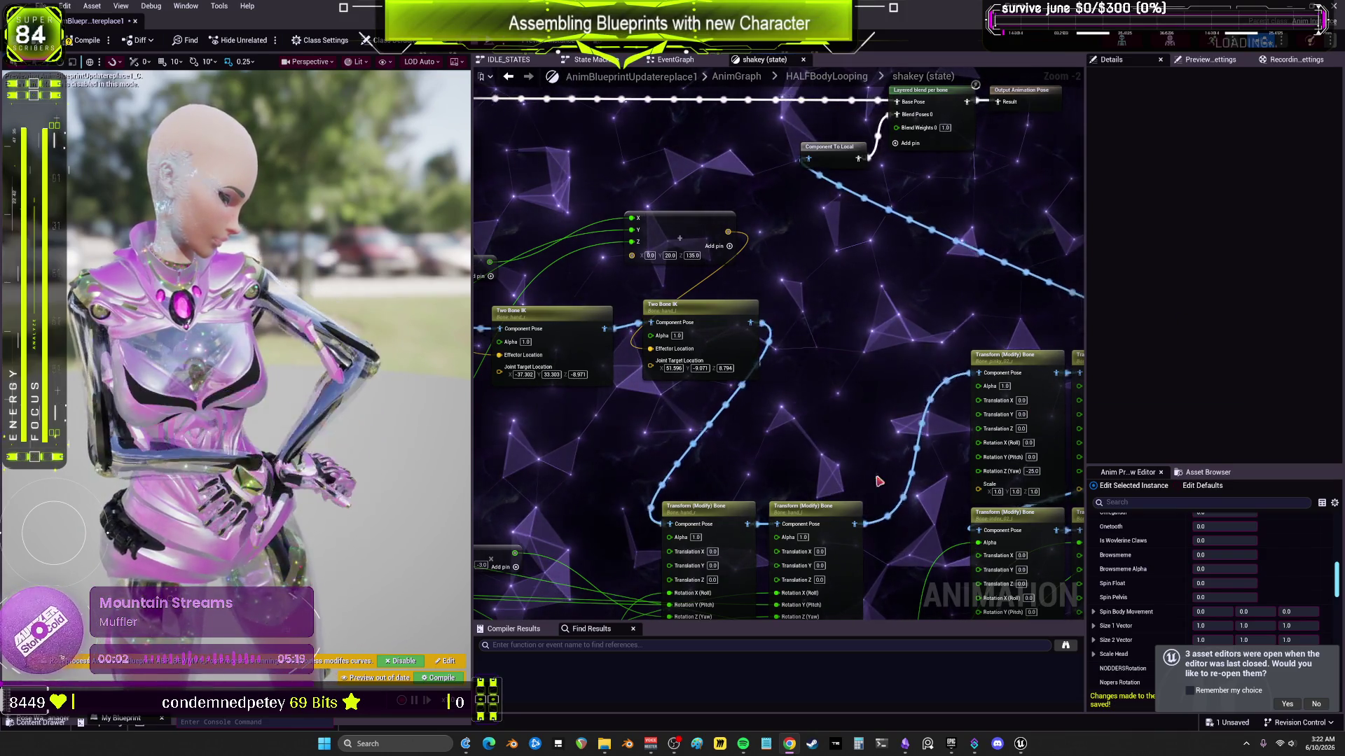
Step: Add a CCDIK node and set its Tip Bone to hand_l and Root Bone to upperarm_l
right_click(794, 286)
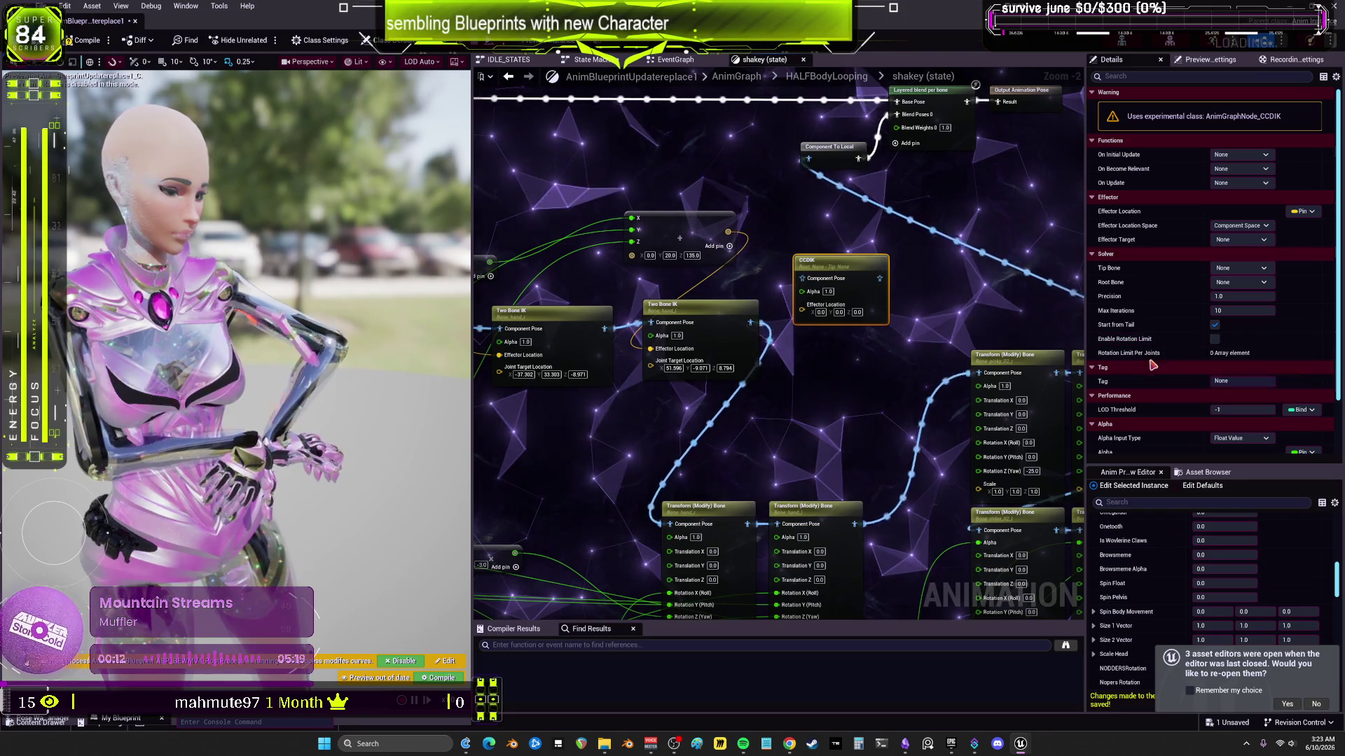
click(1239, 268)
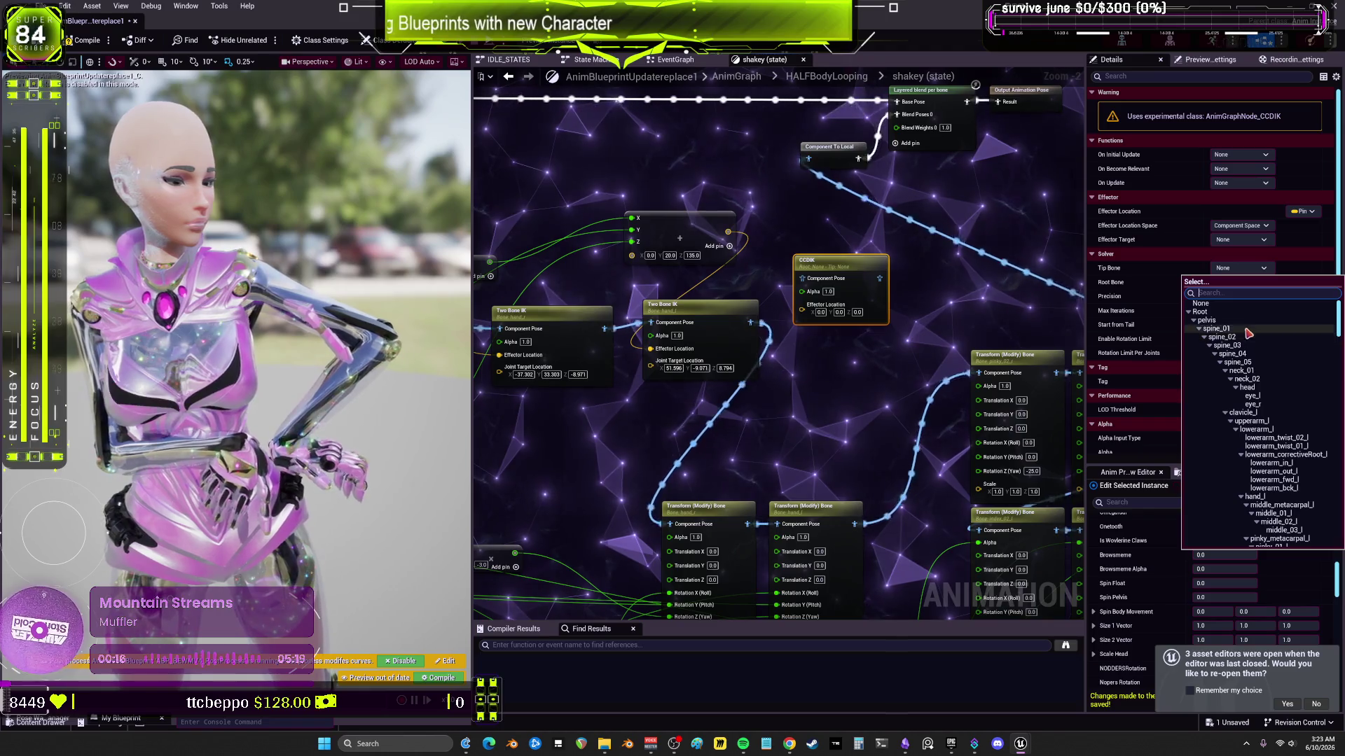
scroll(1268, 365, down, 3)
click(1253, 429)
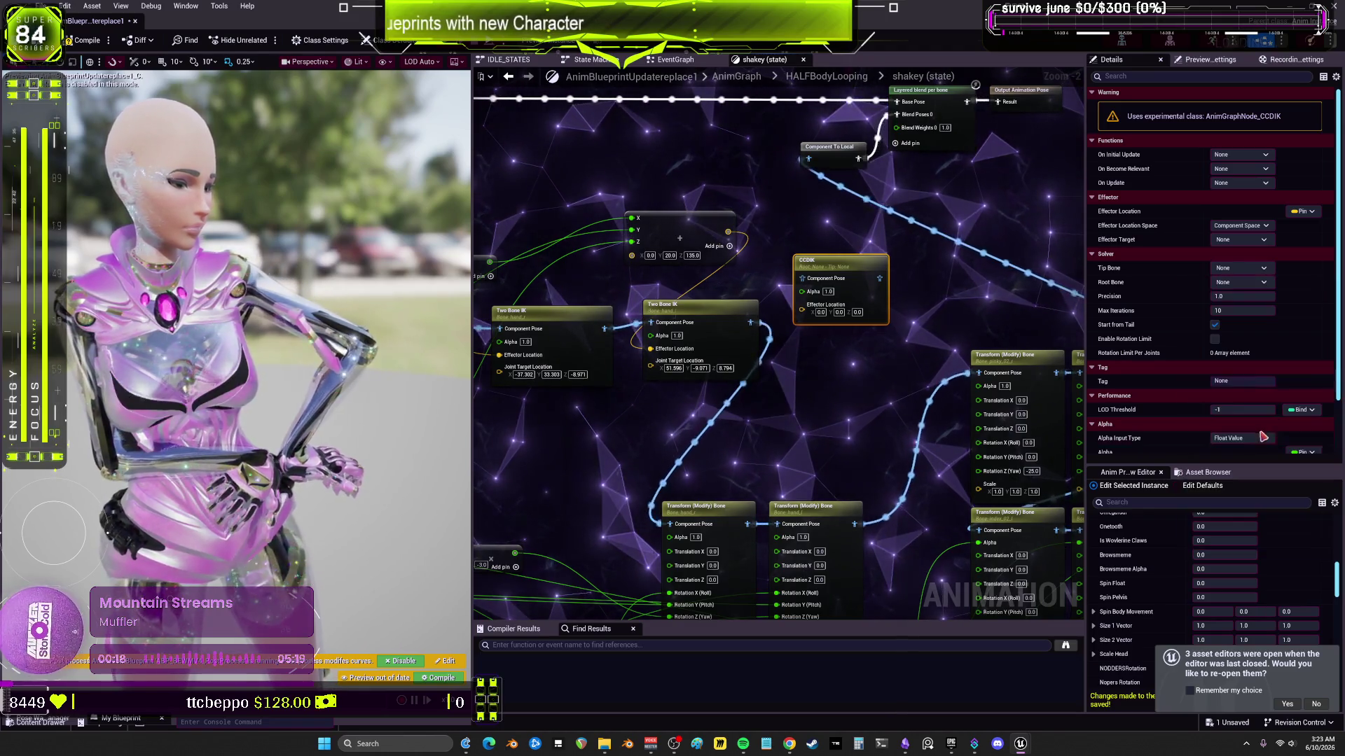
click(1244, 283)
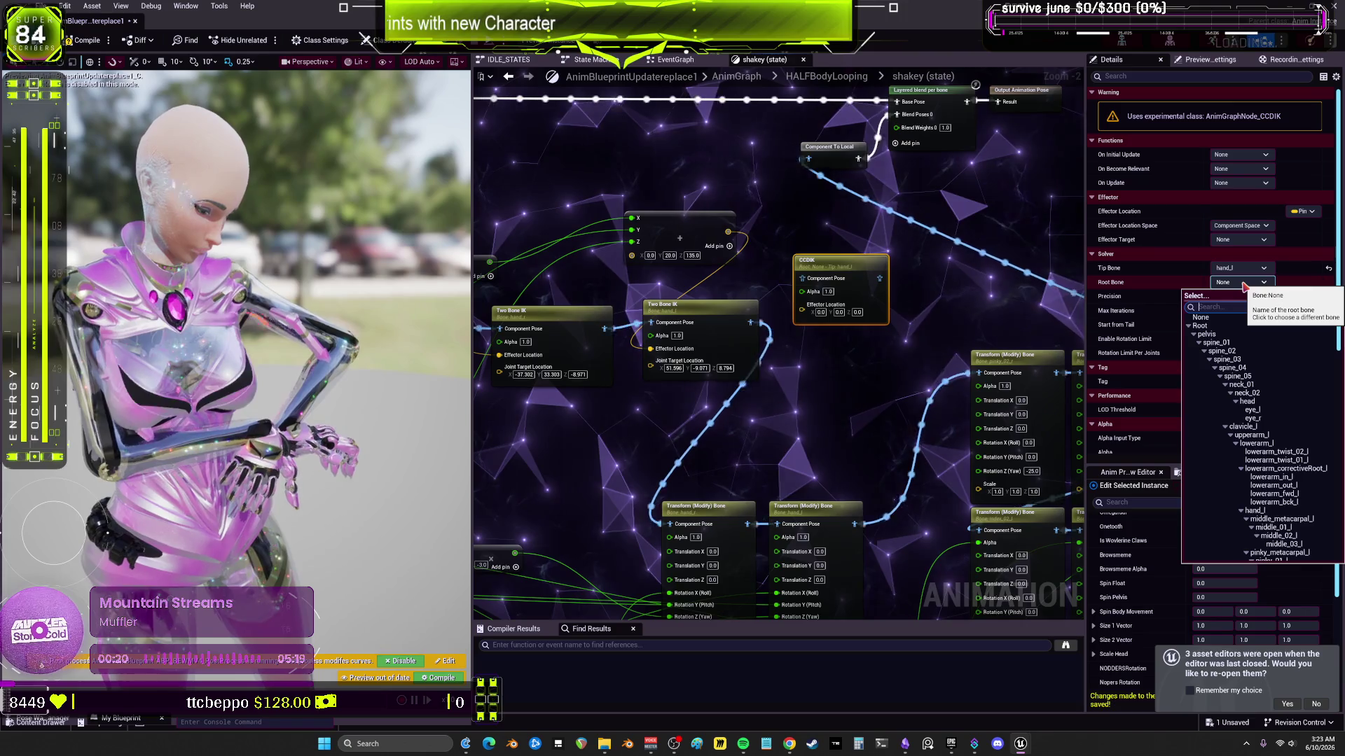
click(1242, 269)
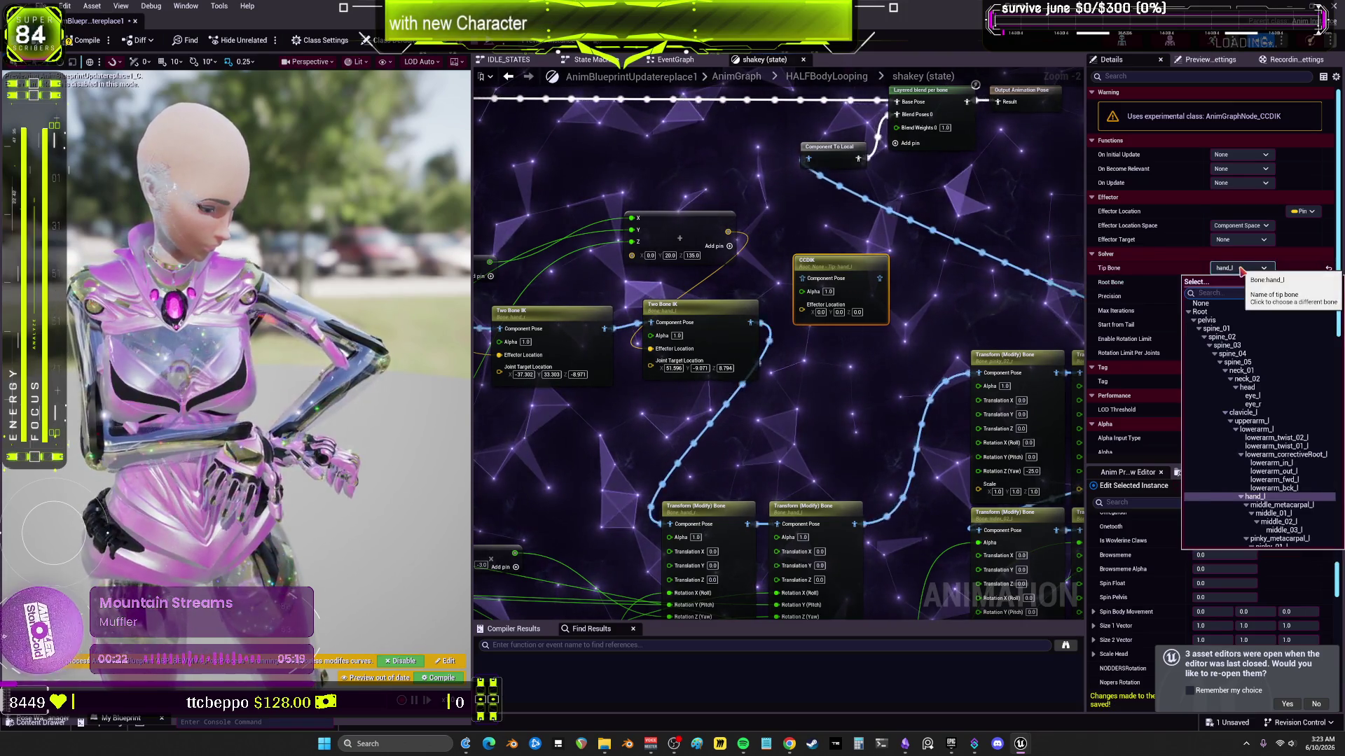
click(1242, 271)
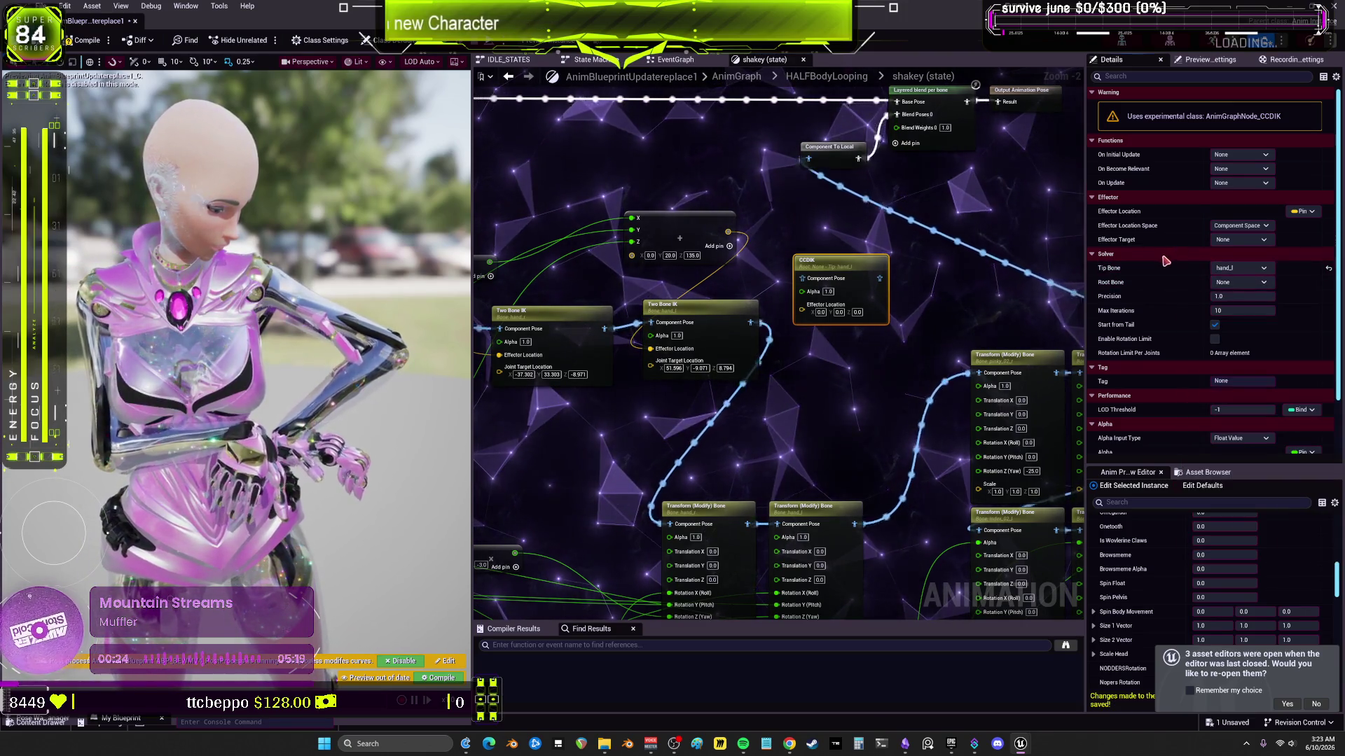
click(1238, 240)
click(1235, 246)
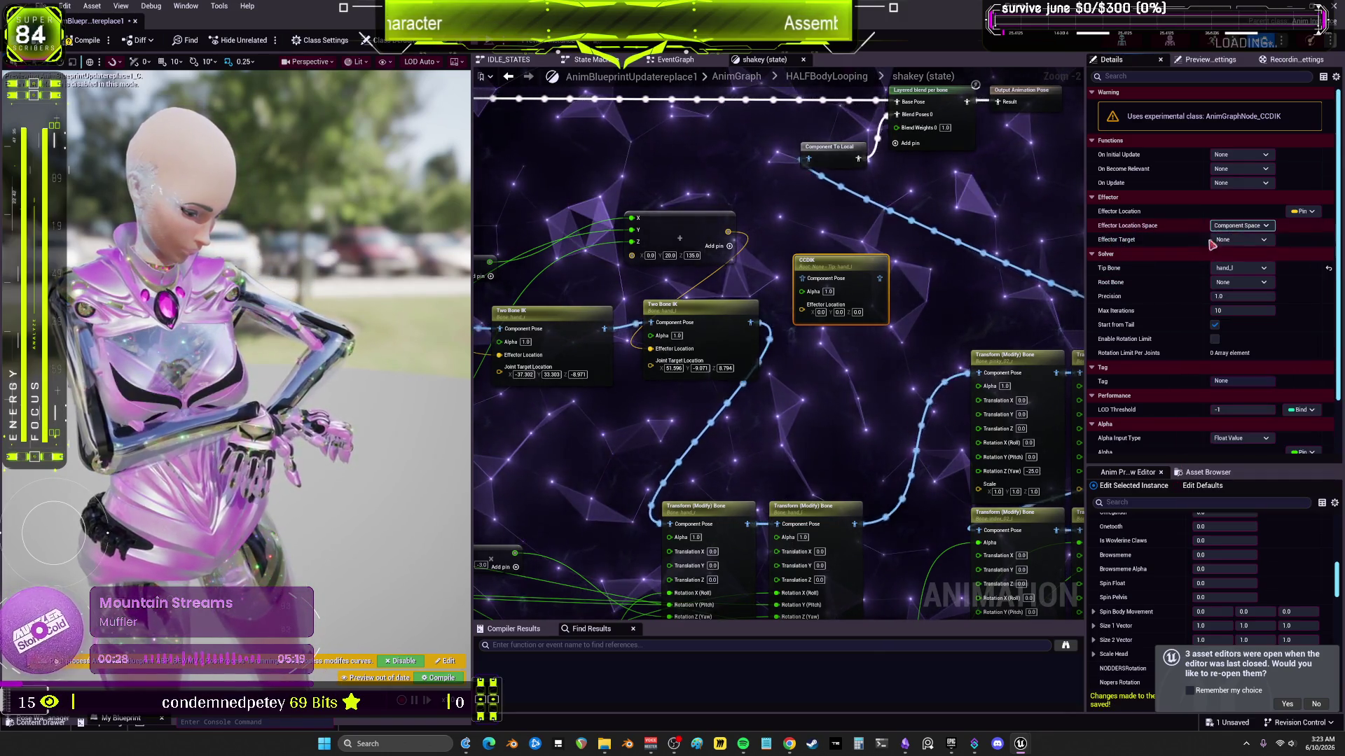
click(1240, 282)
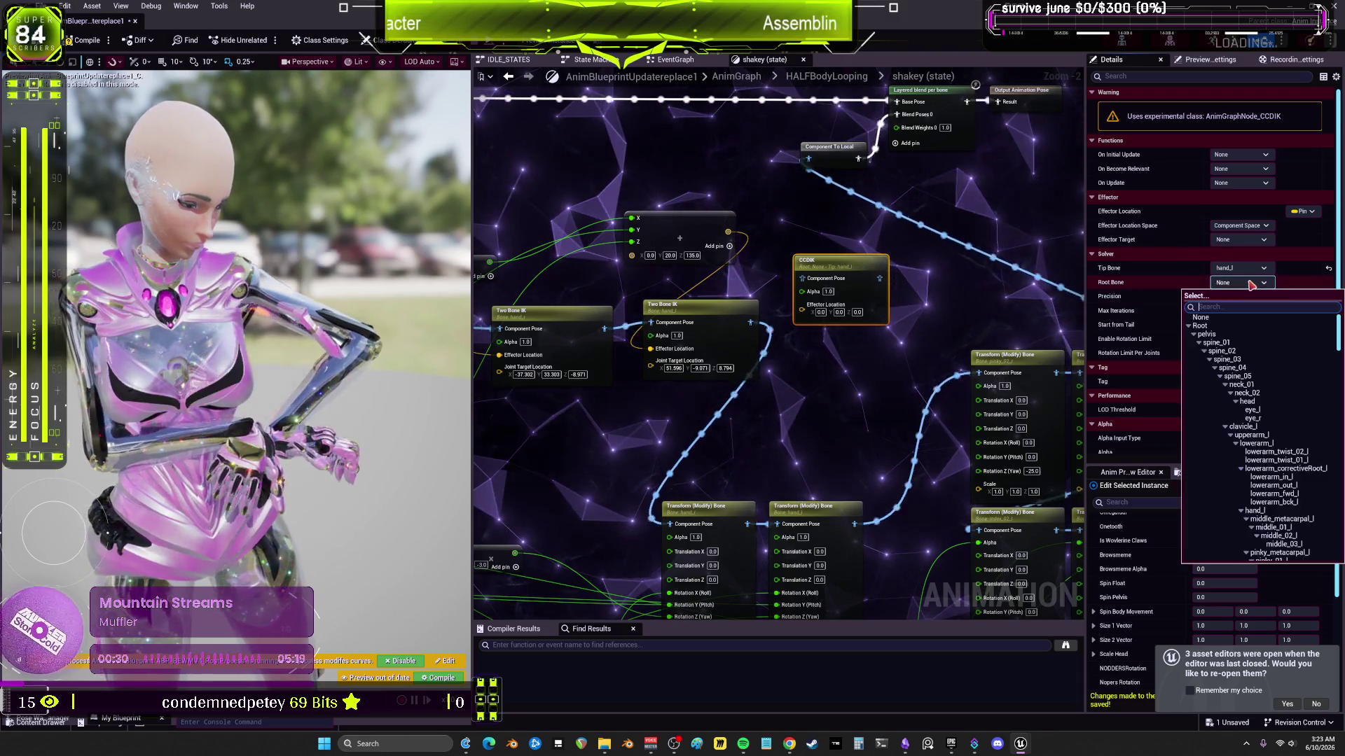
click(1277, 436)
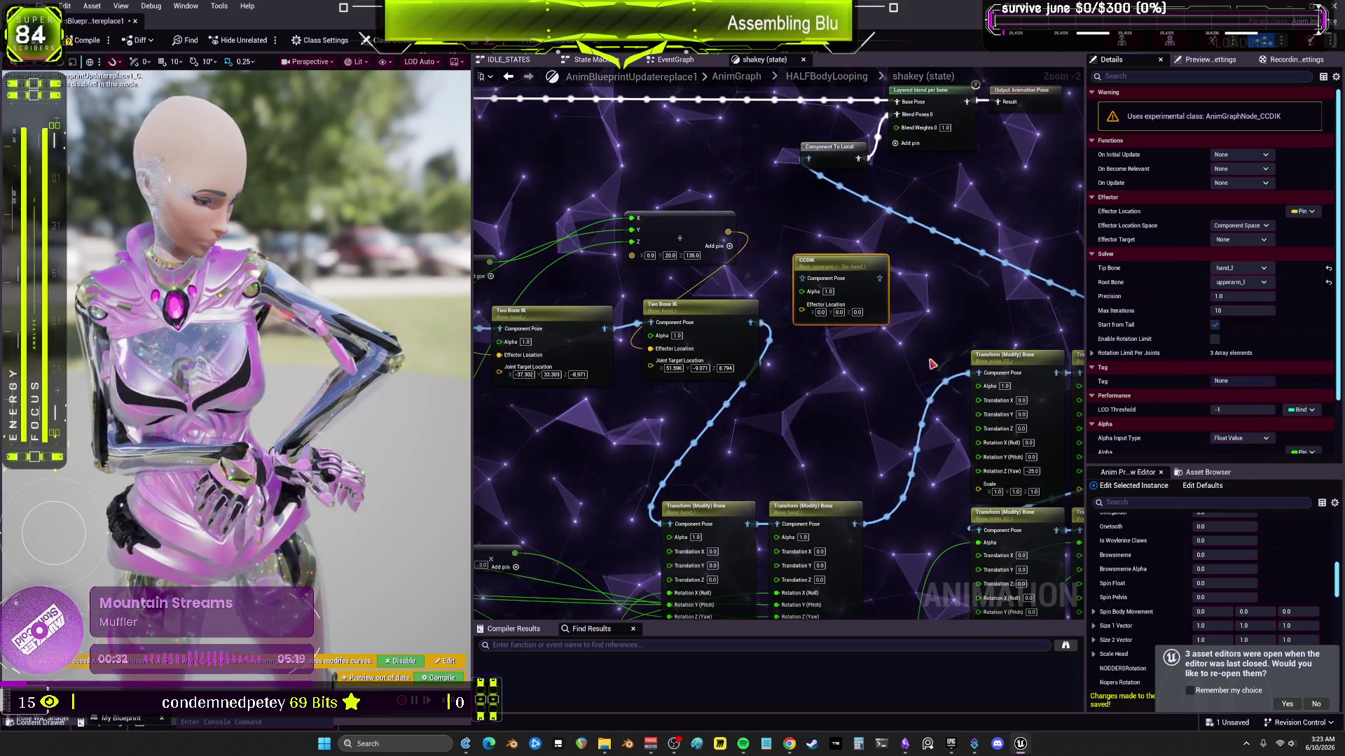
scroll(828, 387, down, 1)
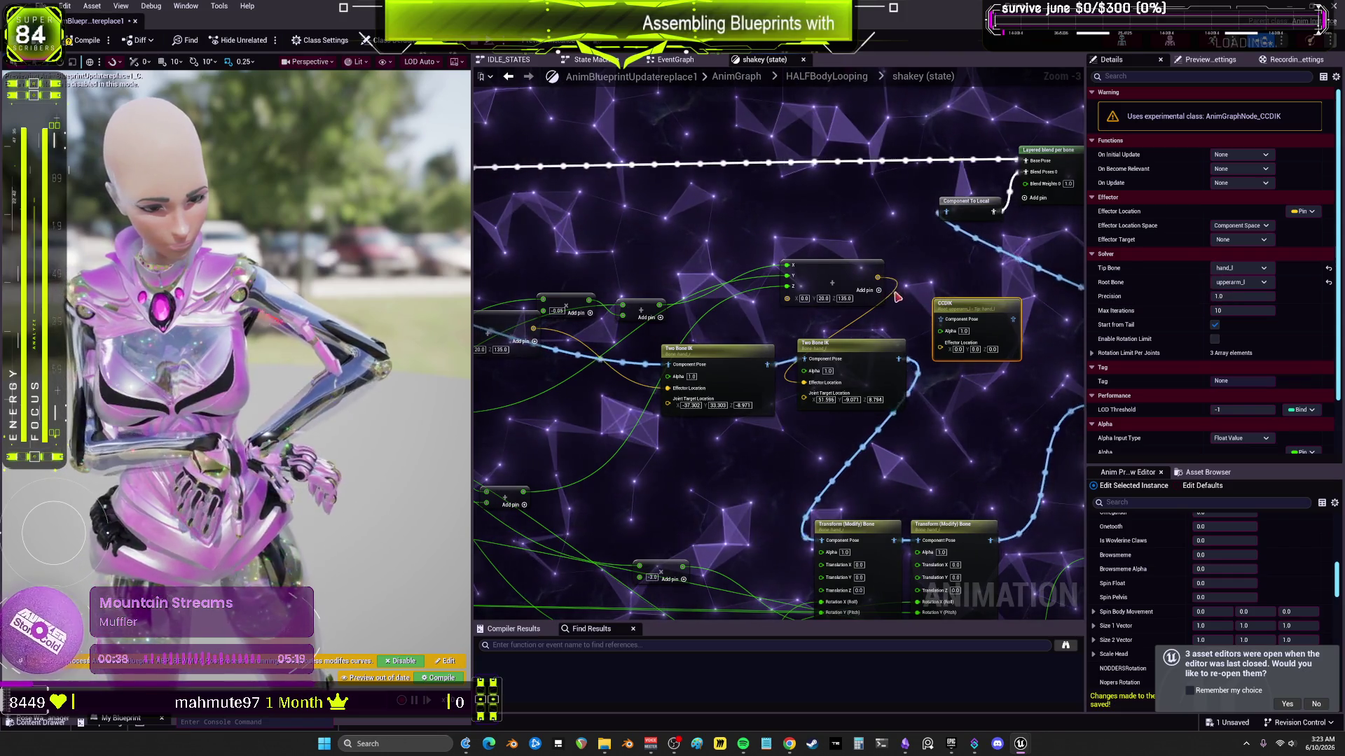
Step: Try CCDIK tip/root pairs lowerarm_l/hand_l, then hand_l/lowerarm_l, and compile
mouse_move(877, 275)
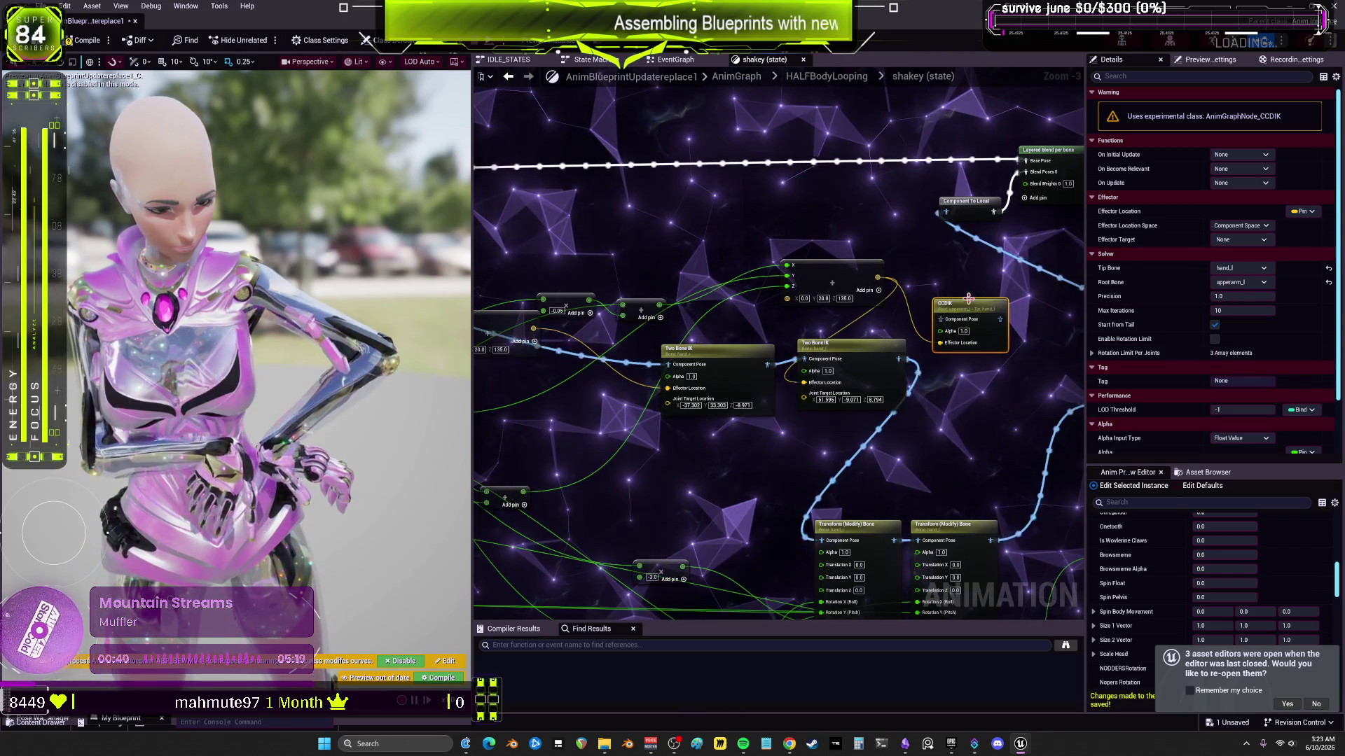
drag(992, 301, 979, 338)
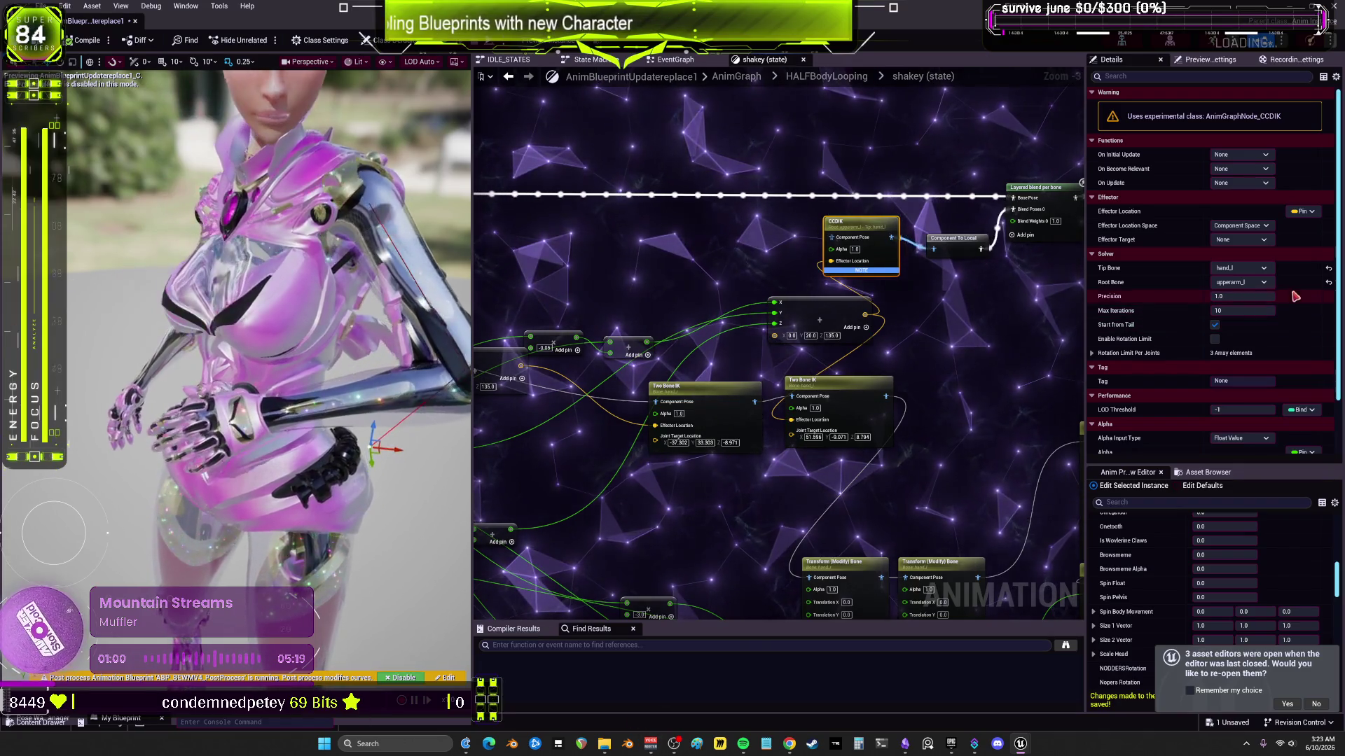
click(1240, 283)
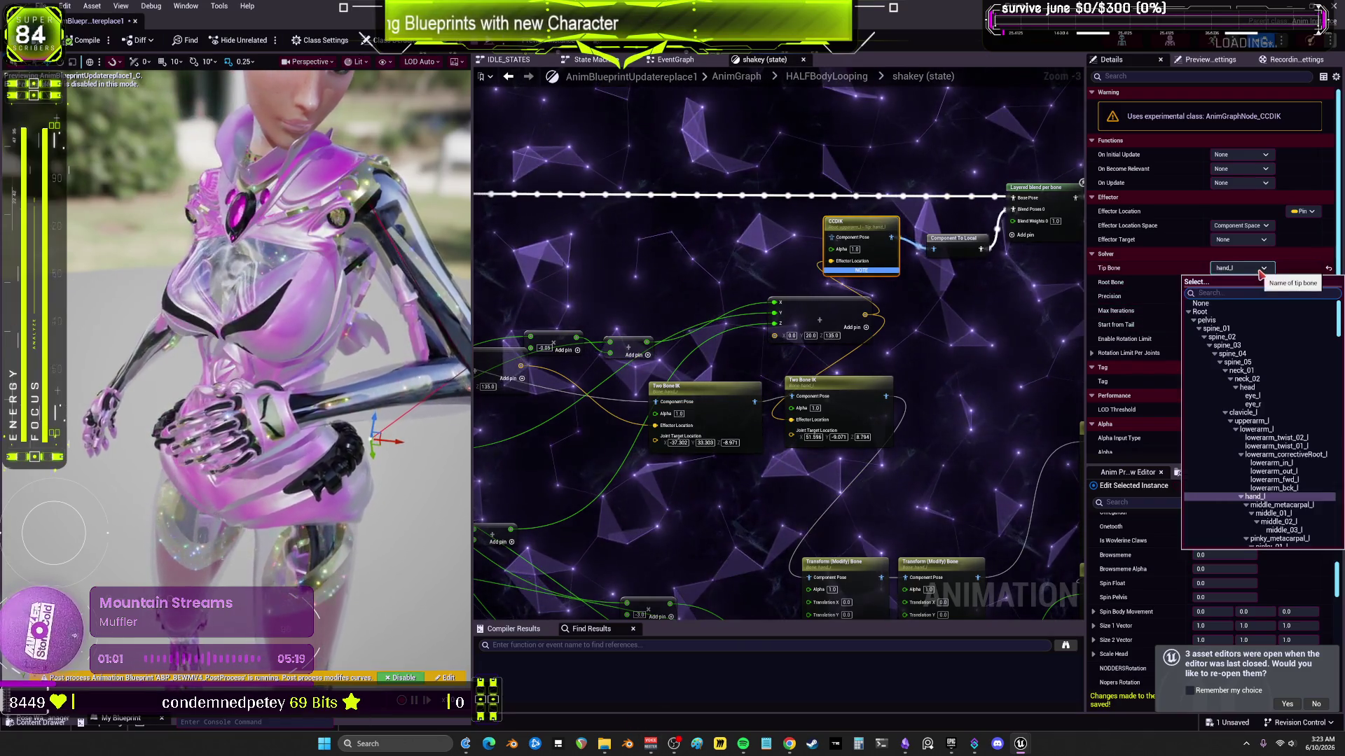
click(1257, 430)
click(1240, 282)
click(1270, 512)
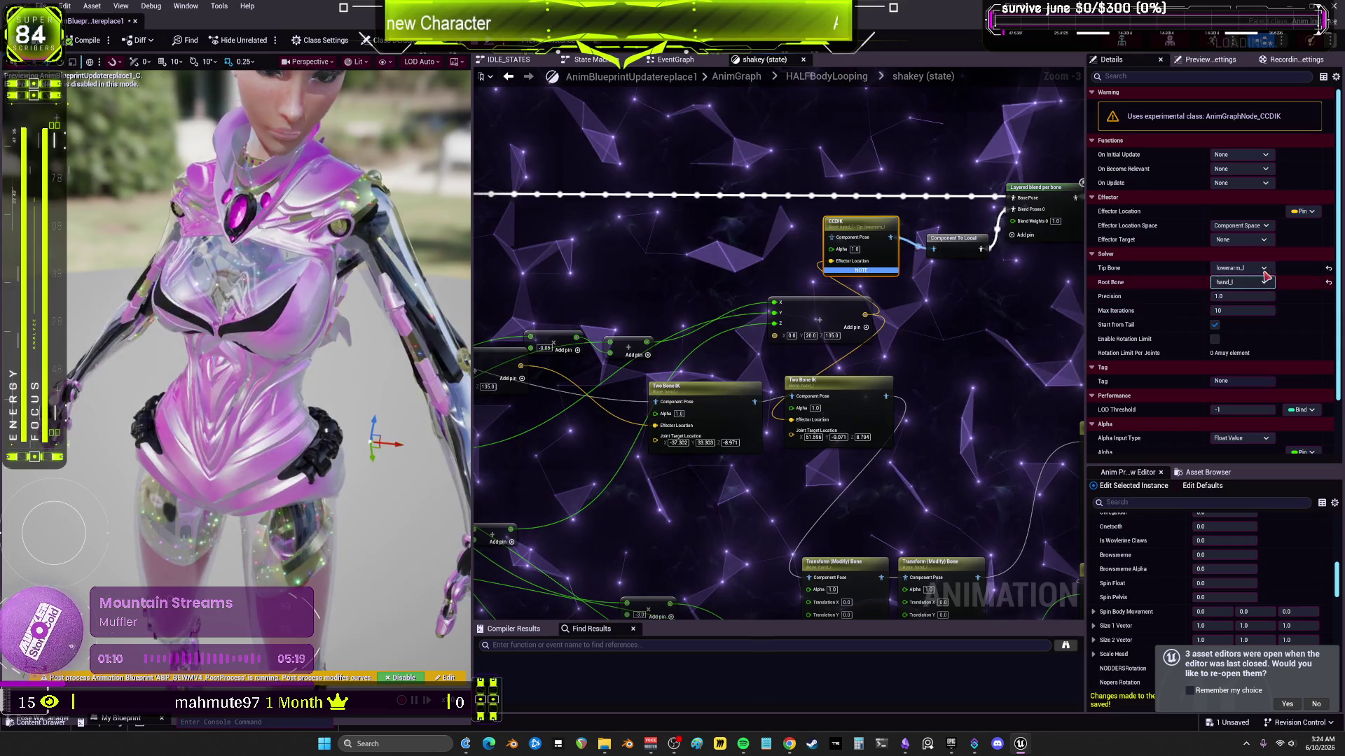
click(1240, 268)
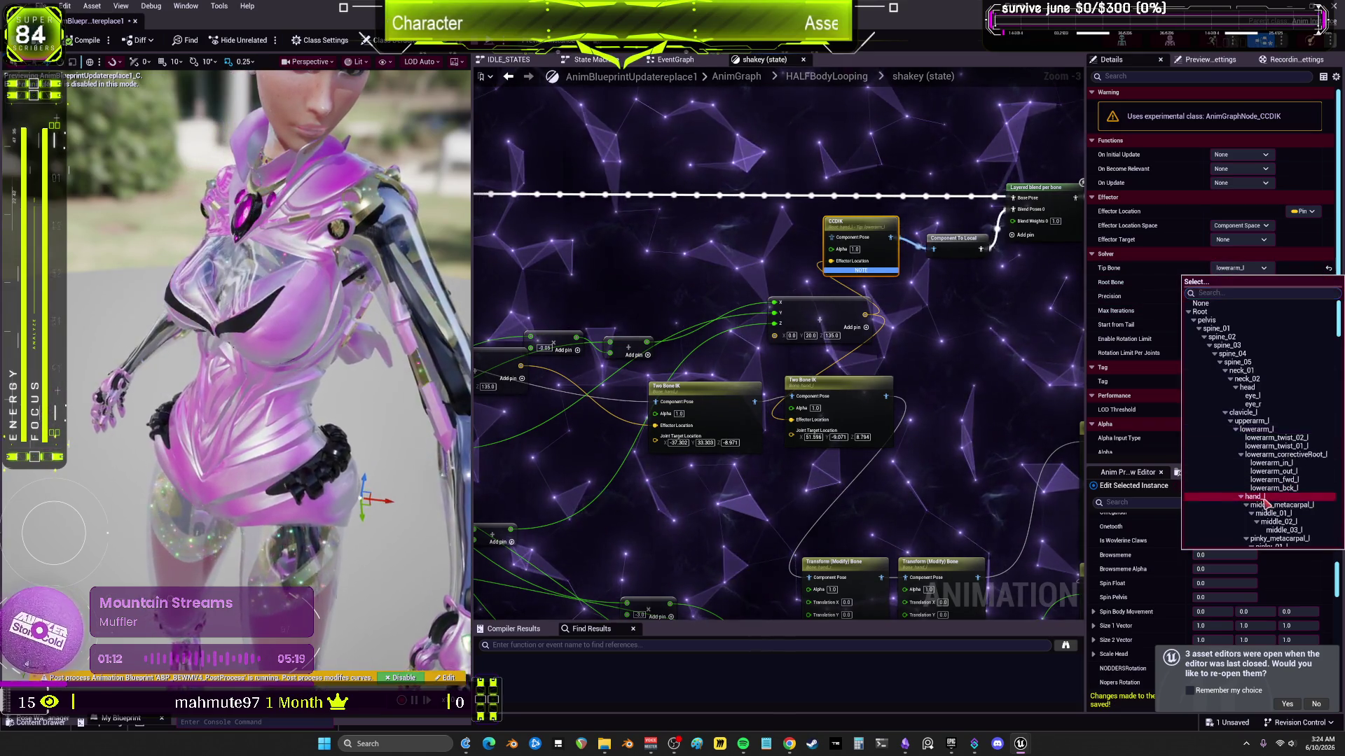
click(1271, 498)
click(1239, 282)
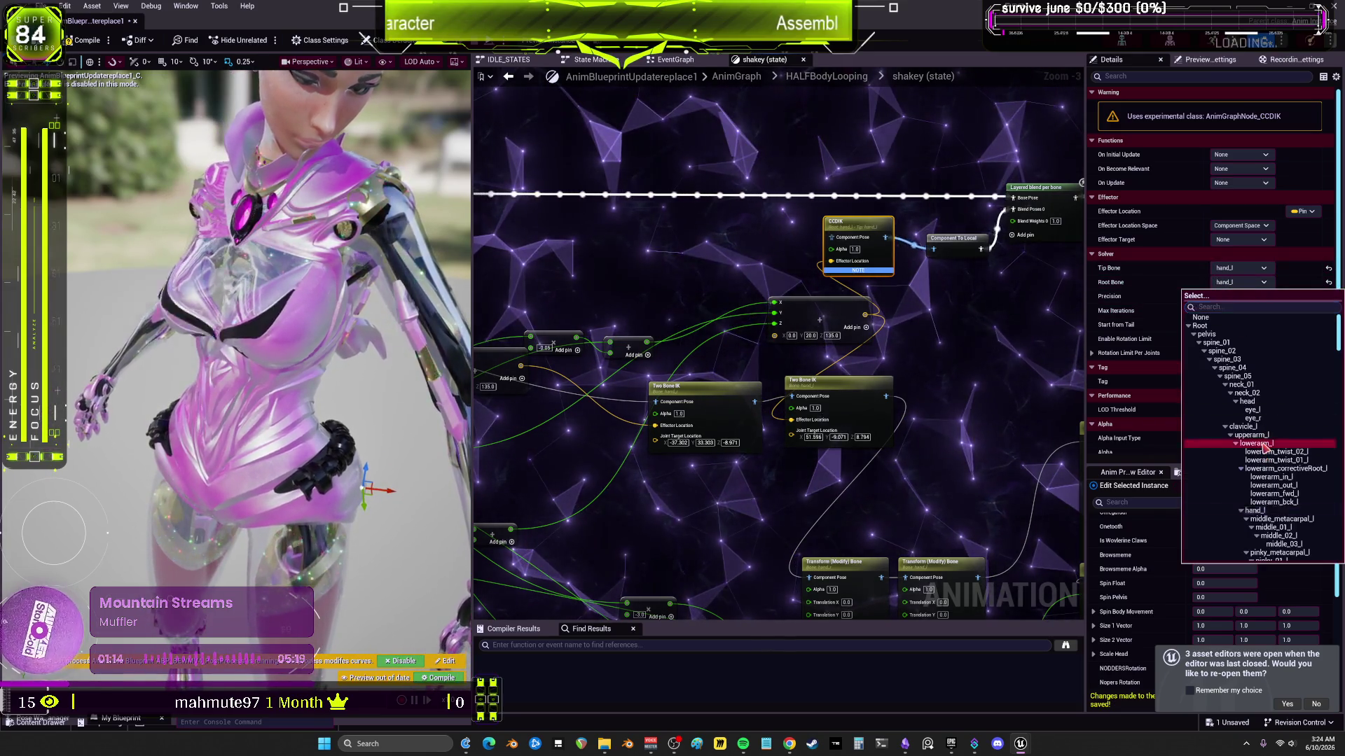
click(1256, 443)
click(88, 40)
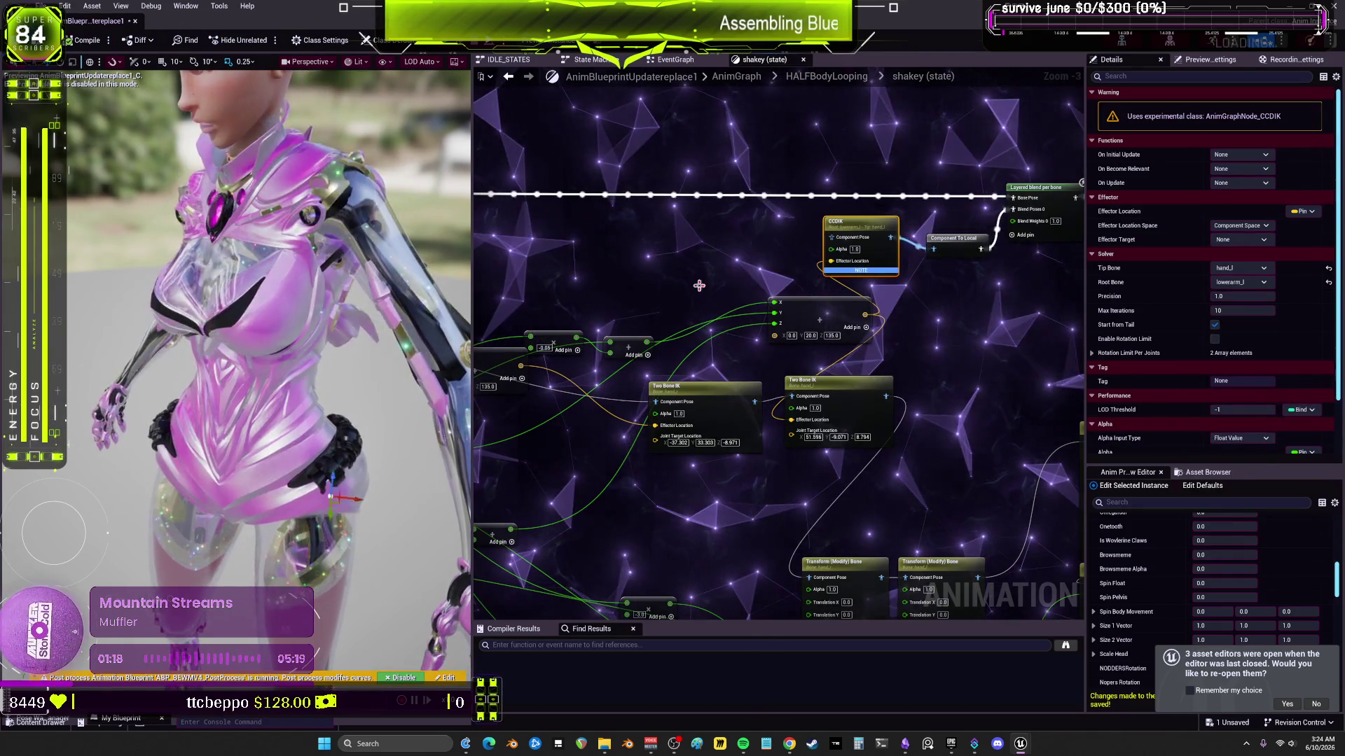
Step: Try tip upperarm_l with root hand_l, then settle on hand_l/upperarm_l and compile
drag(887, 256, 865, 254)
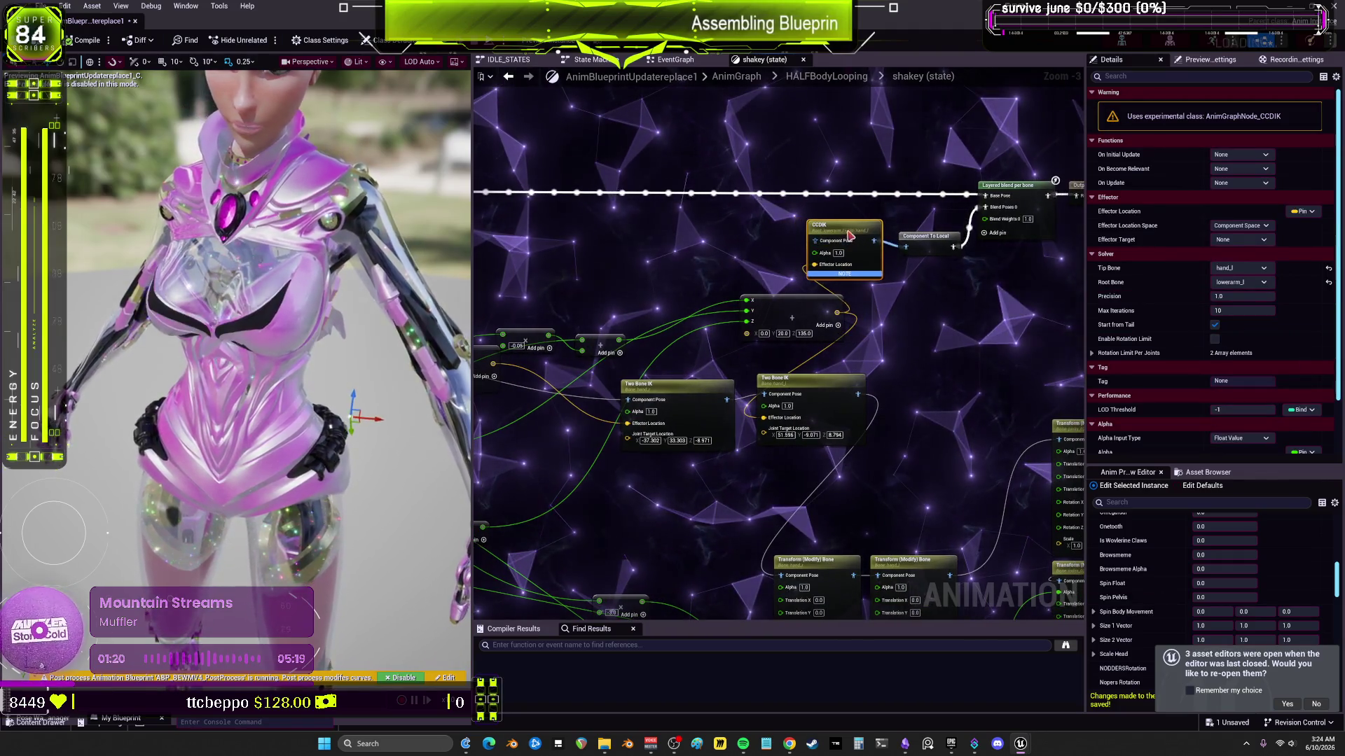
click(1239, 282)
click(1254, 423)
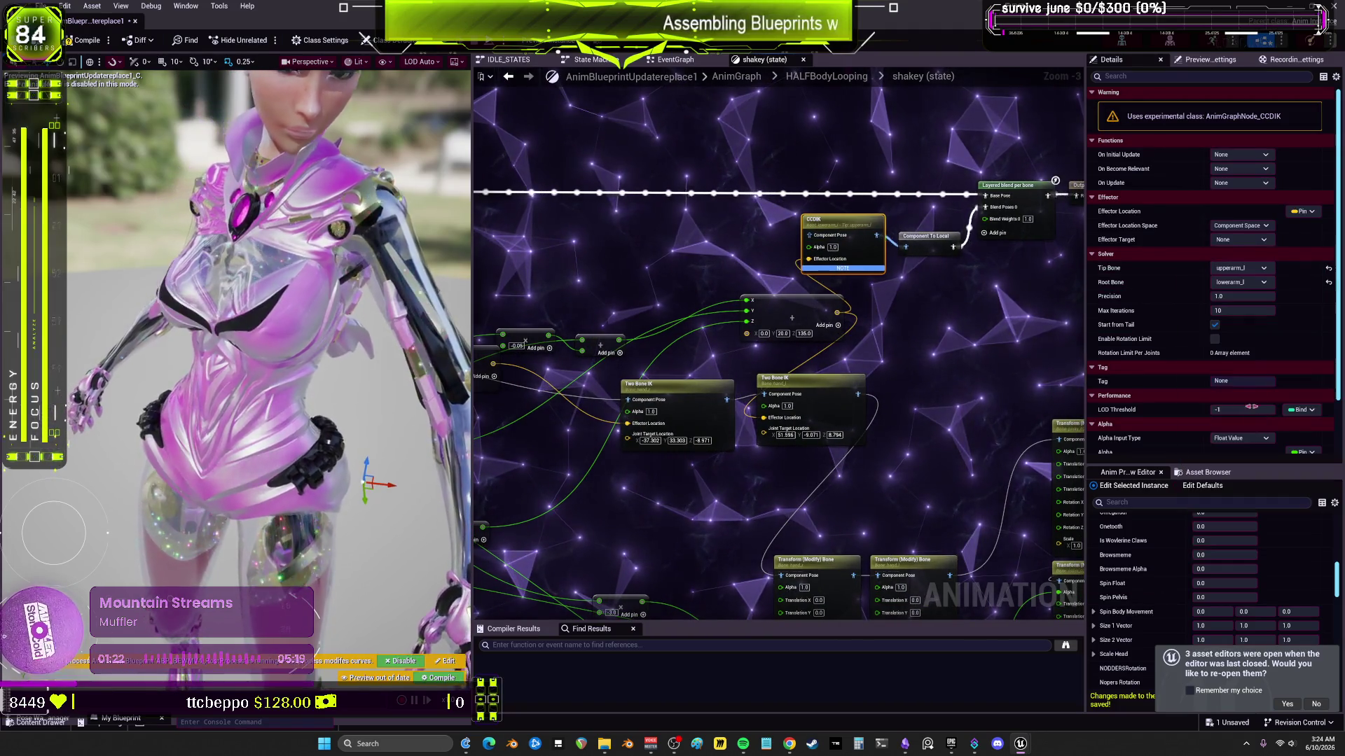
click(1240, 282)
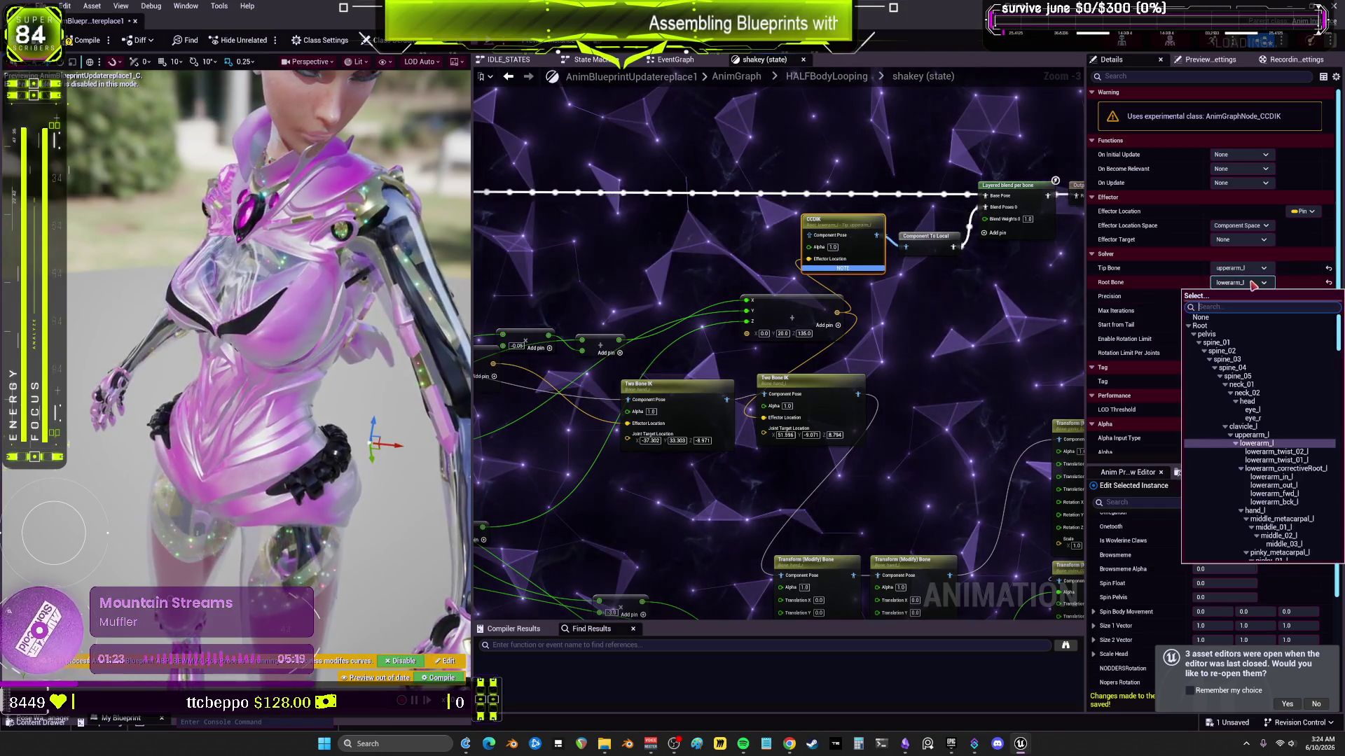
click(1255, 511)
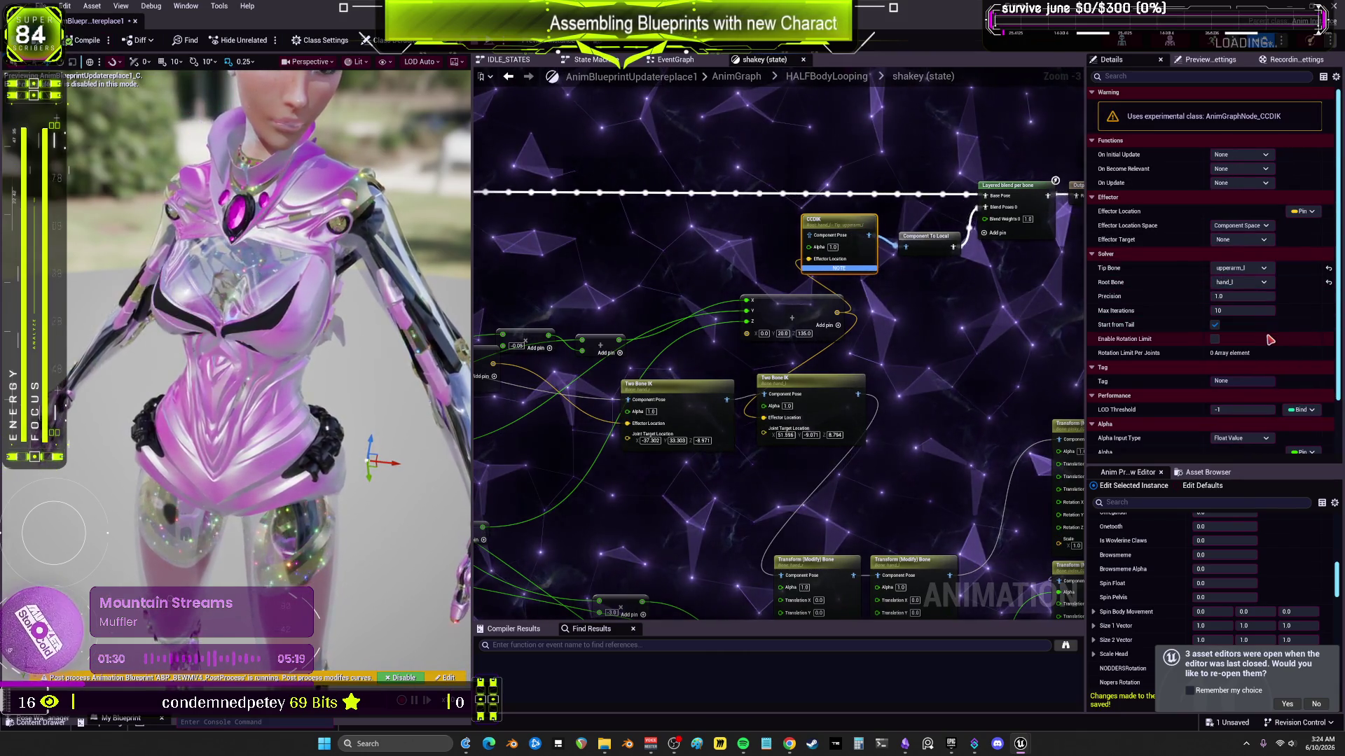
scroll(598, 343, down, 1)
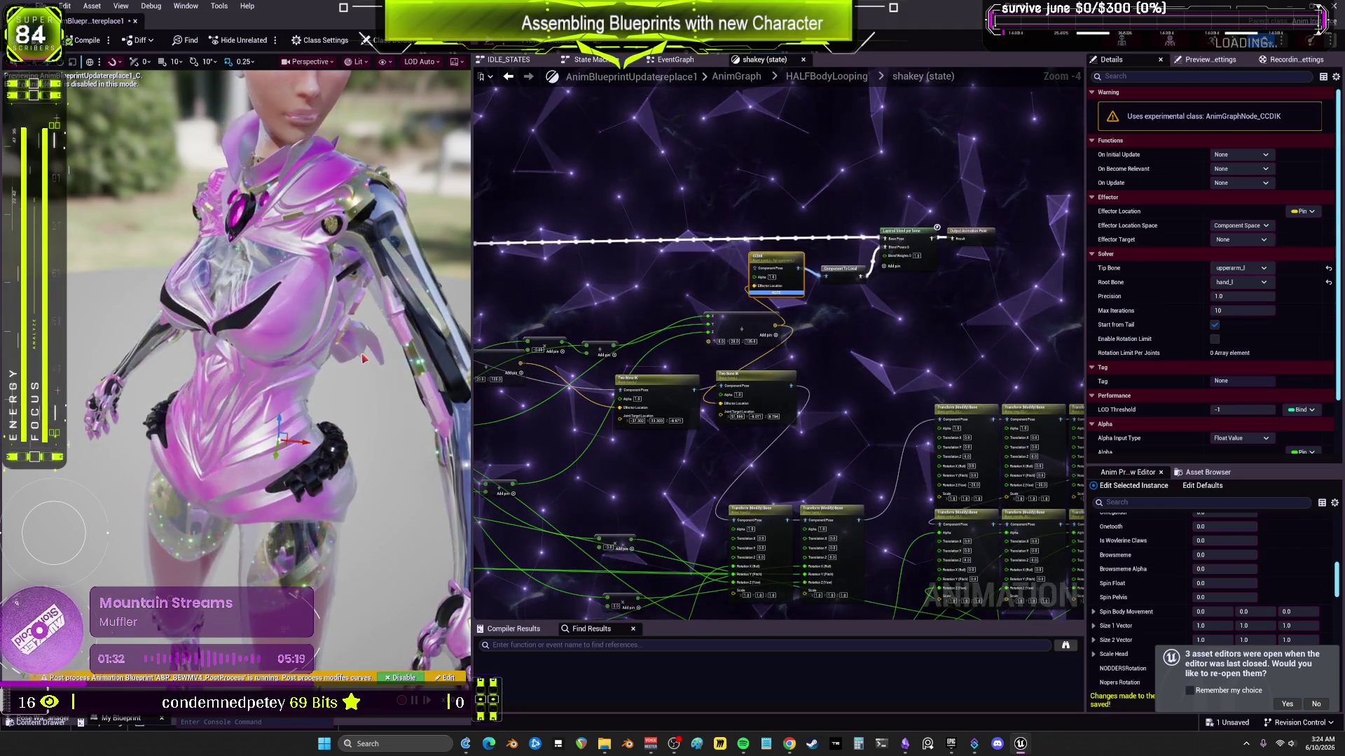
drag(774, 273, 770, 264)
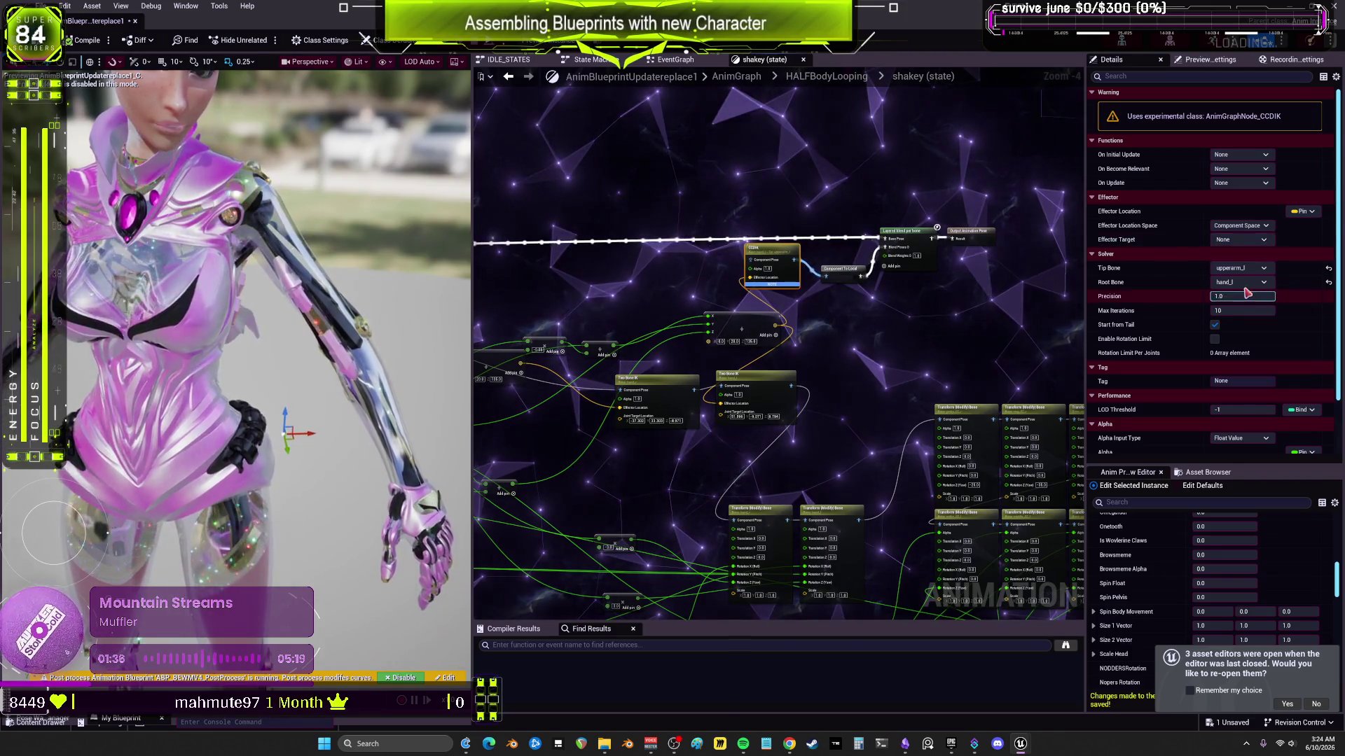
click(1267, 272)
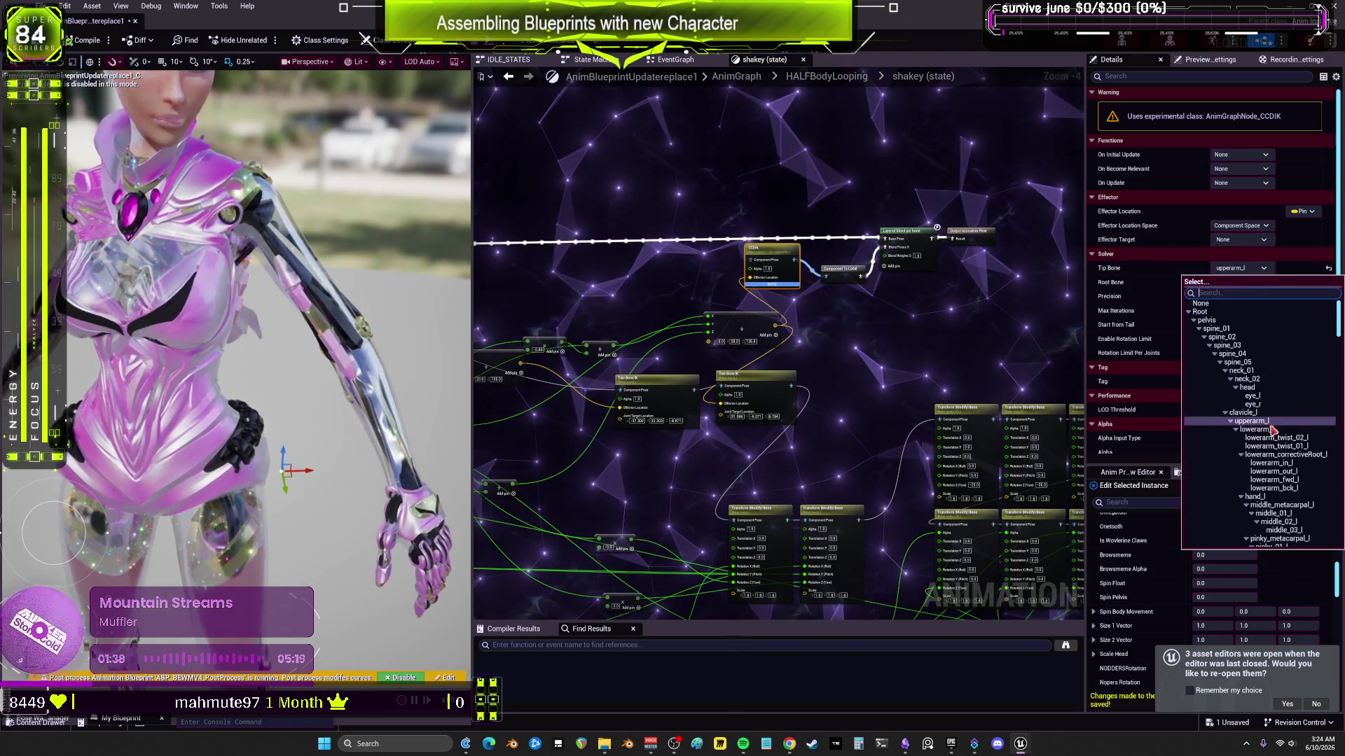
click(1253, 497)
click(1243, 282)
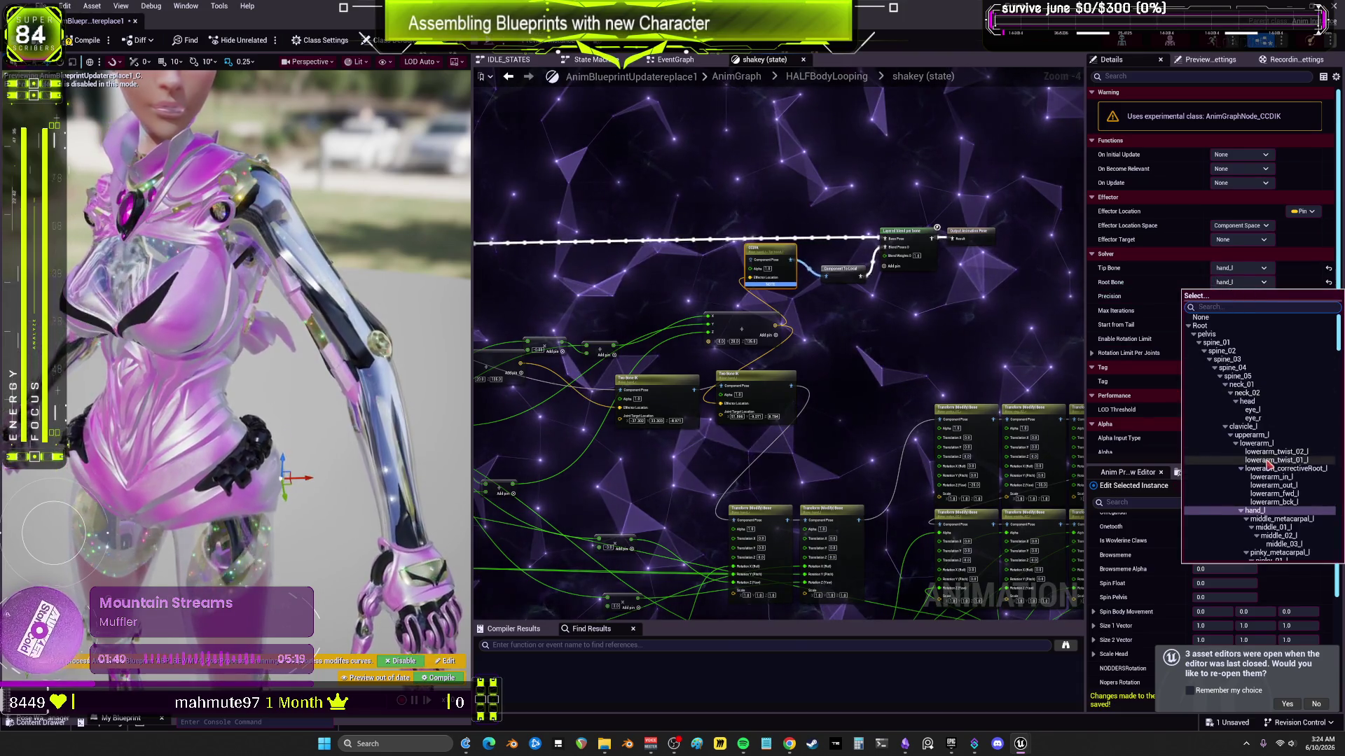
click(1251, 435)
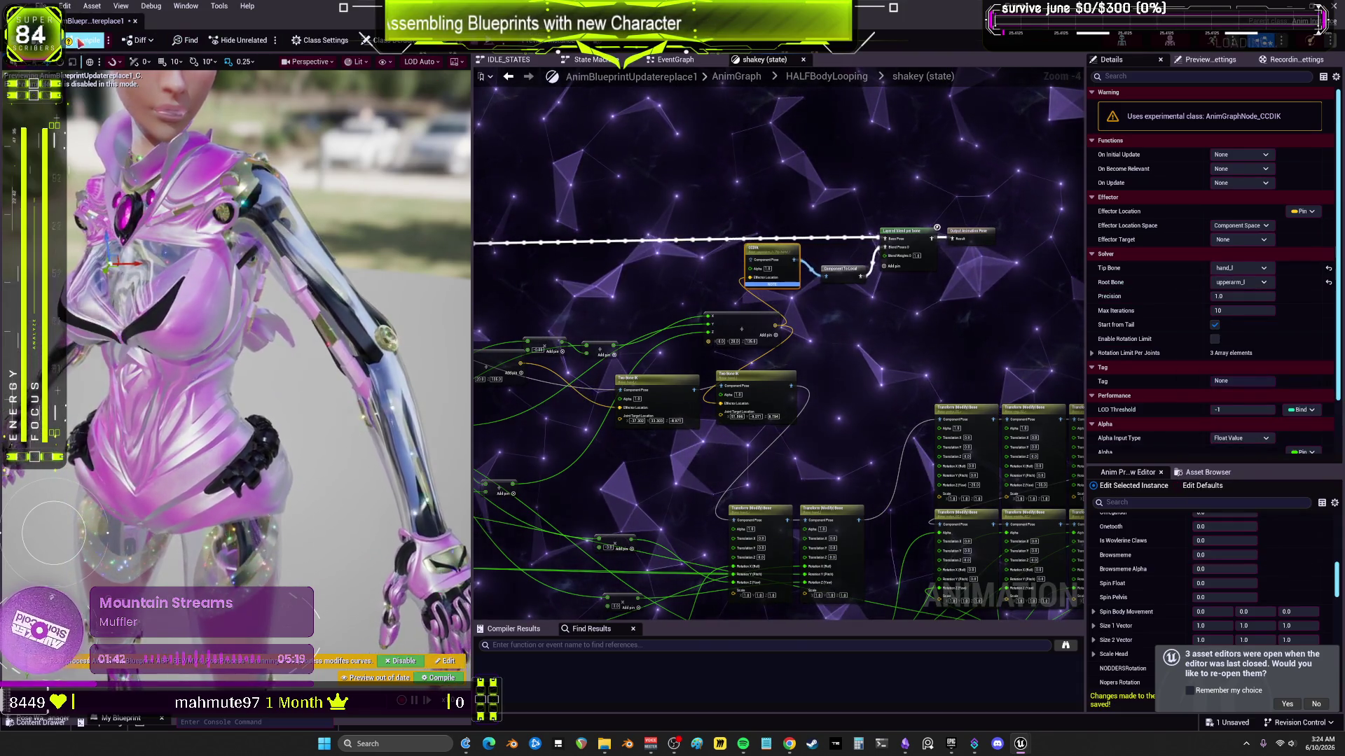
key(F7)
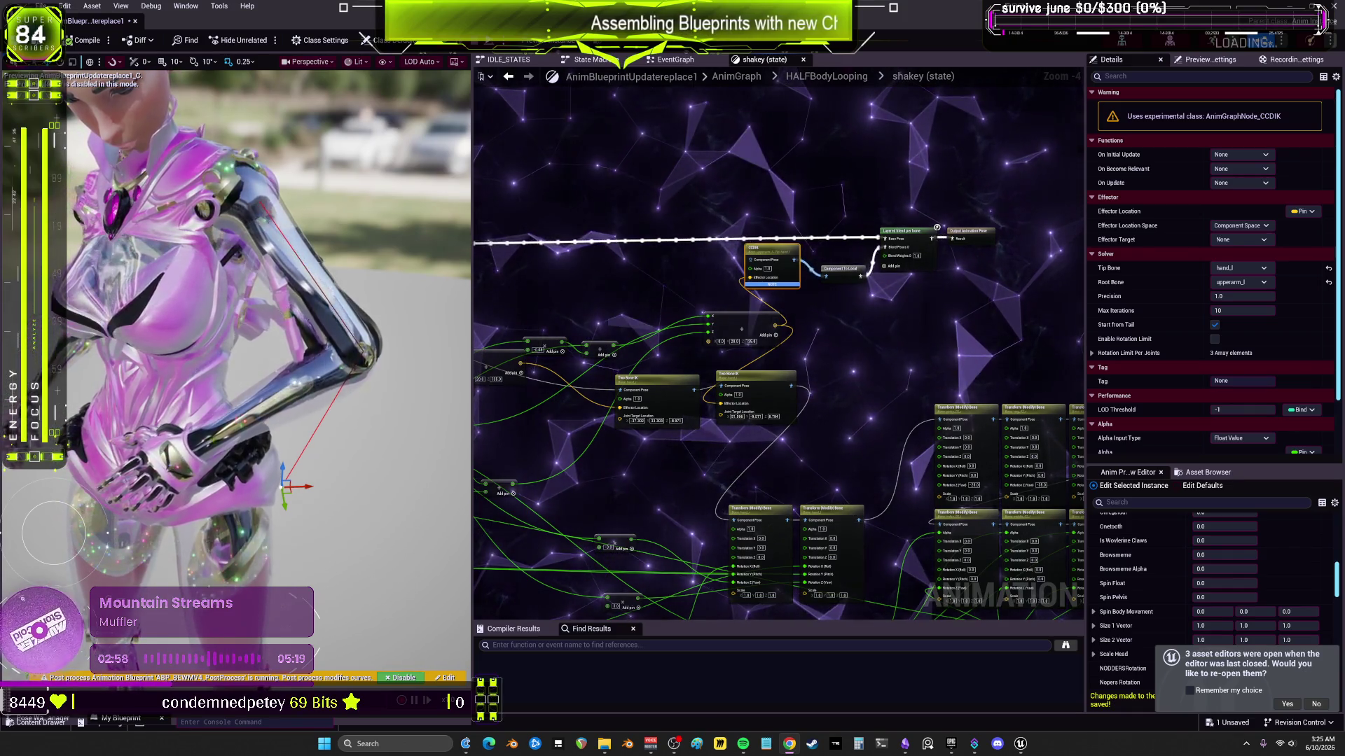
Step: Add a Control Rig node to the shakey anim graph
right_click(675, 165)
text(control rig)
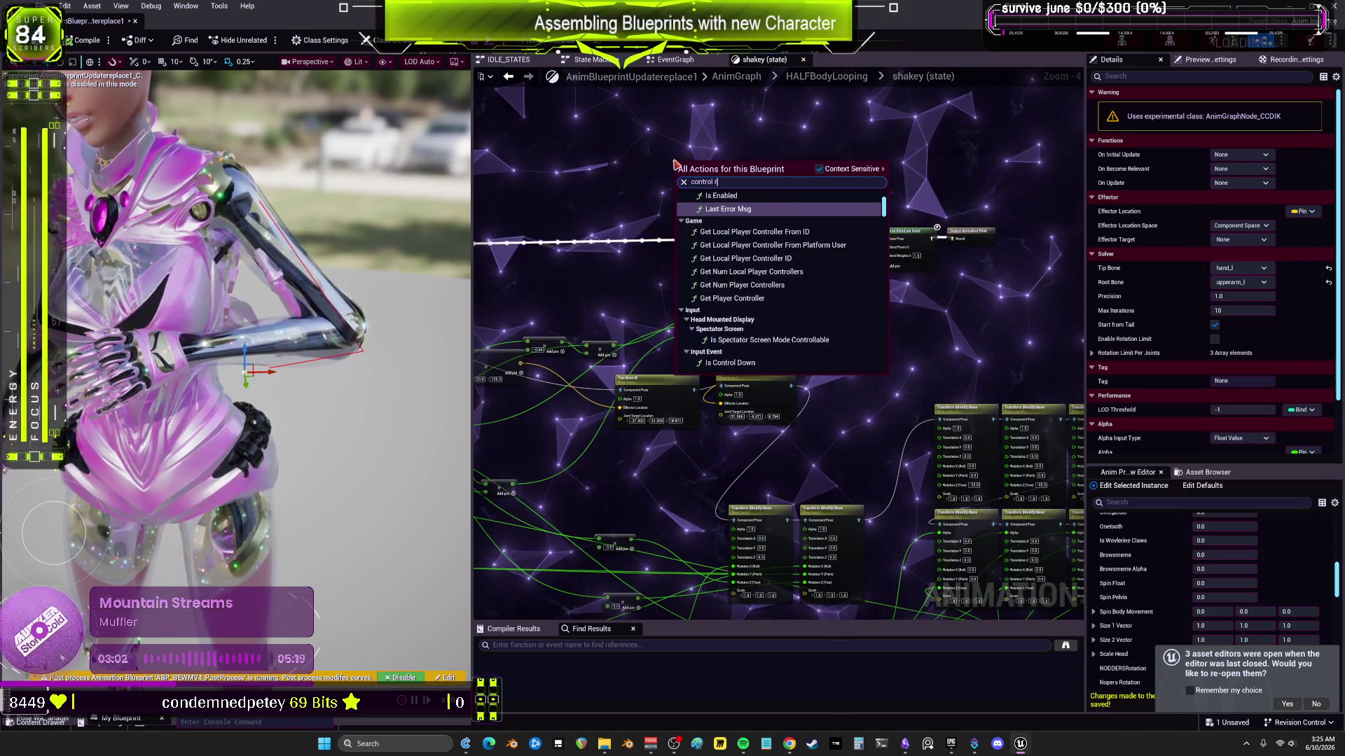
key(Return)
scroll(744, 187, up, 3)
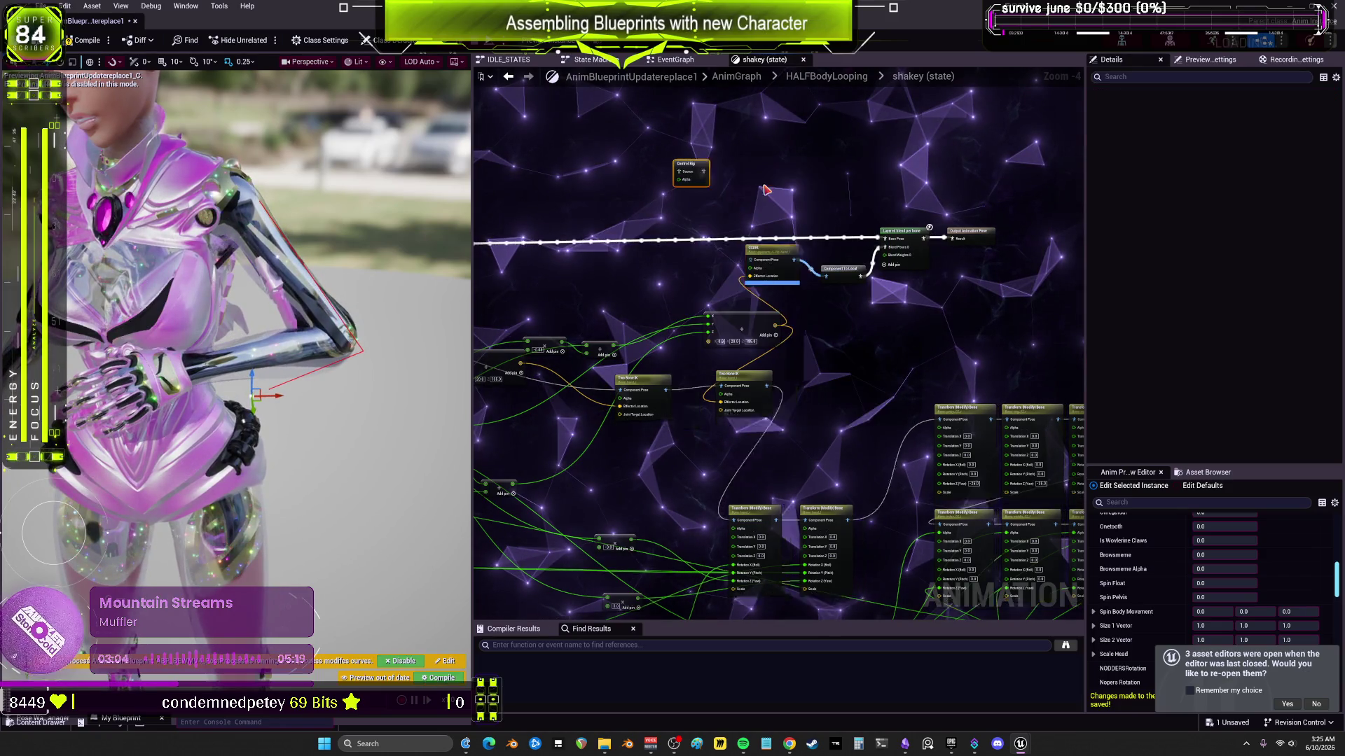
Step: Create a ControlRig-based Control Rig Blueprint named CR_ARMIK in the BewmV folder
key(super+Down)
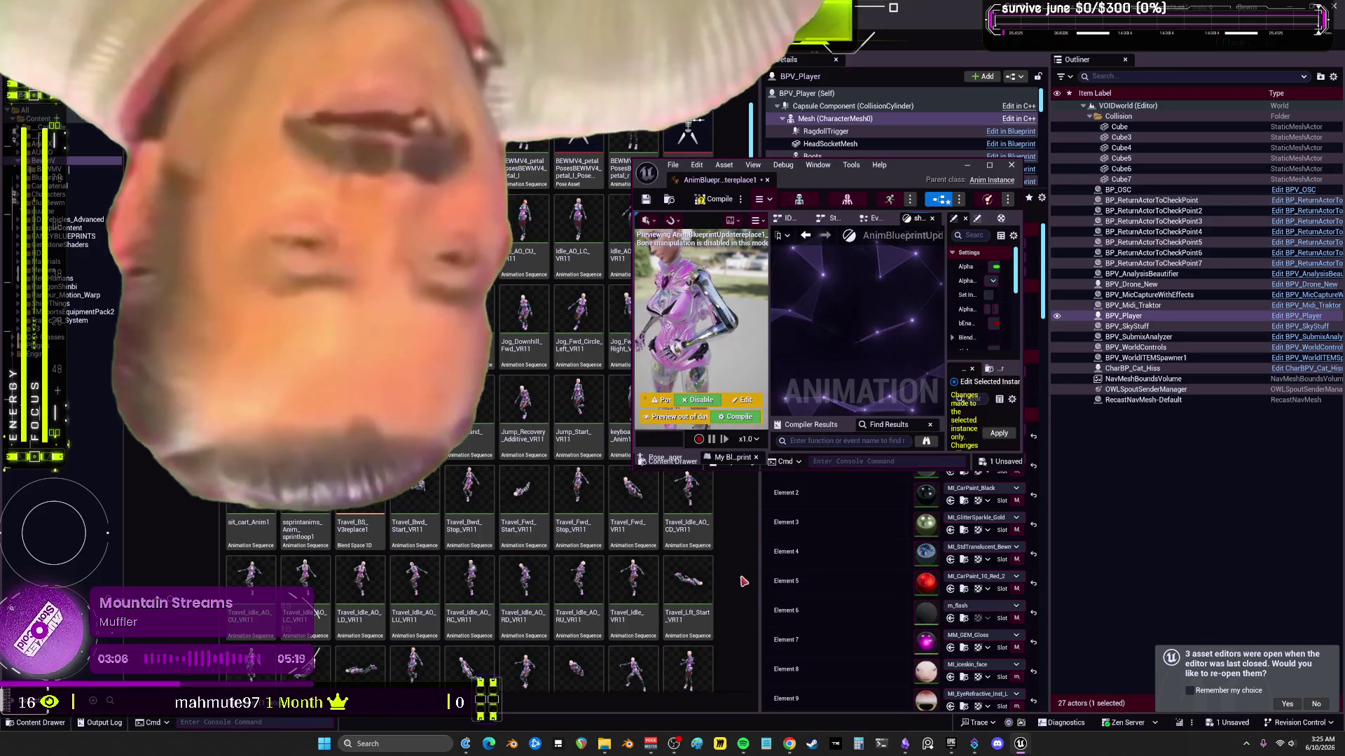
right_click(745, 118)
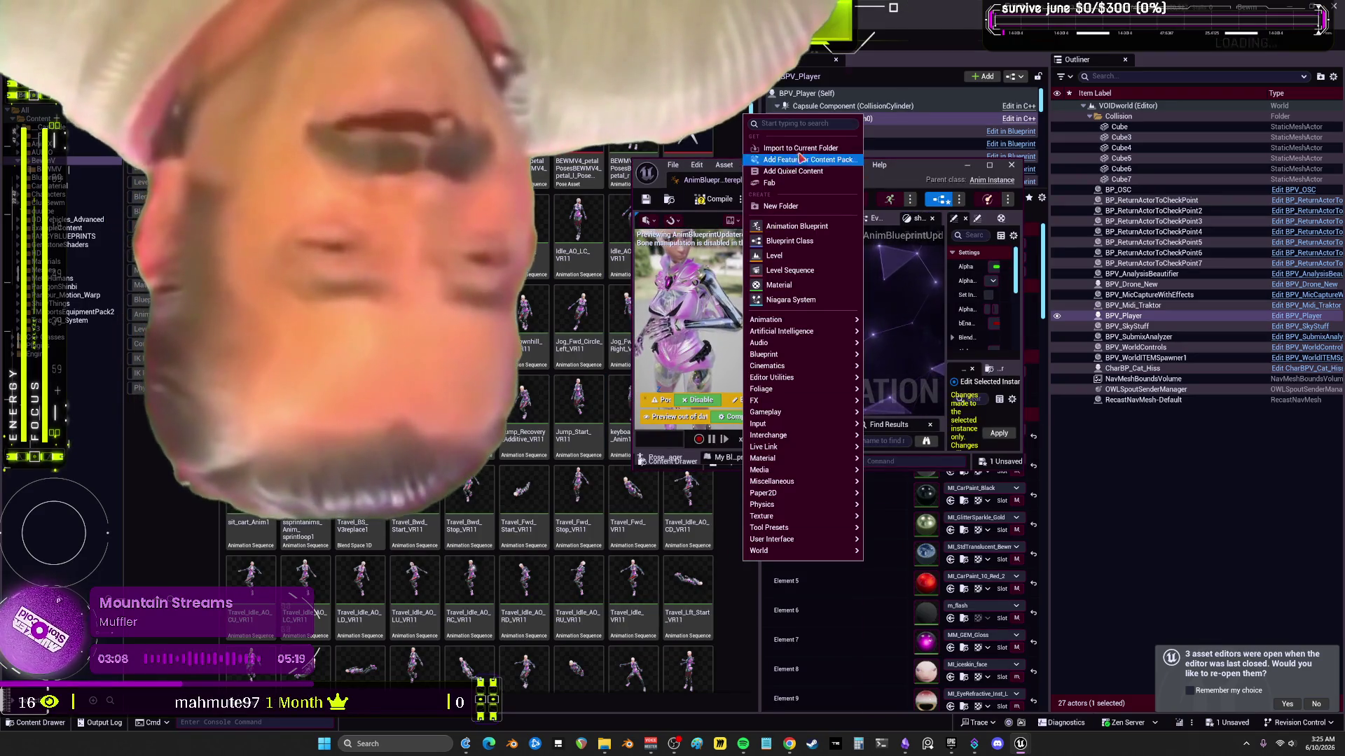
text(control rig)
click(803, 145)
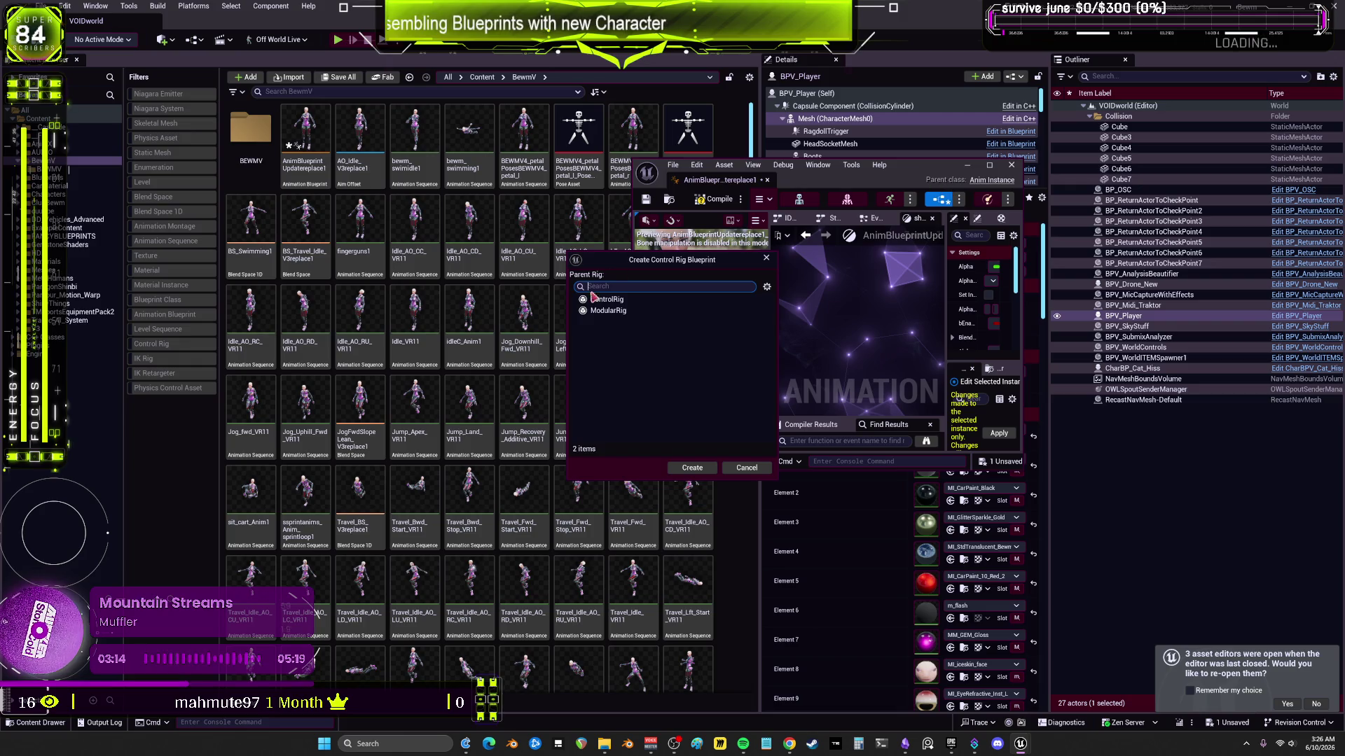
click(692, 468)
scroll(702, 567, down, 5)
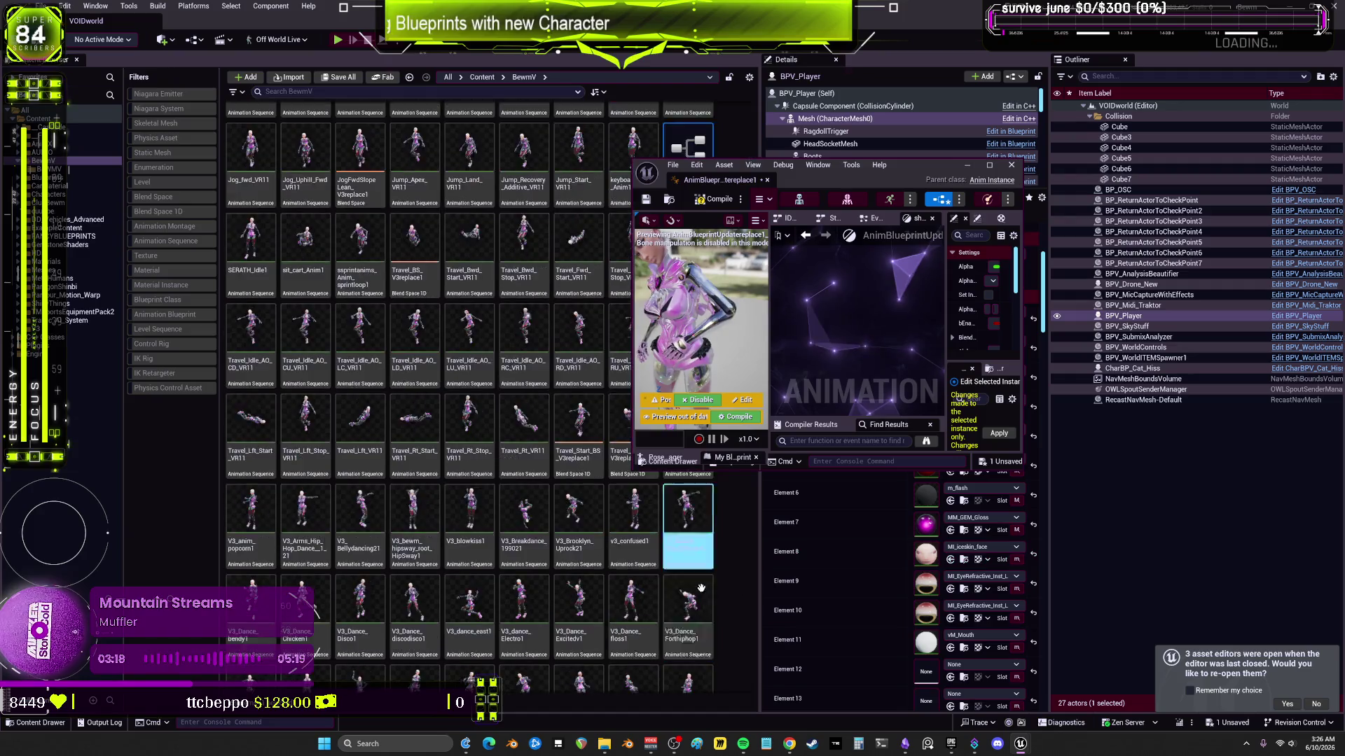
scroll(702, 567, down, 10)
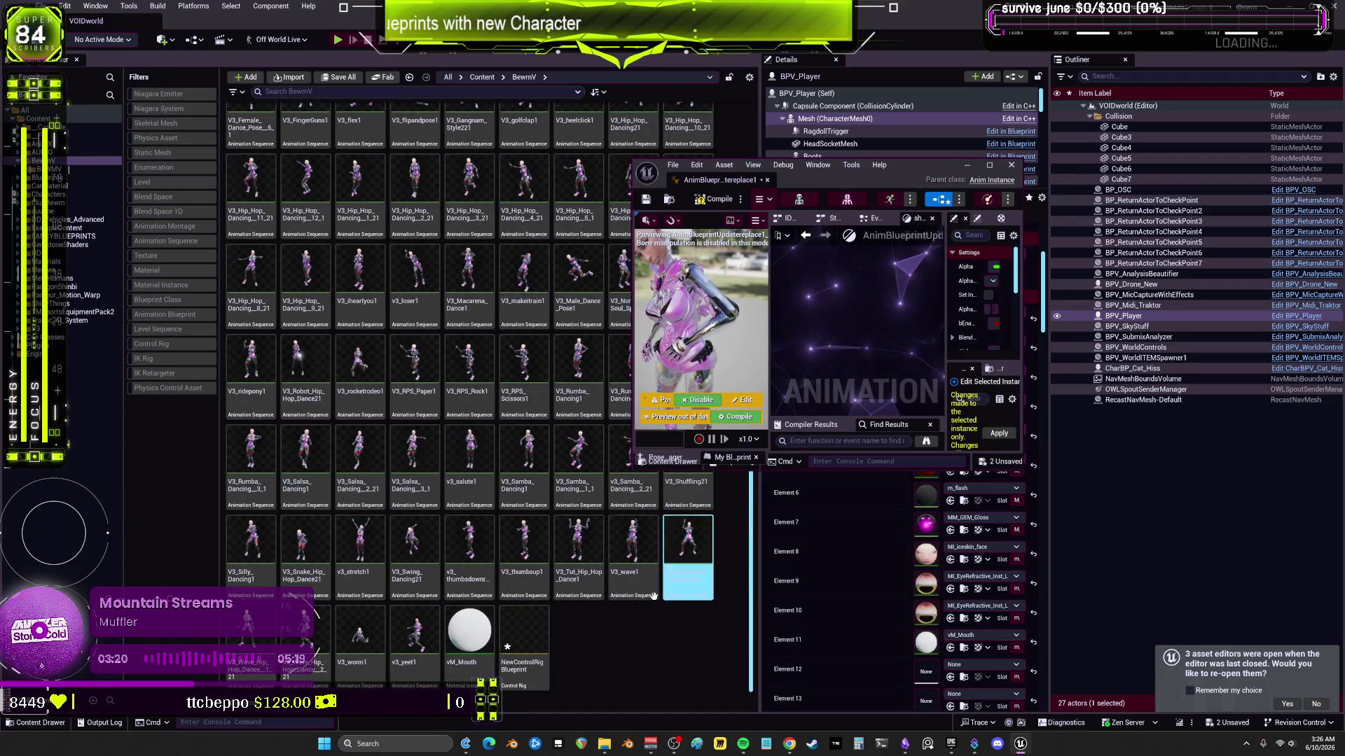
text(CR_Sh)
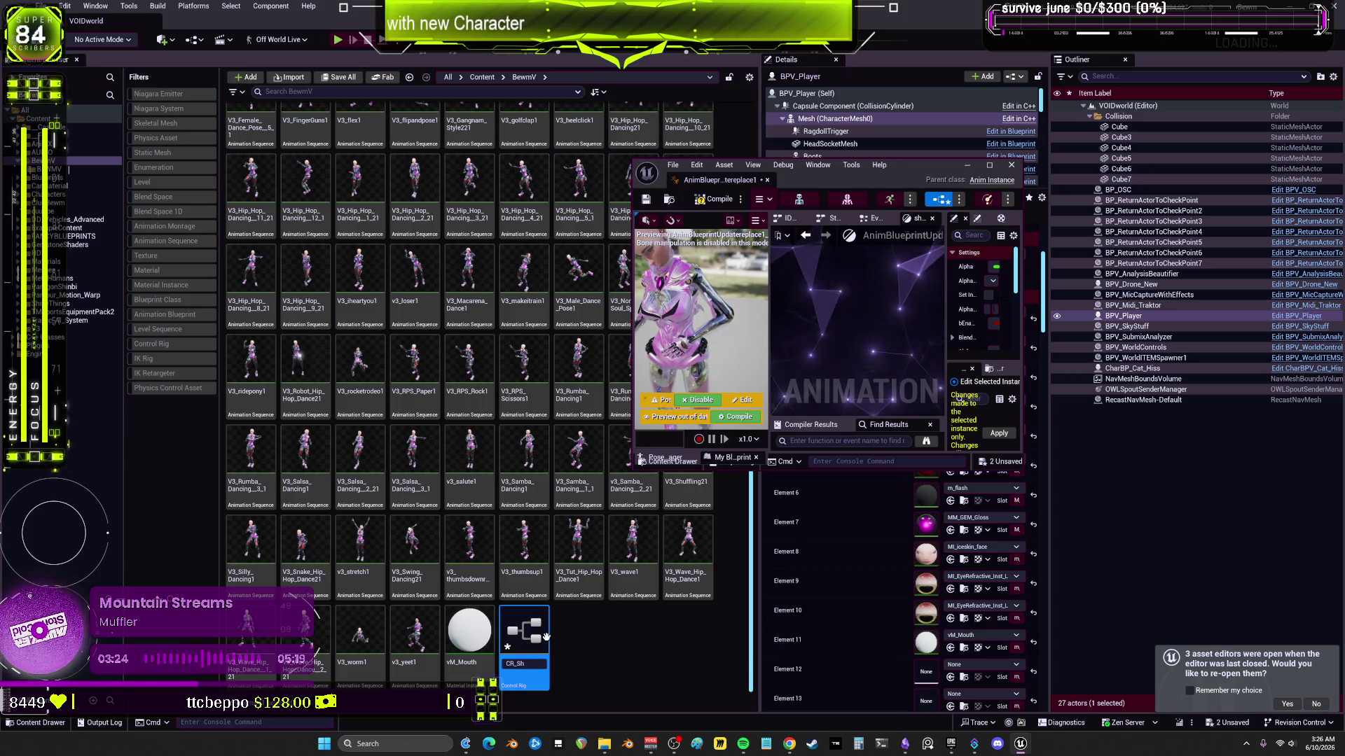
key(BackSpace)
key(BackSpace)
text(AR)
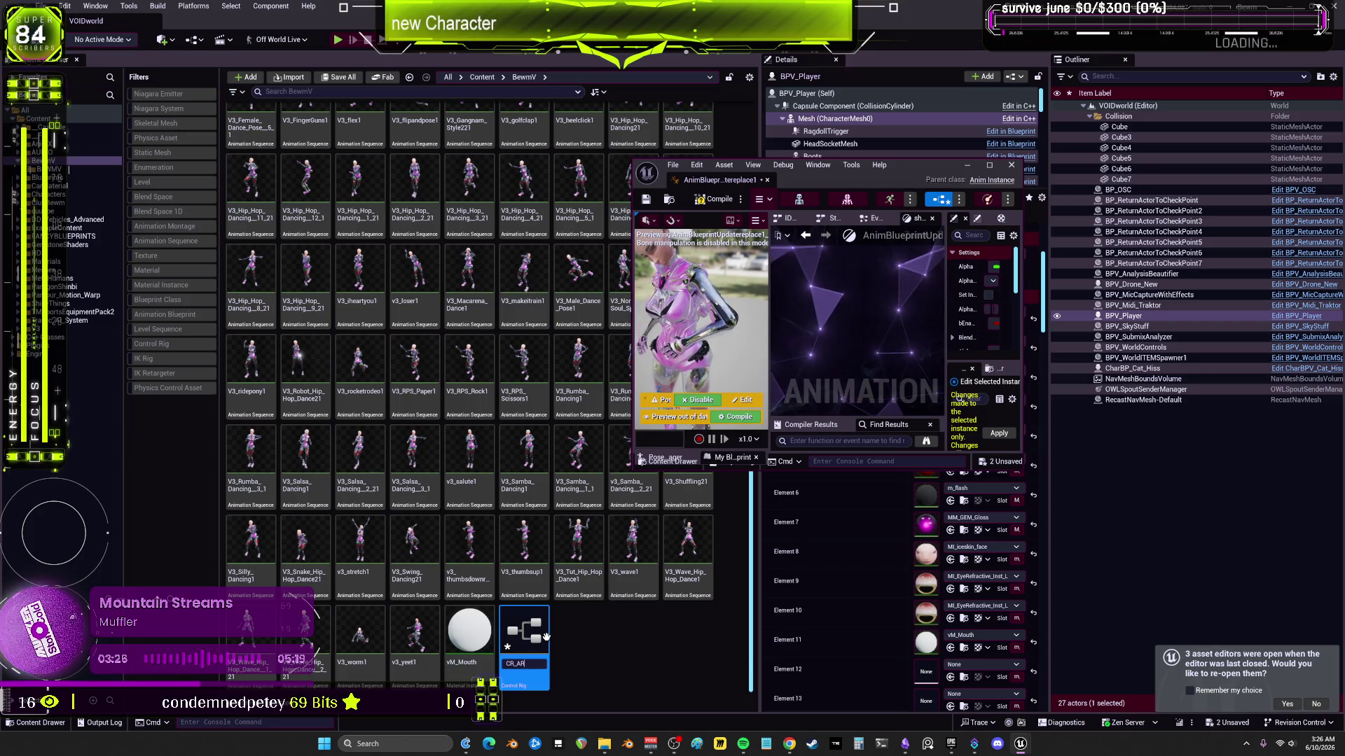
text(MIK)
key(Return)
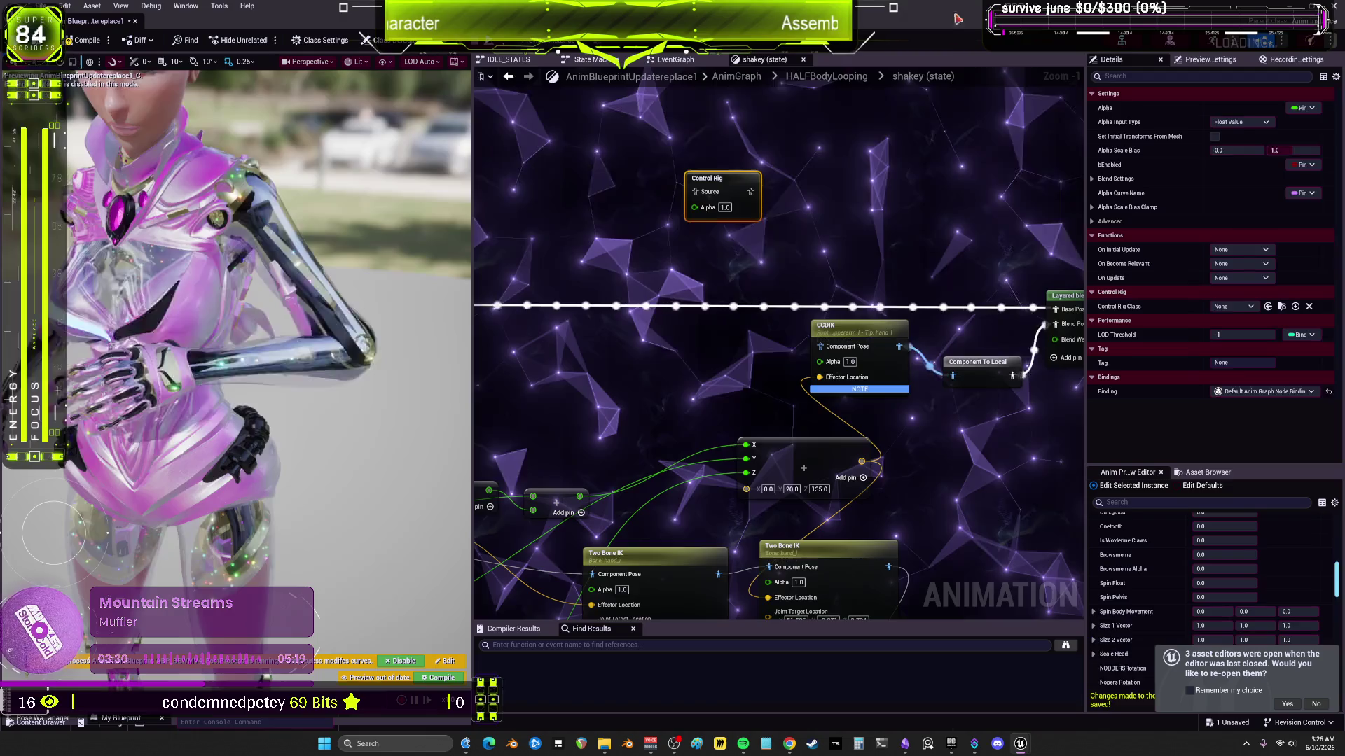
double_click(724, 172)
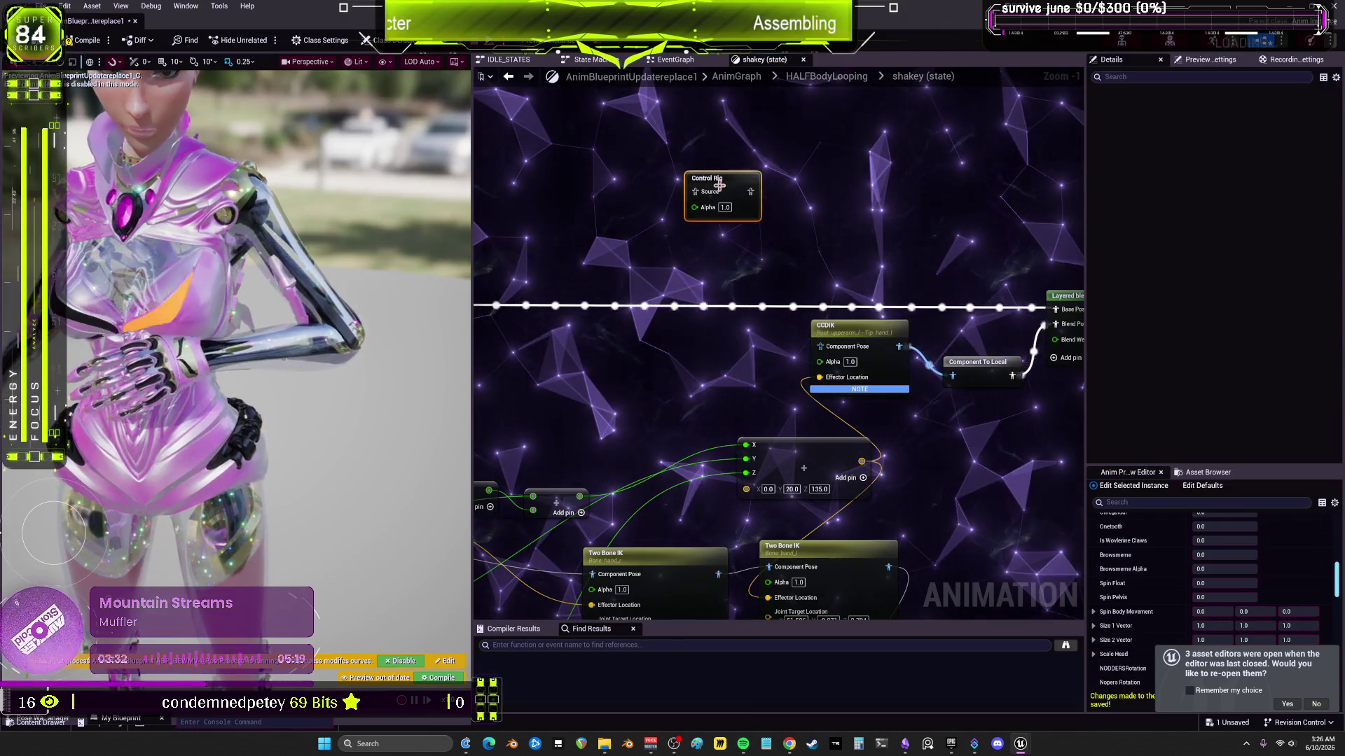
Step: Assign CR_ARMIK as the Control Rig node's class and open the rig in a floating editor
click(1302, 308)
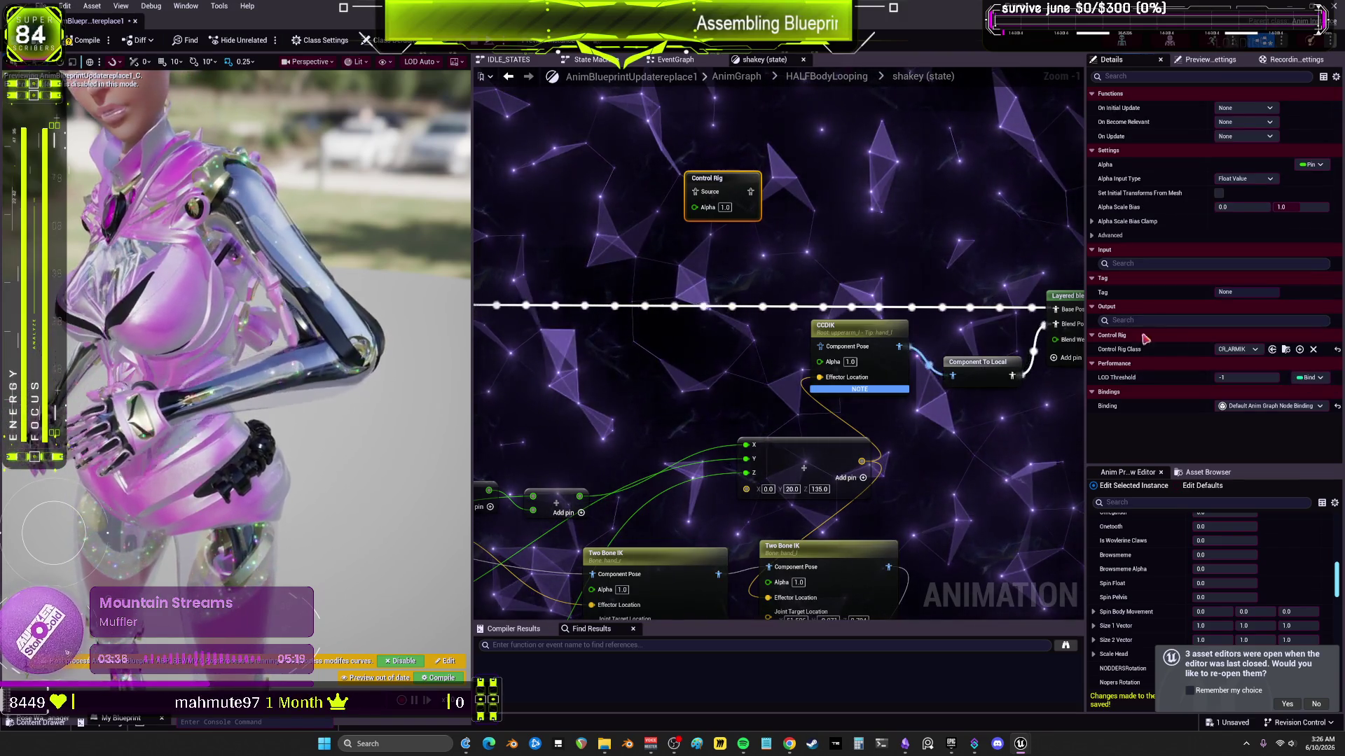
double_click(725, 183)
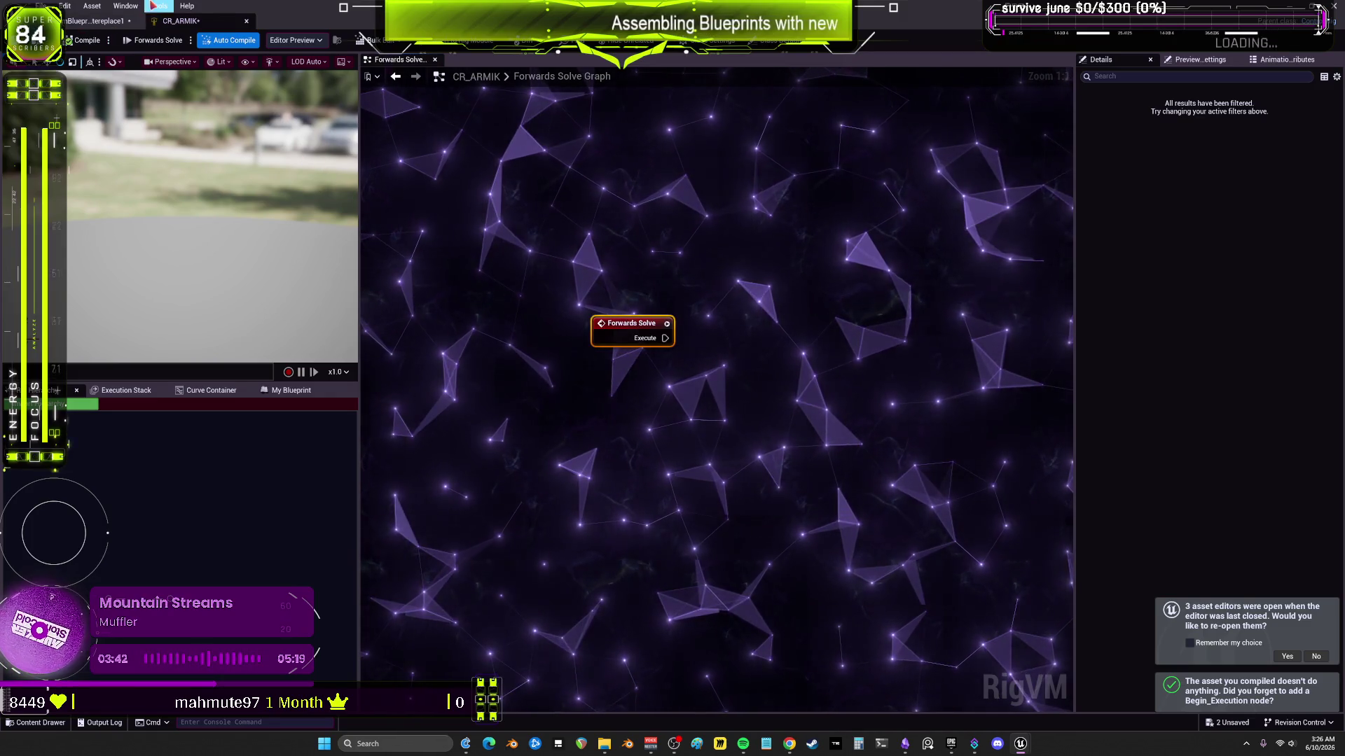
drag(433, 7, 783, 159)
click(39, 118)
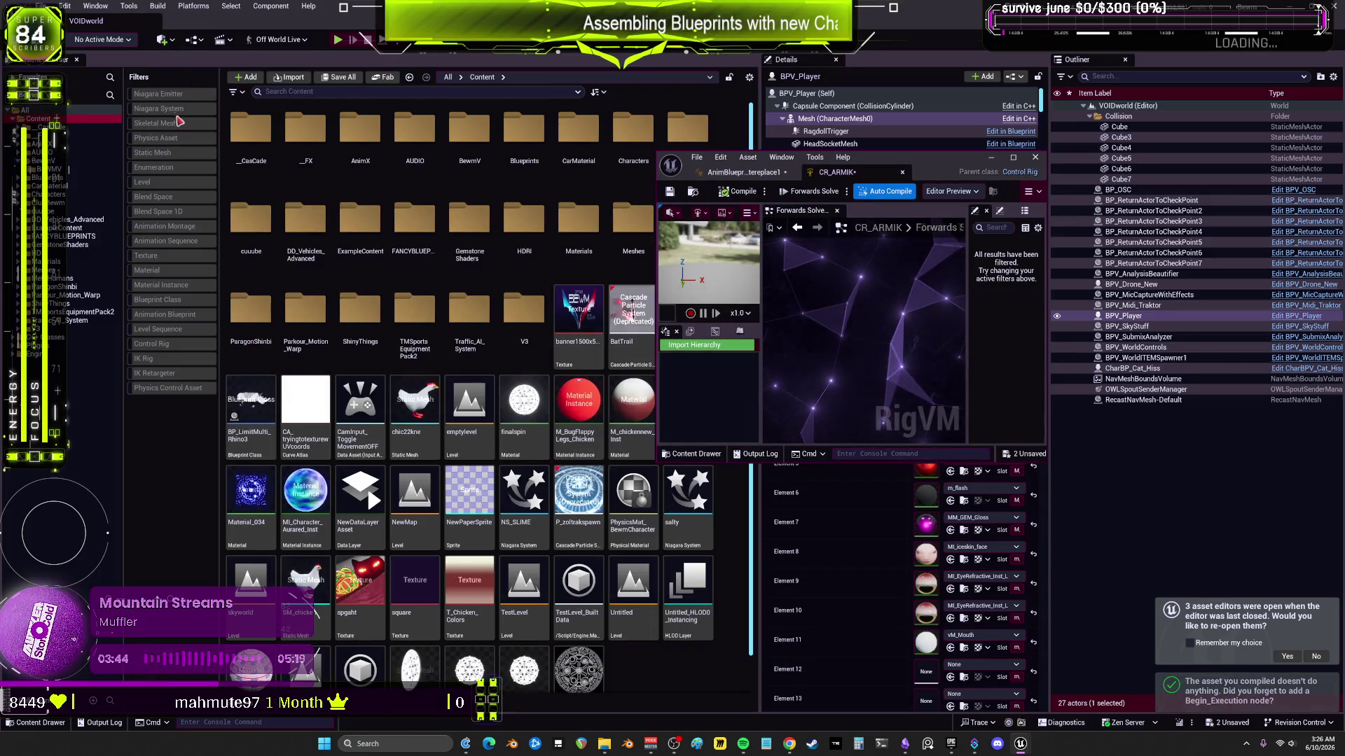
mouse_move(1020, 746)
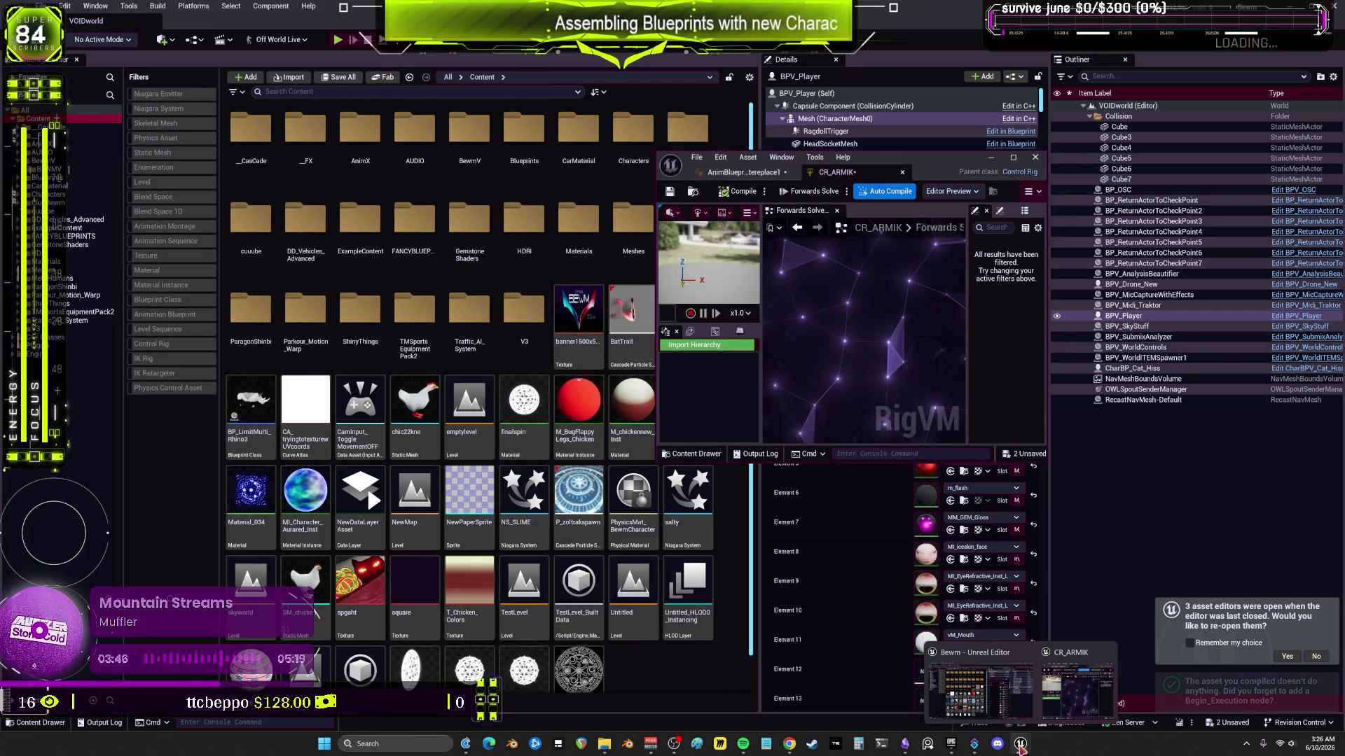
click(1085, 692)
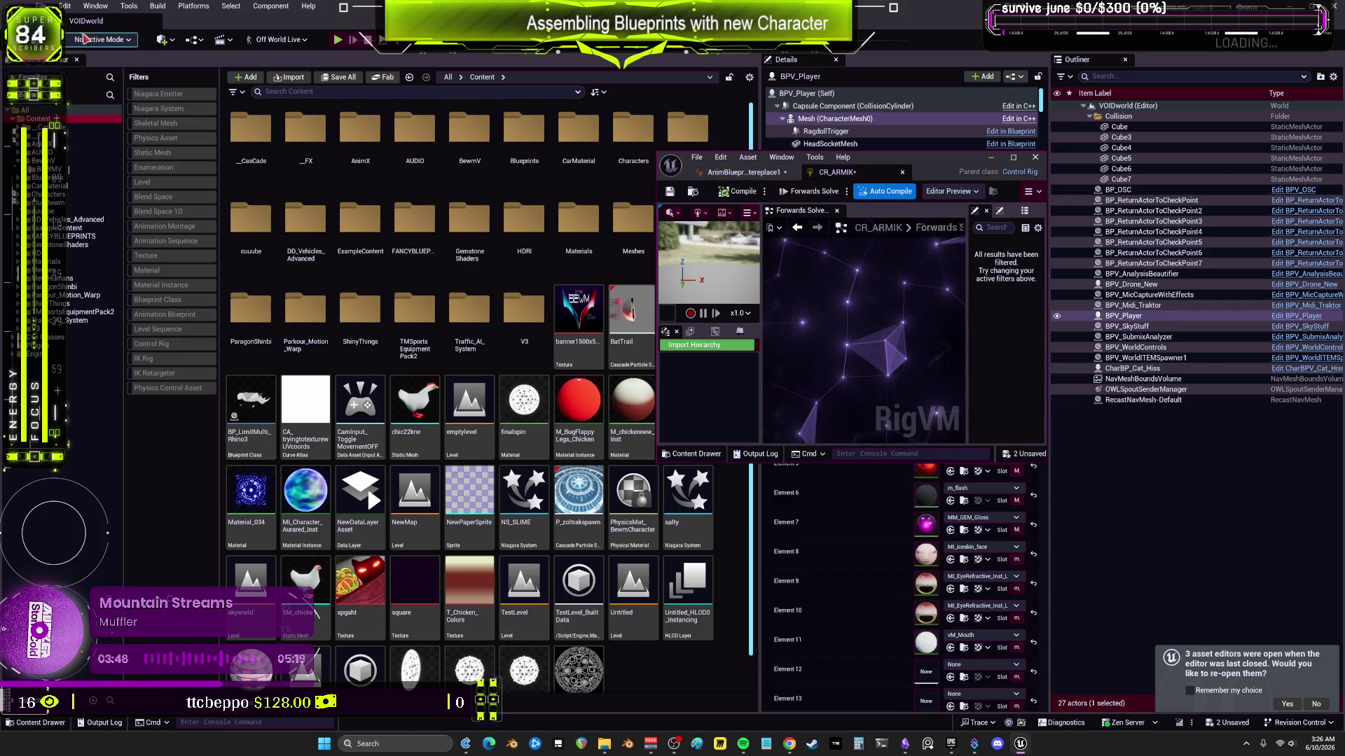
Step: Save all modified assets, close the anim blueprint editor, and dock the CR_ARMIK editor
click(41, 5)
click(77, 157)
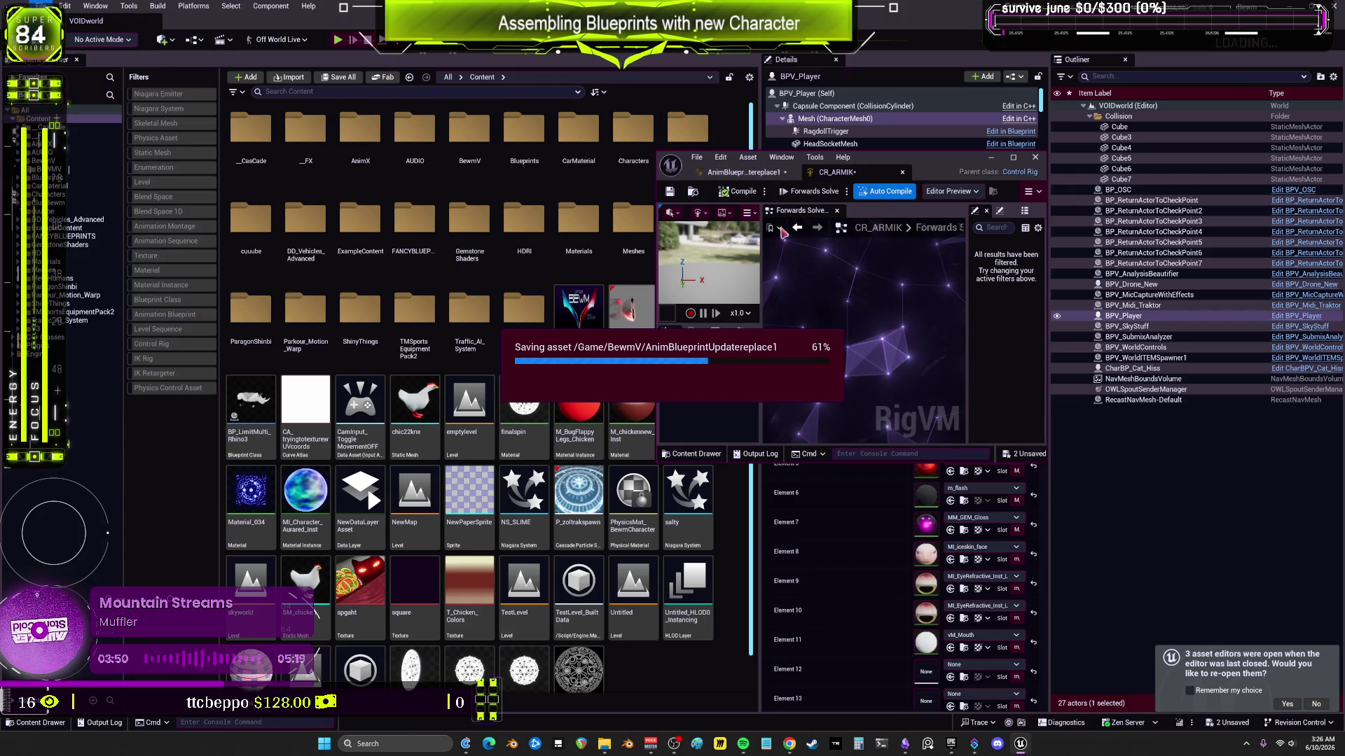
click(901, 172)
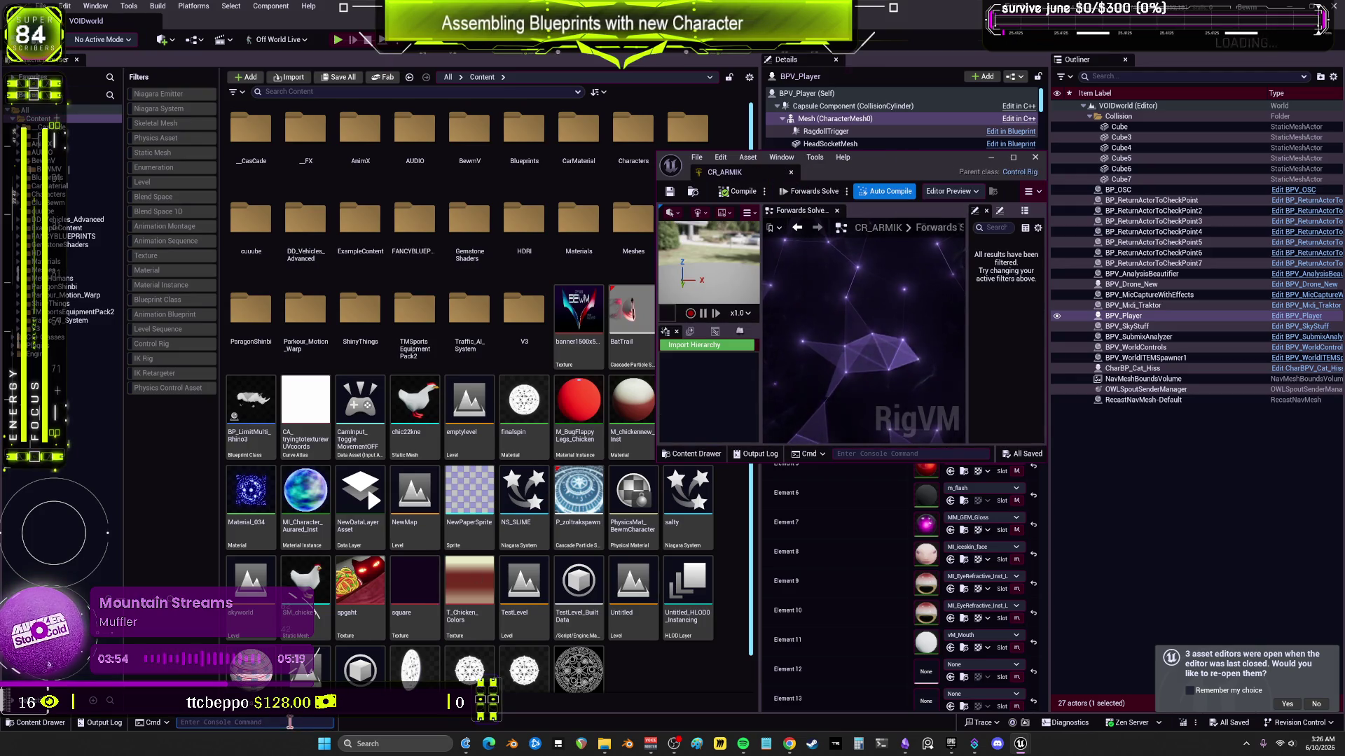
text(t.)
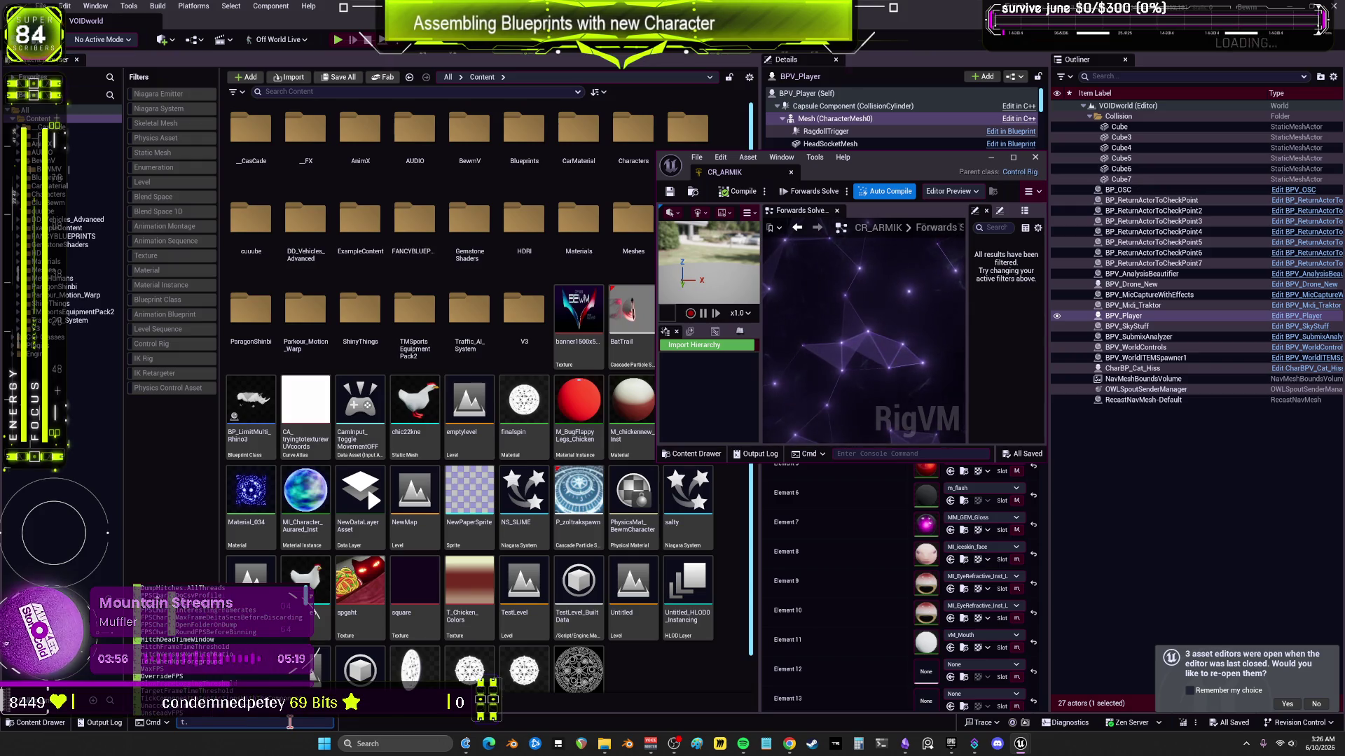
key(Escape)
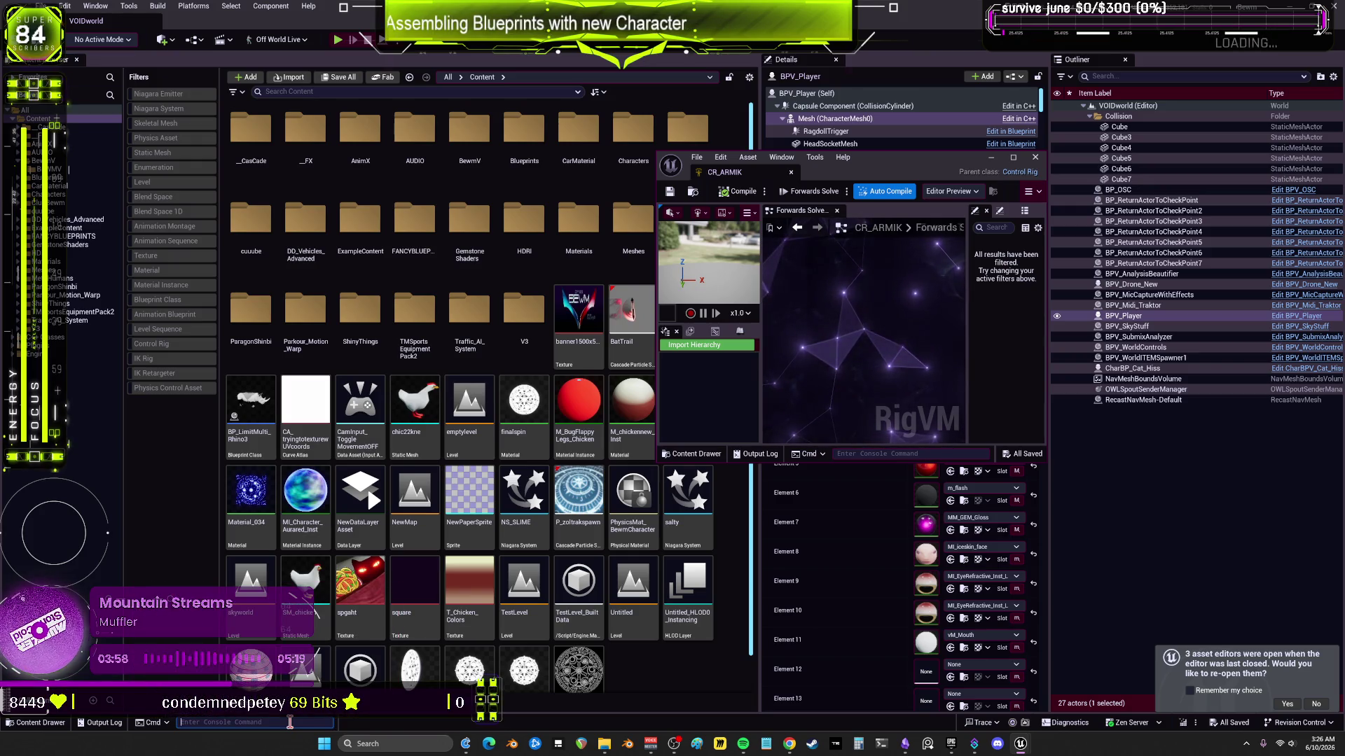
drag(725, 172, 320, 31)
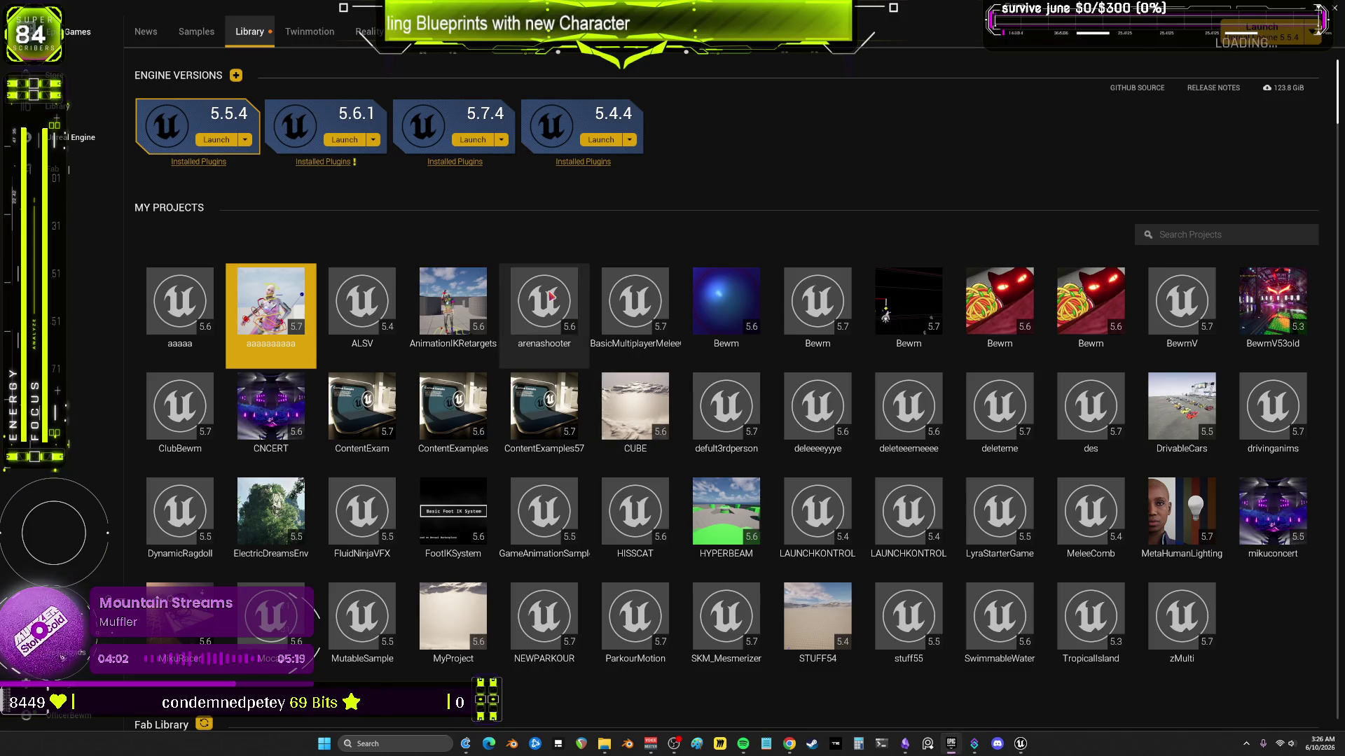
Step: Launch the ContentExam project from the My Projects grid in Unreal Engine 5.7
scroll(553, 298, down, 1)
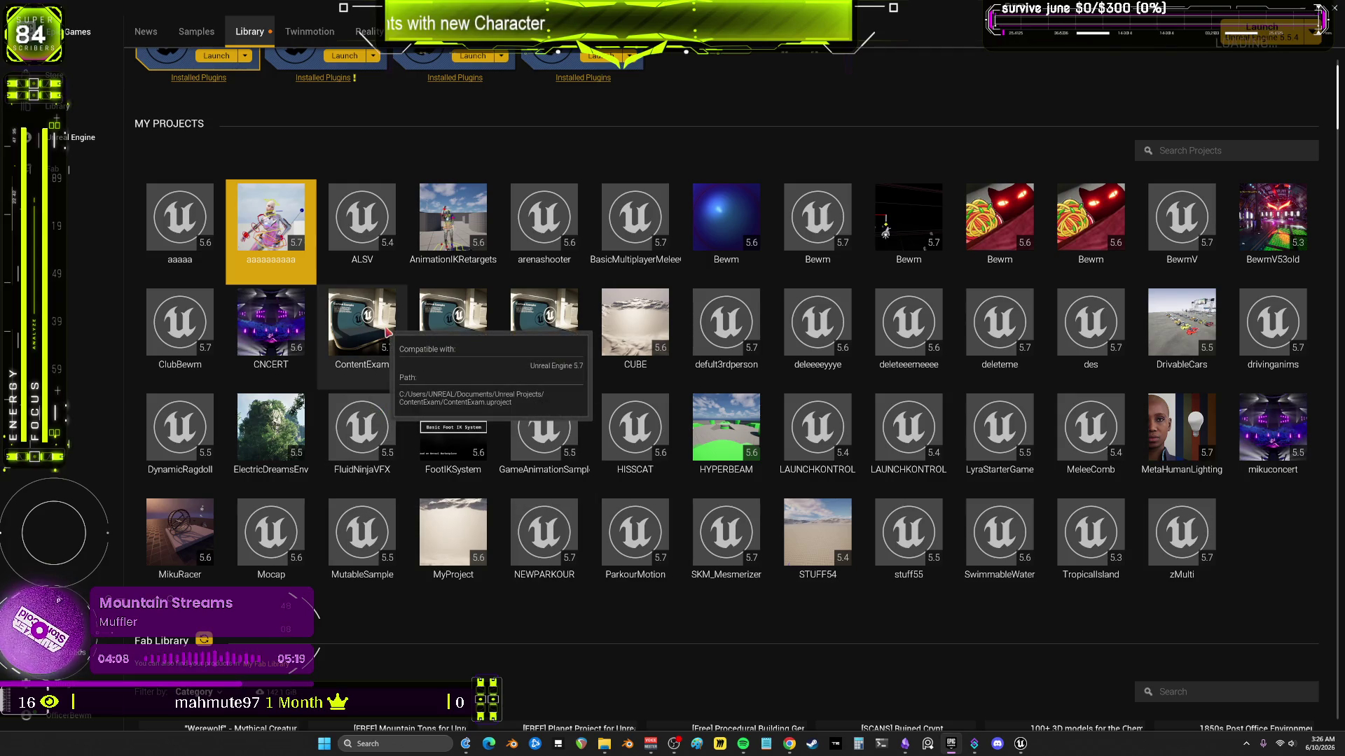
double_click(365, 338)
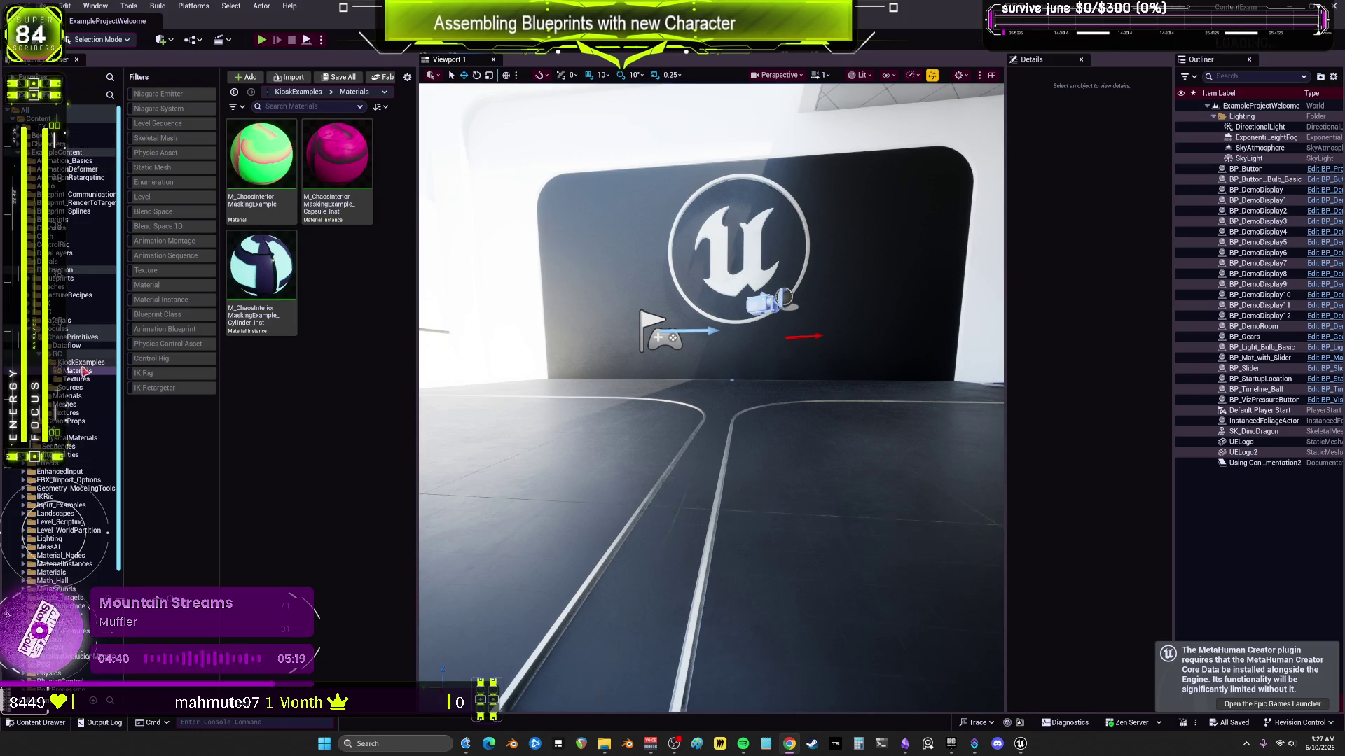
Step: Browse to Content > Maps in the Content Browser and widen the browser to show more folders
scroll(77, 539, down, 4)
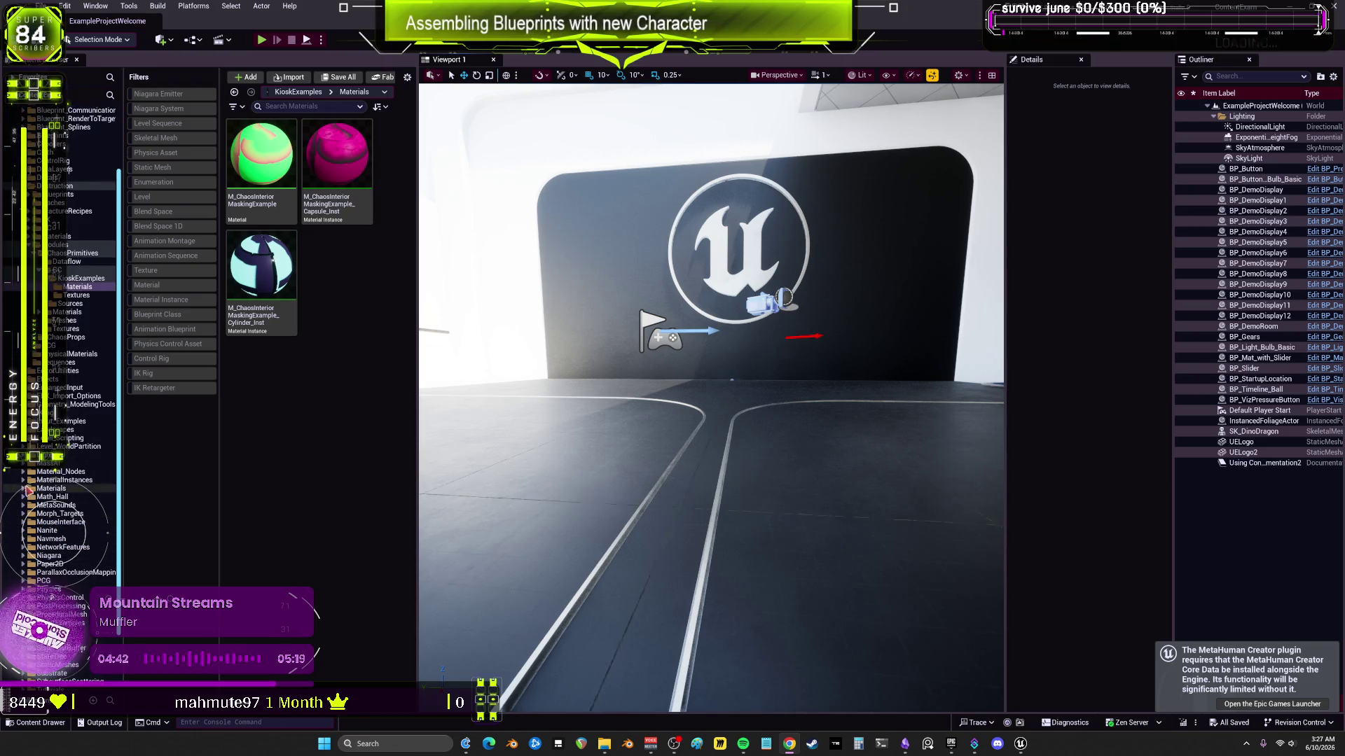
scroll(35, 546, down, 3)
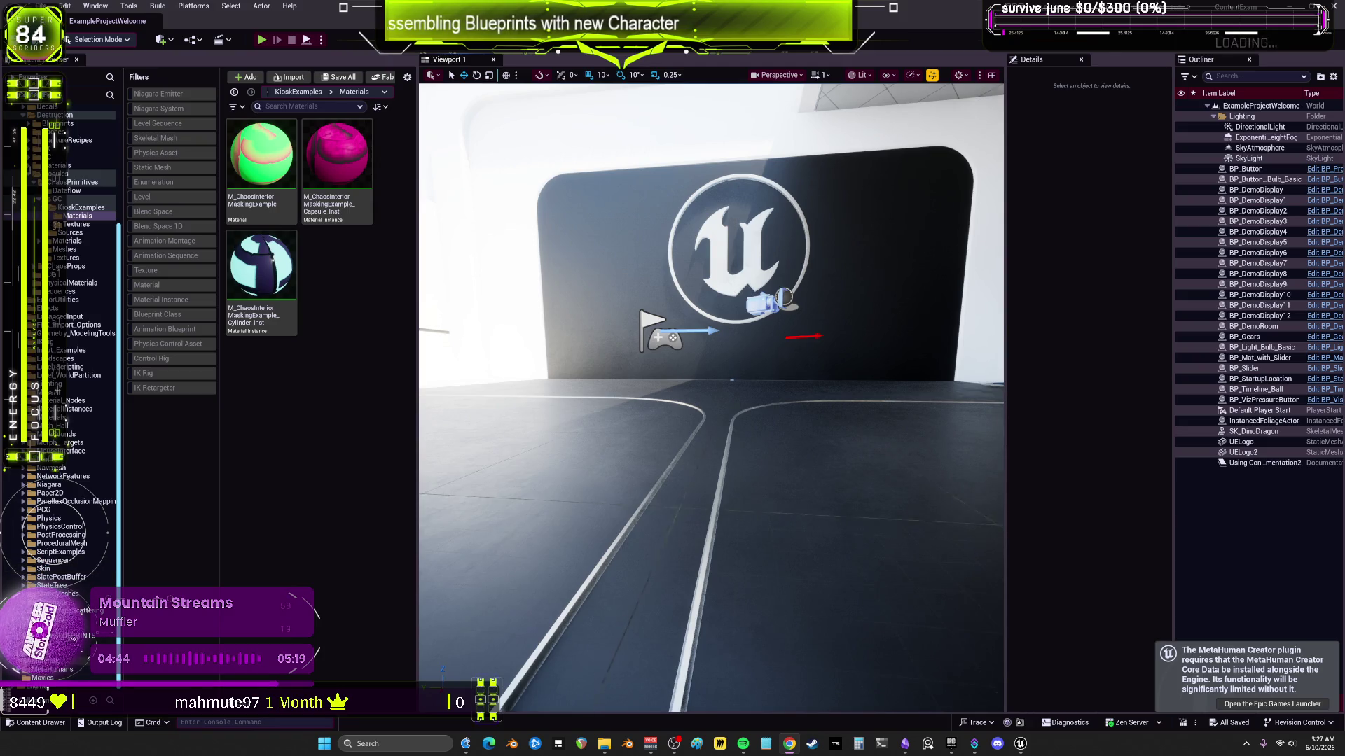
click(42, 653)
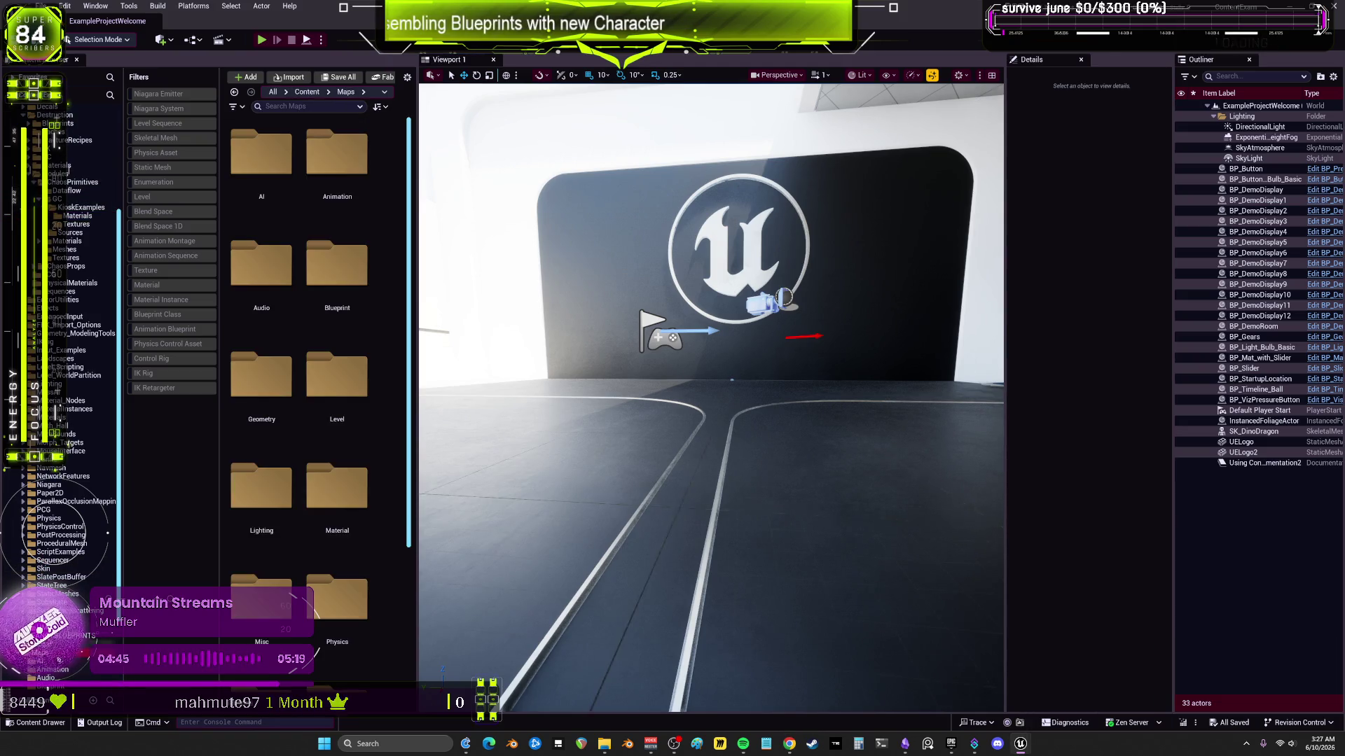
click(418, 280)
drag(418, 279, 706, 280)
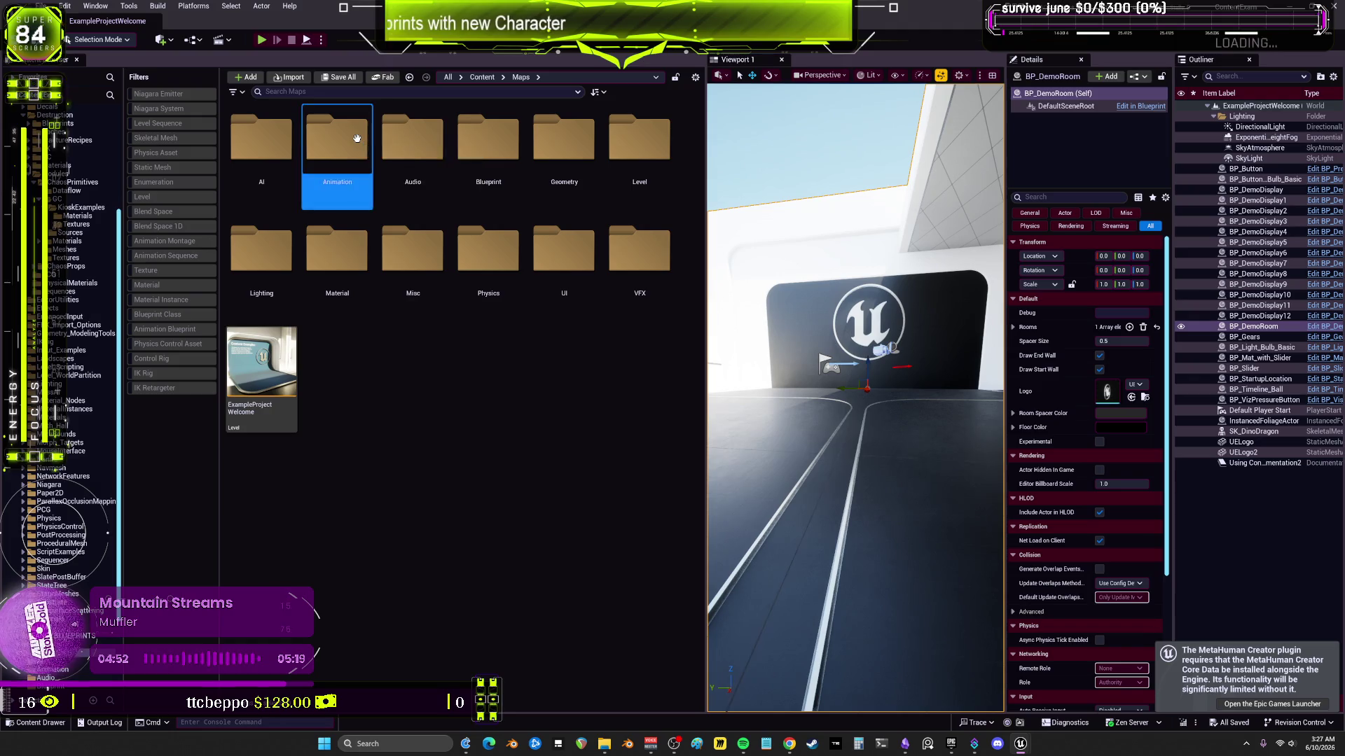
Step: Open the Animation_IKRig level from Maps > Animation, widen the level viewport, and play it in the editor
double_click(357, 138)
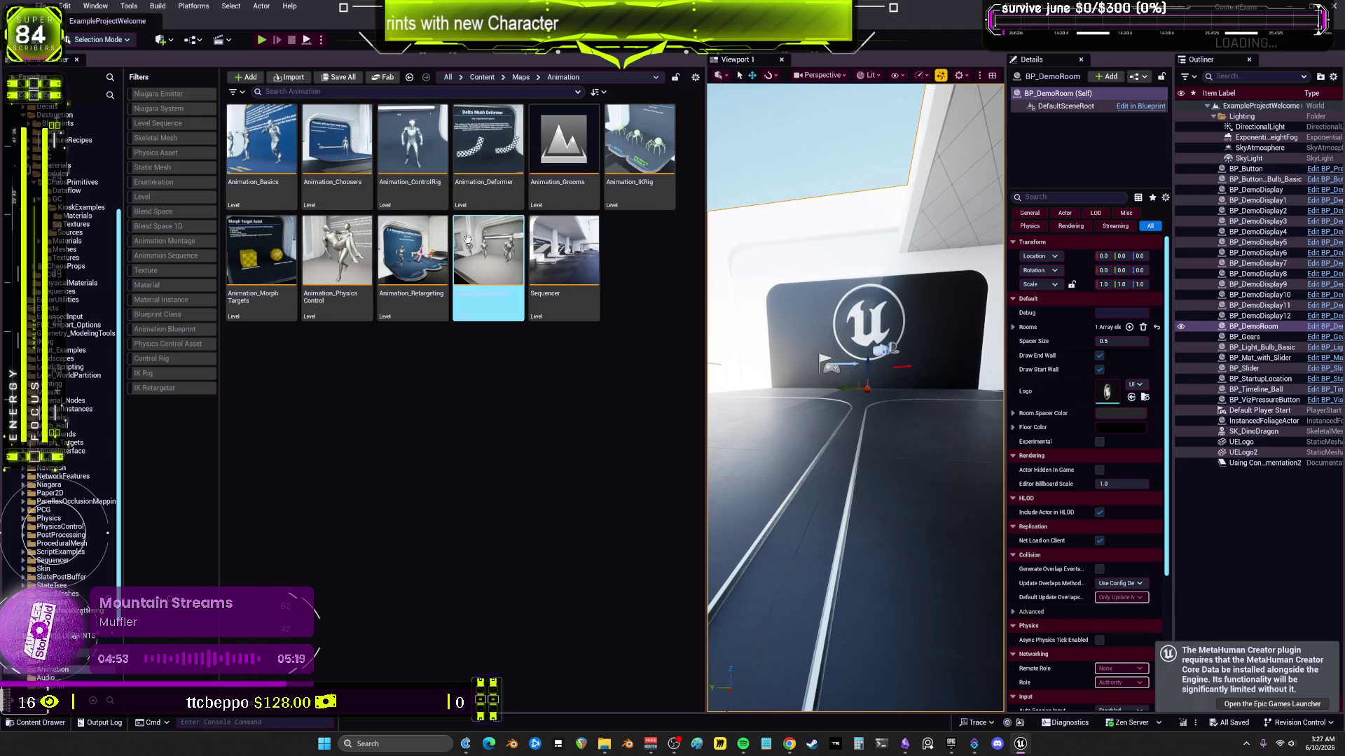
click(411, 143)
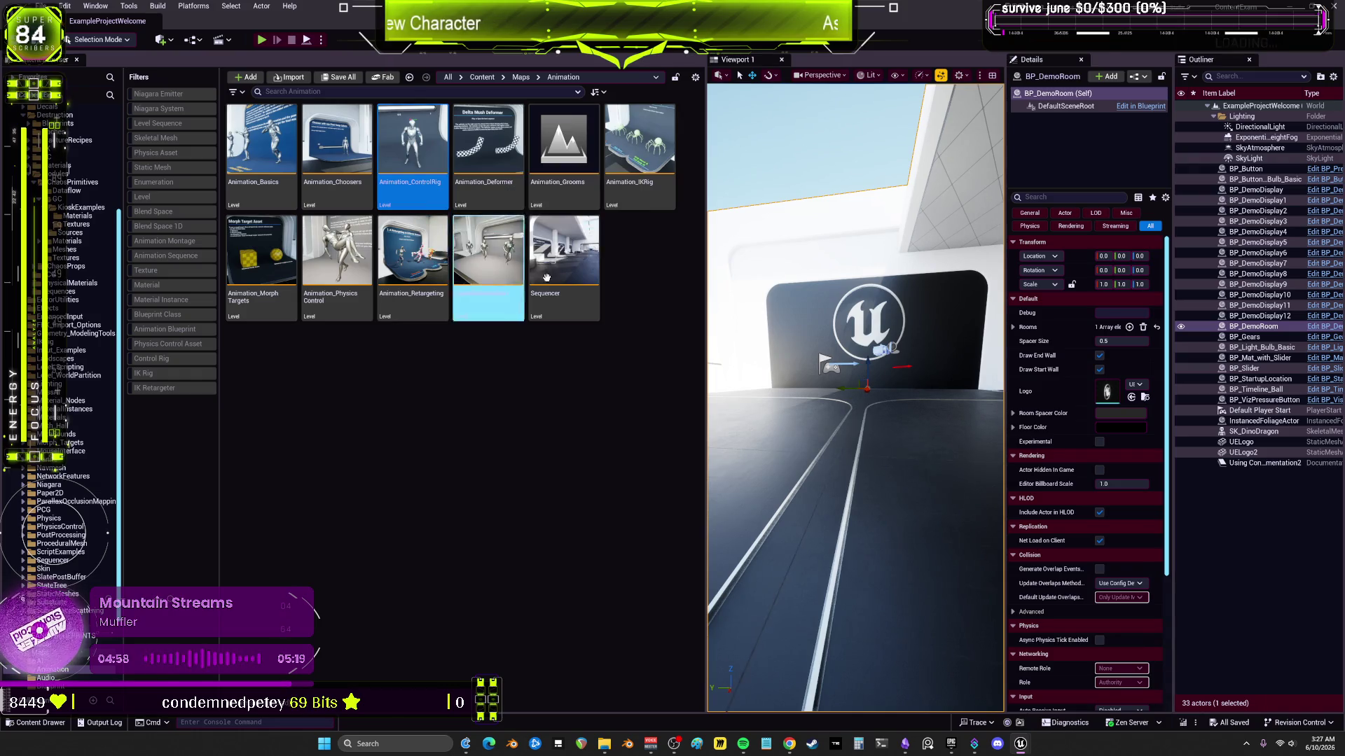
double_click(640, 144)
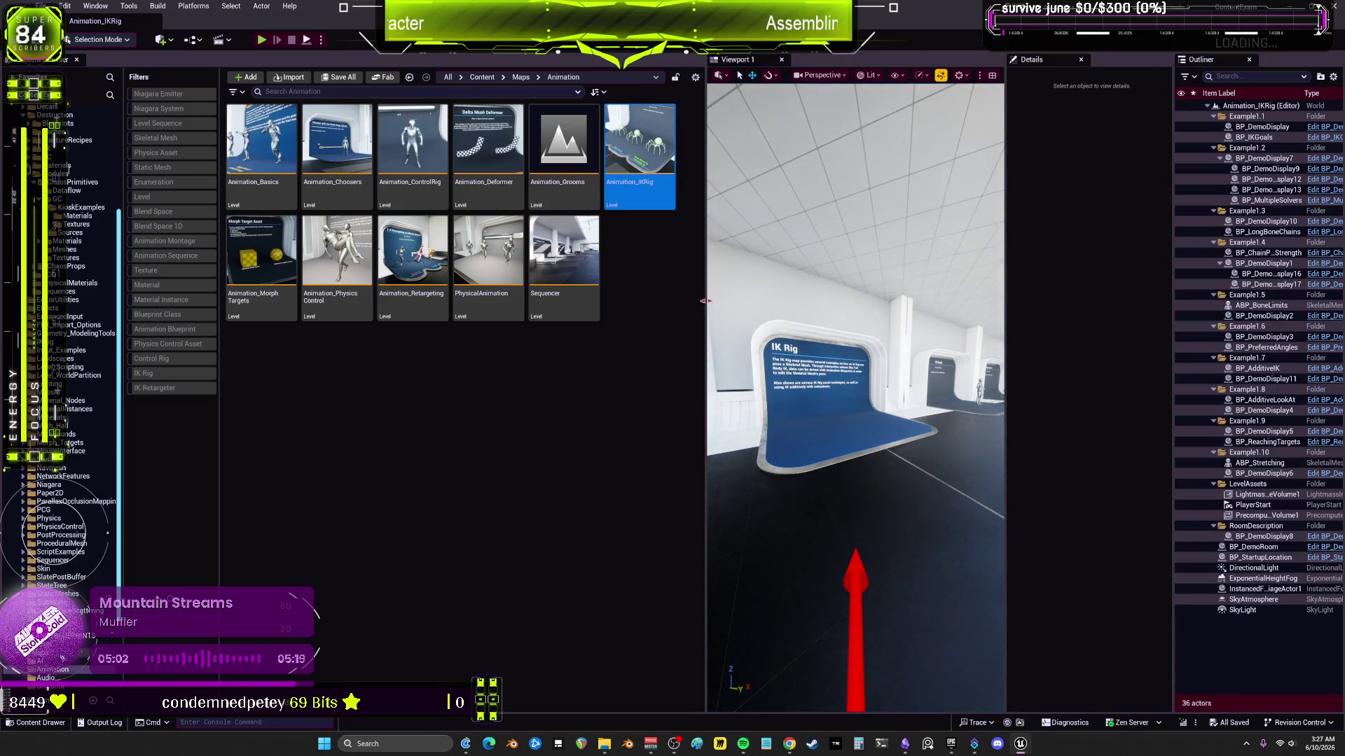
drag(705, 301, 341, 300)
click(262, 40)
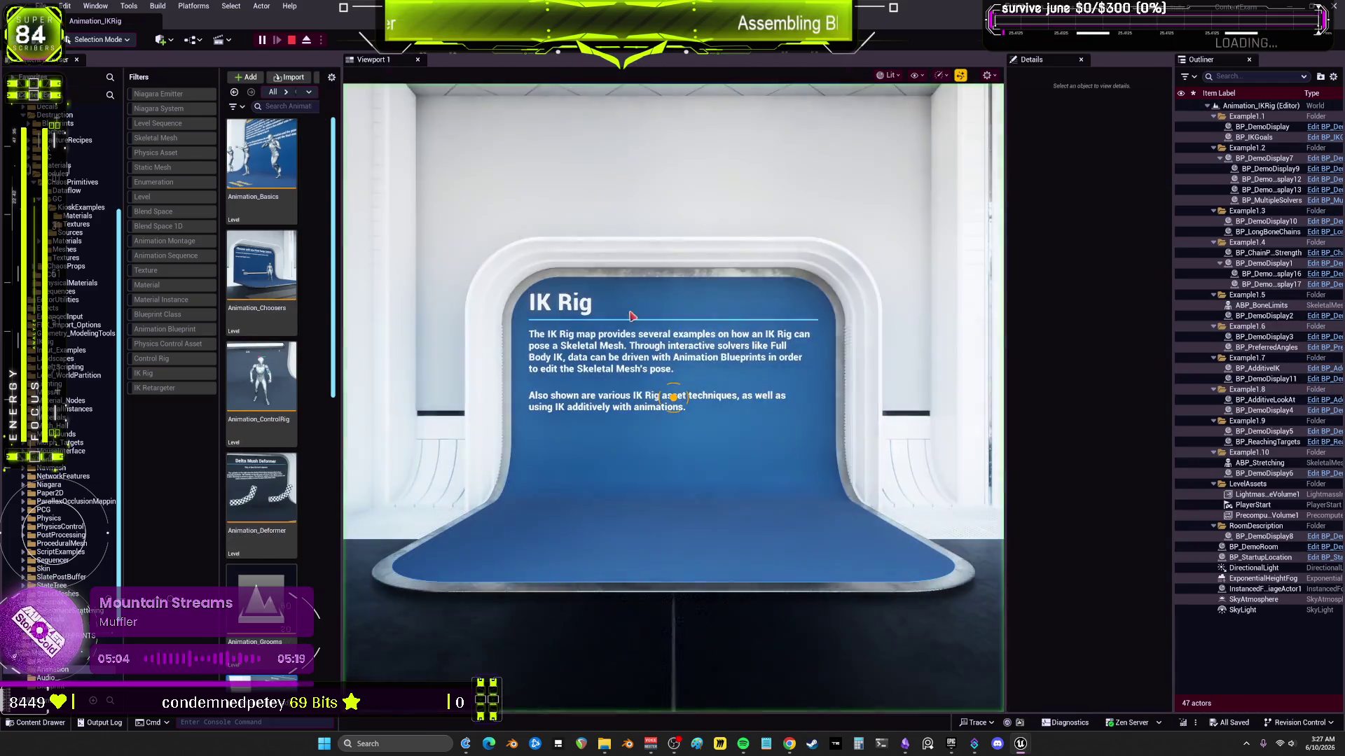
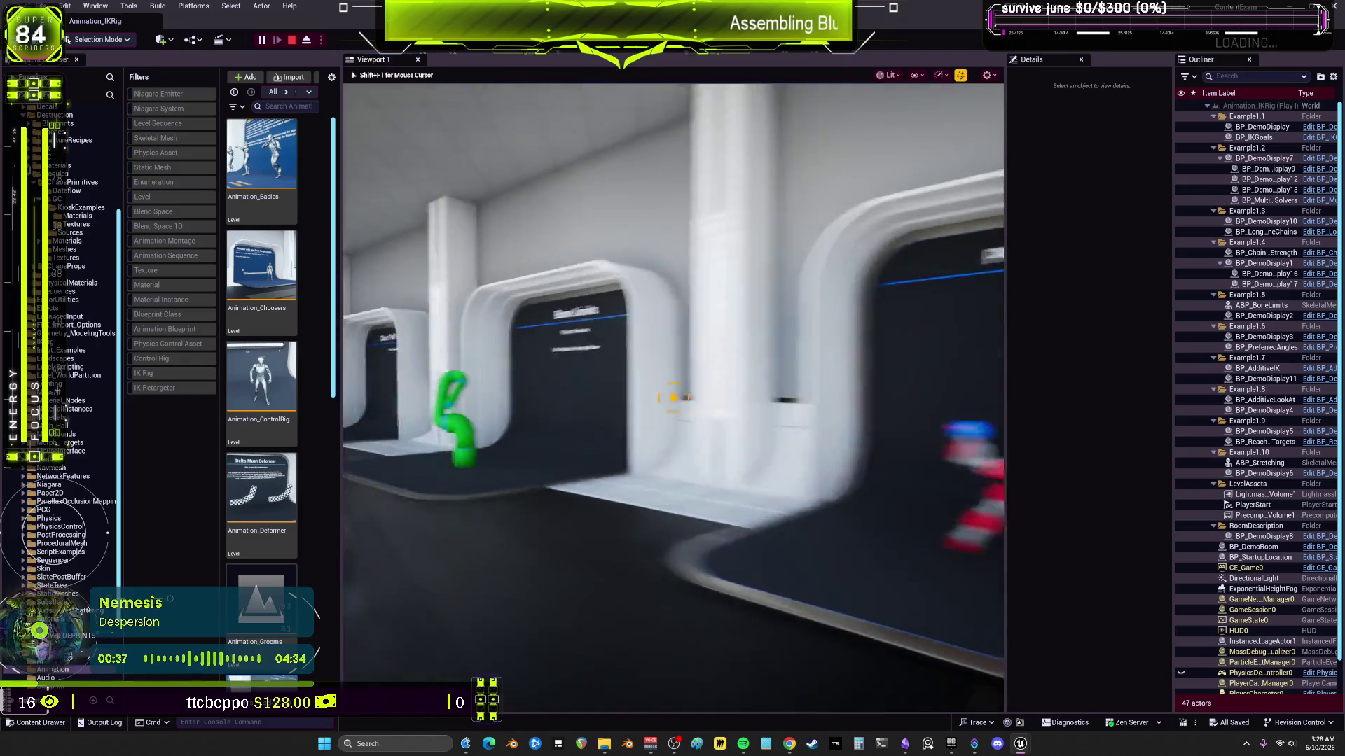
Step: End play-in-editor and select the Preferred Angles actor to edit its BP_PreferredAngles Blueprint
key(Escape)
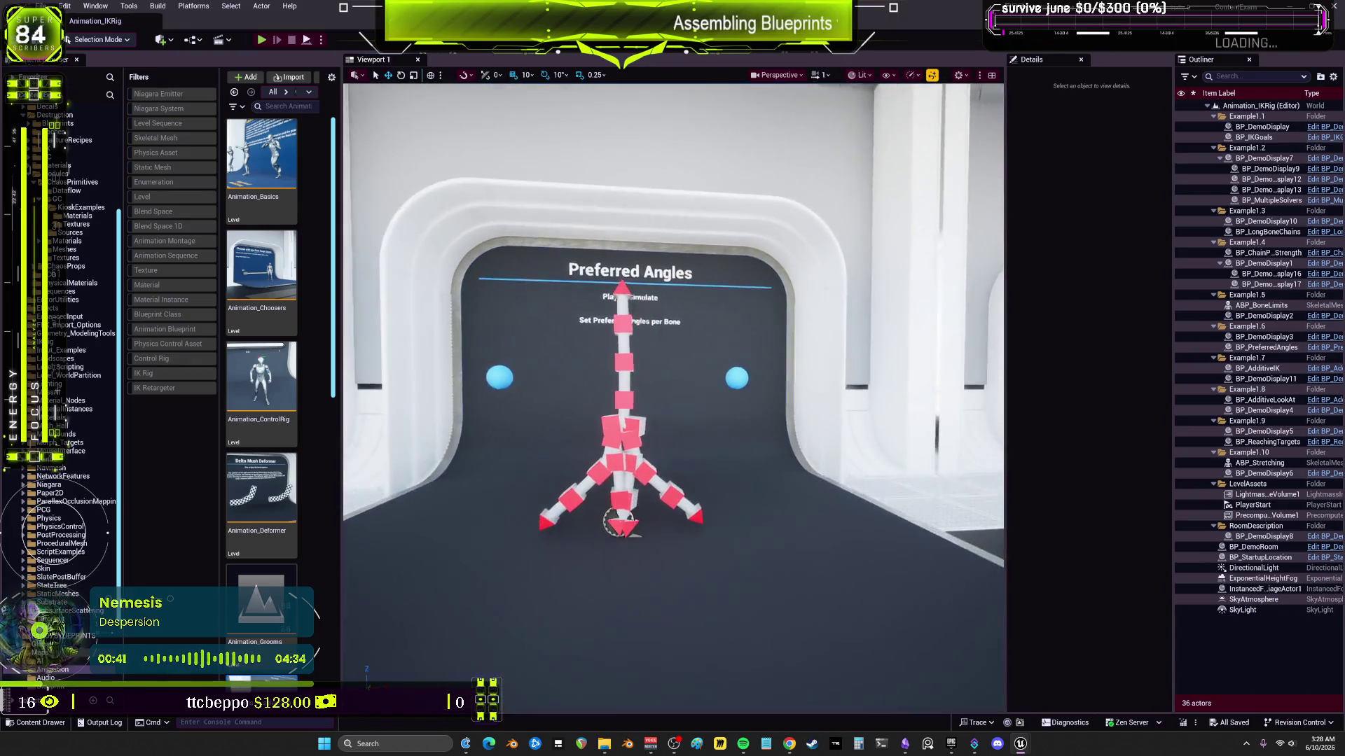
click(608, 395)
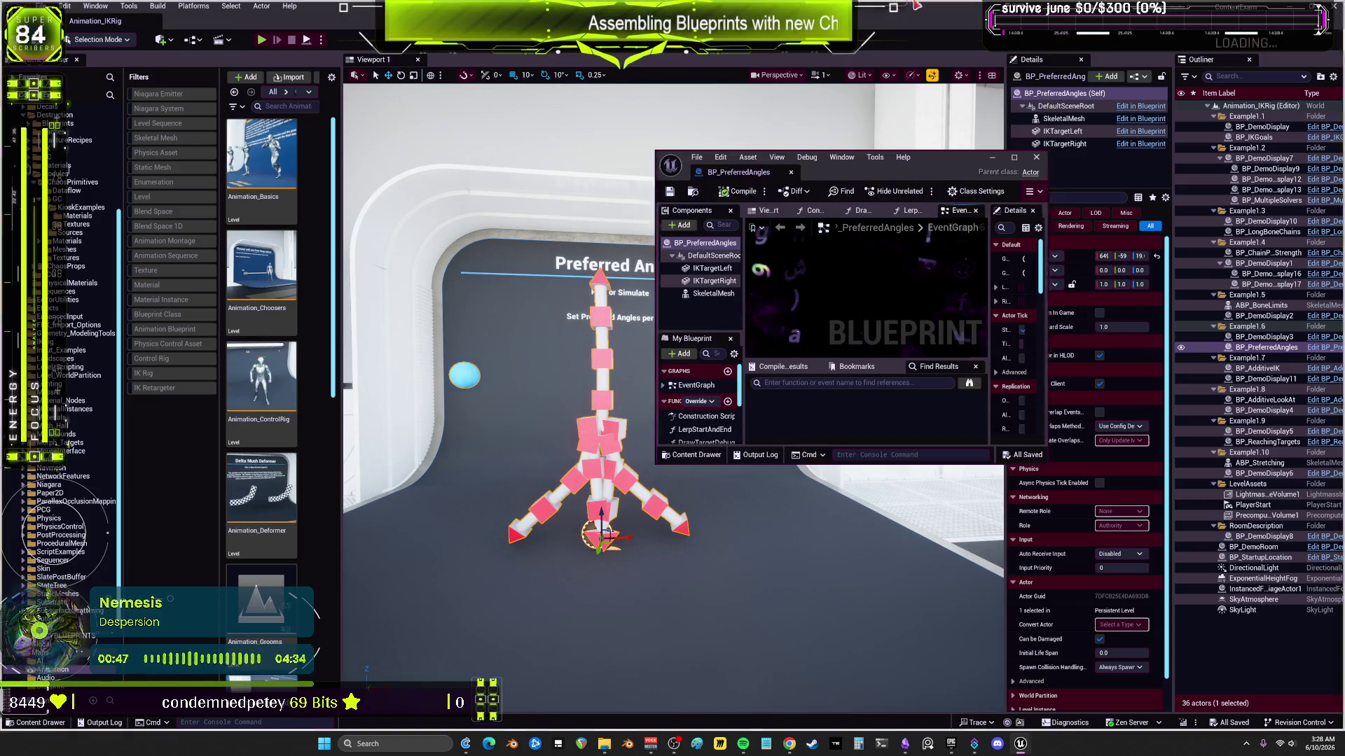
Step: Maximize BP_PreferredAngles, pan its event graph to the tick logic, and inspect the SkeletalMesh component
click(1014, 157)
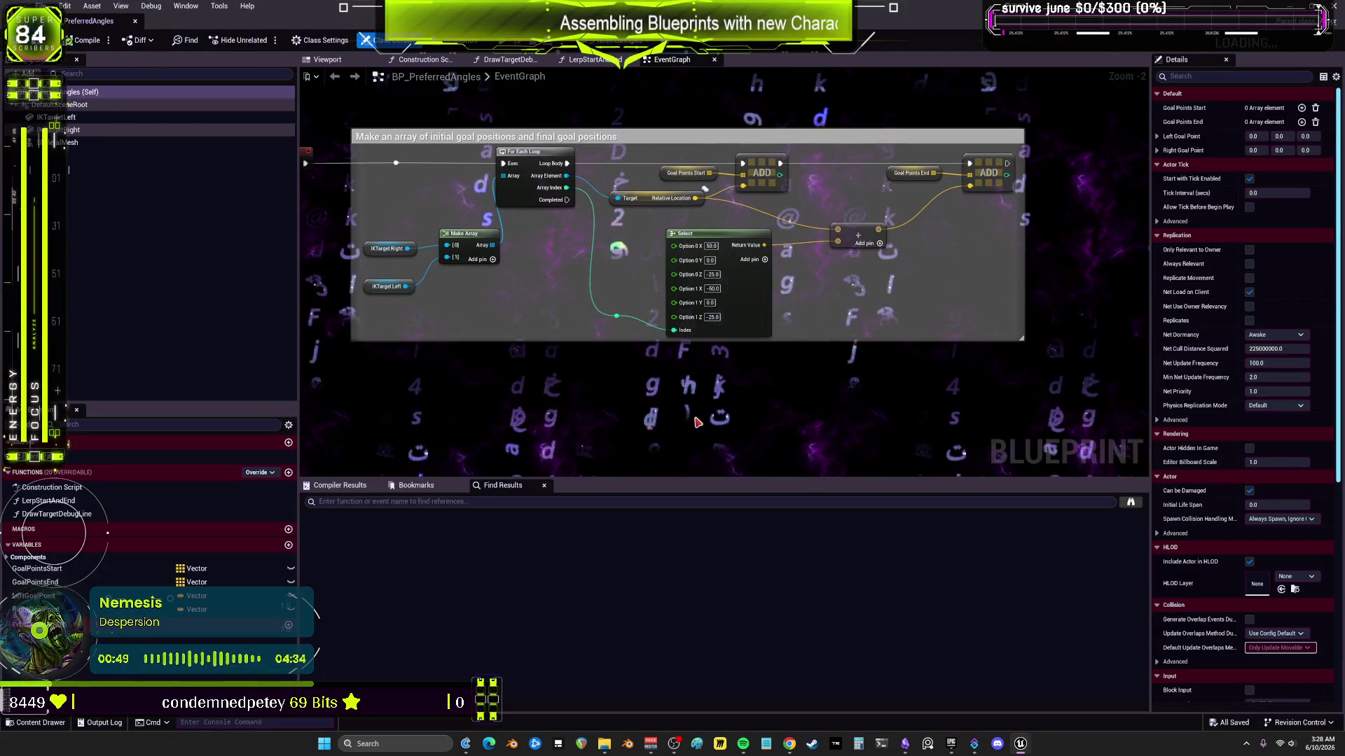
scroll(705, 414, down, 1)
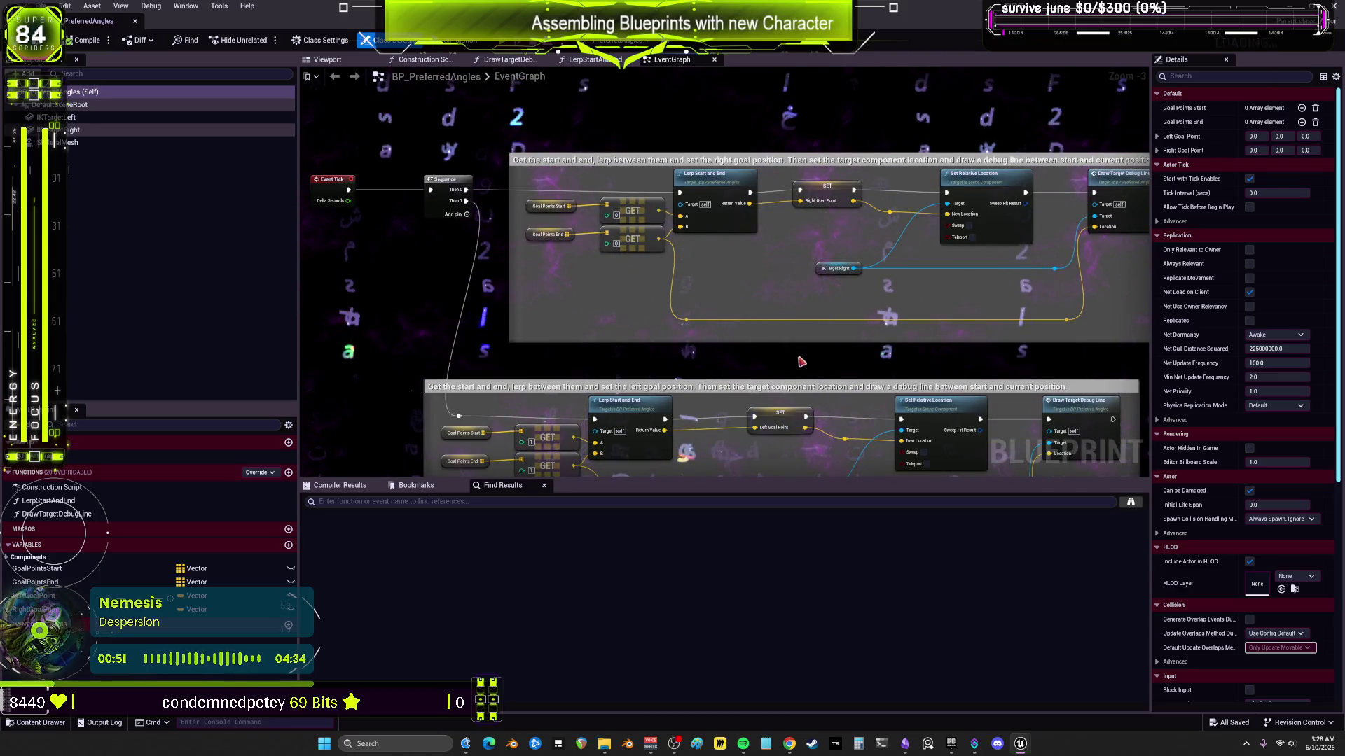
mouse_move(851, 355)
mouse_down()
mouse_move(1001, 343)
mouse_move(914, 94)
mouse_move(907, 130)
mouse_move(745, 219)
mouse_move(818, 324)
mouse_move(839, 284)
mouse_up()
click(73, 143)
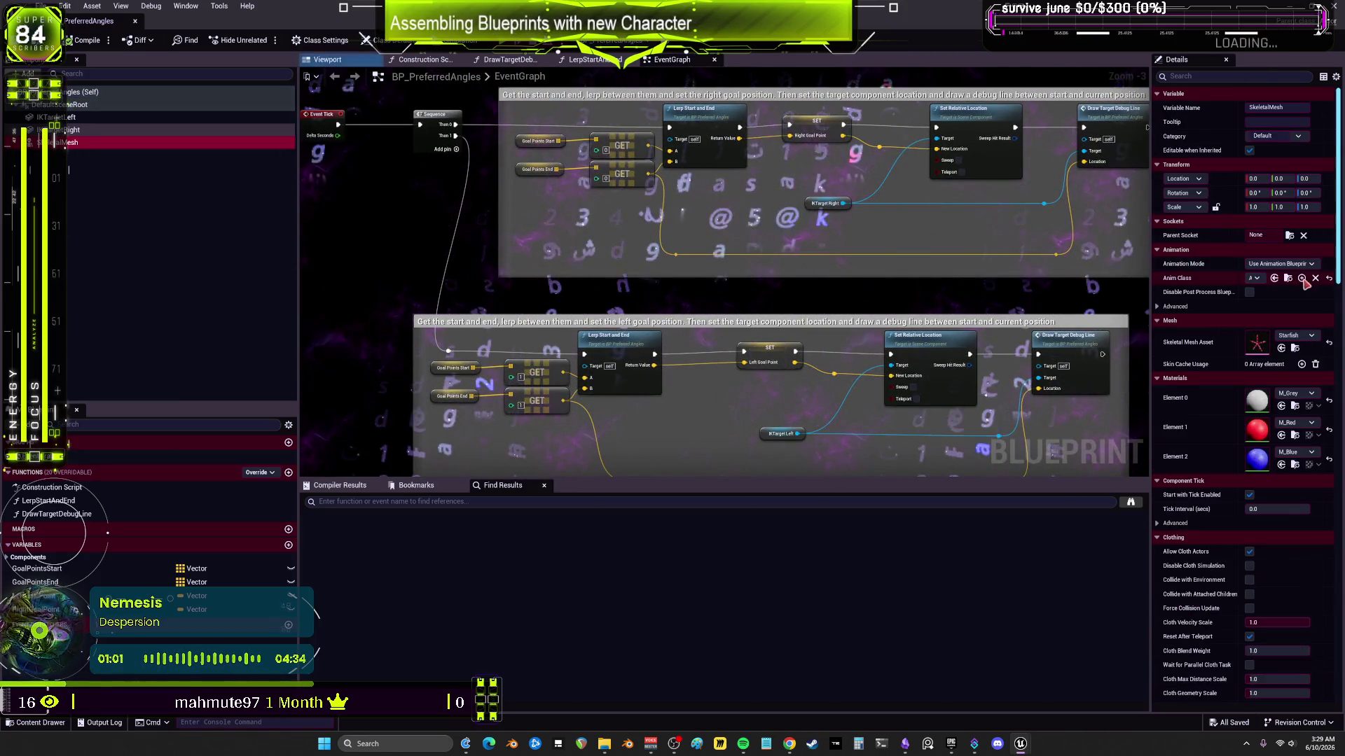
drag(77, 20, 753, 353)
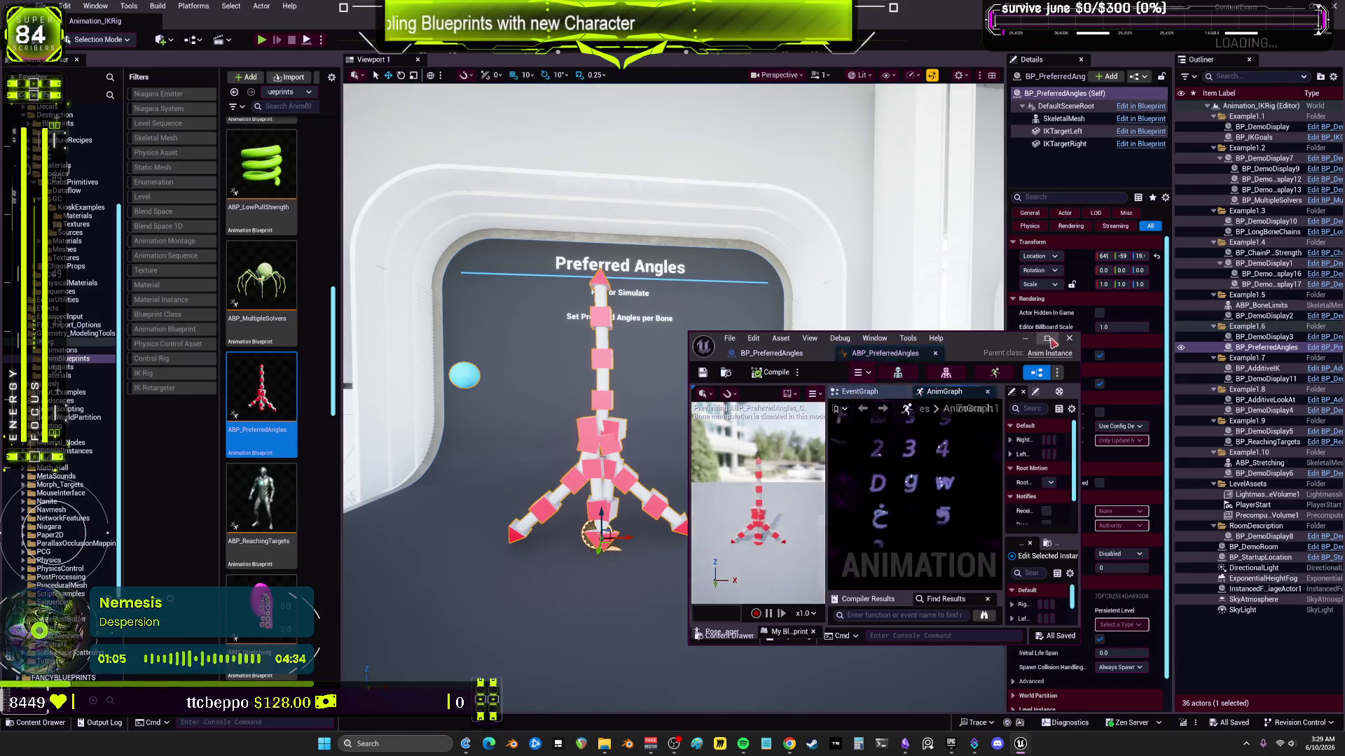
Step: Open ABP_PreferredAngles, then open IK_PreferredAngles from its IK Rig node with a widened viewport
double_click(793, 341)
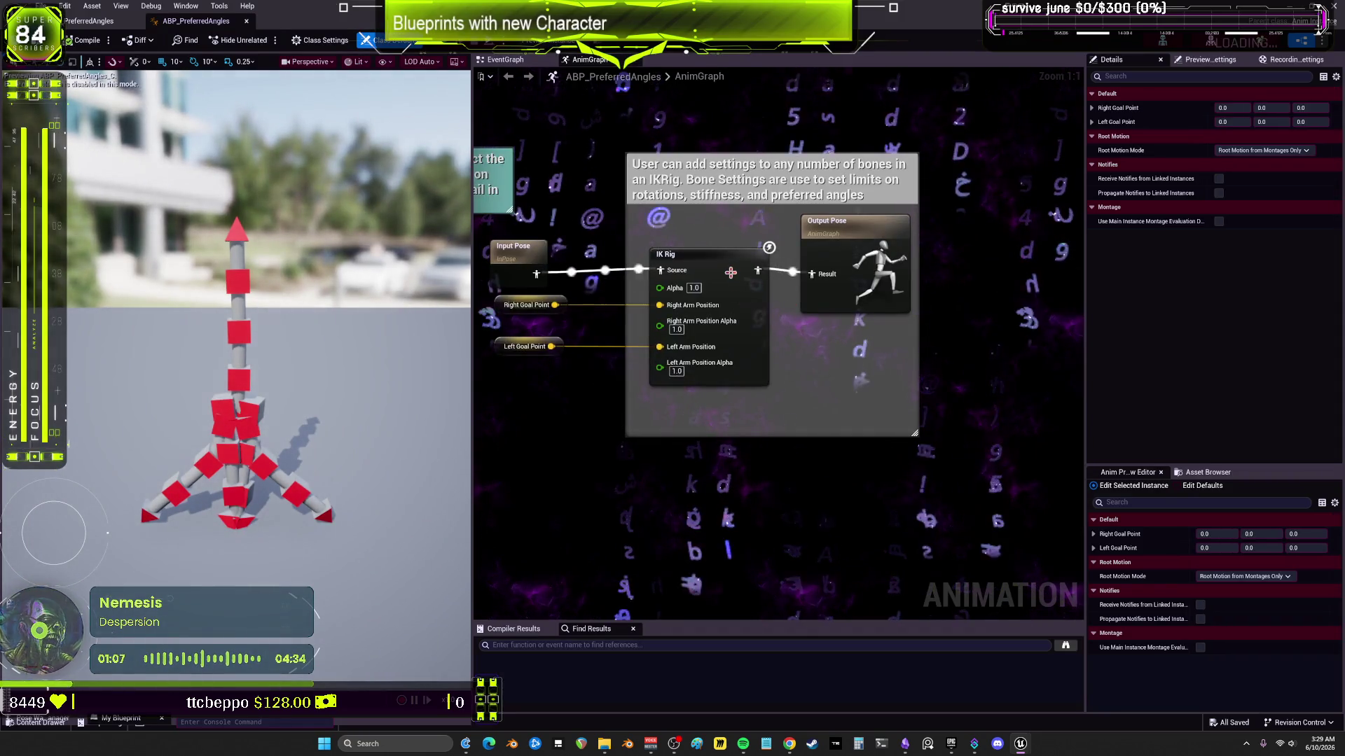
click(724, 262)
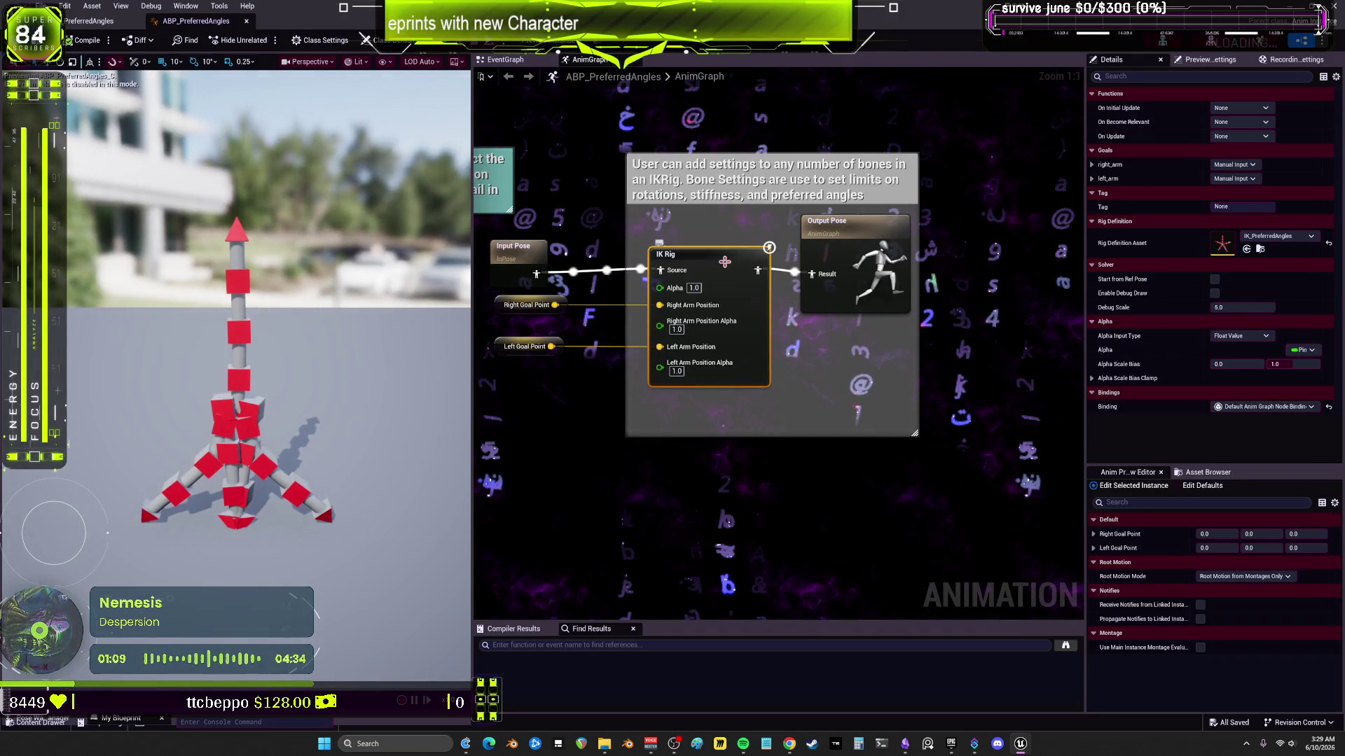
double_click(724, 262)
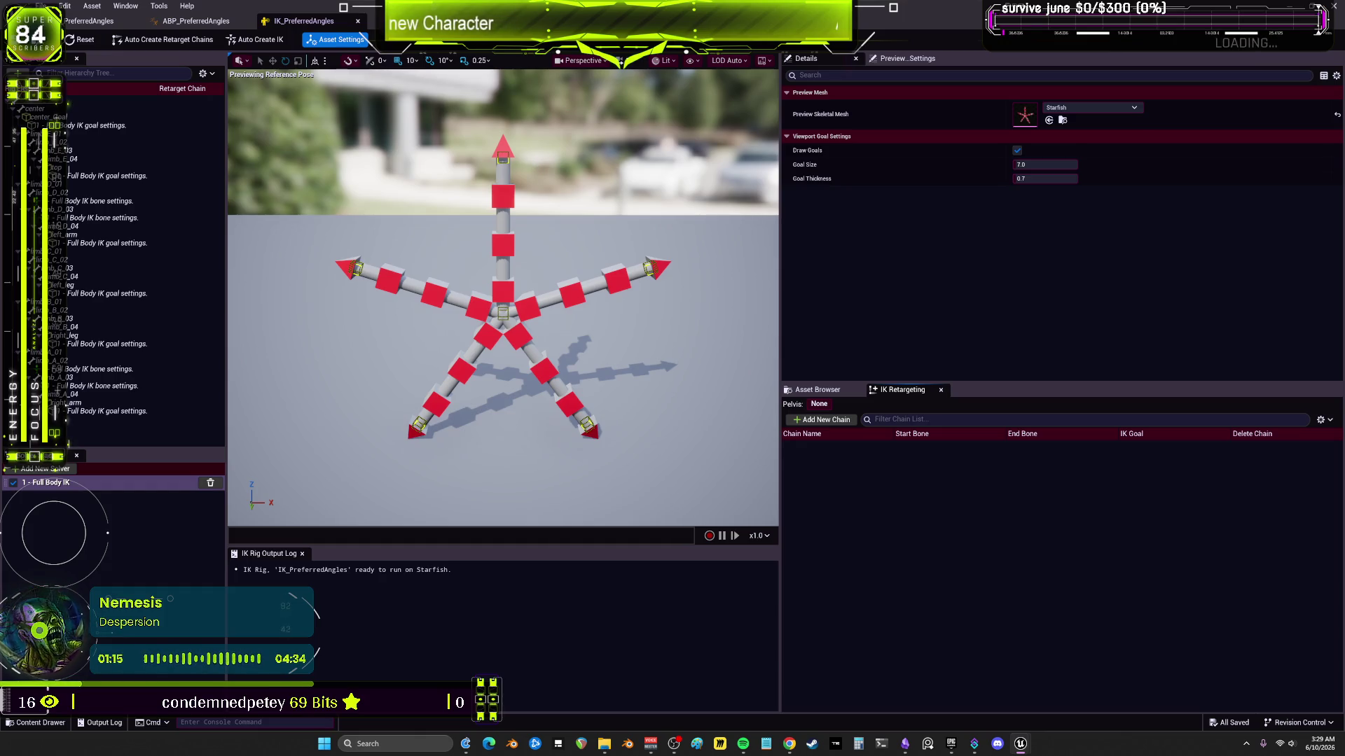
drag(782, 212, 958, 210)
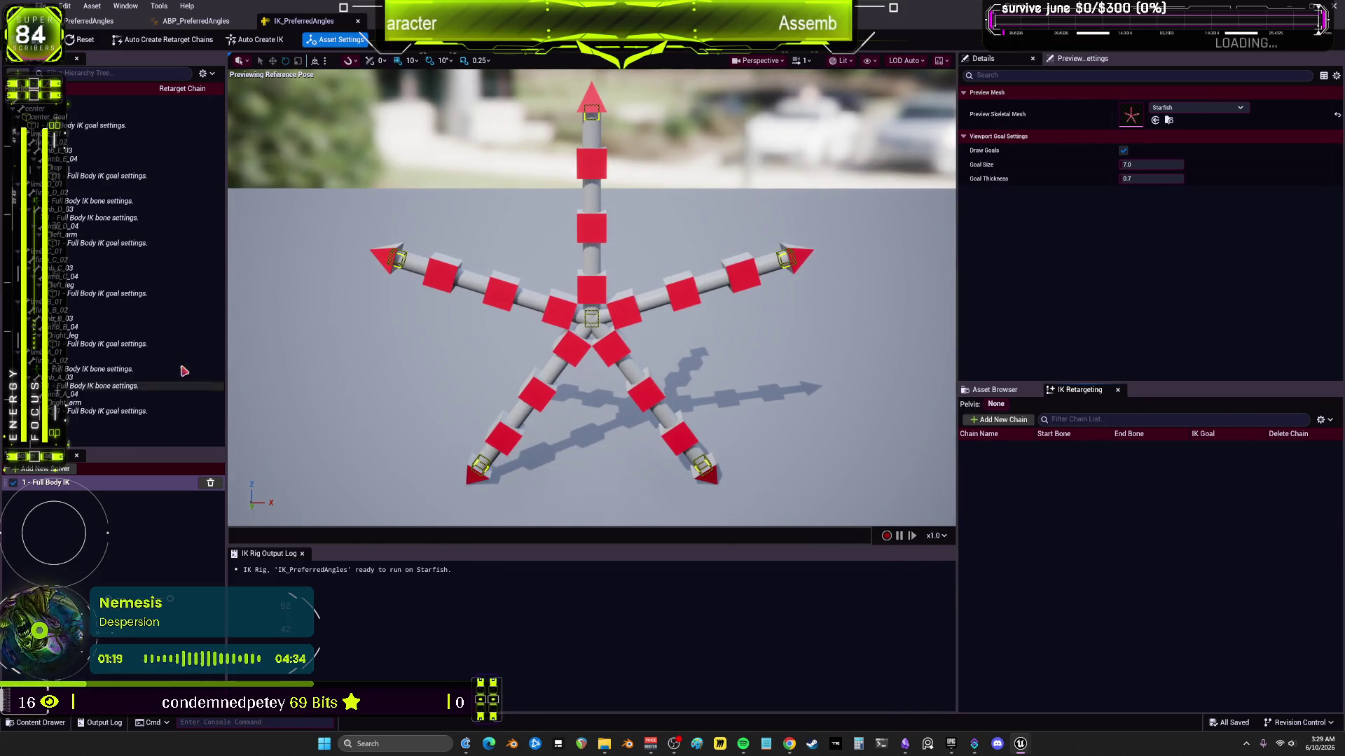
Step: Go back through the anim graph to the BP_PreferredAngles event graph and restore it to floating
click(203, 21)
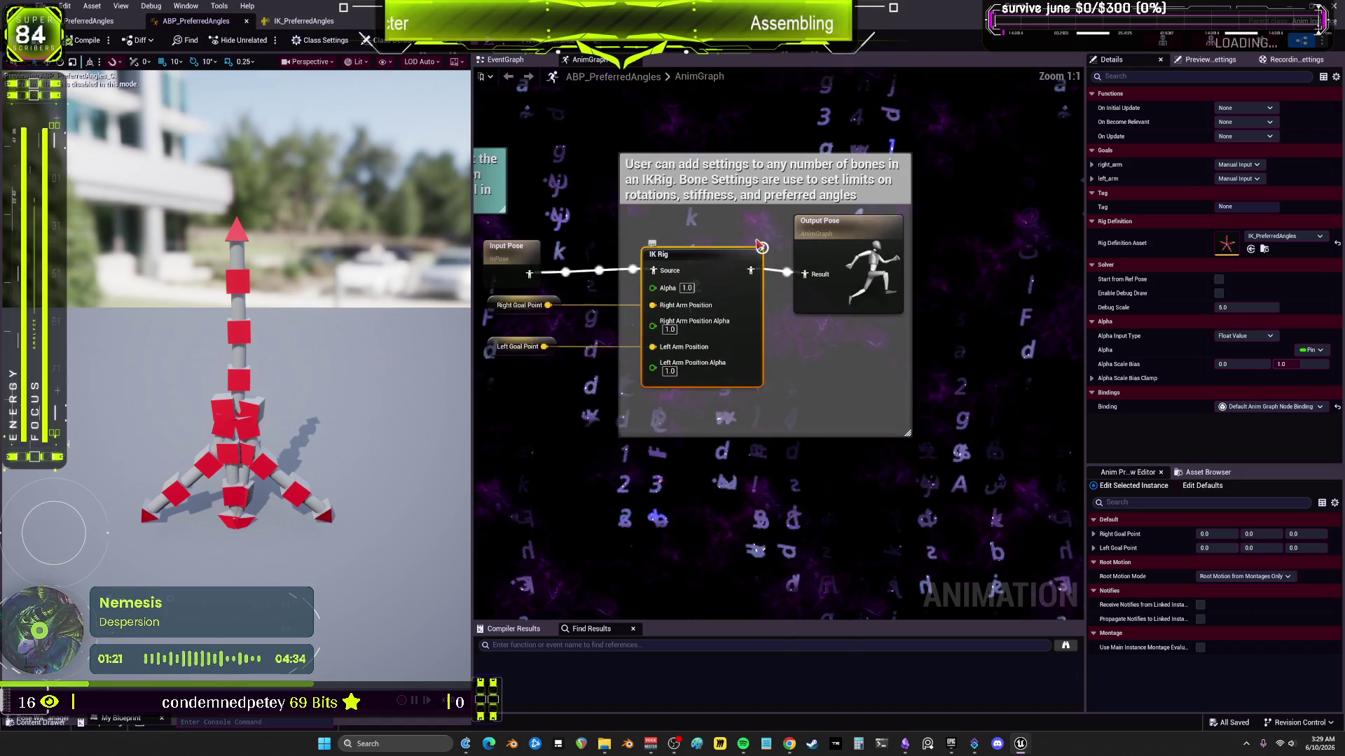
drag(695, 219, 804, 220)
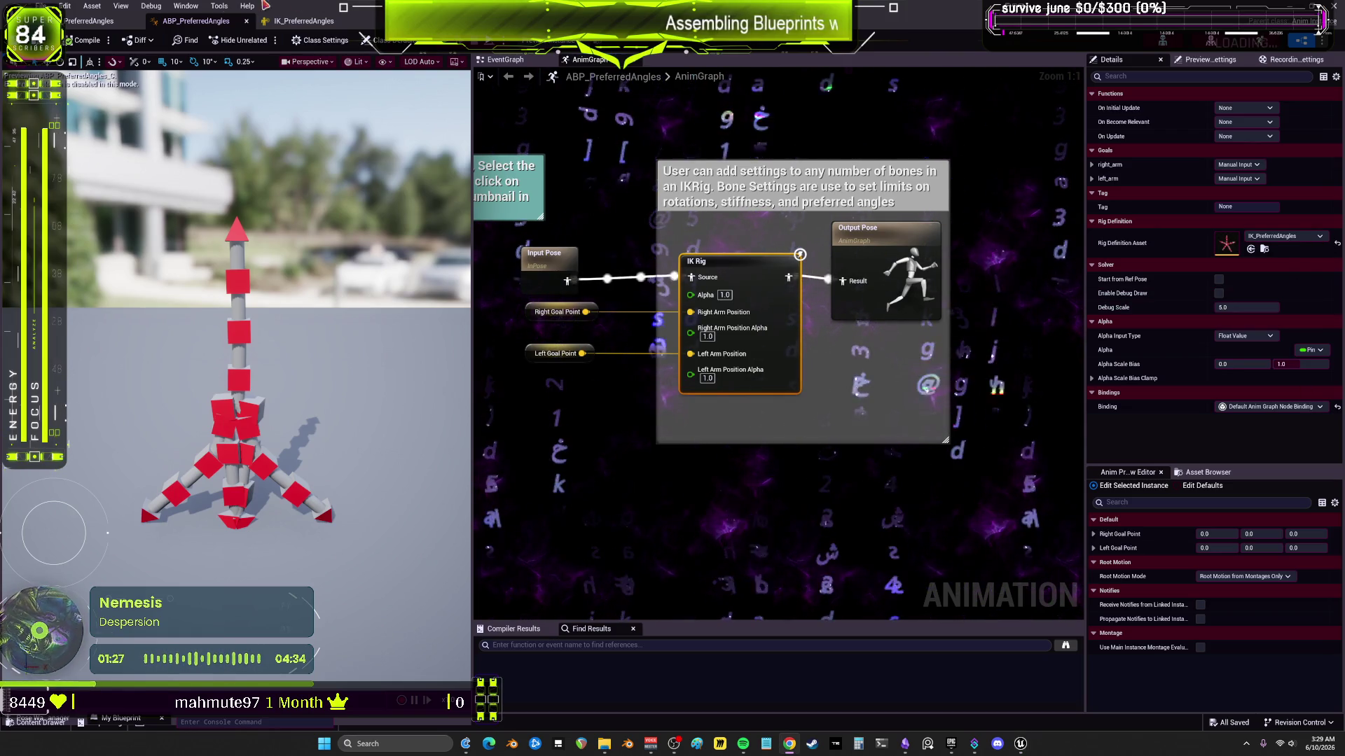
click(75, 24)
double_click(75, 24)
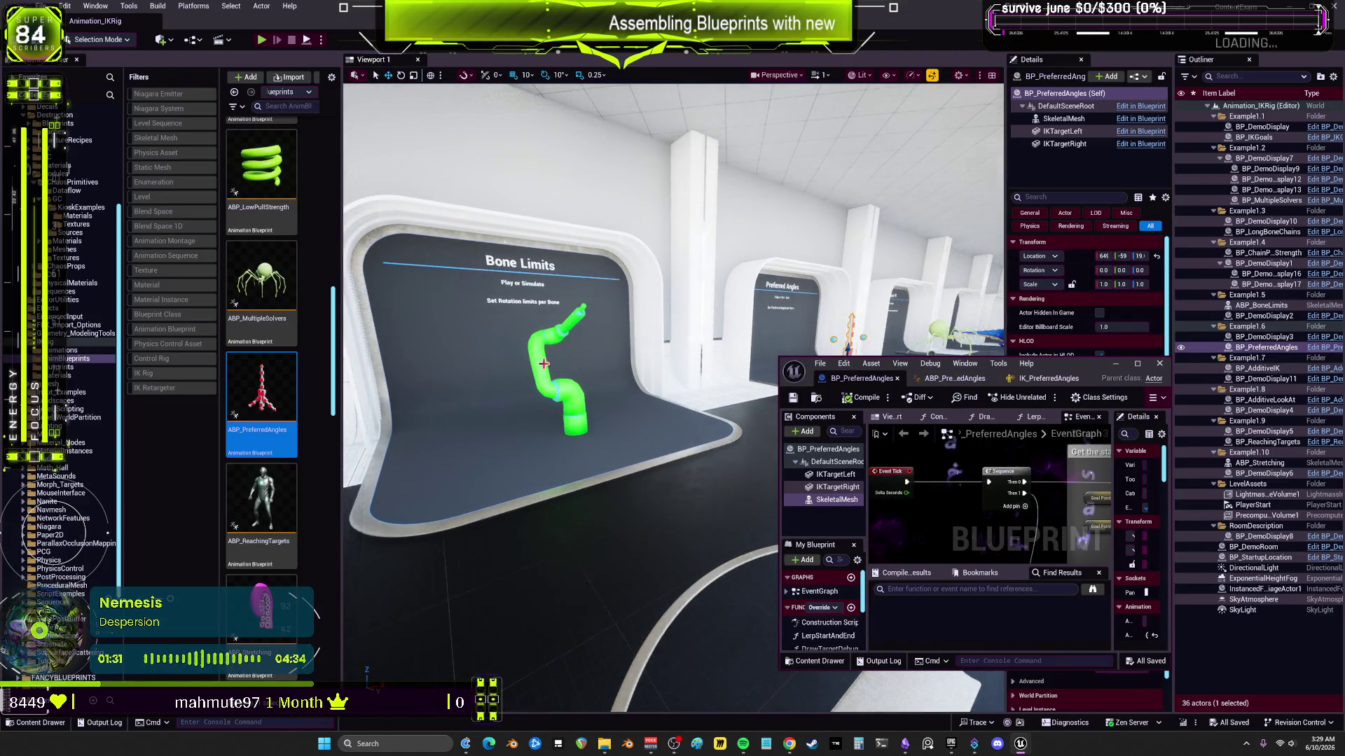
Step: Select the Bone Limits robot arm and open its SK_CylinderRobot skeletal mesh
click(544, 364)
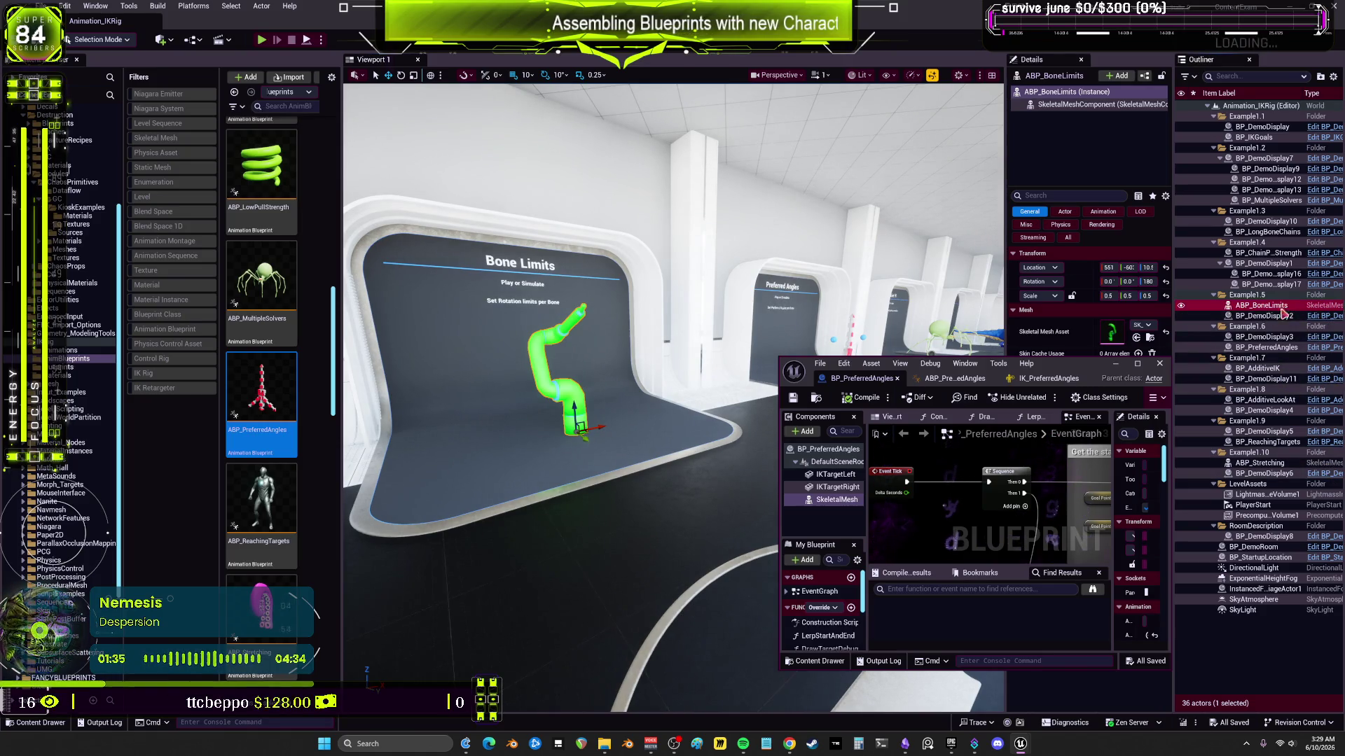
drag(1054, 367, 758, 337)
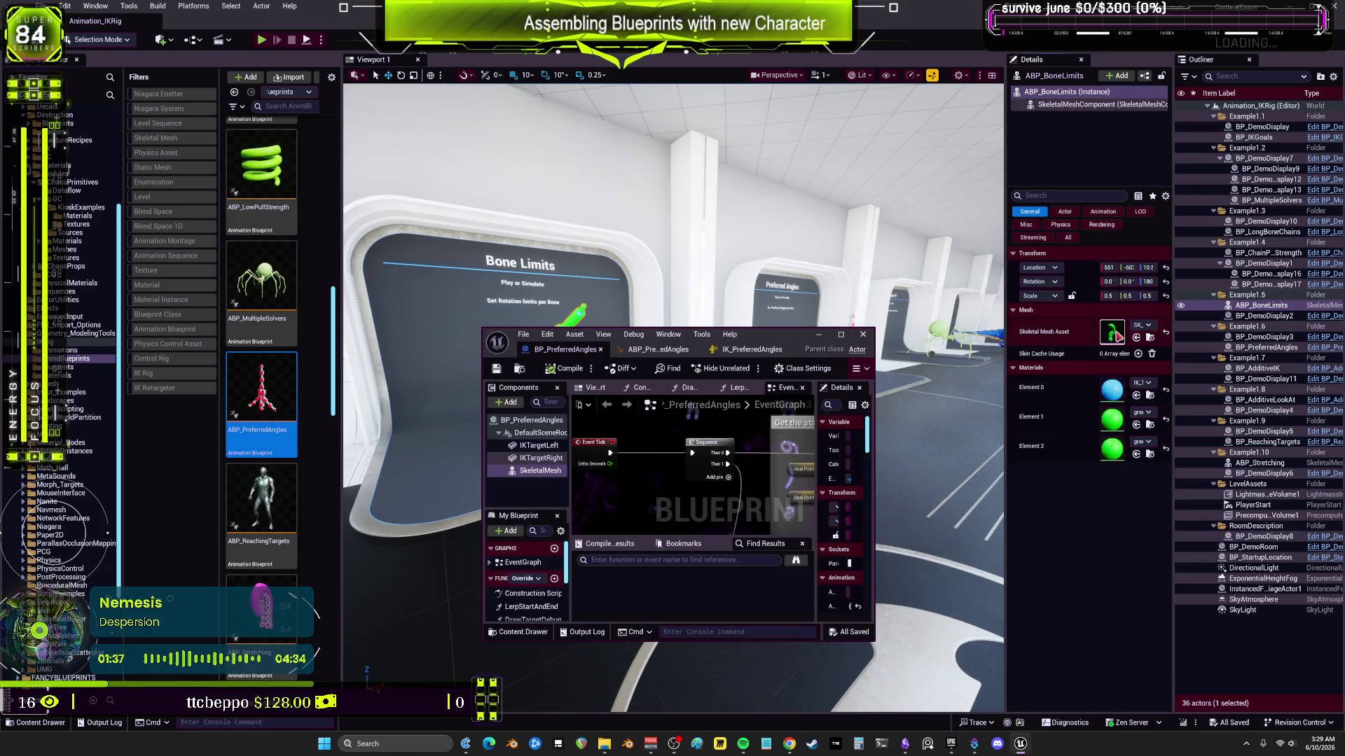
double_click(1113, 332)
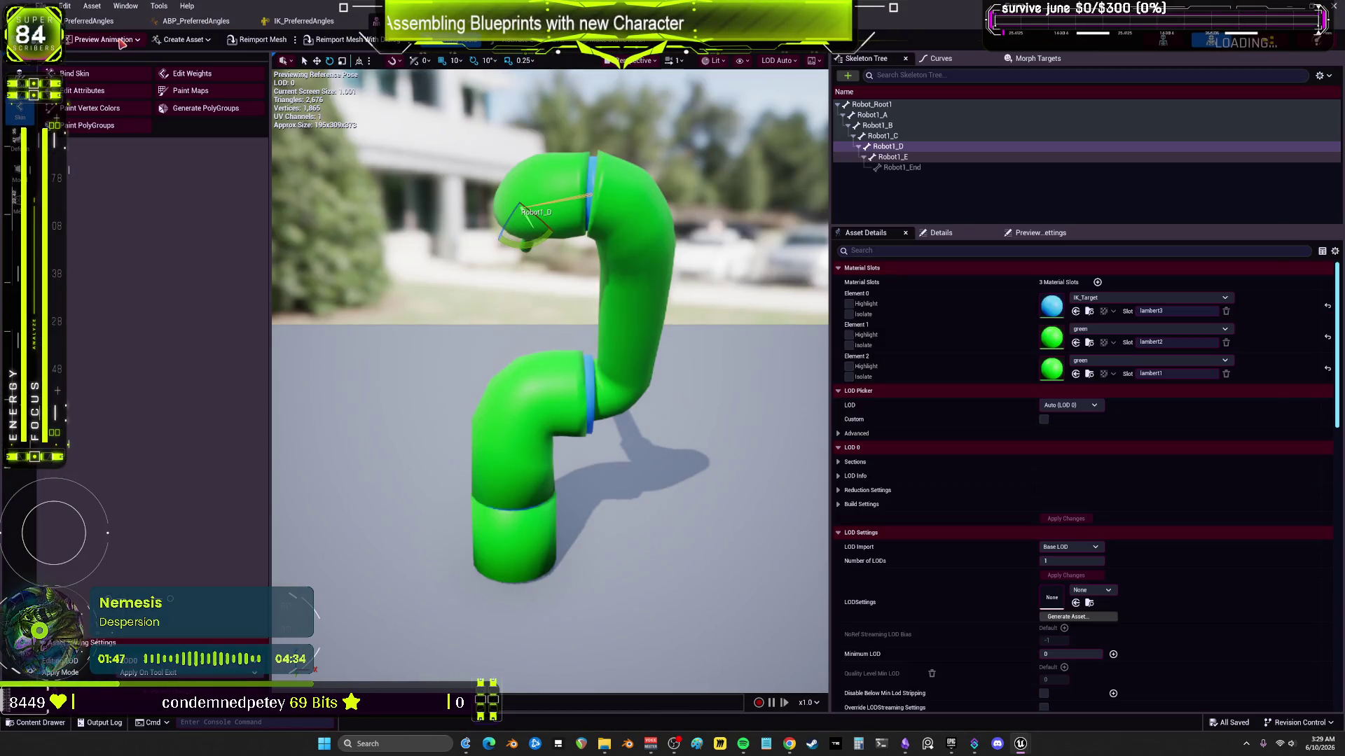
Step: Restore the mesh editor window and show SK_CylinderRobot in the Reference Viewer
double_click(246, 21)
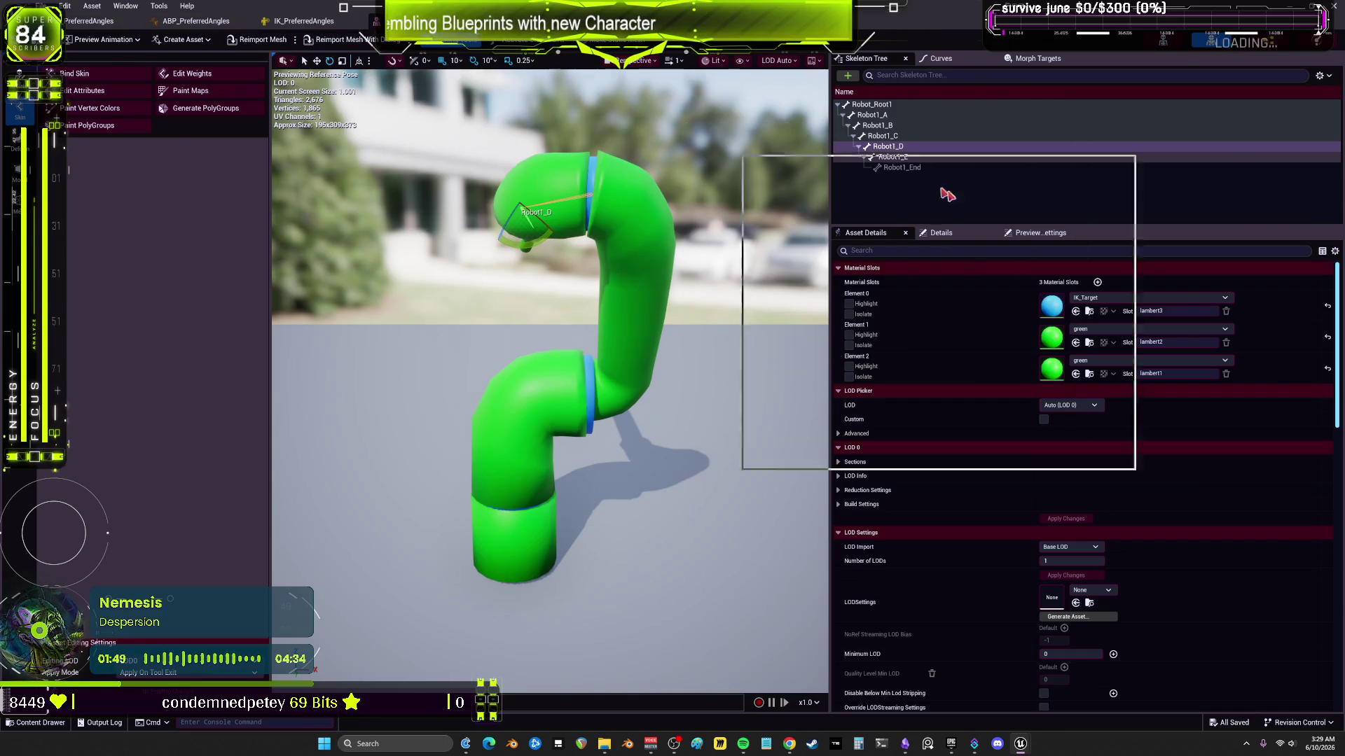
right_click(270, 157)
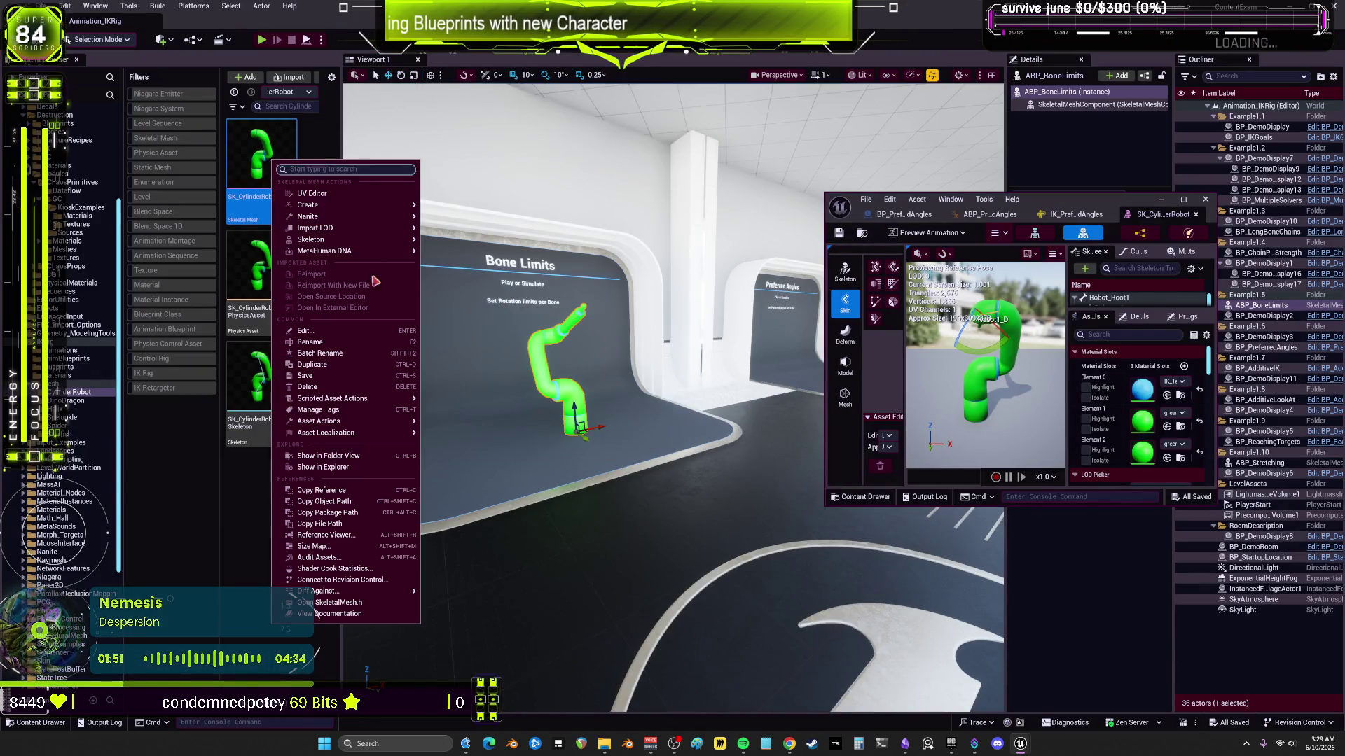
click(346, 537)
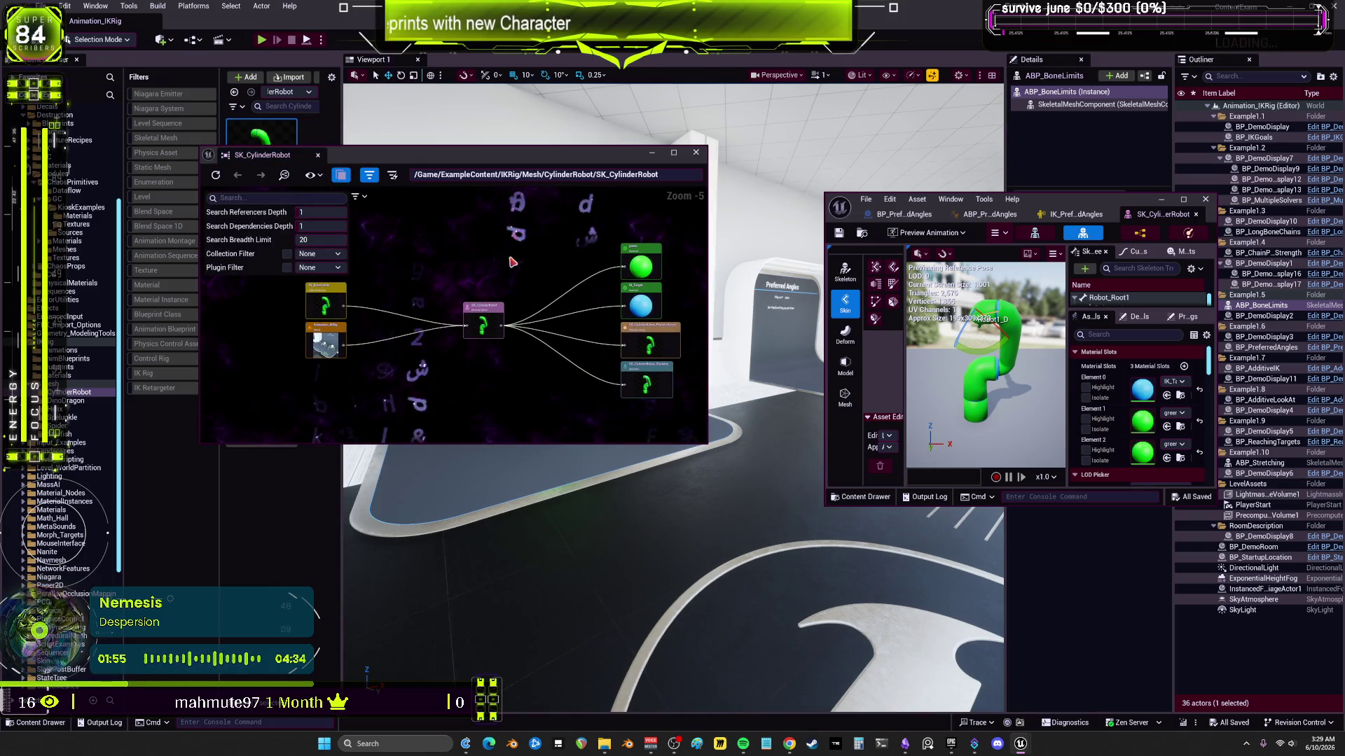
Step: Maximize and fit the reference graph, recenter on IK_BoneLimits, and edit ABP_BoneLimits
click(673, 152)
key(Home)
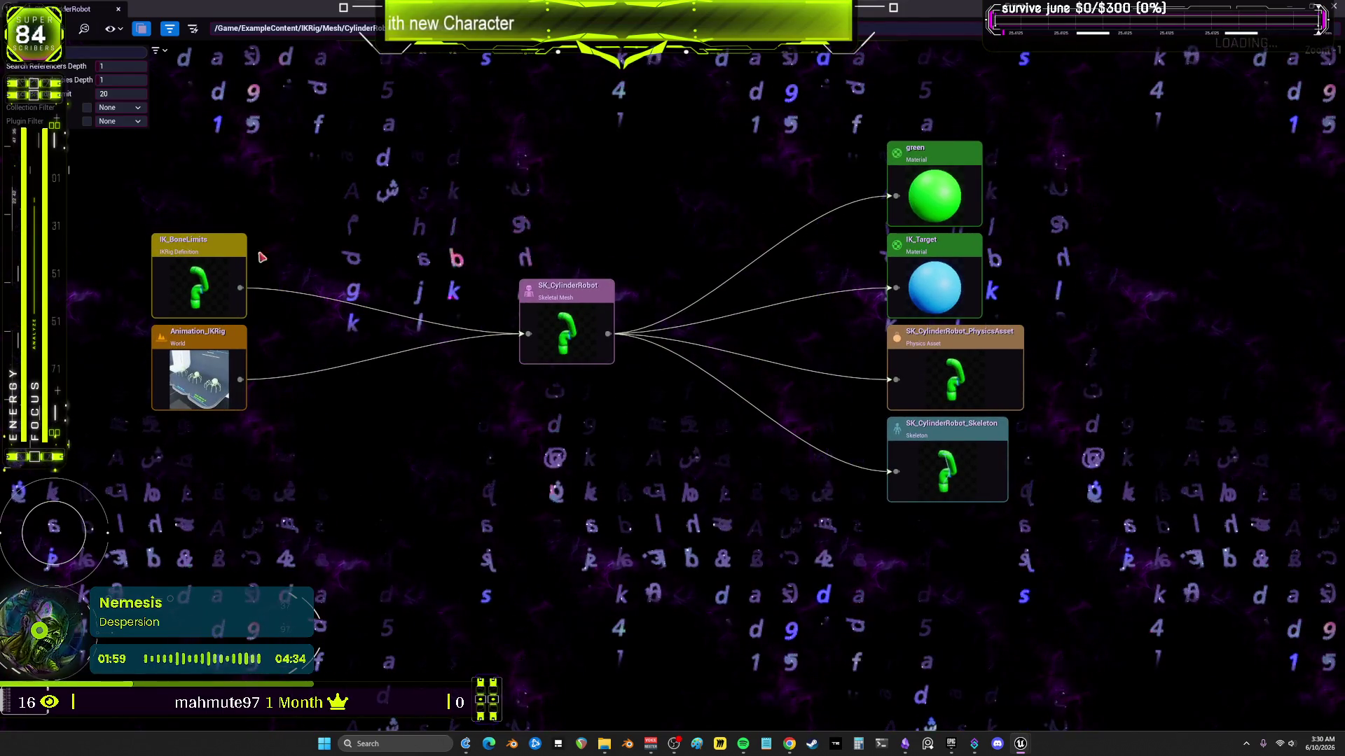
double_click(221, 245)
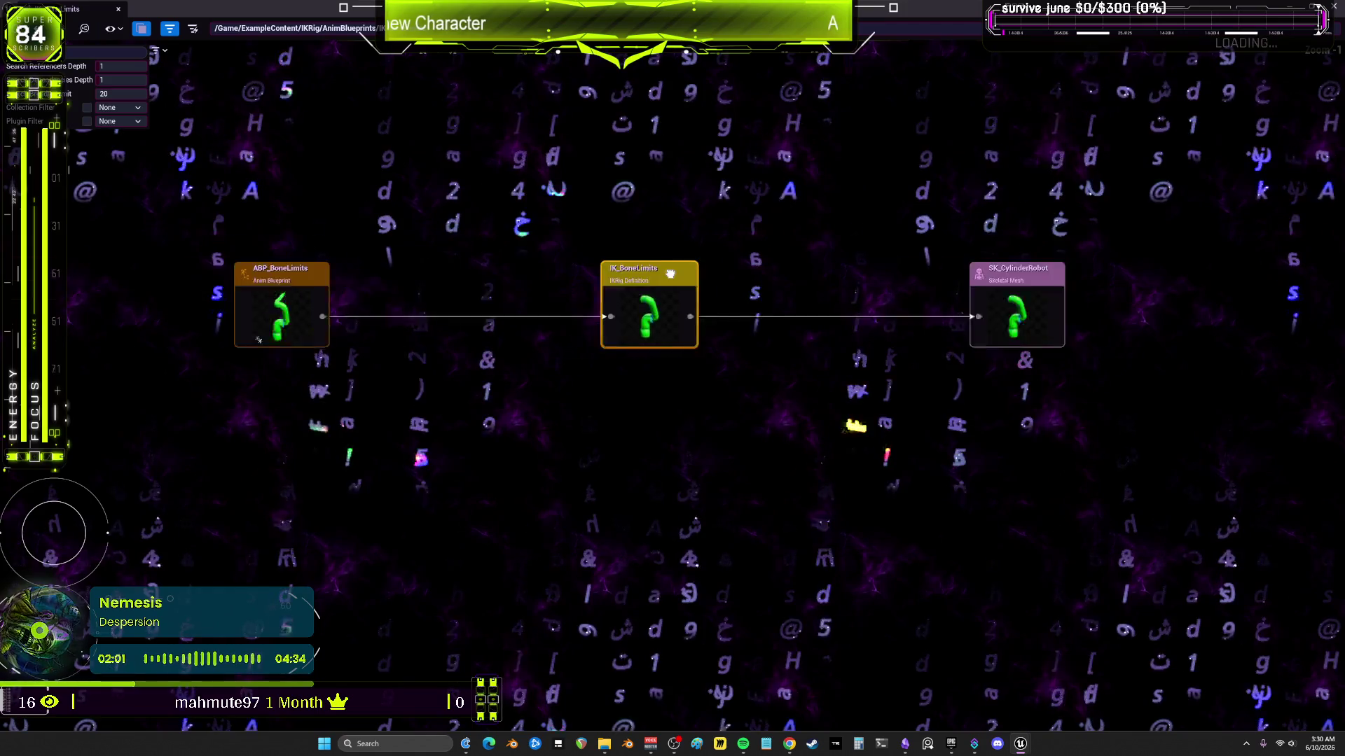
right_click(291, 281)
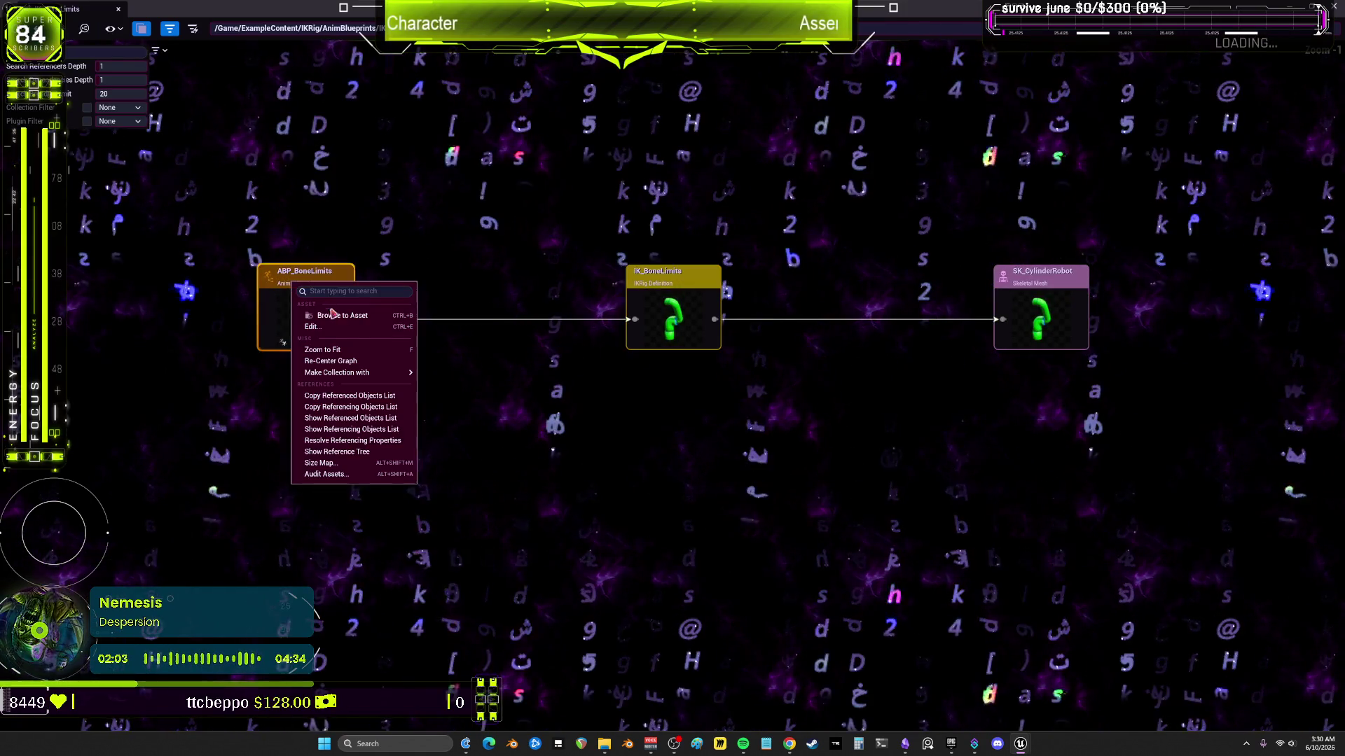
click(343, 328)
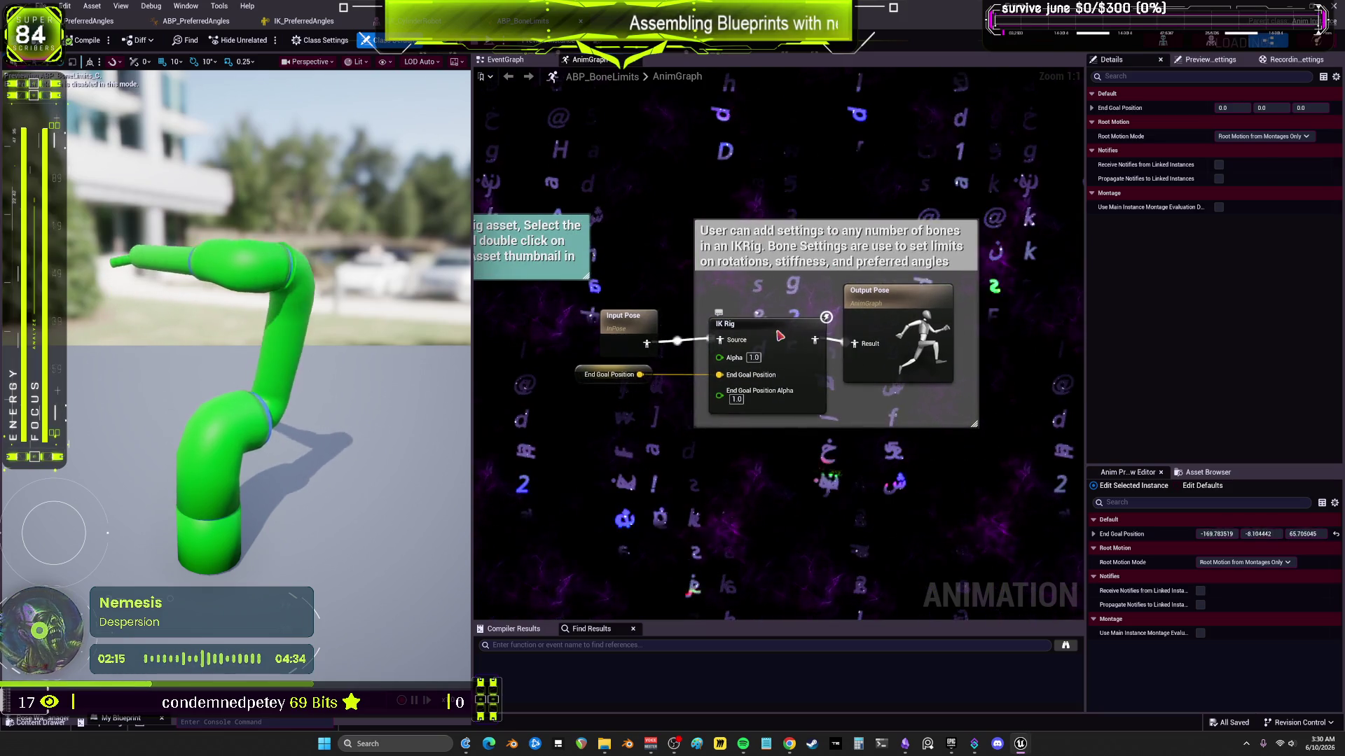
Step: Open IK_BoneLimits, inspect the Robot1 bones' limits and the IK goal, then return to BP_PreferredAngles
double_click(786, 328)
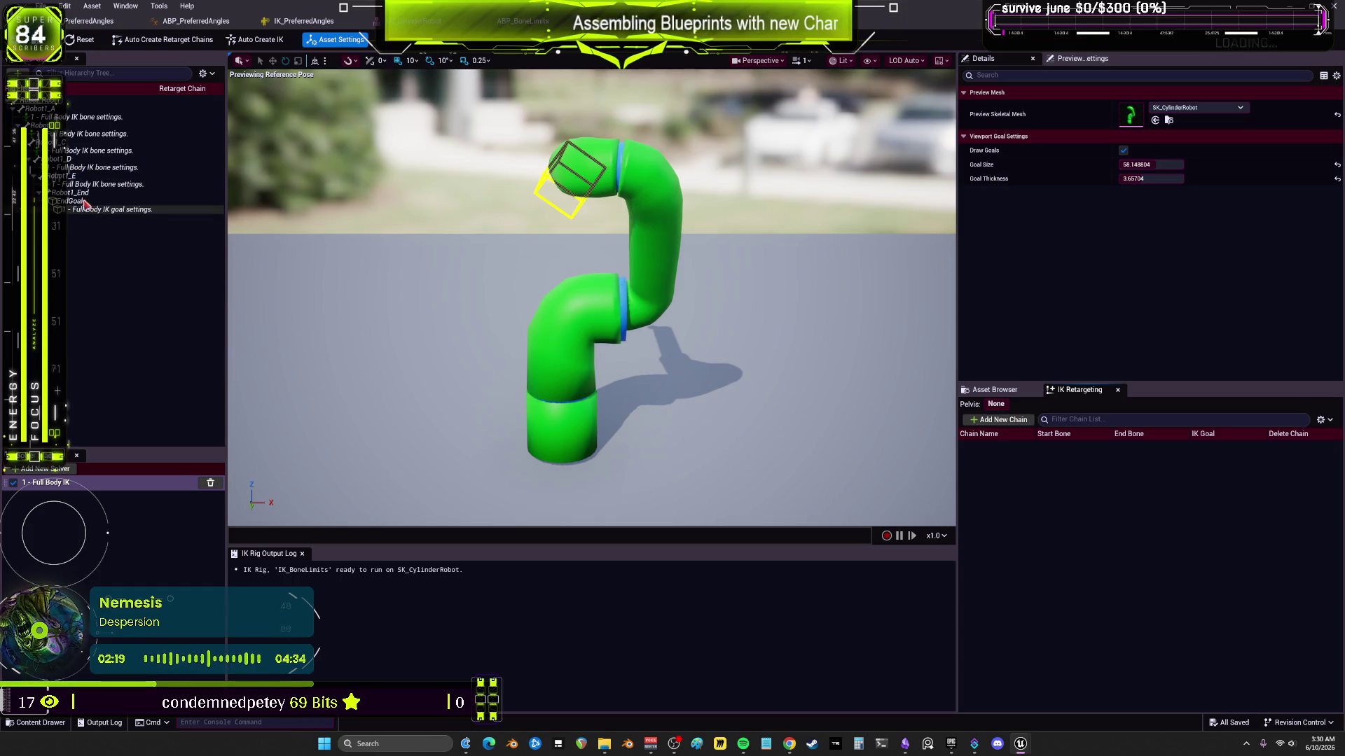
click(70, 119)
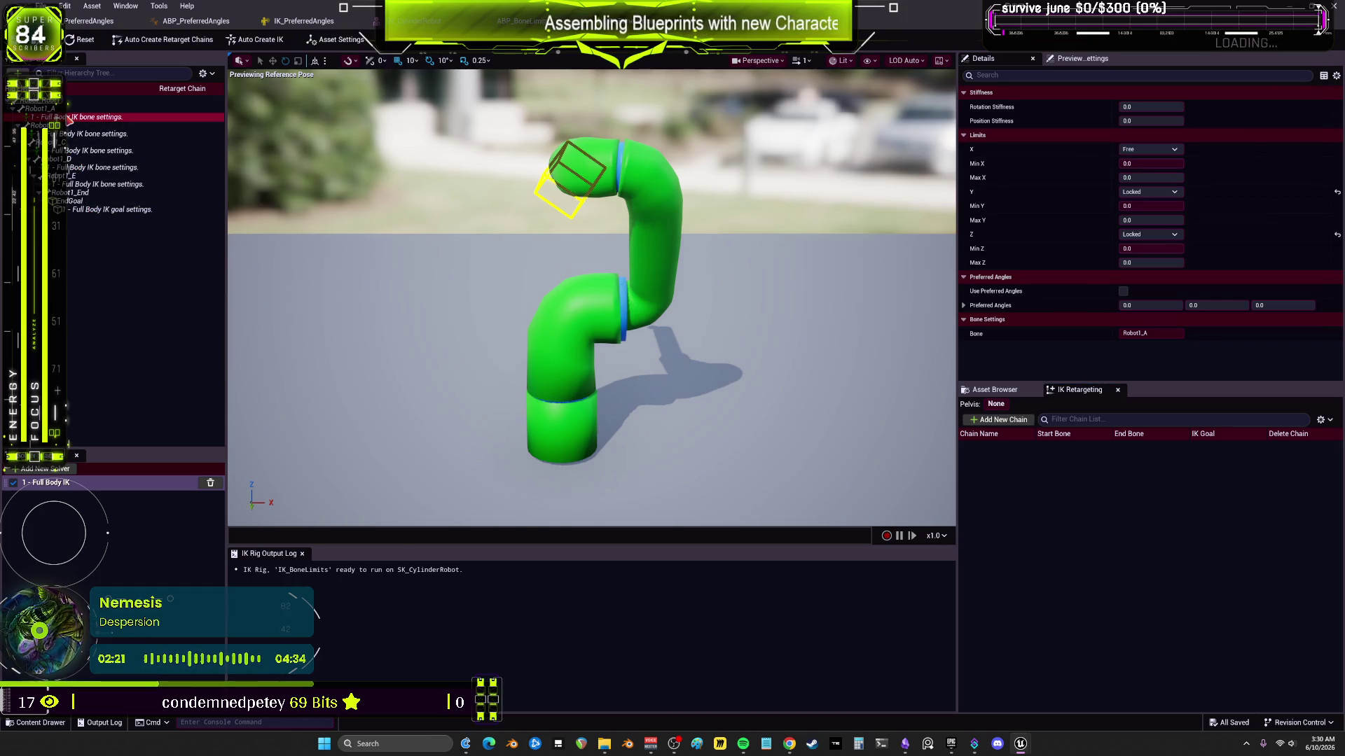
click(77, 134)
click(88, 151)
click(98, 167)
click(100, 183)
click(105, 210)
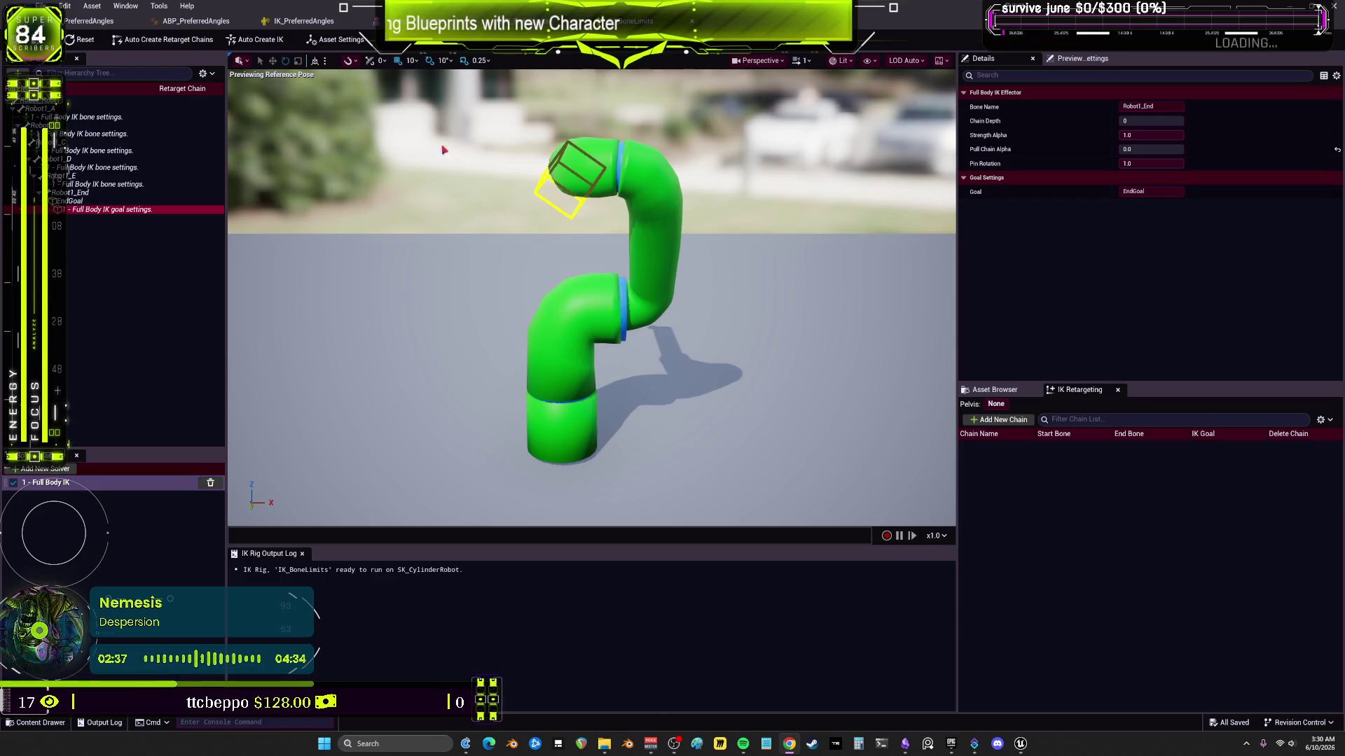
click(91, 26)
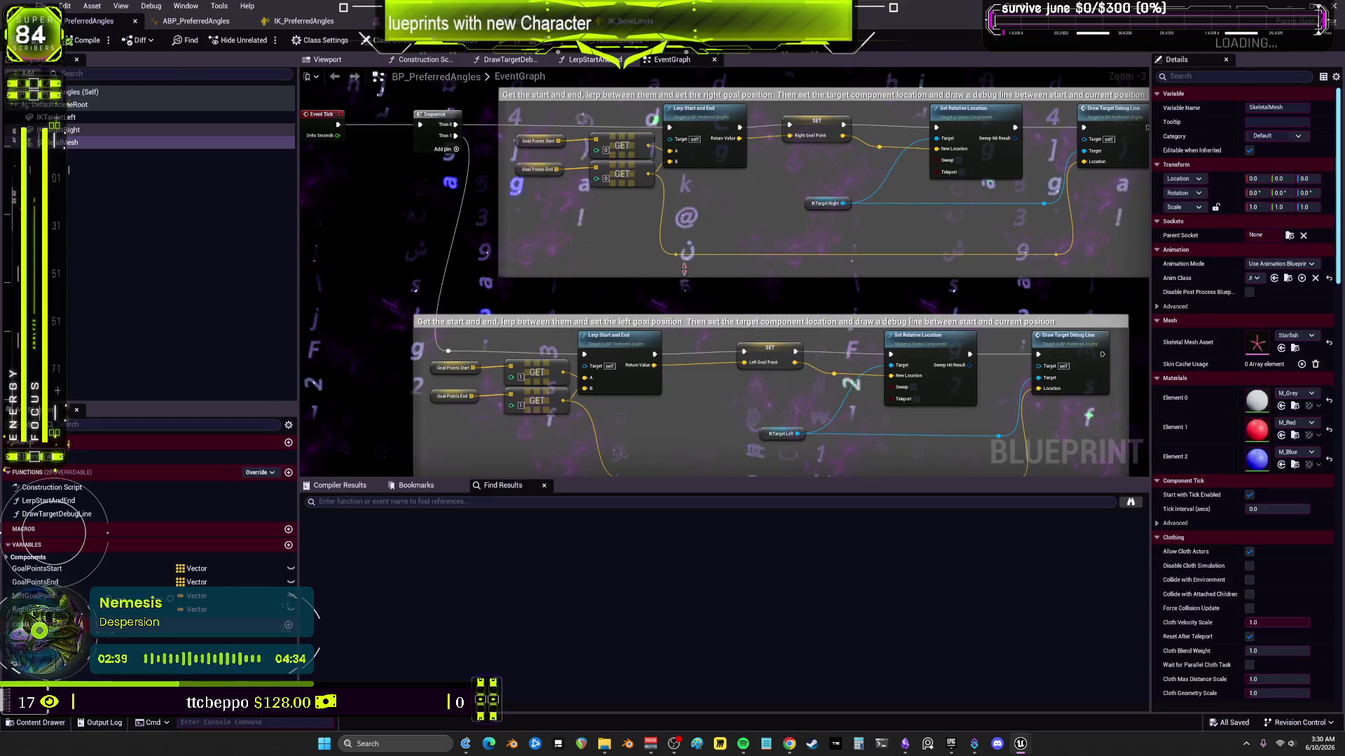
Step: Float and close the BP_PreferredAngles Blueprint editor, returning to the main level editor
drag(781, 21, 781, 287)
click(729, 114)
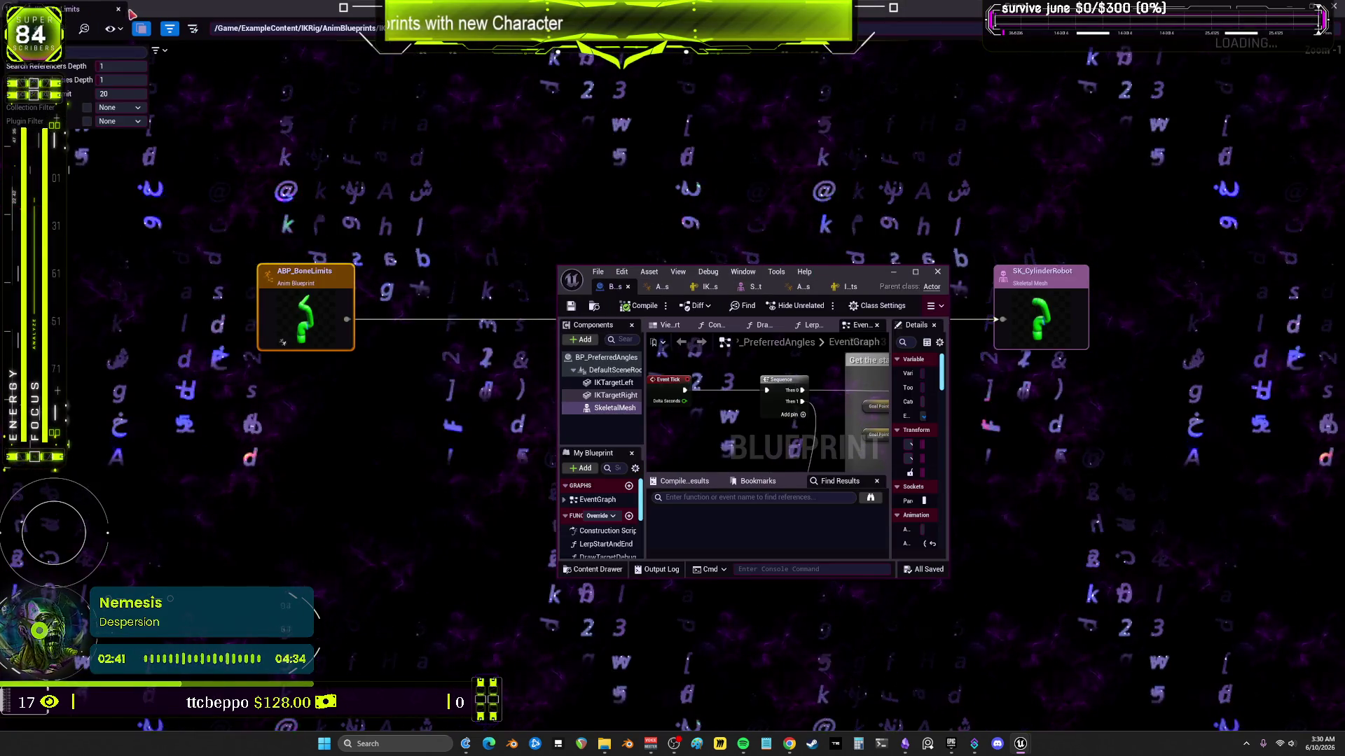
click(118, 9)
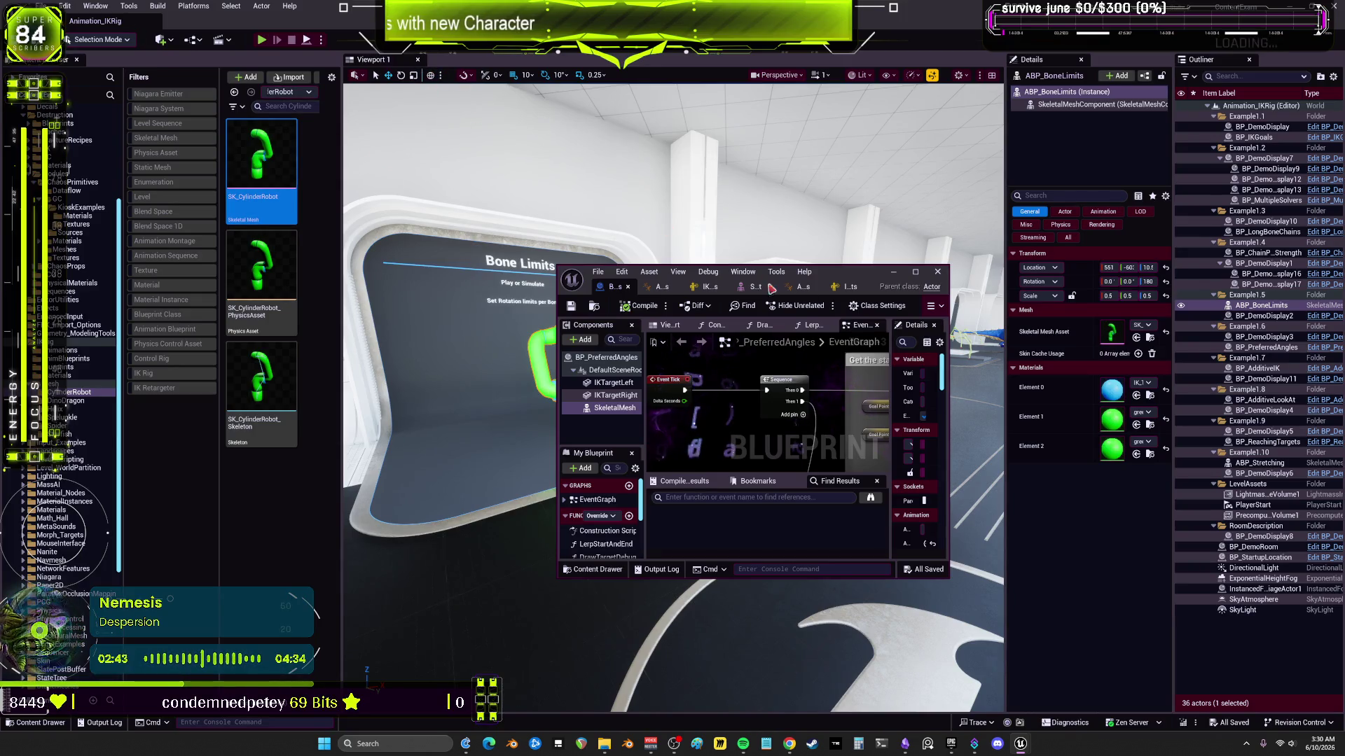
click(937, 272)
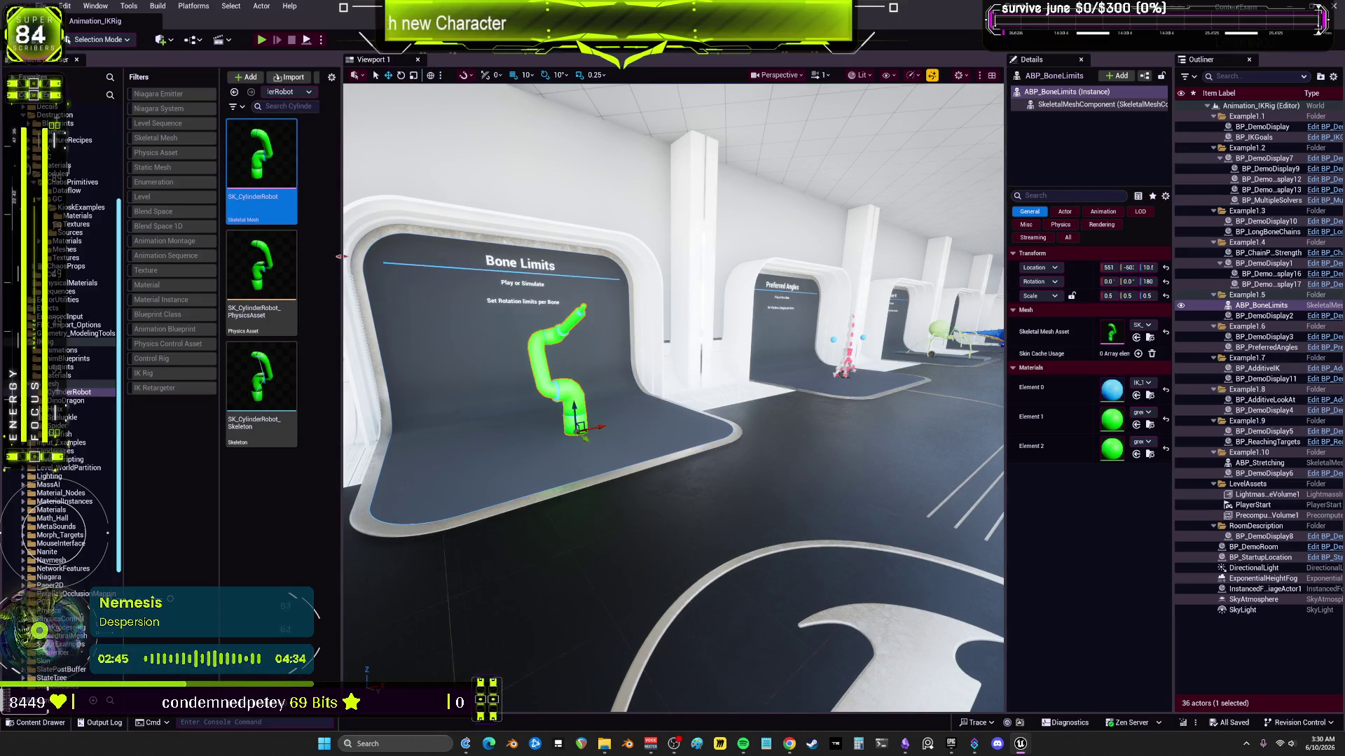
Step: Widen the Content Browser and open Animation_ControlRig from Content/Maps/Animation
drag(341, 257, 614, 279)
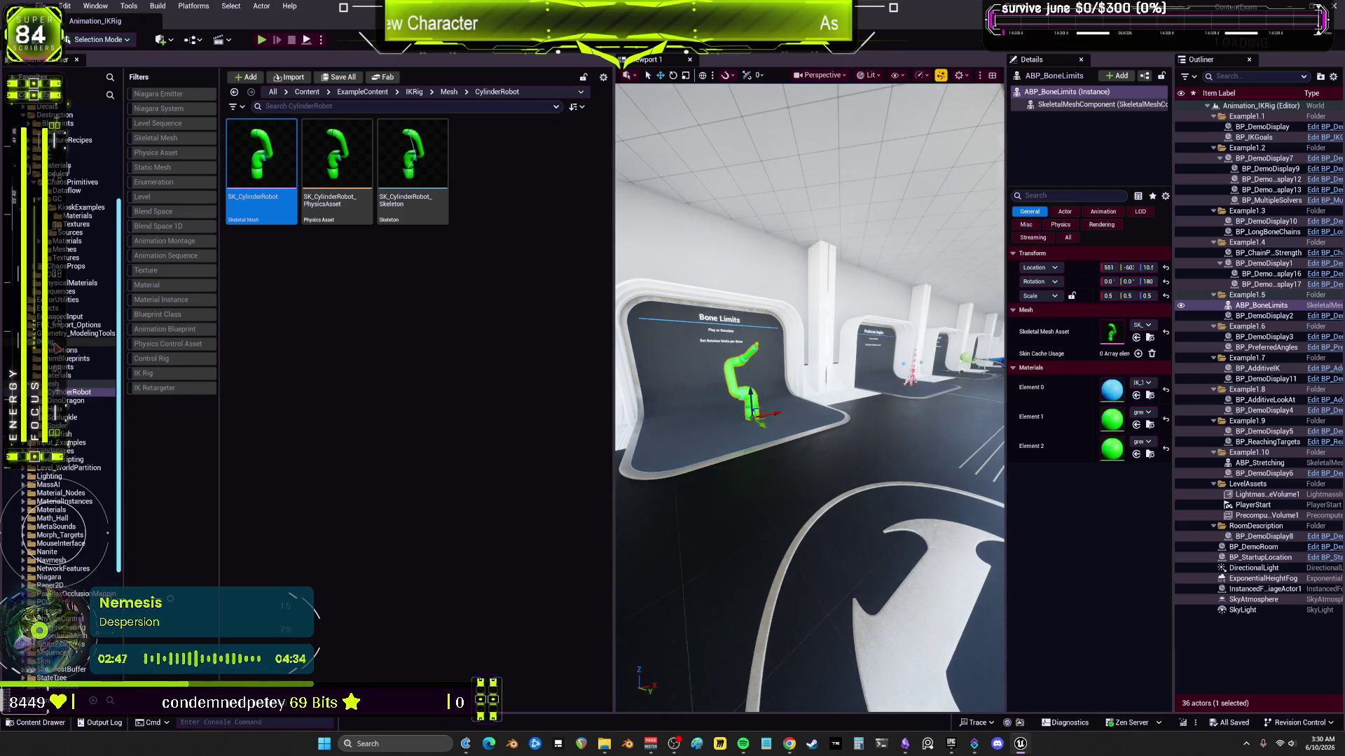
scroll(79, 434, down, 5)
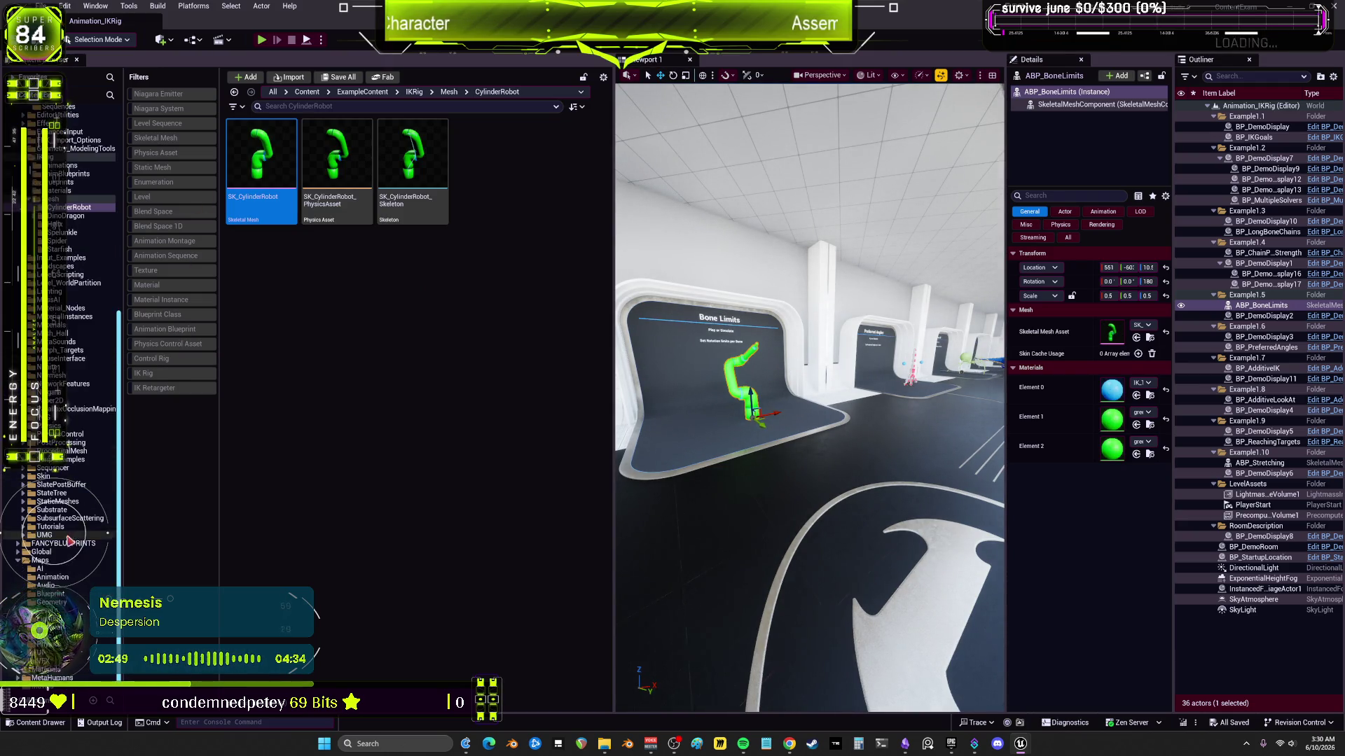
click(40, 553)
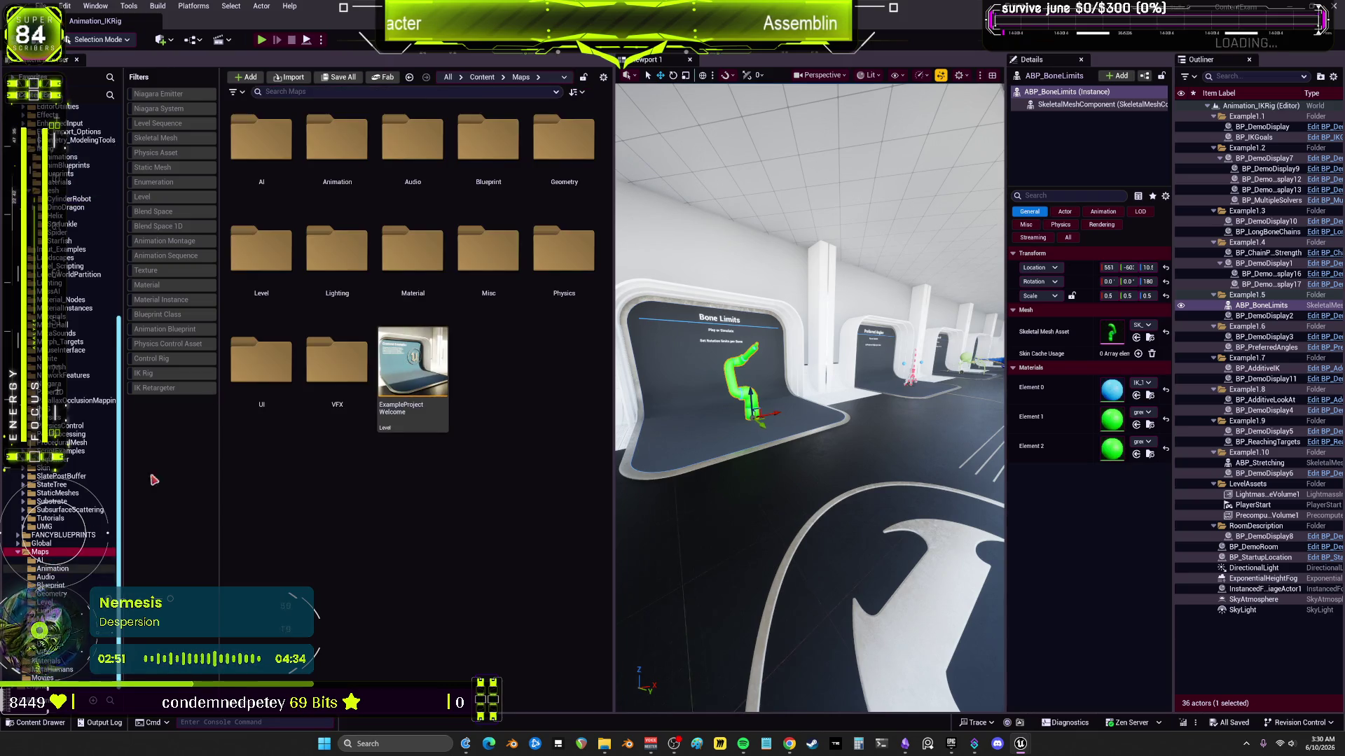
double_click(337, 144)
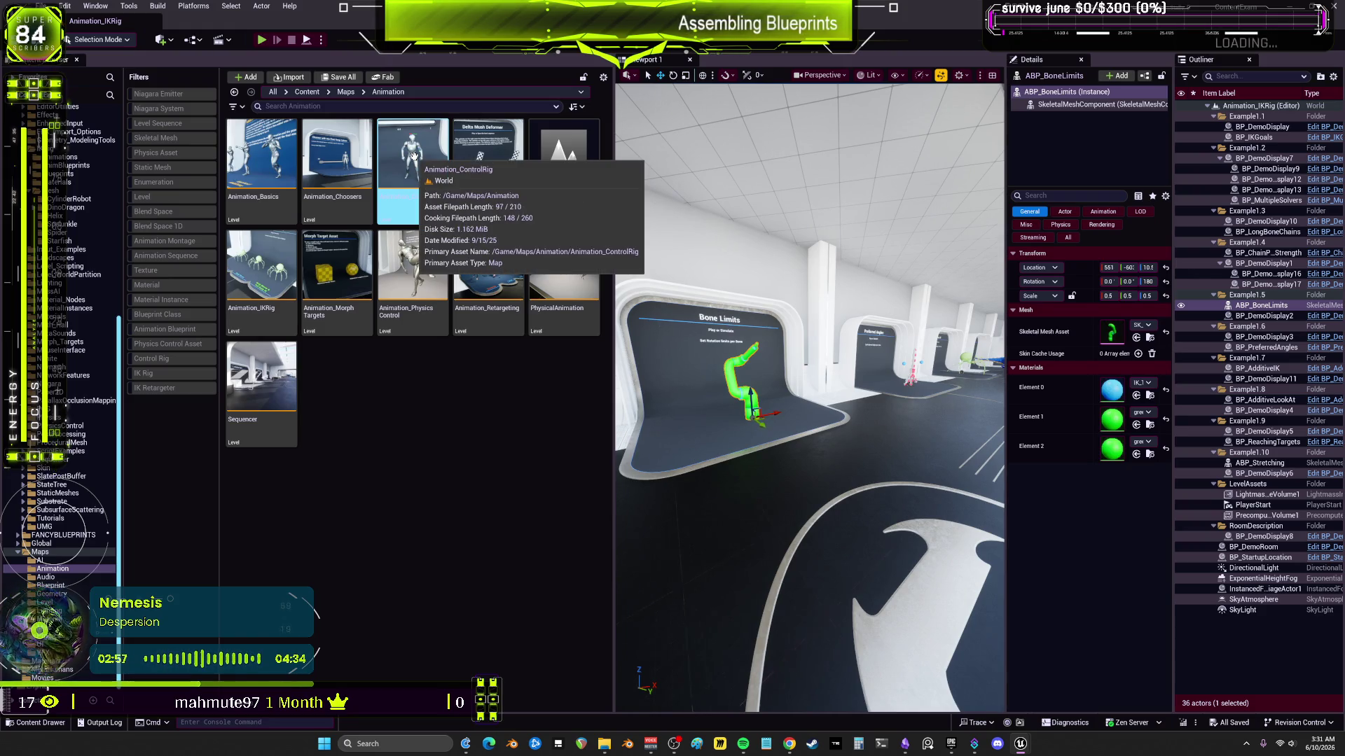
double_click(413, 156)
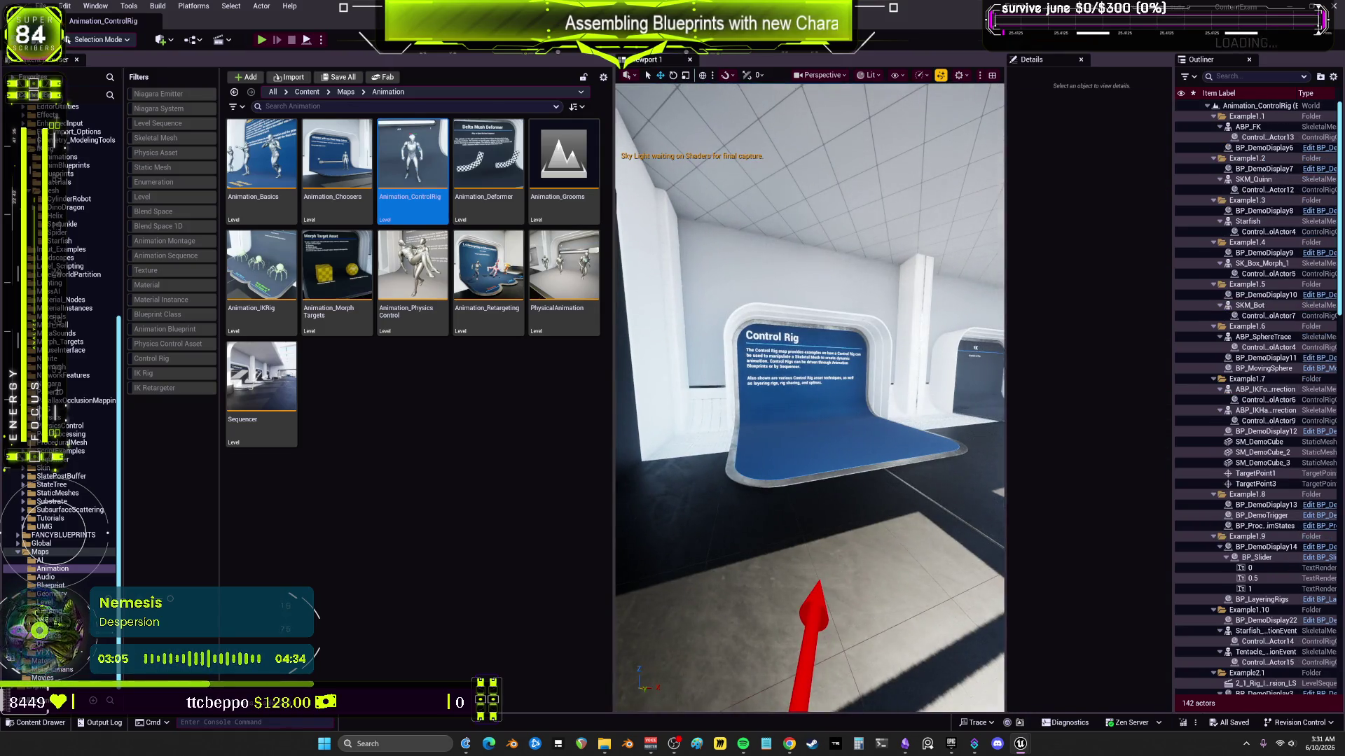
Step: Select BP_DemoRoom, enlarge the viewport, and start playing the level with Alt+P
click(617, 426)
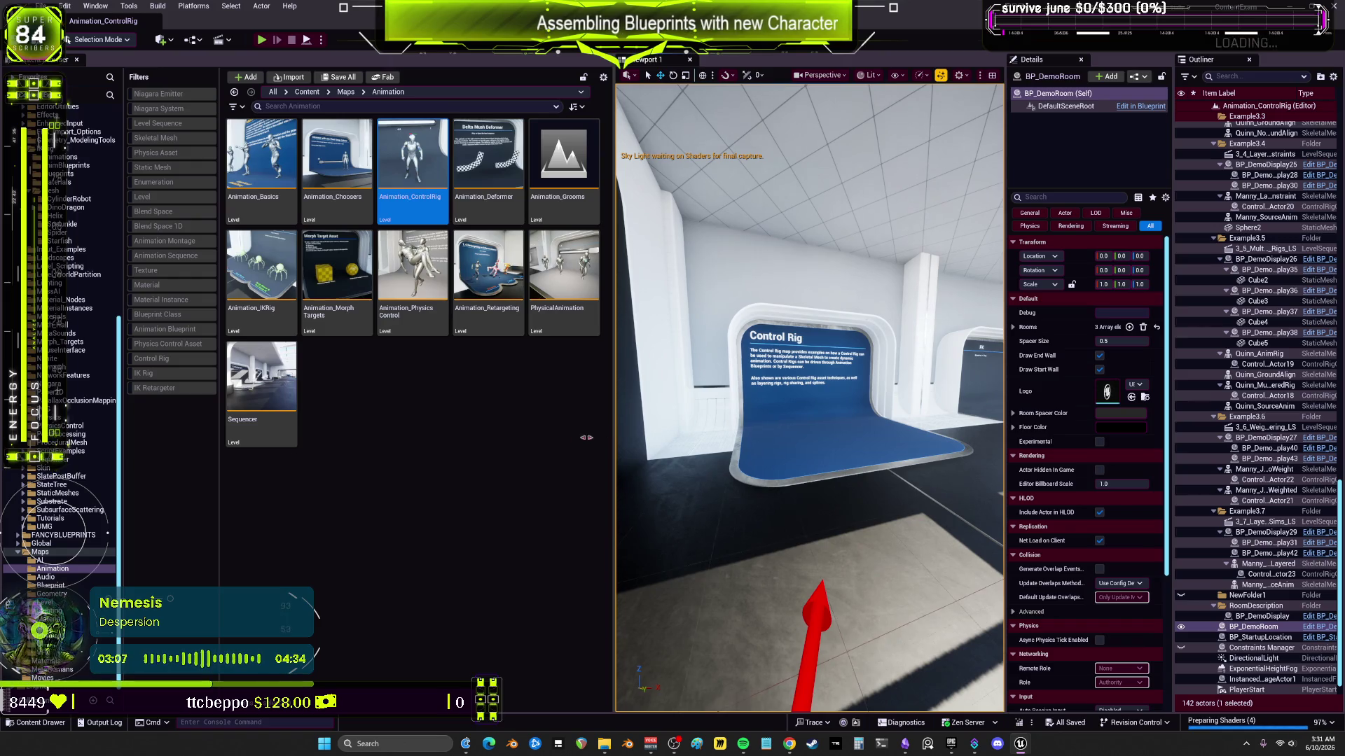
drag(585, 438, 352, 427)
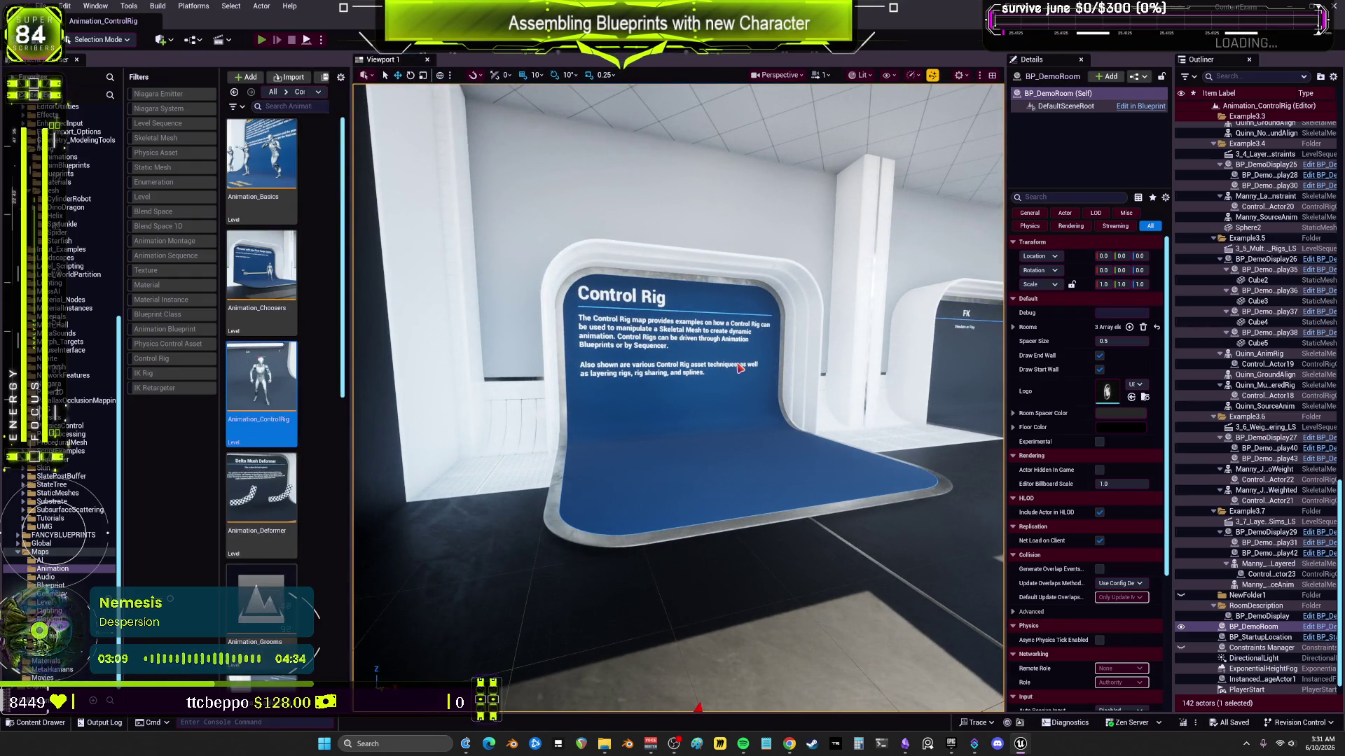
key(alt+p)
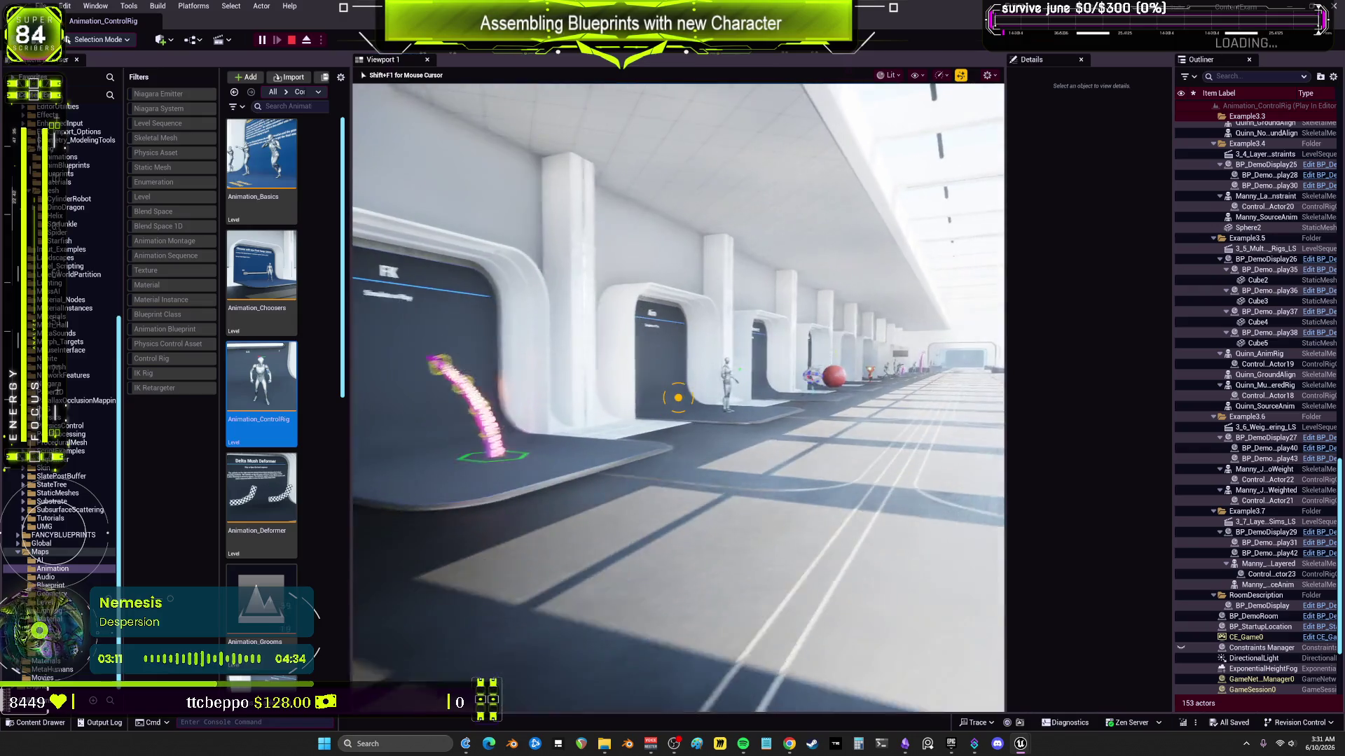
Step: Walk the hallway past the Looping Rig Elements and Animating Morphs and Materials displays
key(w)
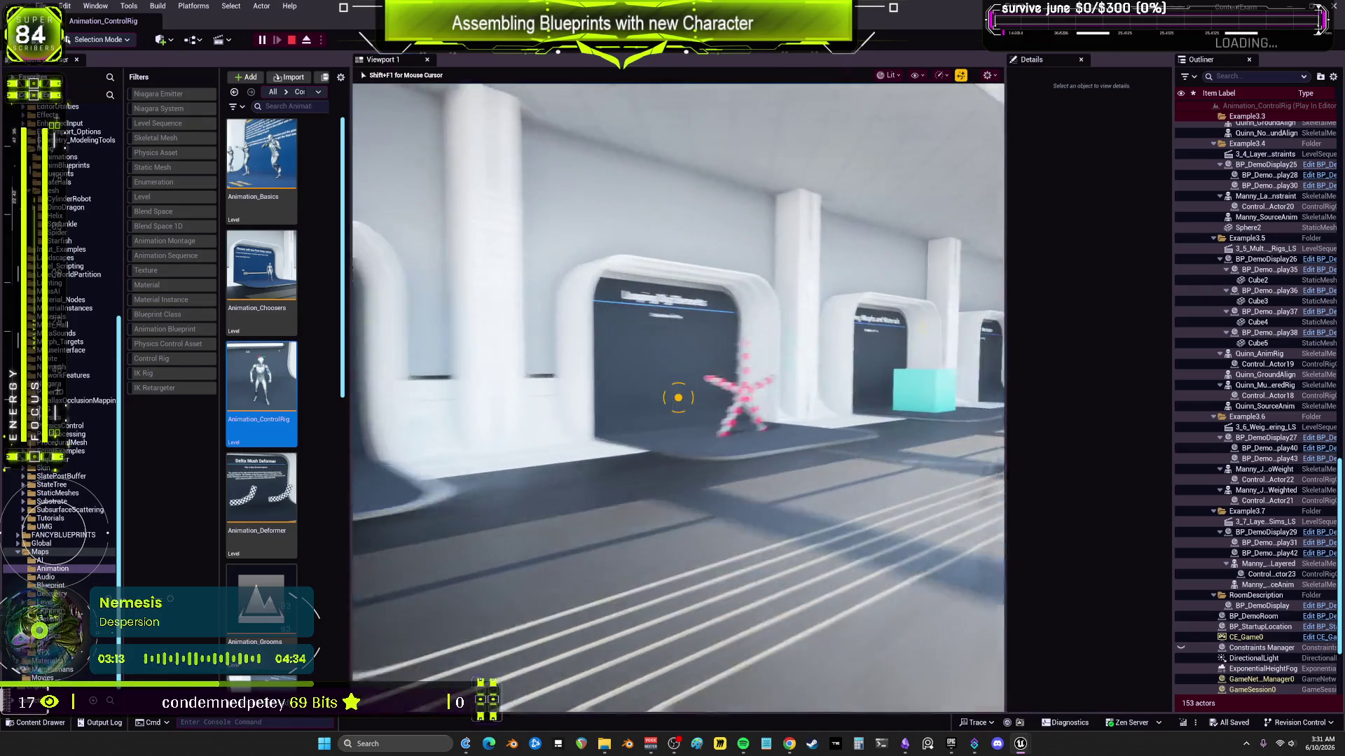
key(w)
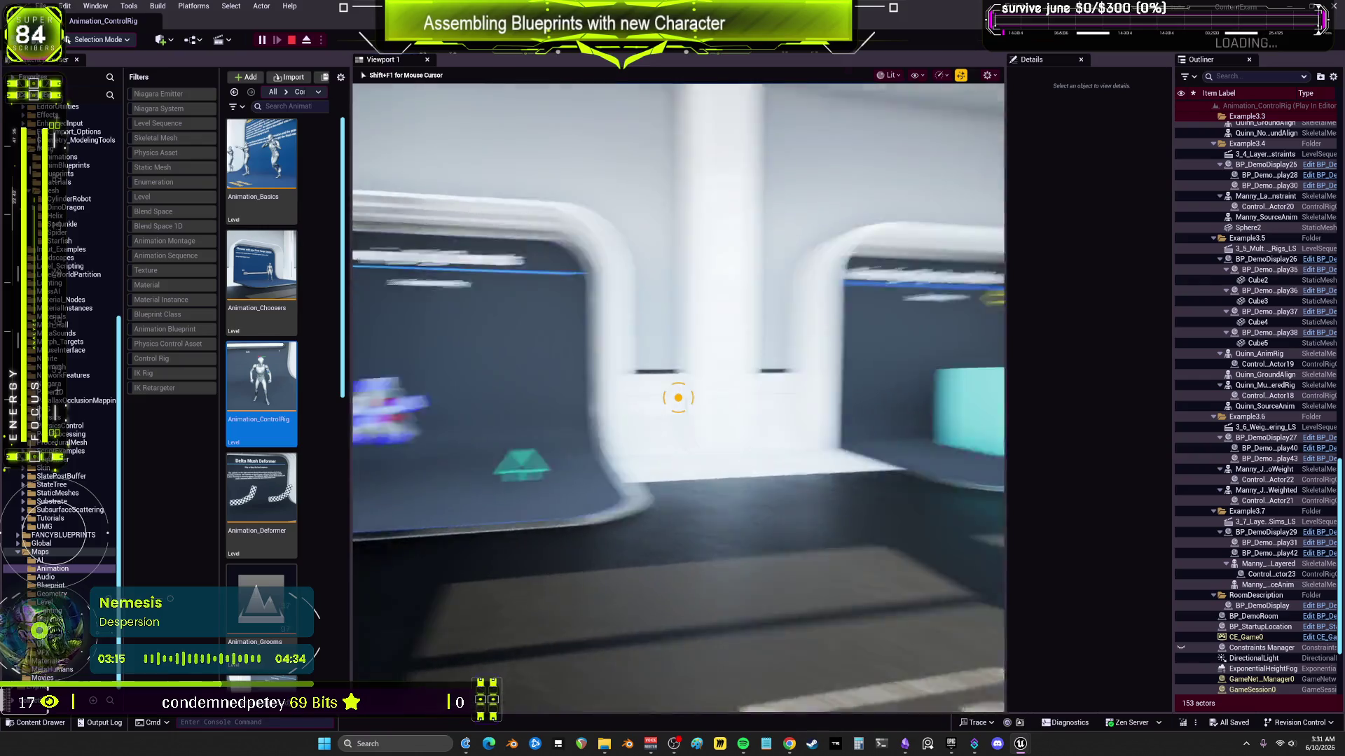
key(w)
key(w)
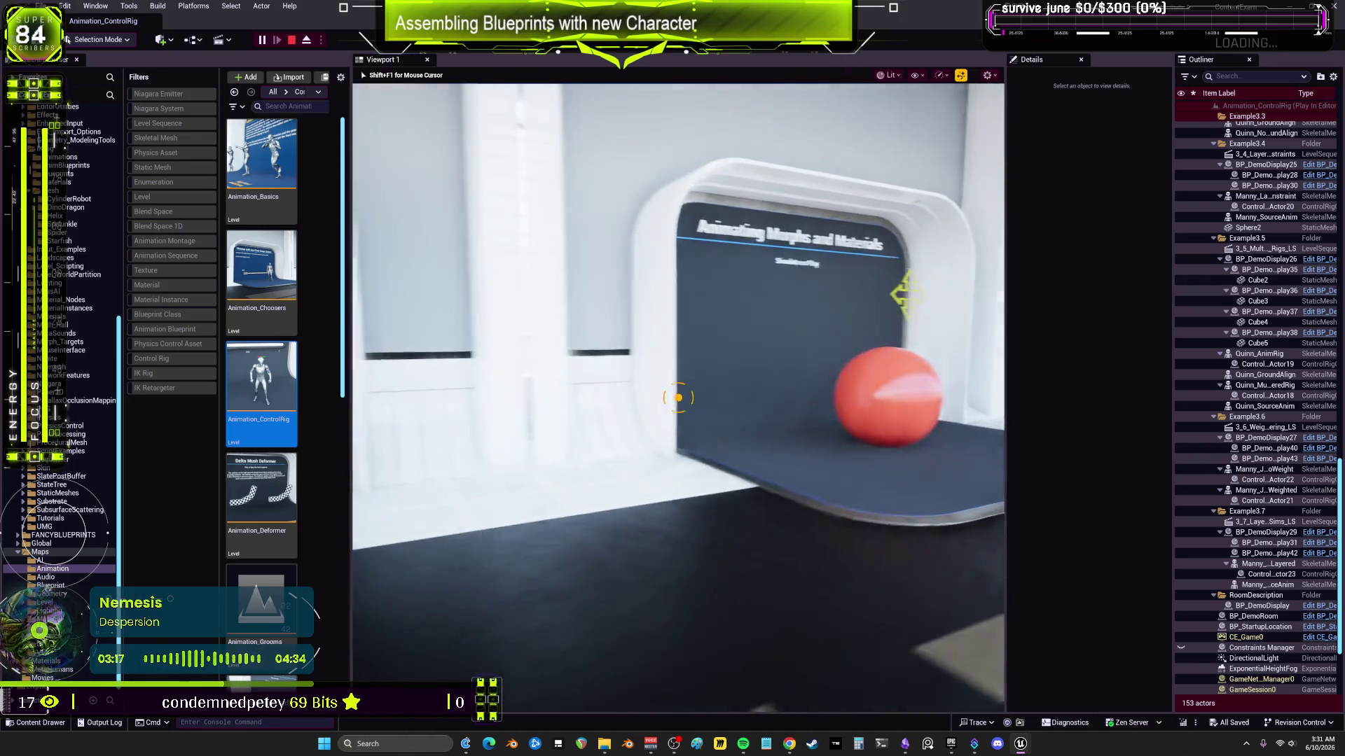
key(w)
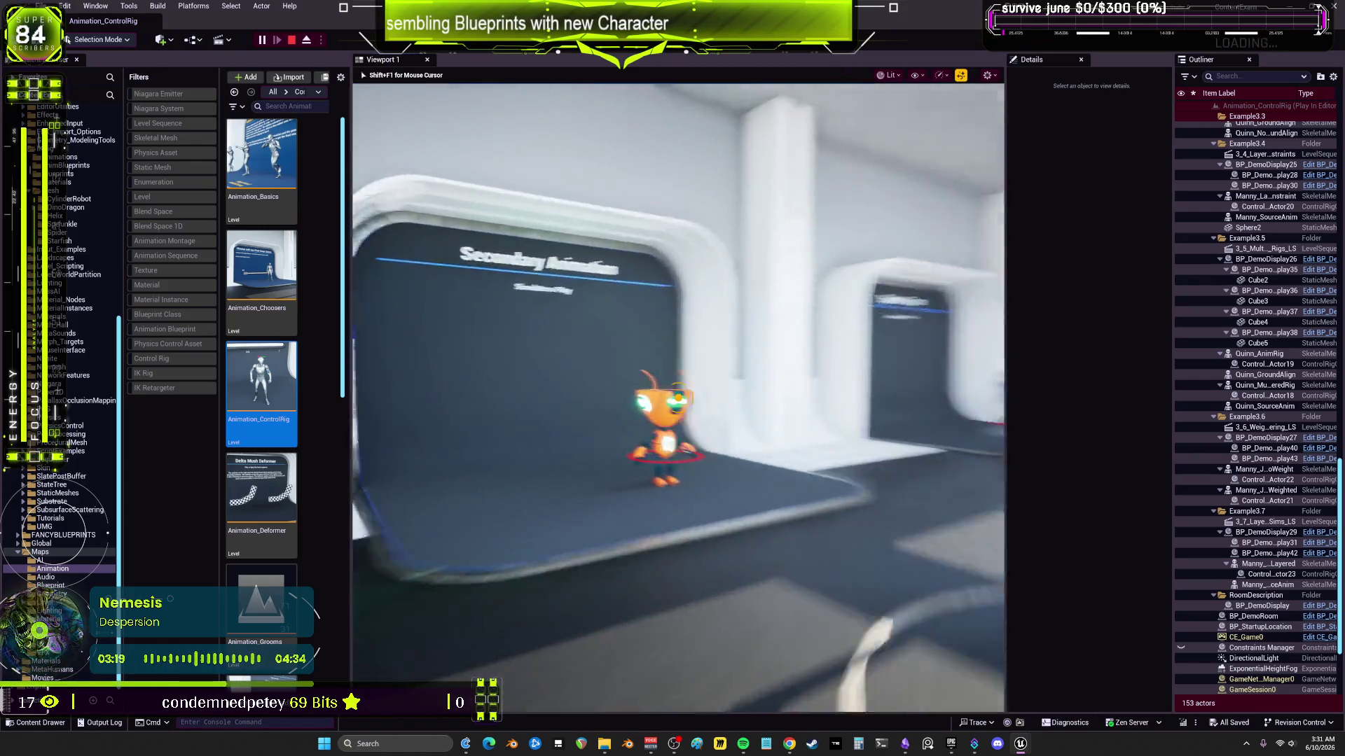
key(w)
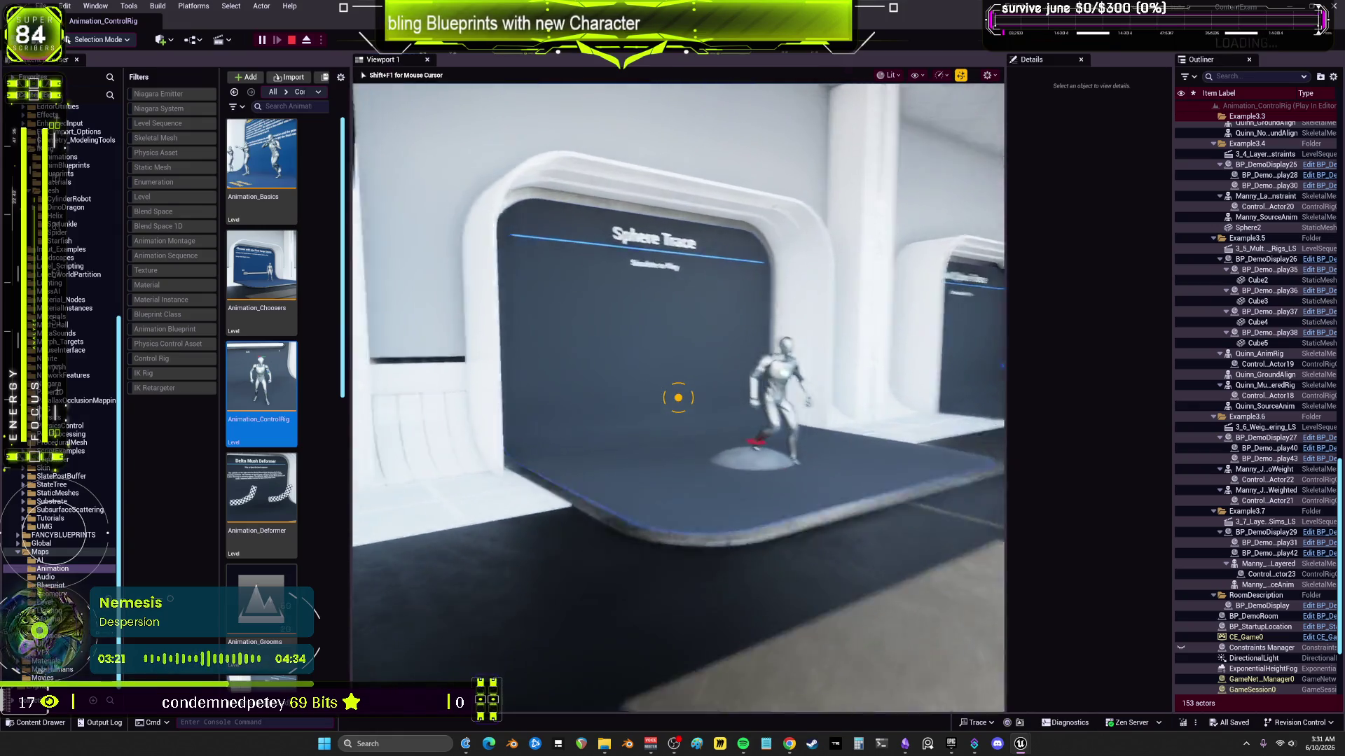
key(s)
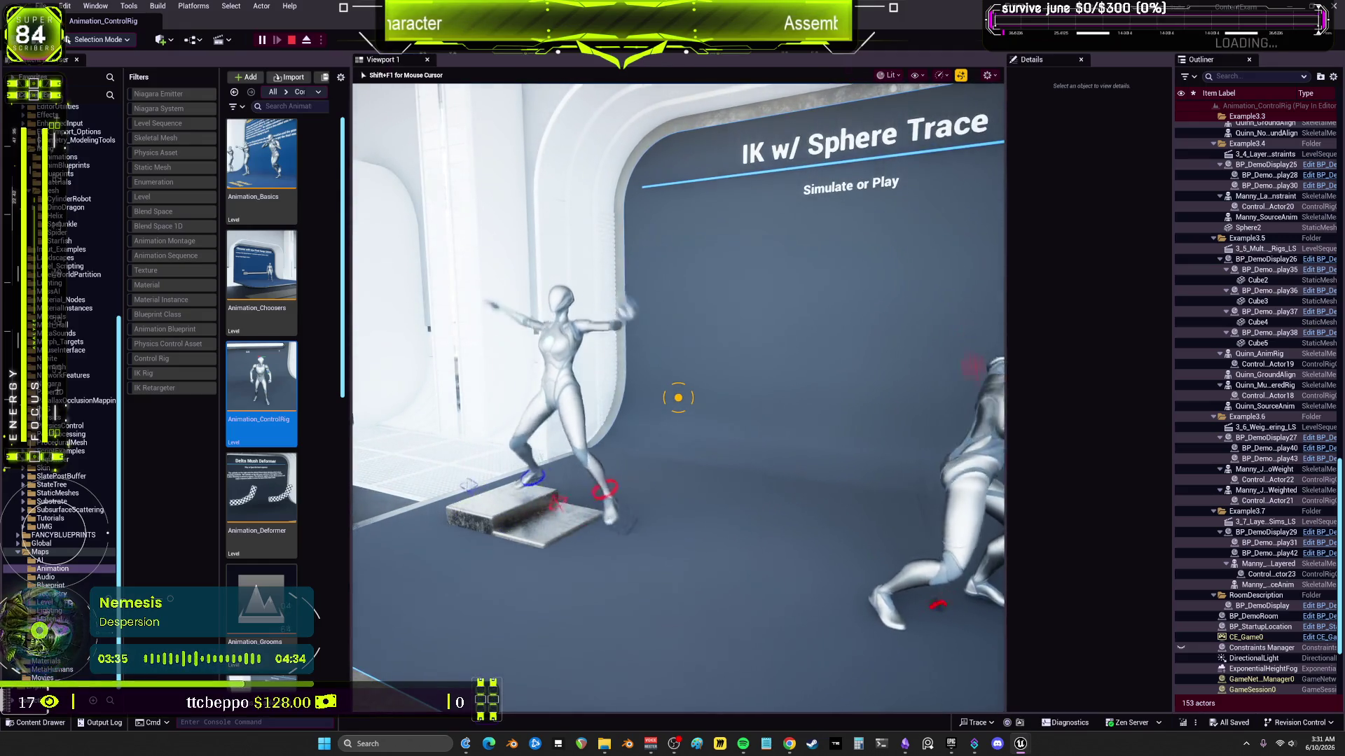
Step: Tour the Procedural Animation States, Layering Rigs, Rig Sharing, and Splines exhibits
key(w)
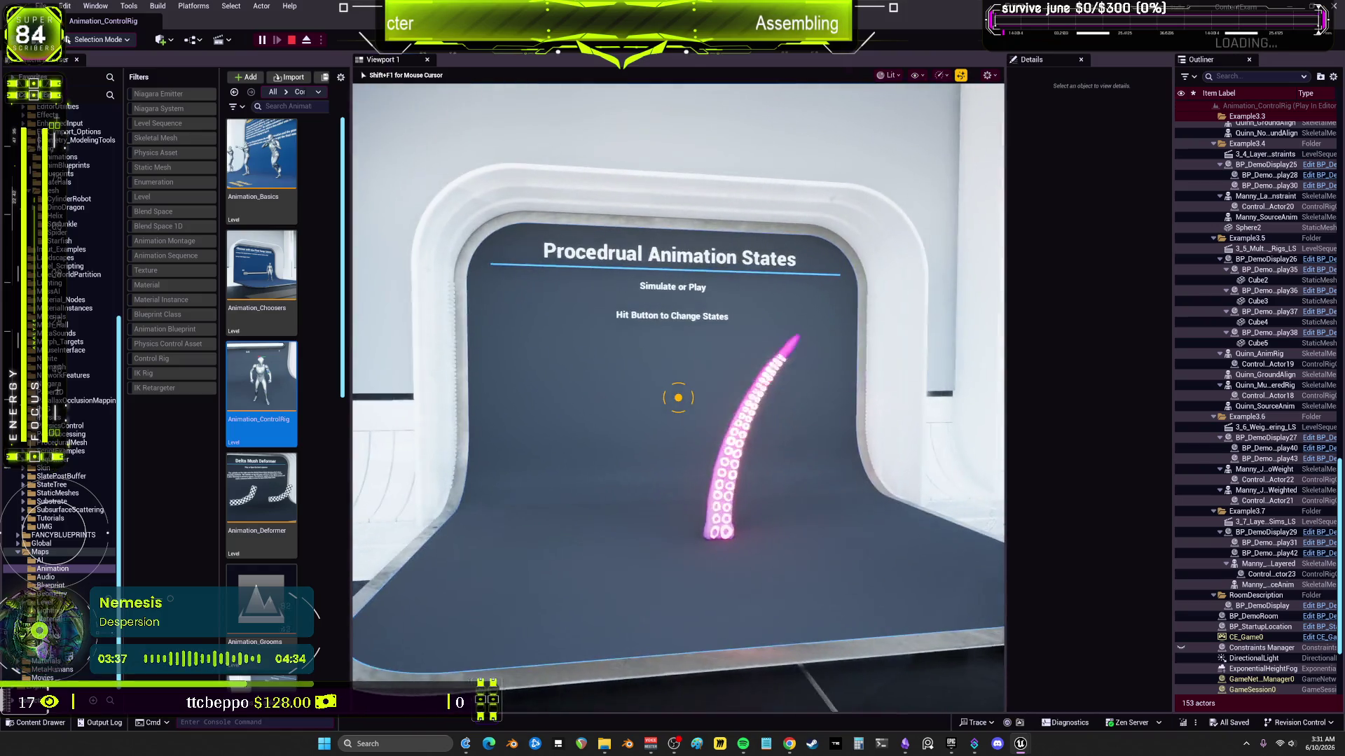
key(d)
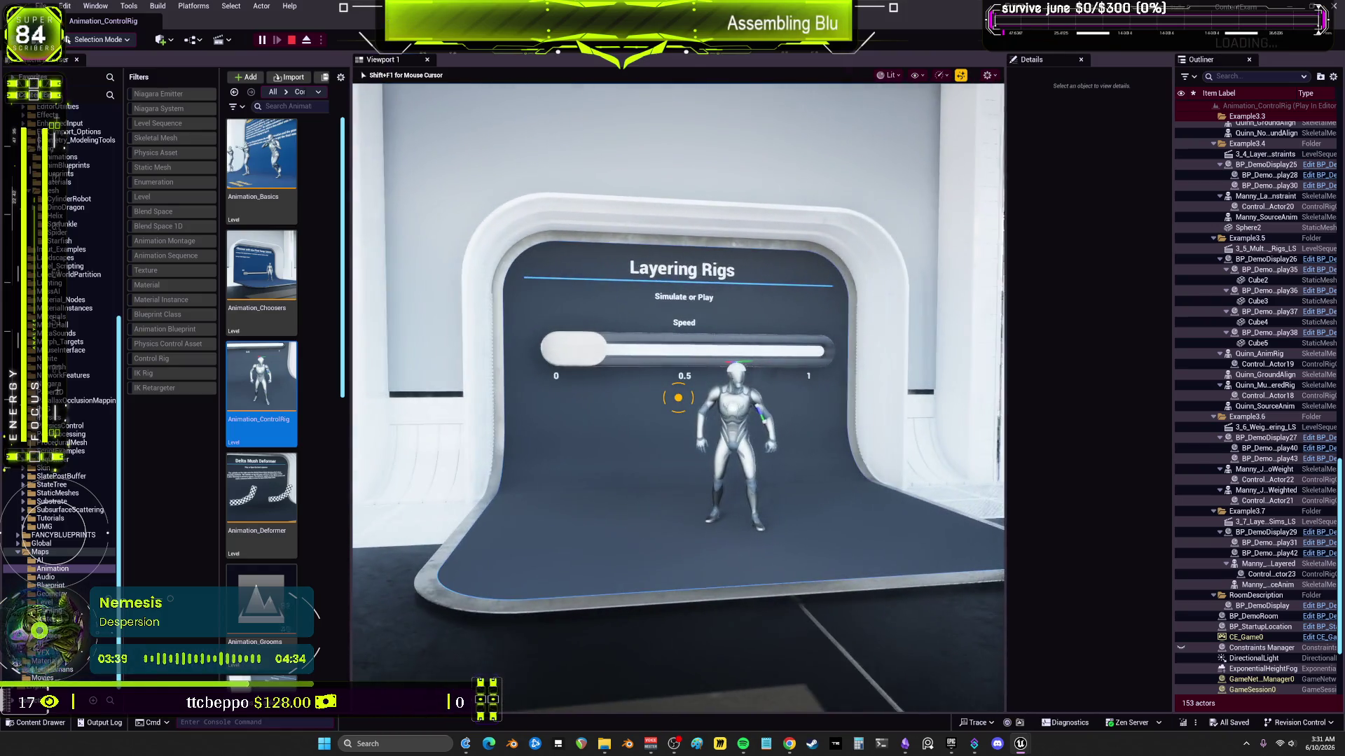
key(w)
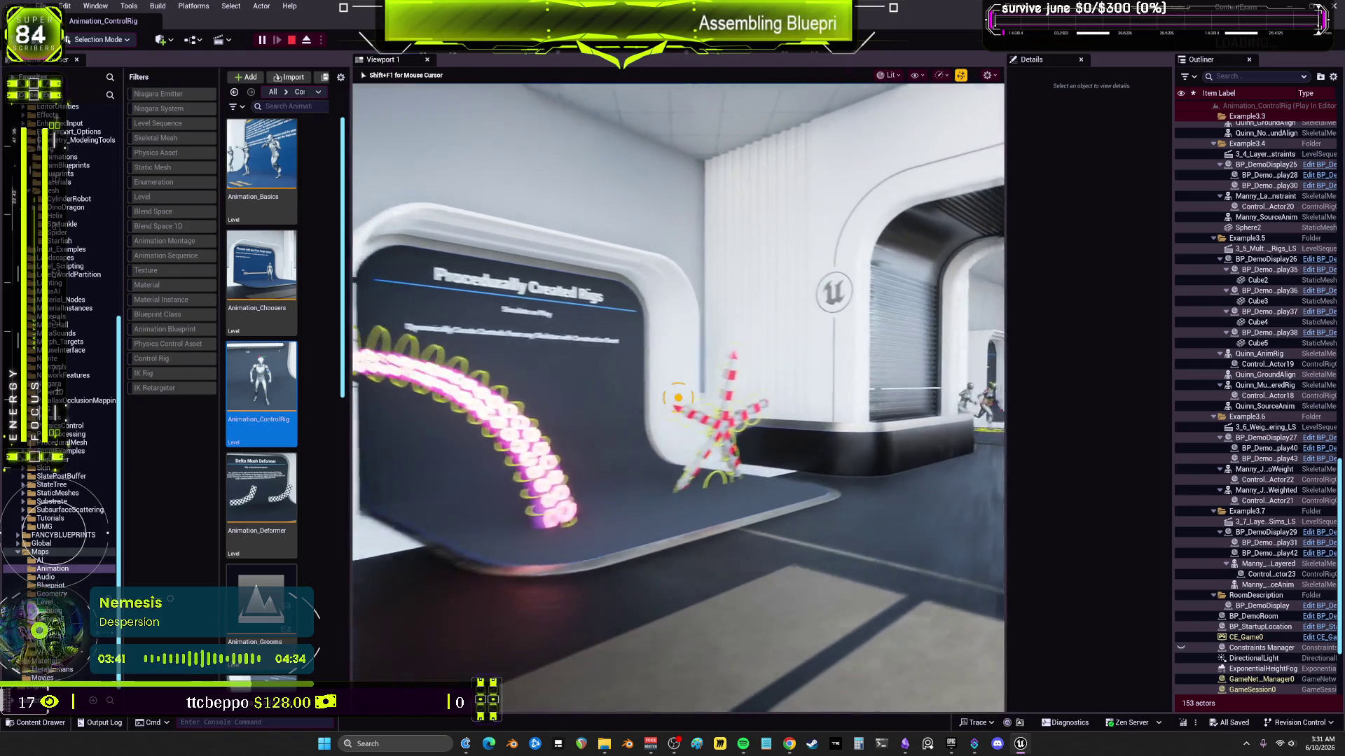
key(w)
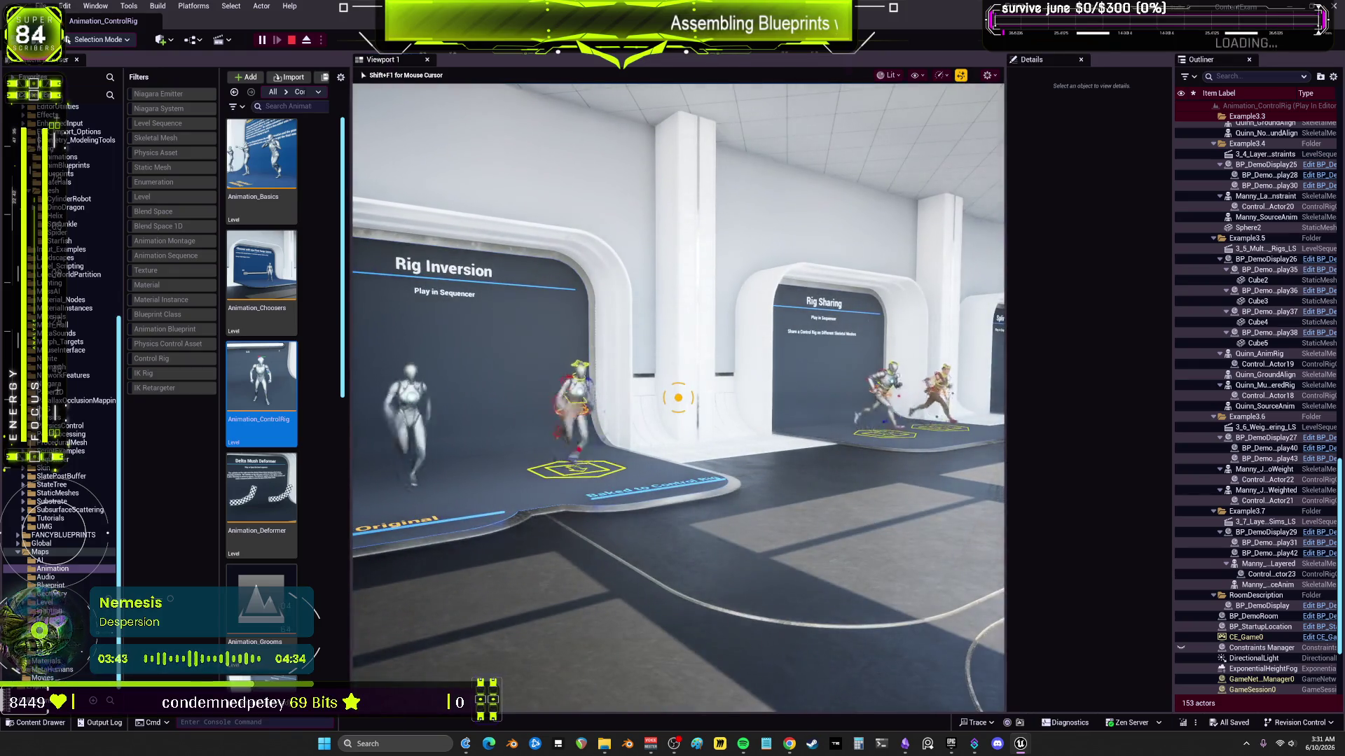
key(w)
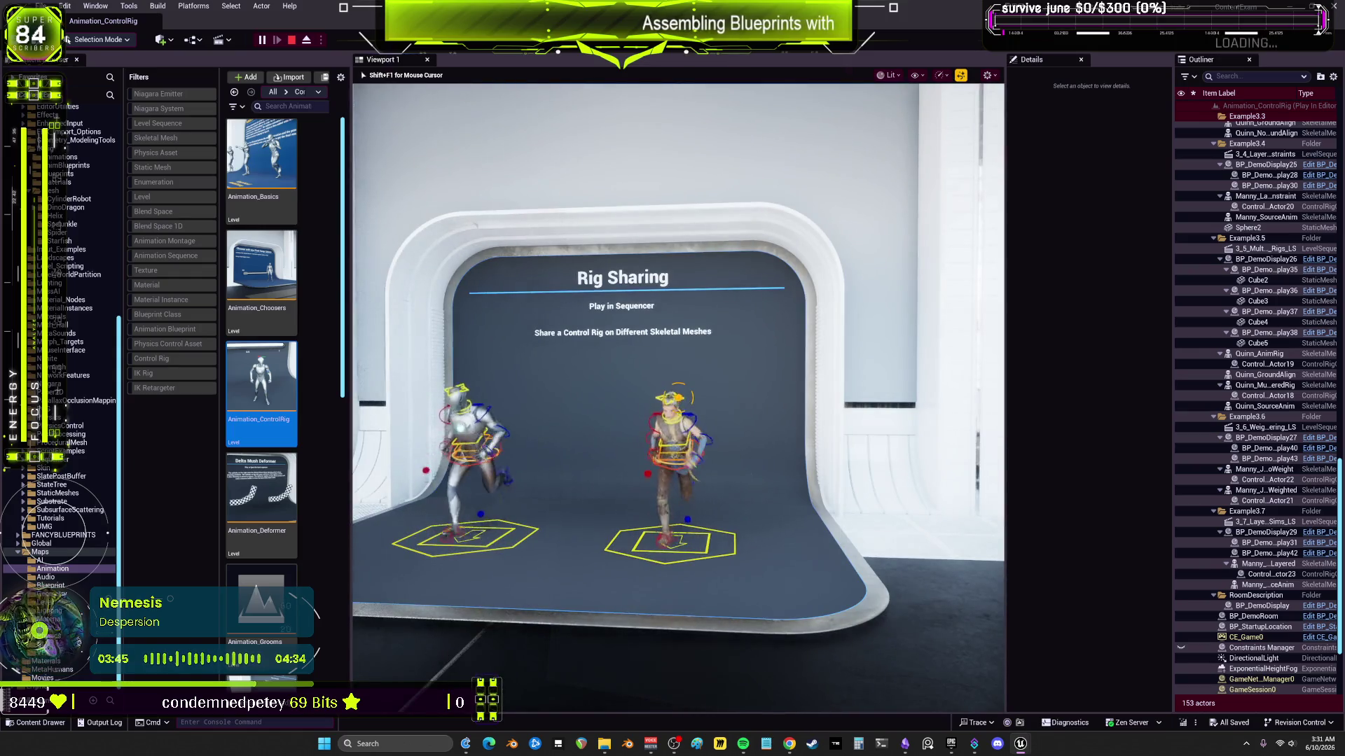
key(w)
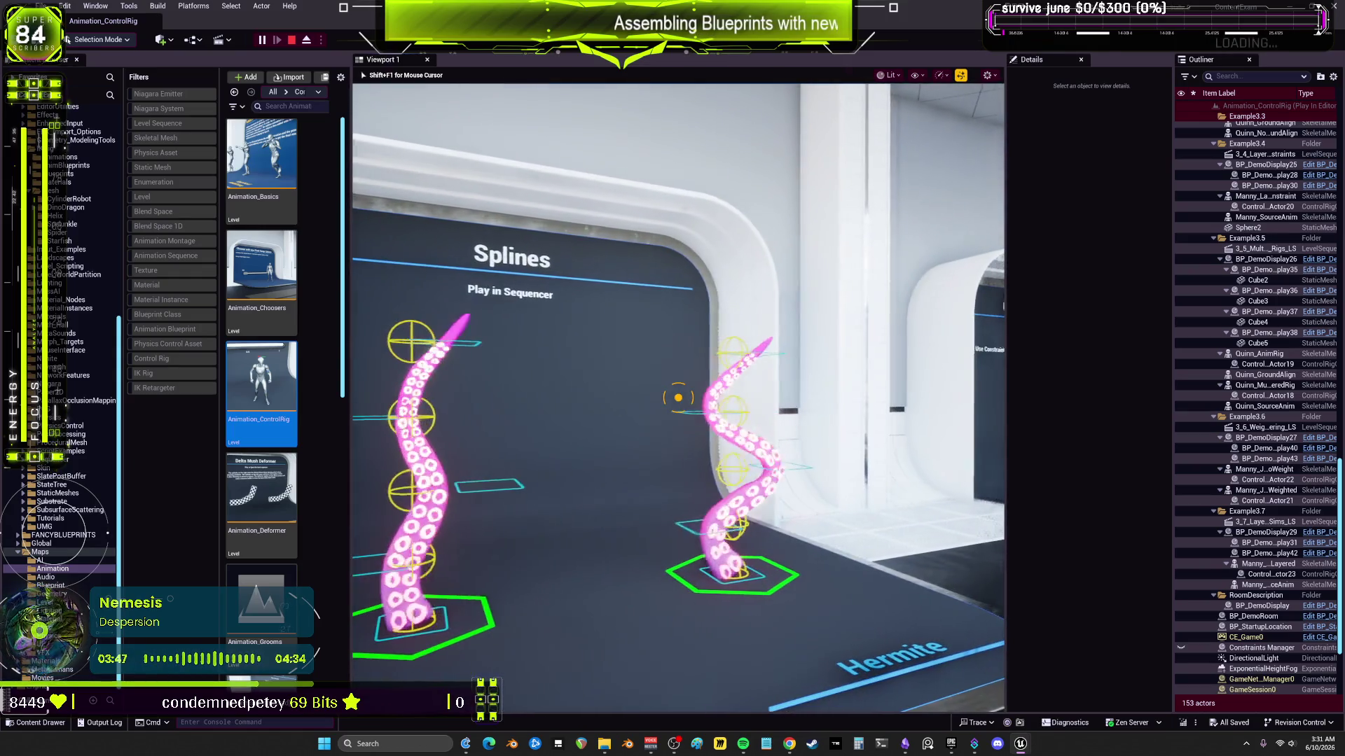
key(a)
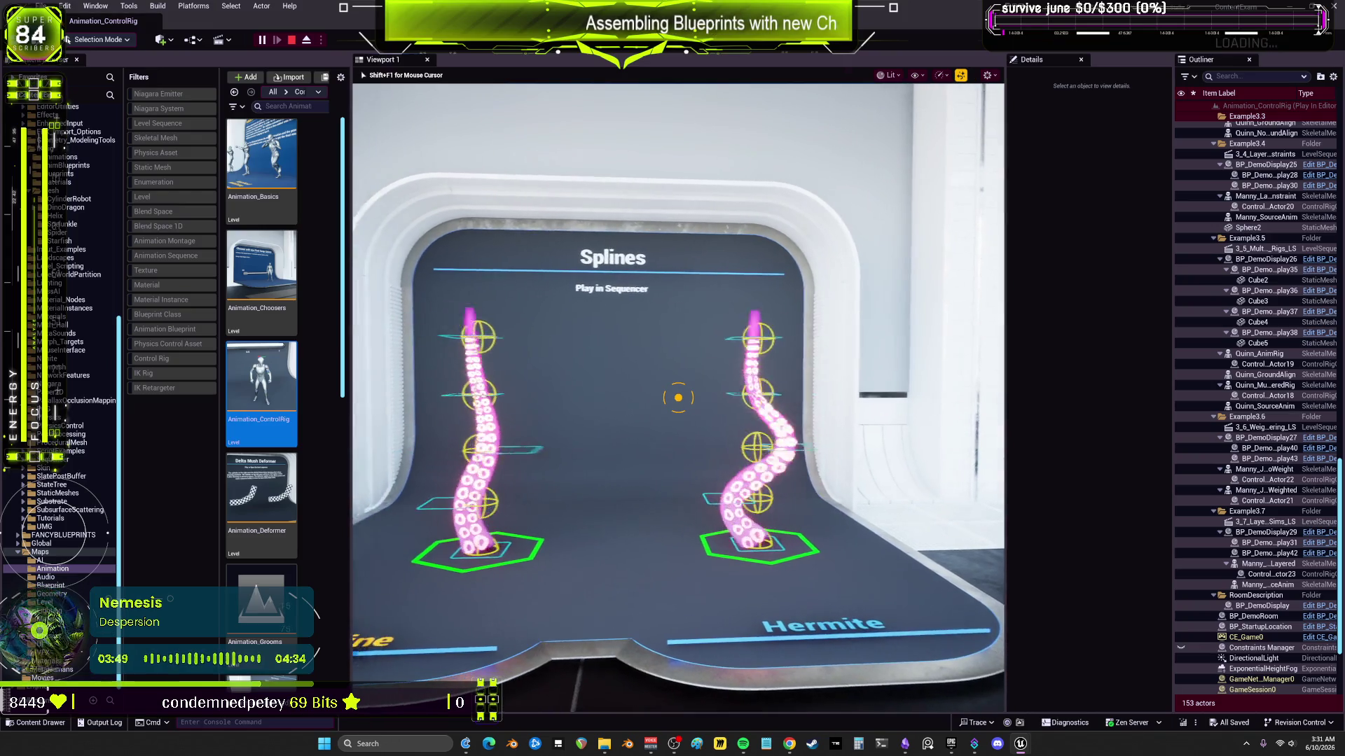
key(w)
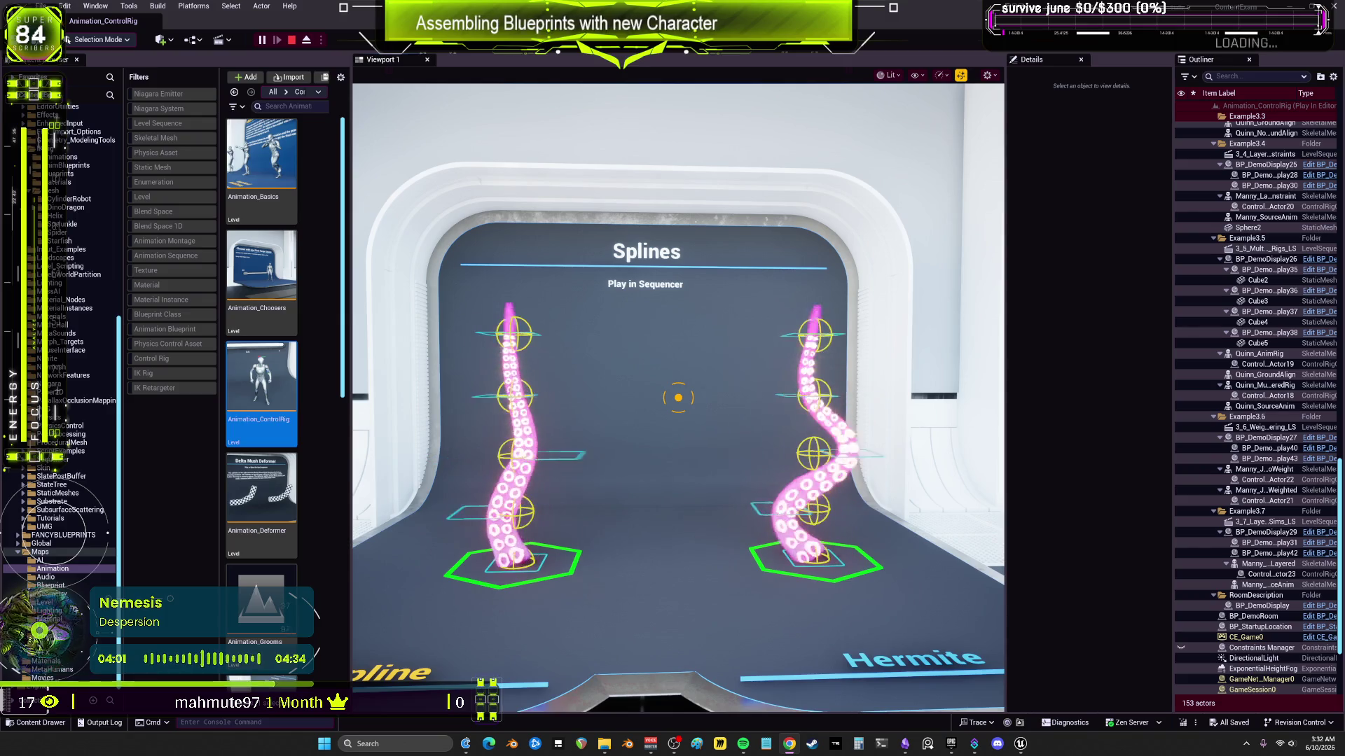
Step: Walk past Constraints and Layered FK to Ground Alignment in Sequencer, then stop playing
key(a)
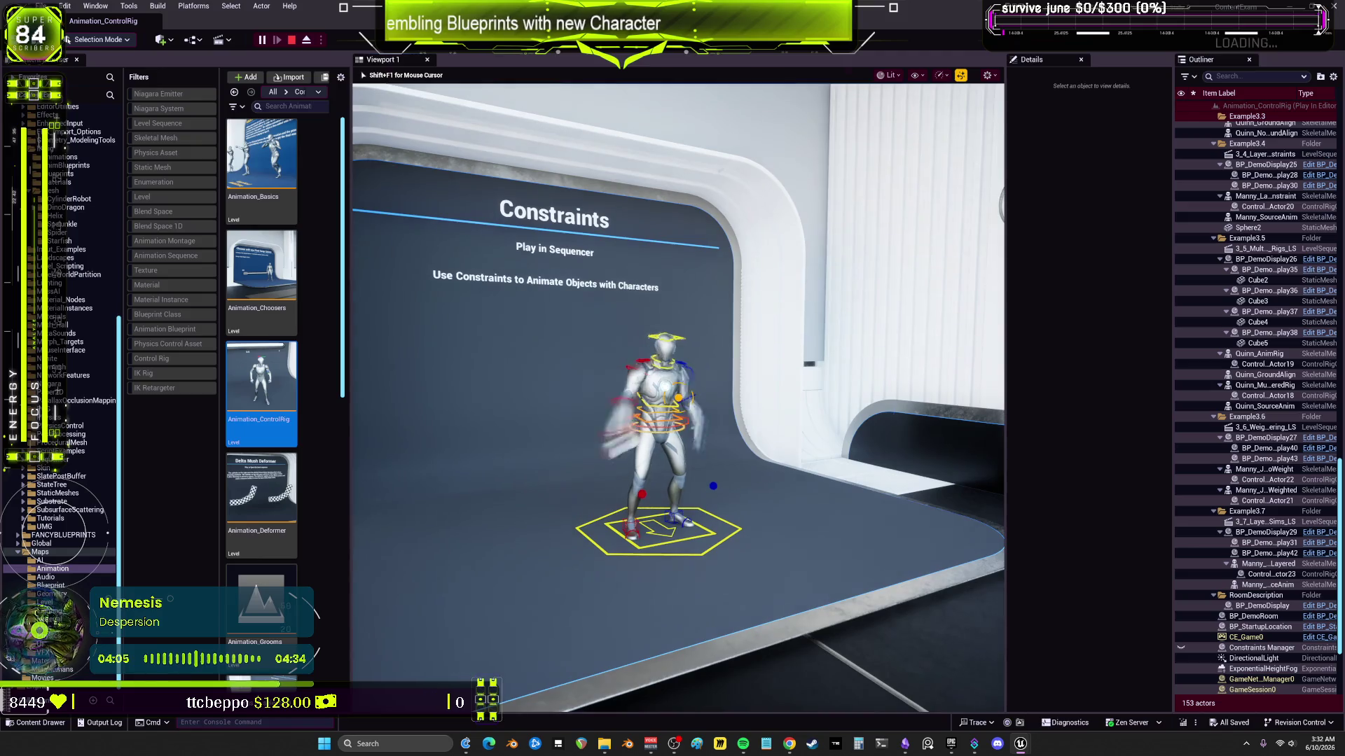
key(a)
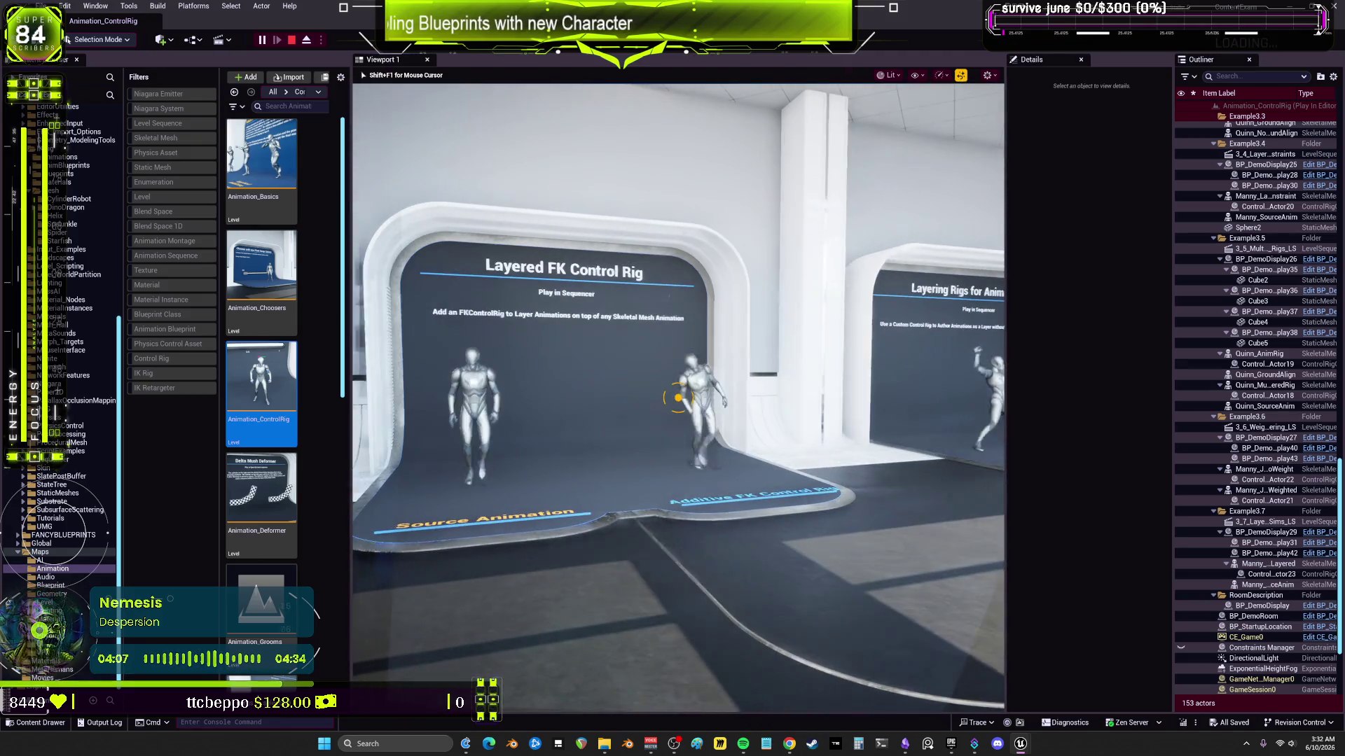
key(a)
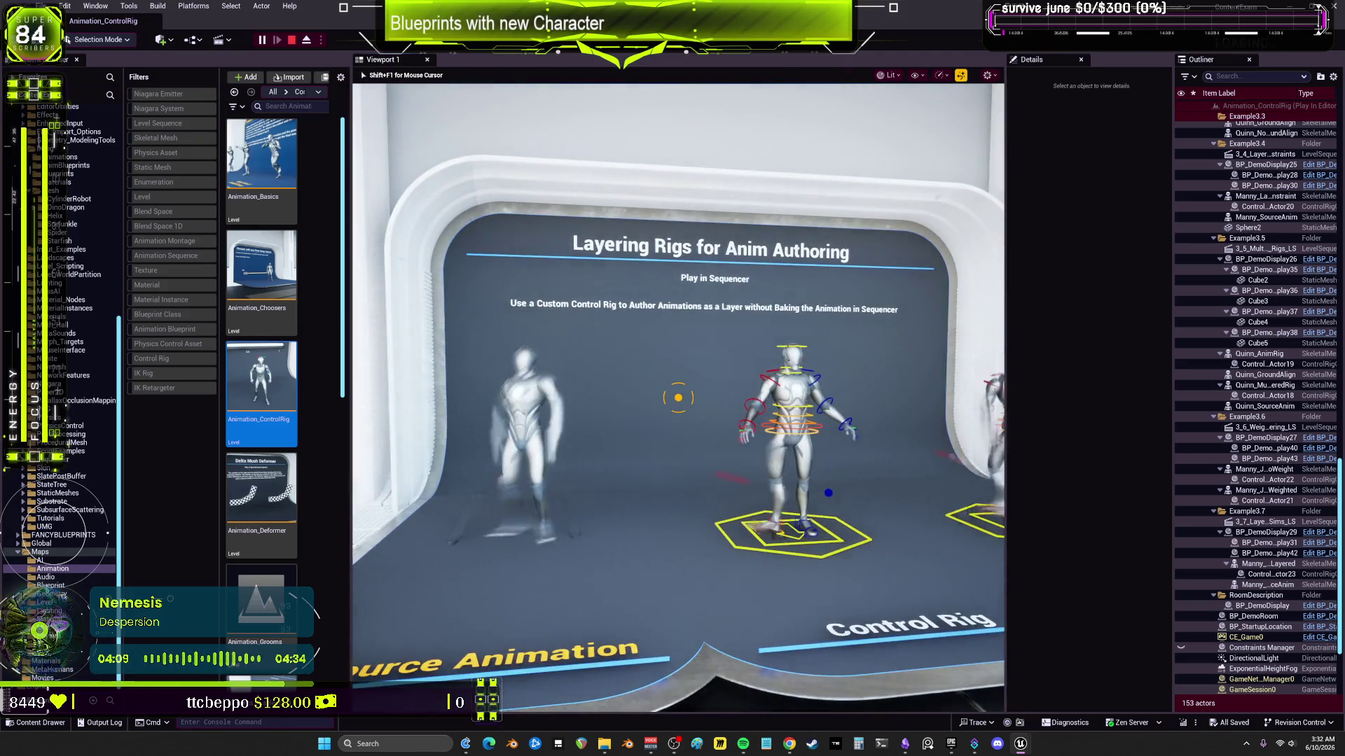
key(a)
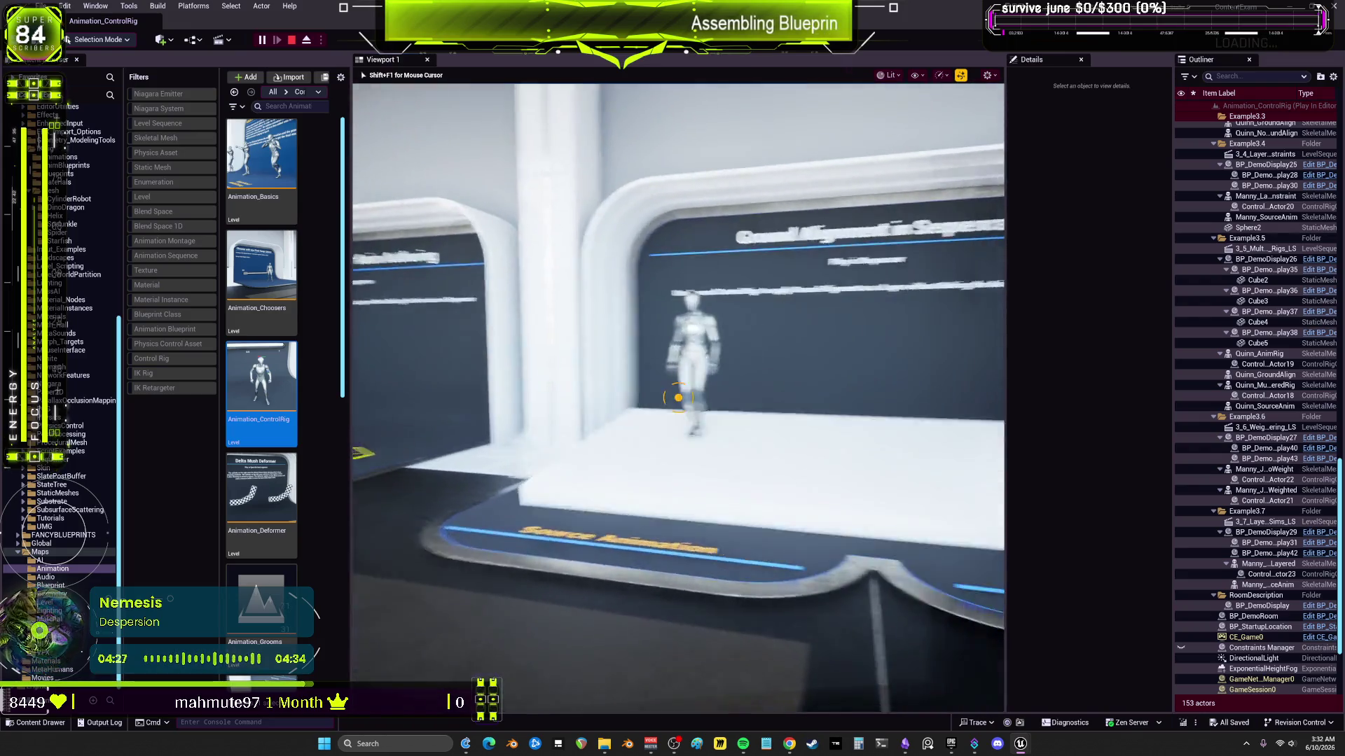
key(Escape)
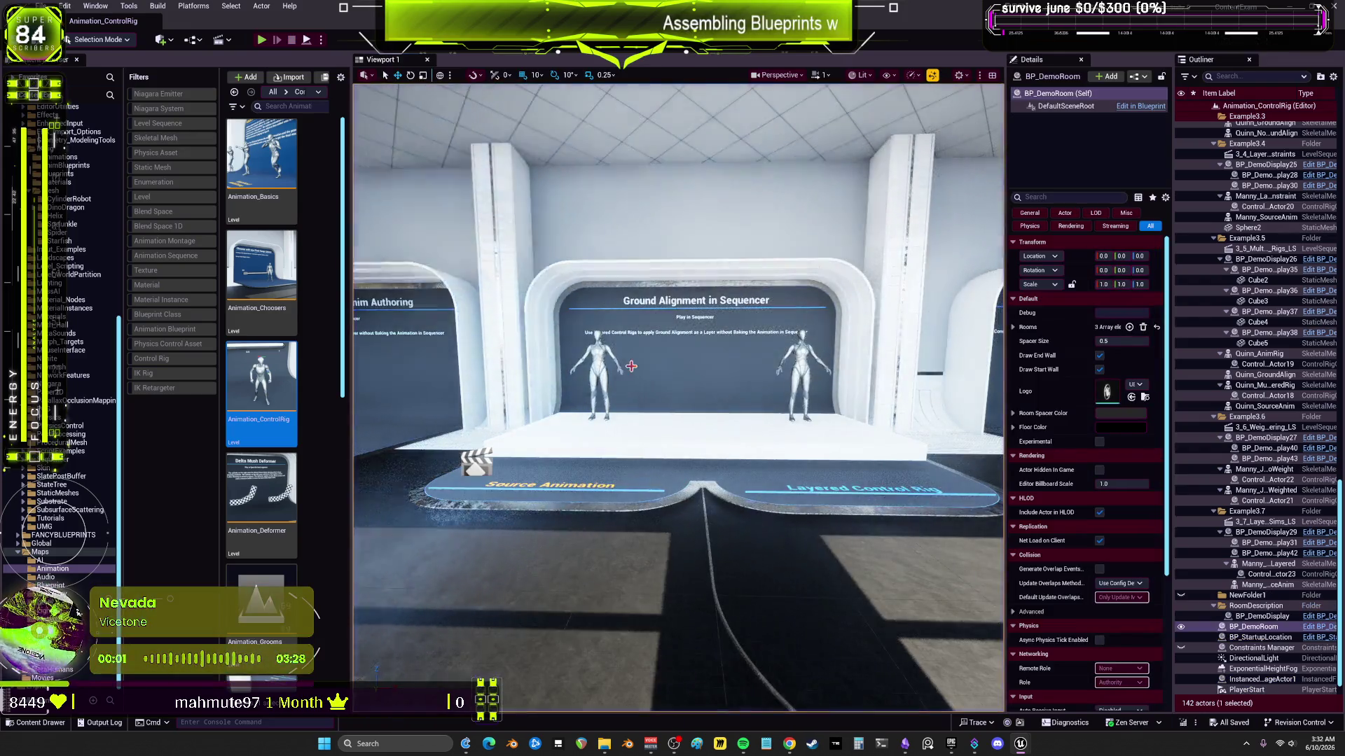
Step: Compare Quinn_GroundAlign with Quinn_NoGroundAlign, frame 3_3_GroundAlignment_LS, then browse the Content root
click(601, 374)
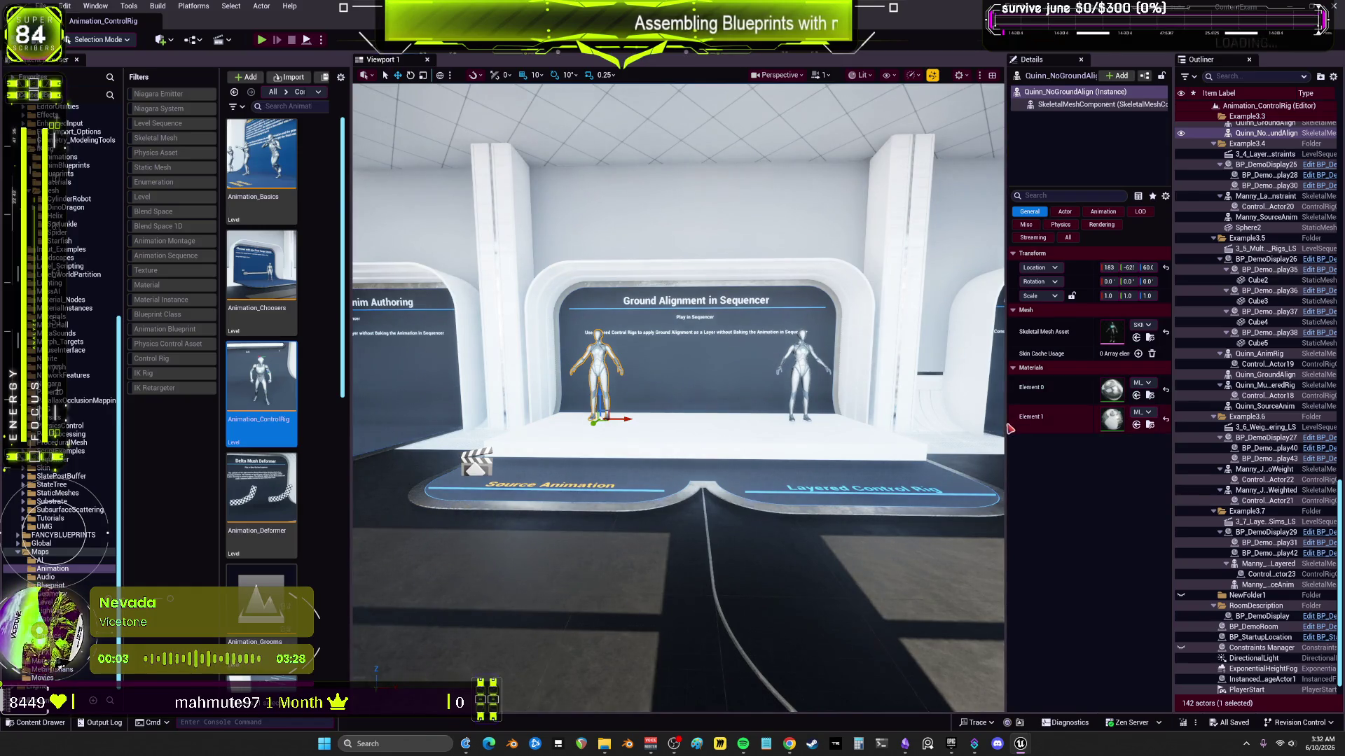
drag(1005, 423, 862, 423)
scroll(1236, 466, down, 1)
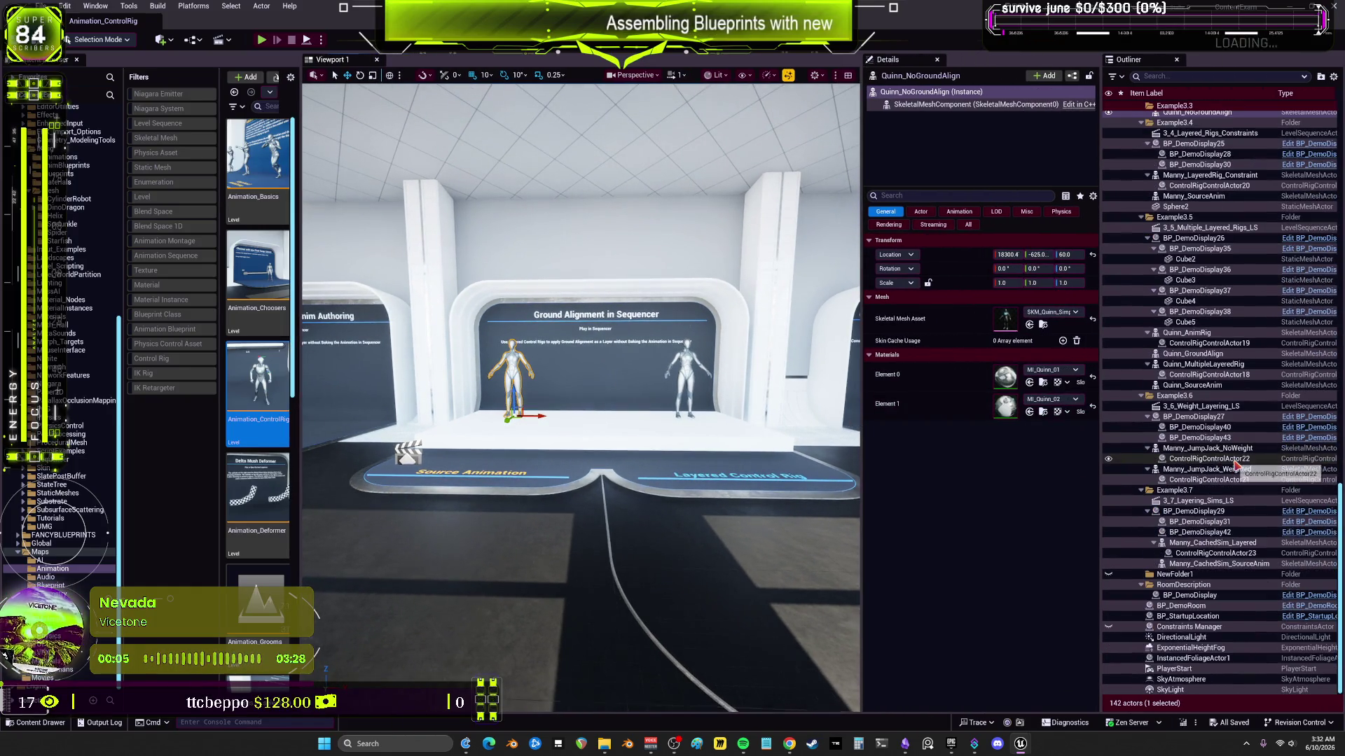
click(681, 375)
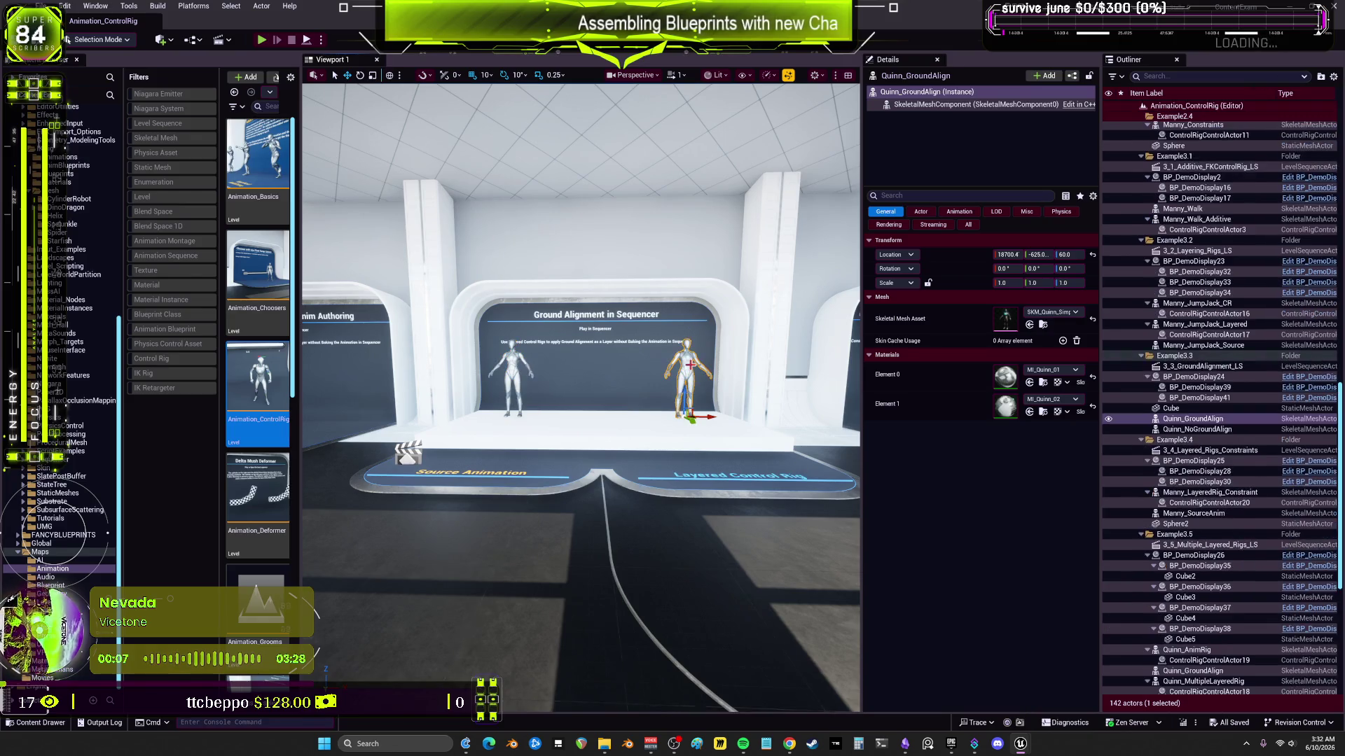
click(1261, 430)
click(1237, 420)
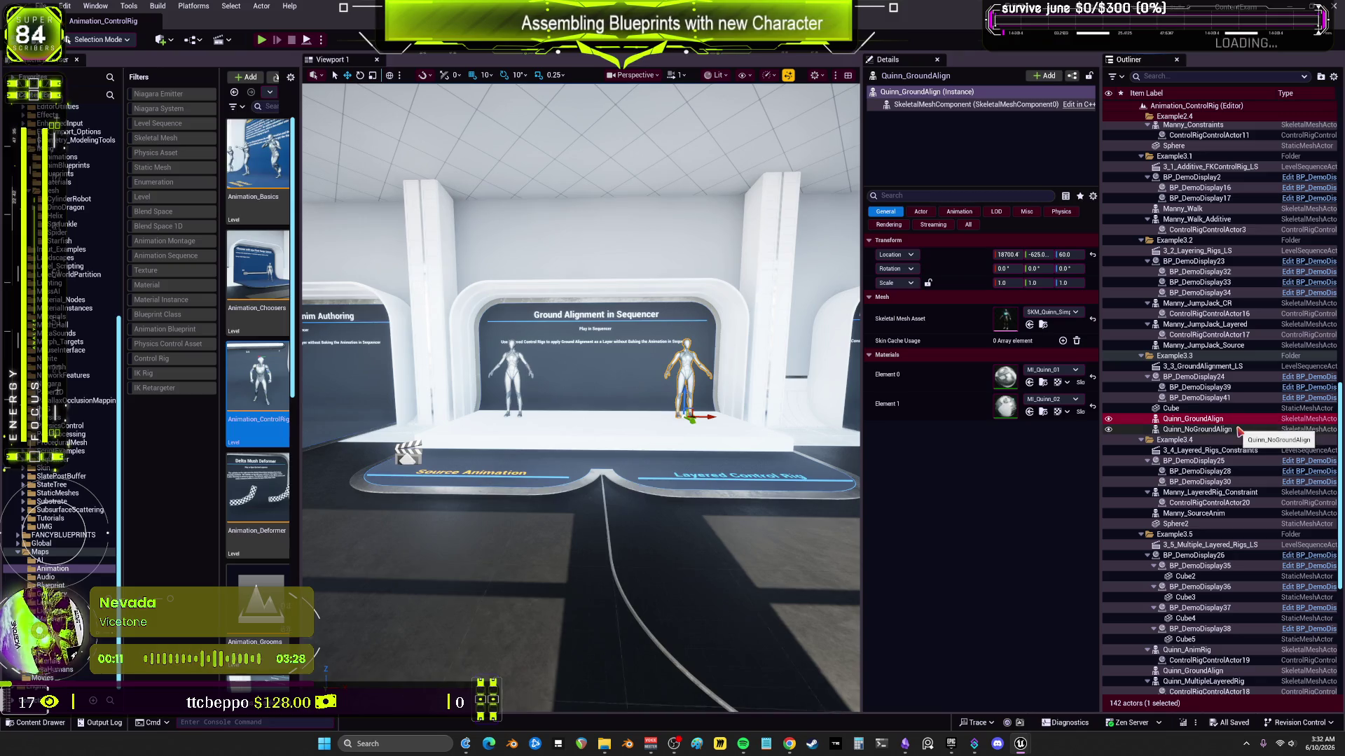
click(1238, 367)
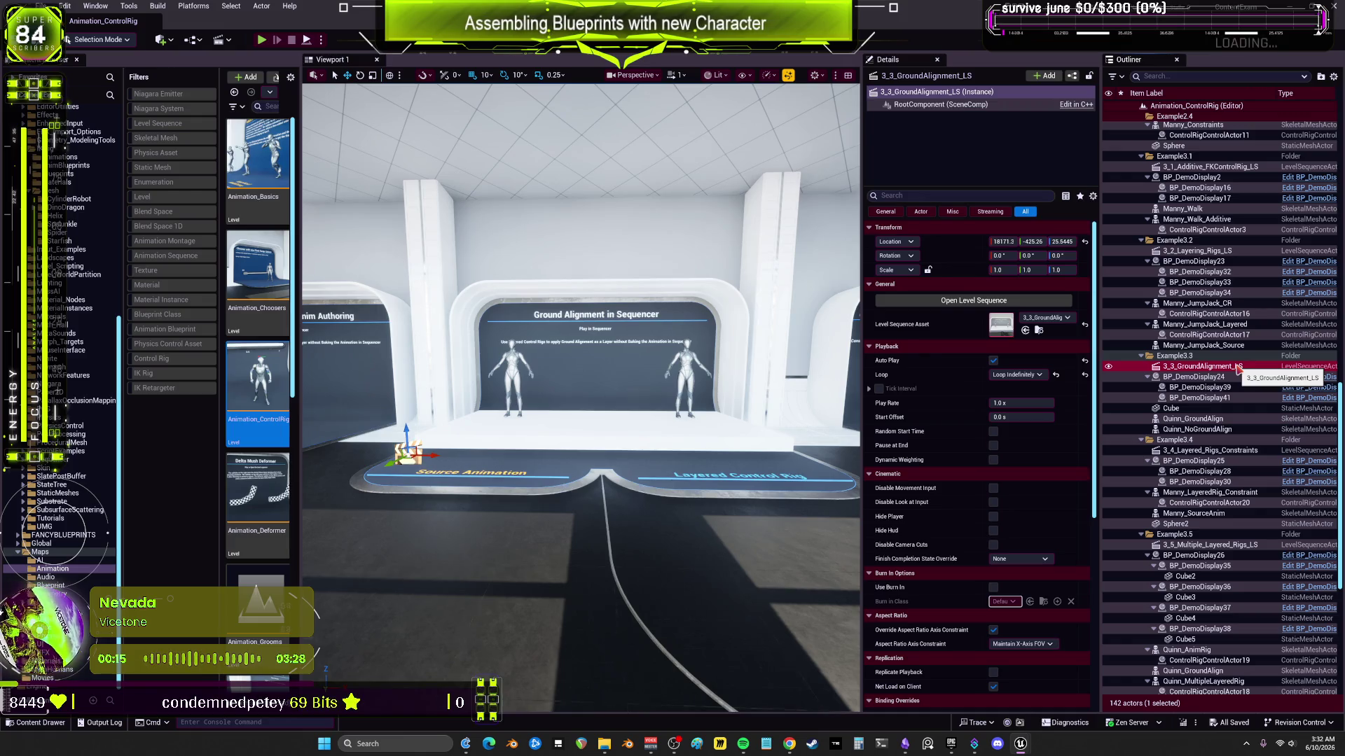
double_click(1238, 367)
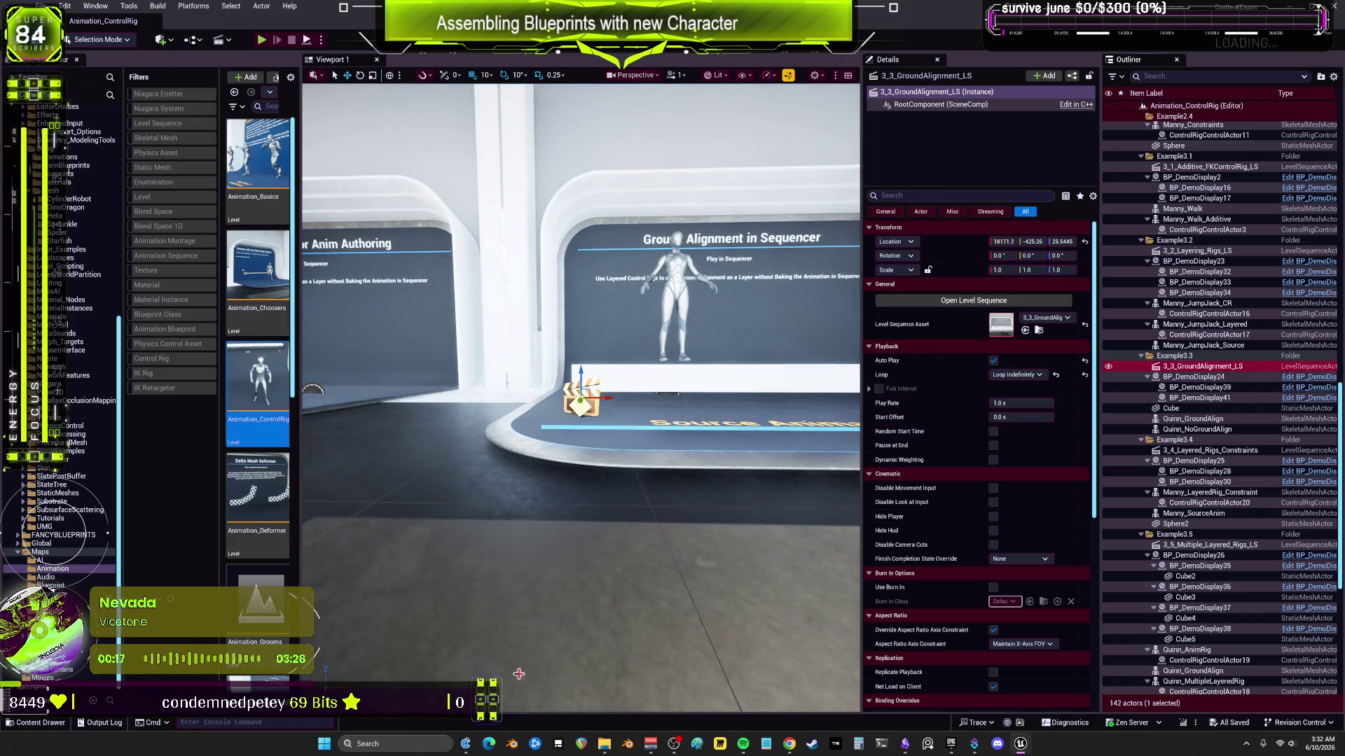
click(669, 294)
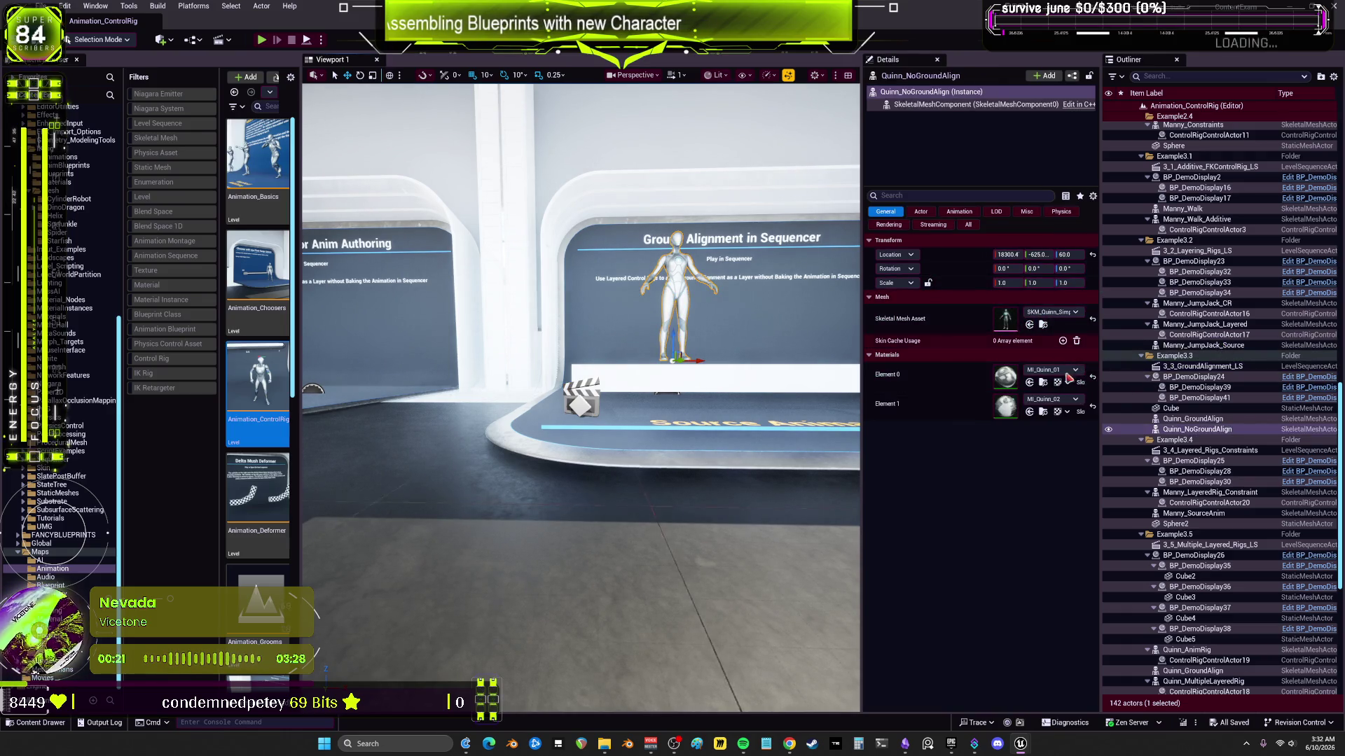
drag(118, 420, 115, 91)
click(84, 119)
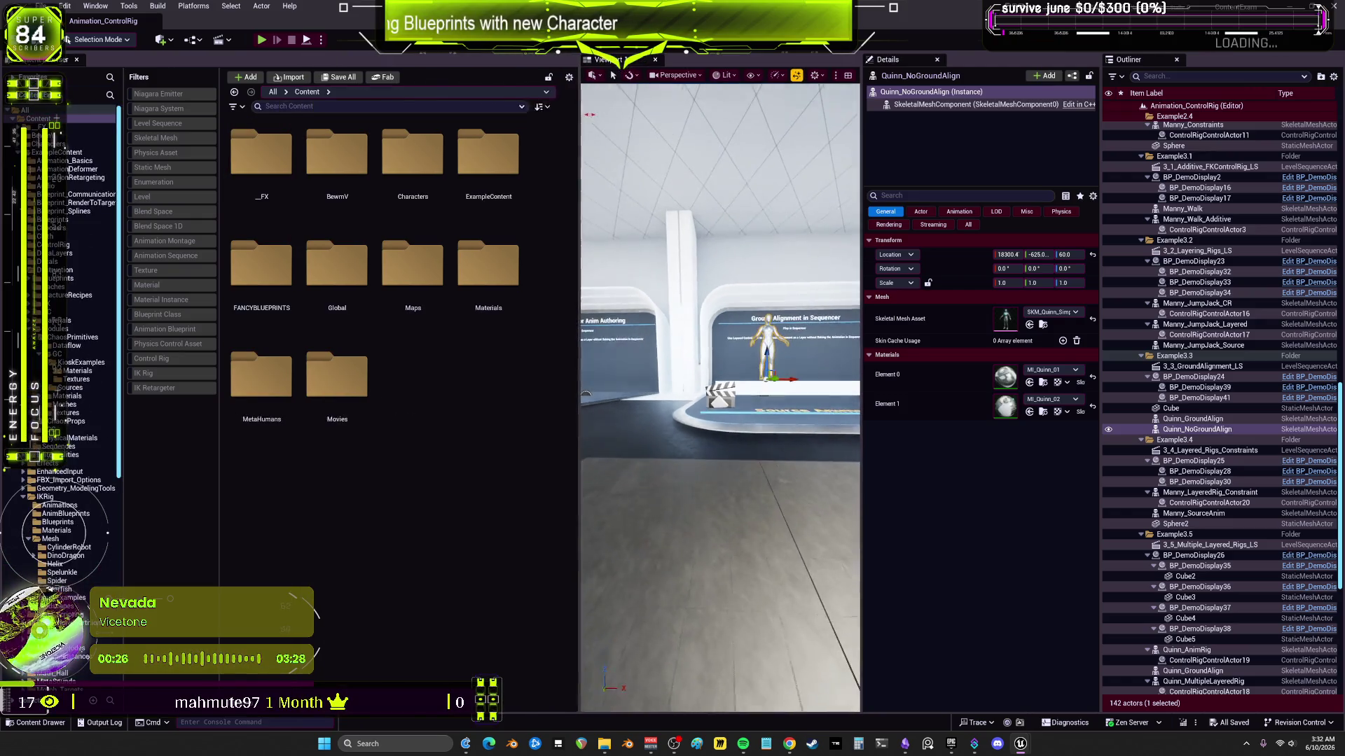
Step: Filter the Content Browser to Control Rig assets and open CR_IKFootCorrection
drag(590, 114, 595, 114)
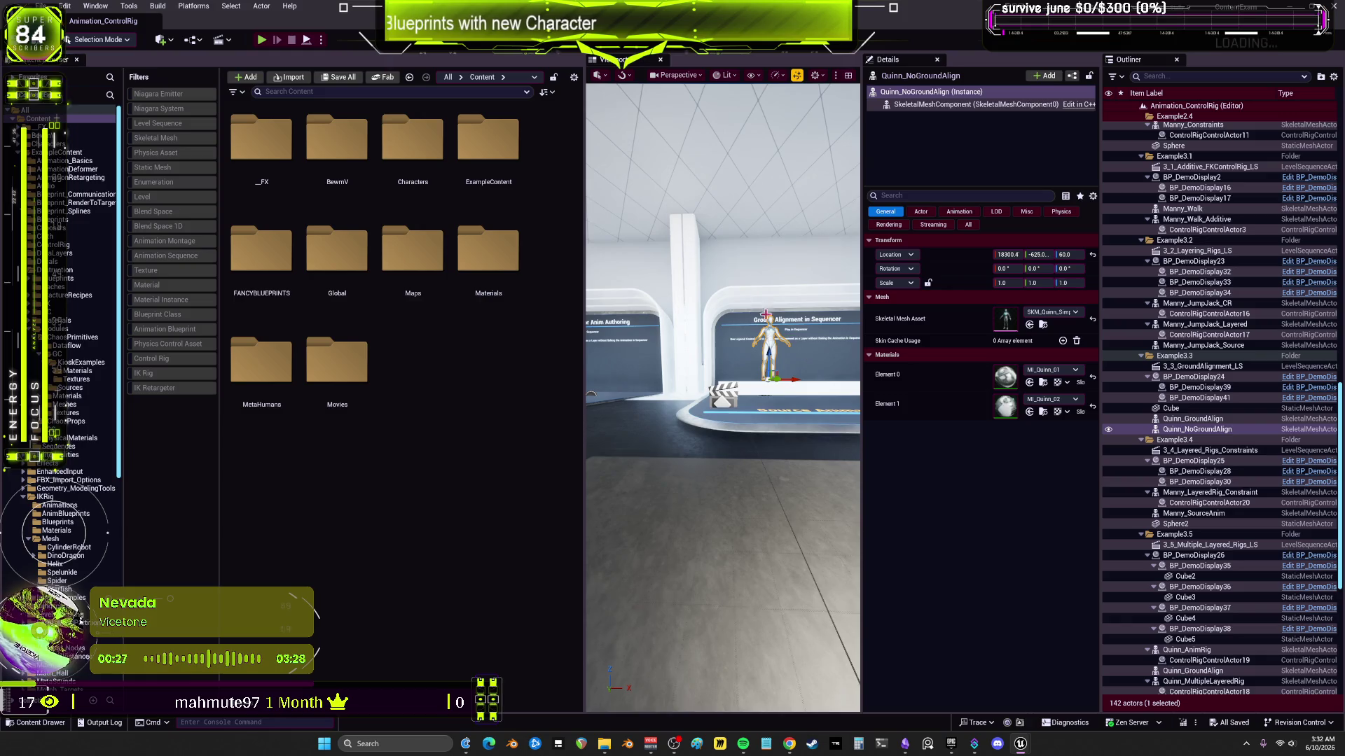
click(306, 96)
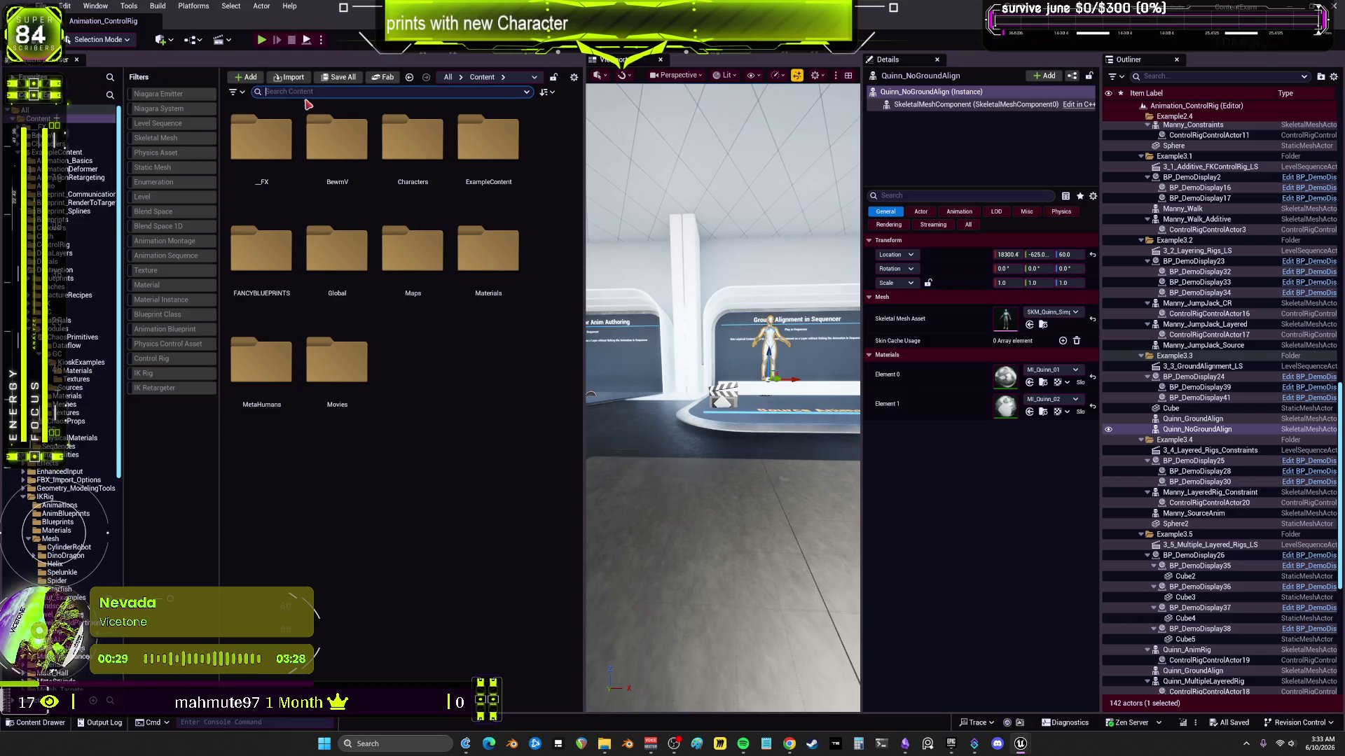
click(160, 359)
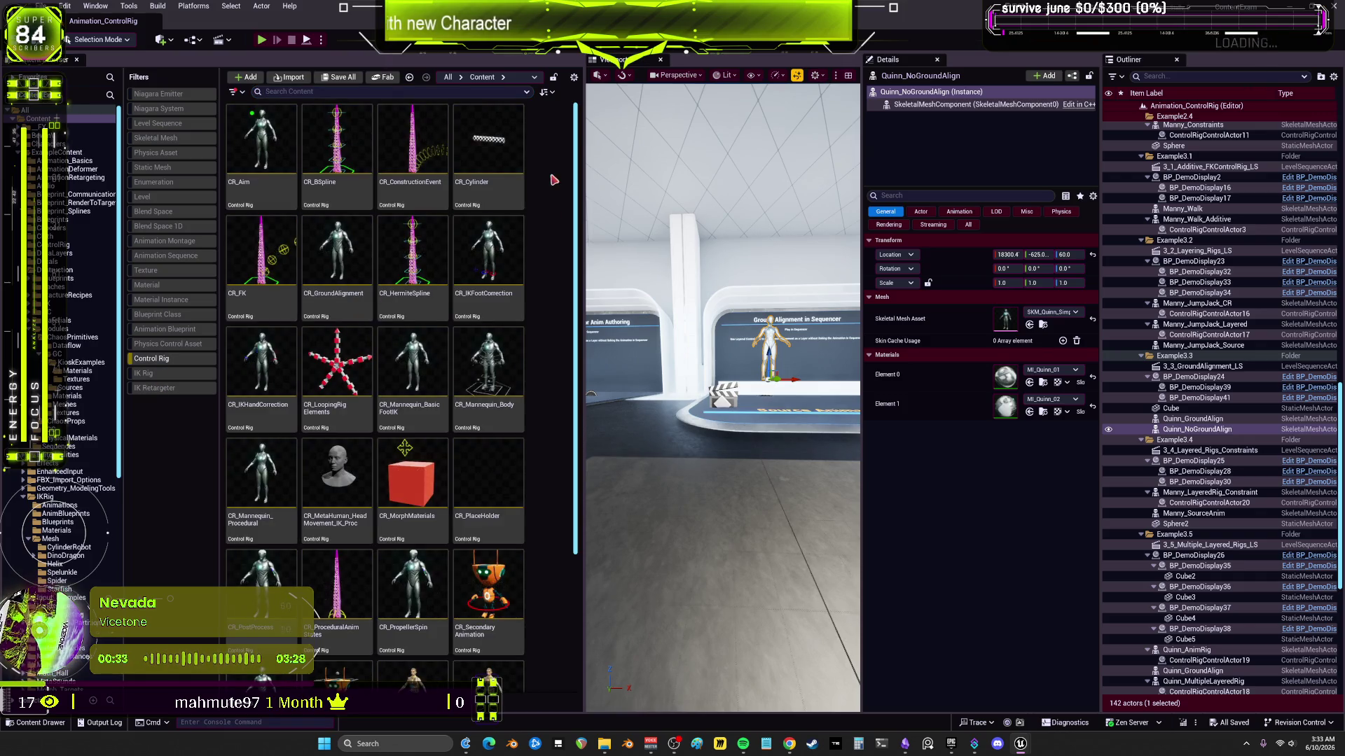
click(506, 265)
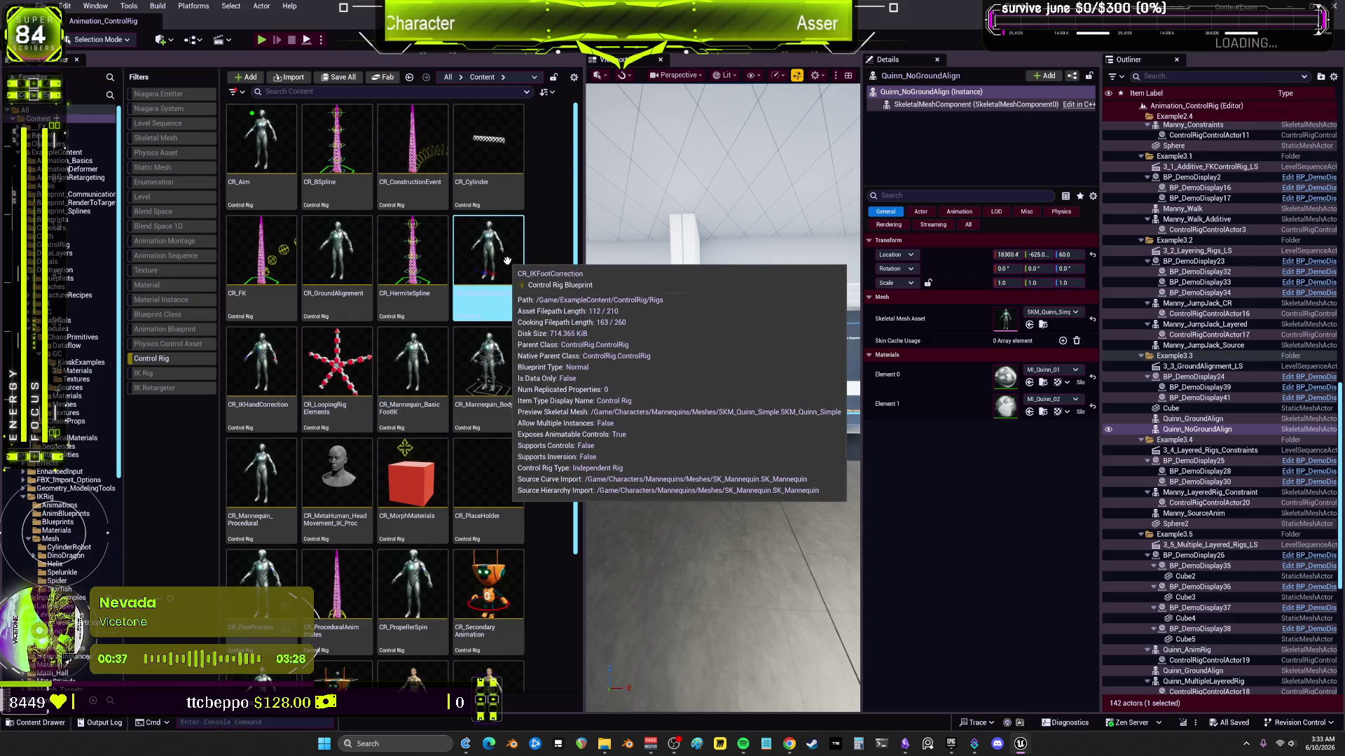
double_click(505, 260)
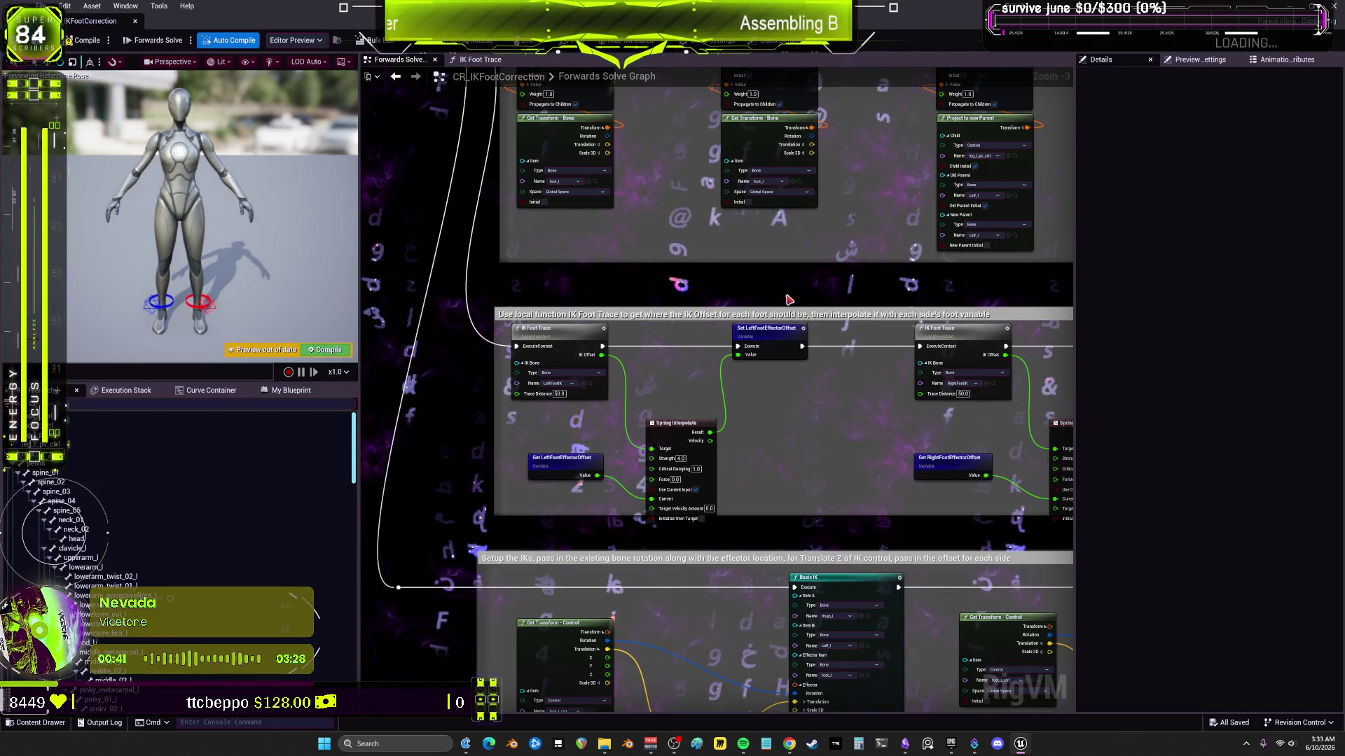
scroll(777, 420, down, 5)
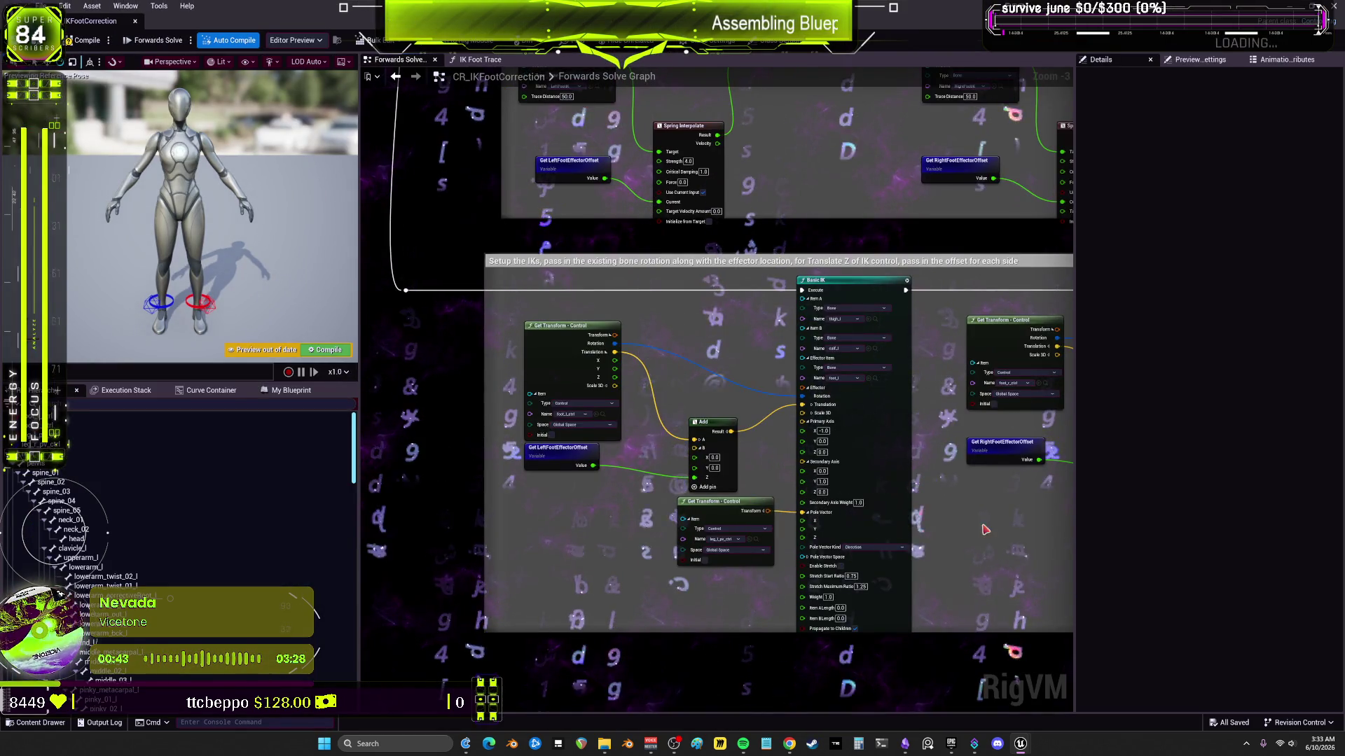
drag(731, 342, 389, 316)
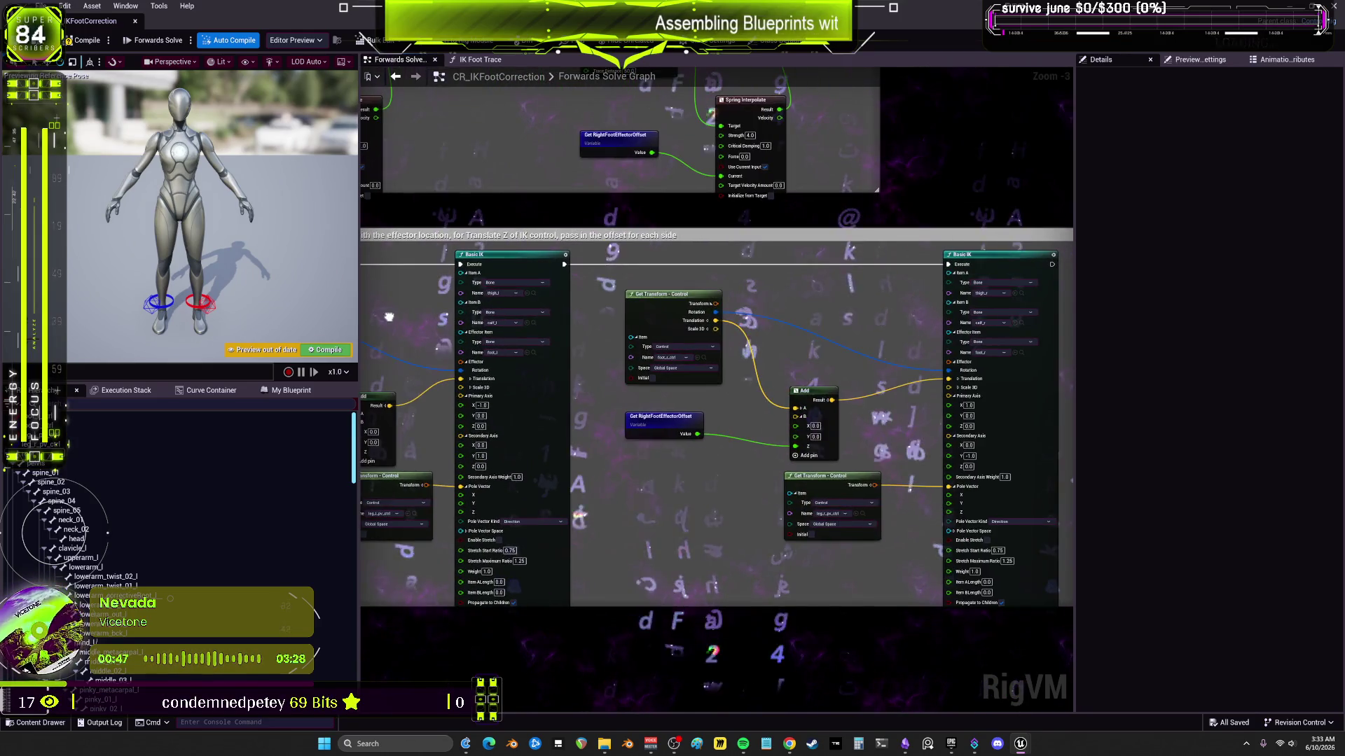
scroll(645, 391, down, 4)
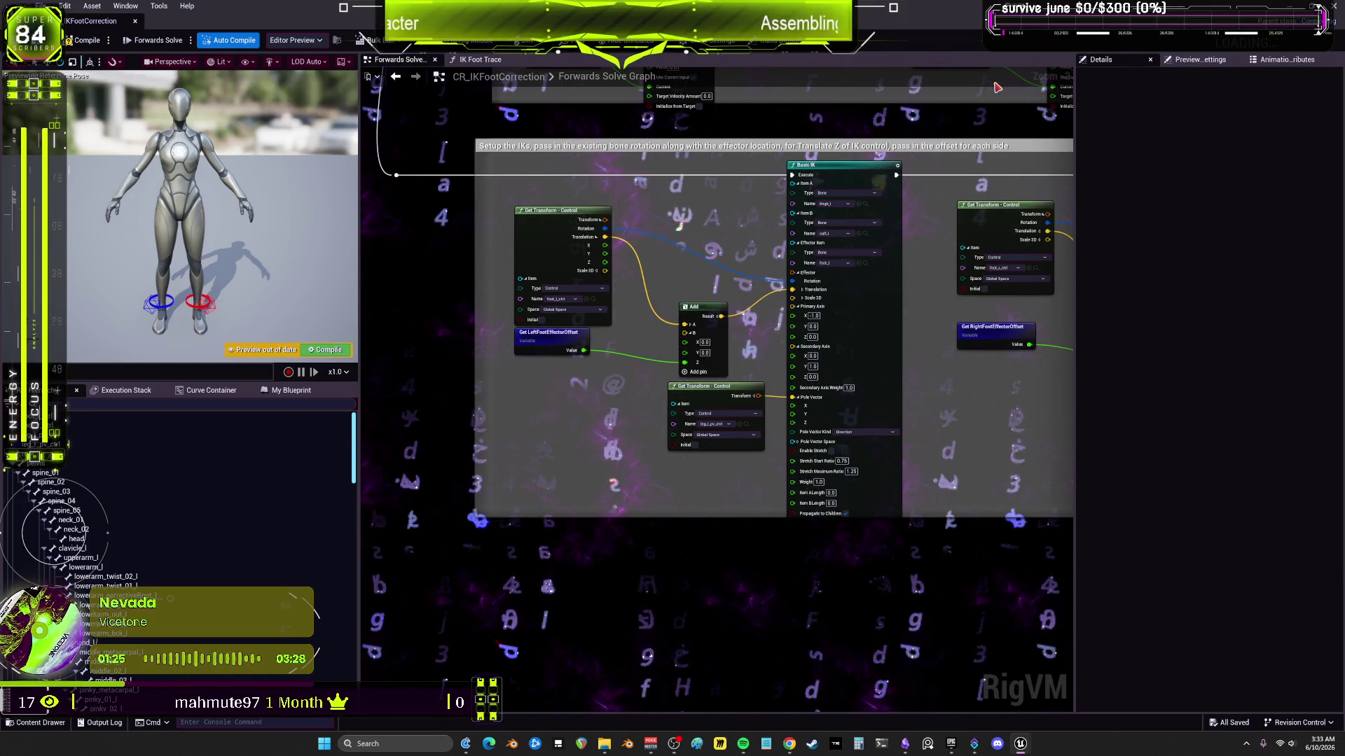
click(558, 225)
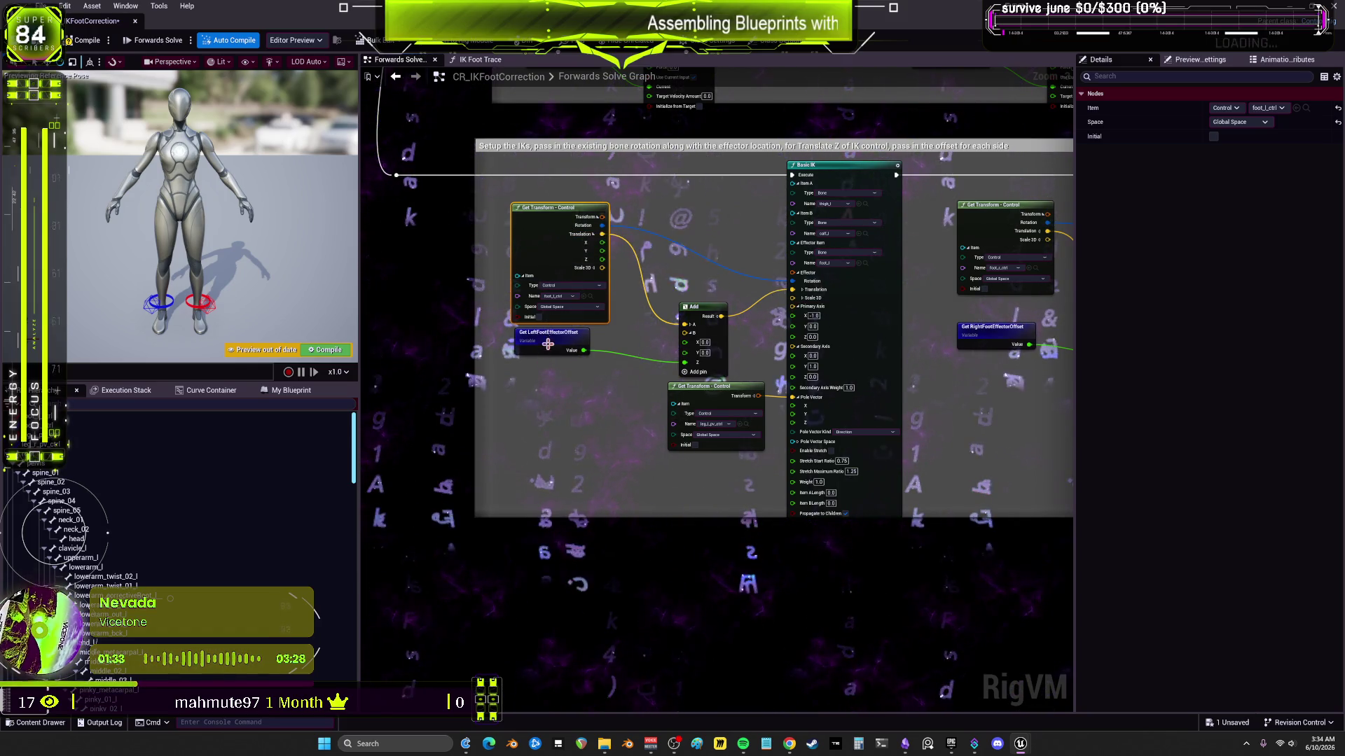
click(526, 342)
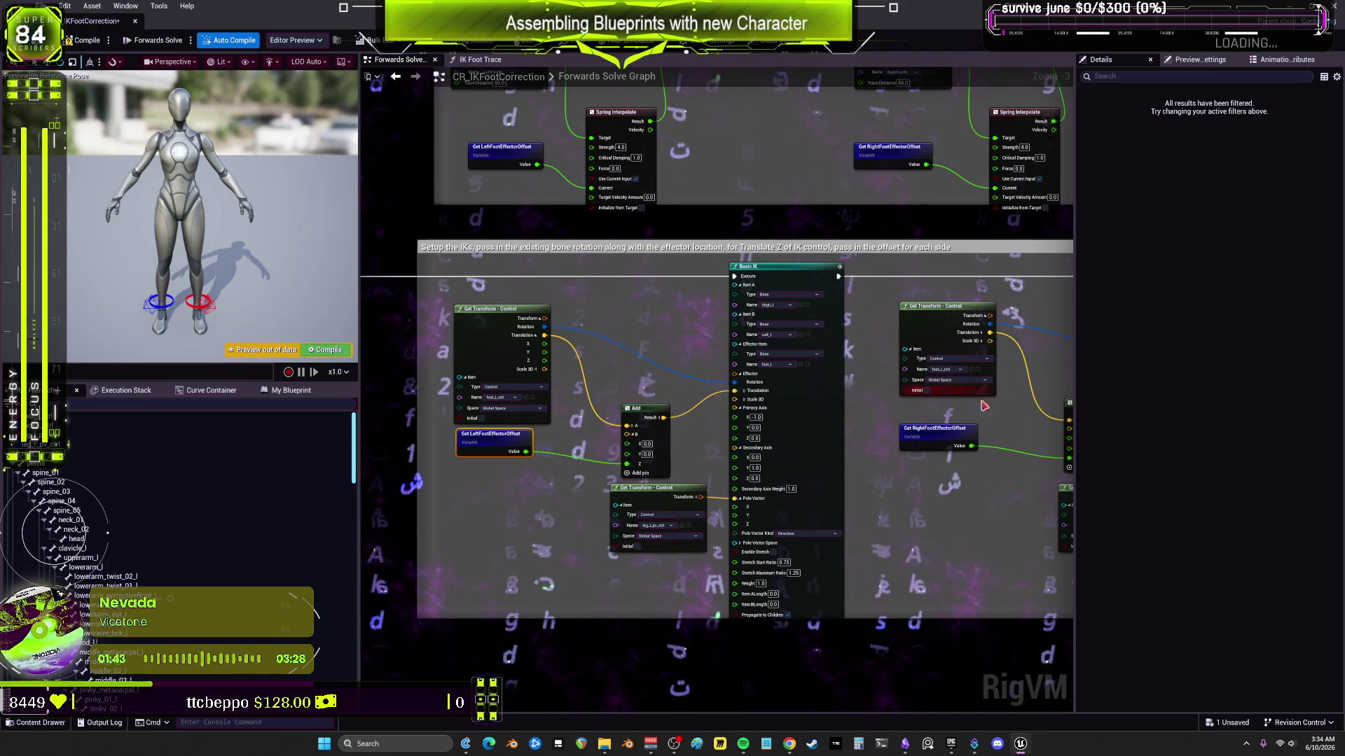
scroll(743, 452, up, 3)
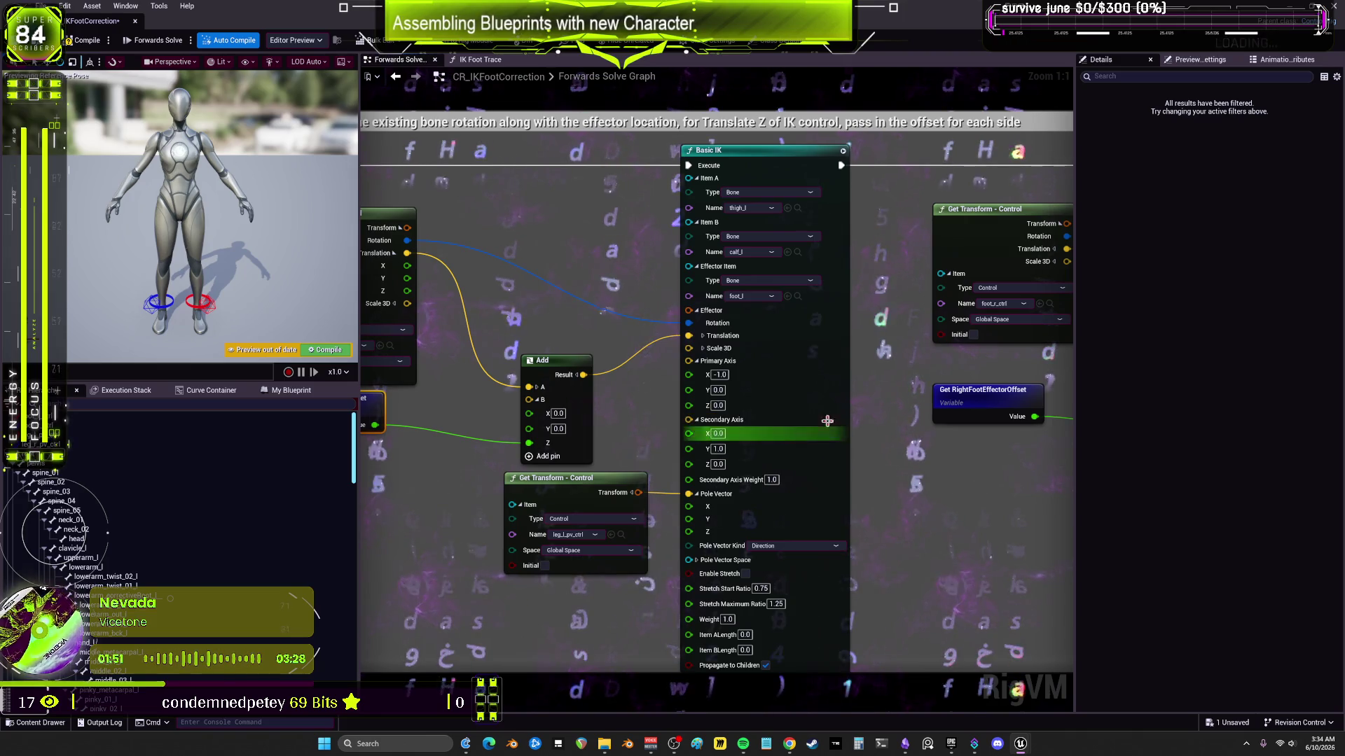
mouse_move(565, 304)
mouse_down()
mouse_move(793, 379)
mouse_move(762, 389)
mouse_move(550, 337)
mouse_up()
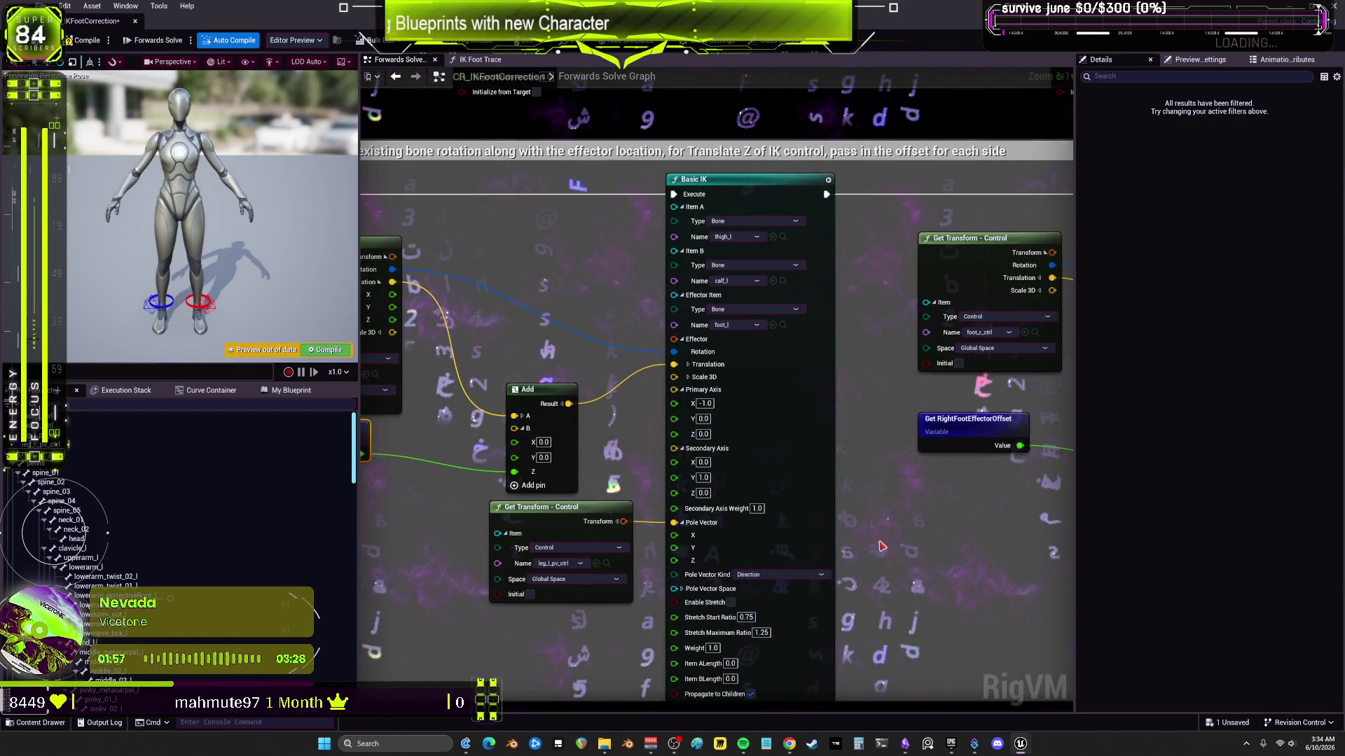
scroll(920, 530, down, 1)
drag(920, 529, 840, 486)
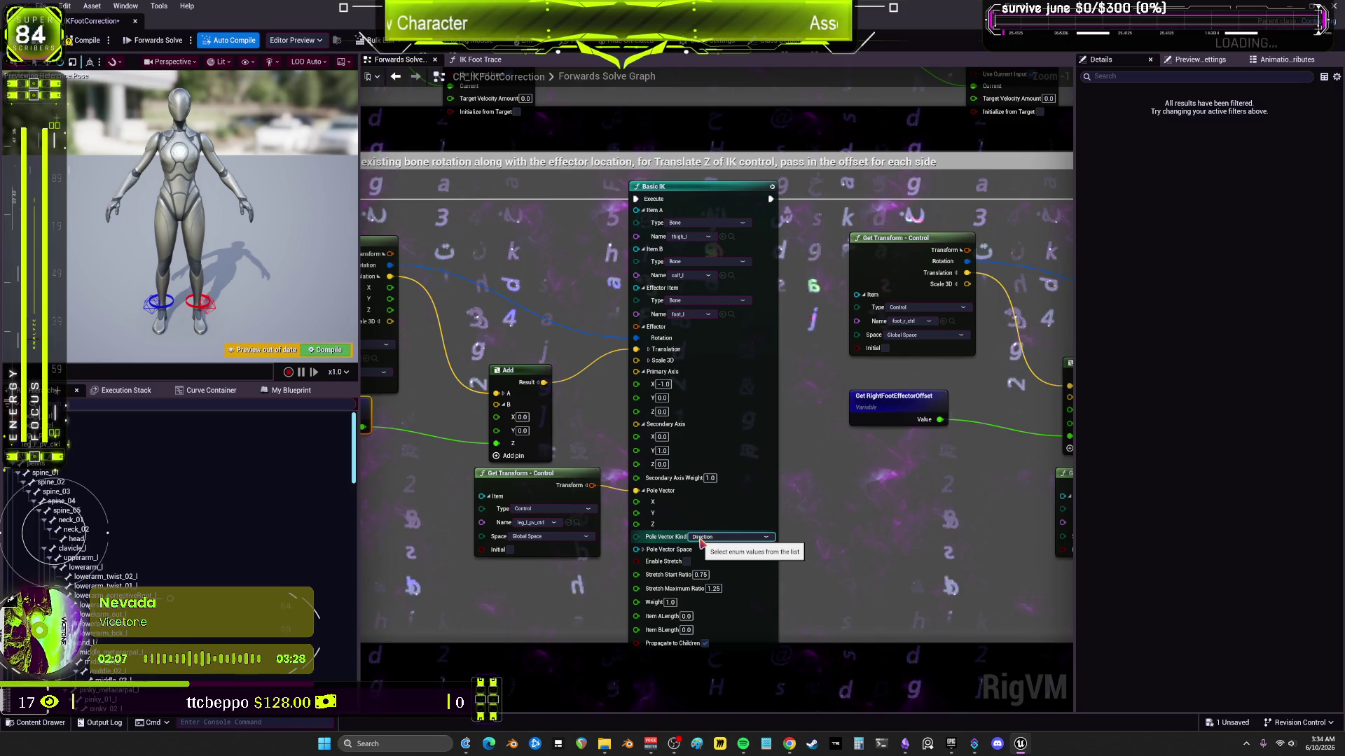
right_click(701, 540)
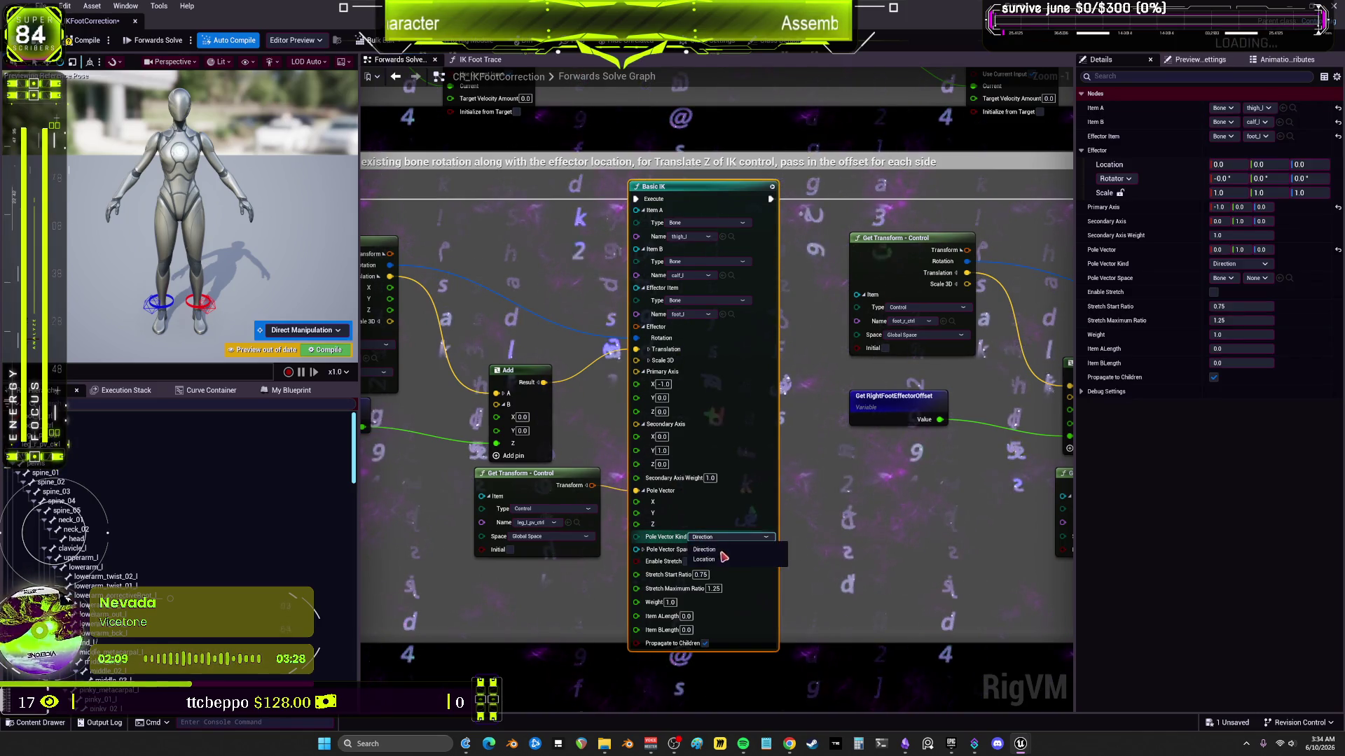
click(700, 550)
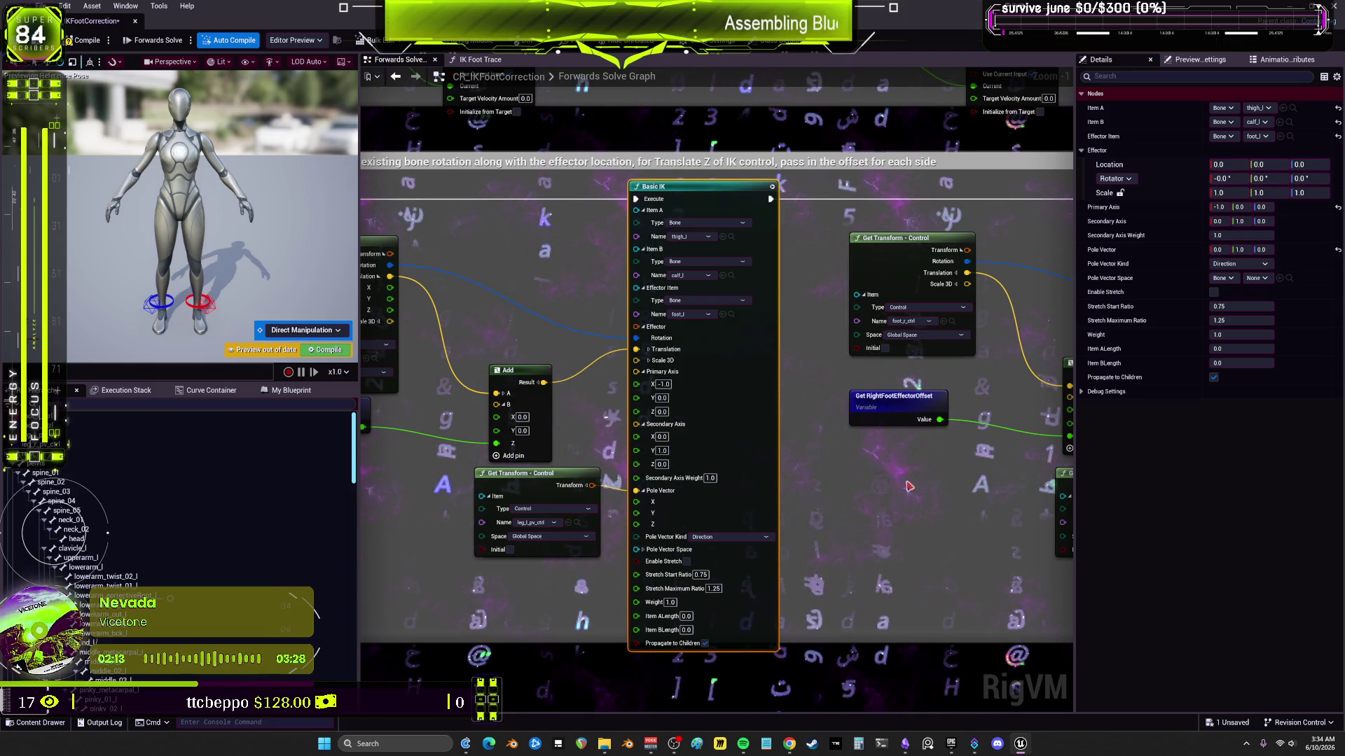
click(536, 473)
scroll(784, 422, down, 2)
scroll(784, 422, down, 2)
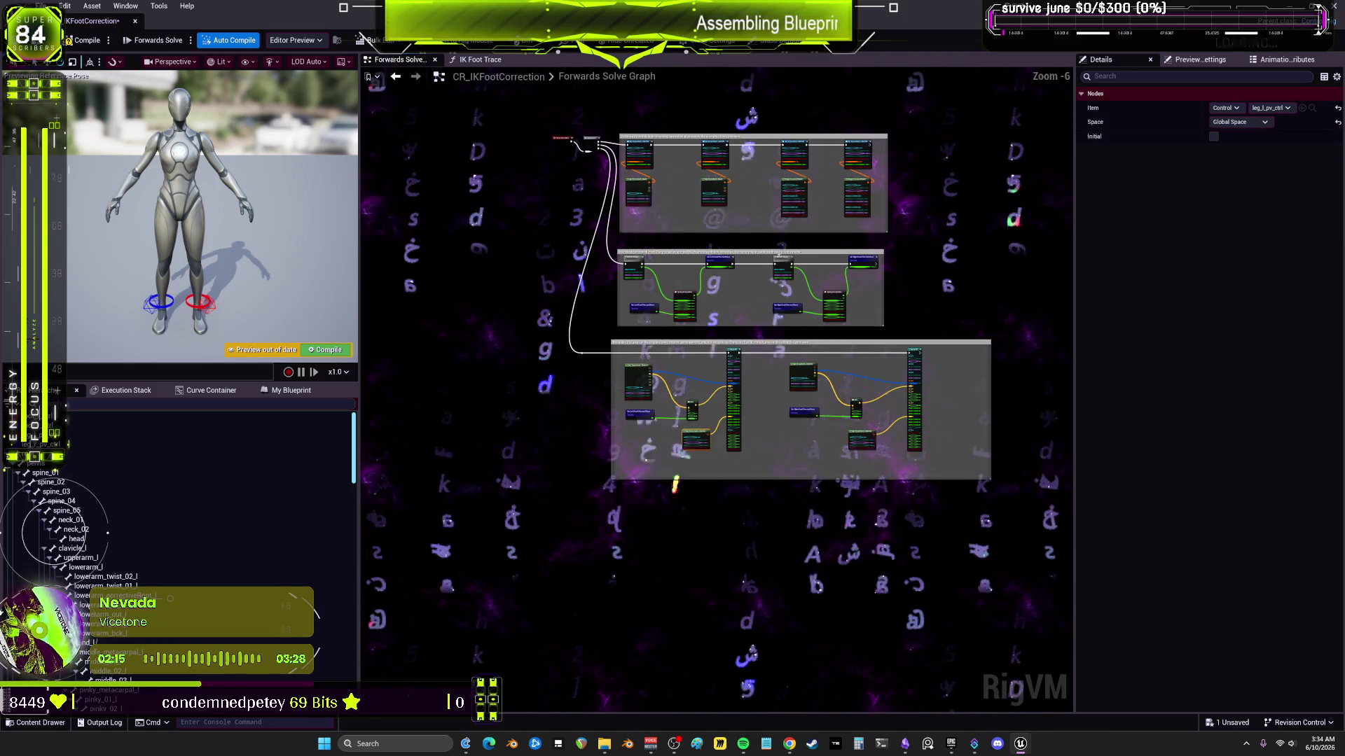
Step: Box-select the control resets, foot traces and Basic IK comment sections in the foot-correction graph
scroll(662, 389, up, 3)
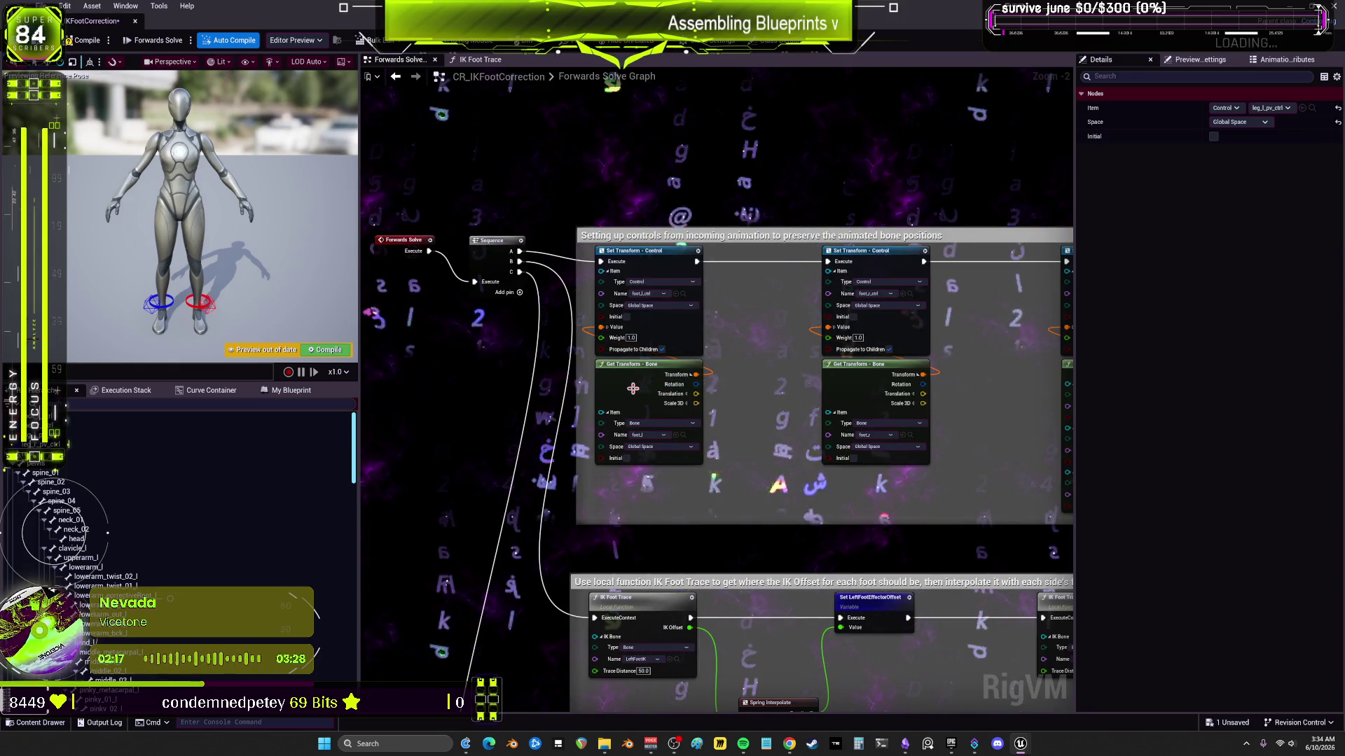
drag(1012, 353, 537, 344)
scroll(537, 344, down, 3)
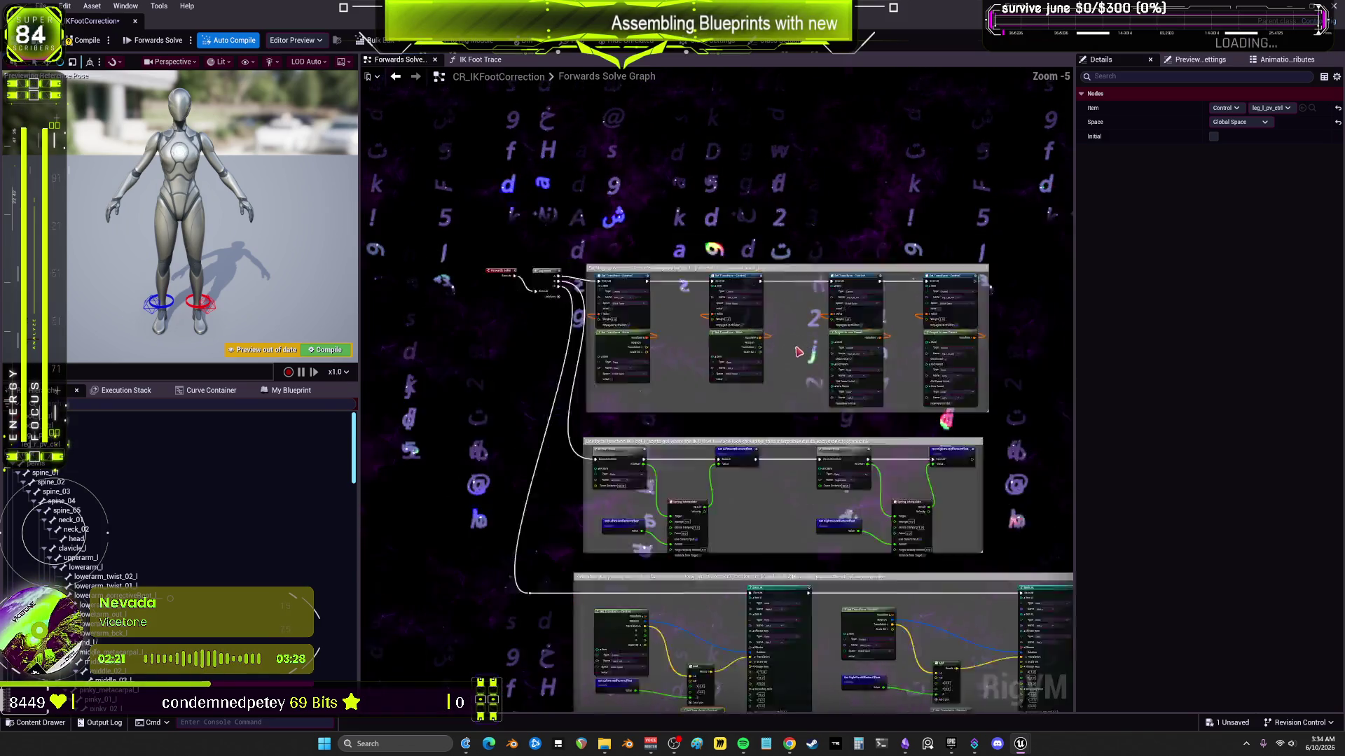
scroll(875, 519, up, 1)
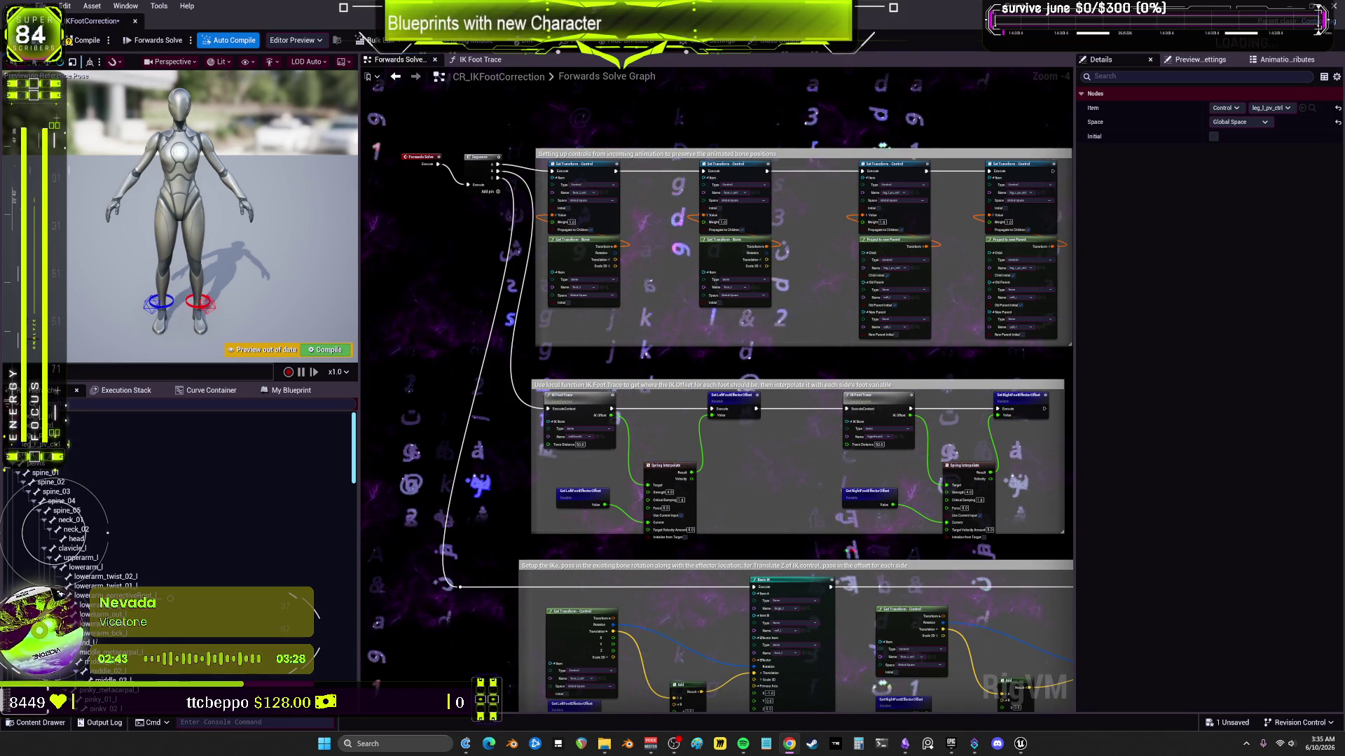
scroll(755, 224, down, 3)
mouse_move(1052, 543)
mouse_down()
mouse_move(544, 171)
mouse_move(552, 126)
mouse_move(585, 124)
mouse_up()
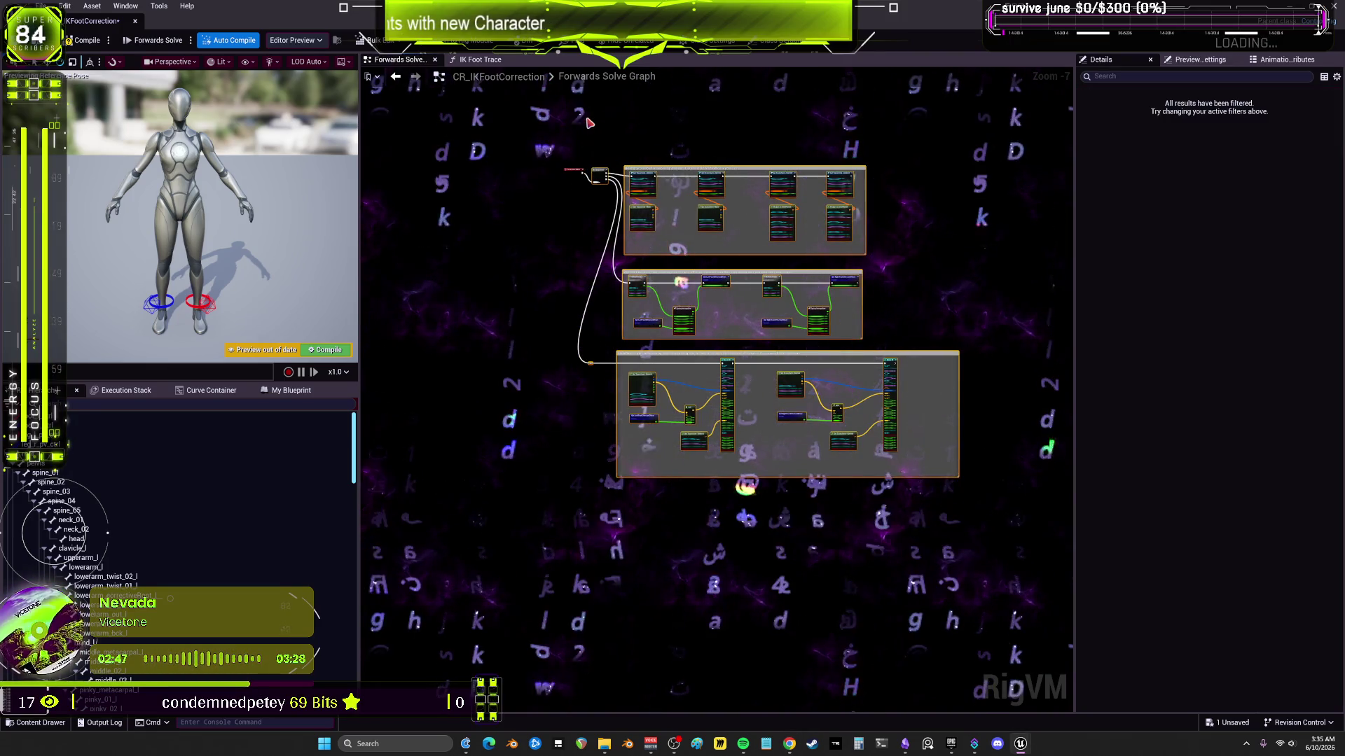
Step: Paste the copied foot-correction nodes into CR_ARMIK's Forwards Solve graph
mouse_move(1022, 746)
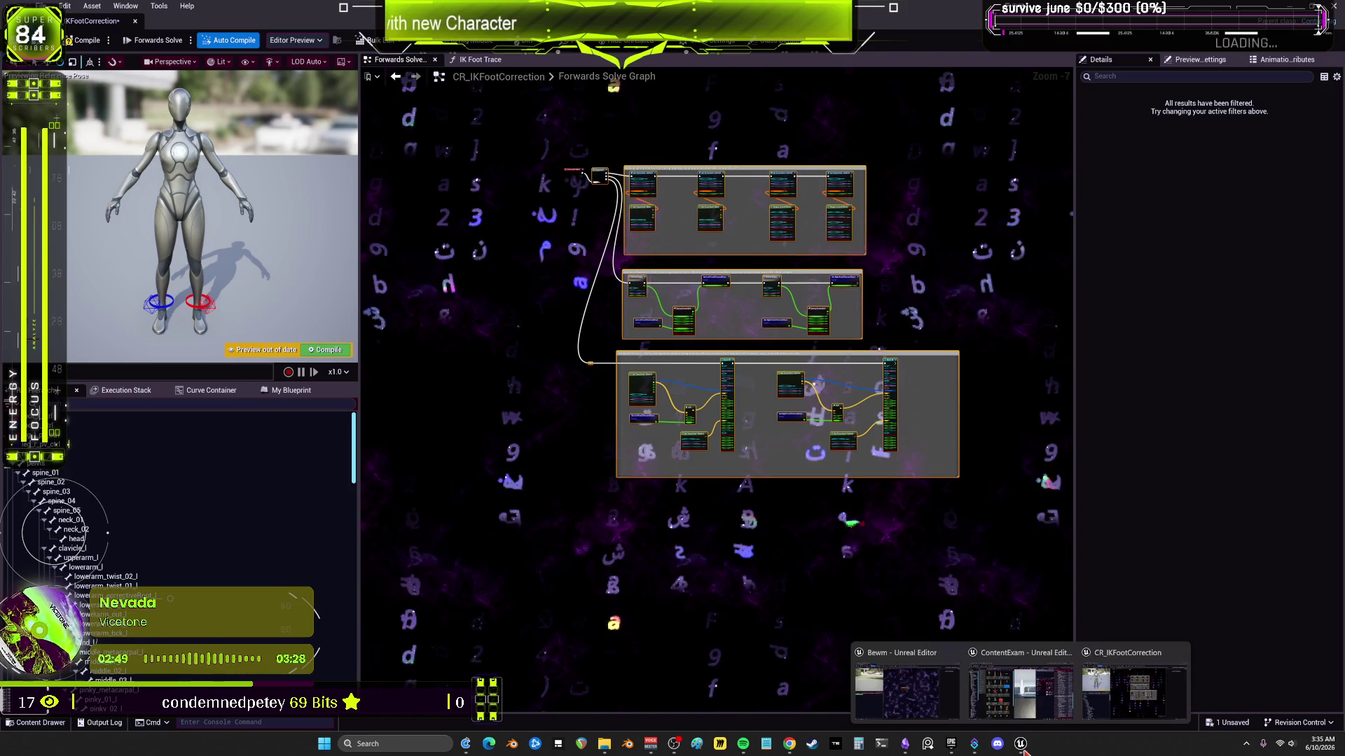
click(946, 692)
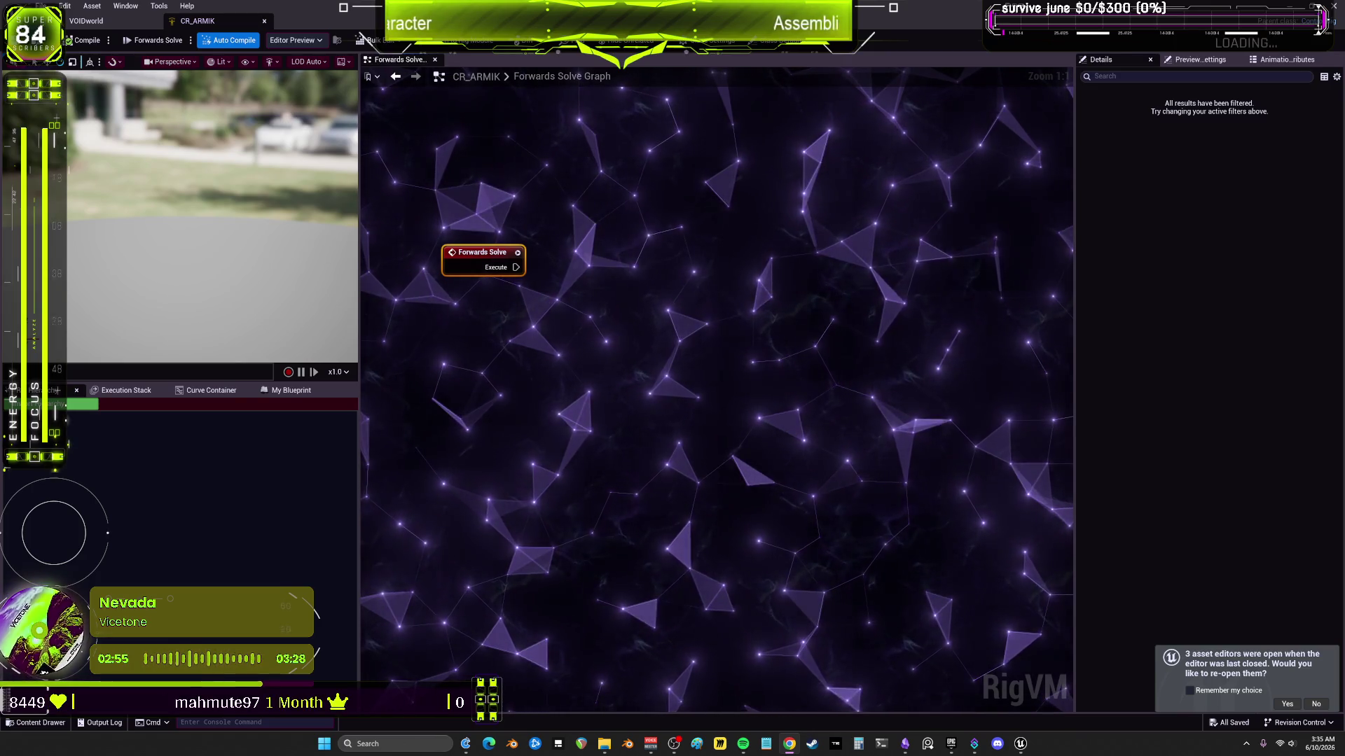
scroll(658, 288, down, 5)
key(ctrl+v)
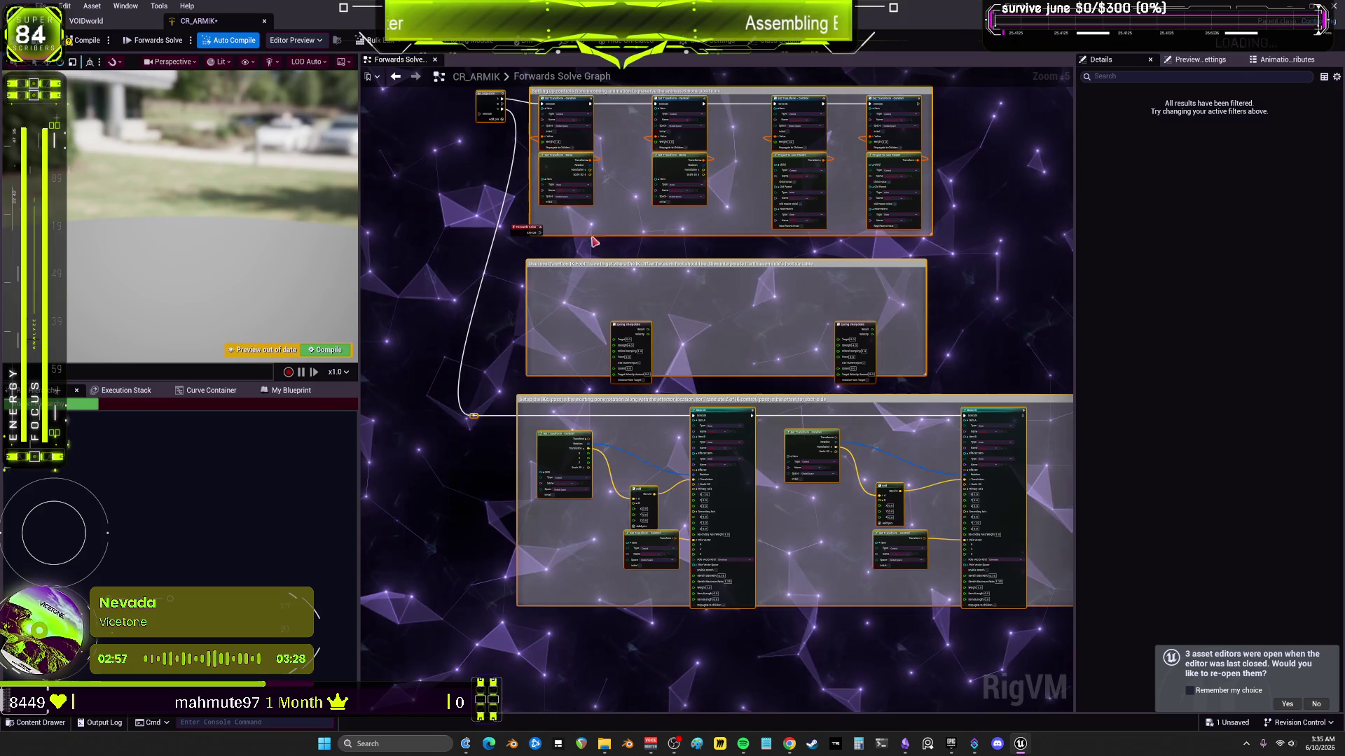
Step: Import the rig hierarchy using SKM_BewmV as the mesh
scroll(548, 270, up, 4)
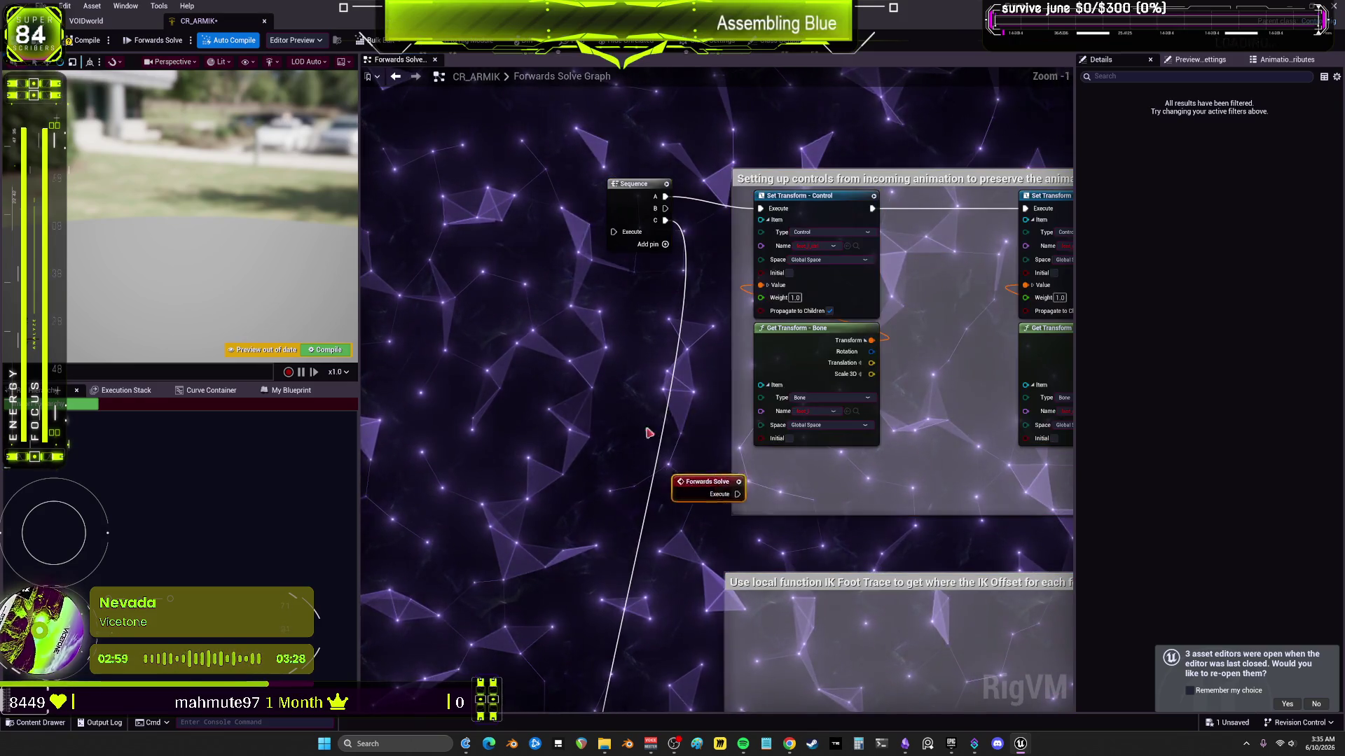
scroll(534, 205, up, 1)
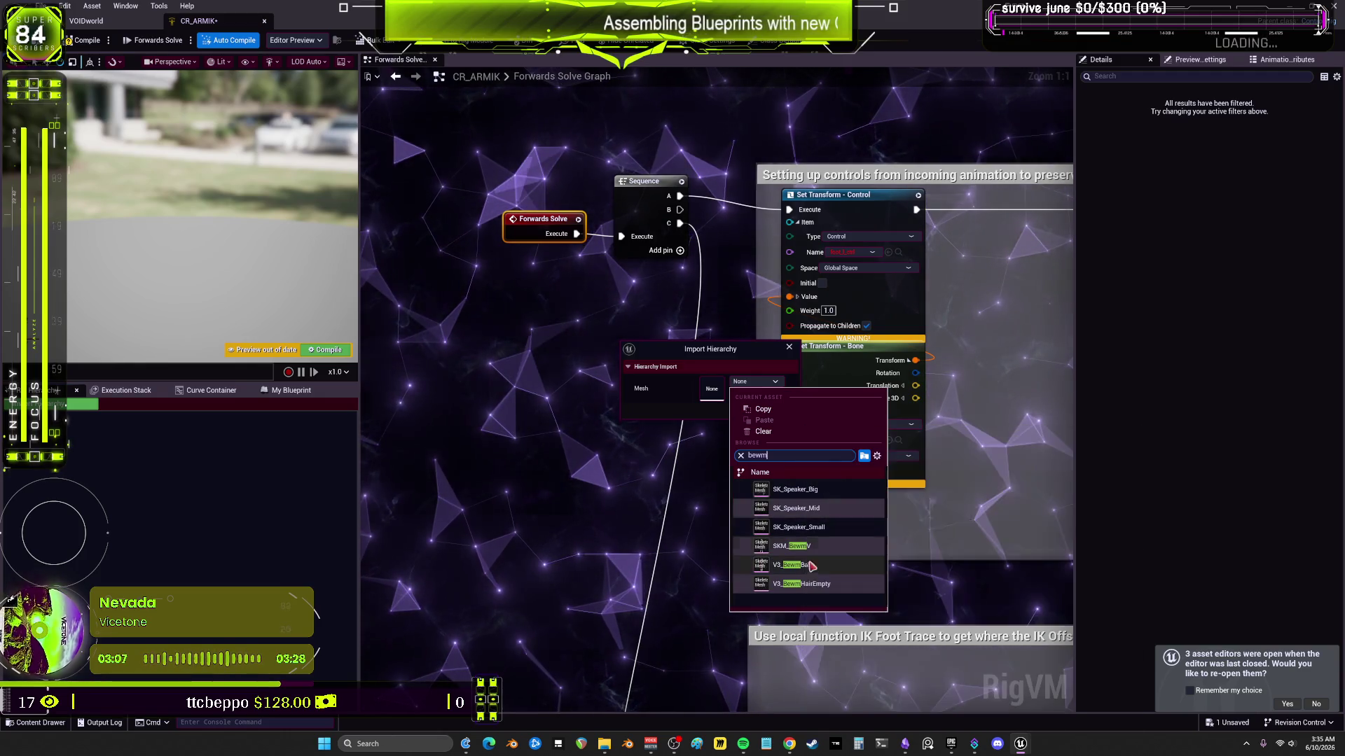
click(799, 546)
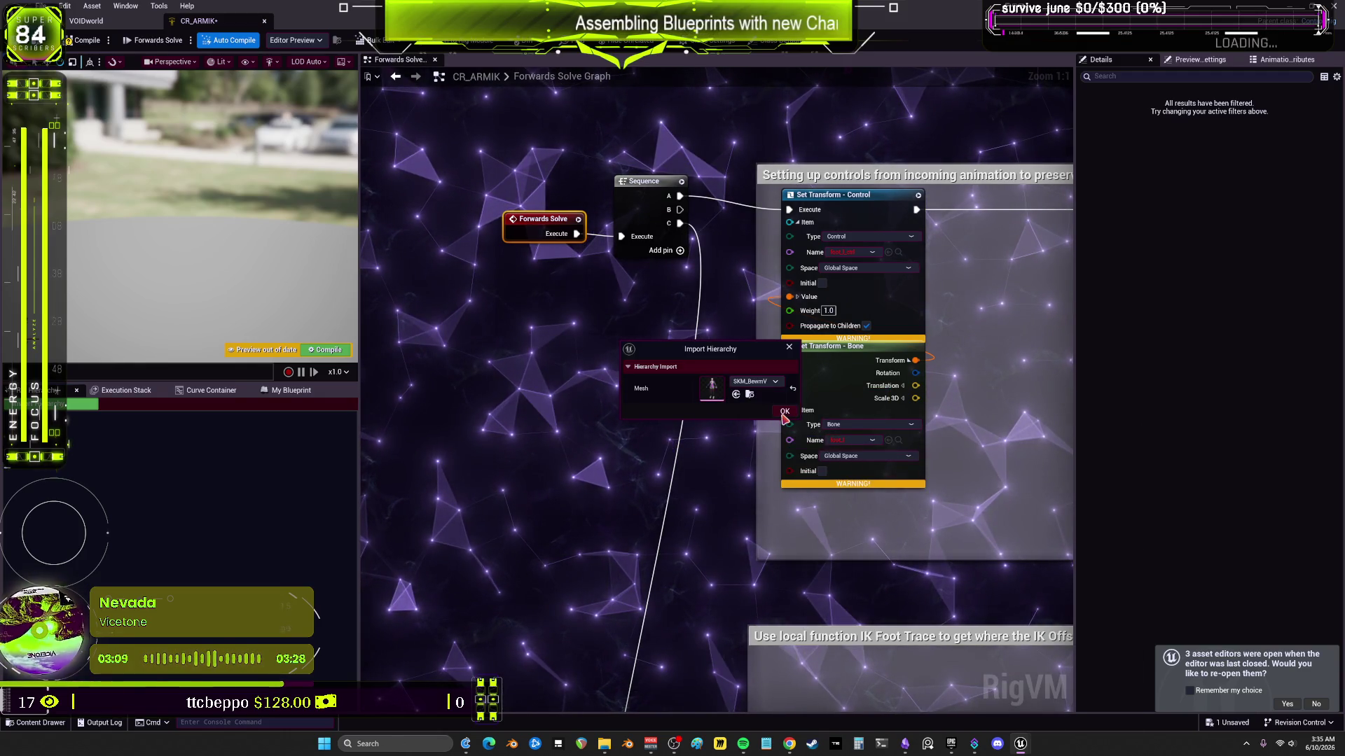
click(785, 413)
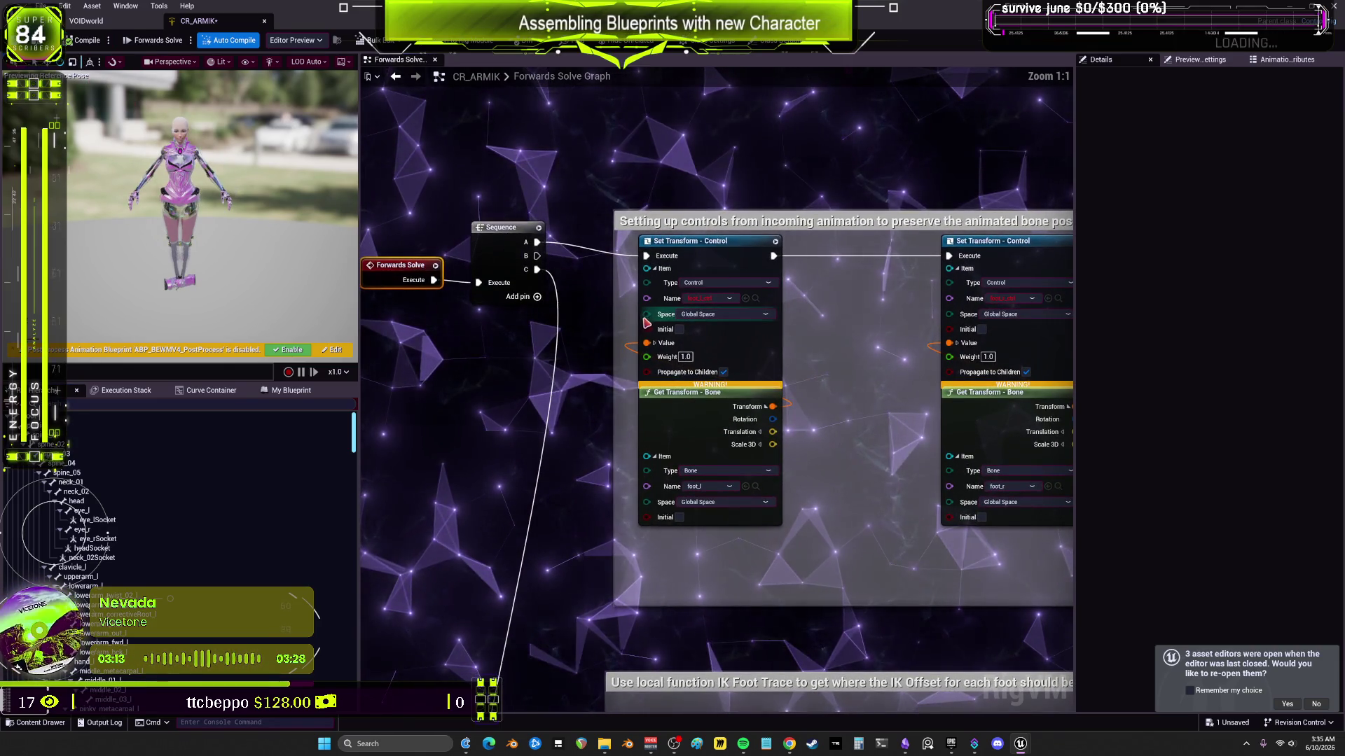
scroll(511, 329, down, 5)
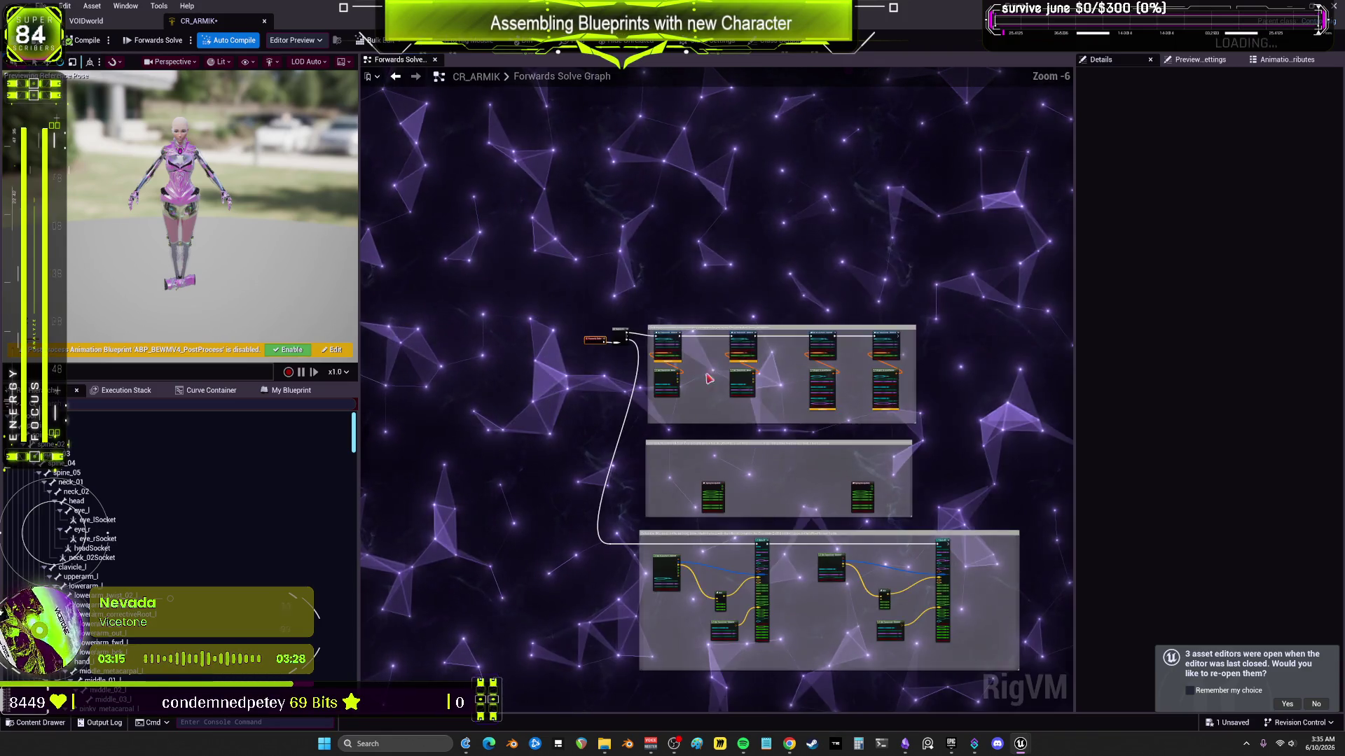
scroll(641, 400, up, 5)
scroll(354, 532, down, 15)
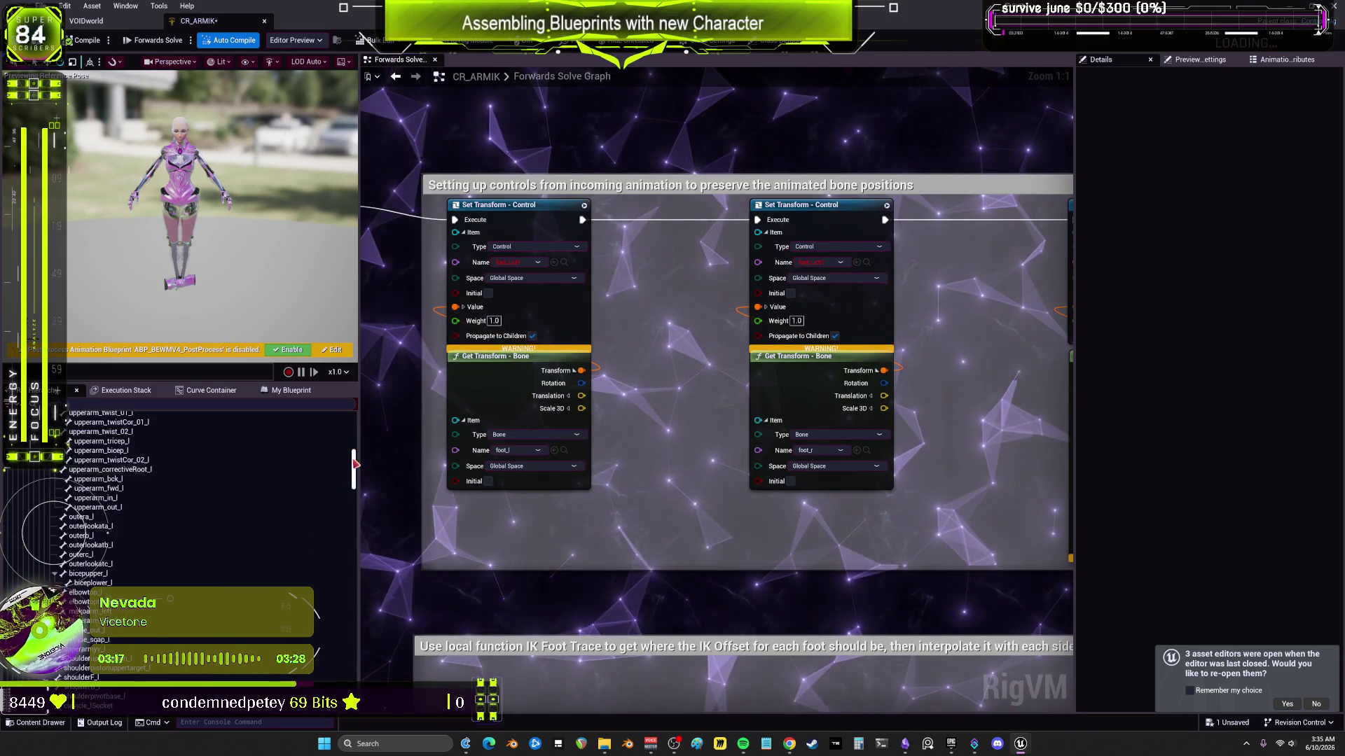
drag(359, 546, 365, 692)
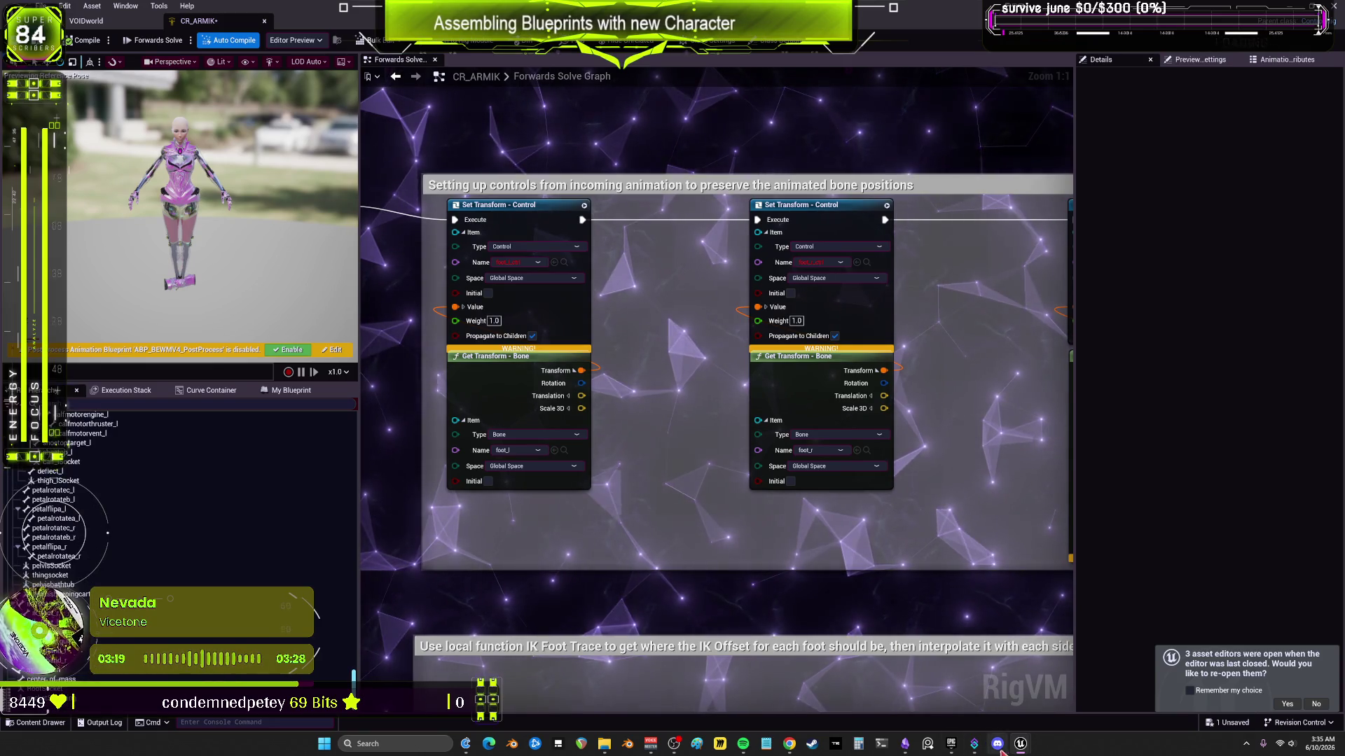
mouse_move(1023, 749)
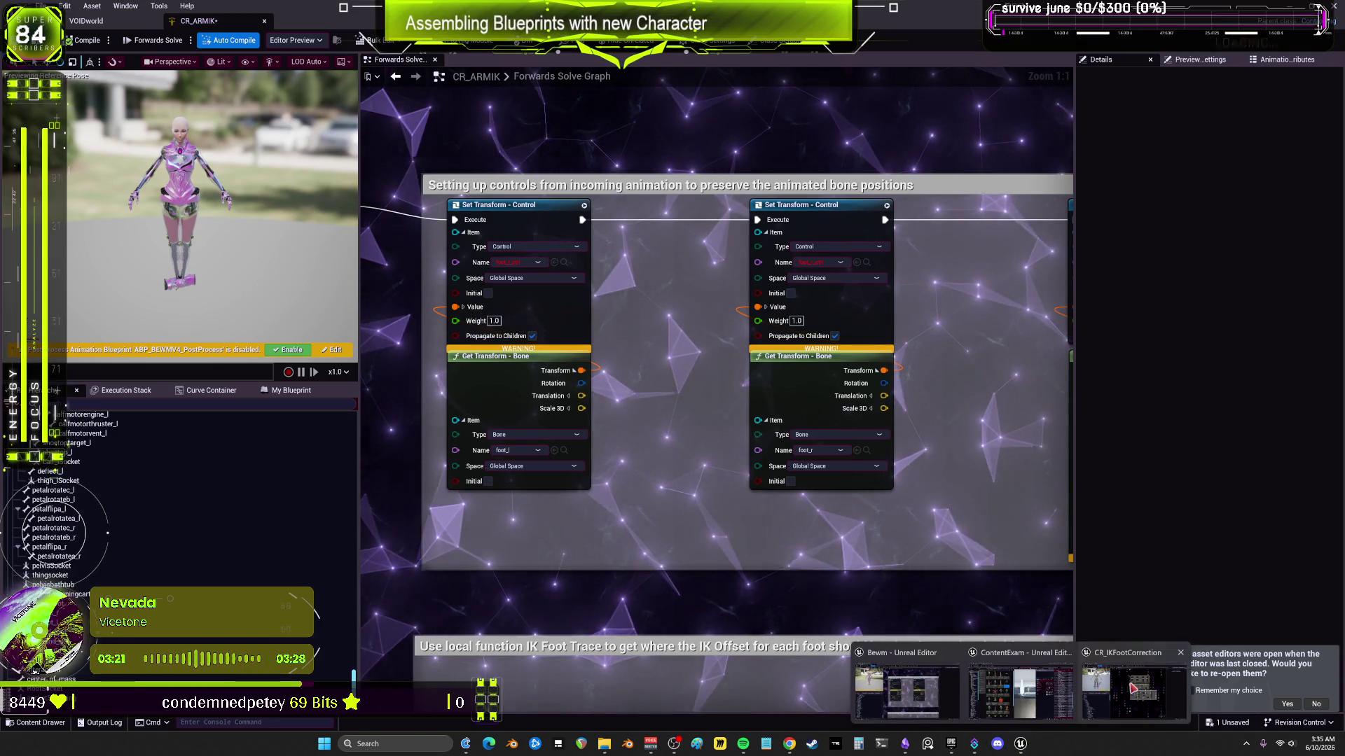
click(1133, 688)
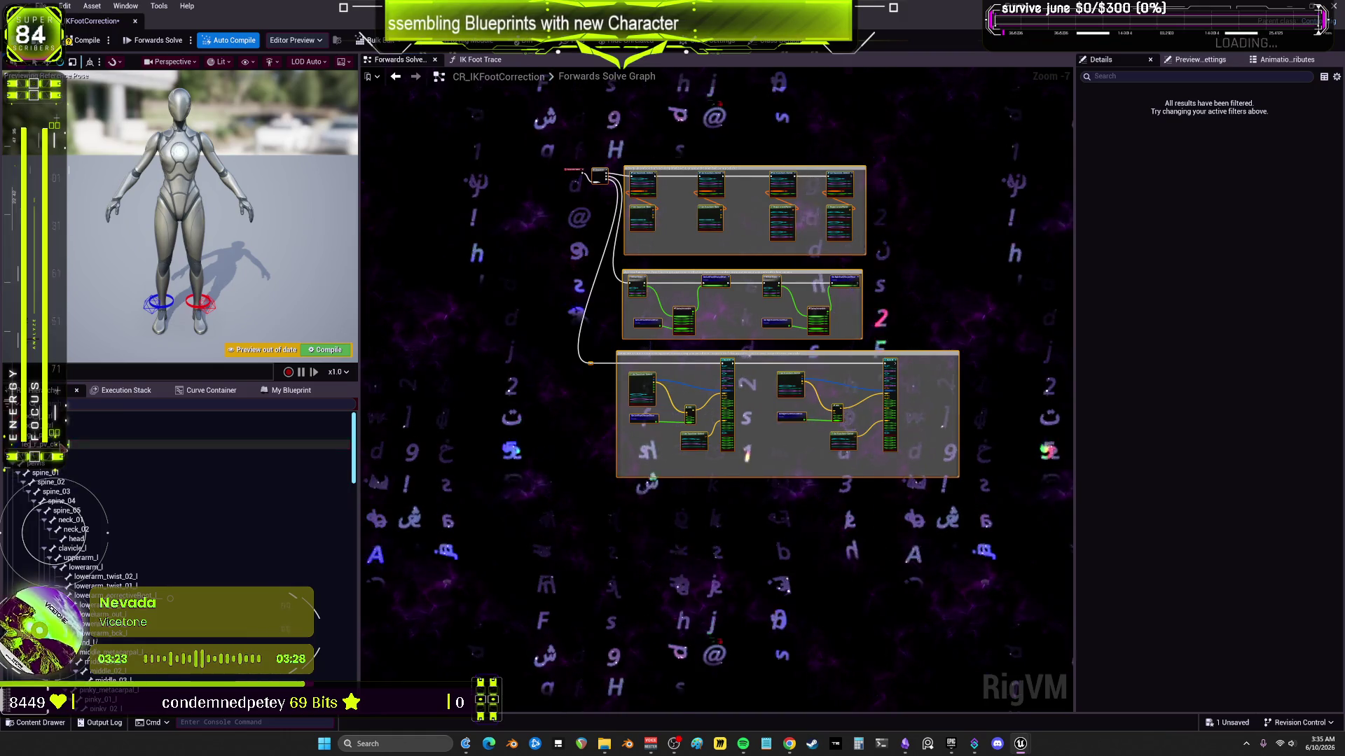
Step: Inspect the foot controls in CR_IKFootCorrection's Rig Hierarchy, then return to CR_ARMIK
click(210, 425)
shift+click(210, 445)
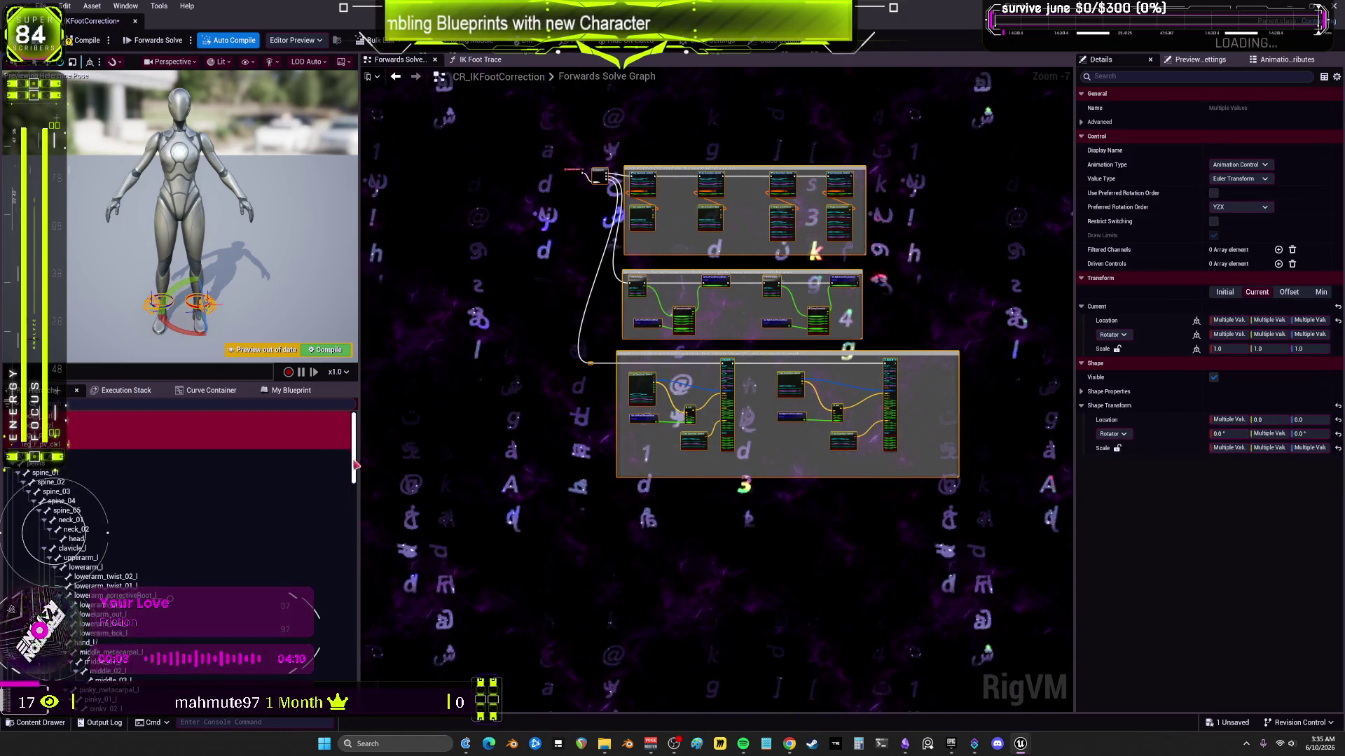
scroll(210, 490, down, 3)
scroll(210, 490, up, 3)
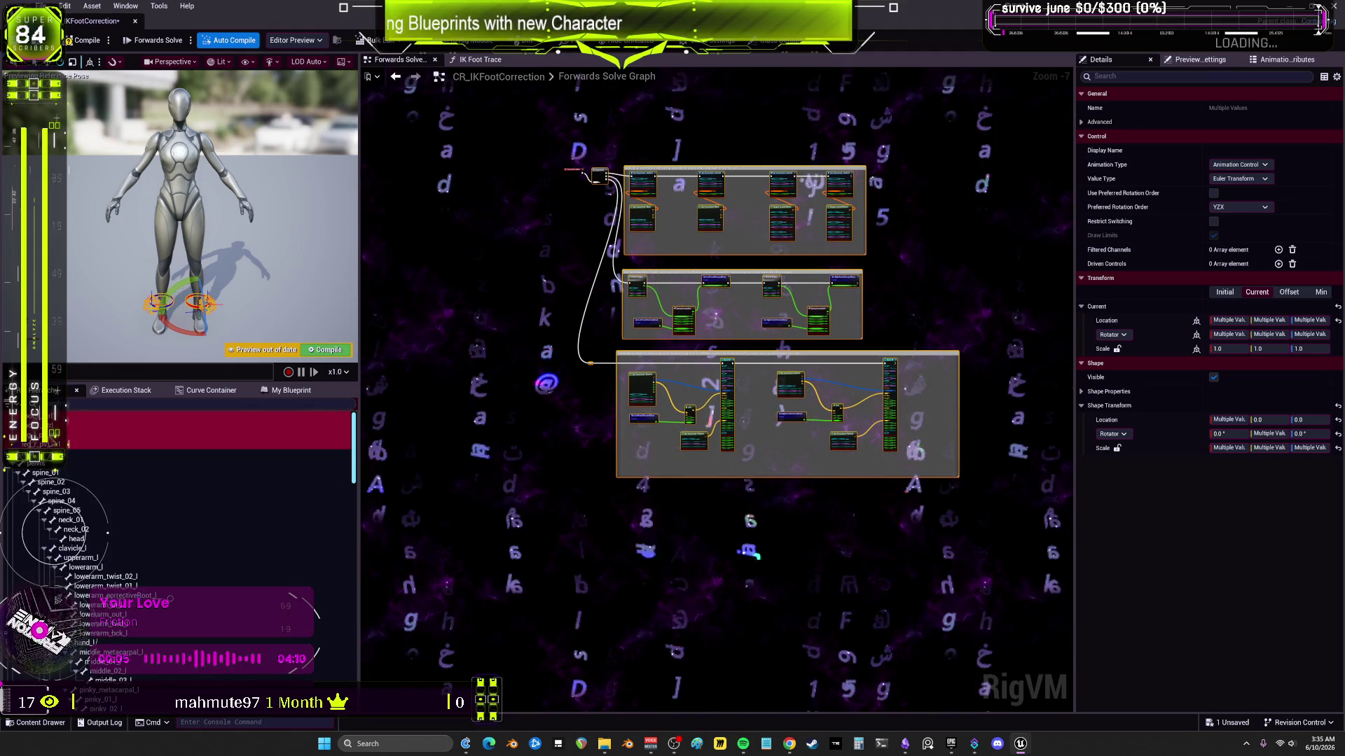
mouse_move(1020, 744)
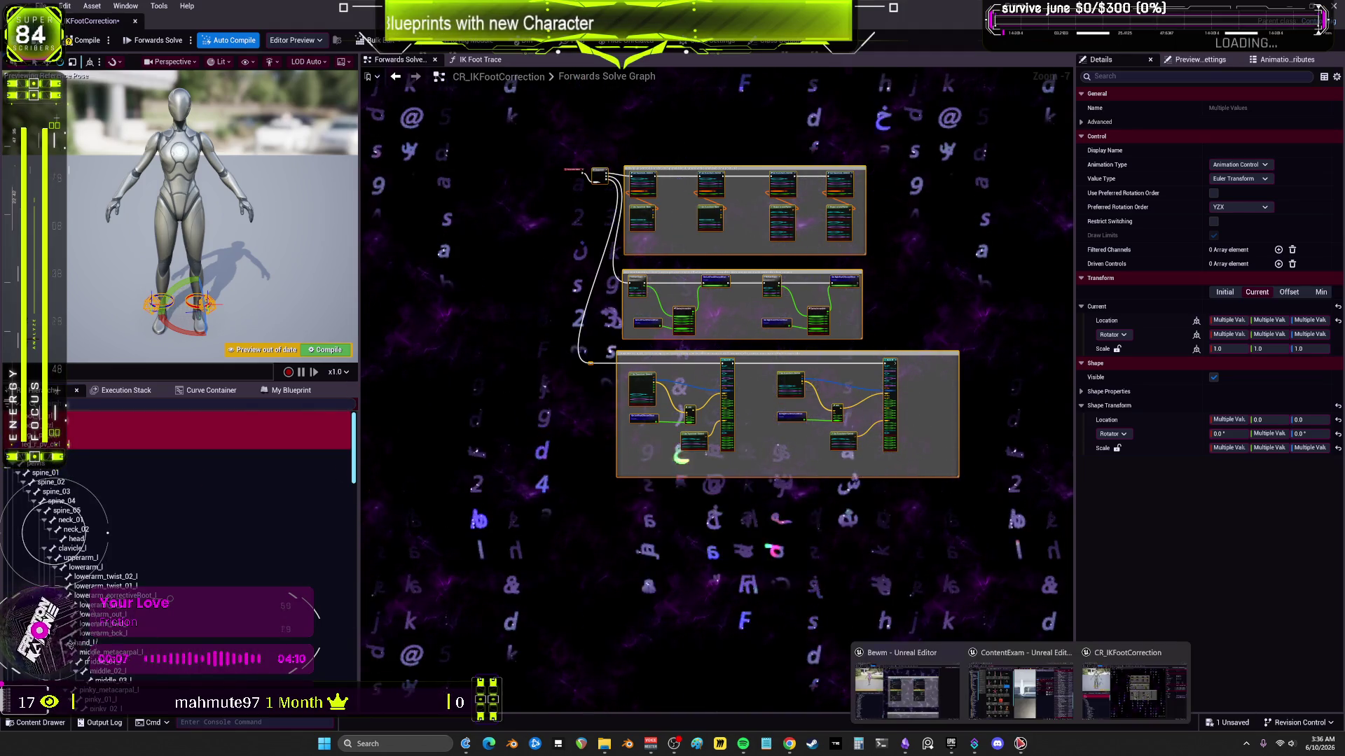
click(907, 690)
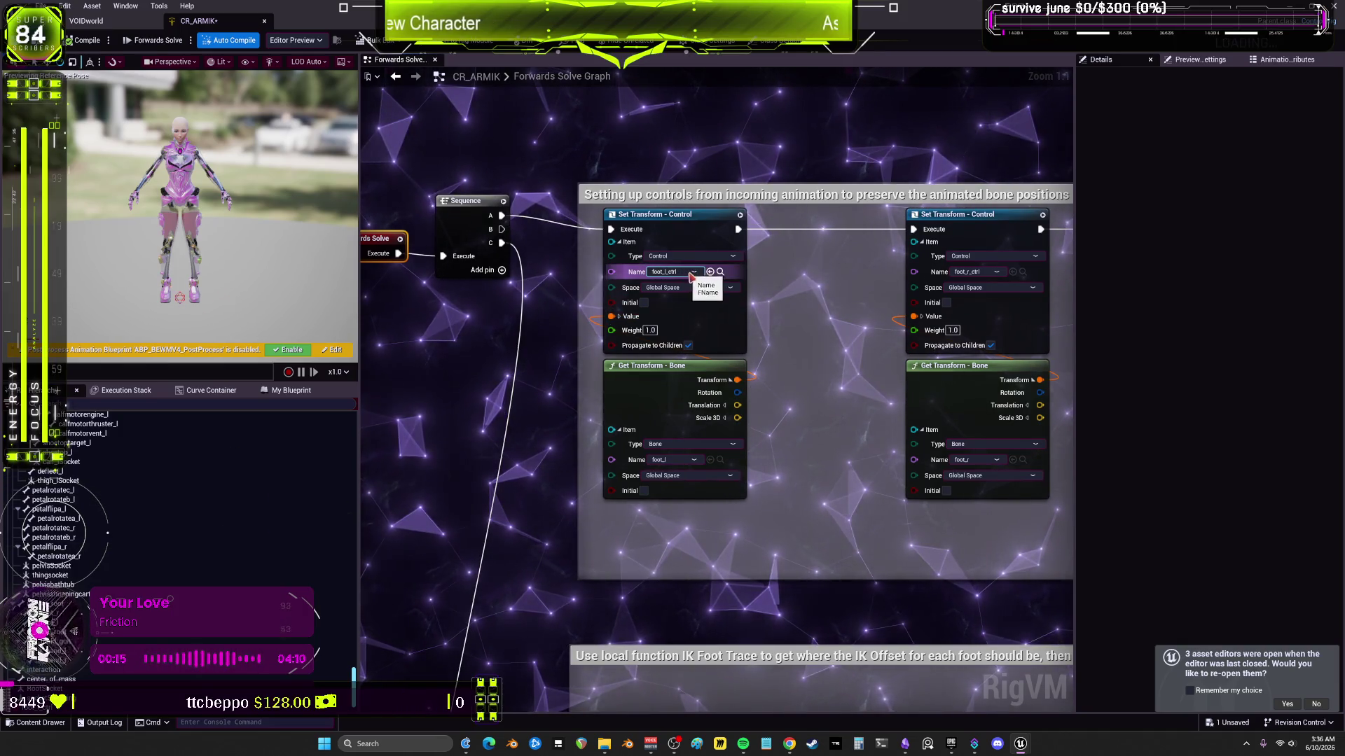
Step: Rename the foot controls to hand_l_ctrl, hand_r_ctrl and arm pole-vector controls like arm_r_pv_ctrl, then compile
scroll(176, 574, down, 2)
click(149, 673)
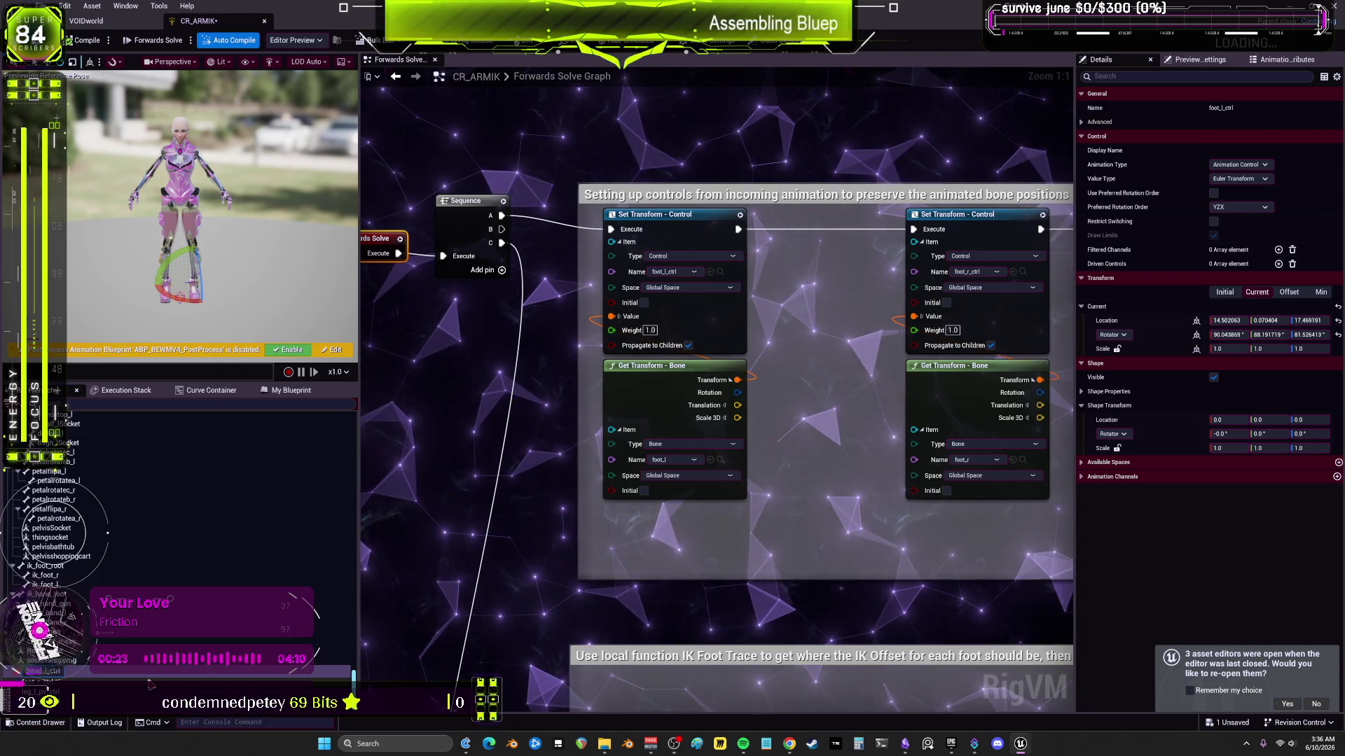
key(Return)
click(40, 680)
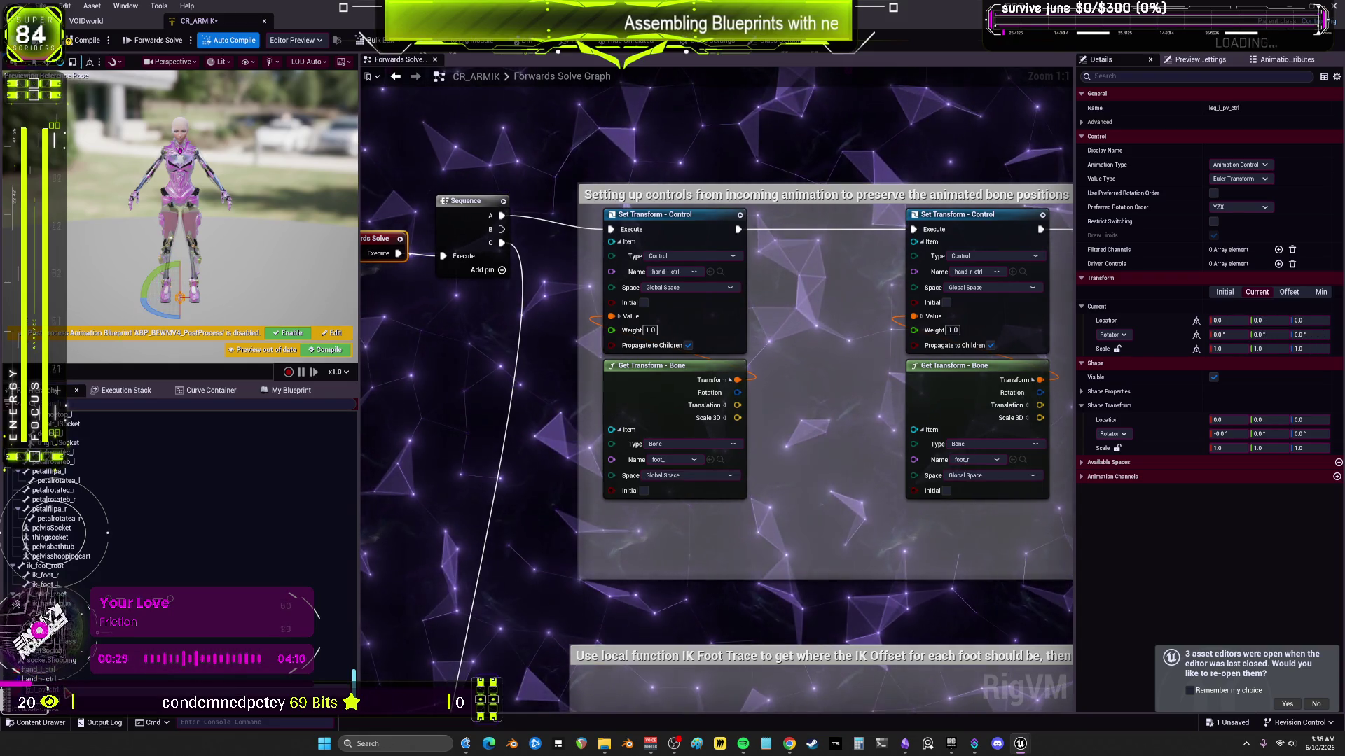
key(Up)
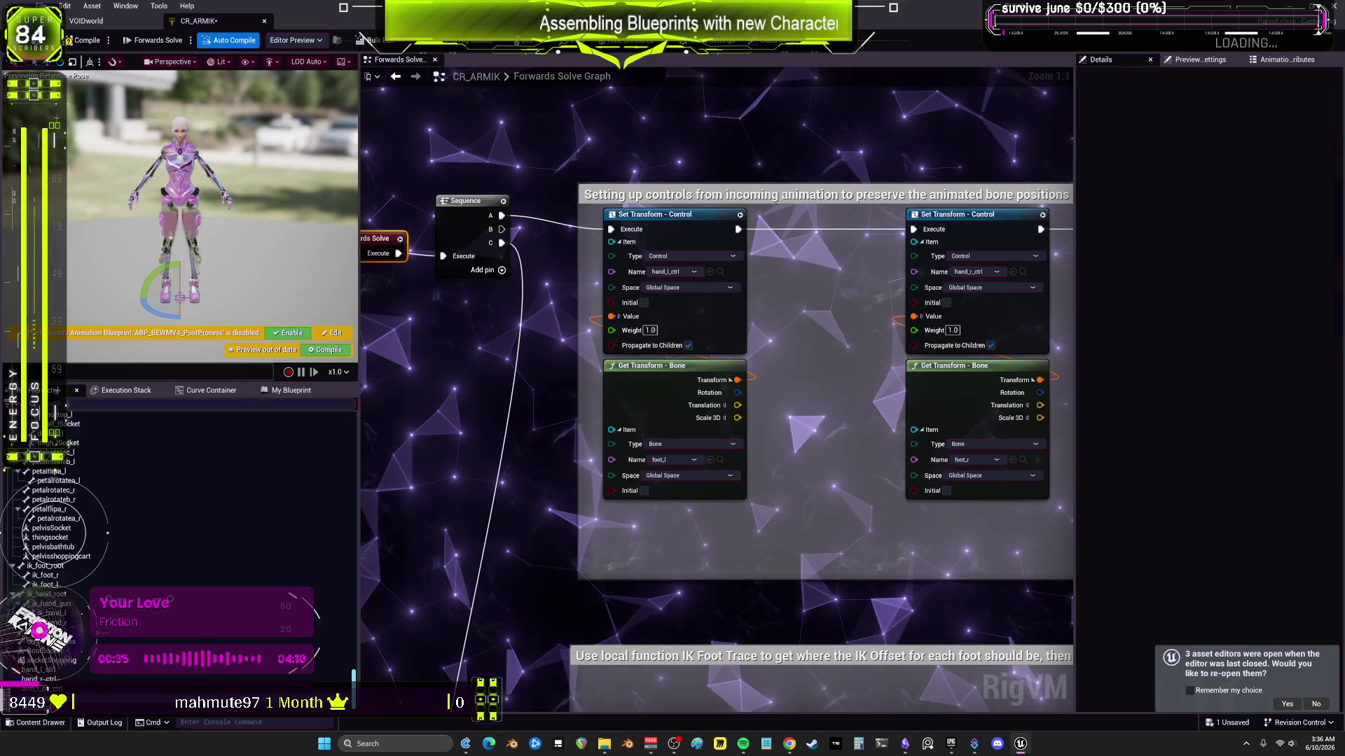
click(81, 40)
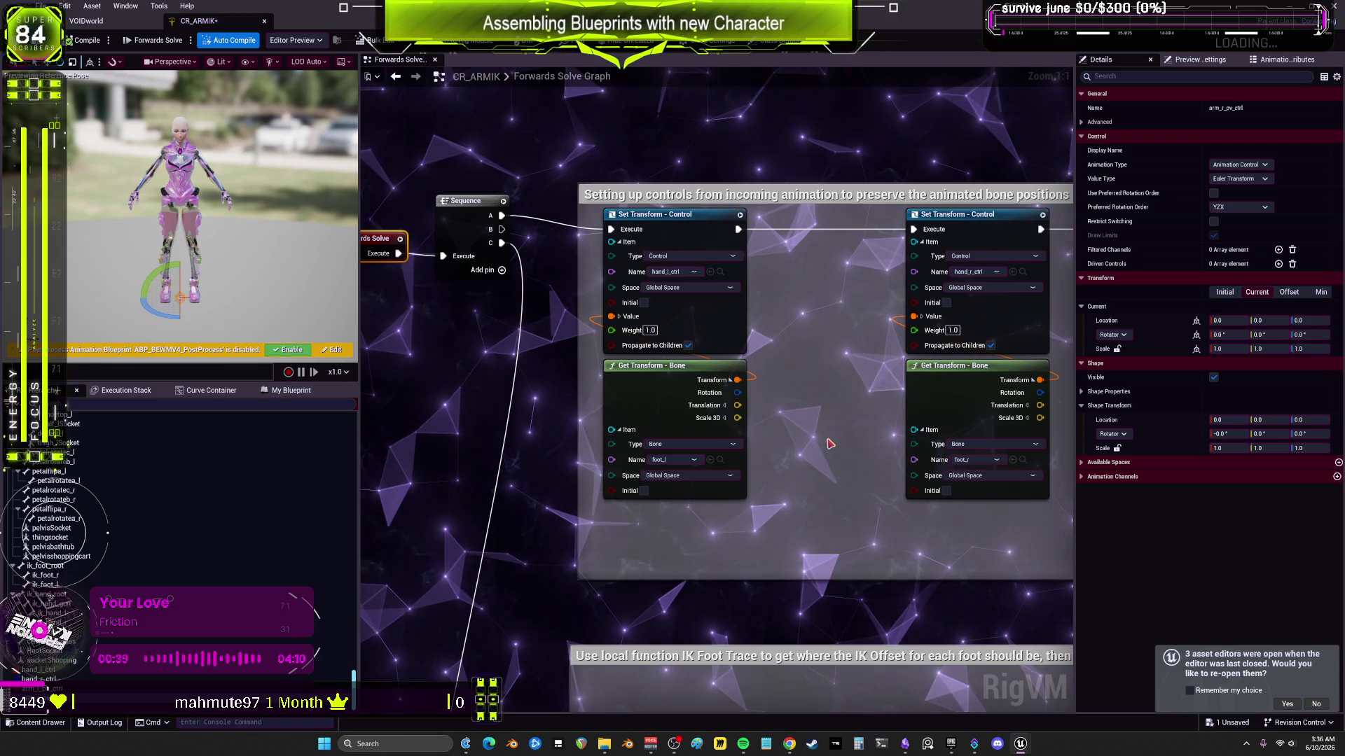
Step: Set the Get Transform nodes to read the hand_l and hand_r bones
drag(830, 443, 806, 430)
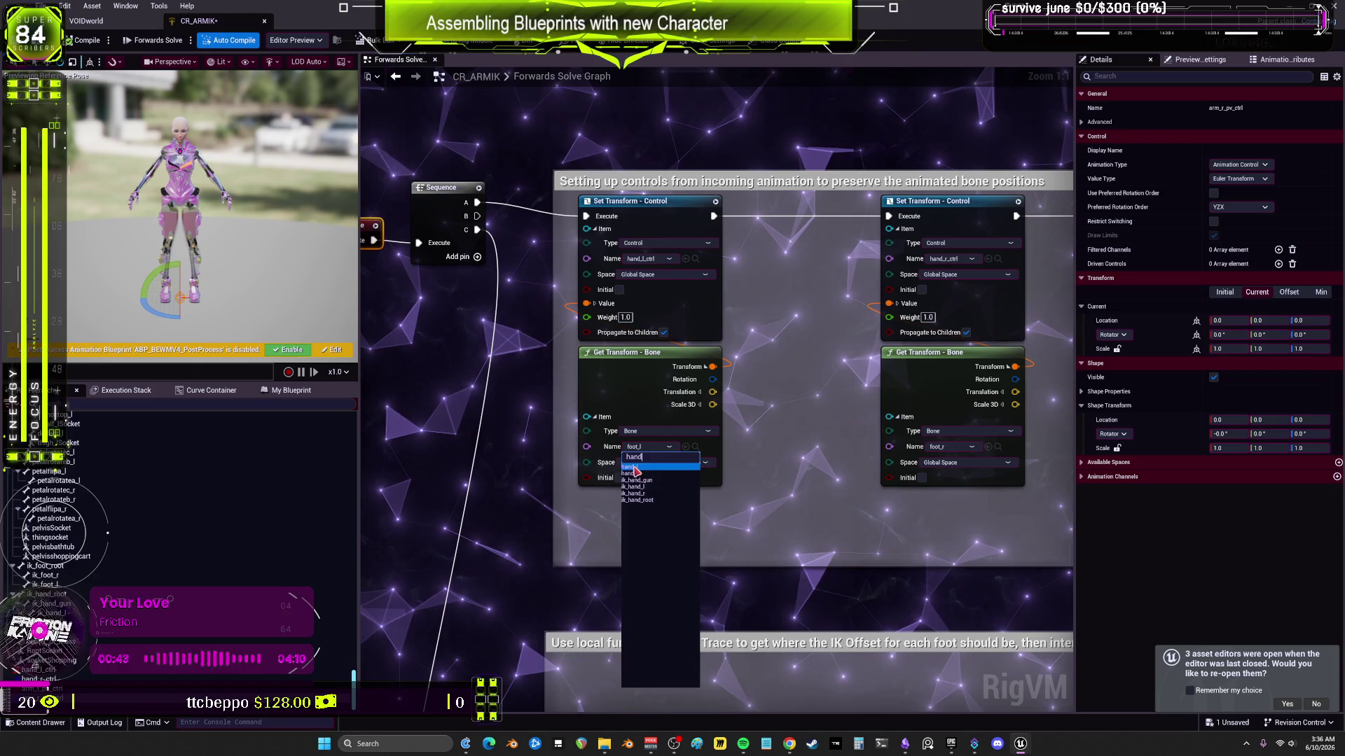
click(634, 467)
drag(952, 451, 748, 459)
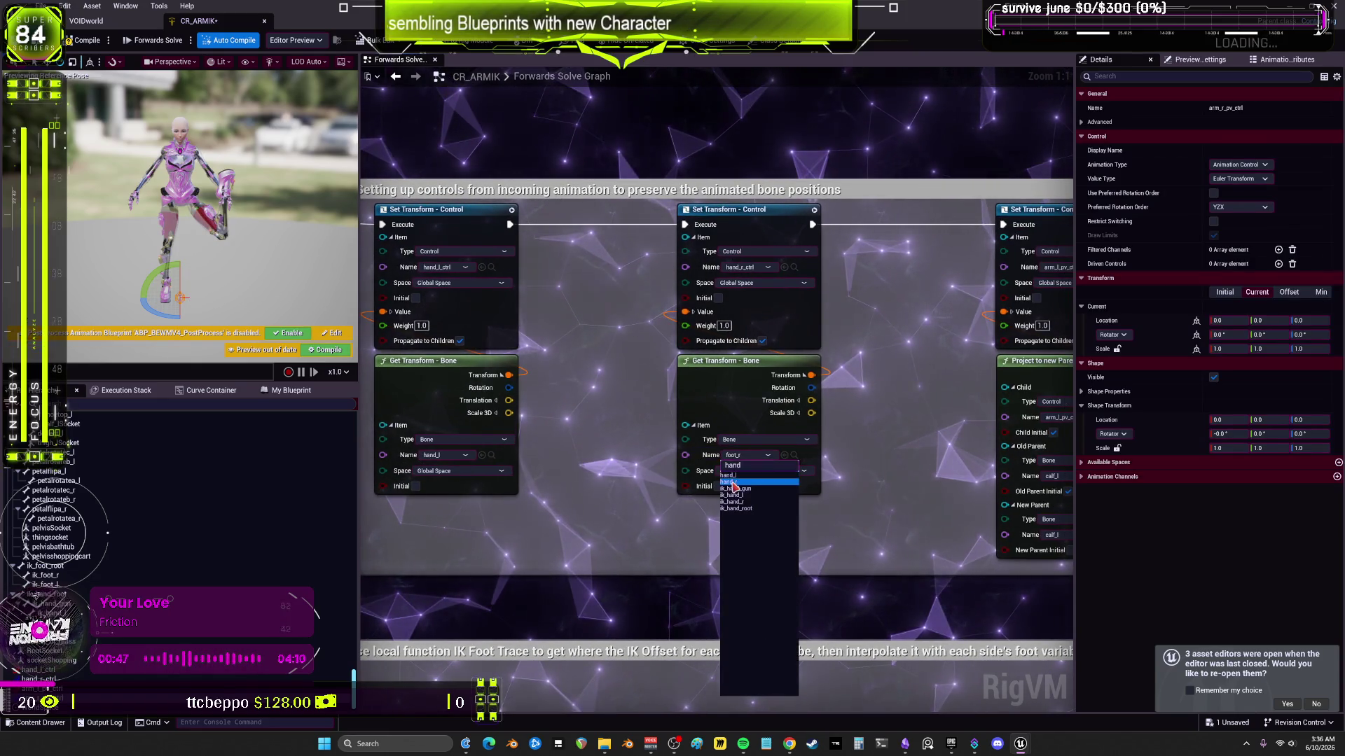
click(734, 483)
drag(911, 387, 689, 369)
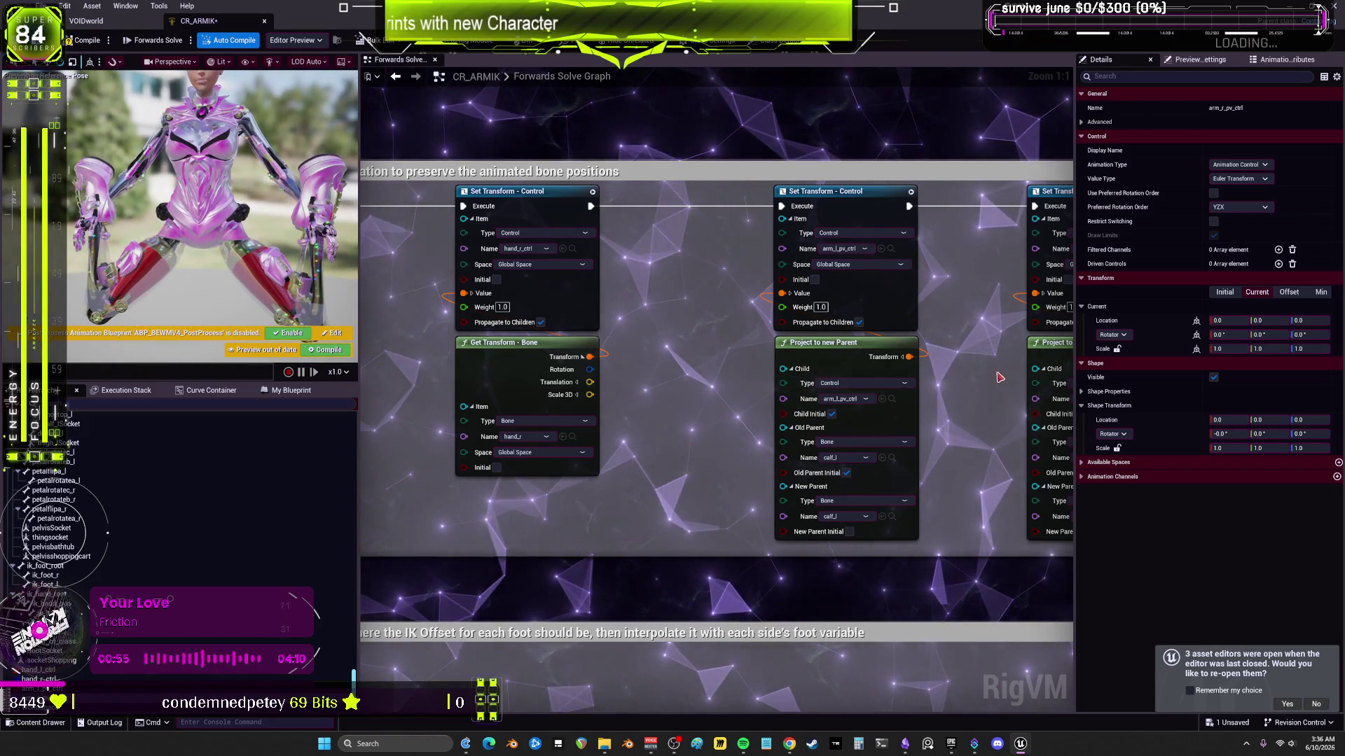
drag(756, 320, 609, 258)
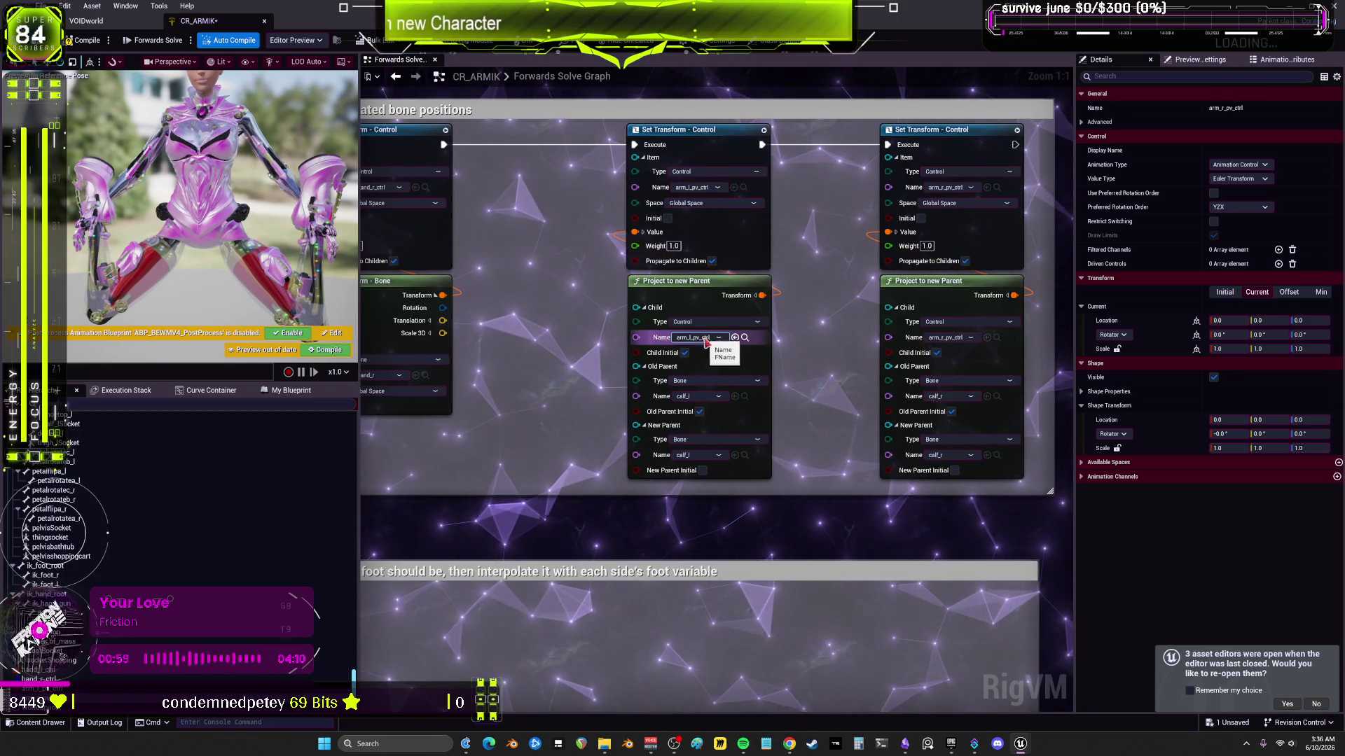
Step: Set the left Project to New Parent node's old and new parent bones to lowerarm_l
click(708, 398)
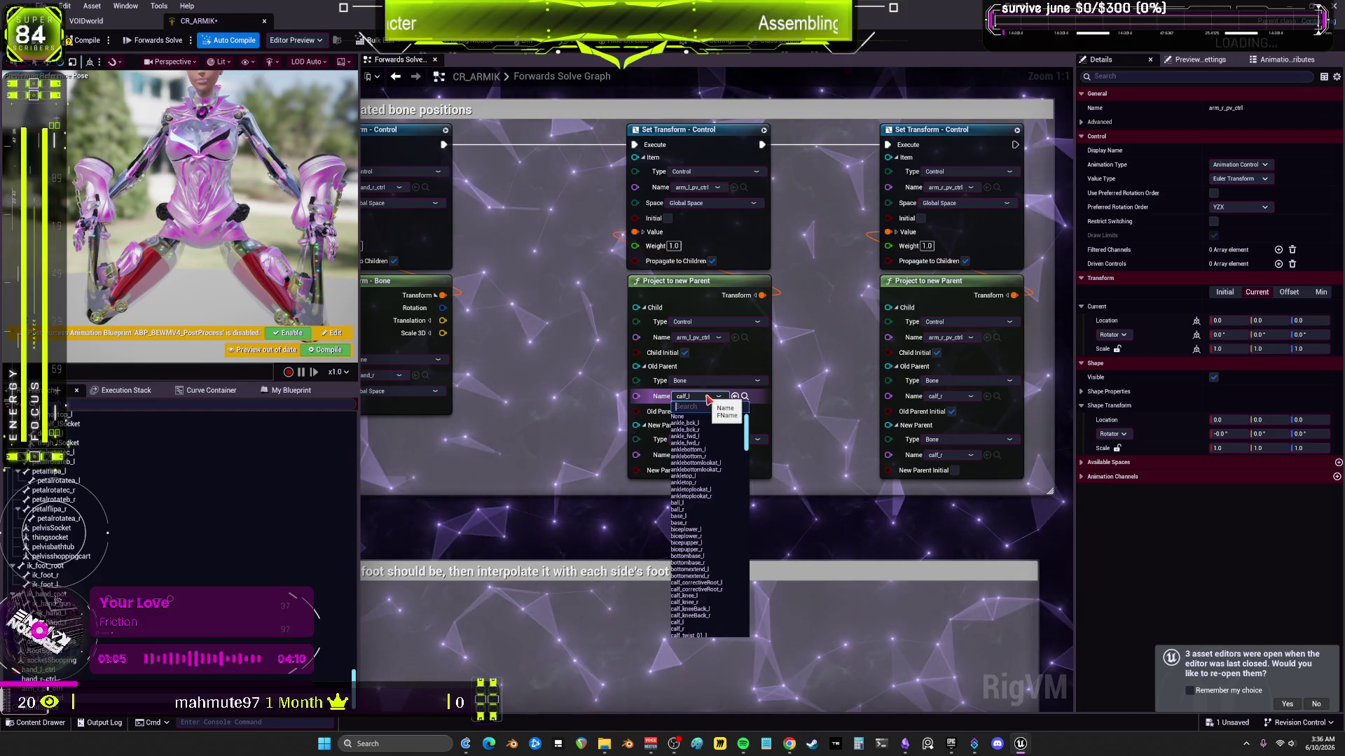
text(lowe)
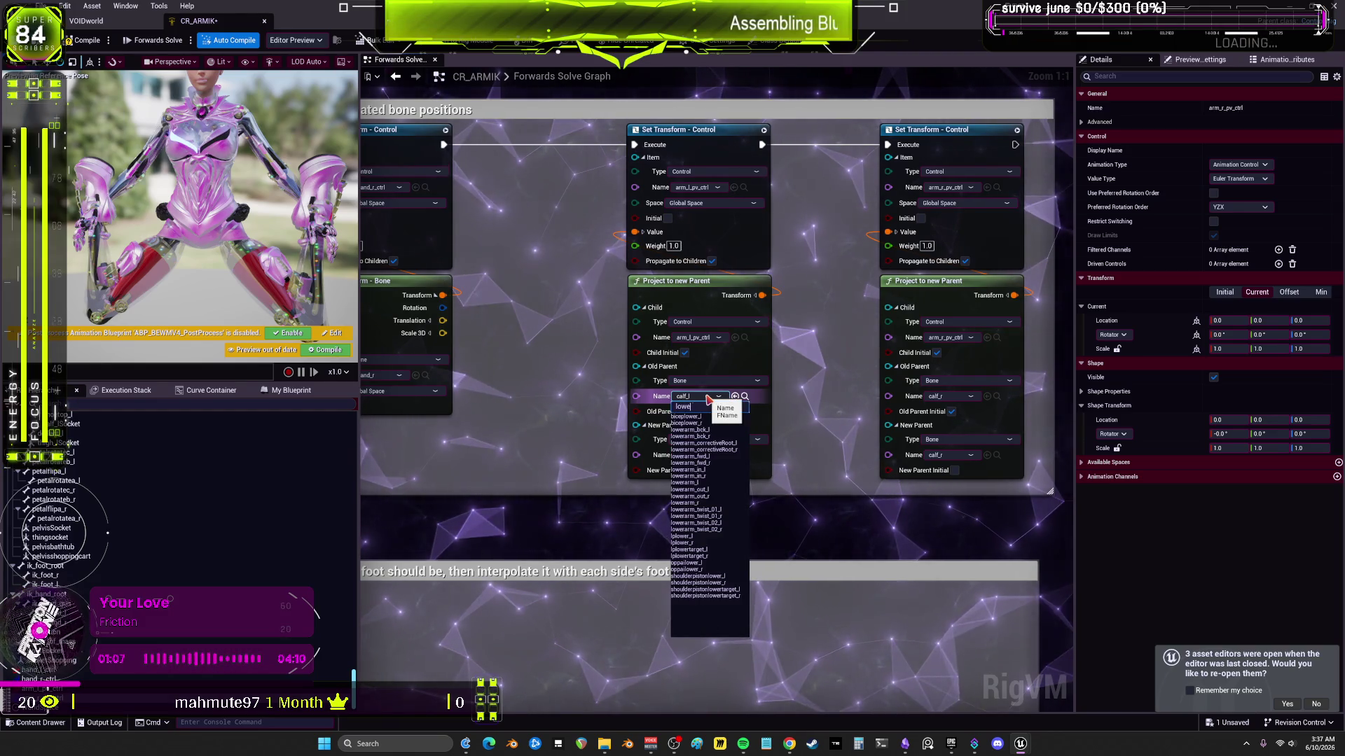
text(rar)
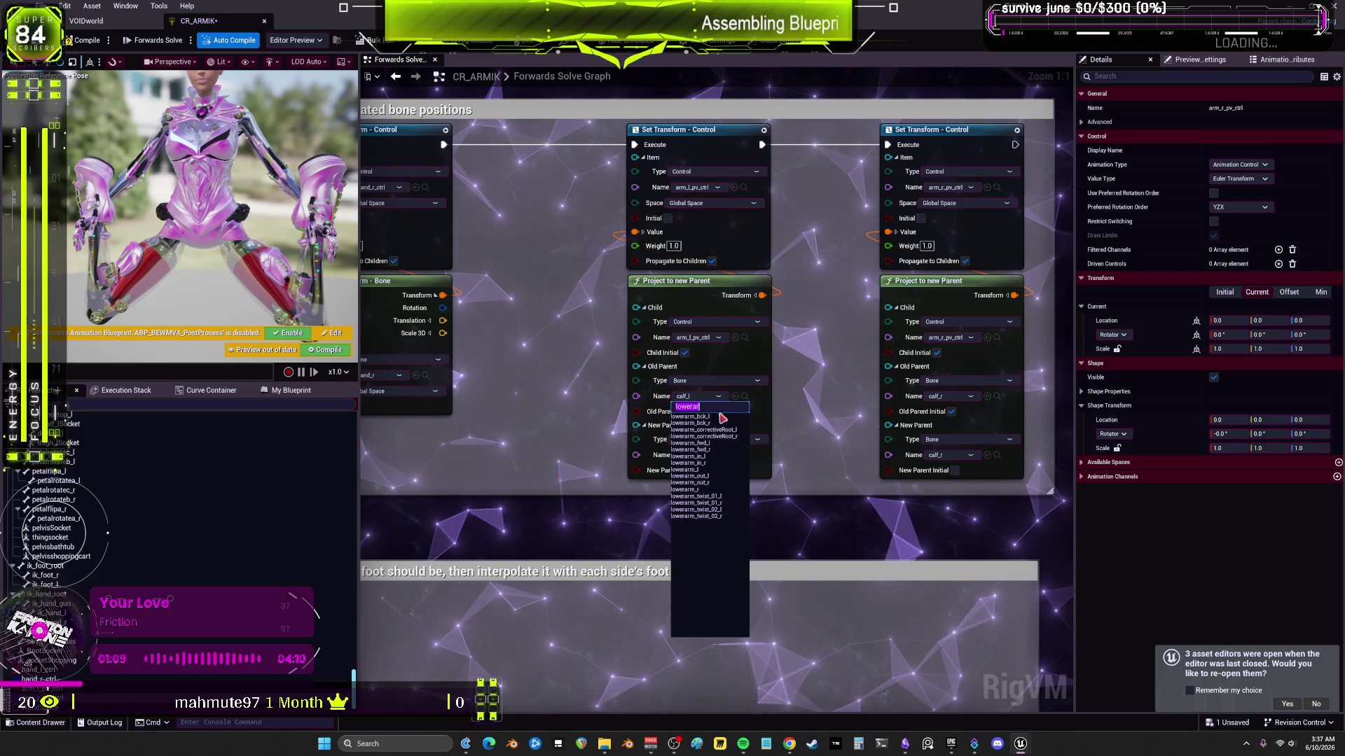
click(721, 470)
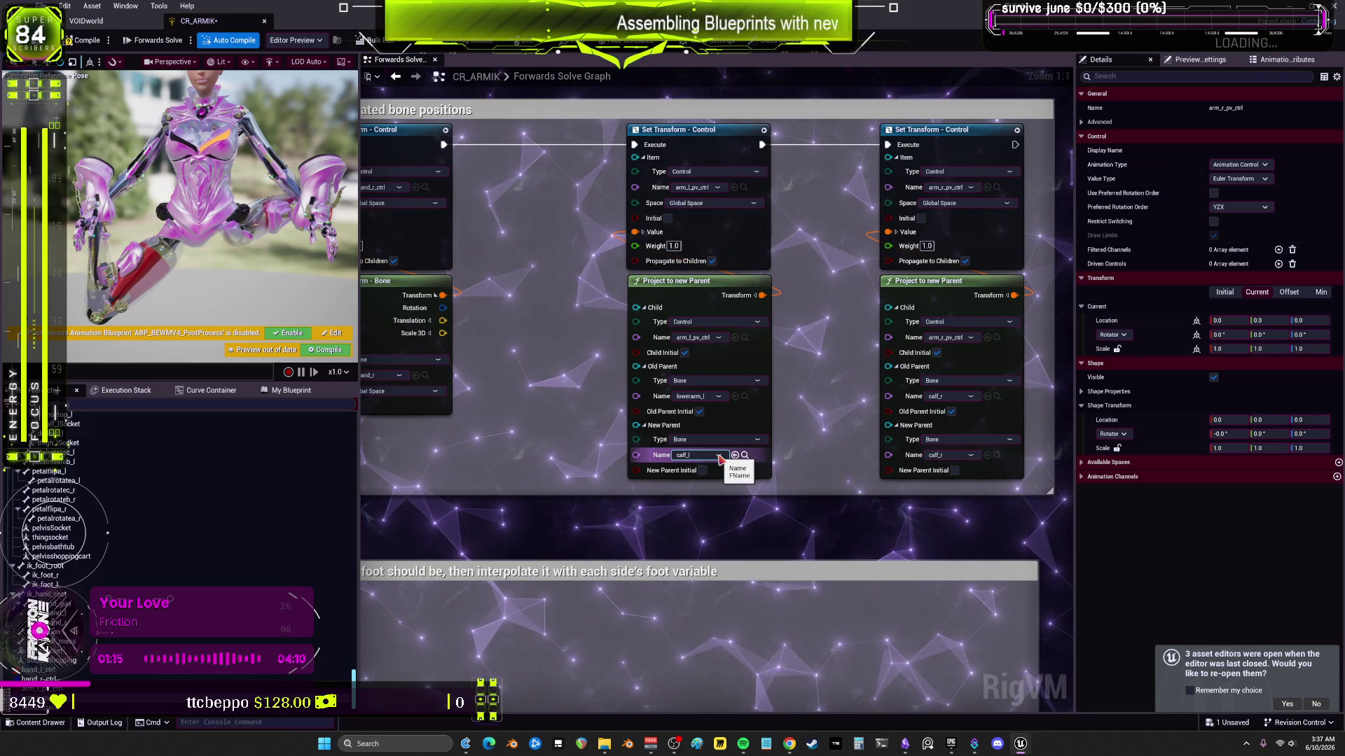
text(lowerarm)
click(701, 529)
Step: Set the right Project to New Parent node's old and new parent bones to lowerarm_r
click(960, 396)
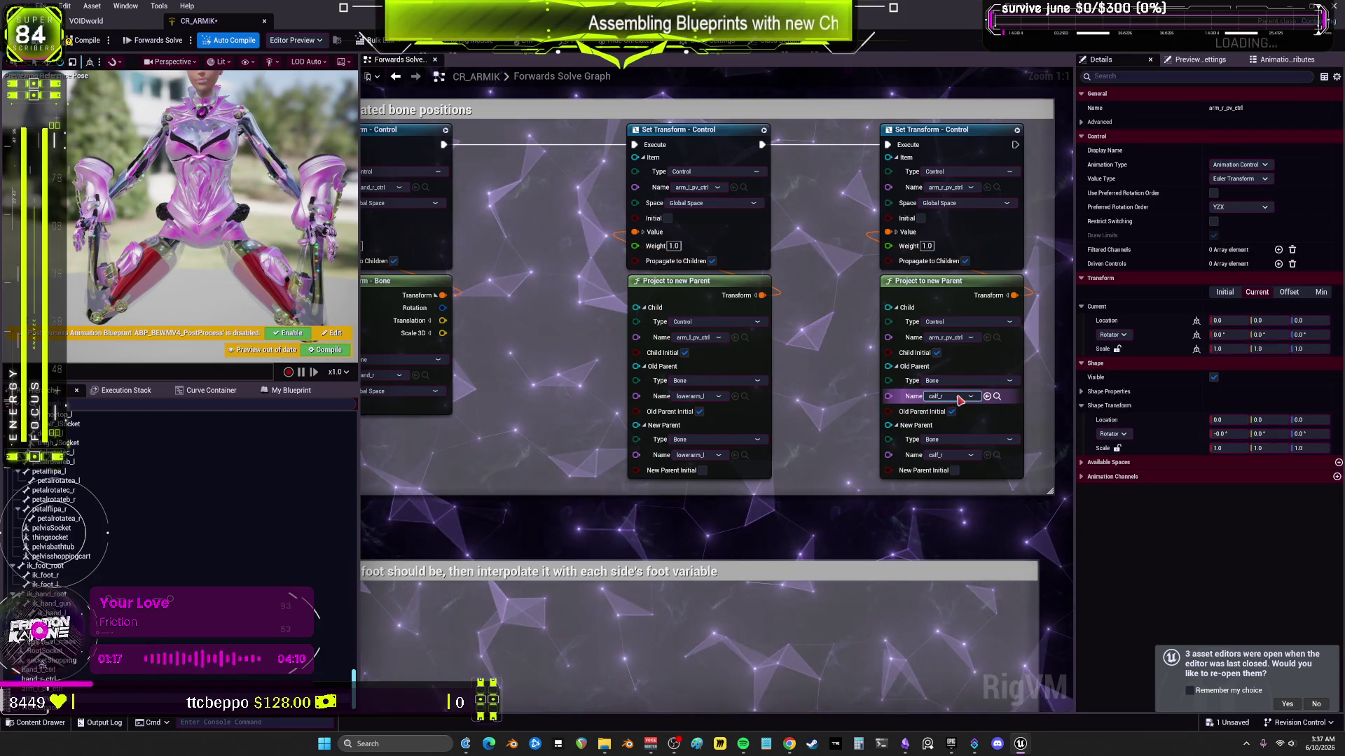
text(lowerar)
click(939, 490)
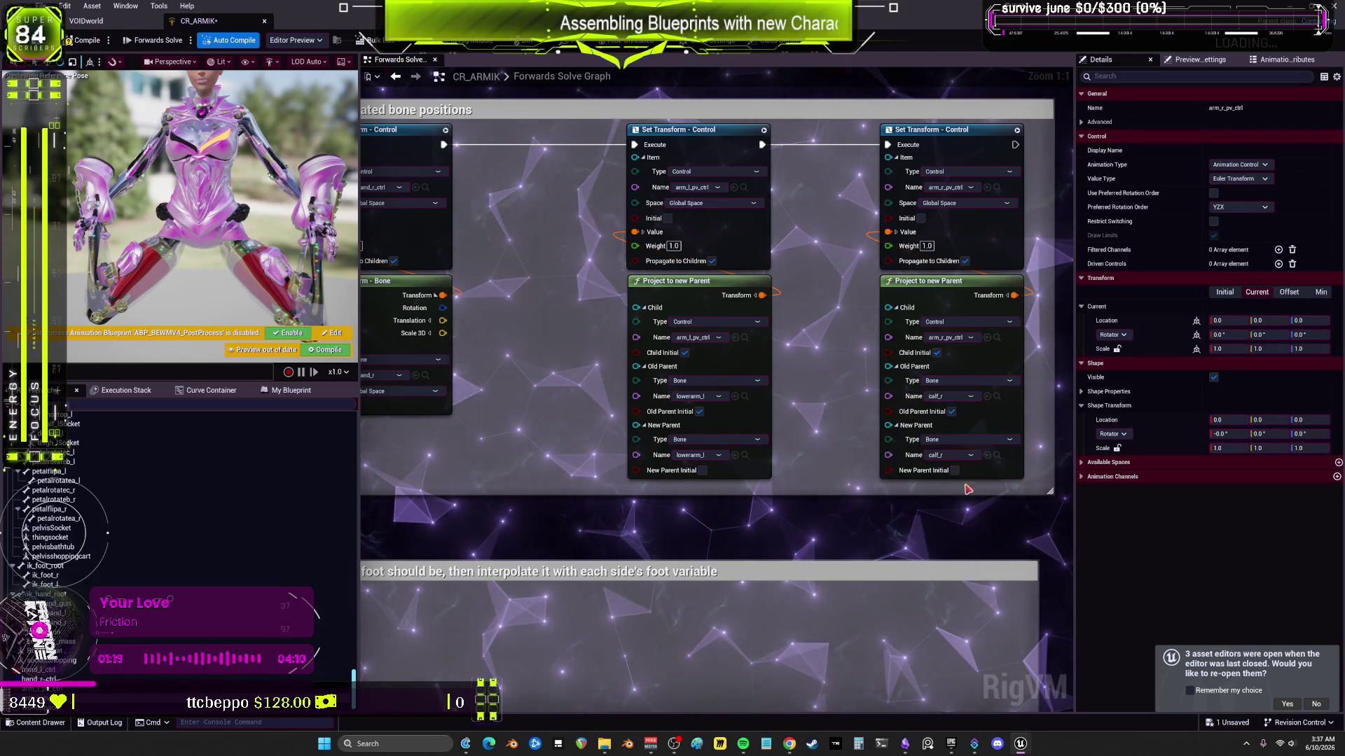
click(942, 455)
click(958, 550)
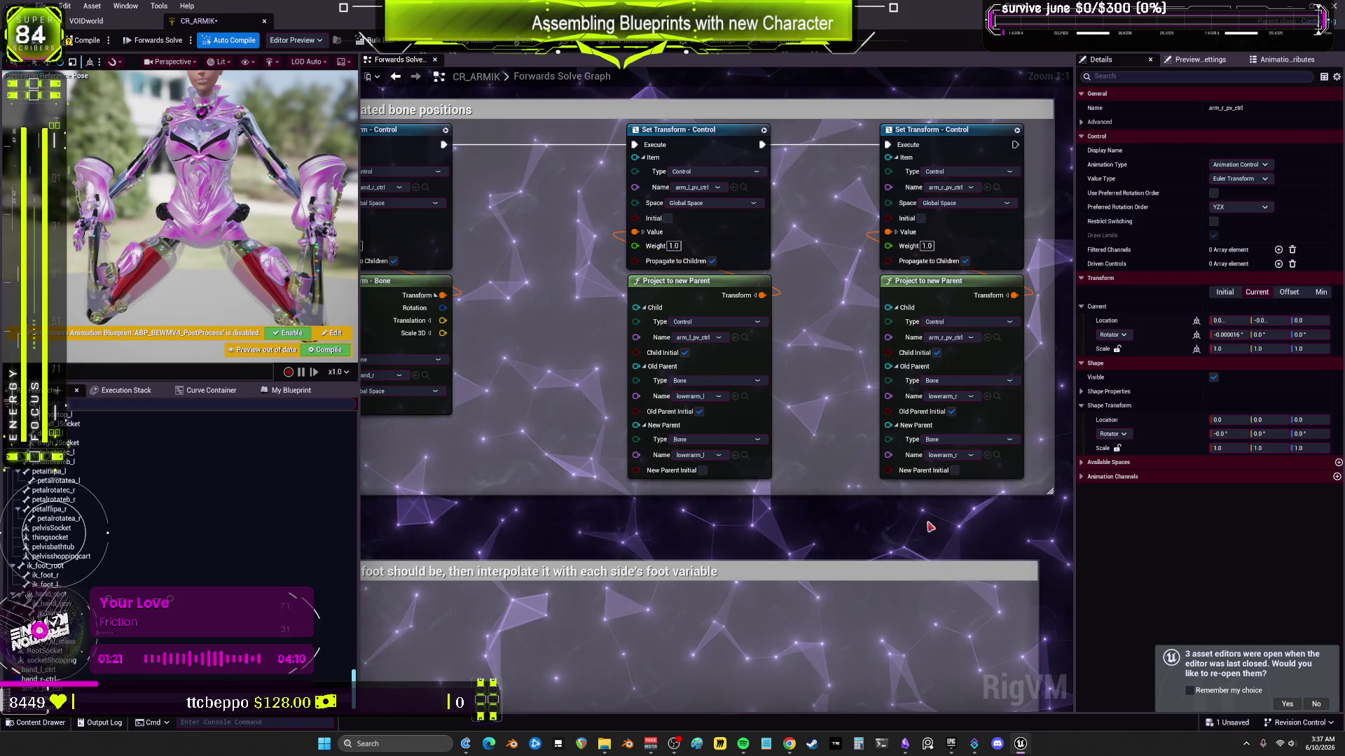
scroll(926, 524, down, 4)
scroll(886, 486, up, 2)
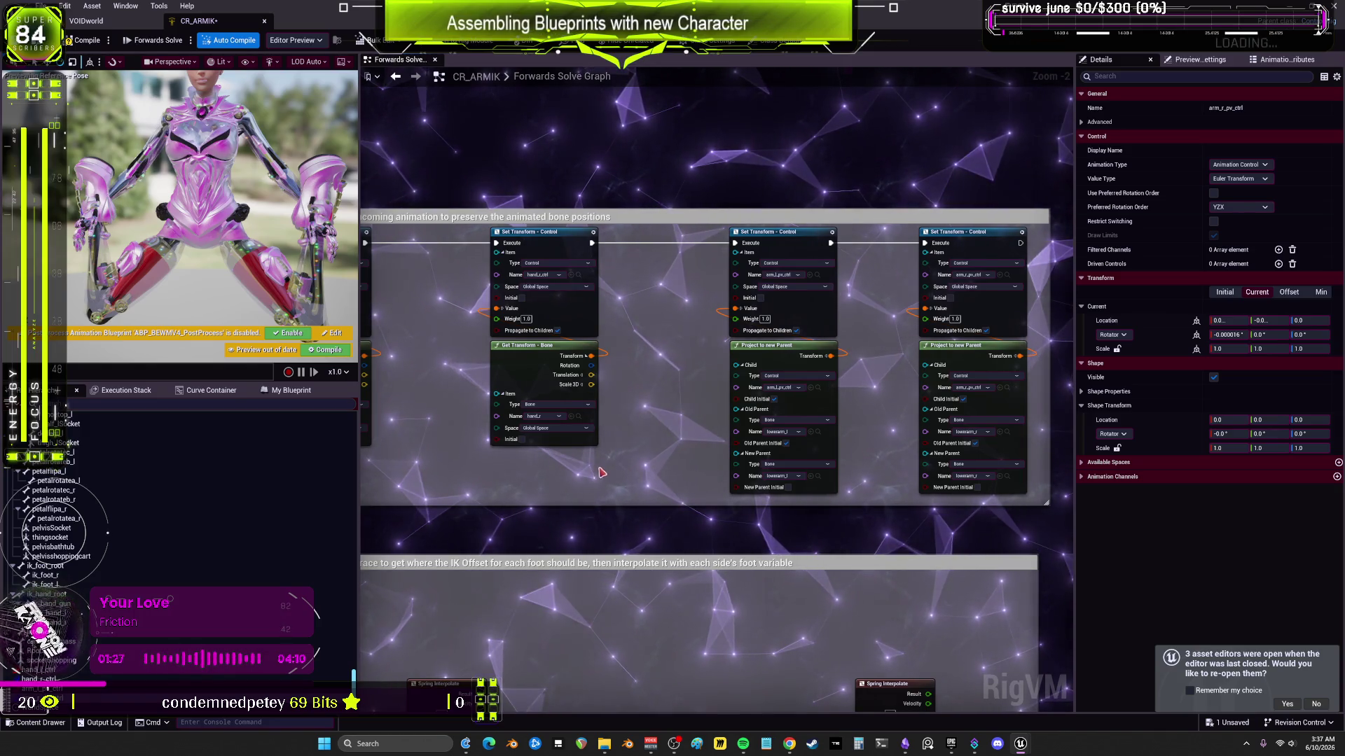
scroll(601, 473, down, 3)
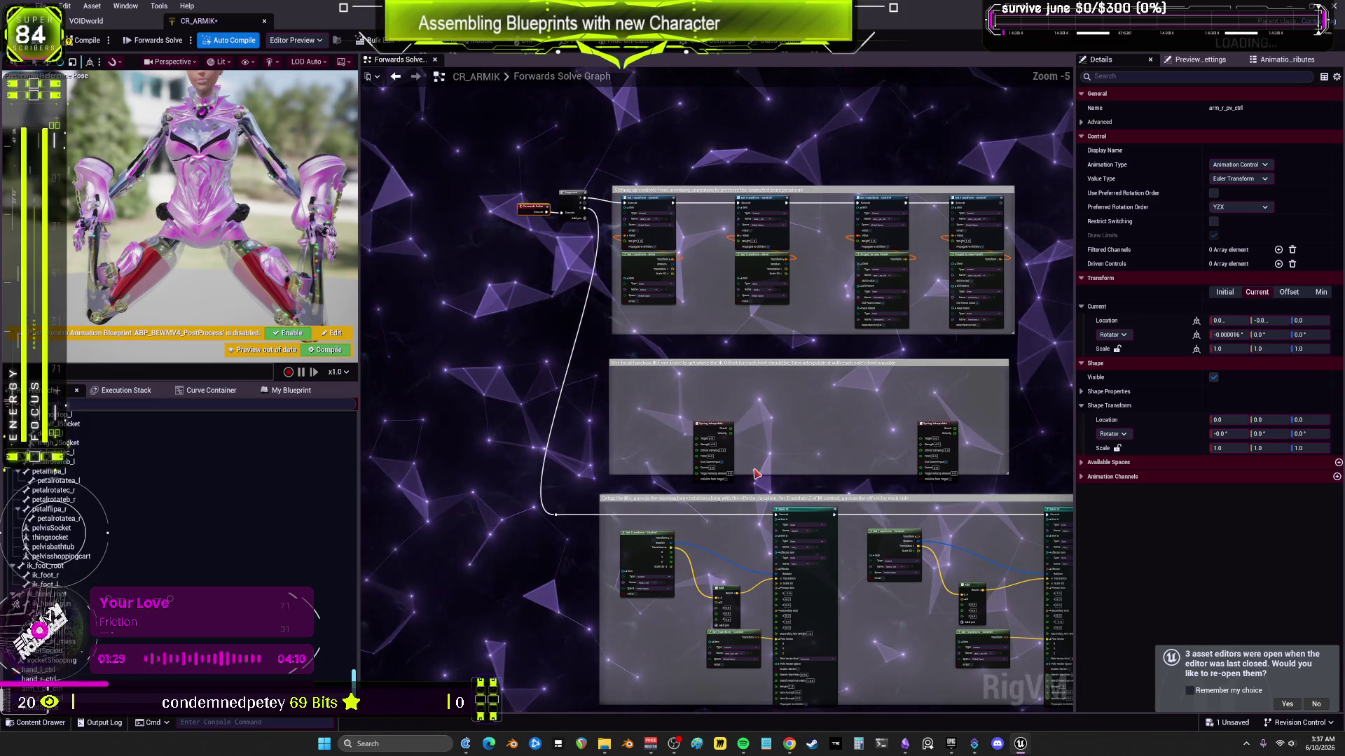
scroll(756, 474, up, 5)
mouse_move(1020, 746)
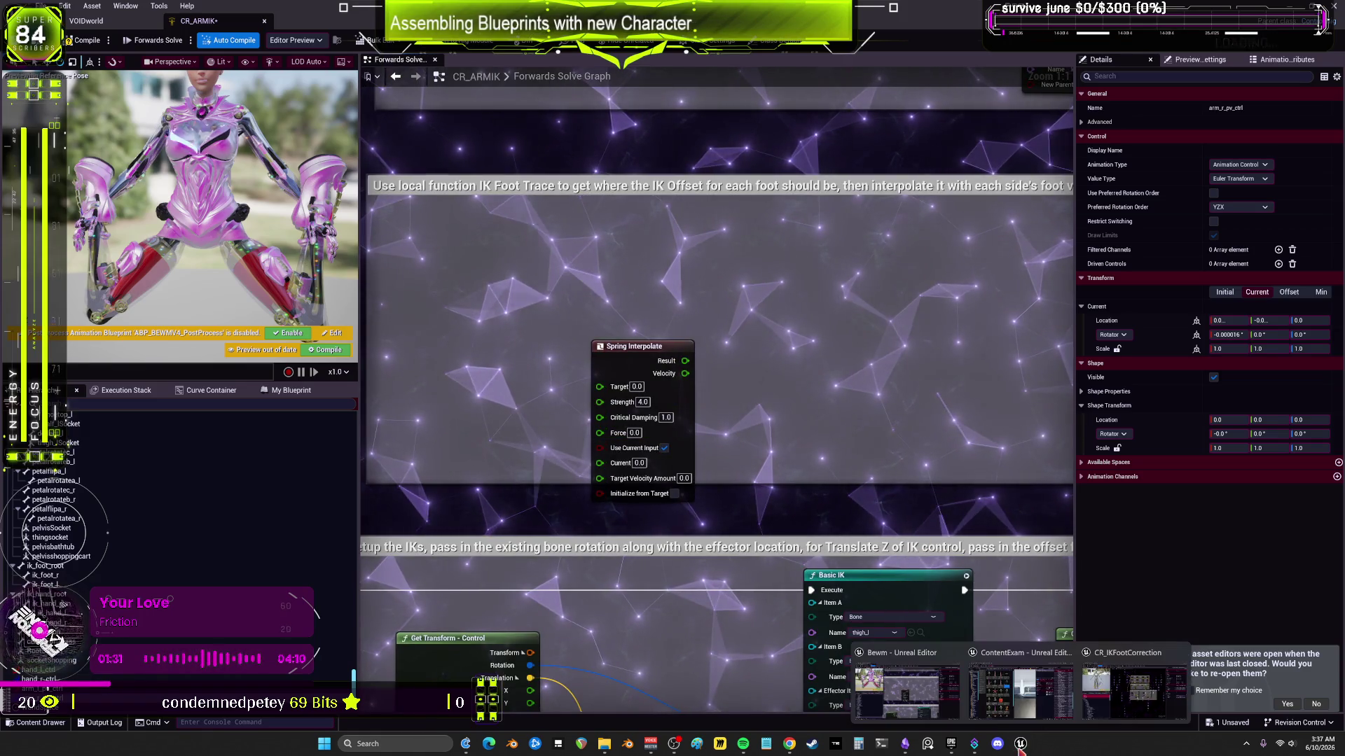
click(1131, 683)
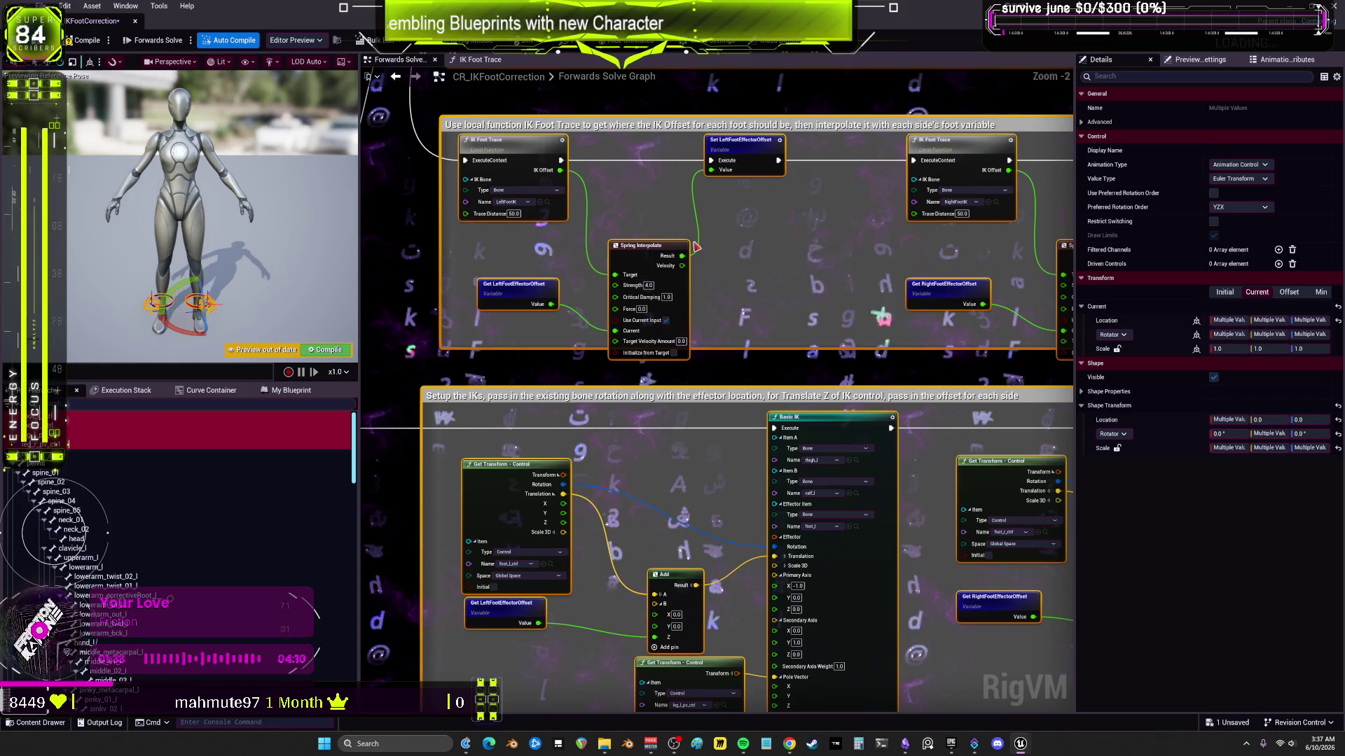
drag(872, 204, 536, 224)
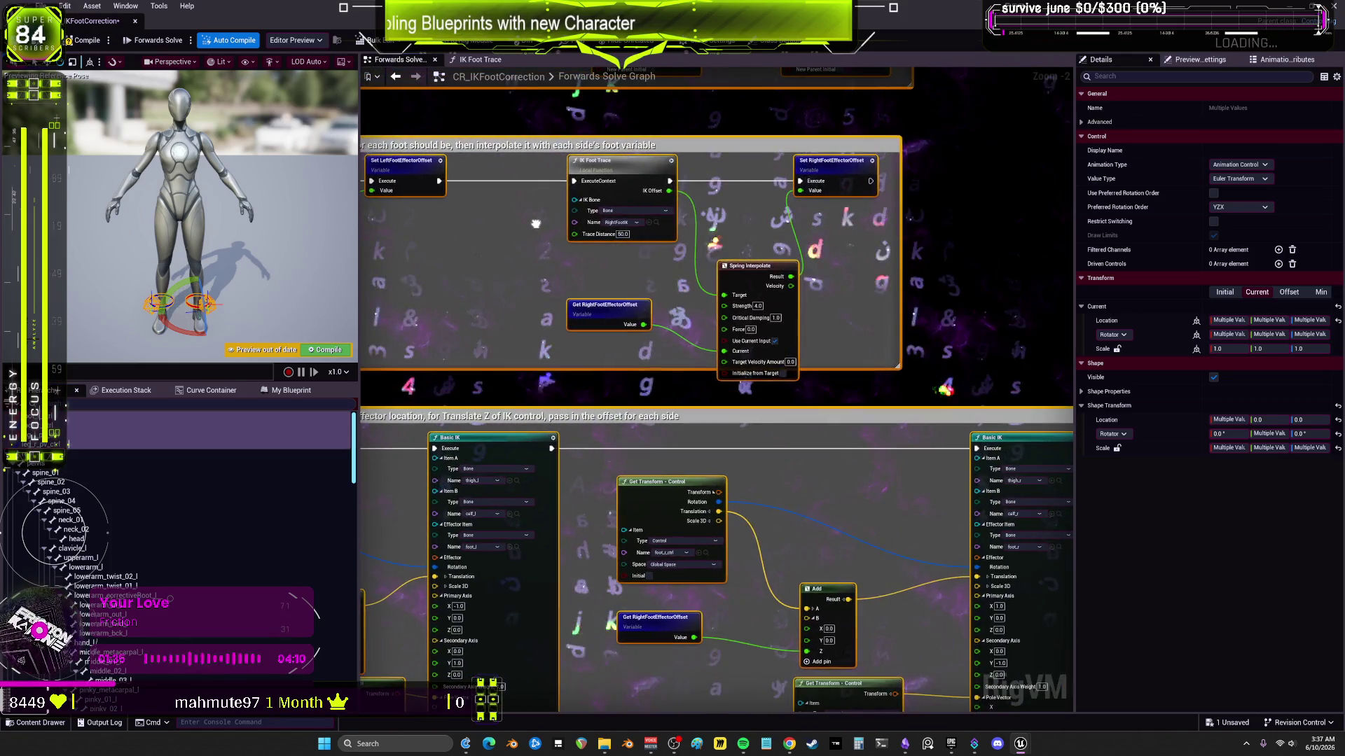
drag(451, 255, 894, 243)
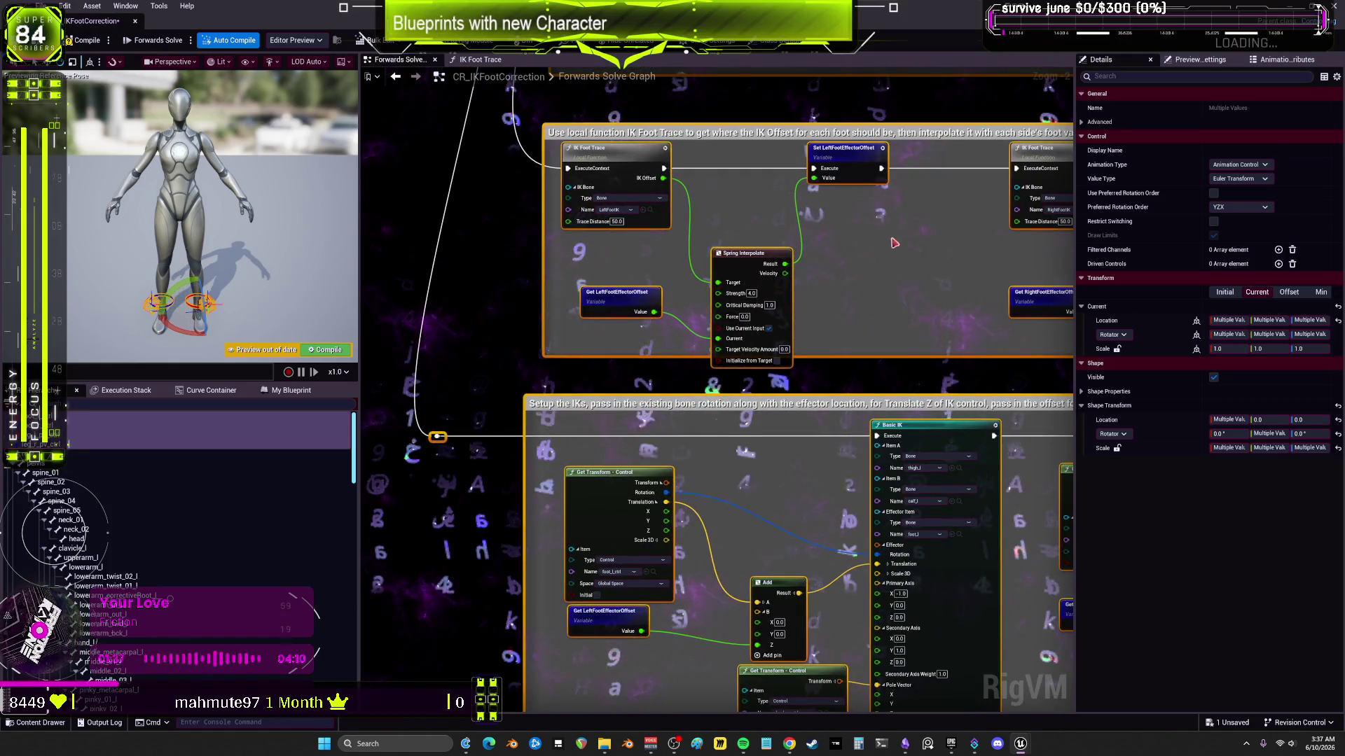
mouse_move(749, 262)
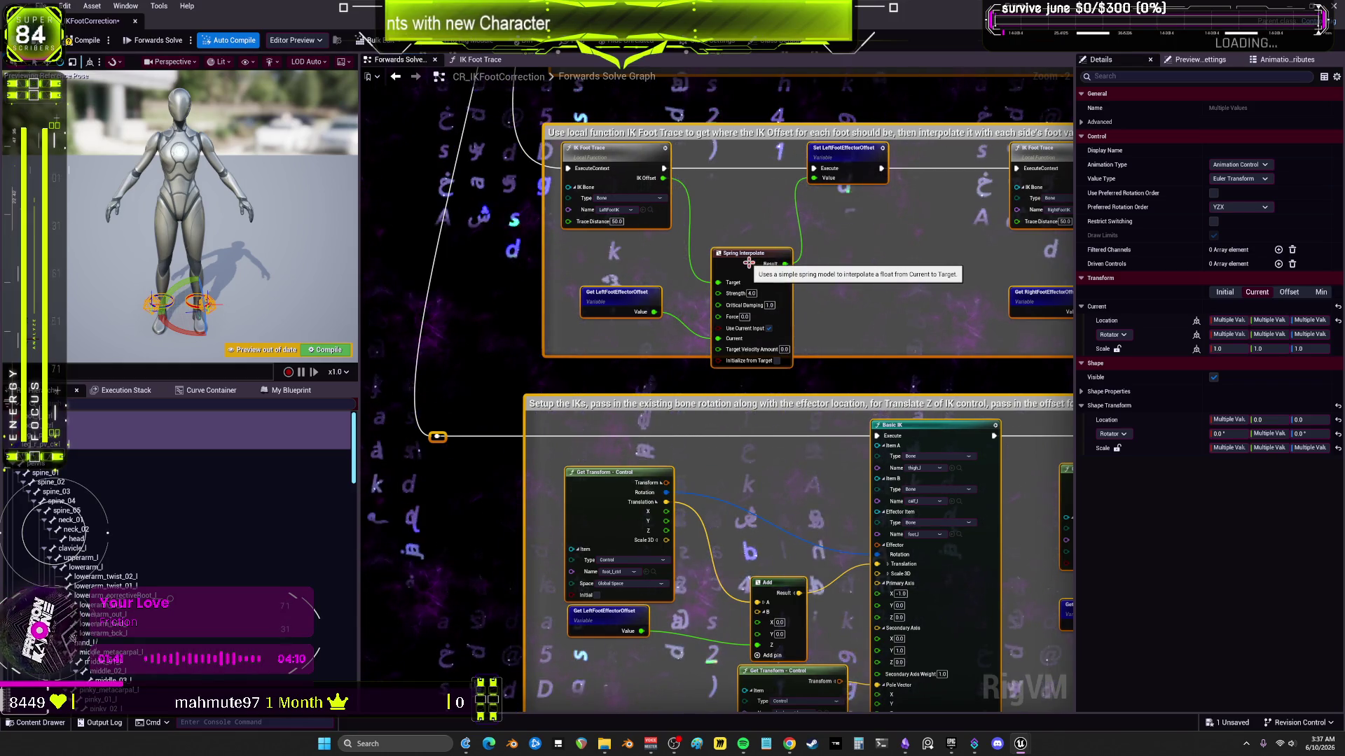
click(749, 263)
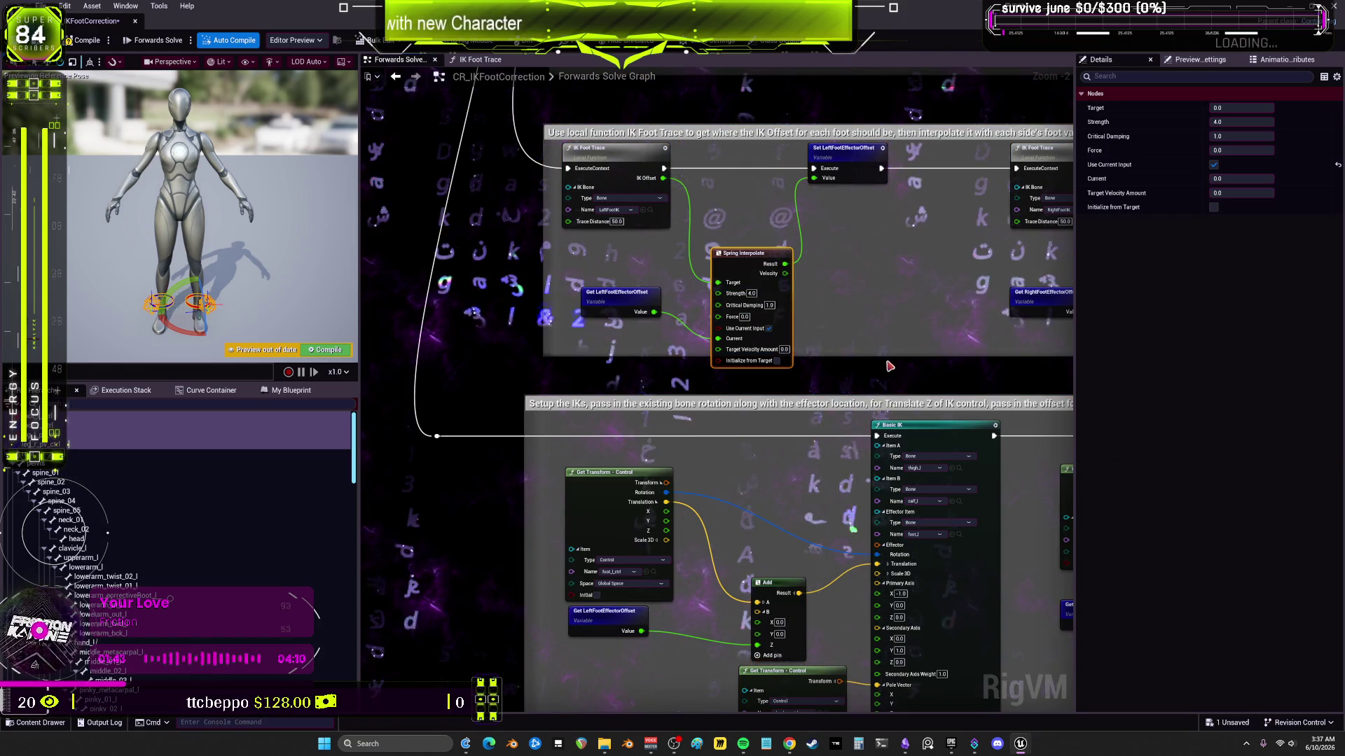
scroll(890, 366, down, 1)
scroll(826, 329, up, 2)
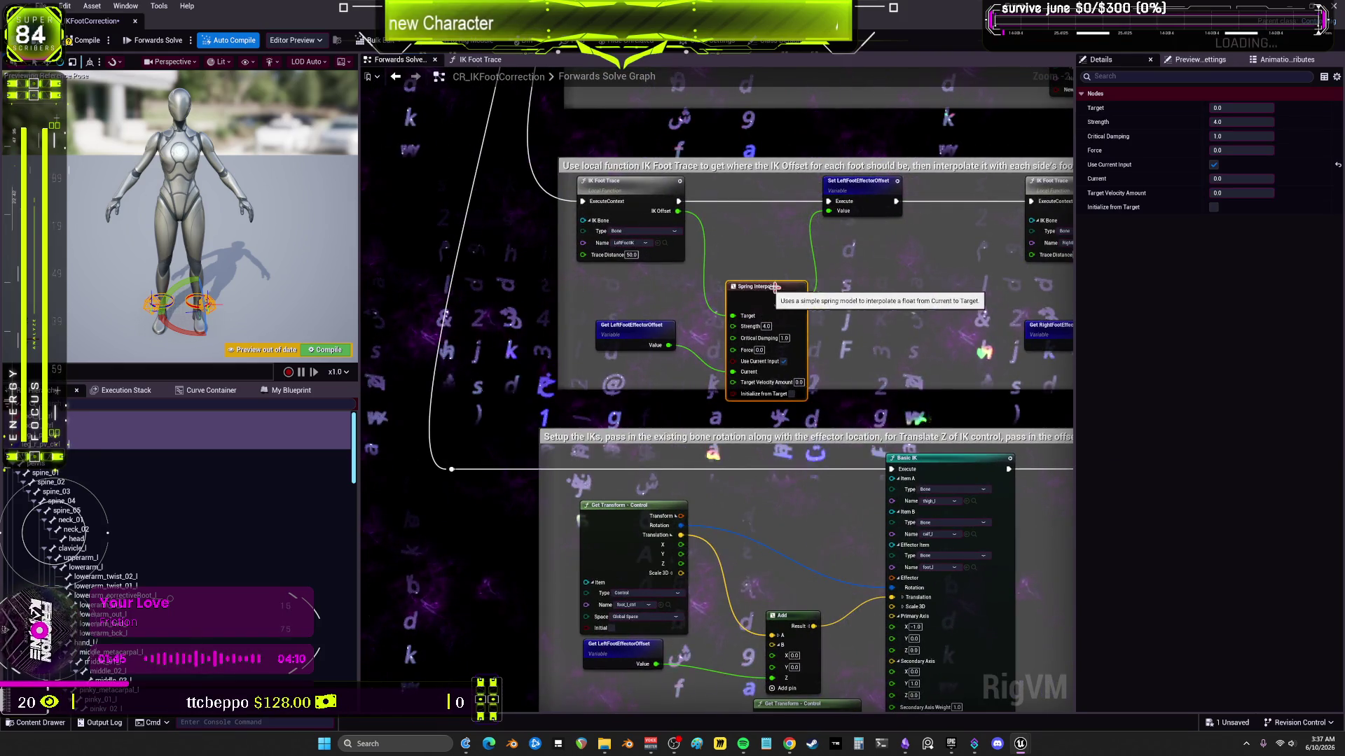
double_click(615, 183)
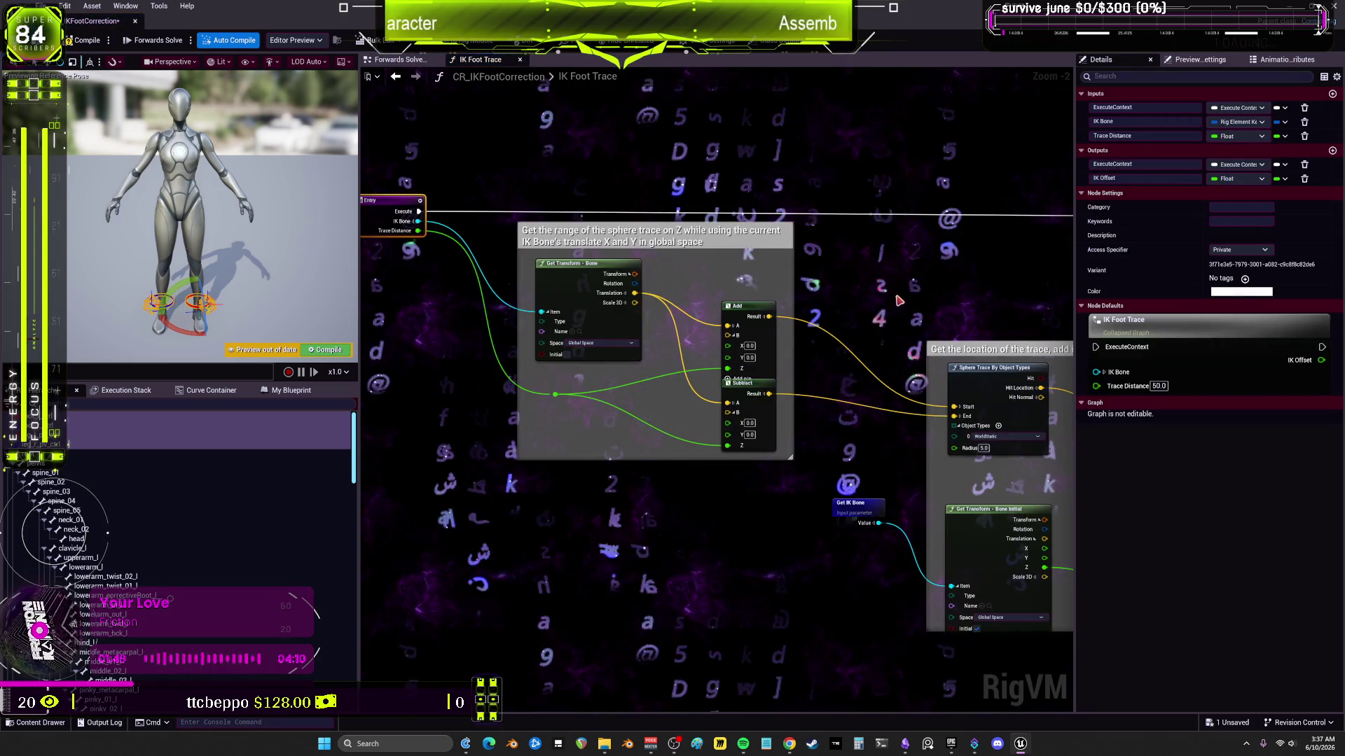
drag(945, 283, 679, 216)
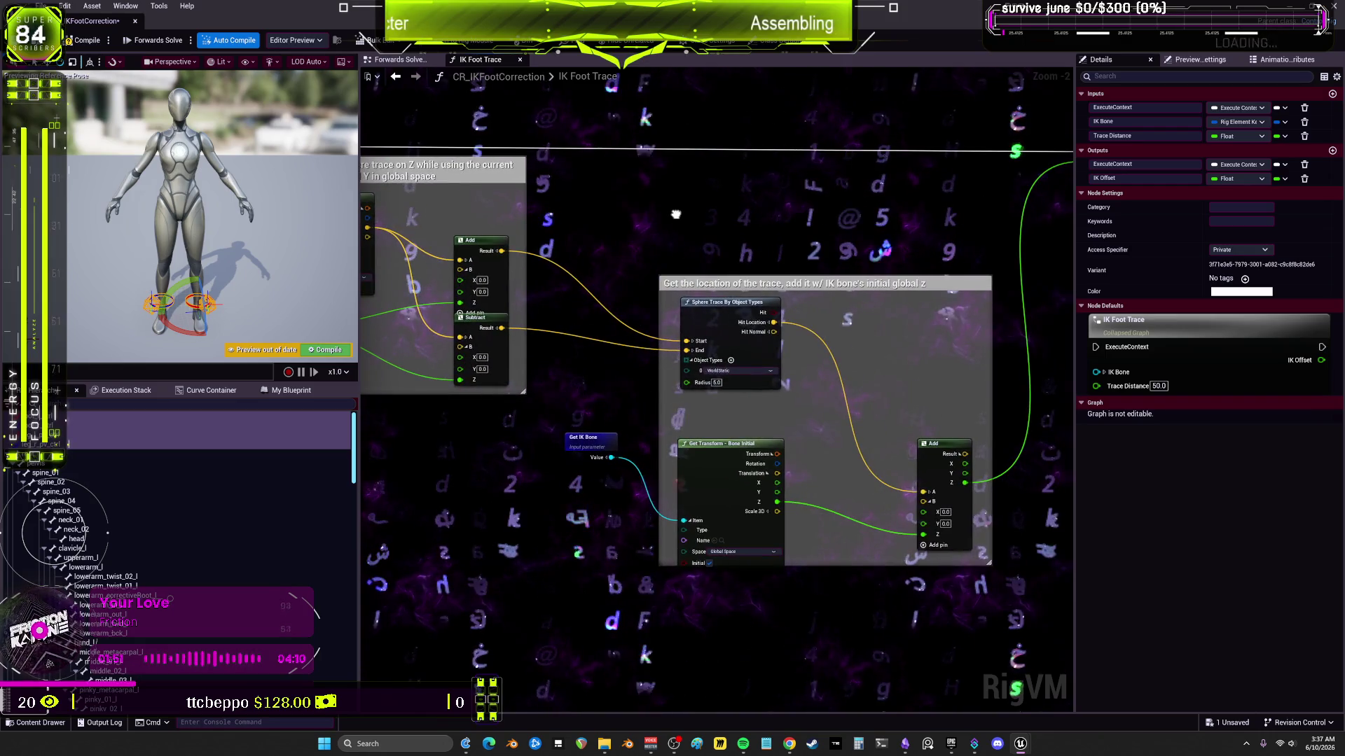
drag(1001, 528, 679, 522)
drag(392, 210, 714, 220)
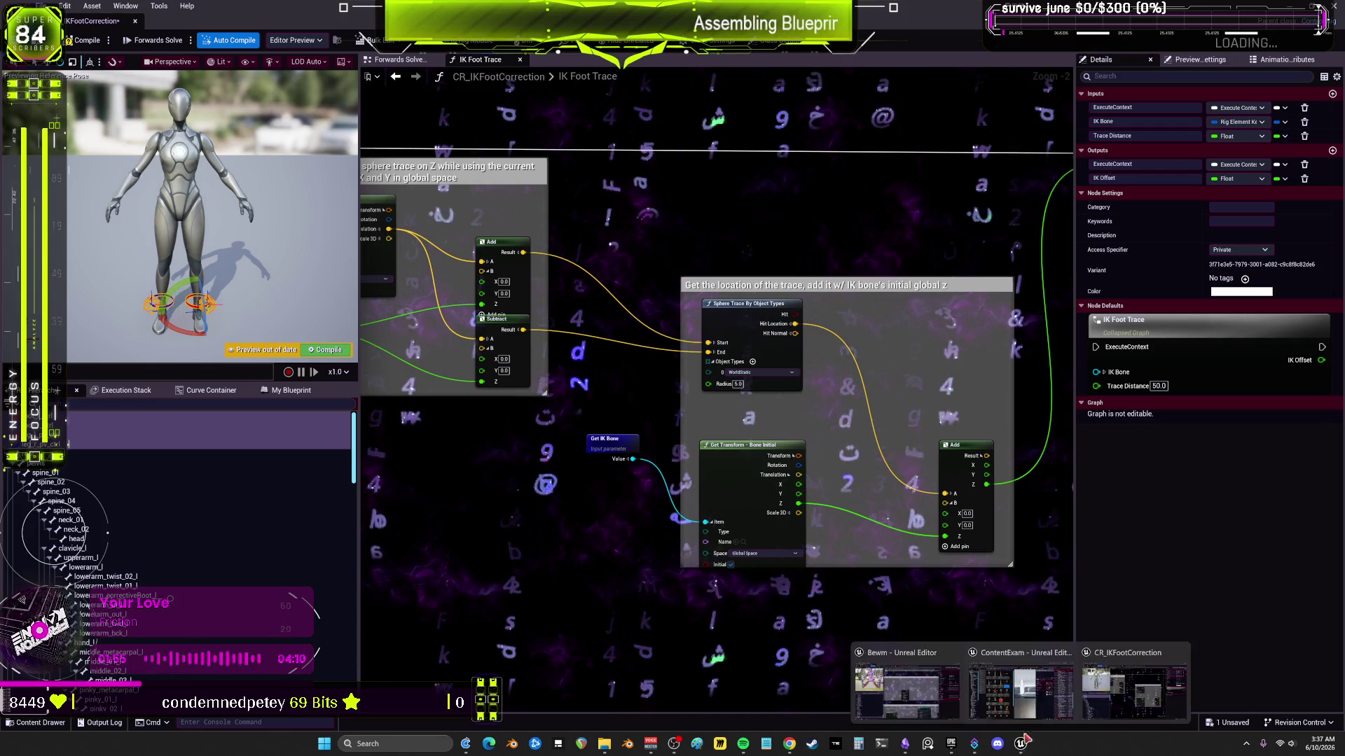
mouse_move(1020, 744)
click(910, 659)
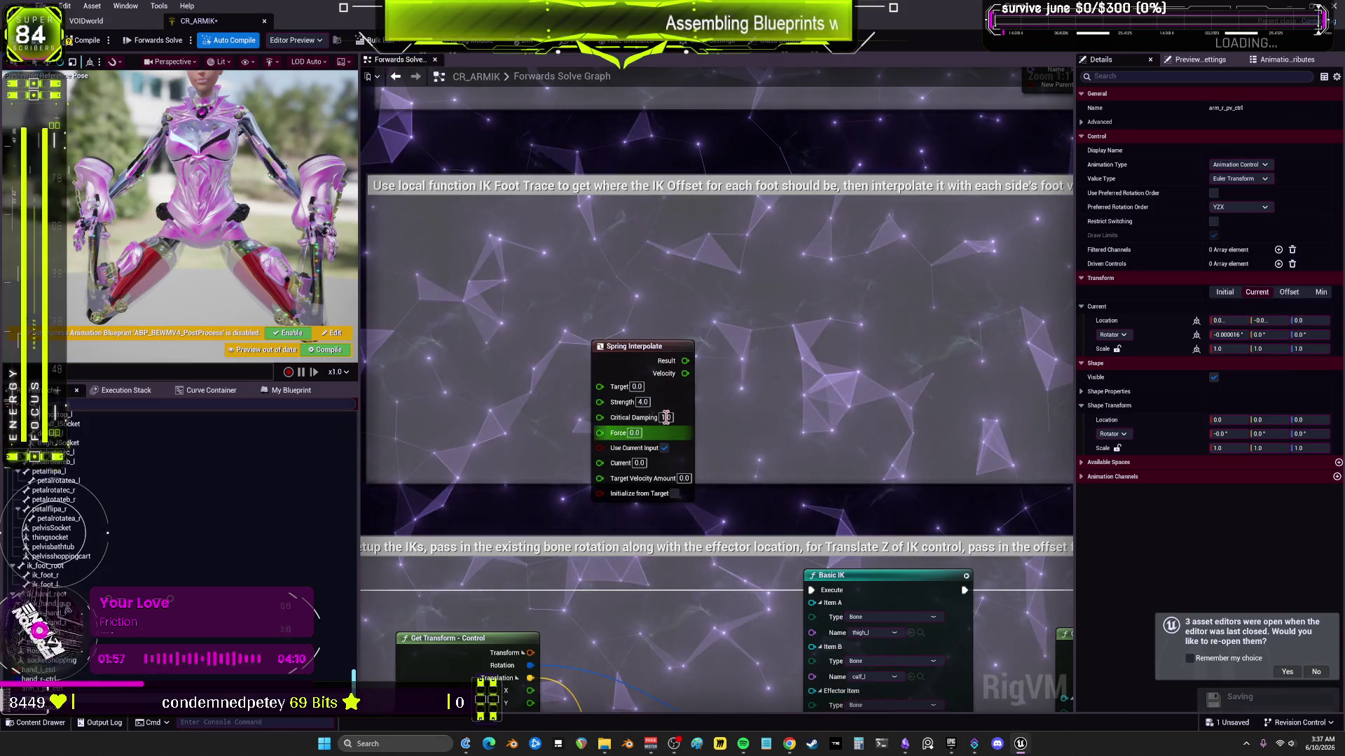
Step: Show arm_r_pv_ctrl's properties and bring the Setup the IKs area into view
scroll(646, 486, down, 2)
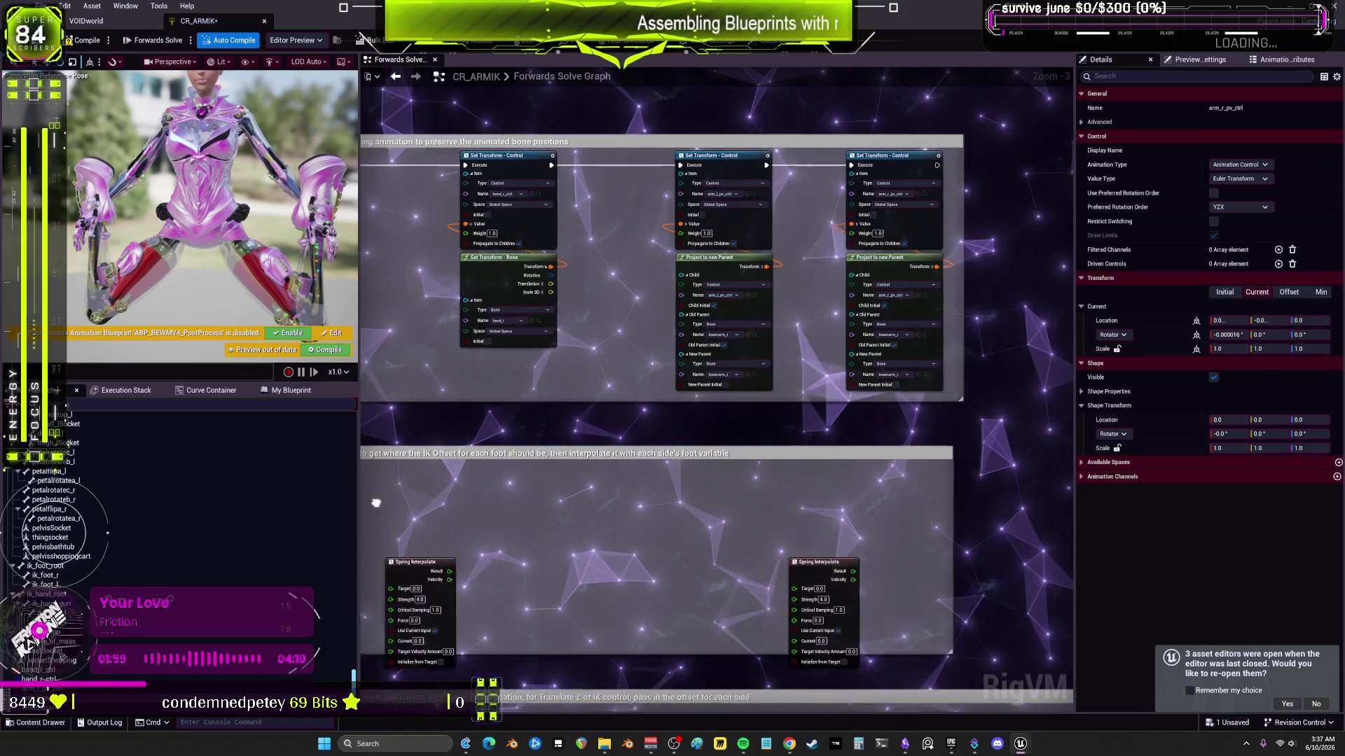
scroll(665, 390, down, 1)
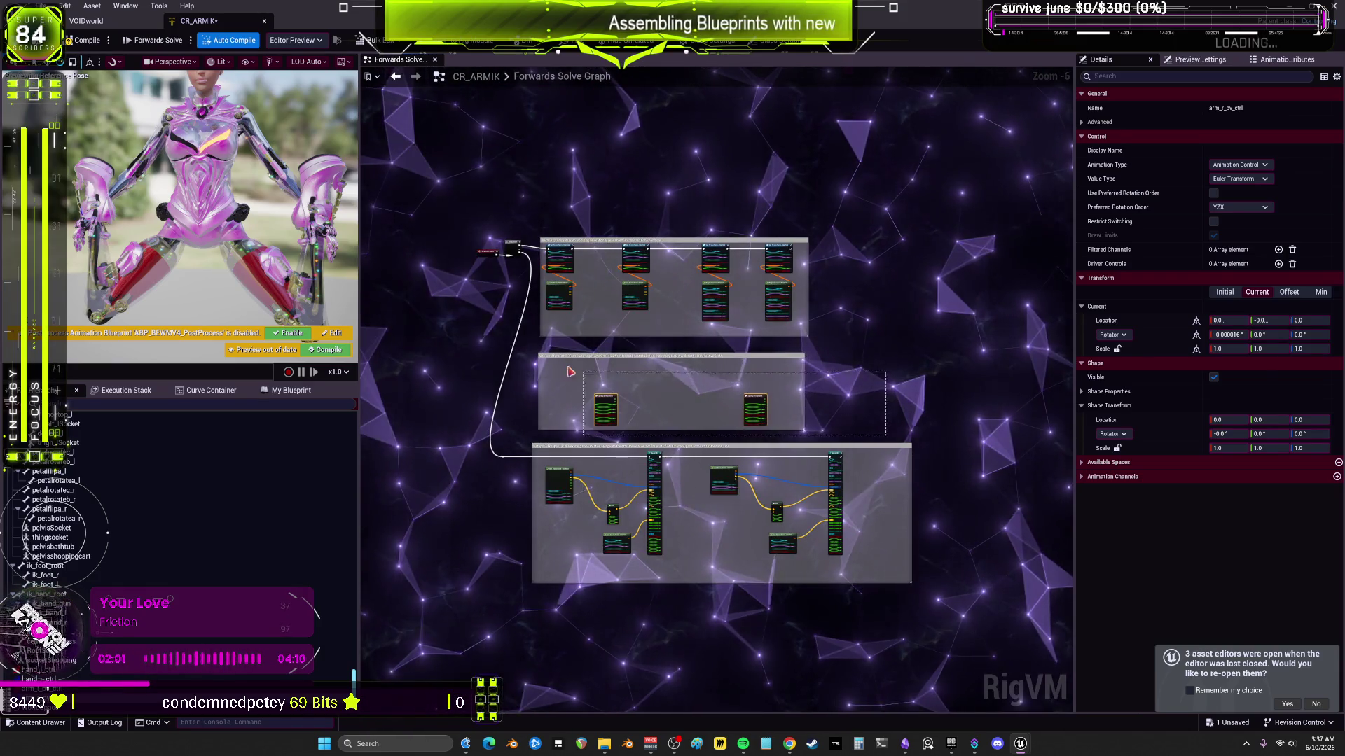
drag(545, 354, 545, 354)
scroll(565, 252, up, 6)
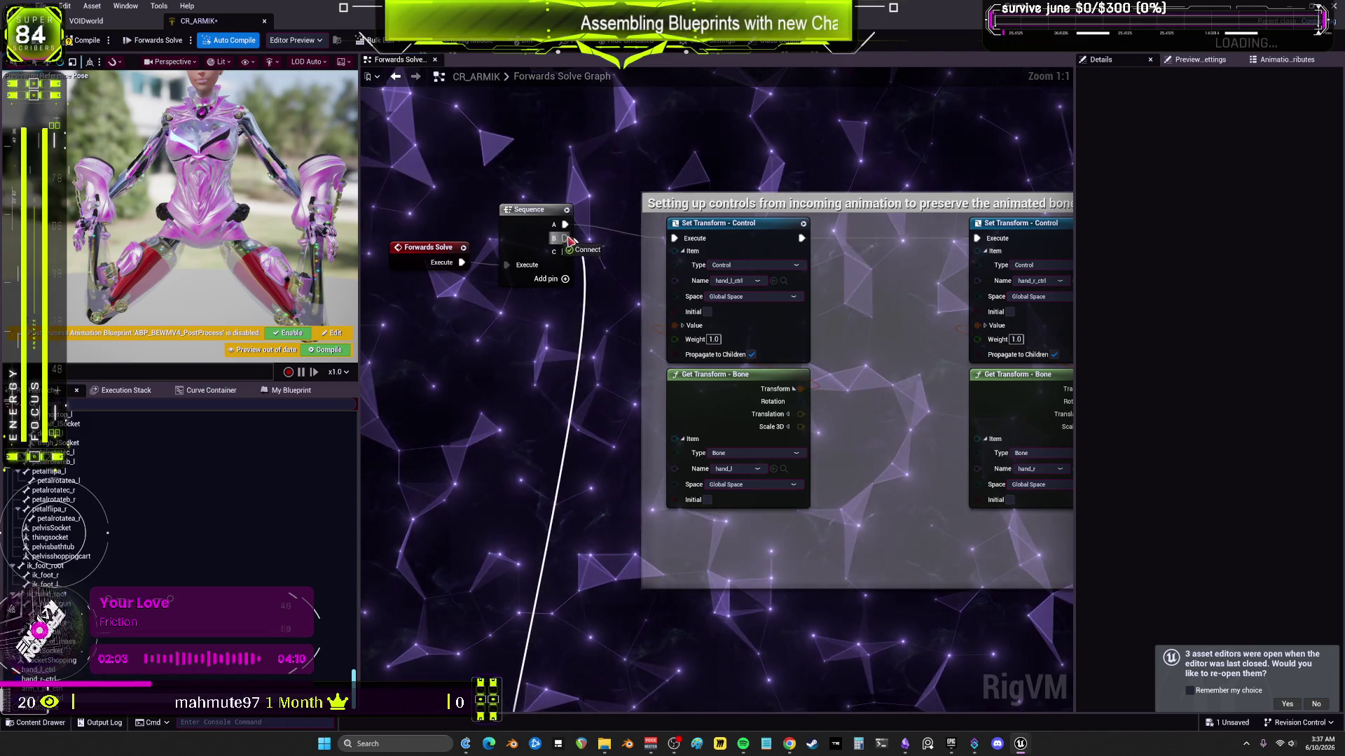
scroll(569, 241, down, 5)
scroll(599, 393, up, 4)
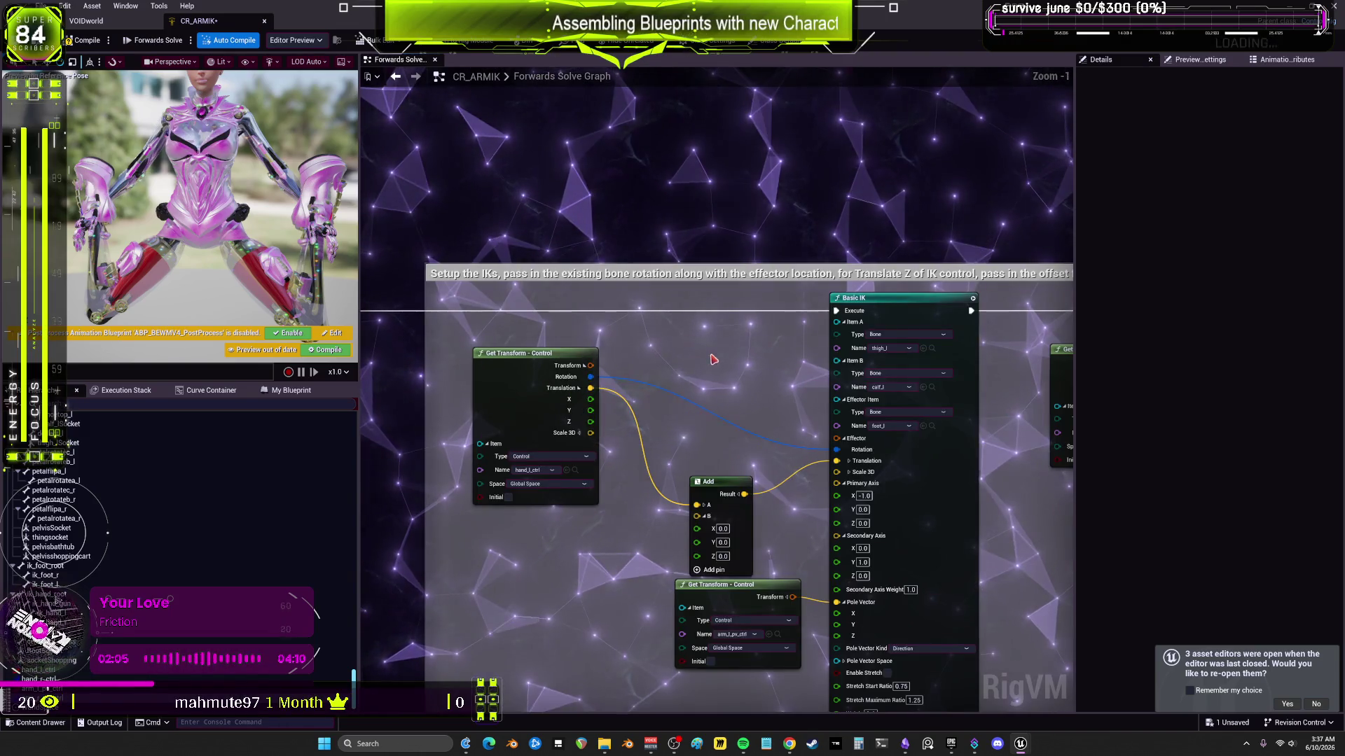
drag(712, 359, 666, 343)
click(256, 119)
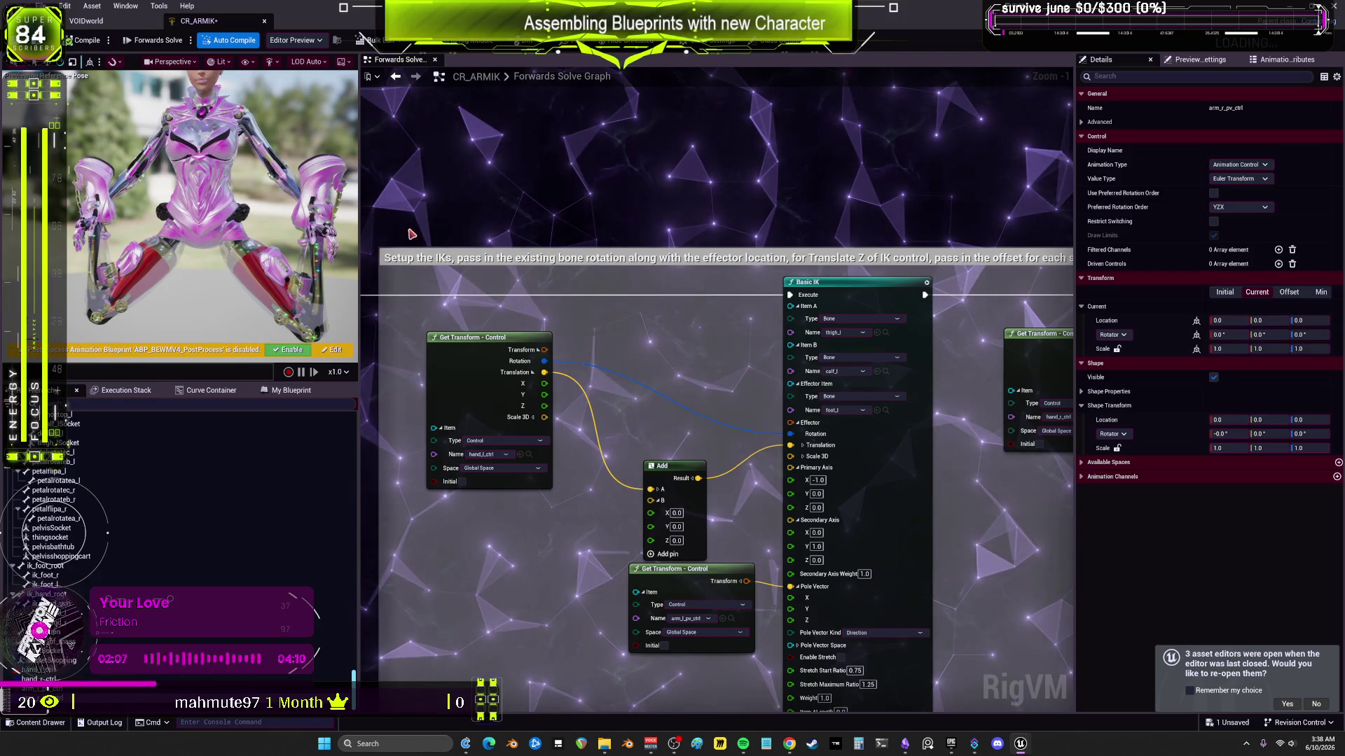
scroll(628, 343, up, 1)
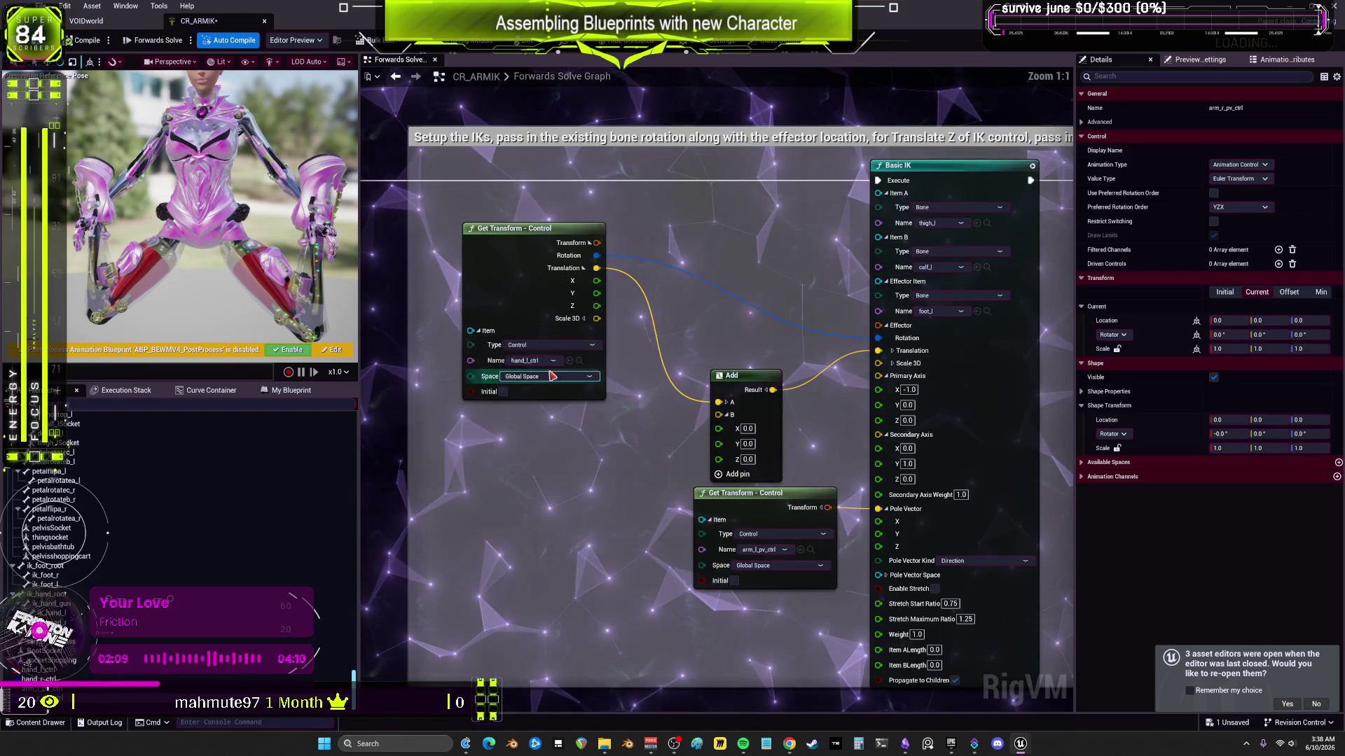
drag(812, 398, 578, 423)
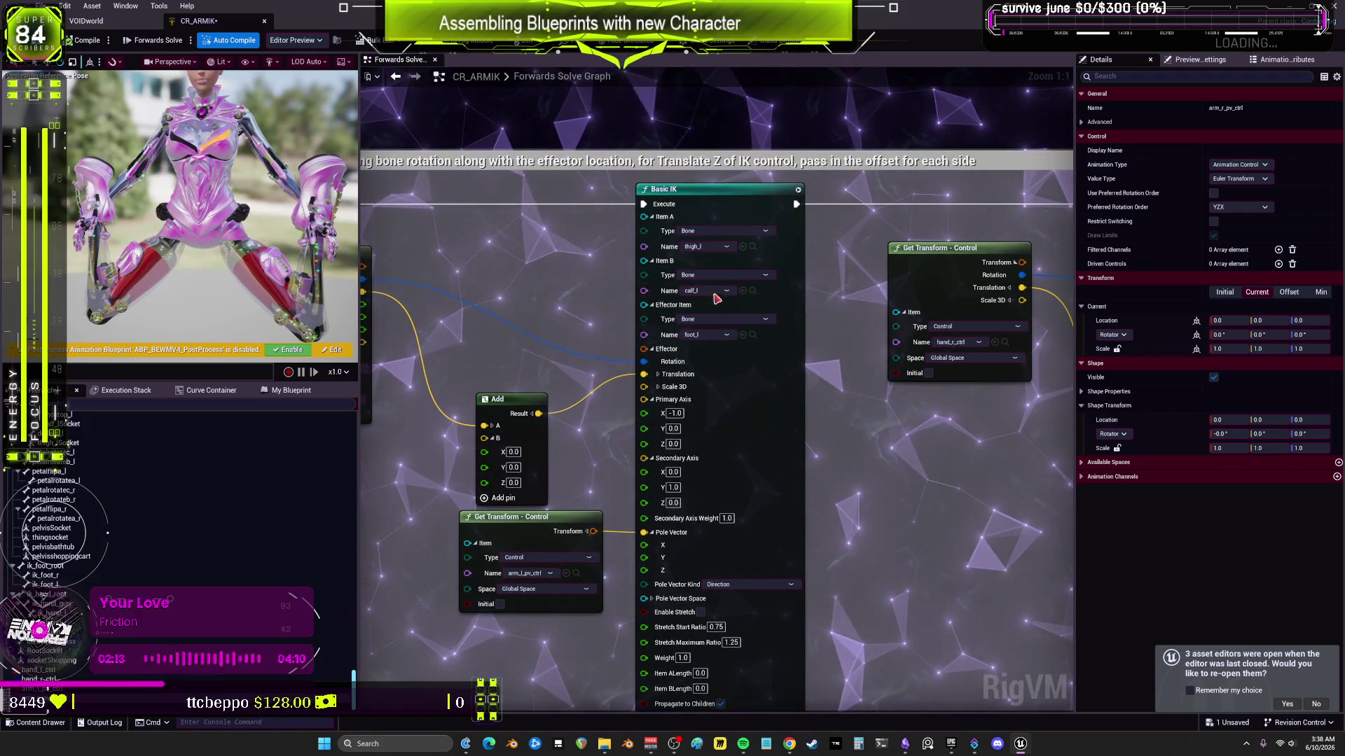
Step: Set the left Basic IK to upperarm_l, lowerarm_l and effector hand_l
click(721, 339)
text(hand)
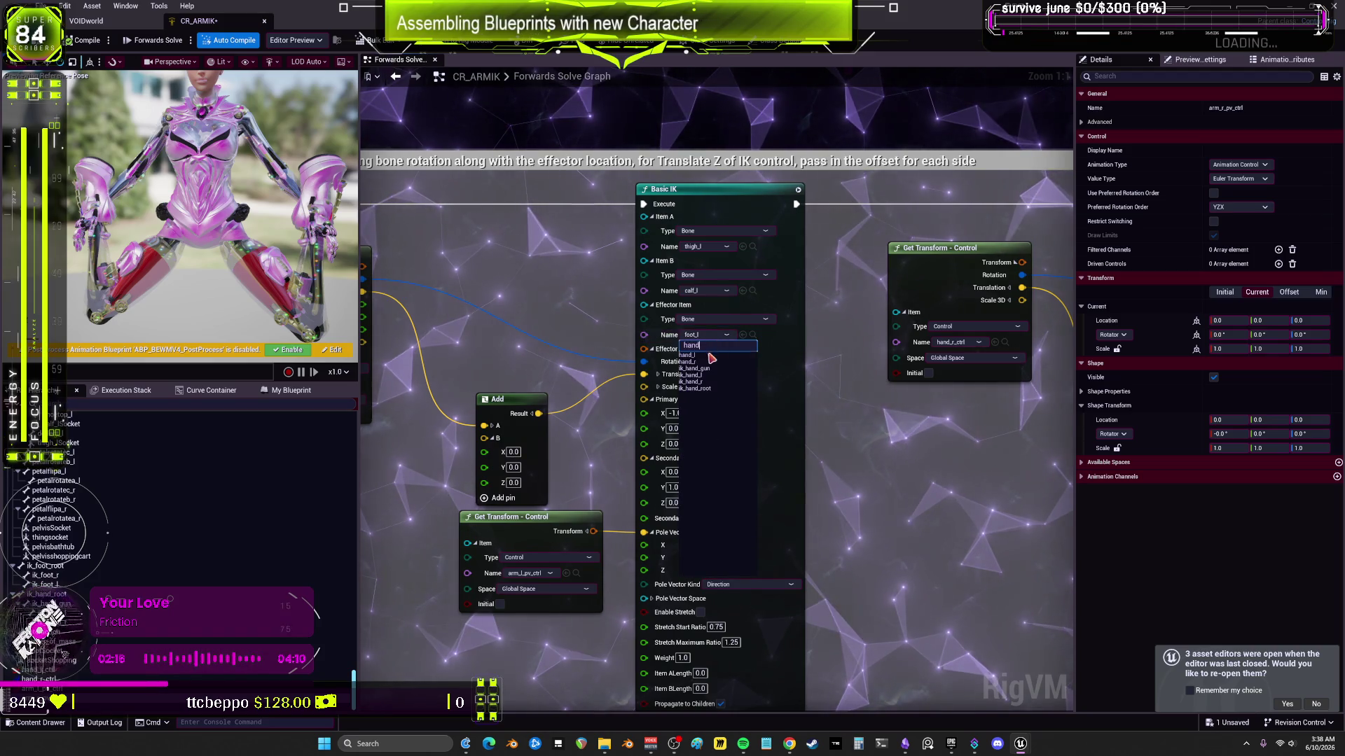
click(710, 356)
click(715, 292)
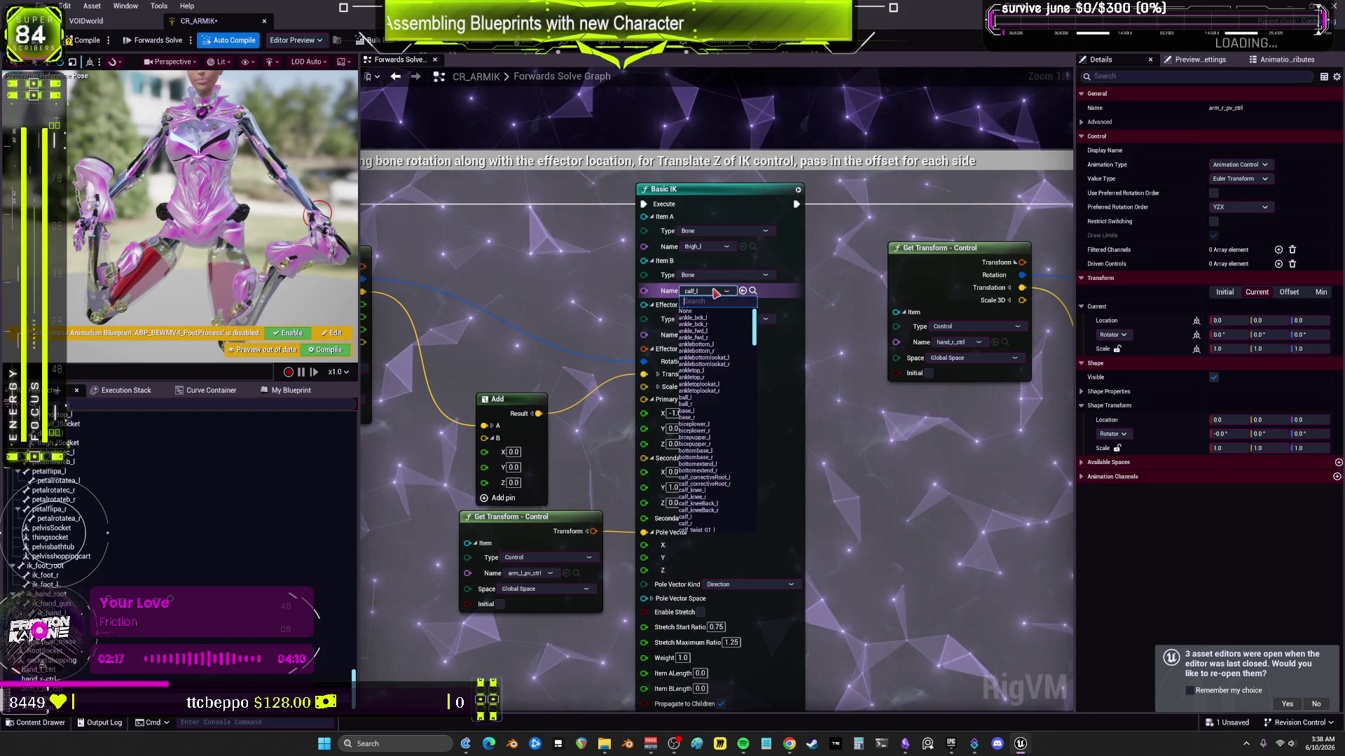
text(lowerarm)
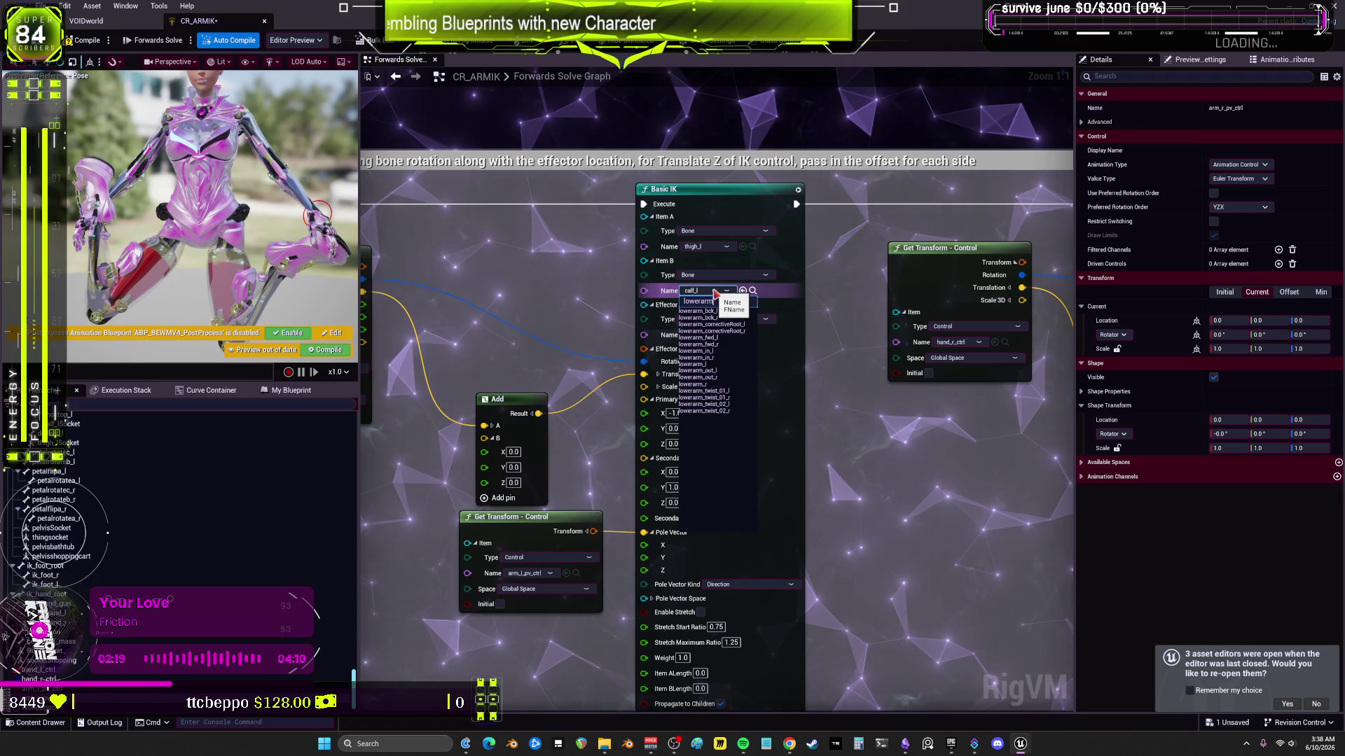
click(717, 371)
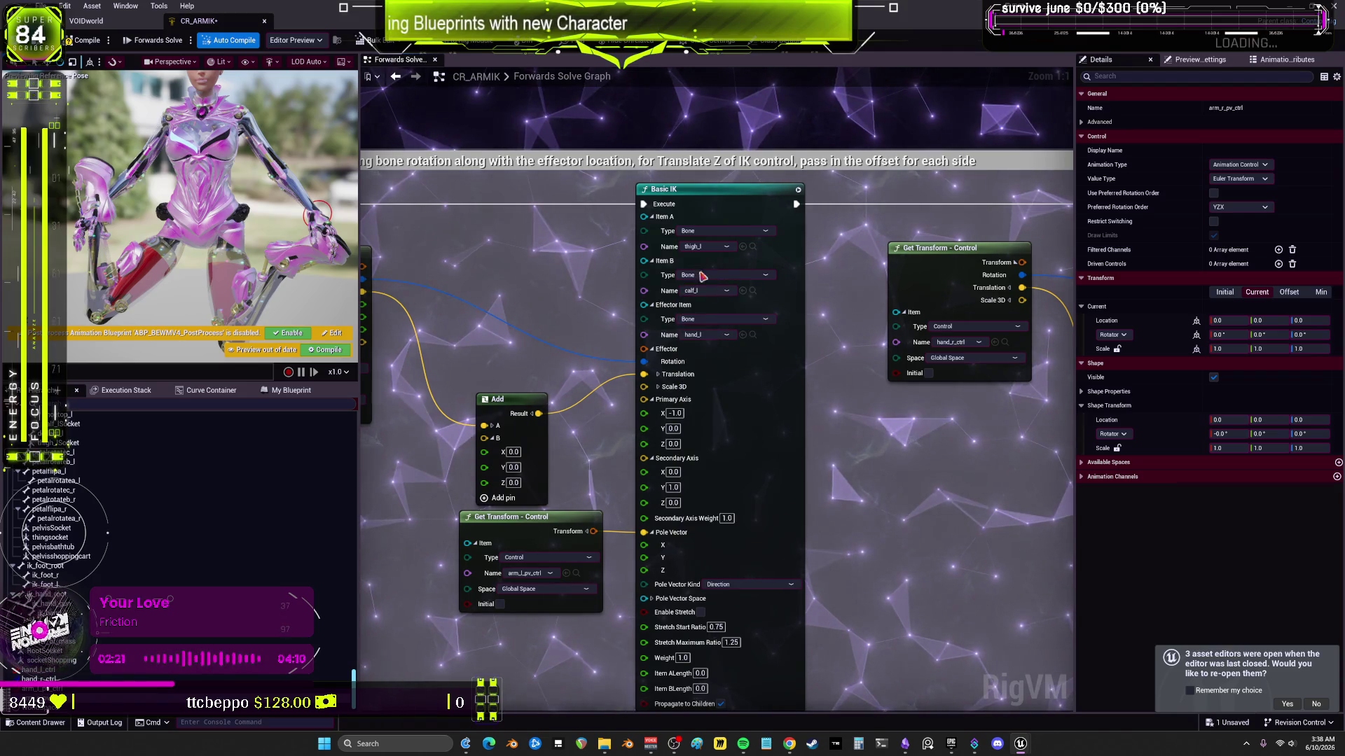
click(708, 247)
text(upperarm)
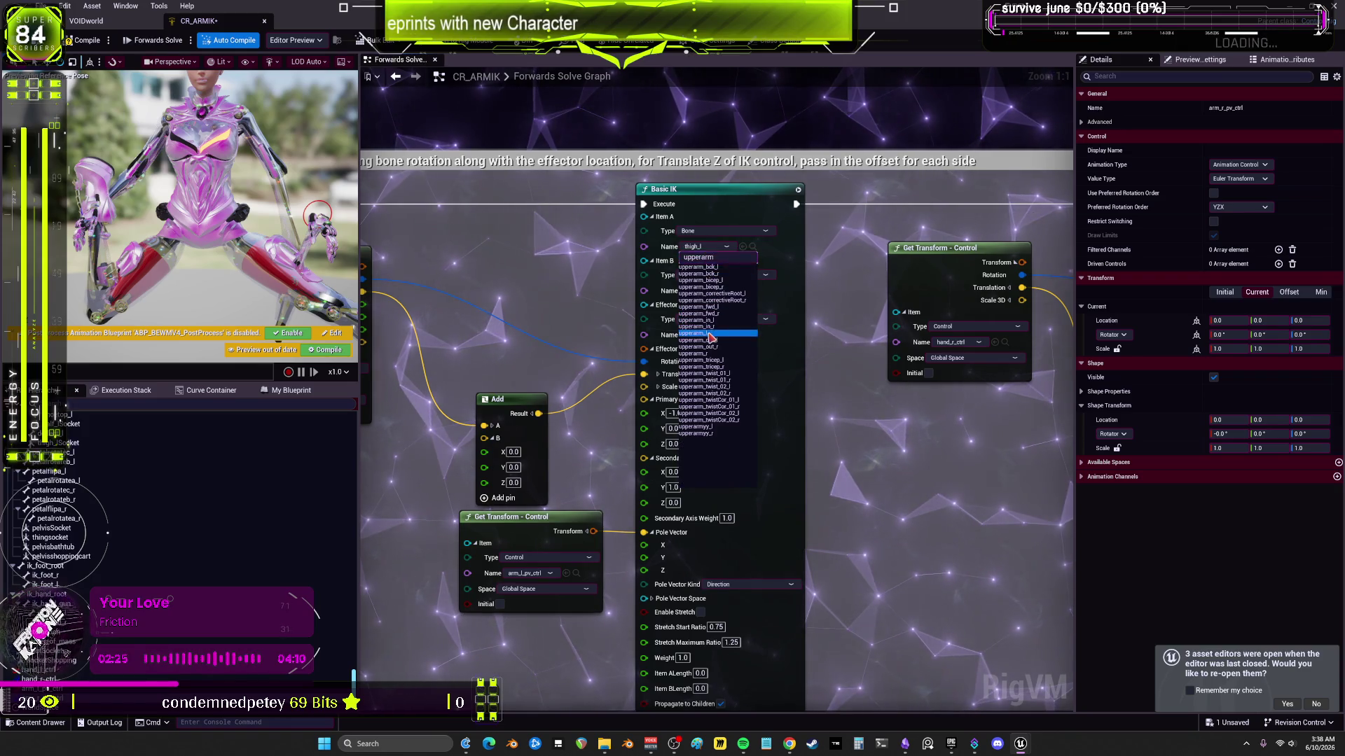
click(711, 335)
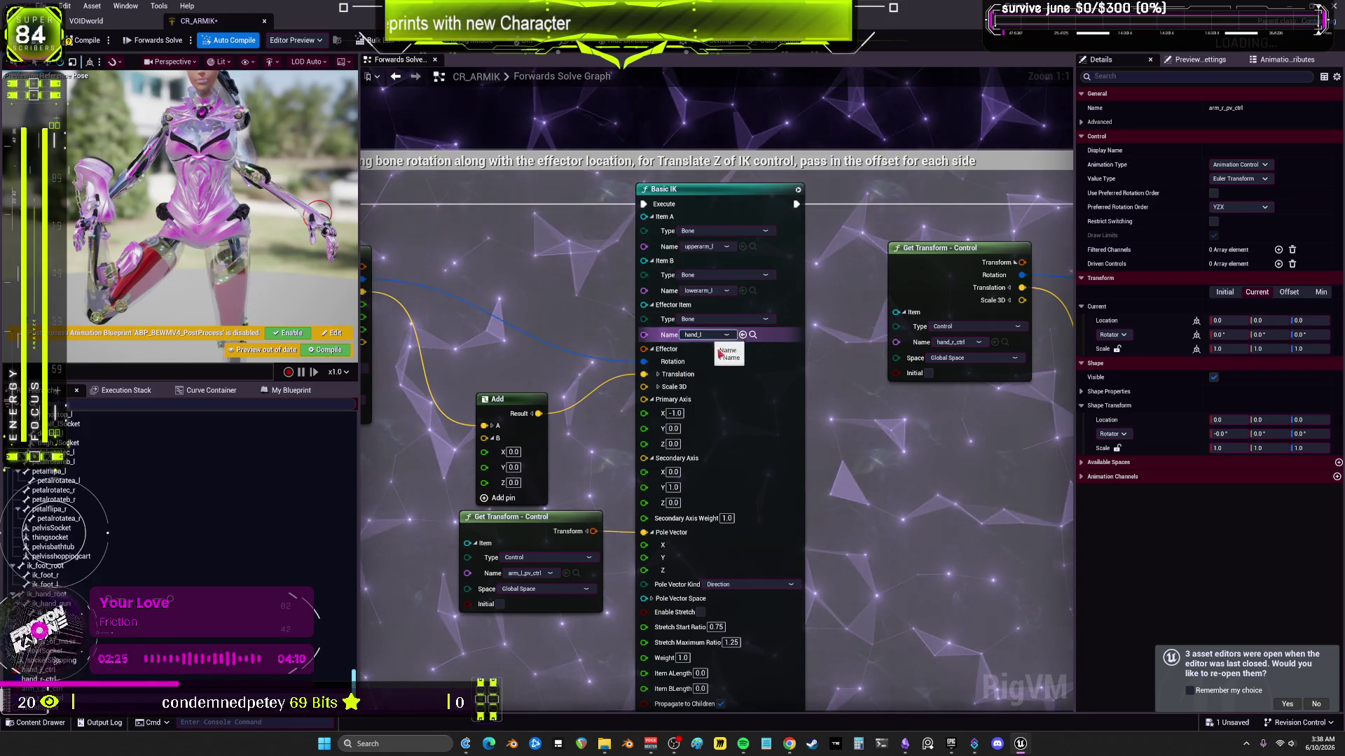
Step: Set the right Basic IK to upperarm_r, lowerarm_r and effector hand_r, then compile
mouse_move(878, 457)
mouse_down()
mouse_move(862, 417)
mouse_move(906, 274)
mouse_move(536, 288)
mouse_up()
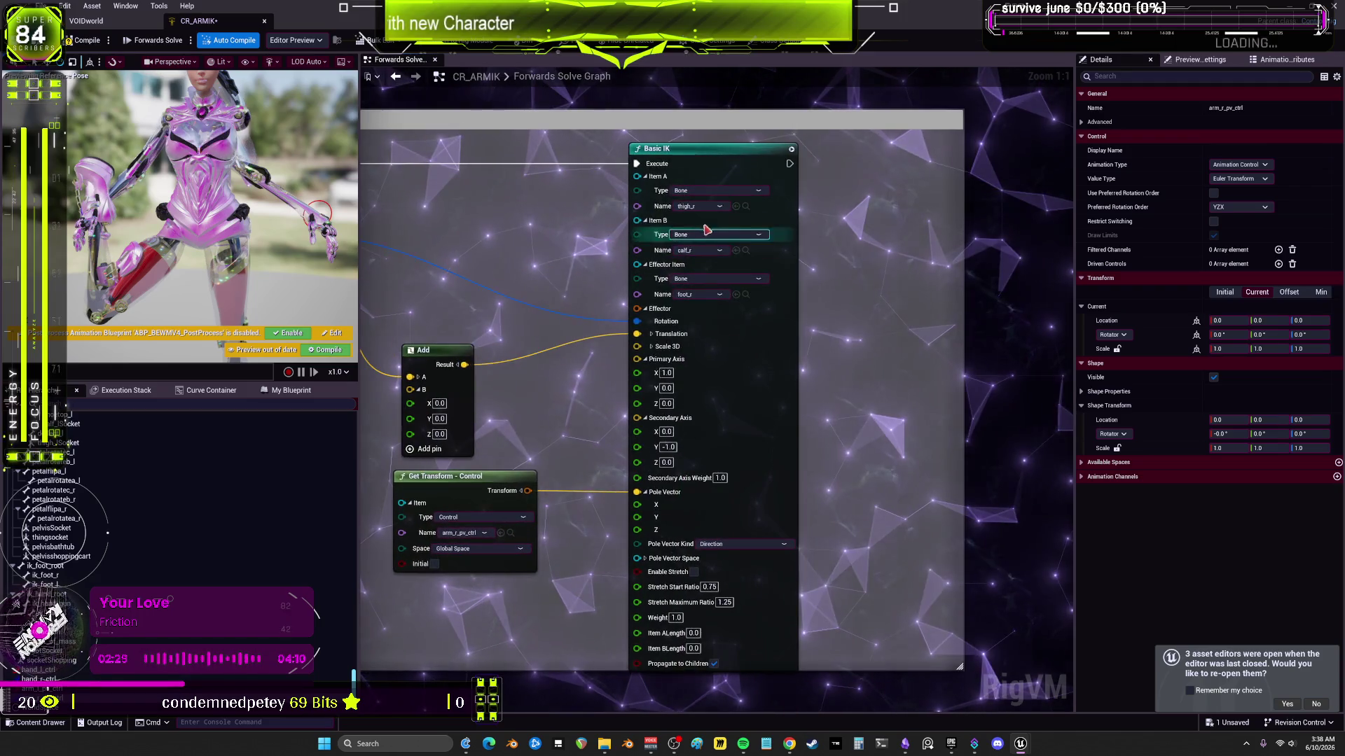
click(714, 207)
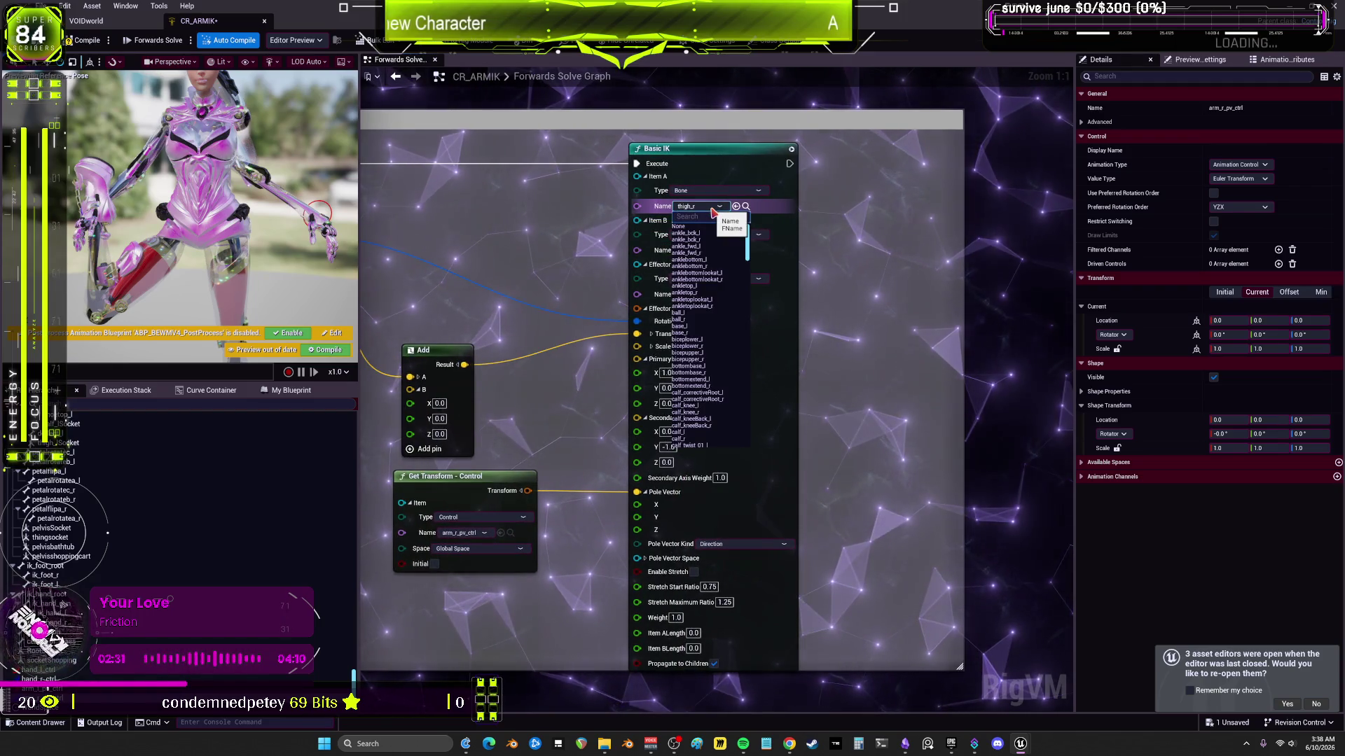
text(upperarm)
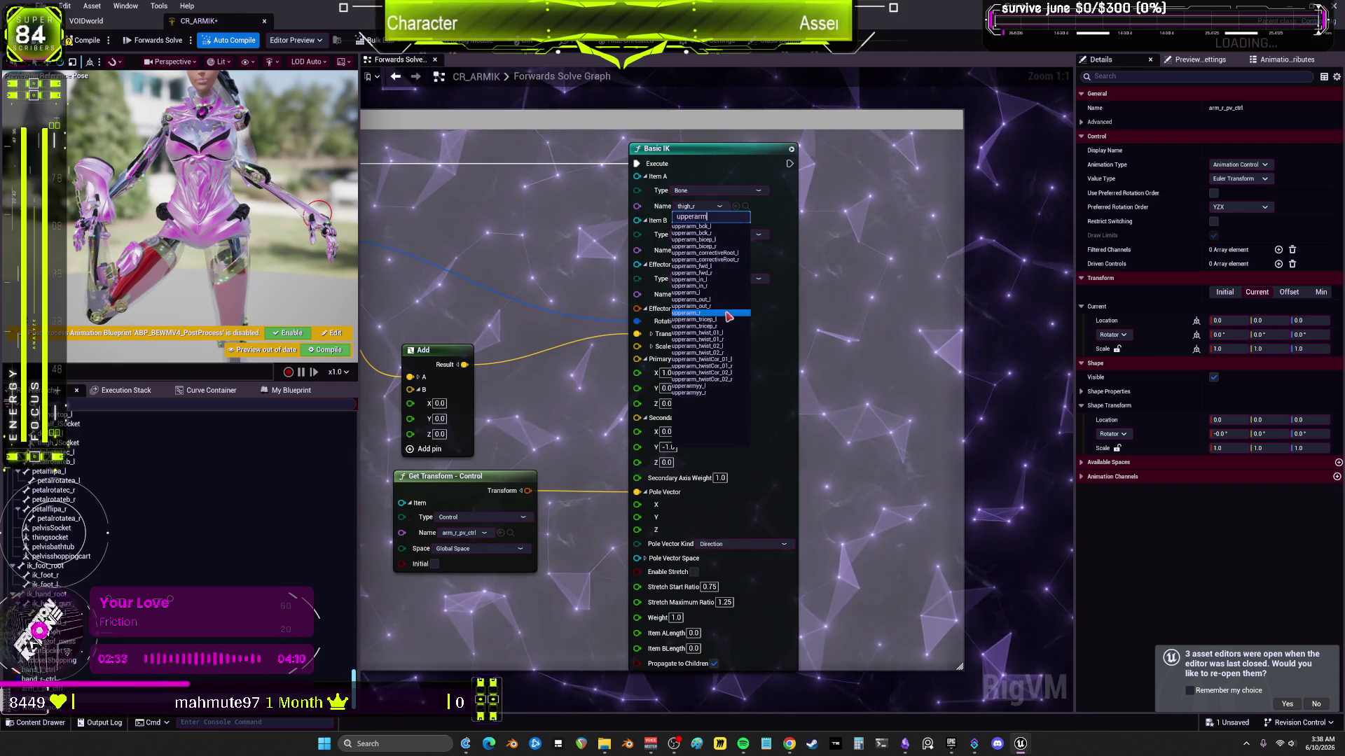
click(686, 314)
click(711, 253)
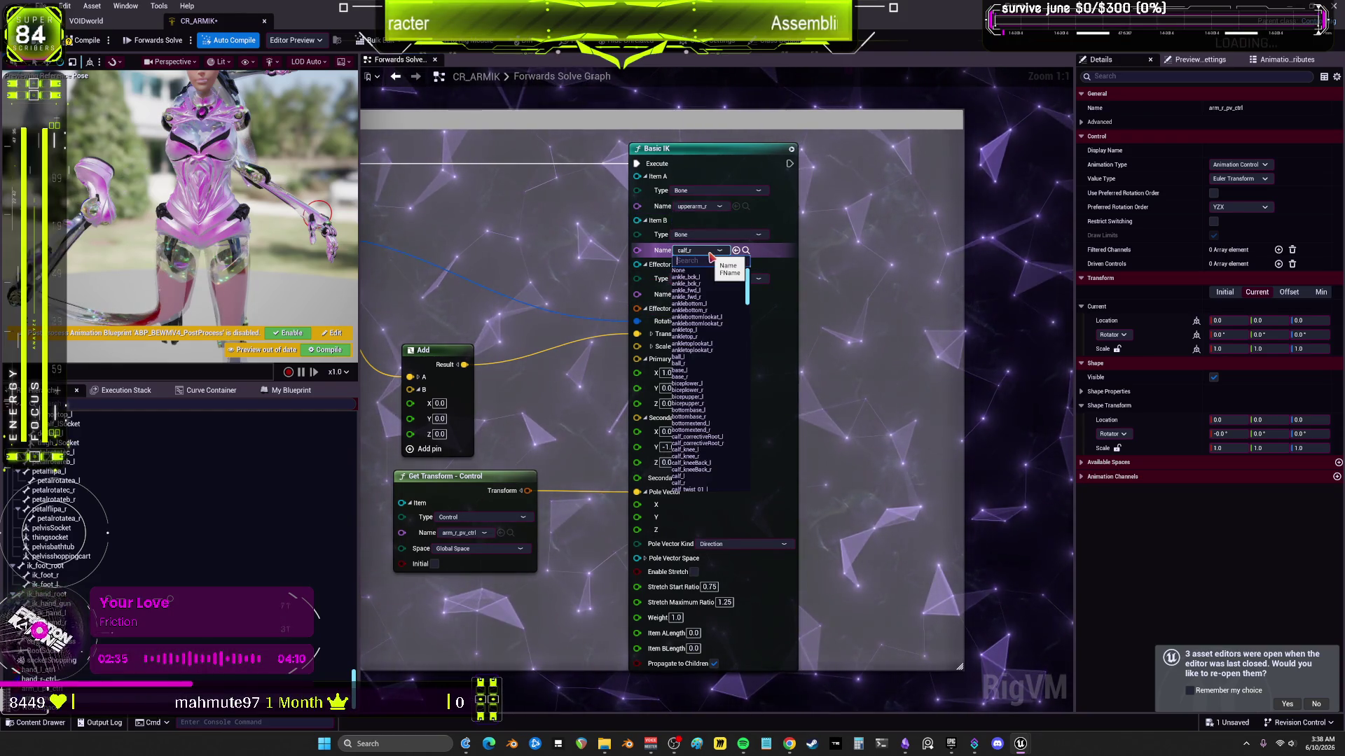
text(lowerarm)
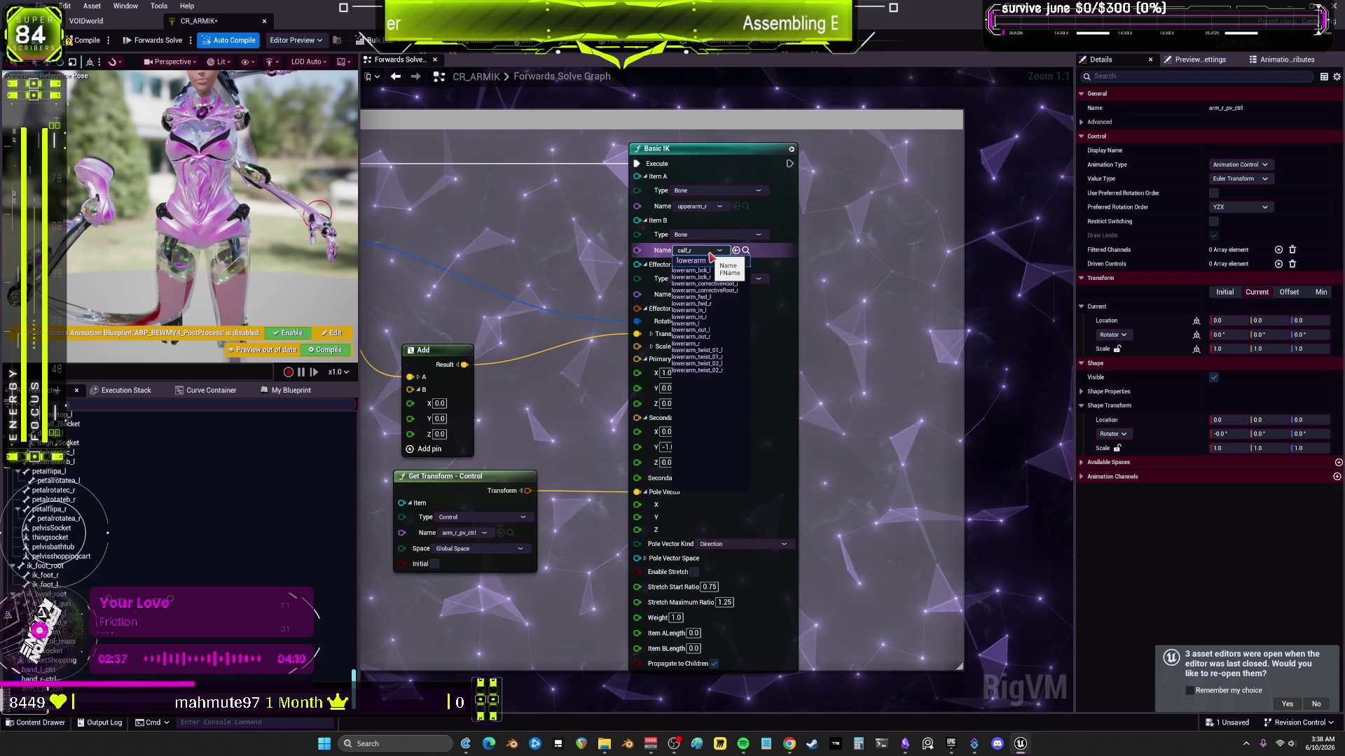
click(714, 324)
click(701, 295)
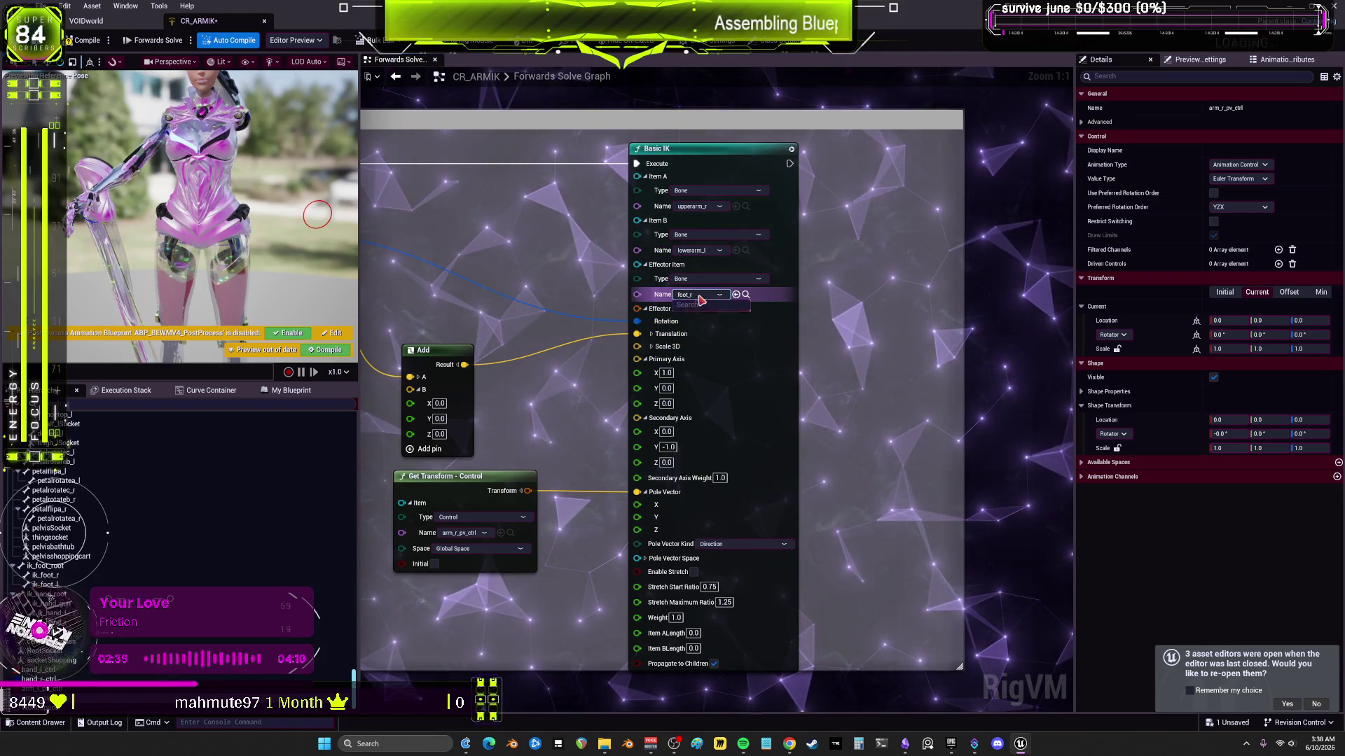
text(hand)
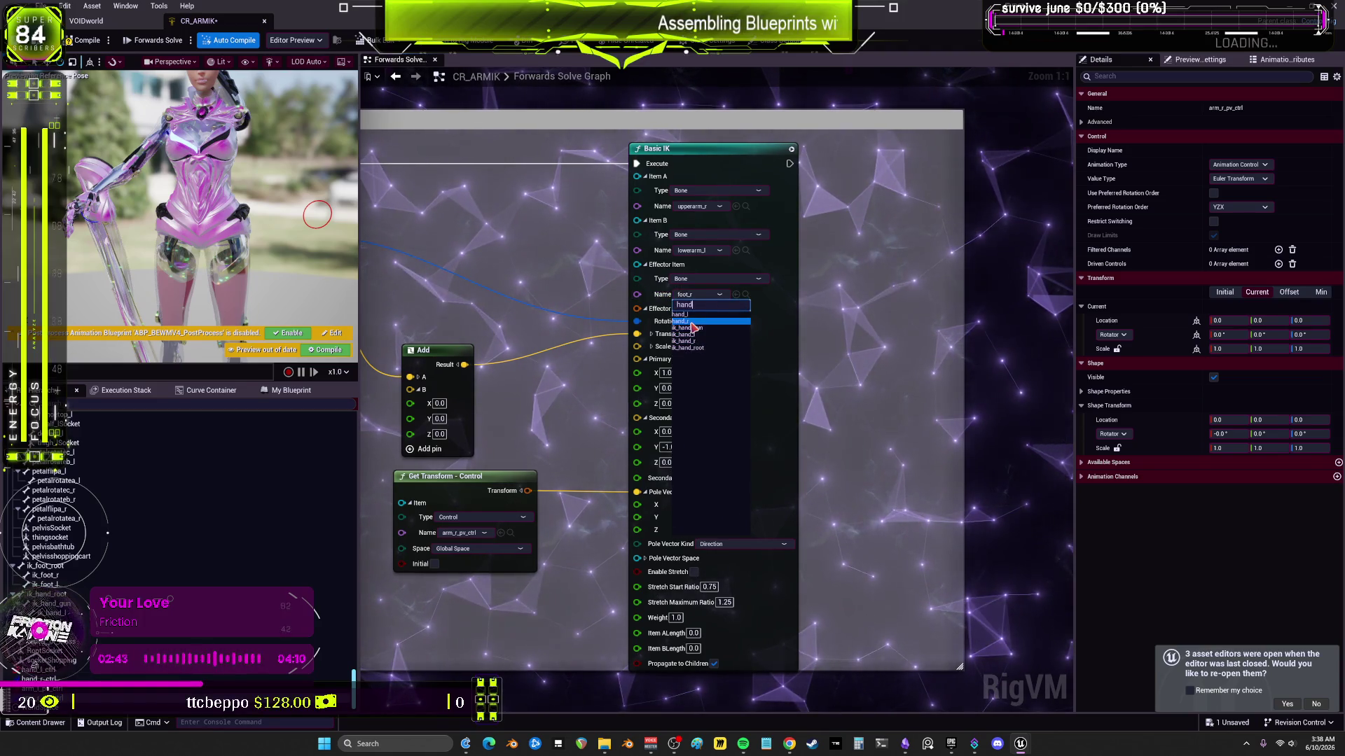
click(692, 322)
click(715, 251)
text(lowerarm)
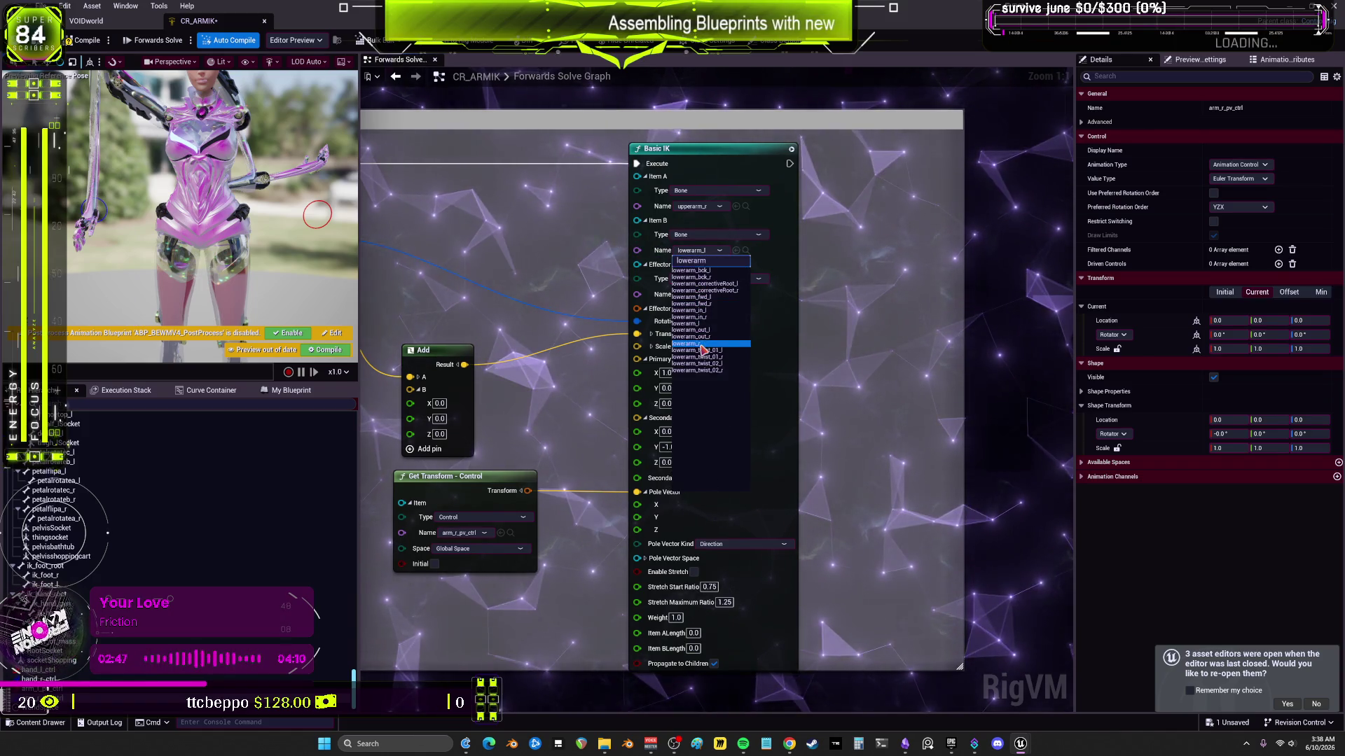
click(702, 345)
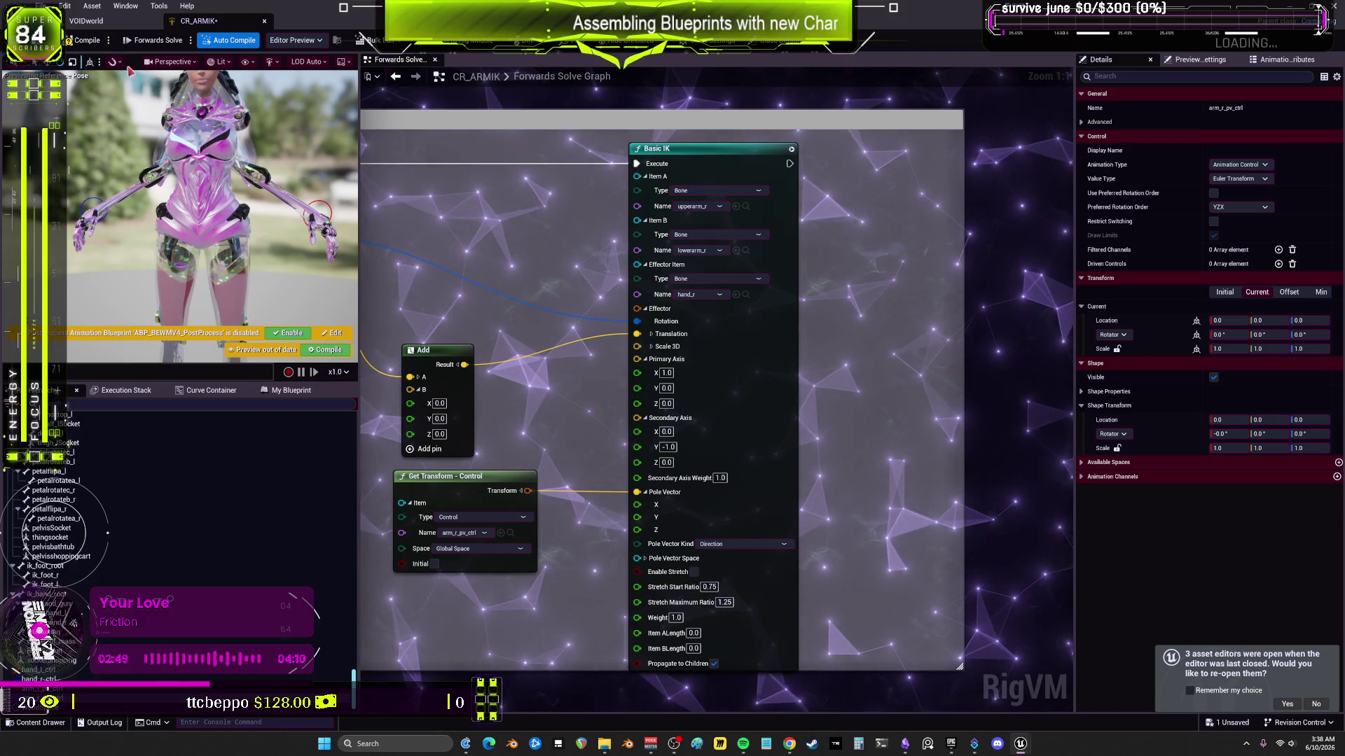
click(78, 46)
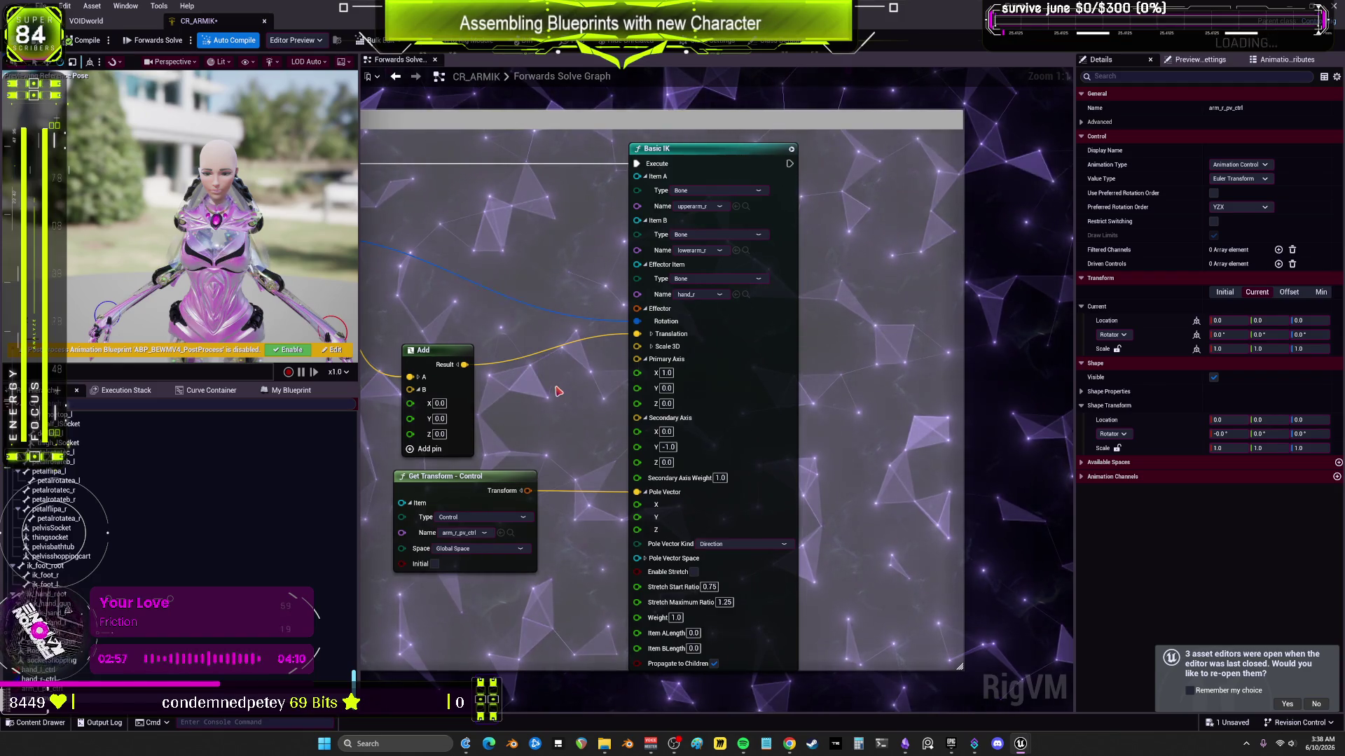
scroll(767, 367, down, 1)
Step: Set the right Basic IK's Primary Axis X to -1.0 and enlarge the character preview
key(ctrl+z)
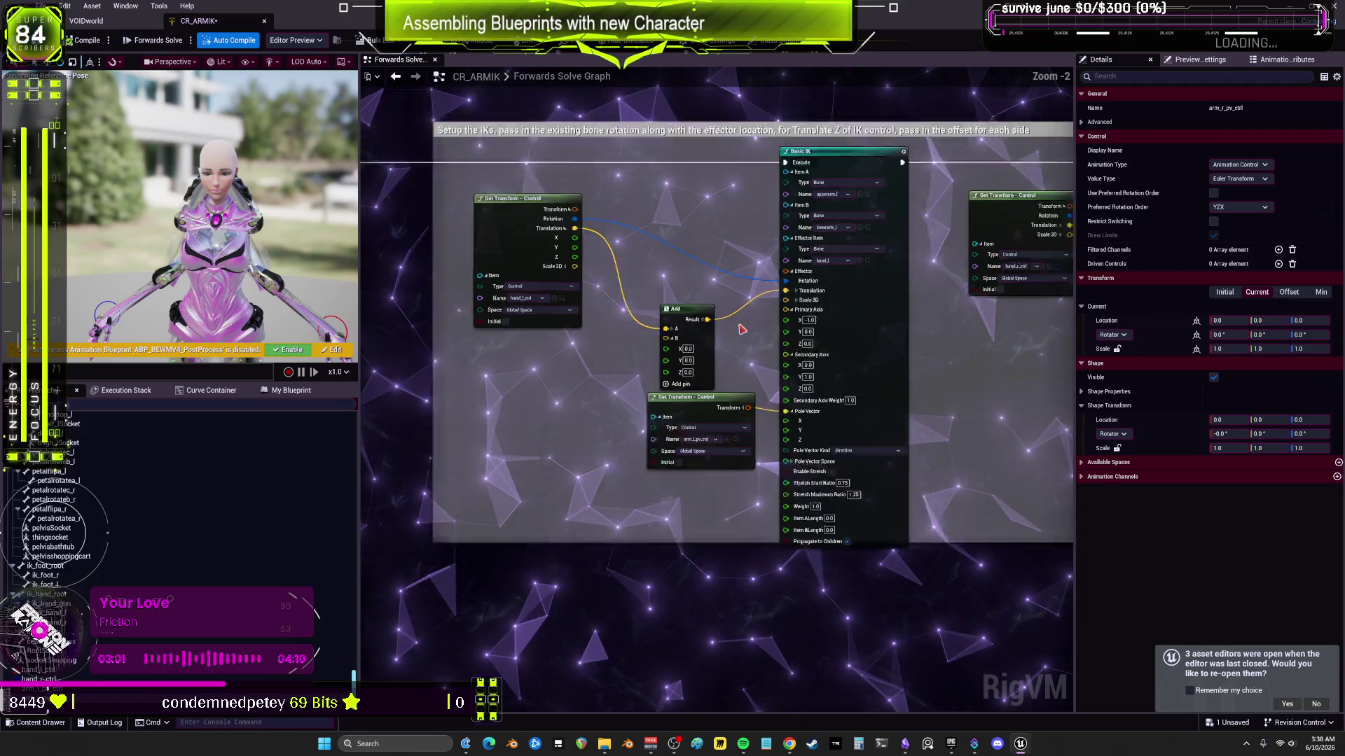
scroll(742, 344, down, 3)
scroll(607, 274, up, 4)
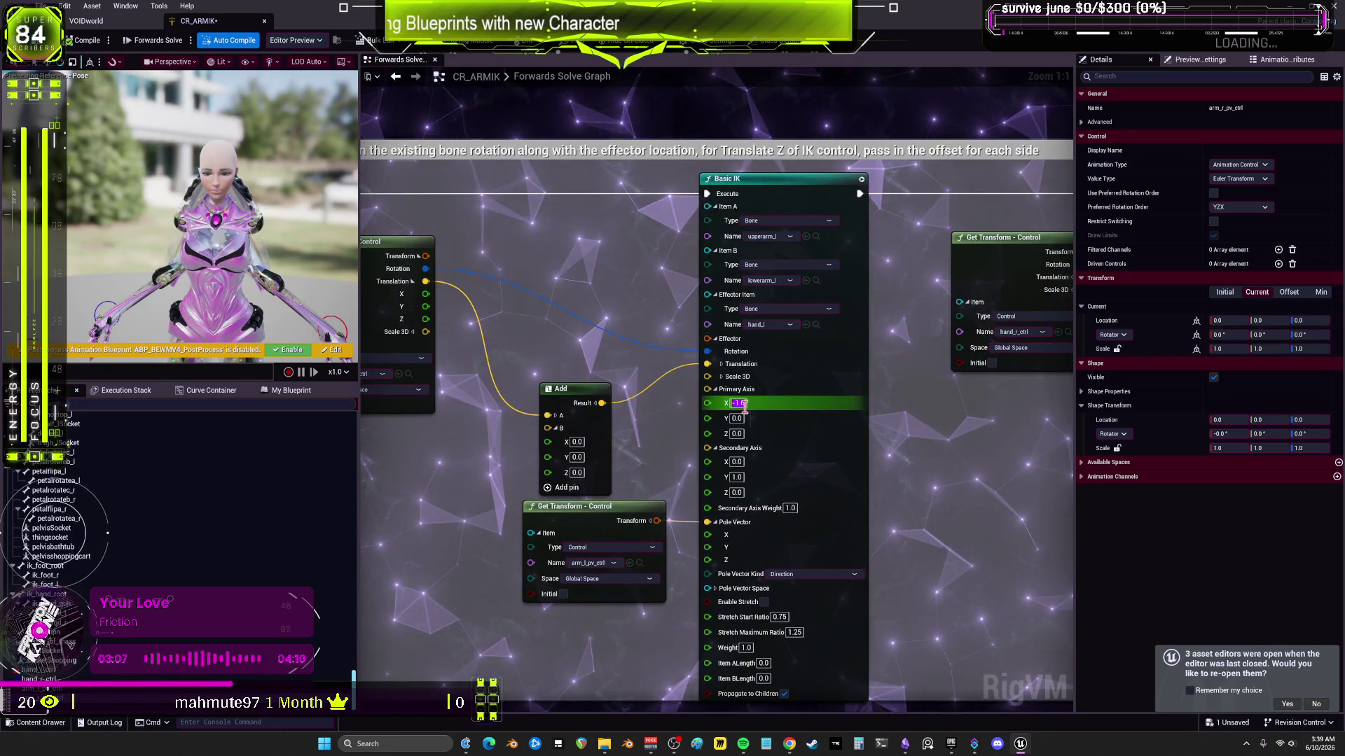
text(1)
key(Return)
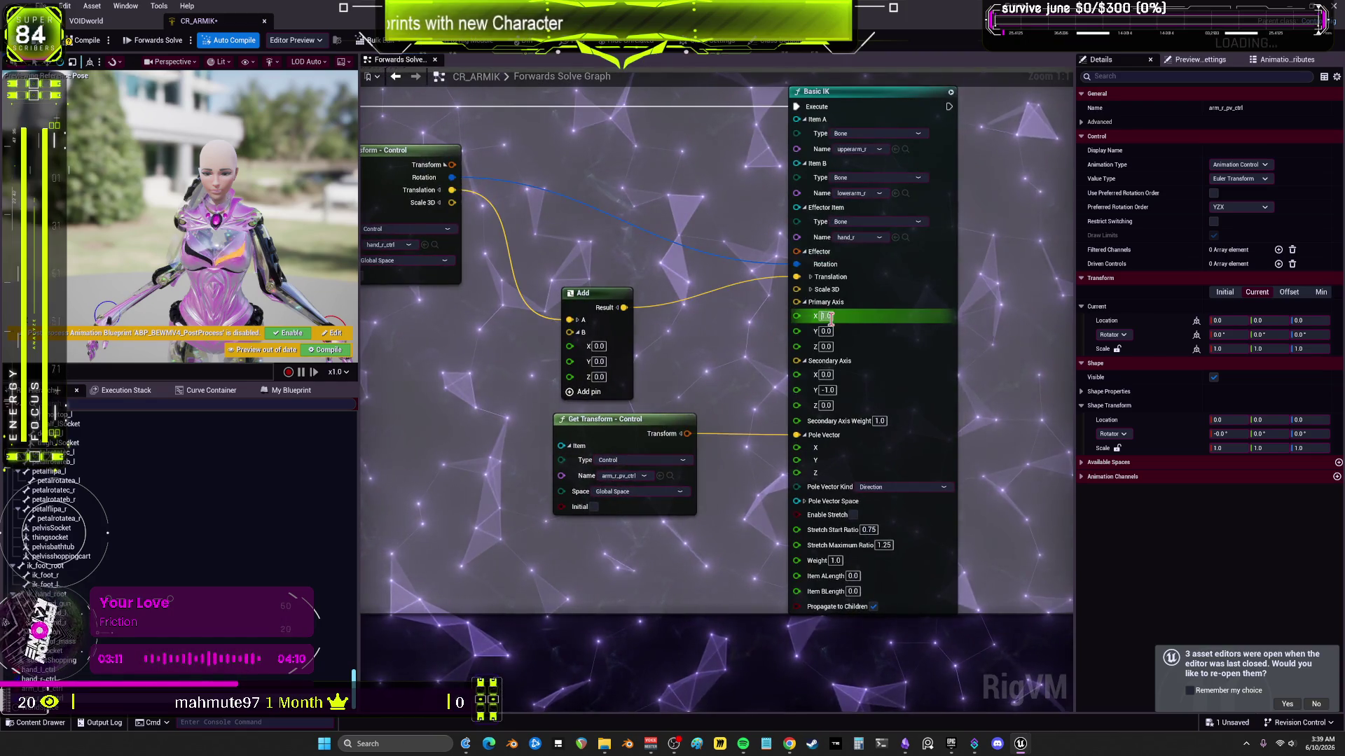
text(1)
key(Return)
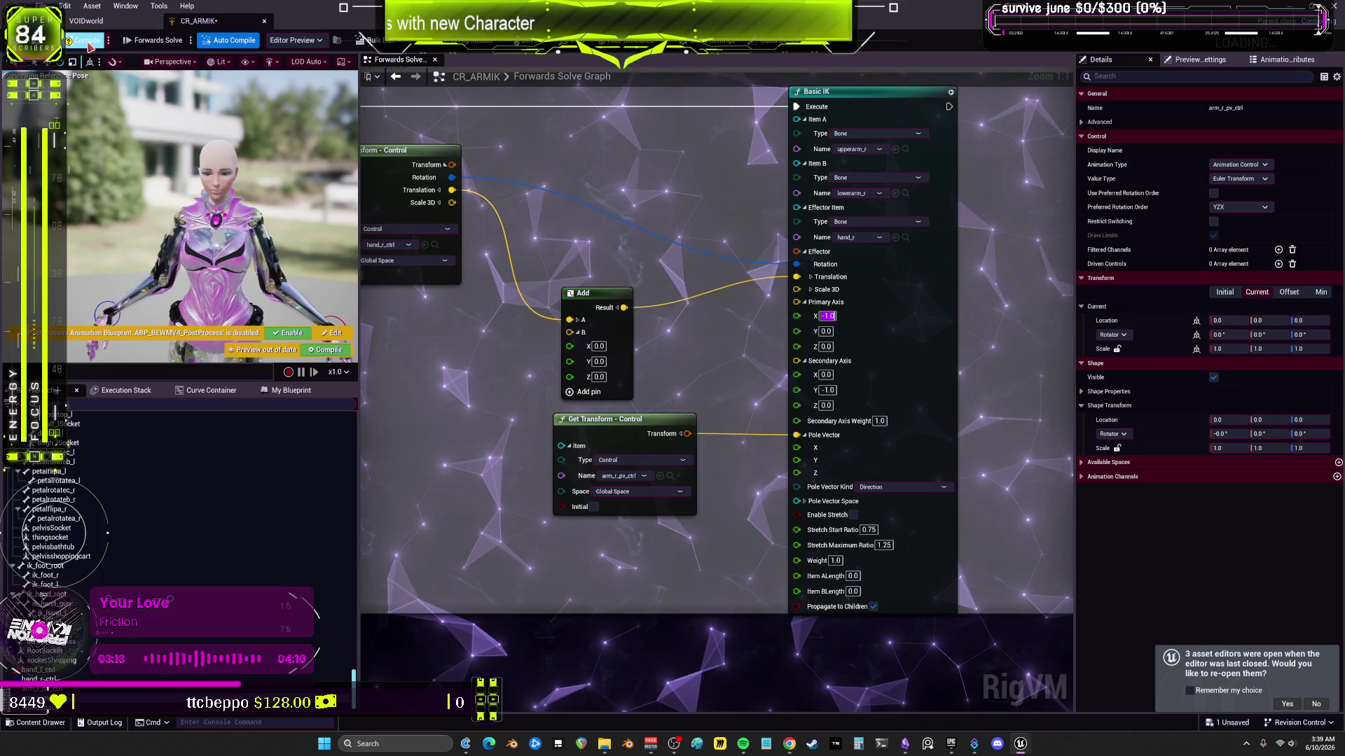
drag(359, 378, 596, 379)
drag(453, 383, 453, 631)
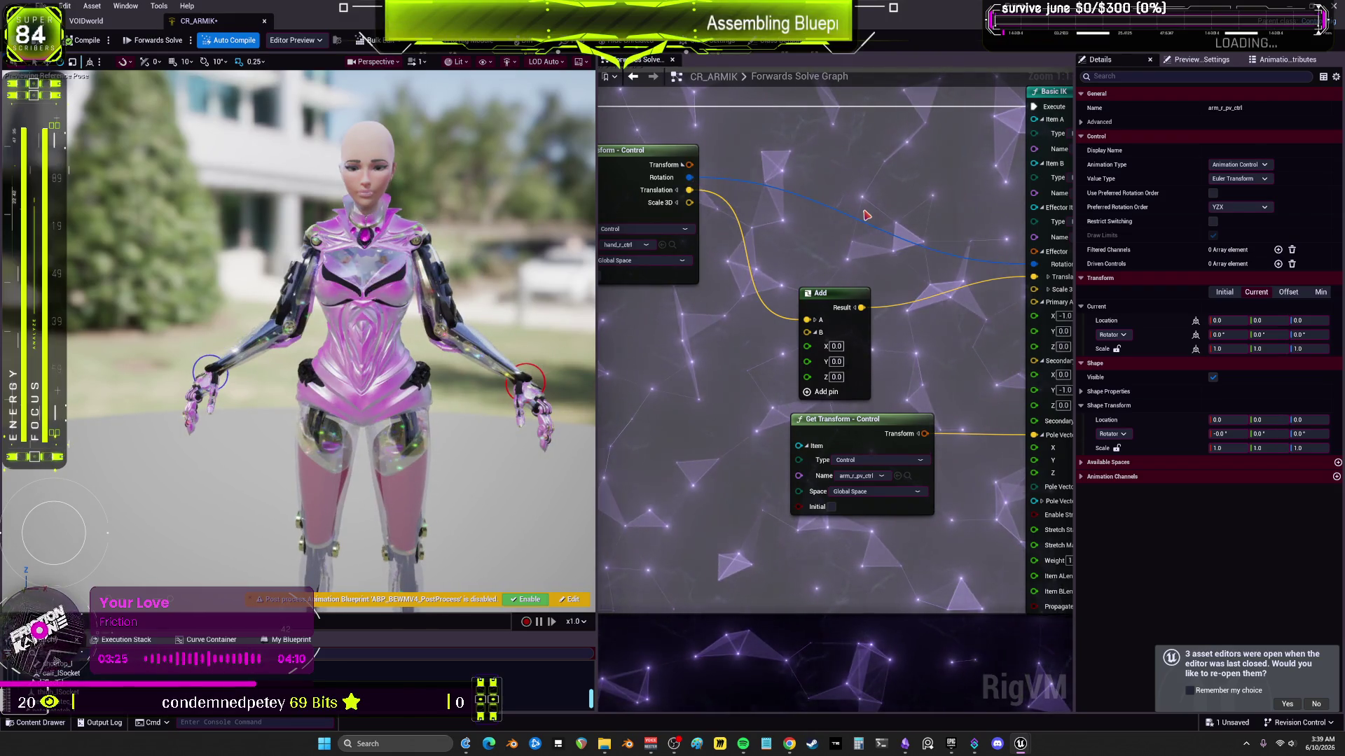
Step: Select the left hand control in CR_ARMIK, then the left foot control in CR_IKFootCorrection
scroll(867, 215, down, 3)
scroll(806, 231, down, 2)
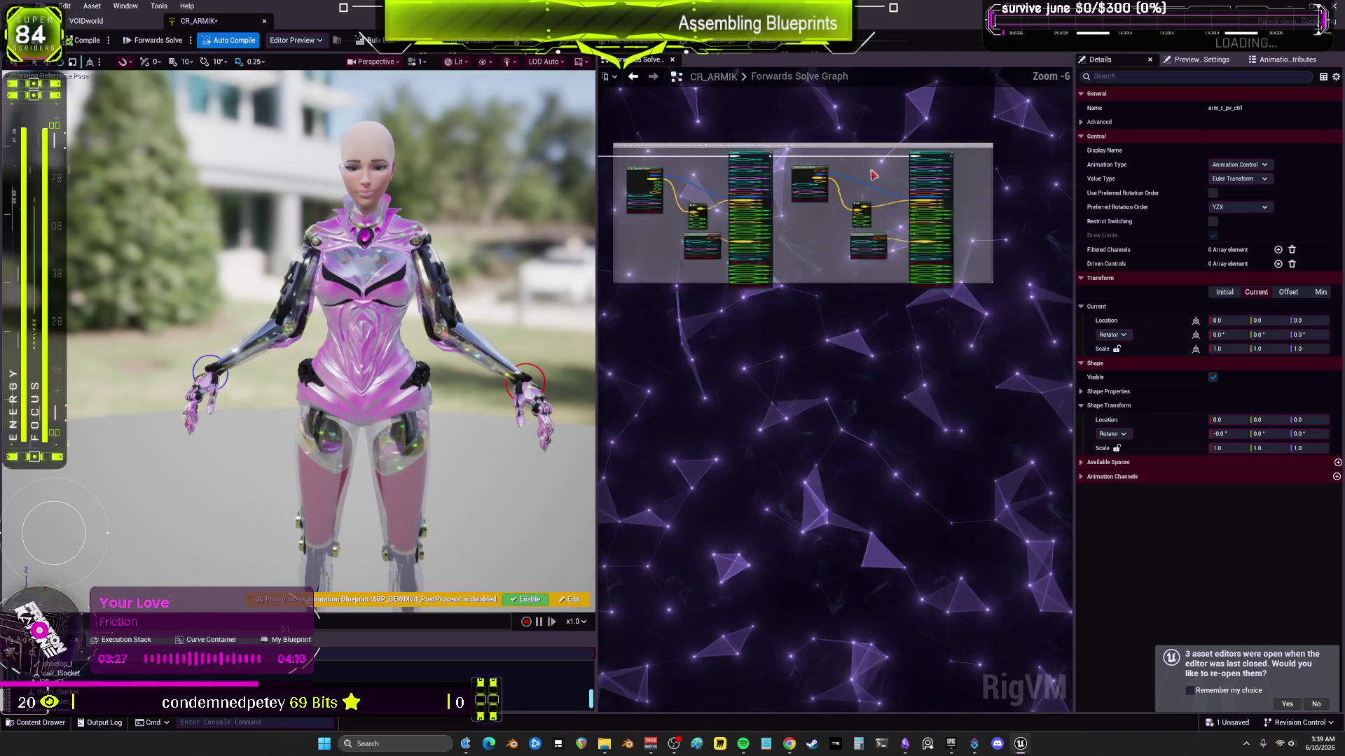
scroll(737, 302, up, 4)
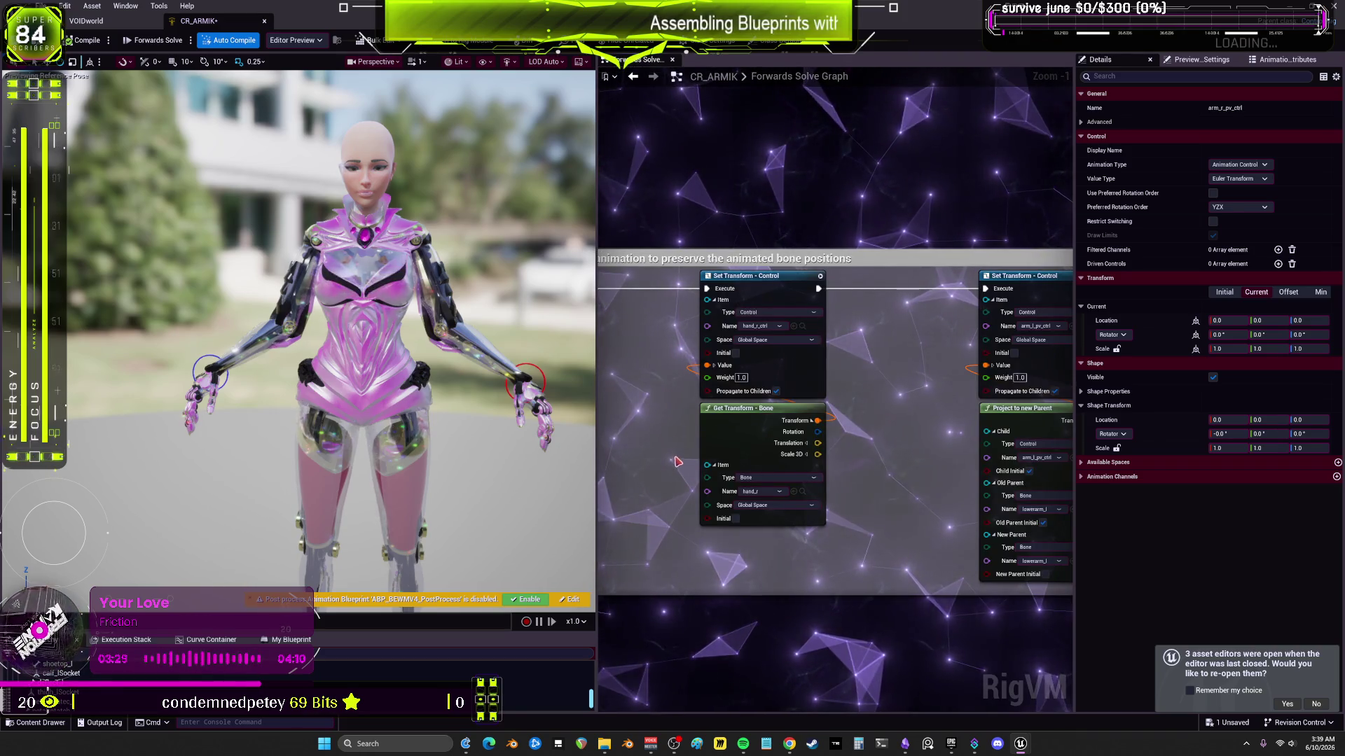
mouse_move(675, 462)
mouse_down()
mouse_move(923, 415)
mouse_move(667, 358)
mouse_up()
drag(952, 282, 858, 265)
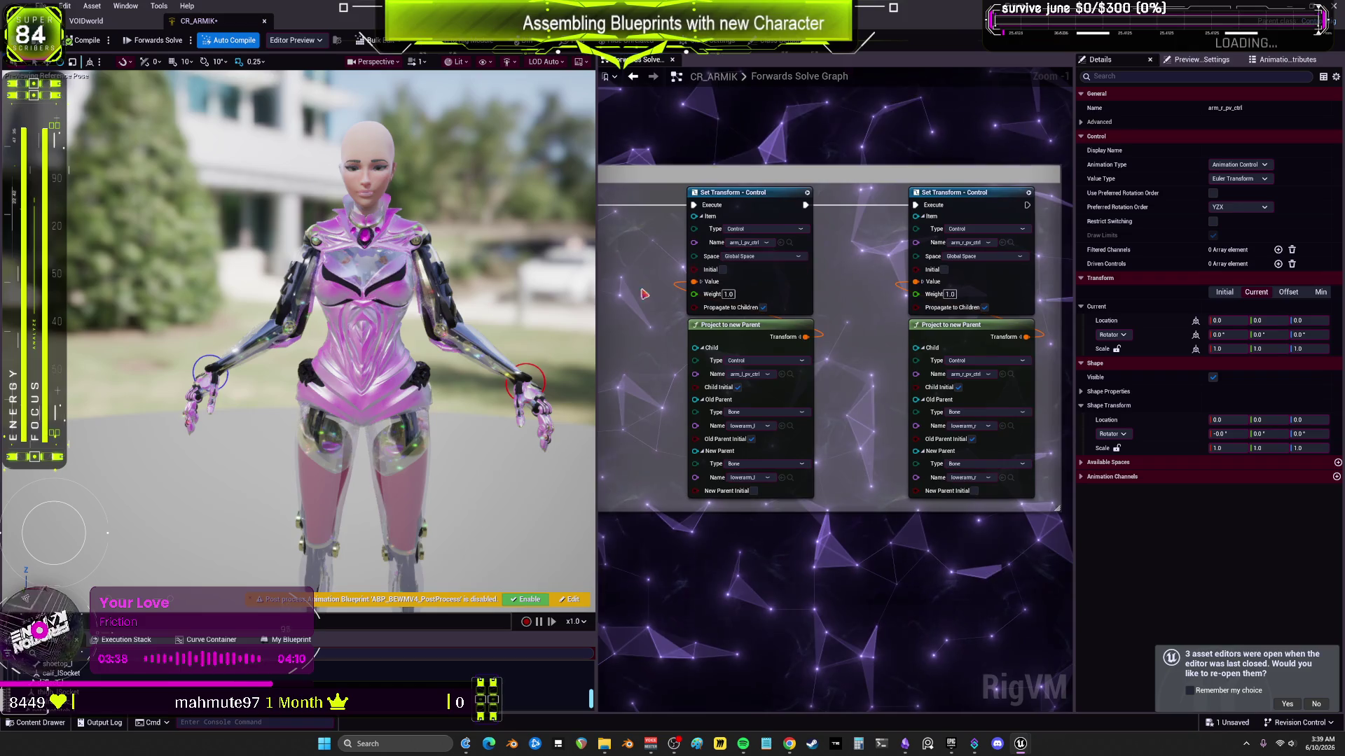
click(537, 366)
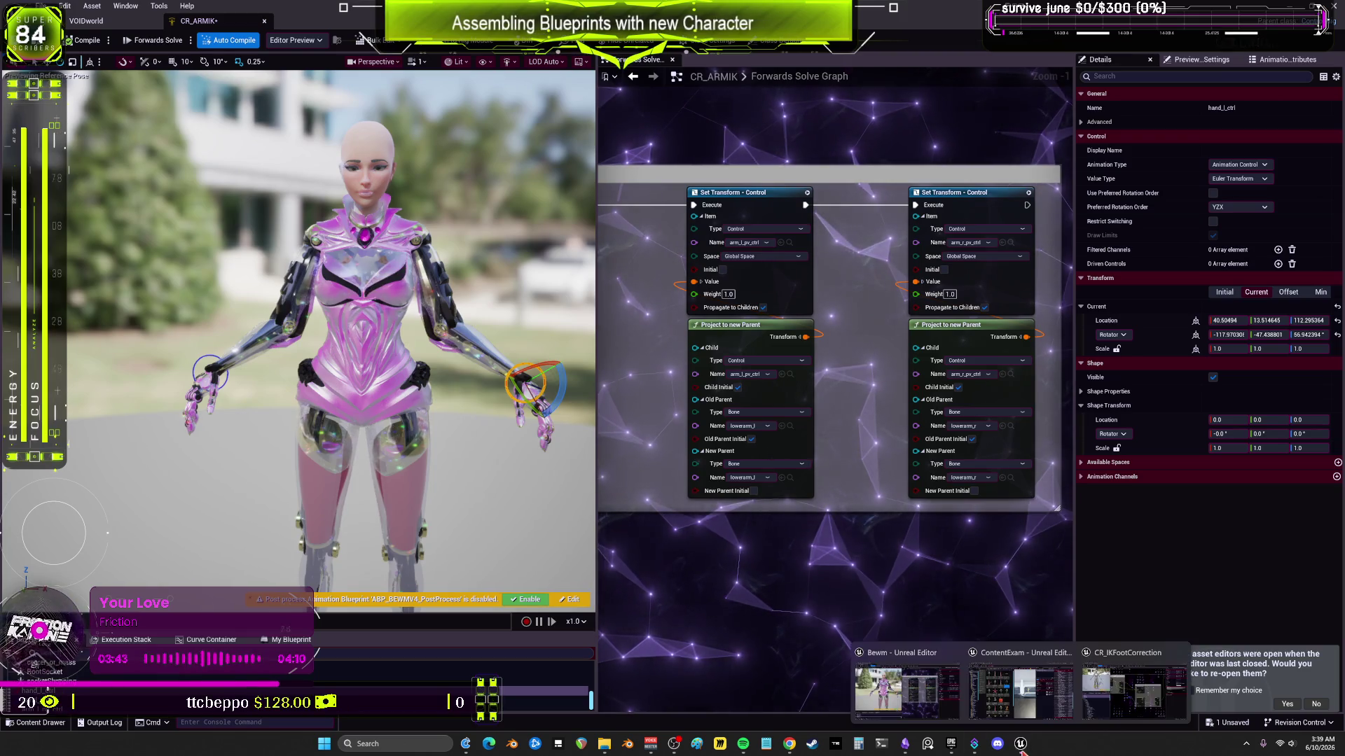
click(1134, 673)
click(160, 302)
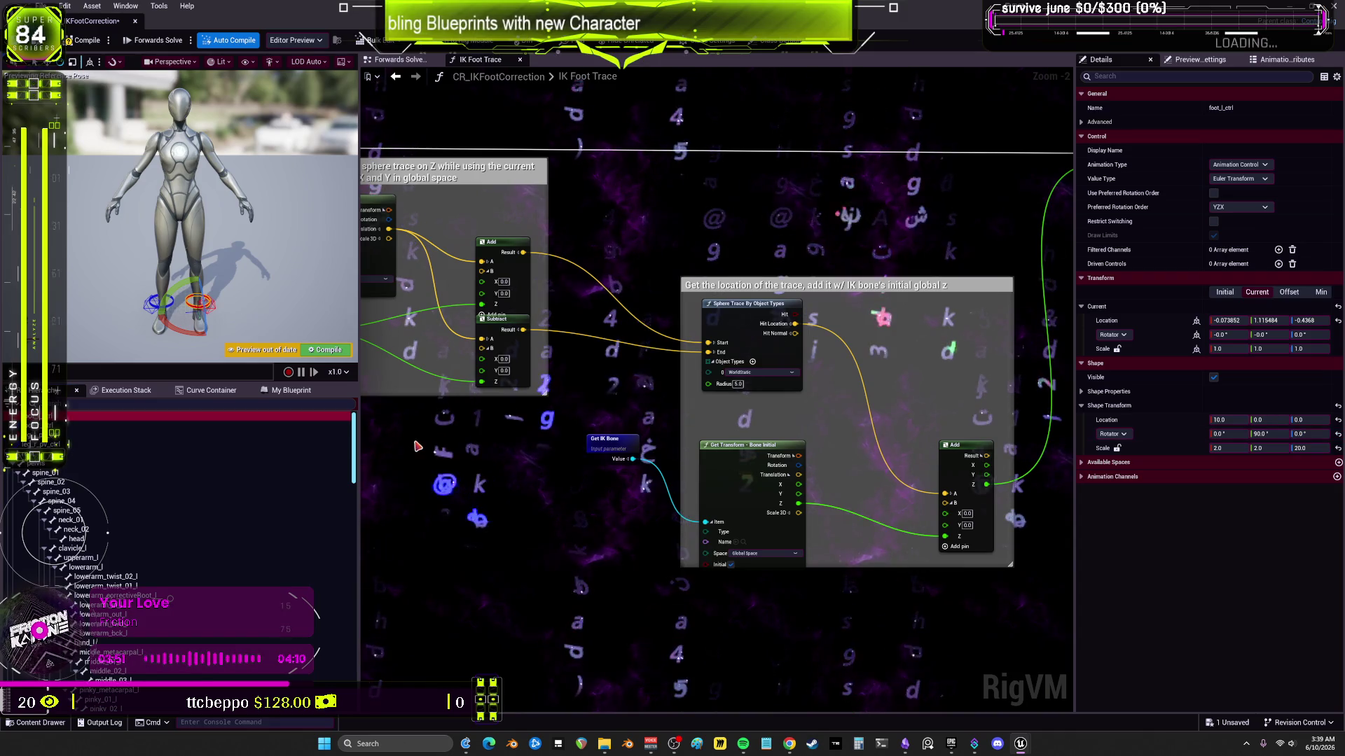
Step: Review leg_l_pv_ctrl's Offset, Min, Initial and Current values, then return to CR_ARMIK
click(124, 435)
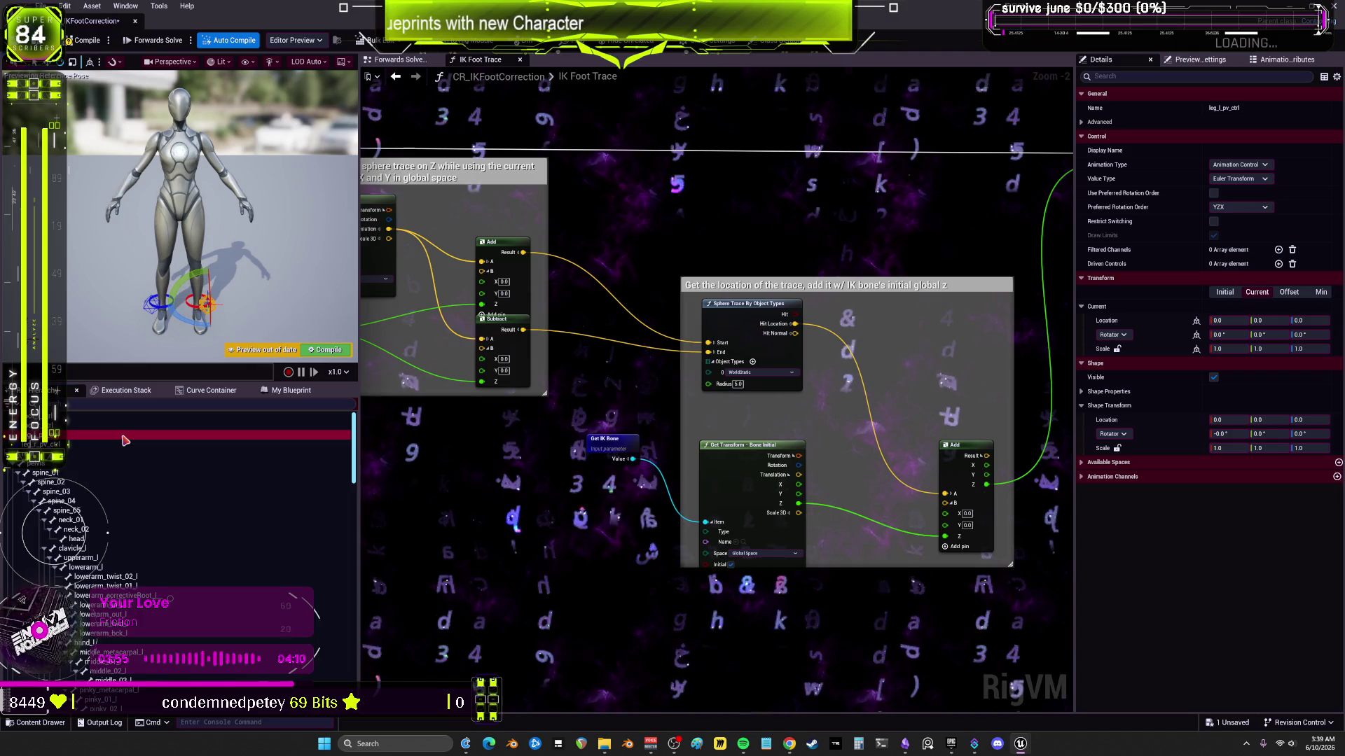
click(1290, 293)
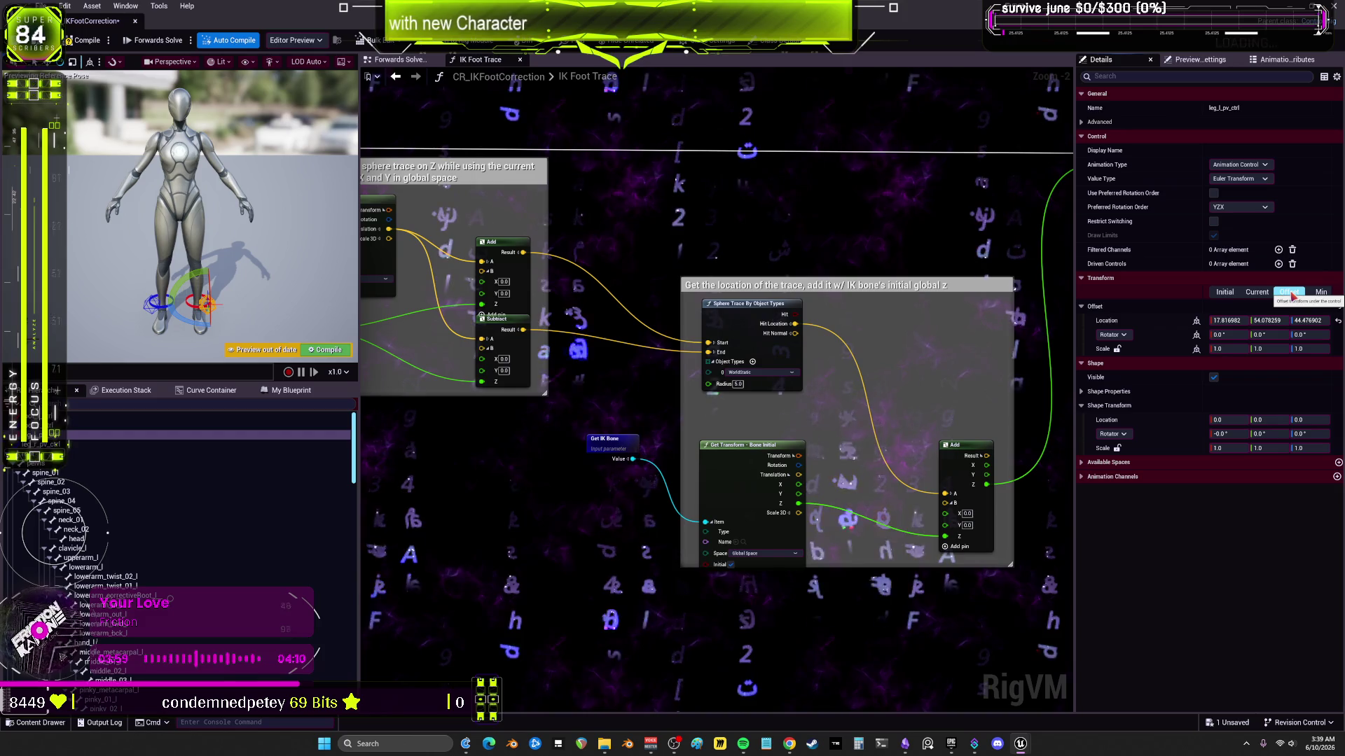
click(1321, 293)
click(1257, 293)
click(1225, 293)
click(1257, 293)
click(1289, 293)
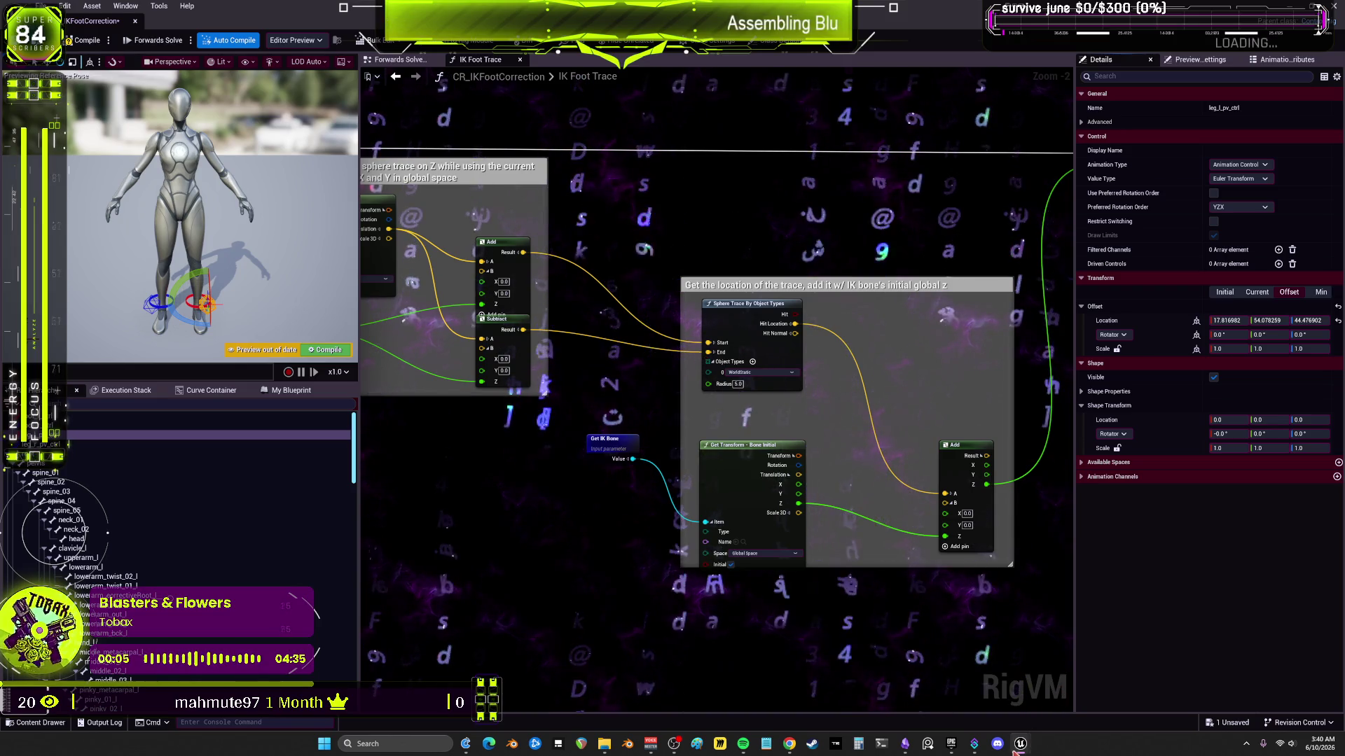
mouse_move(1021, 744)
click(946, 703)
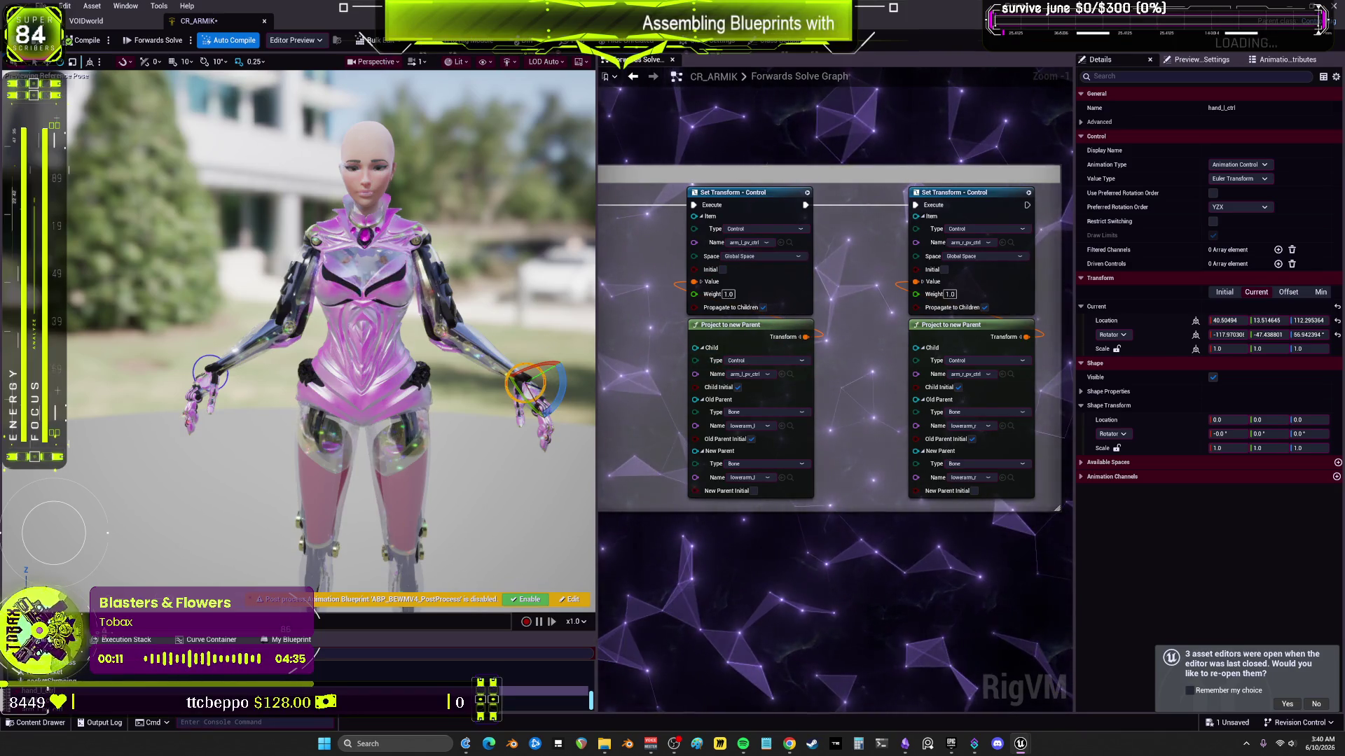
Step: Check hand_r_ctrl's Initial transform values and give the Rig Hierarchy panel more room
click(209, 371)
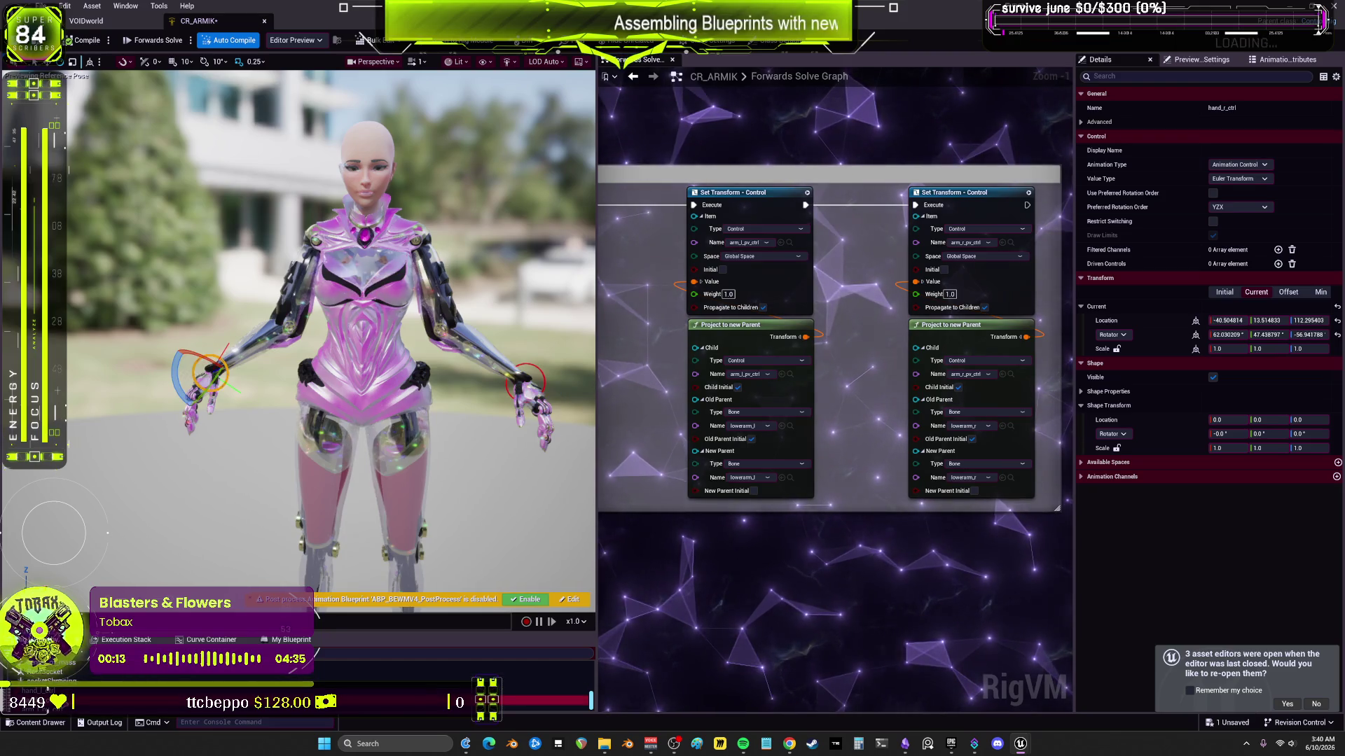
click(1224, 293)
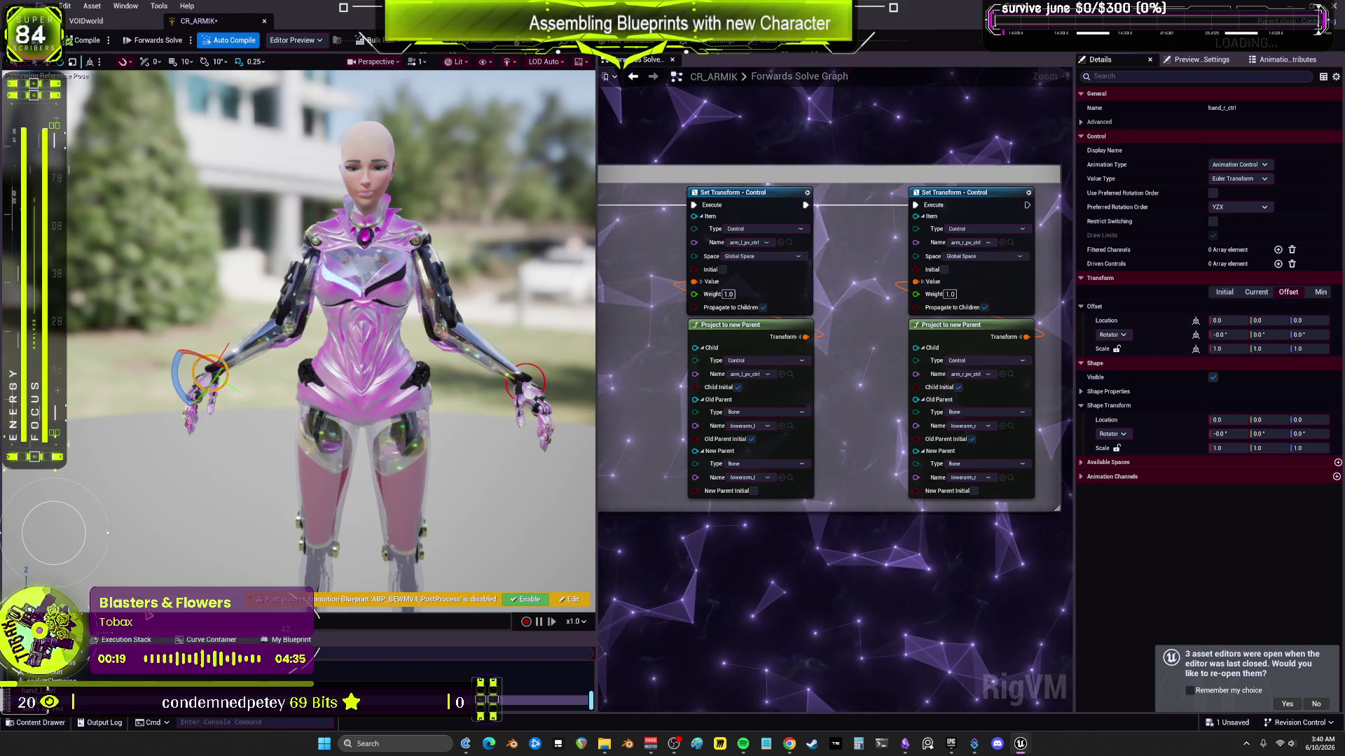
drag(126, 633, 126, 517)
click(42, 690)
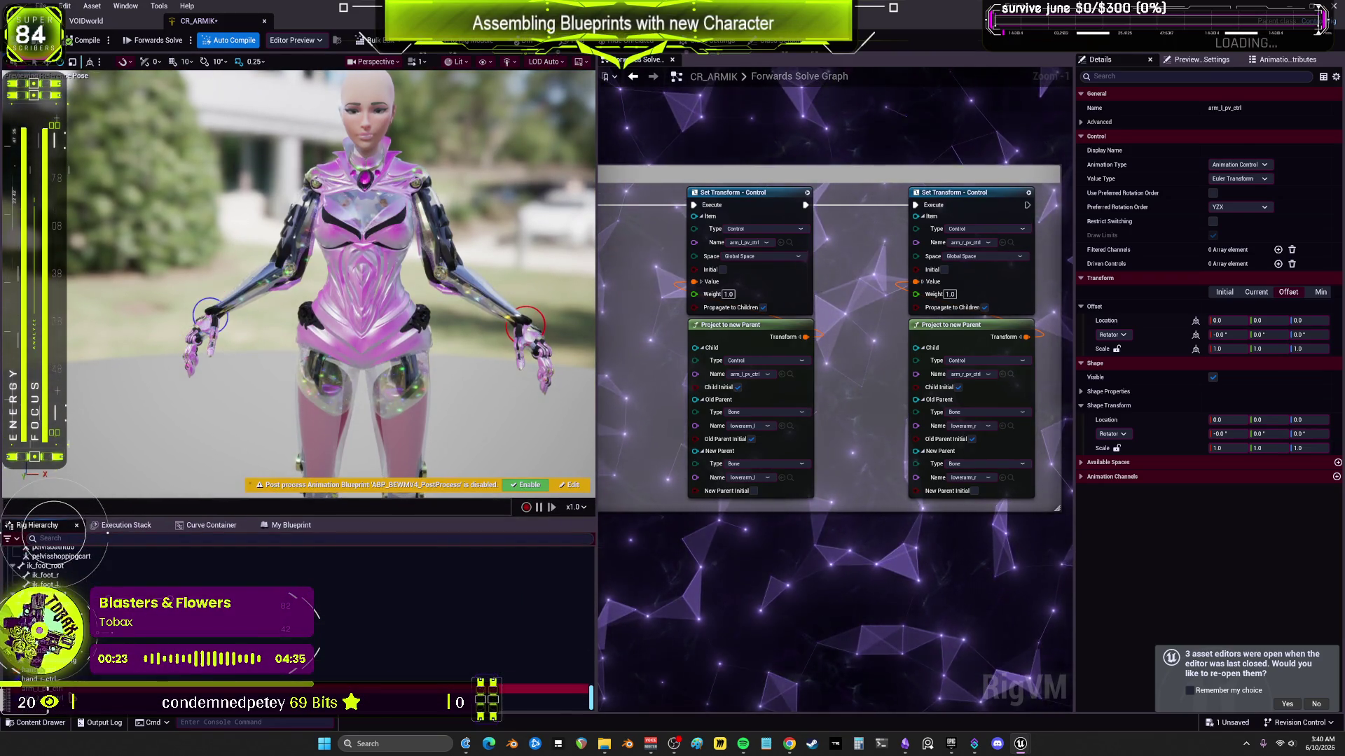
click(77, 702)
Step: Widen the graph panel, box-select the control setup nodes and frame the IK comment
scroll(819, 441, down, 1)
mouse_move(820, 441)
mouse_down()
mouse_move(864, 296)
mouse_move(1071, 296)
mouse_move(799, 278)
mouse_move(648, 309)
mouse_up()
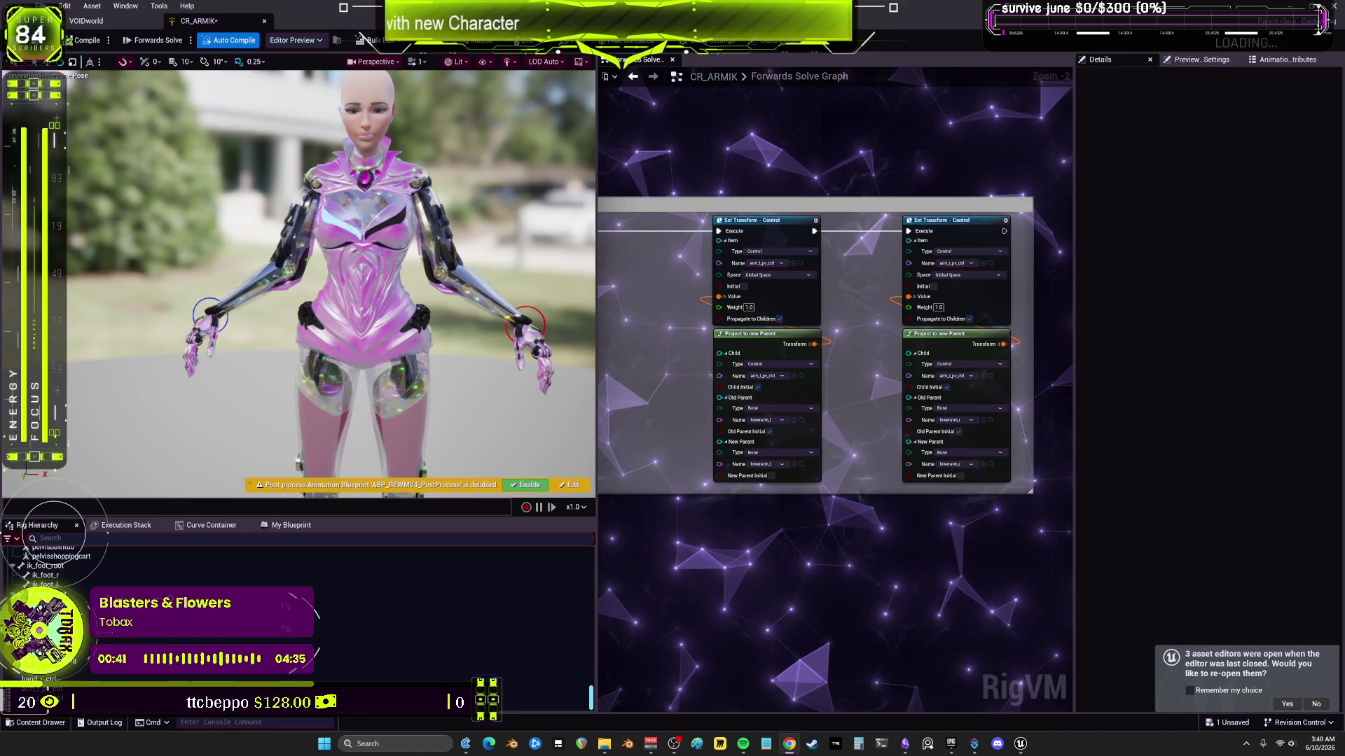
scroll(686, 419, down, 1)
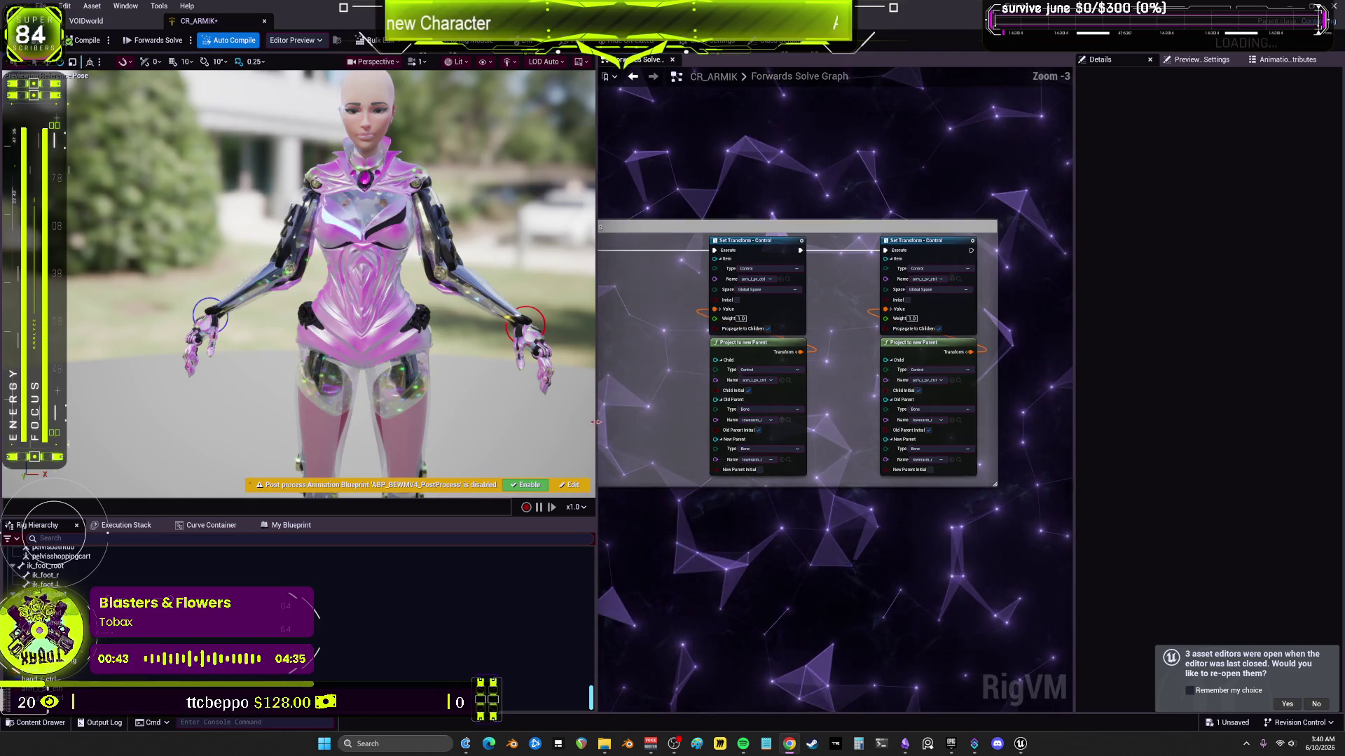
drag(597, 417, 391, 418)
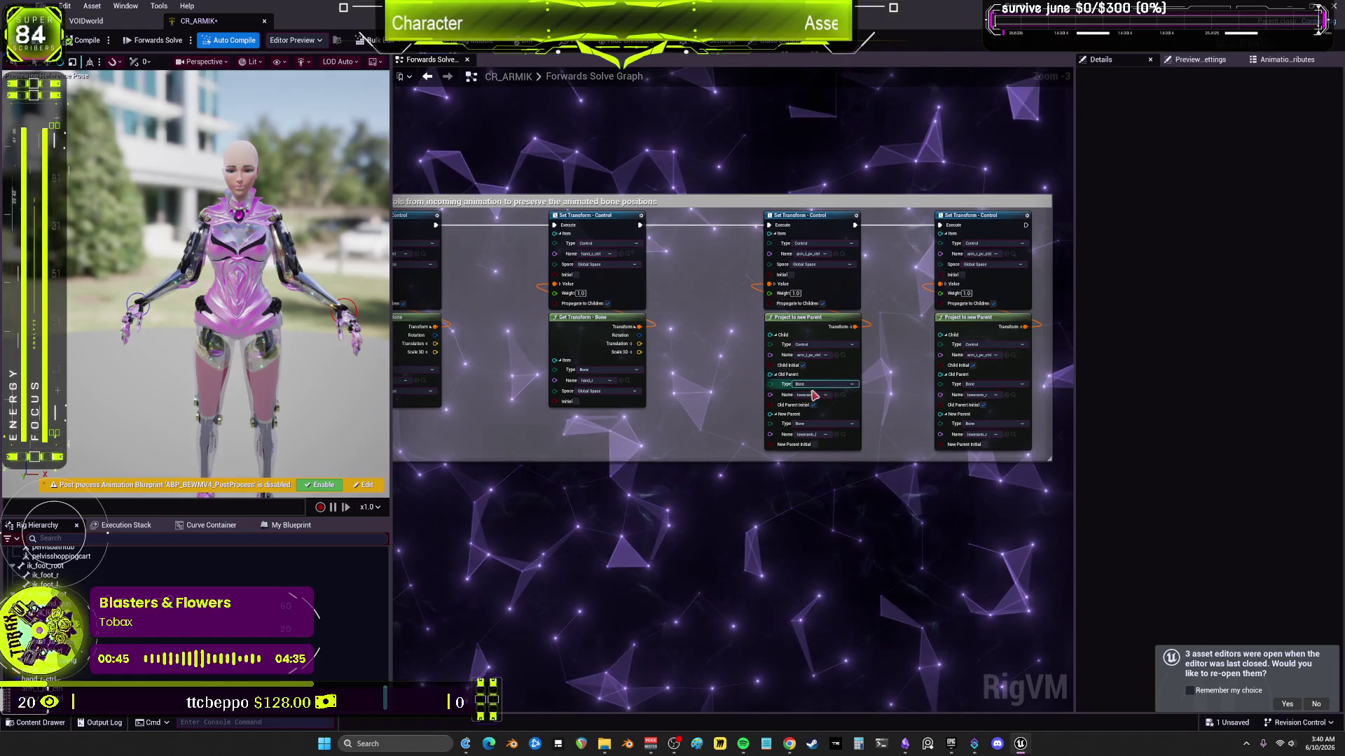
drag(958, 411, 728, 238)
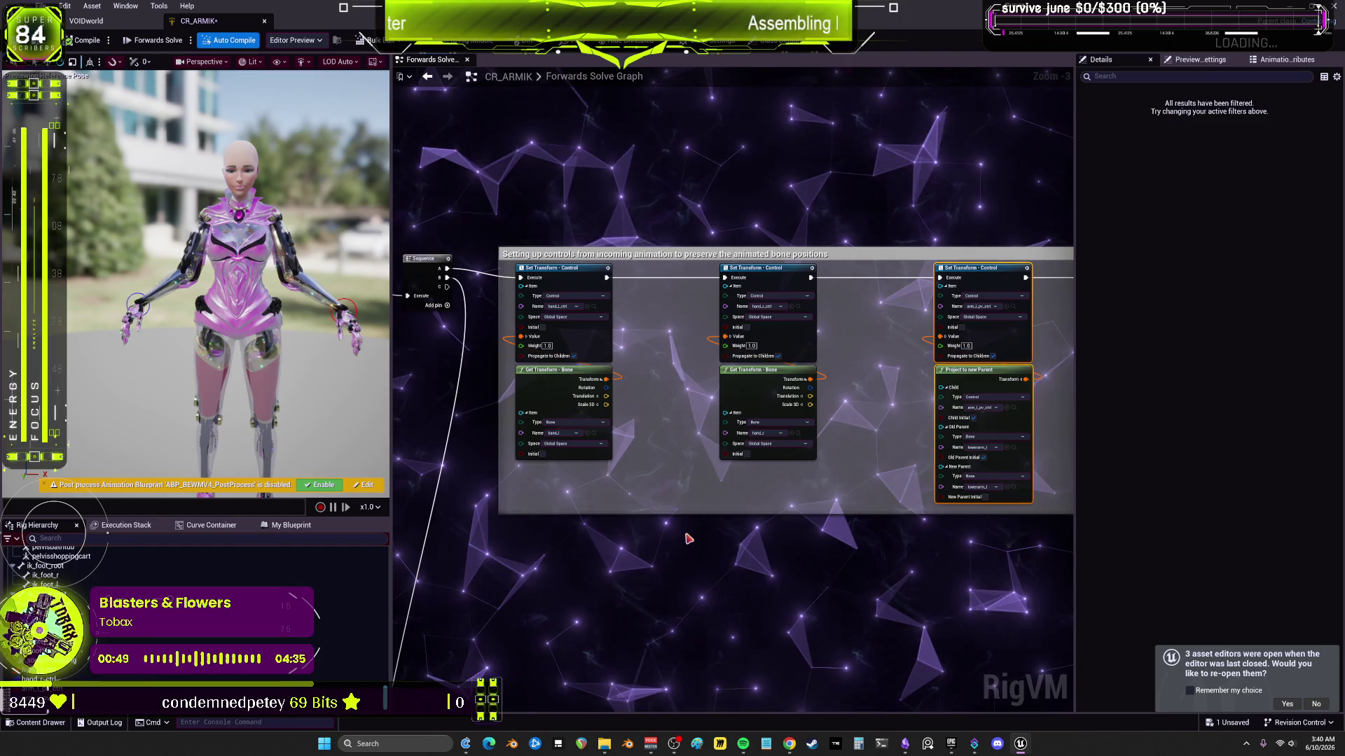
key(f)
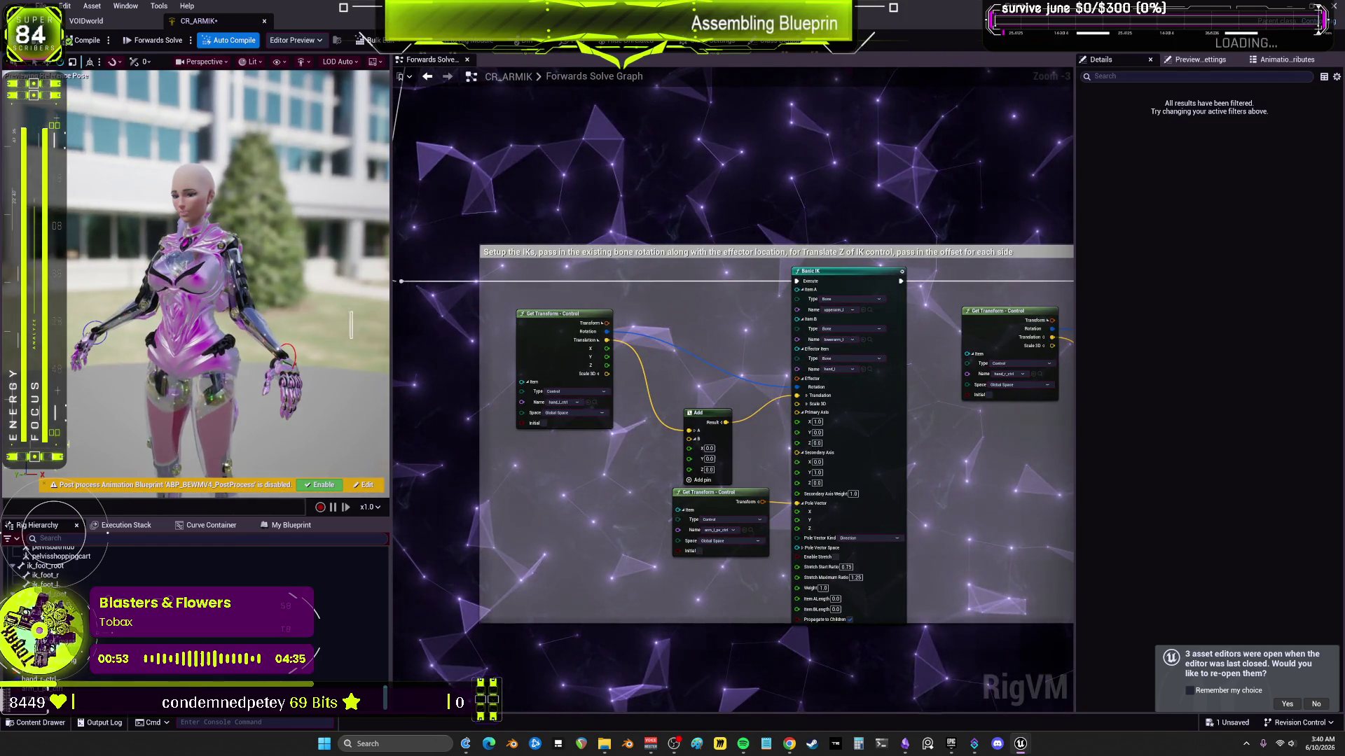
Step: Restore the Basic IK effector rotation wire and switch the left hand control to move mode
scroll(746, 398, up, 2)
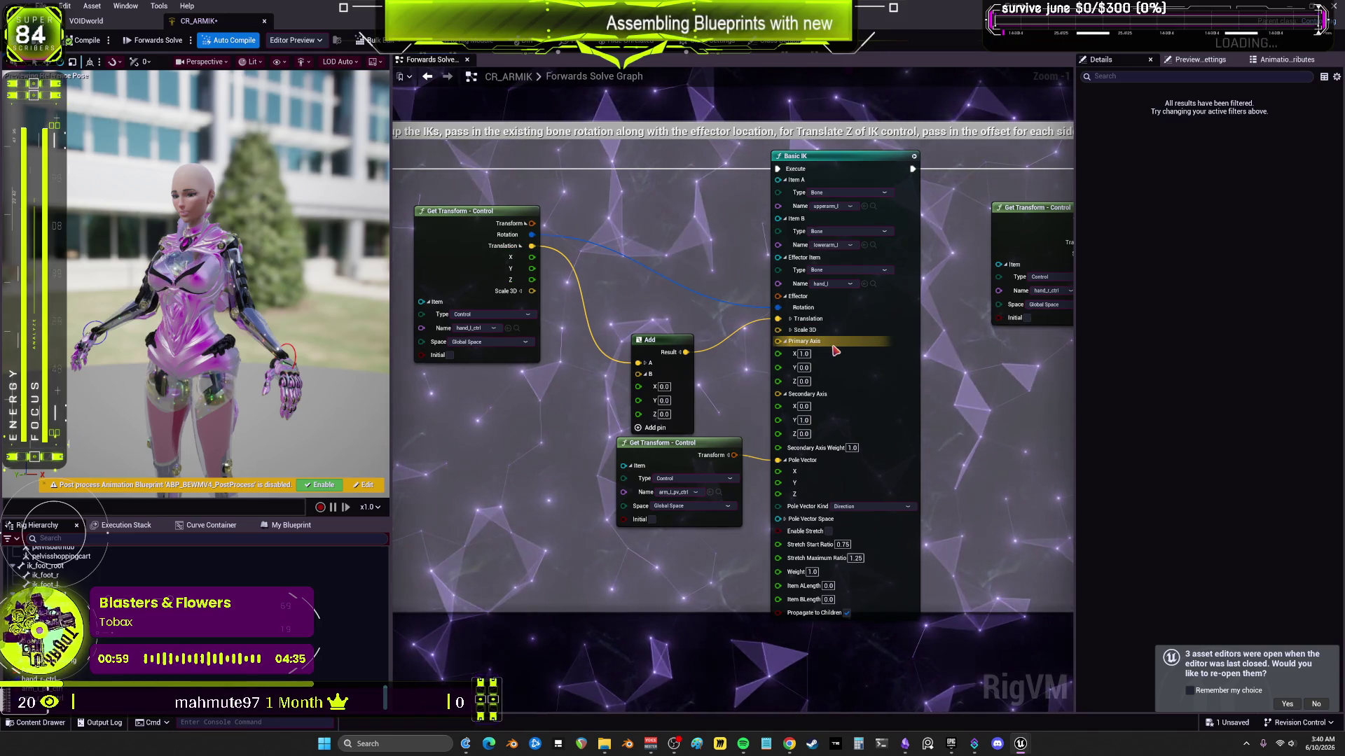
alt+click(777, 308)
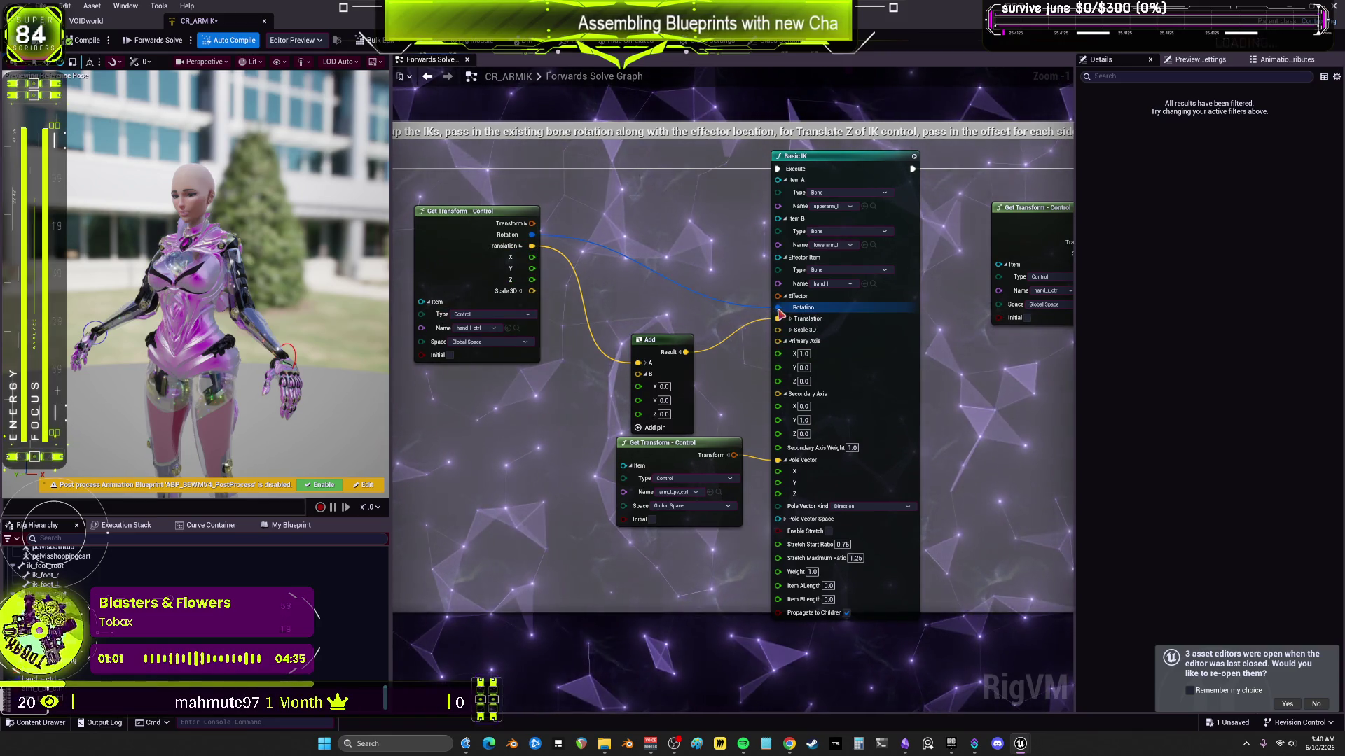
mouse_move(991, 360)
mouse_down()
mouse_move(867, 352)
mouse_move(954, 352)
mouse_up()
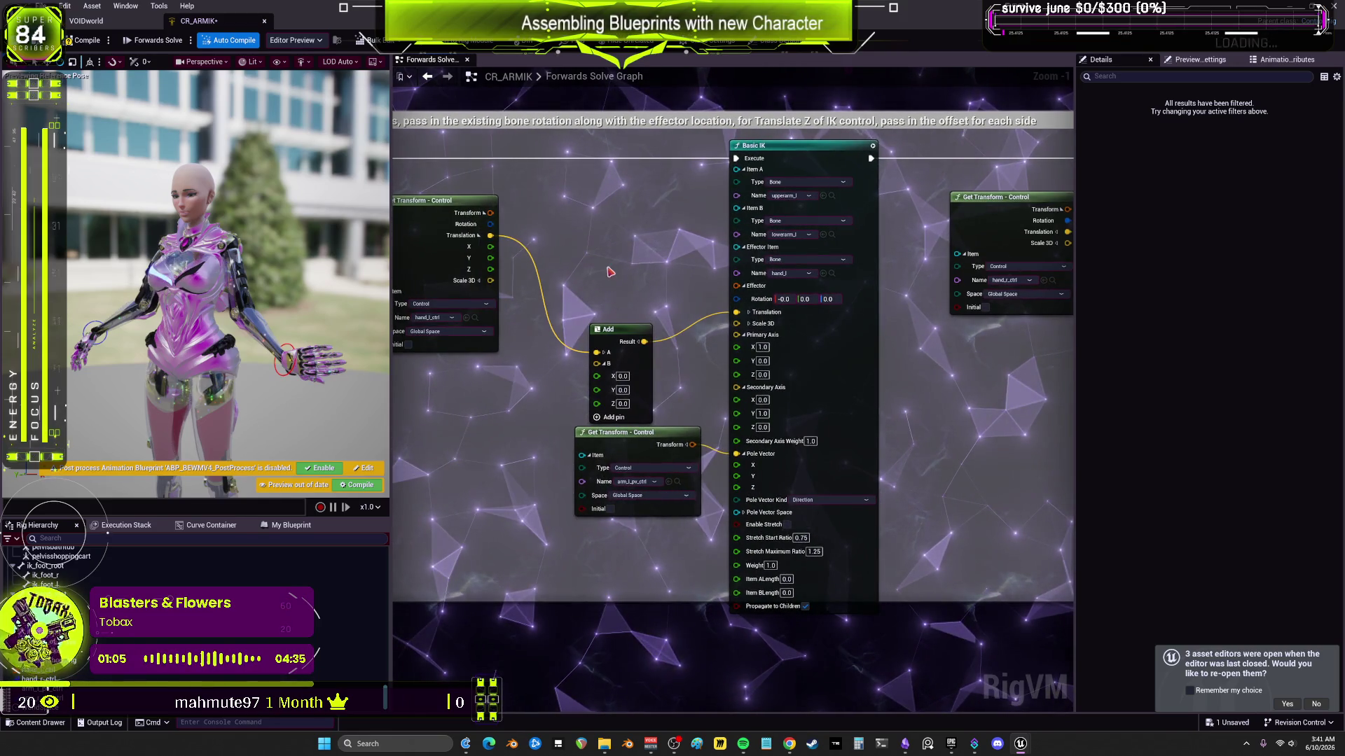
key(ctrl+z)
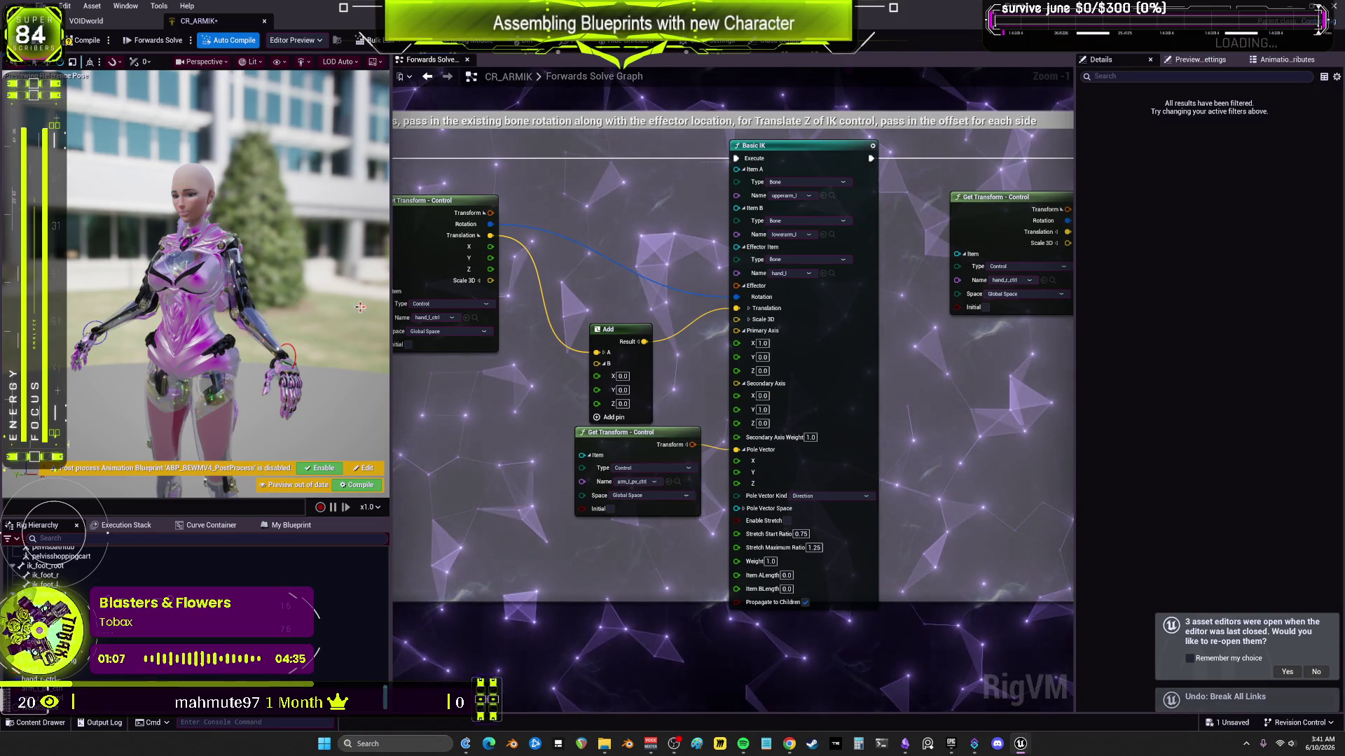
click(303, 355)
key(w)
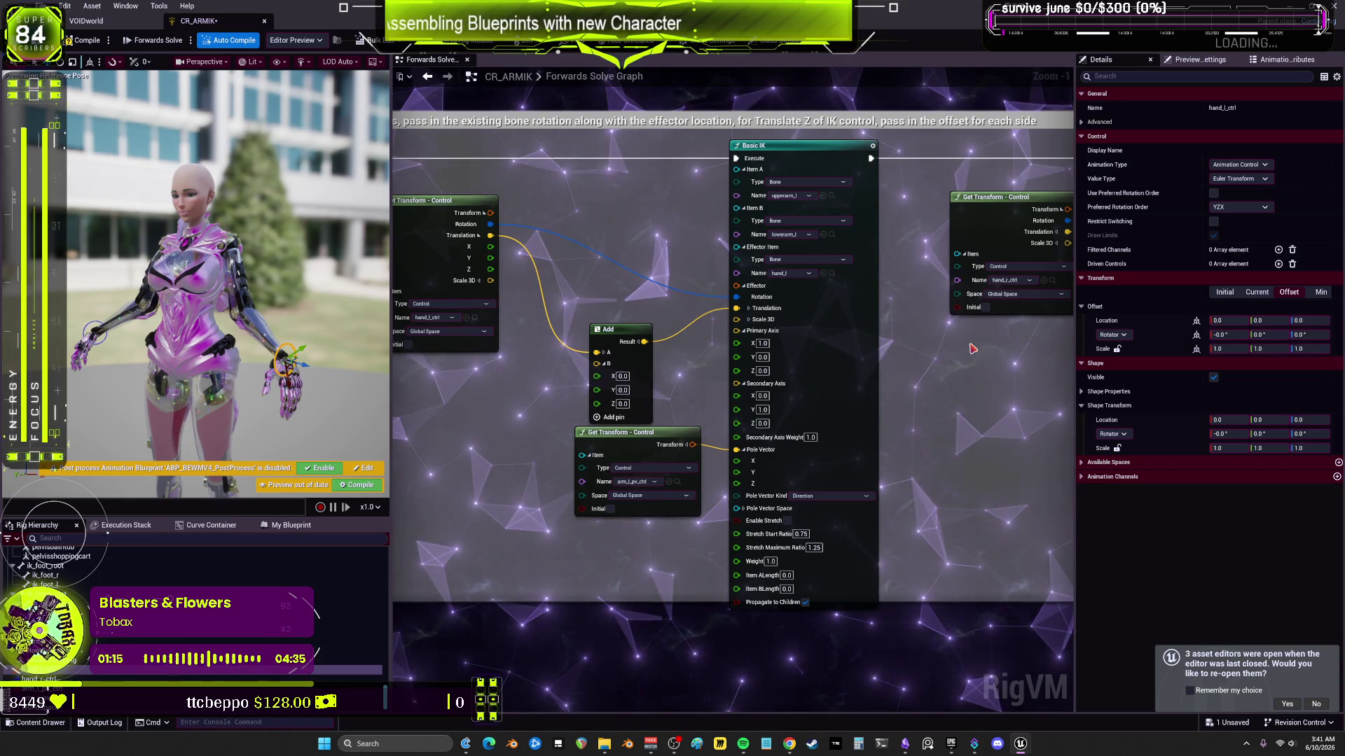
Step: Set the left arm Basic IK Primary Axis to (1, 0, 0)
click(762, 343)
text(0)
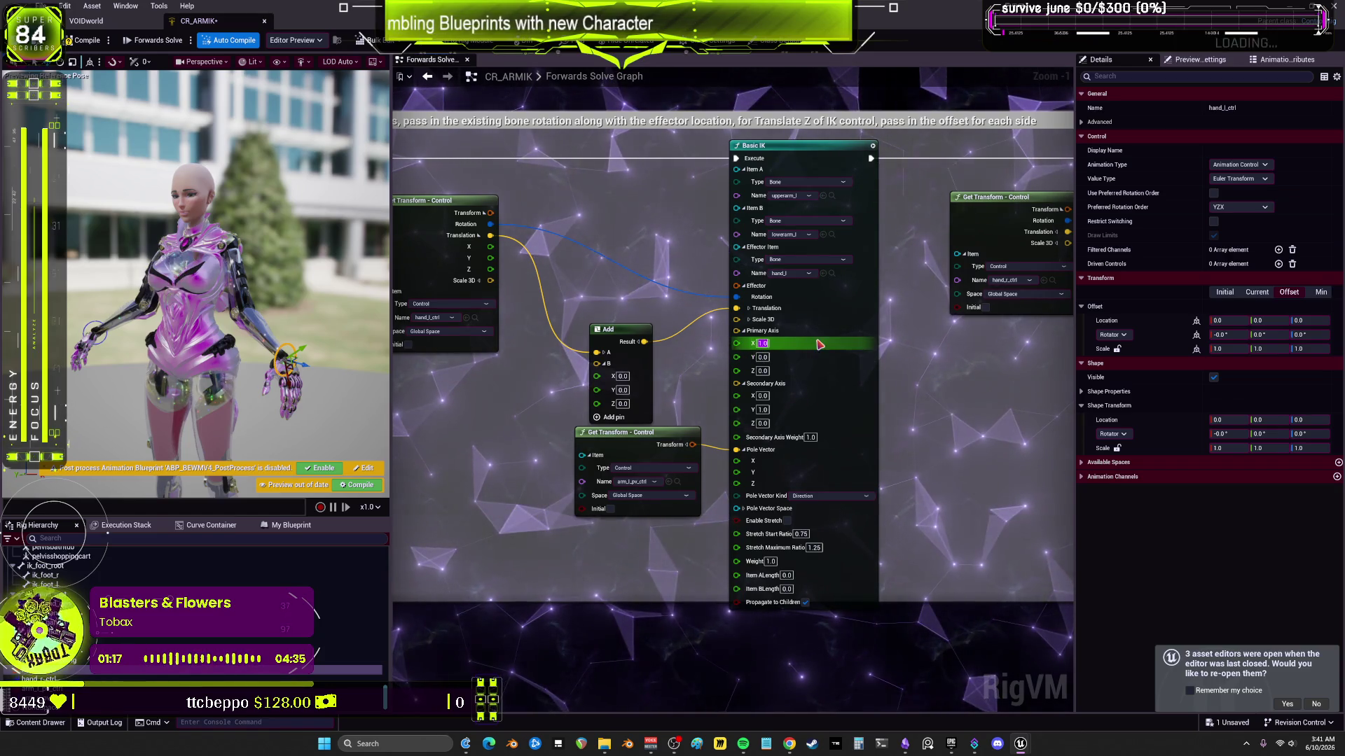
key(Tab)
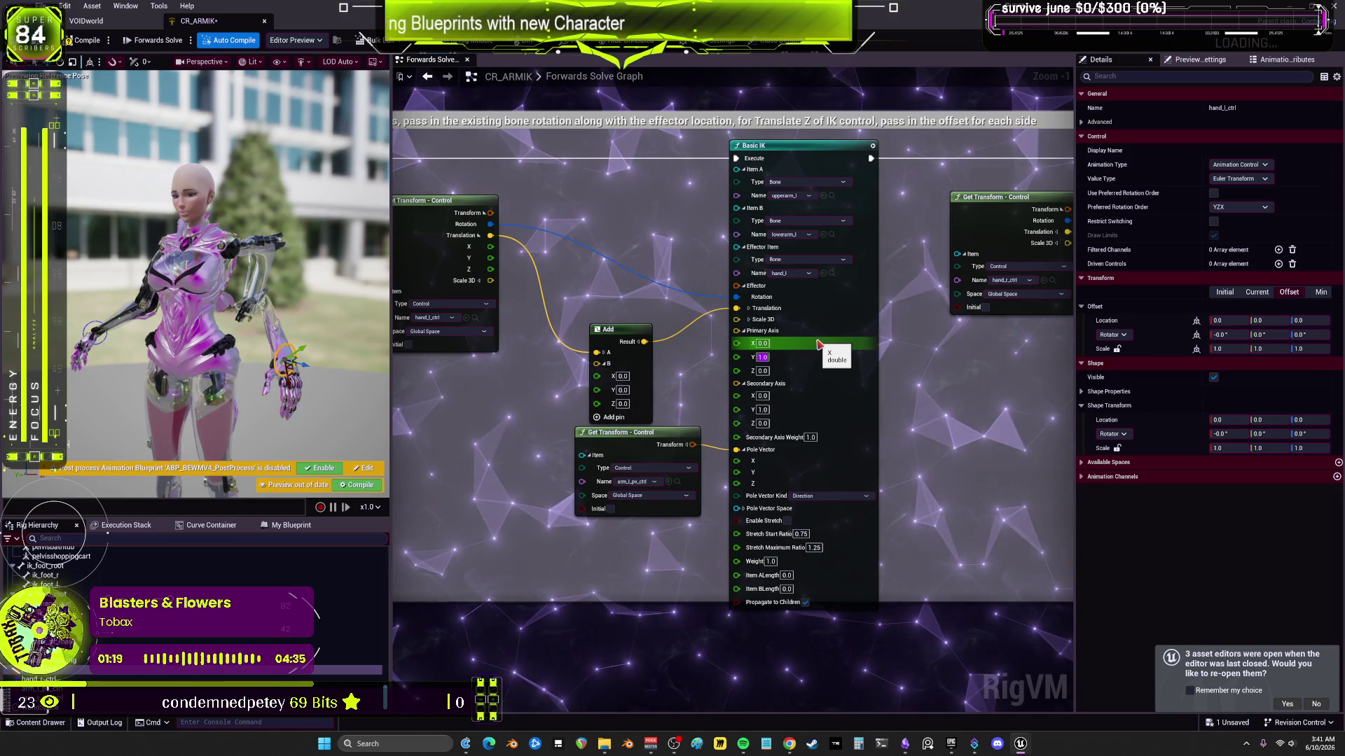
text(0)
key(Tab)
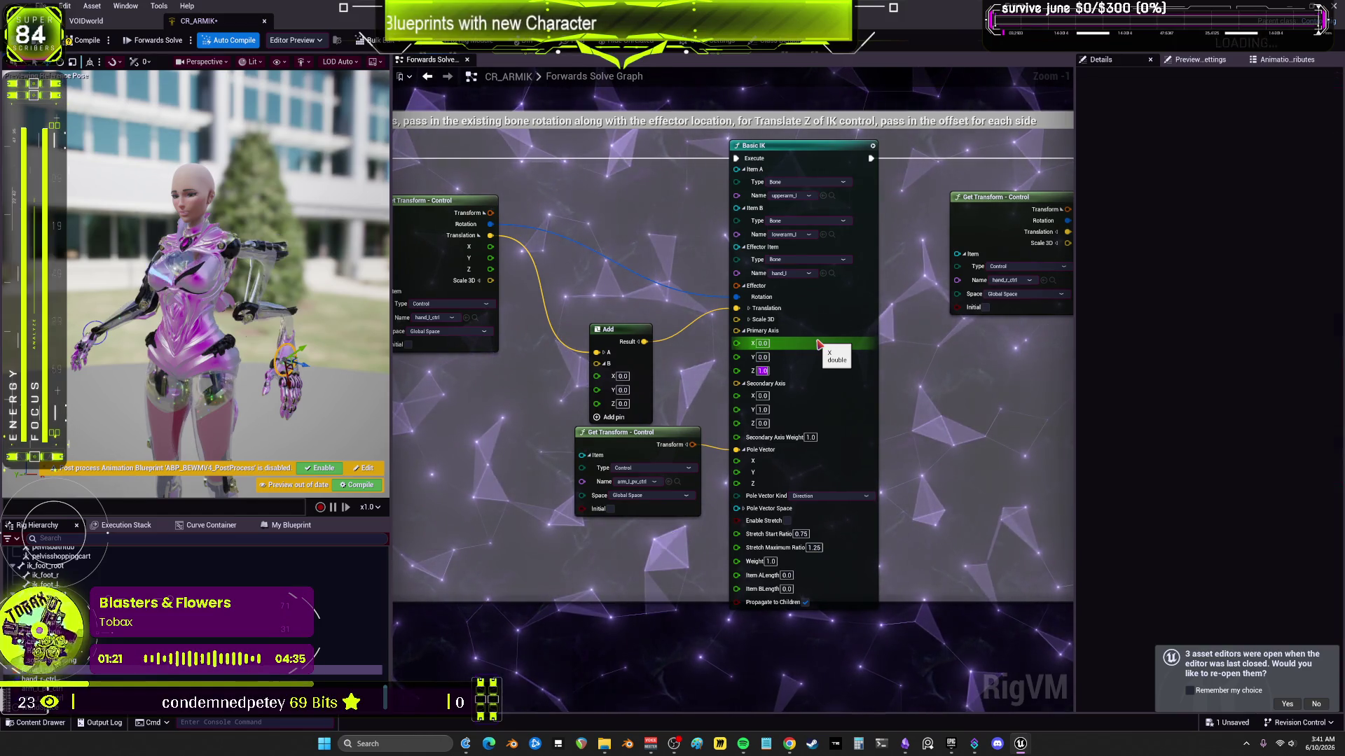
text(0)
key(Return)
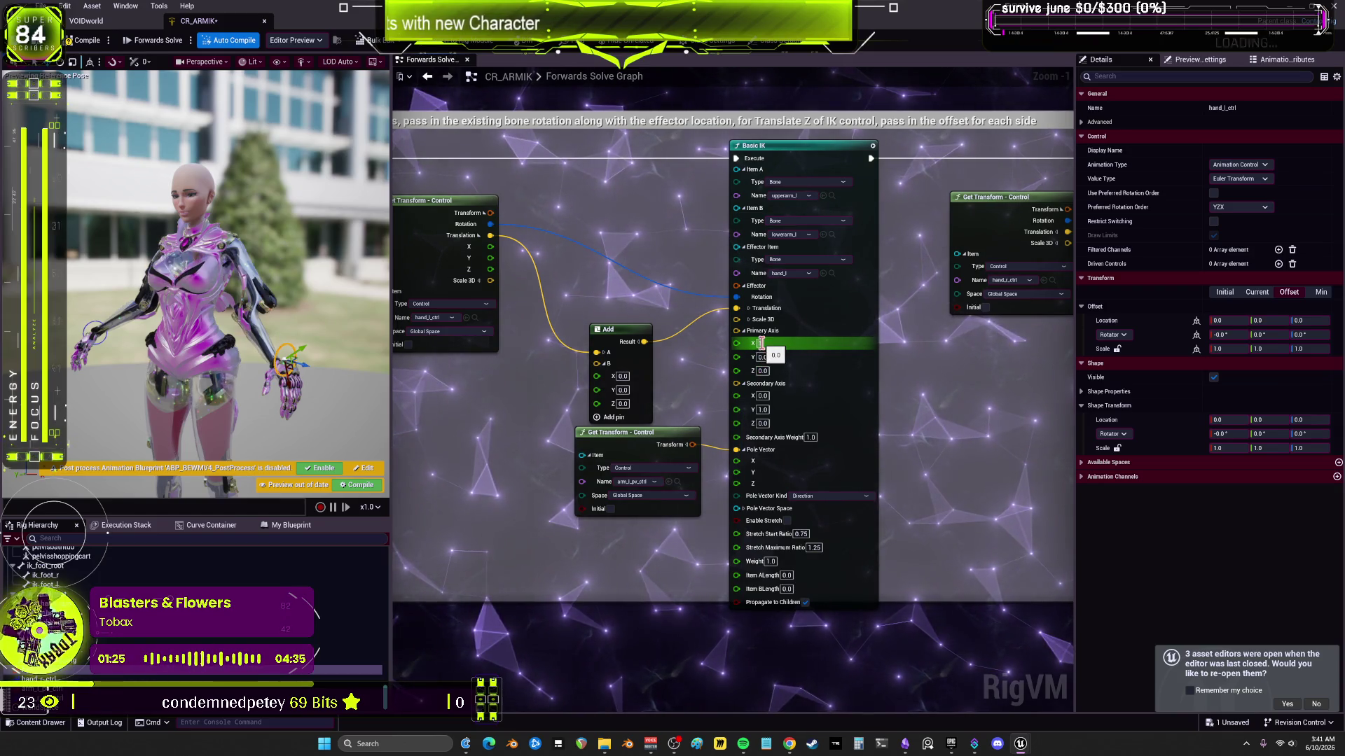
text(1)
key(Return)
Step: Reset the left arm Basic IK Secondary Axis X and Y values to 0
click(762, 411)
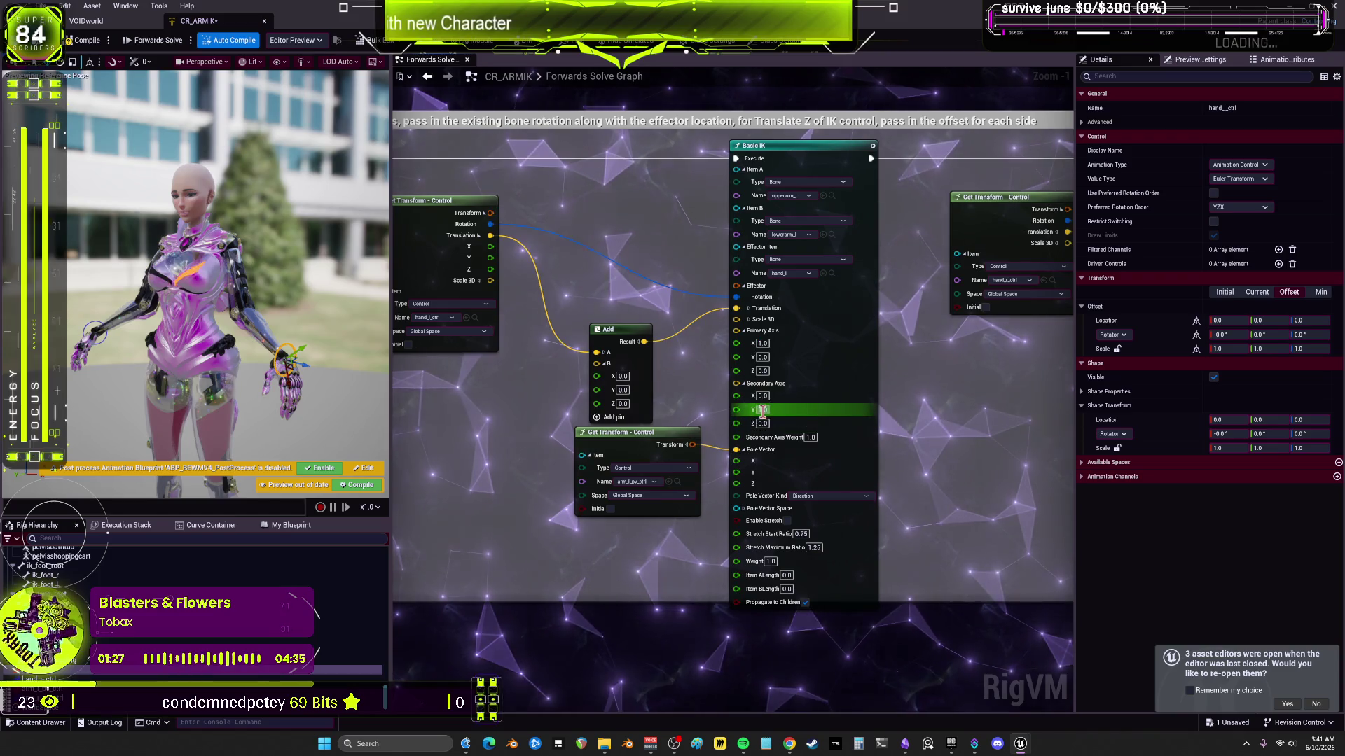
text(0)
key(Return)
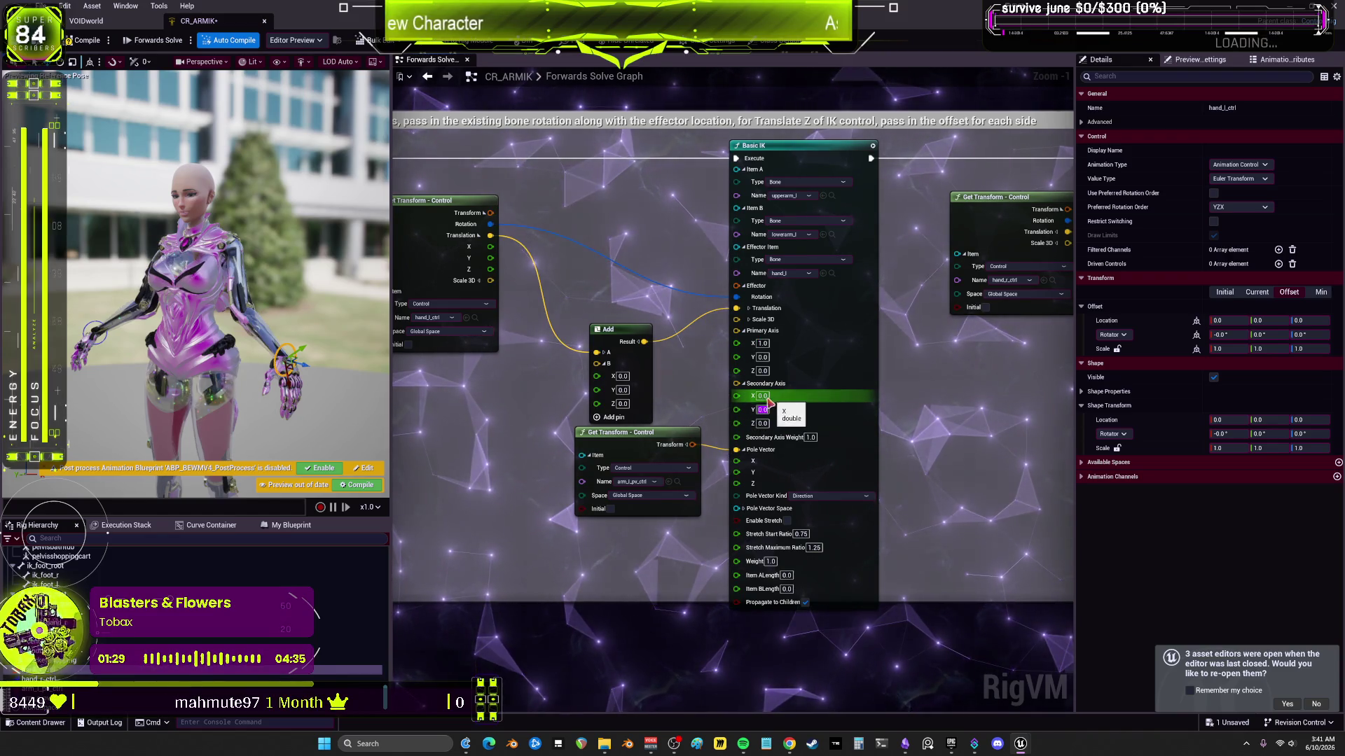
click(763, 397)
text(1)
key(Return)
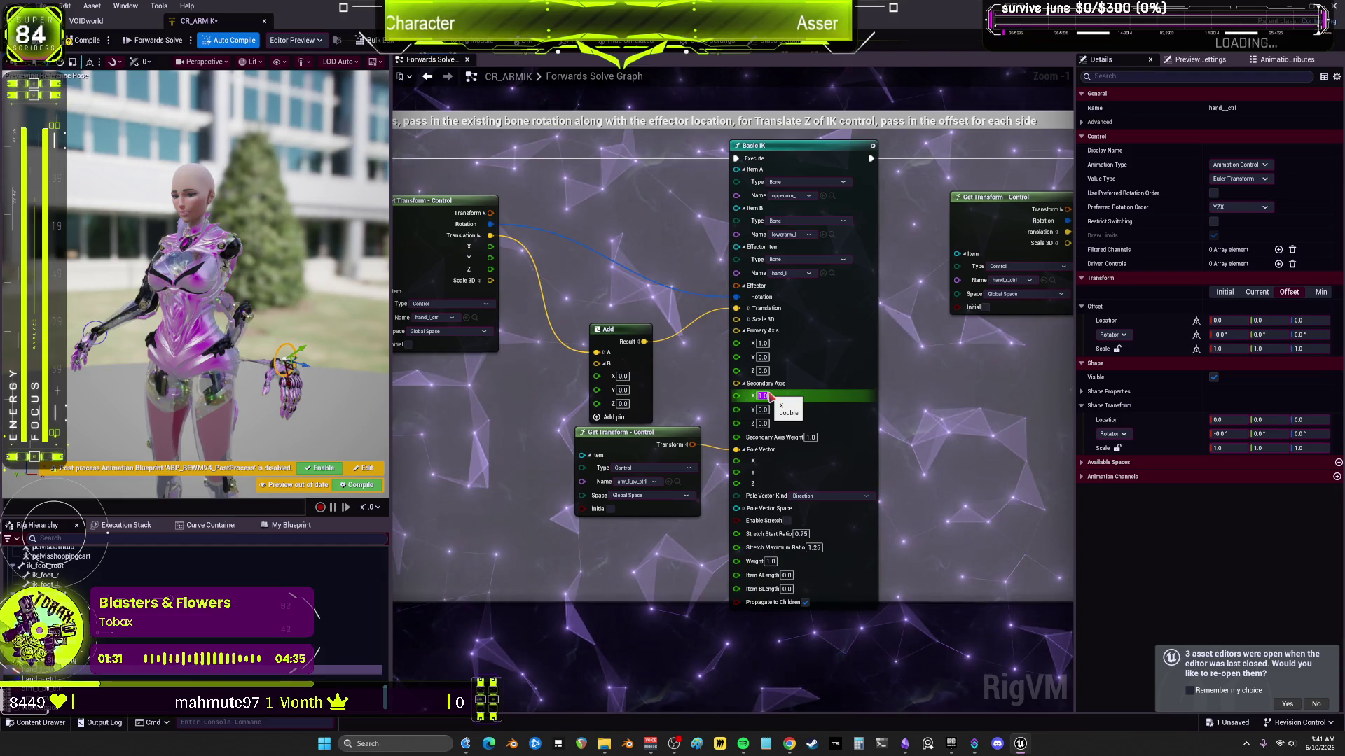
text(0)
key(Return)
text(0)
key(Tab)
text(1)
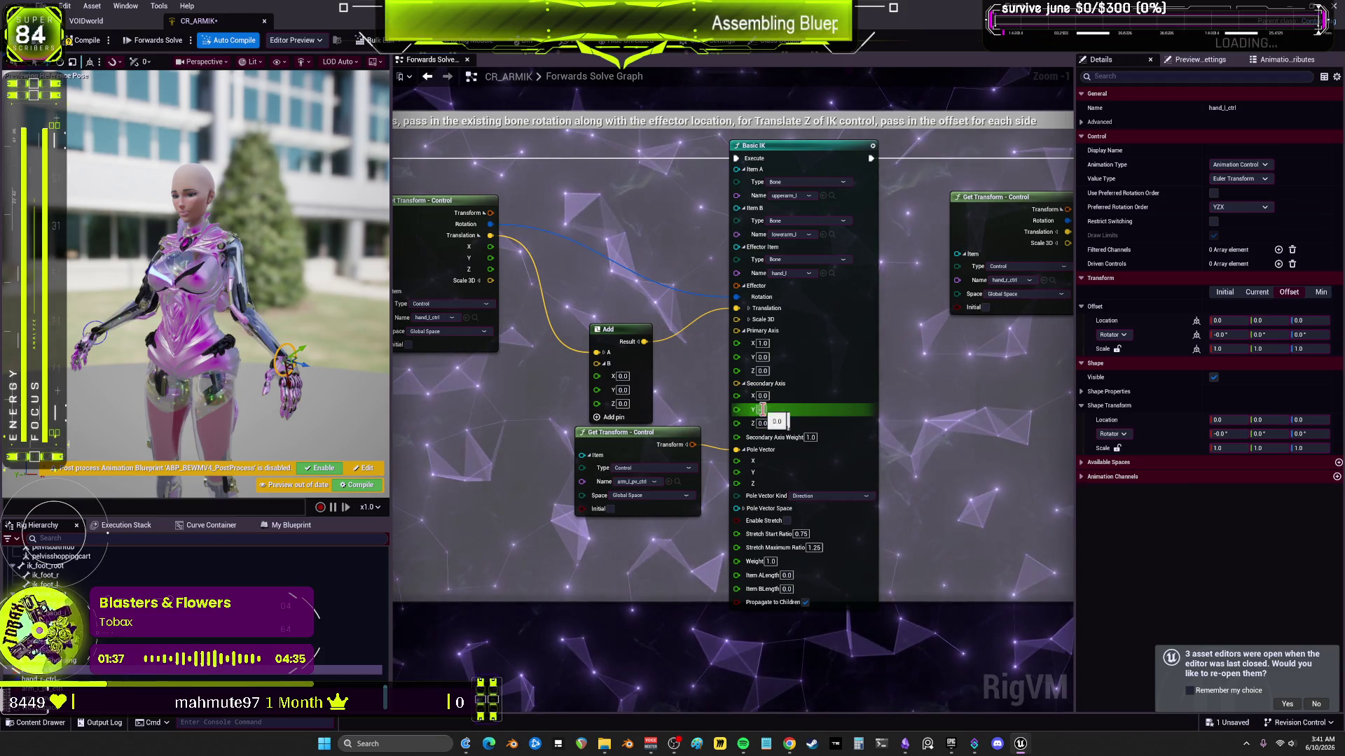
Step: Set the left arm Secondary Axis Y to -1 and the right arm's to 1
click(762, 409)
text(-1)
key(Return)
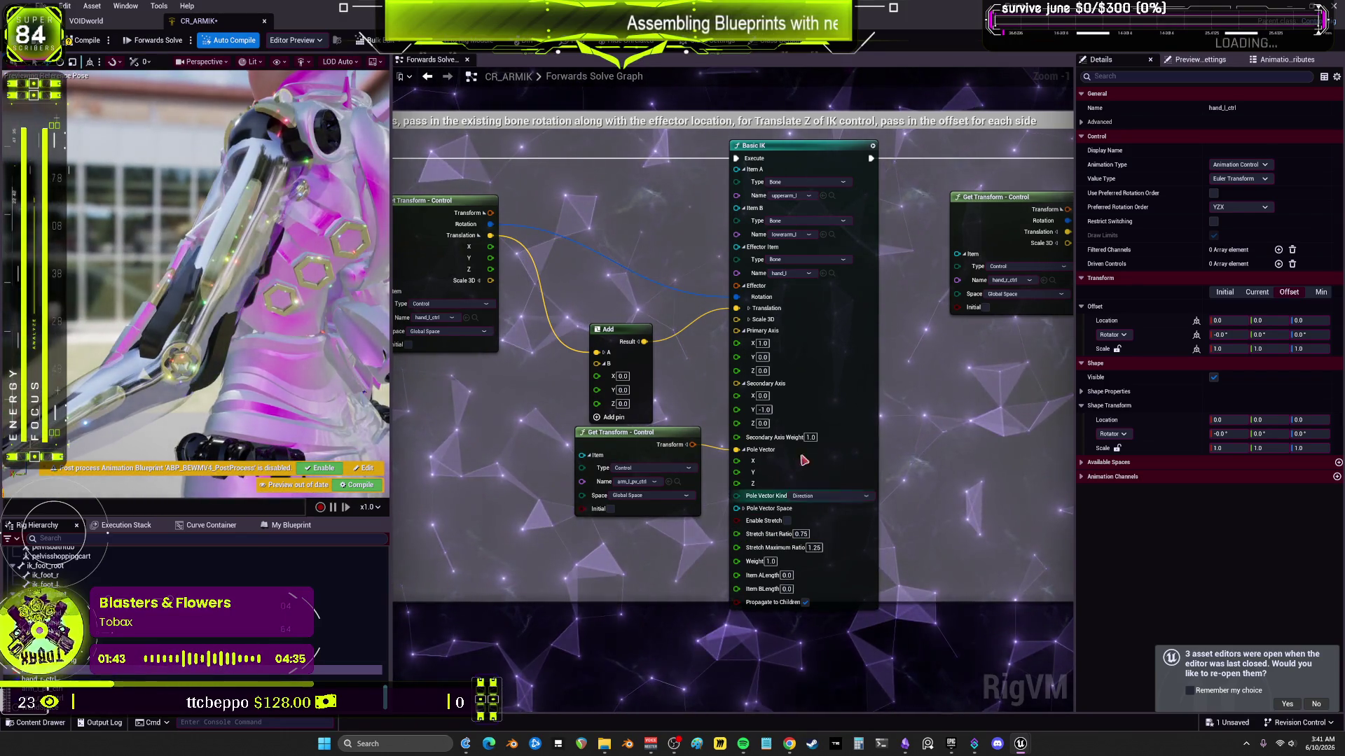
click(765, 410)
key(Return)
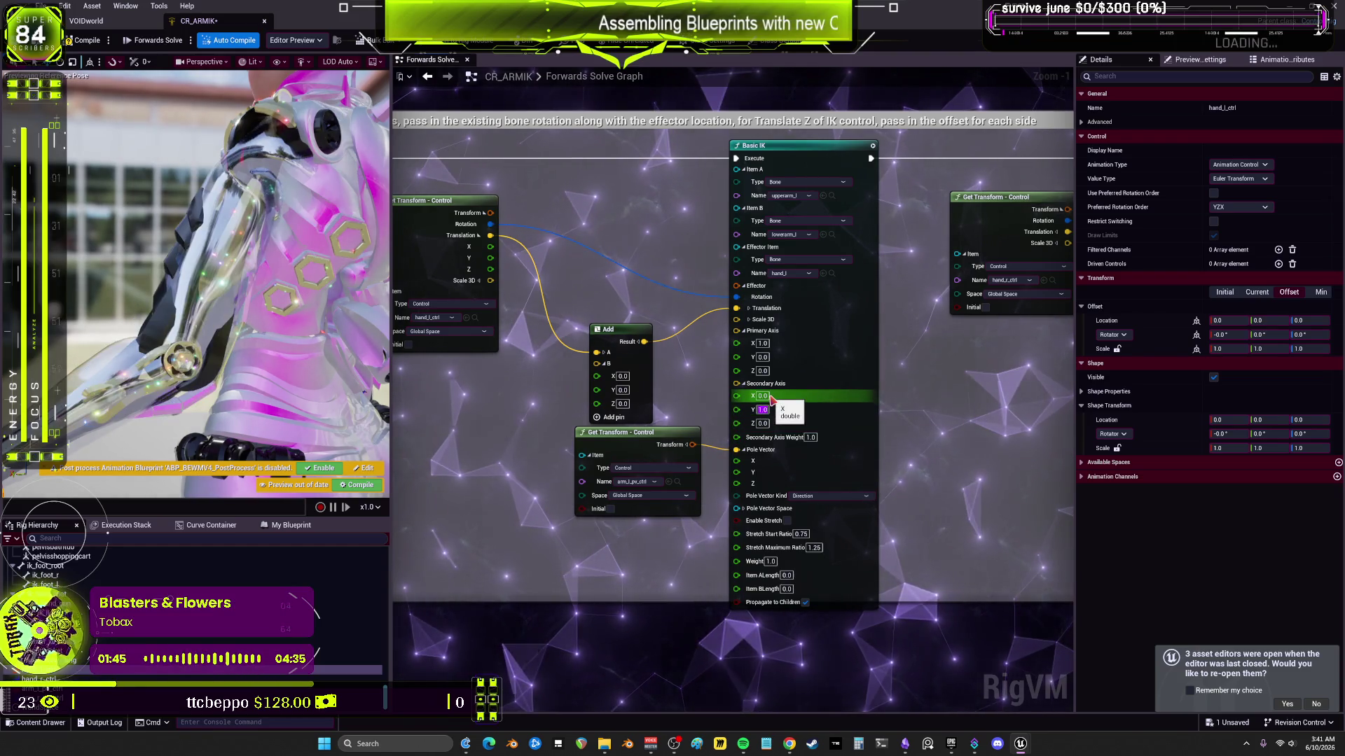
text(-1)
key(Return)
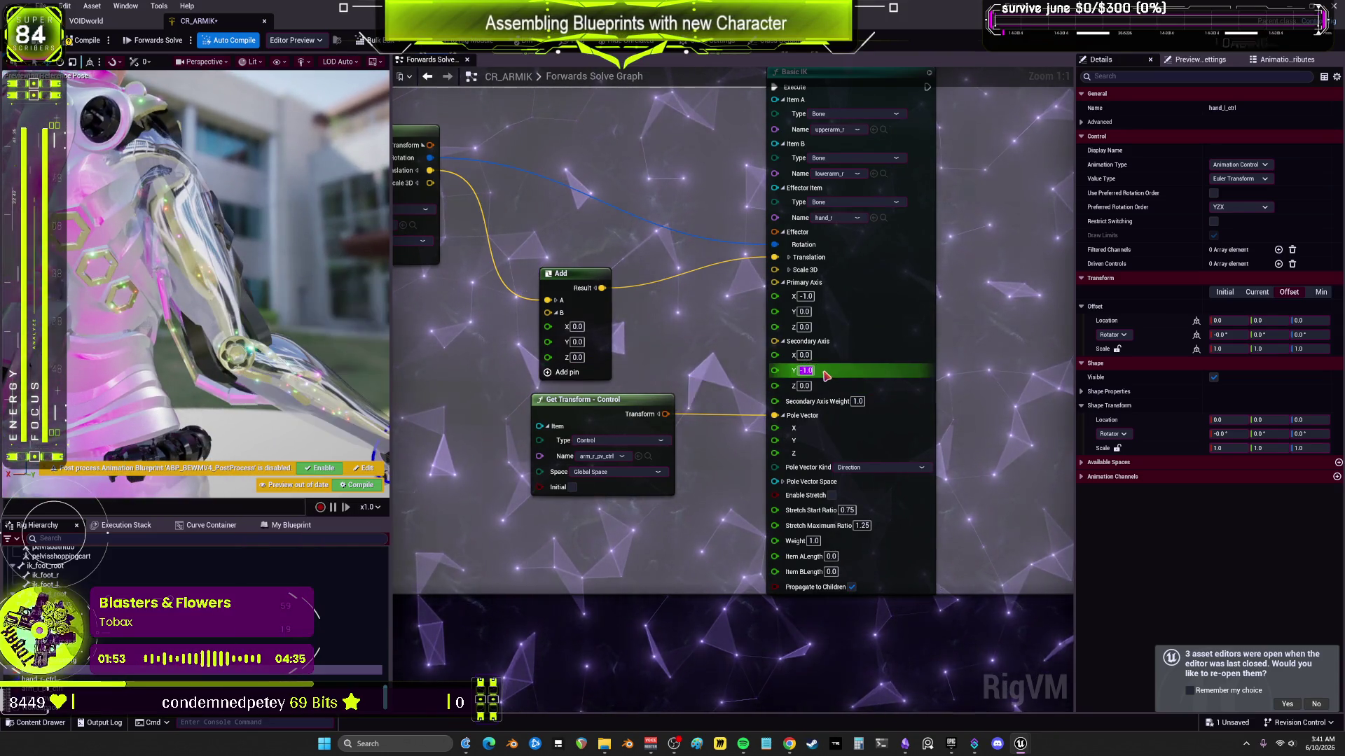
text(1)
key(Return)
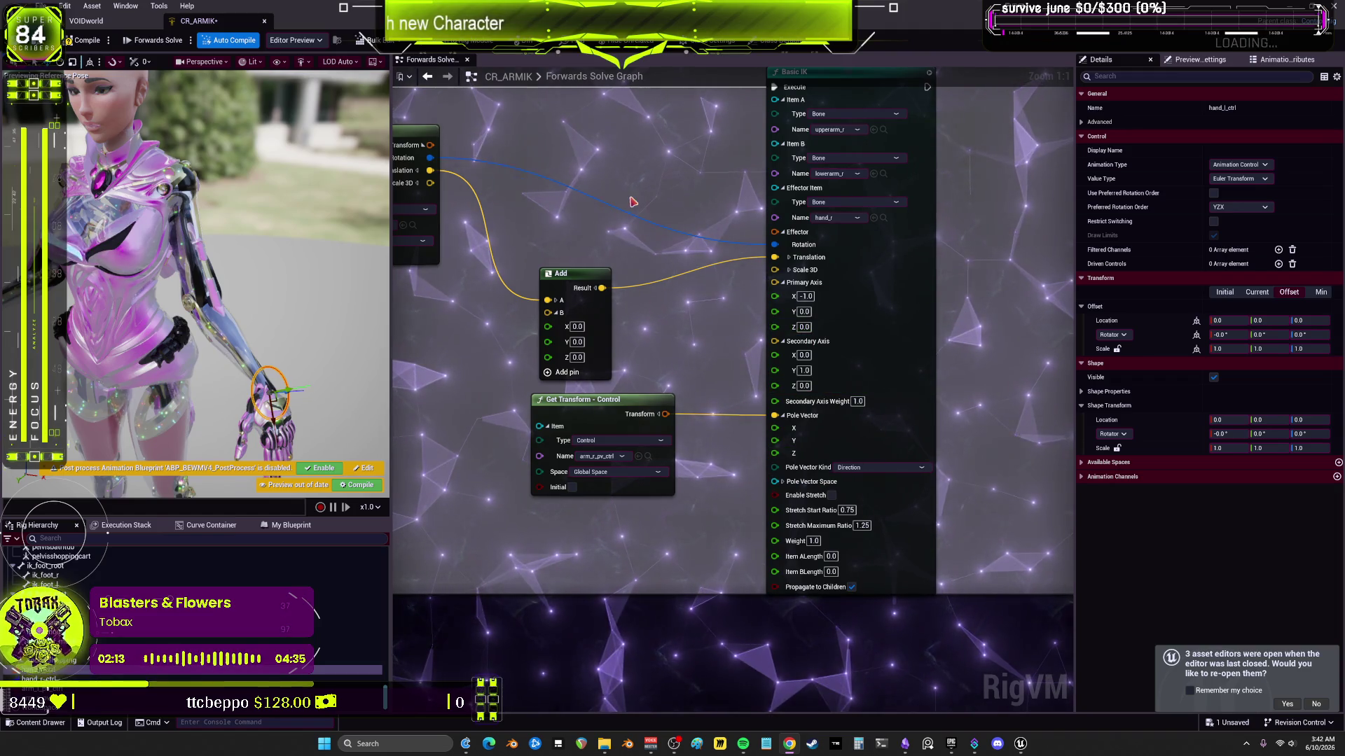
Step: Pan the Control Rig graph over to the Set Transform – Control nodes, then switch to the Epic Games Launcher
scroll(633, 202, down, 4)
scroll(755, 395, up, 2)
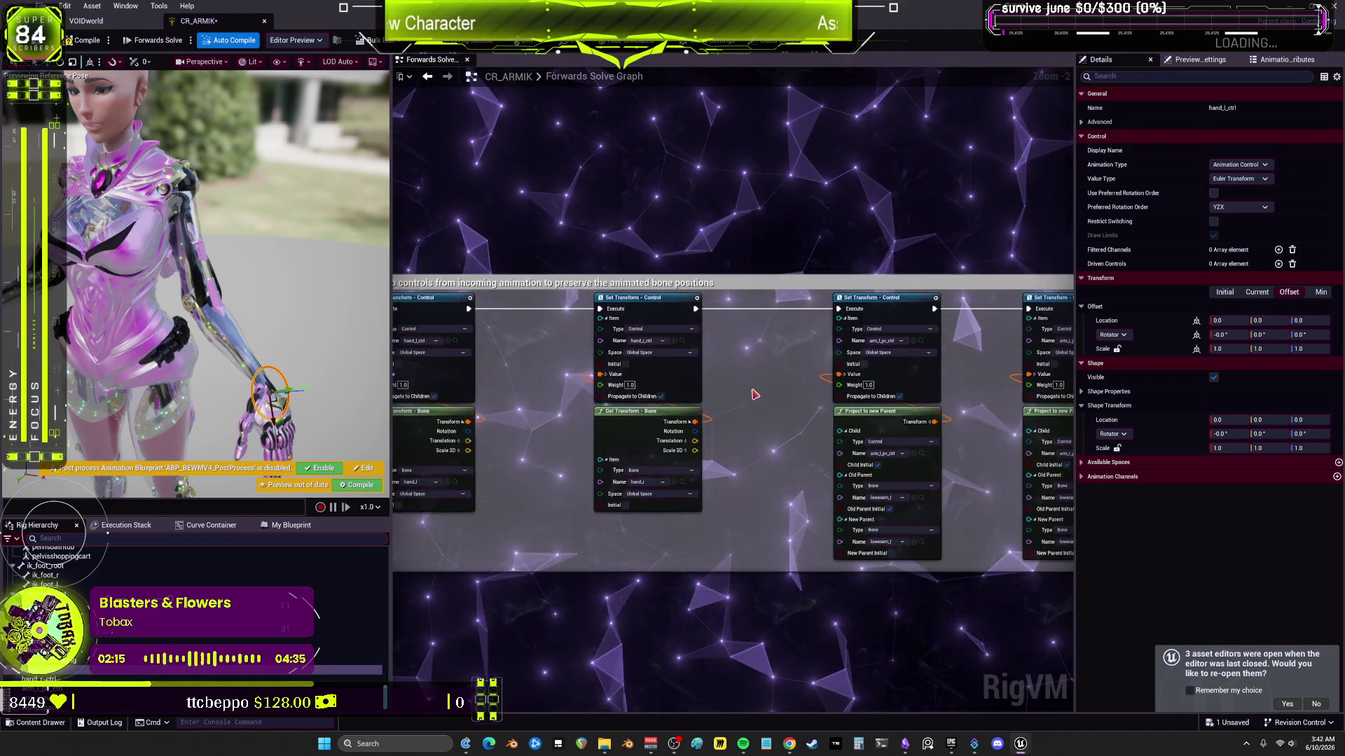
scroll(754, 394, up, 2)
drag(967, 276, 679, 280)
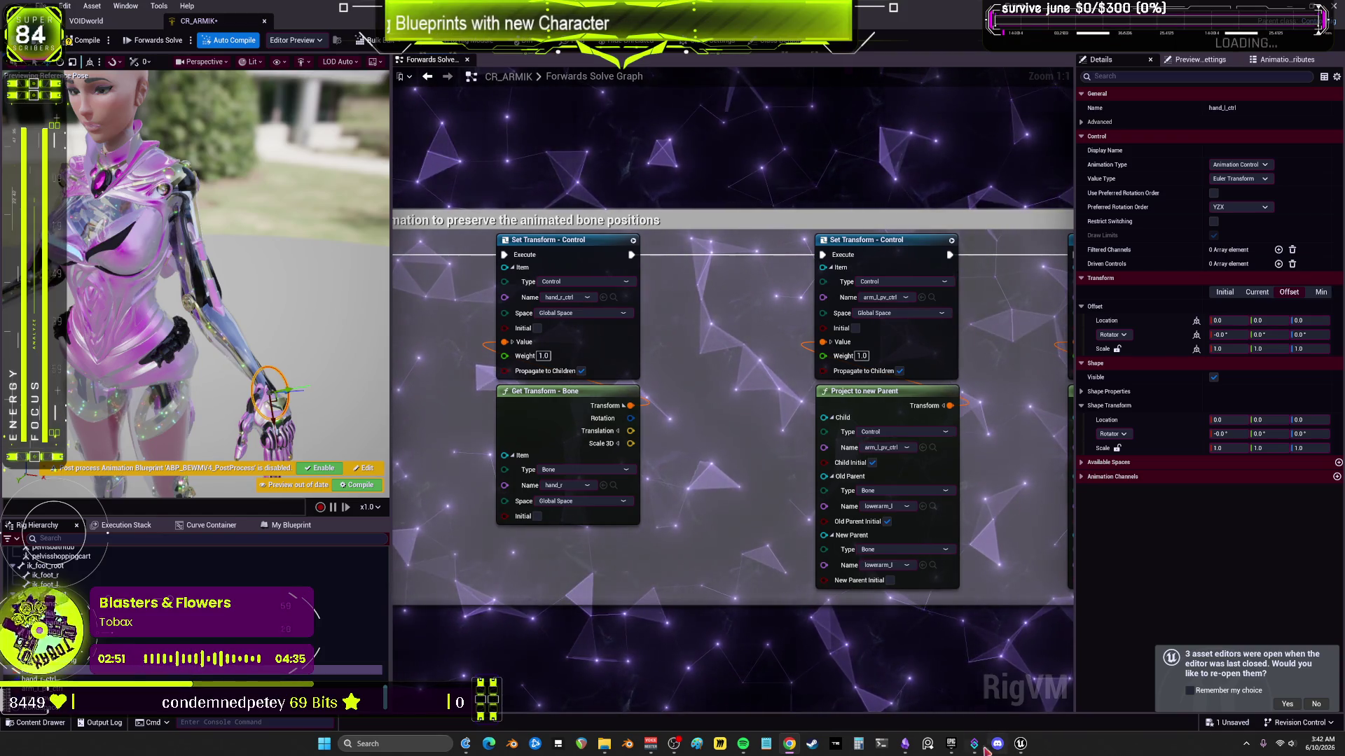
click(951, 744)
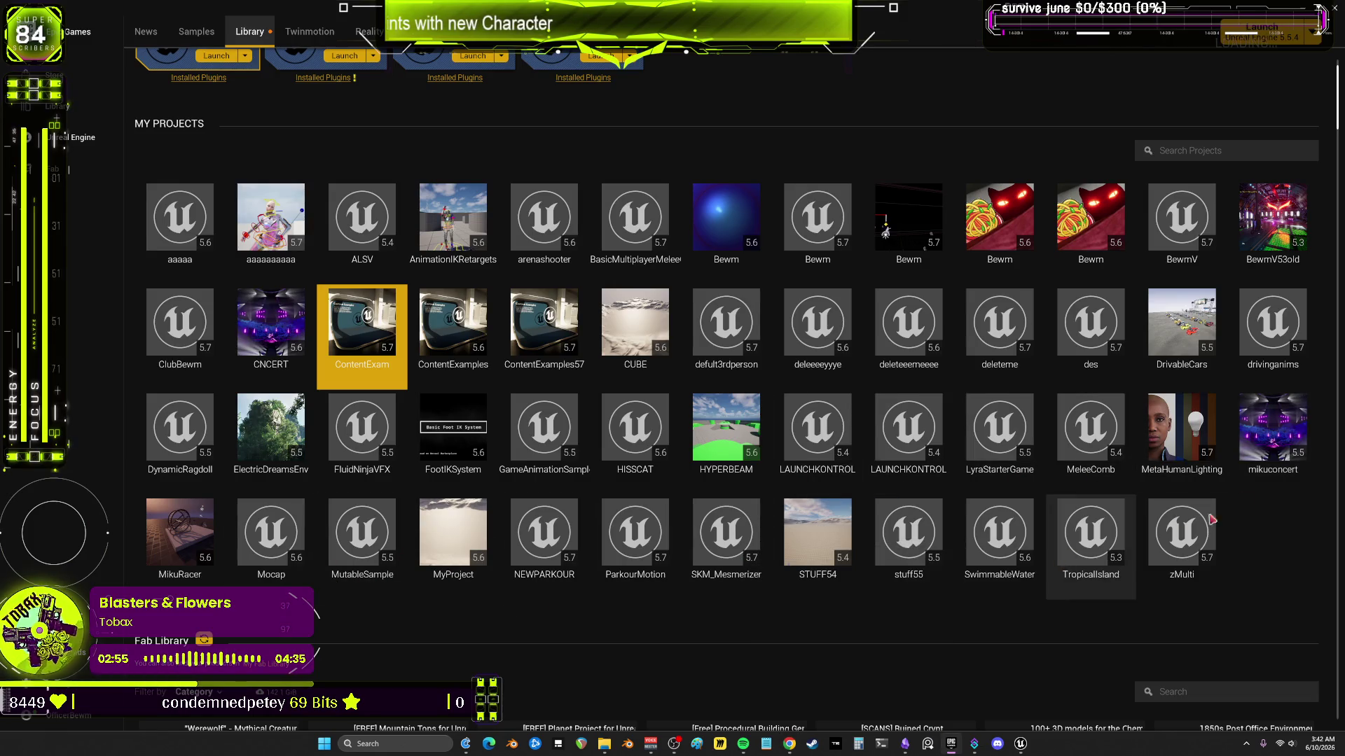
click(775, 654)
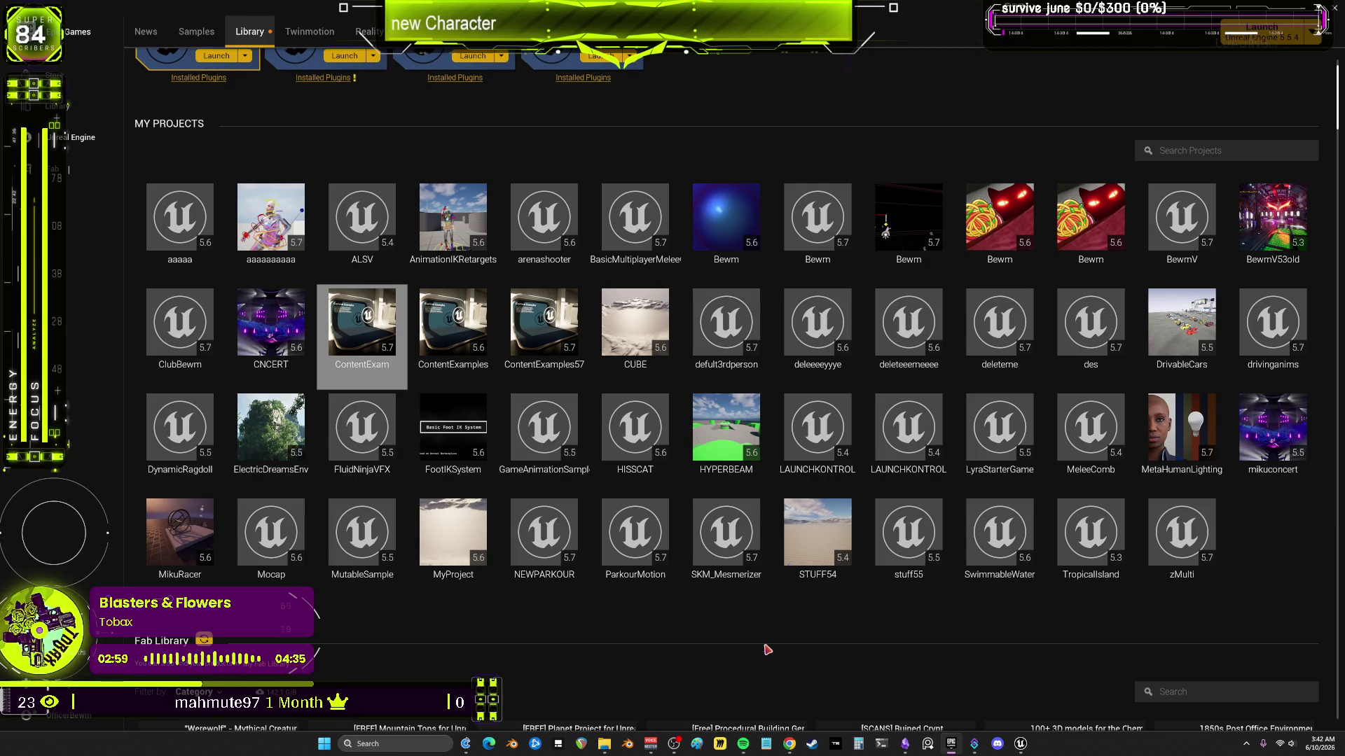
mouse_move(1023, 746)
click(908, 683)
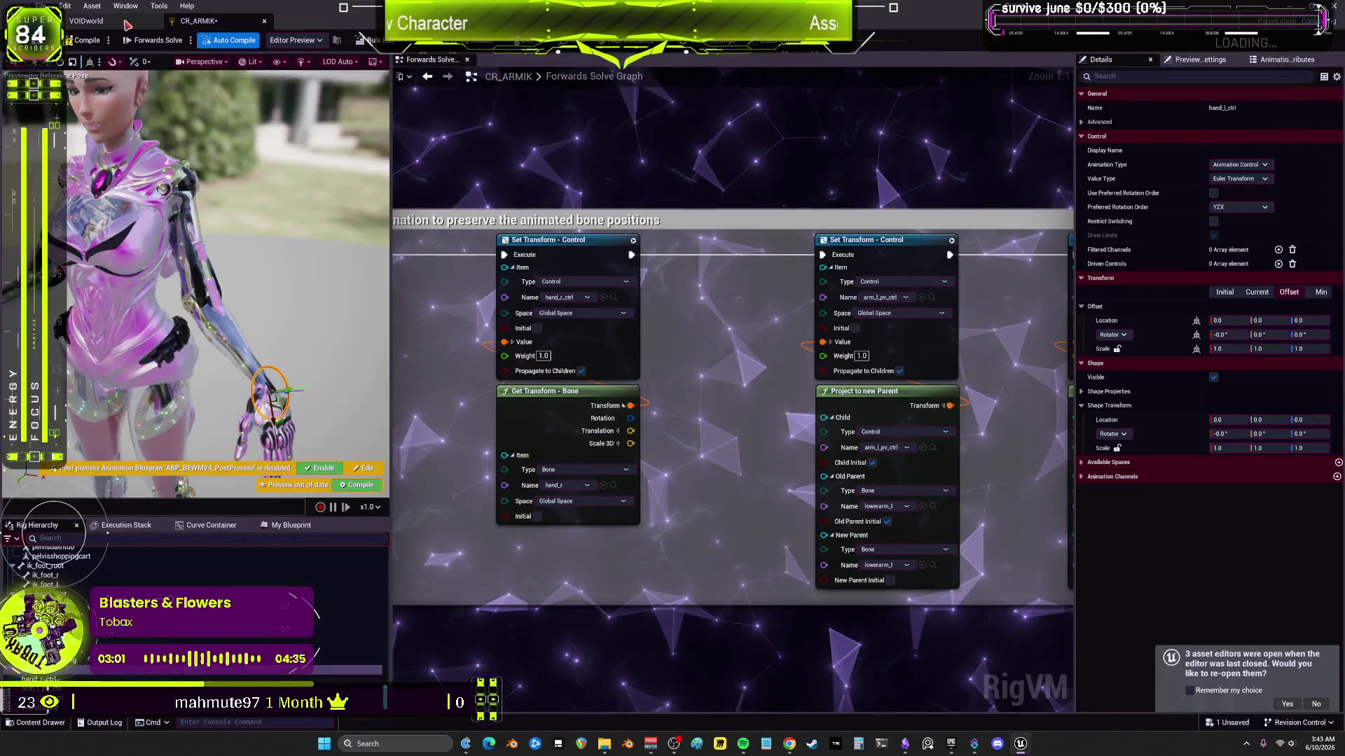
Step: Close CR_IKFootCorrection with Don't Save, then return to the CR_ARMIK editor
mouse_move(1024, 749)
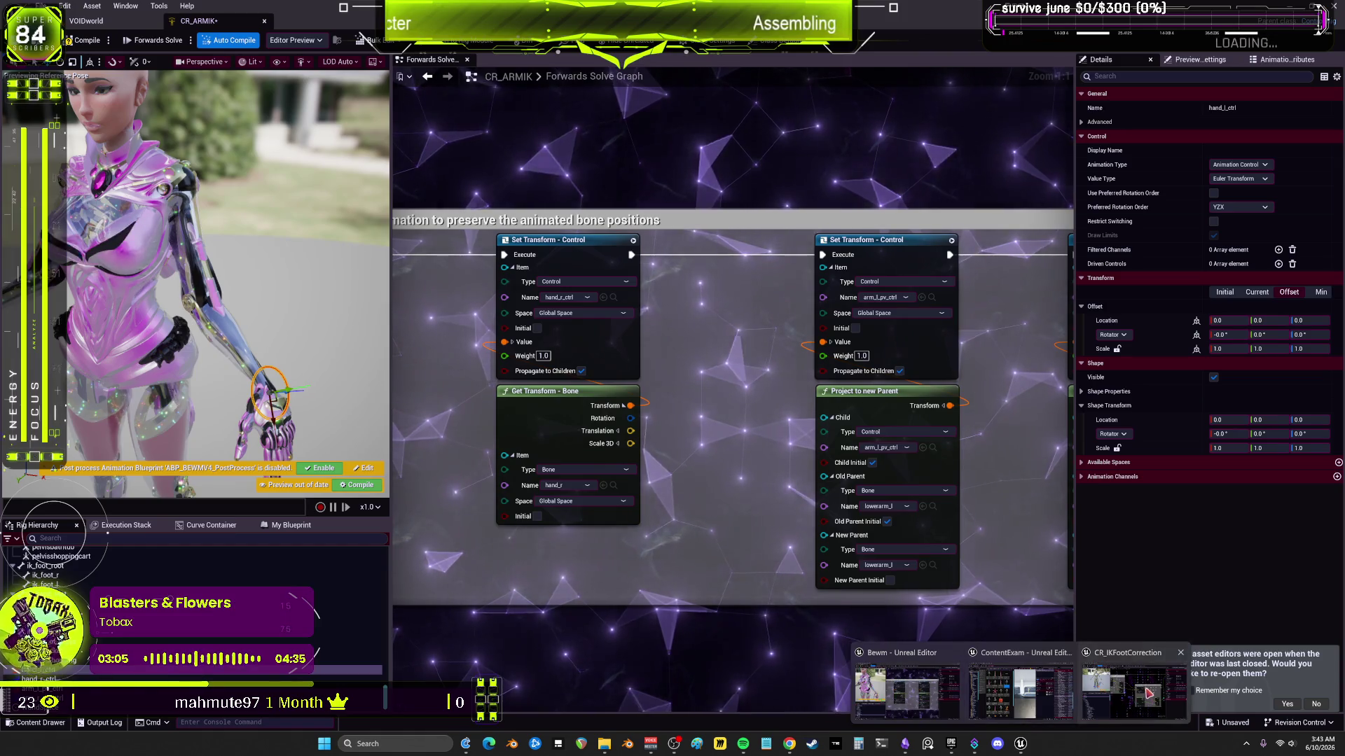
click(1133, 690)
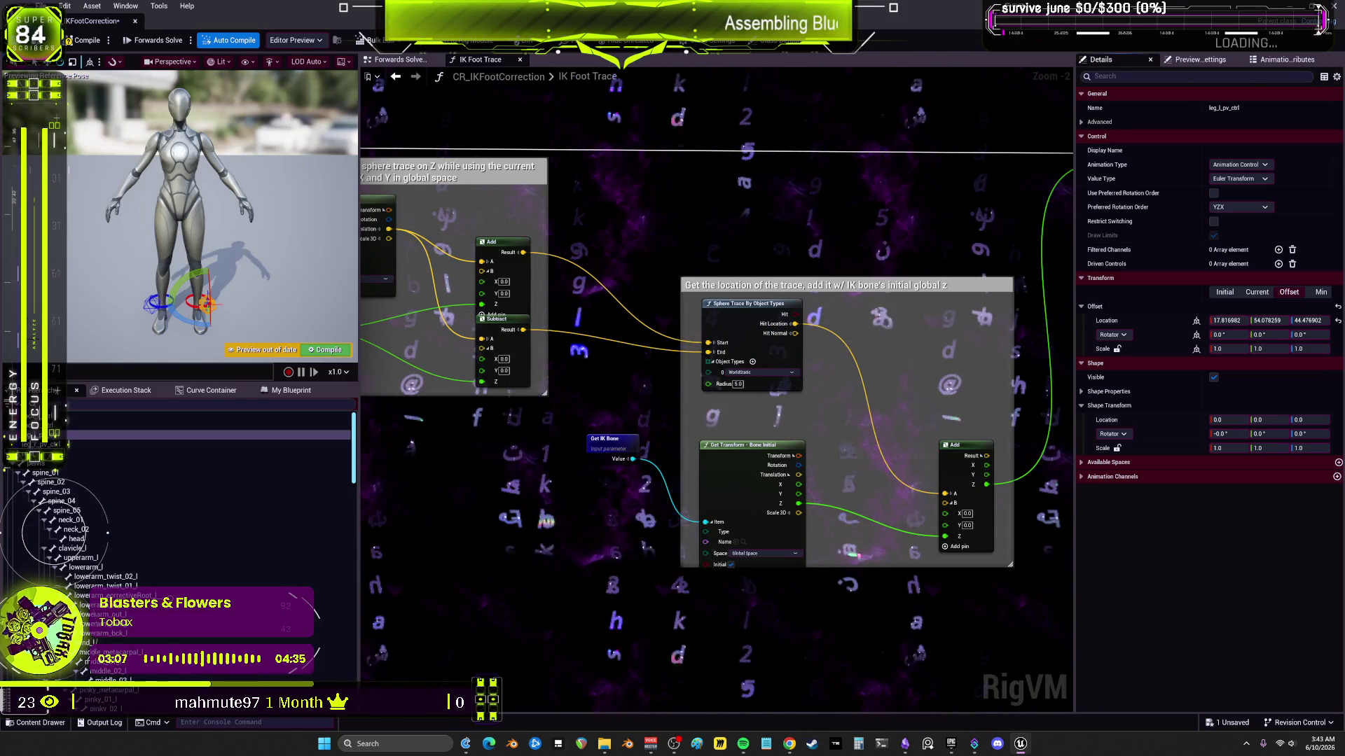
key(alt+Tab)
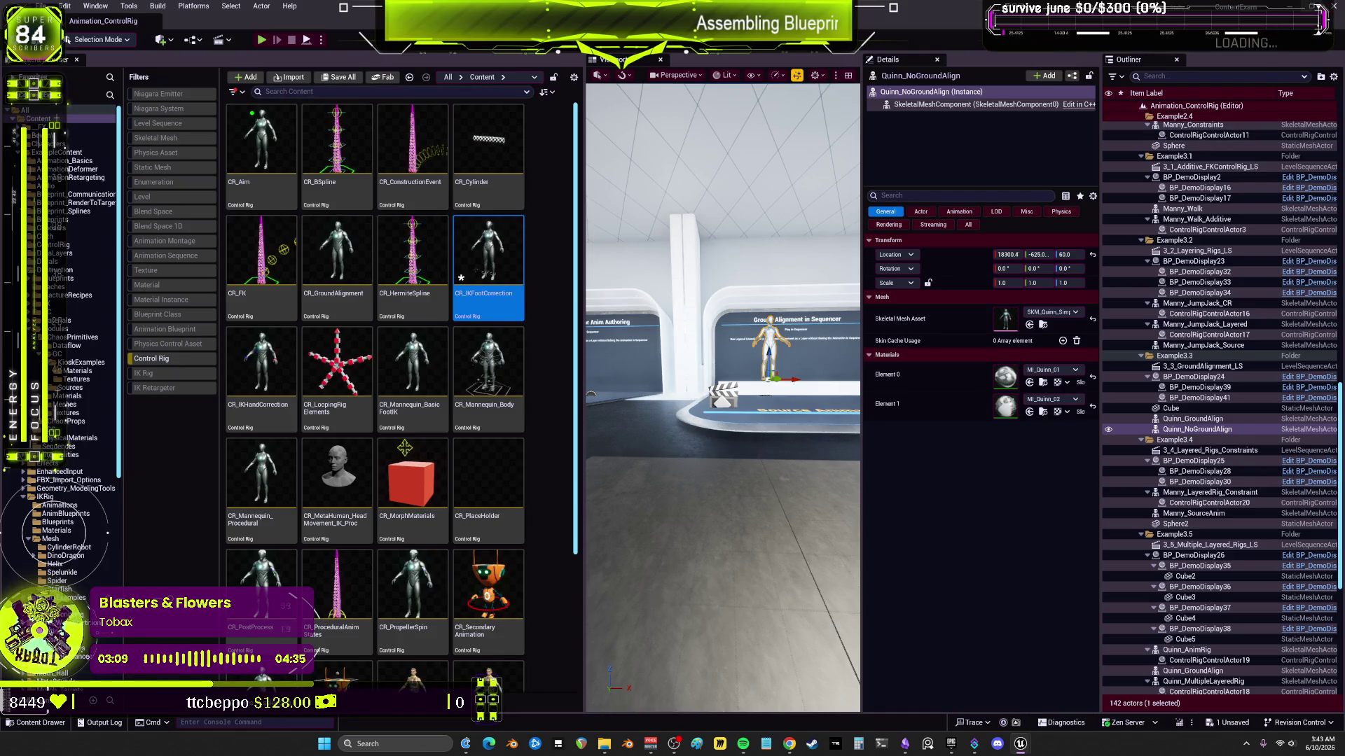
key(ctrl+shift+s)
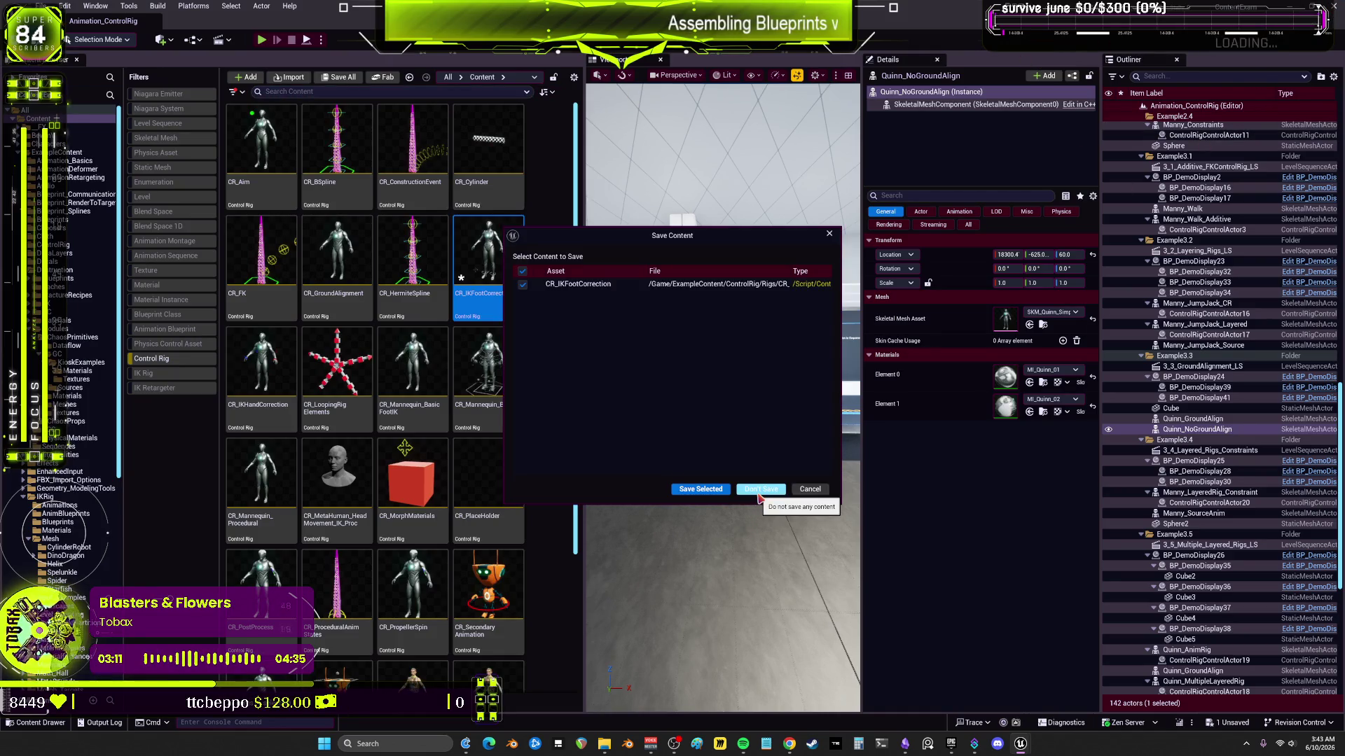
click(761, 490)
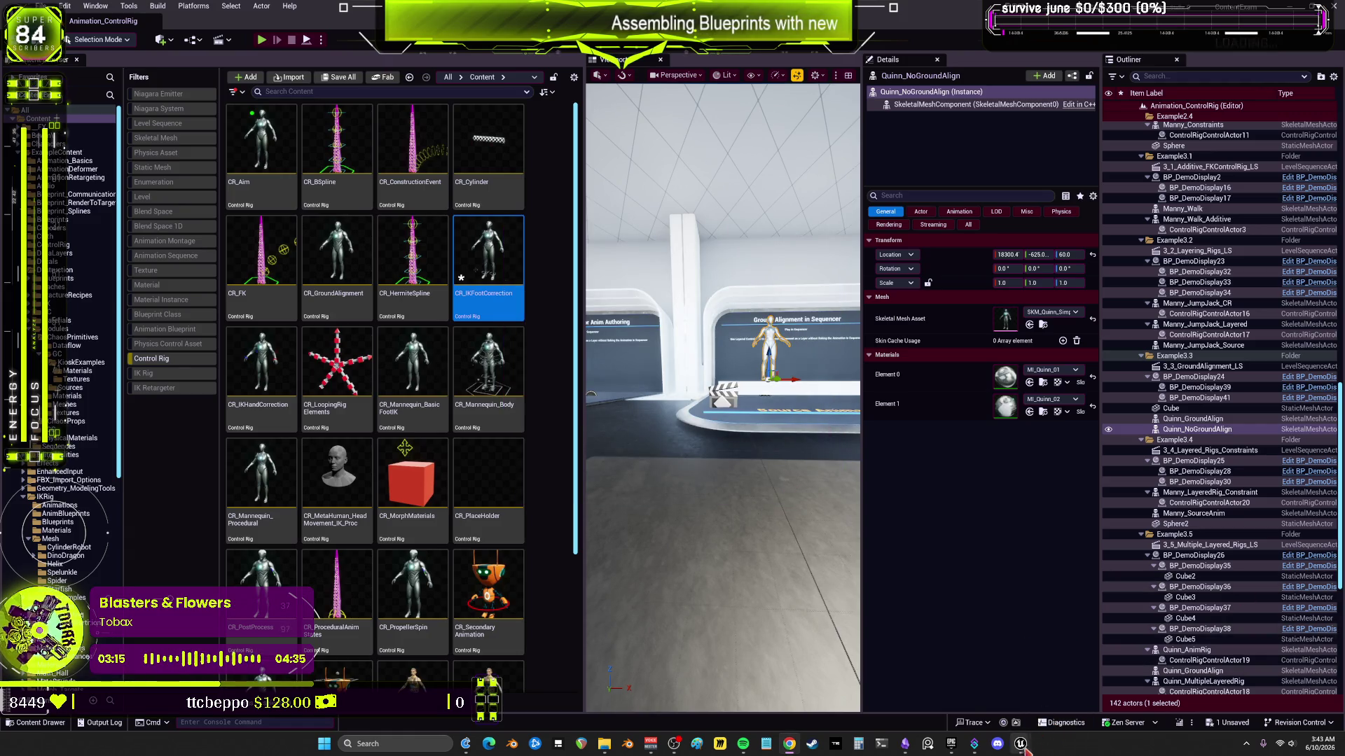
mouse_move(1020, 748)
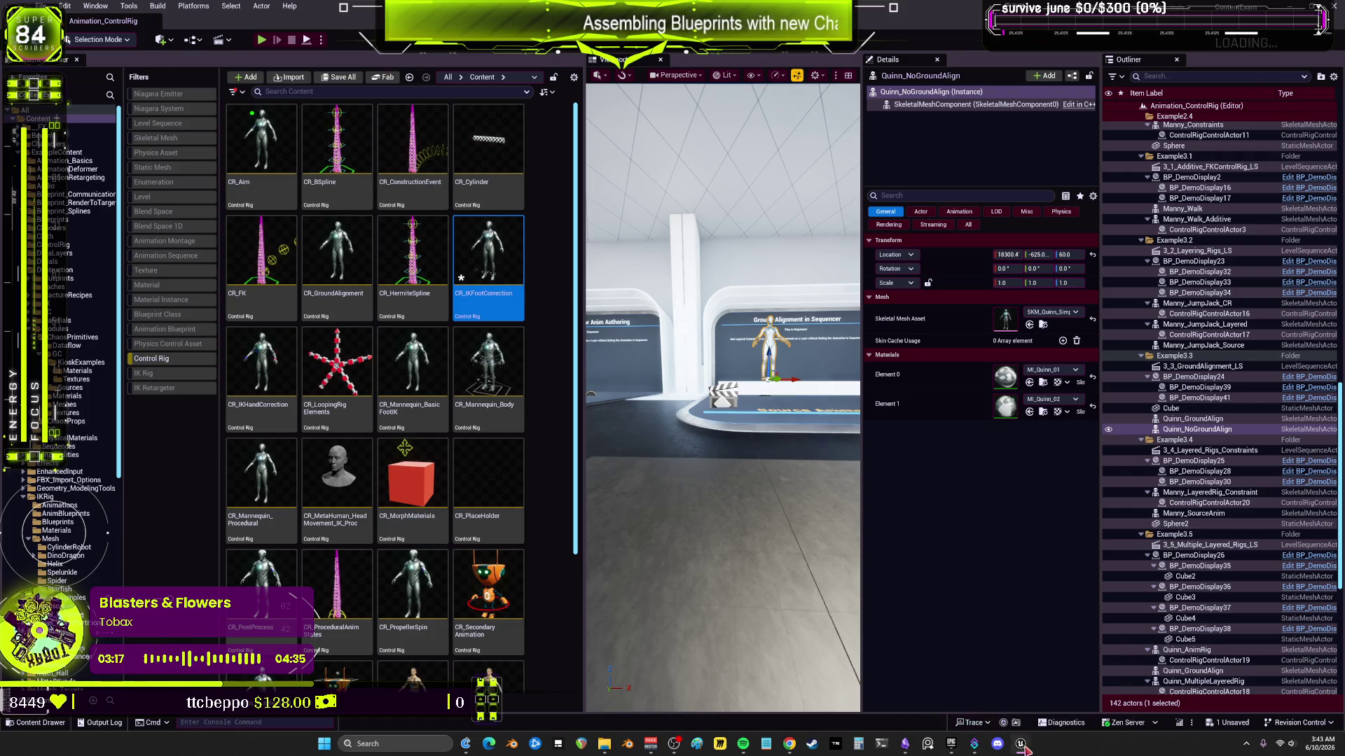
click(1022, 747)
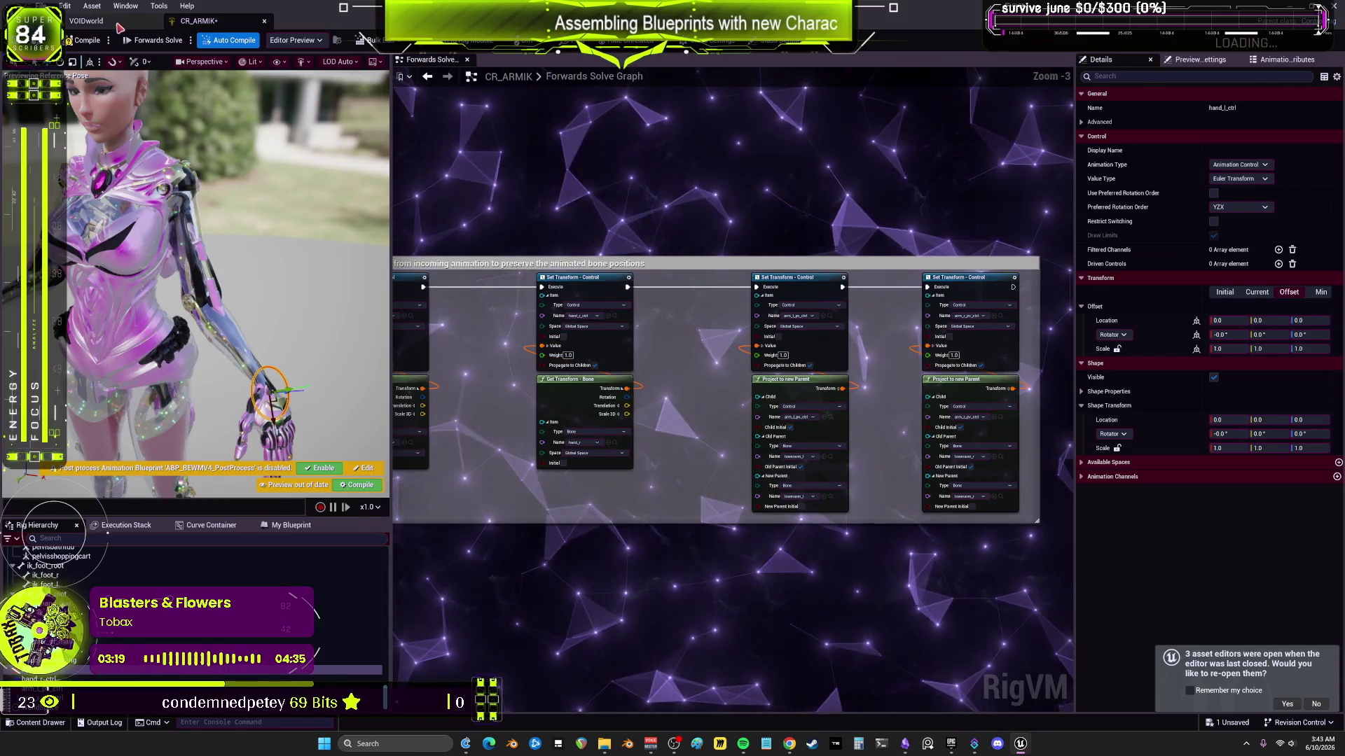
Step: Search the VOIDworld Content Browser for 'bewm' and select the SKM_BewmV skeletal mesh
click(119, 27)
scroll(634, 378, down, 1)
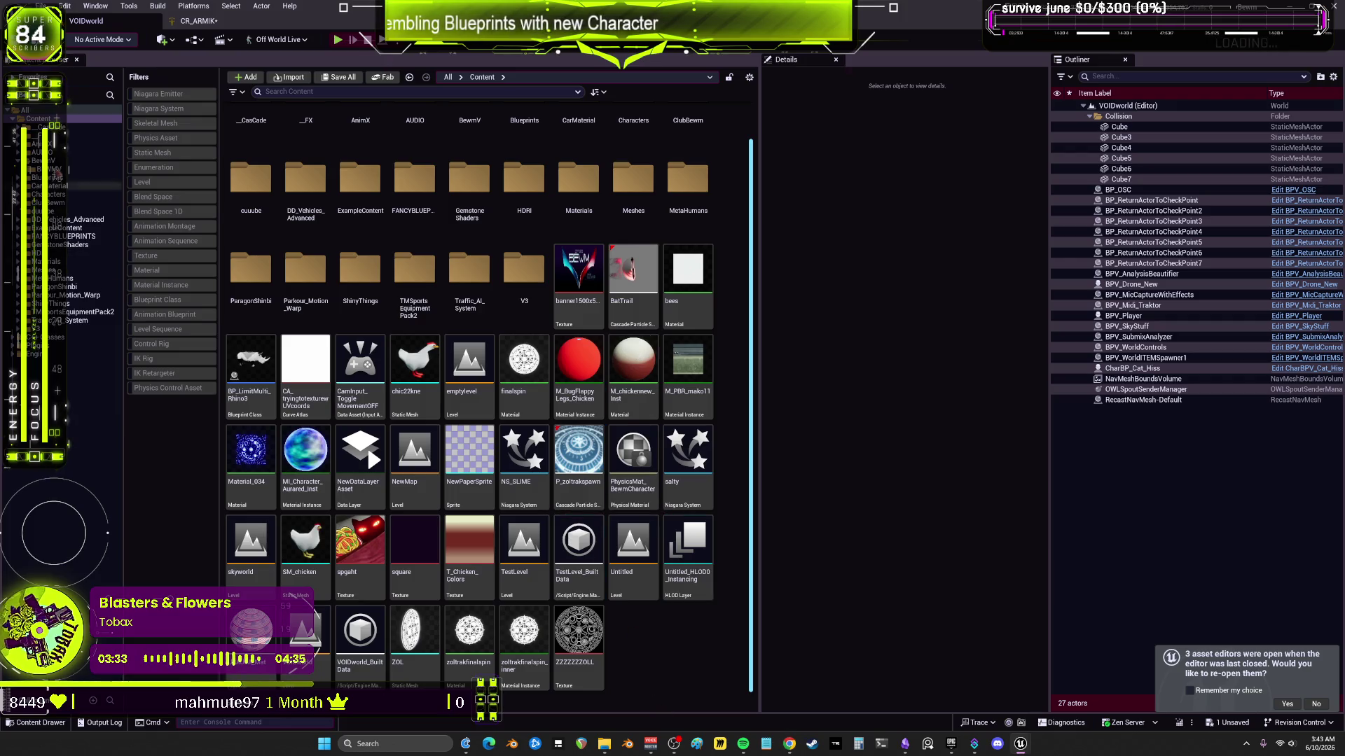
text(hewm)
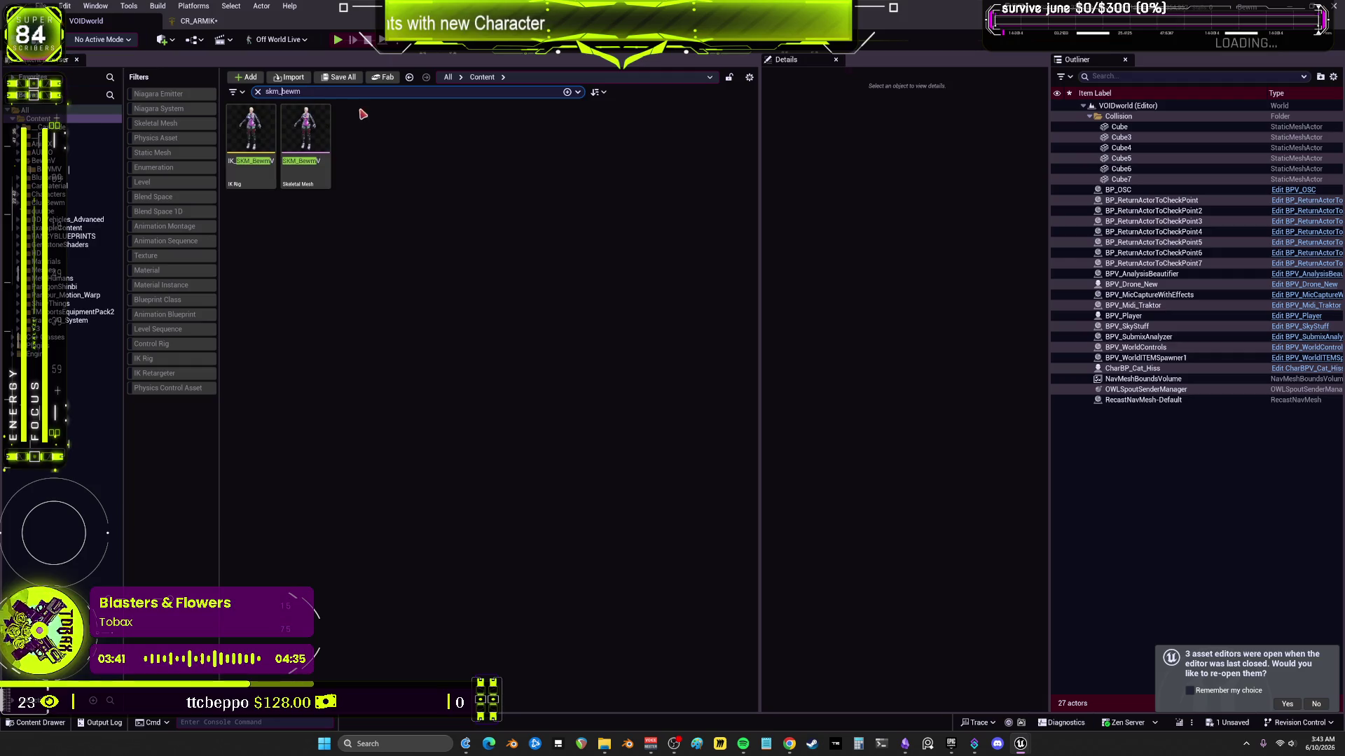
click(311, 129)
Step: Create an IK Rig from SKM_BewmV named IK_SKM_BewmARMS
right_click(316, 121)
mouse_move(435, 167)
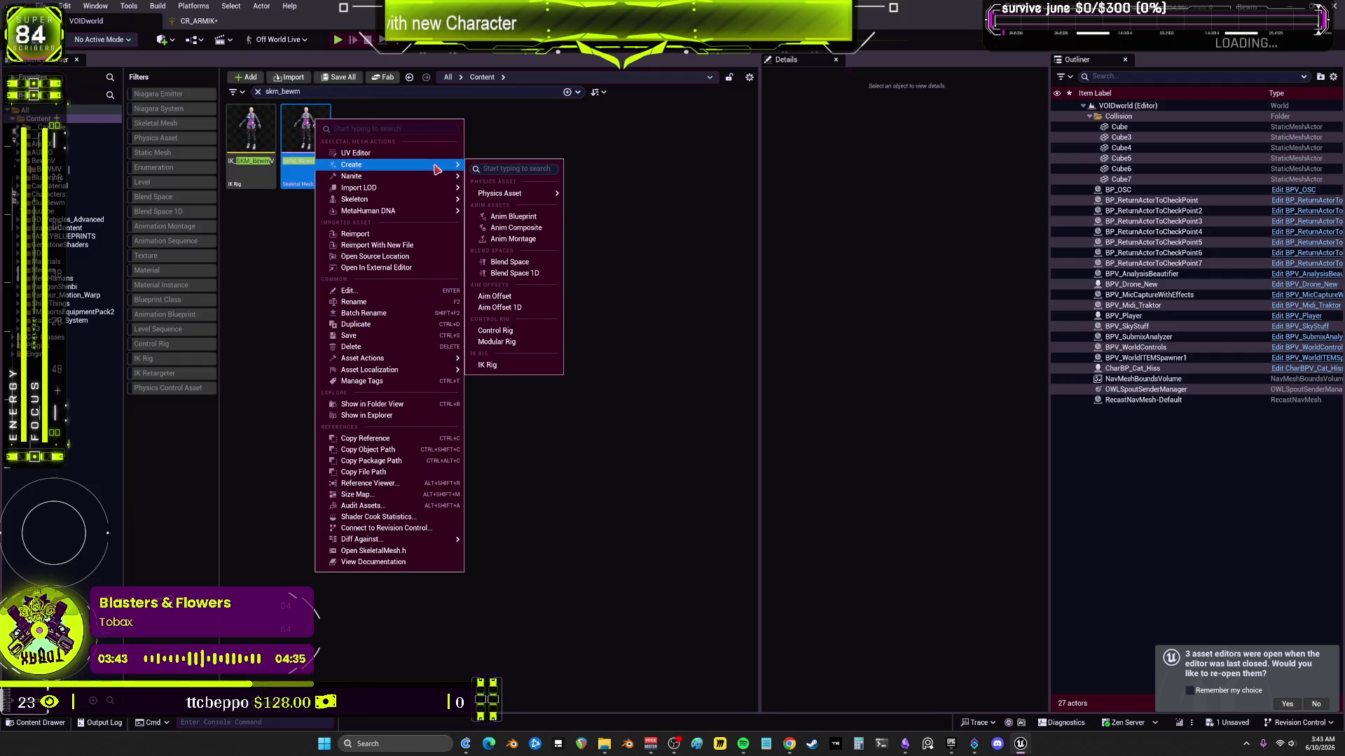
click(526, 367)
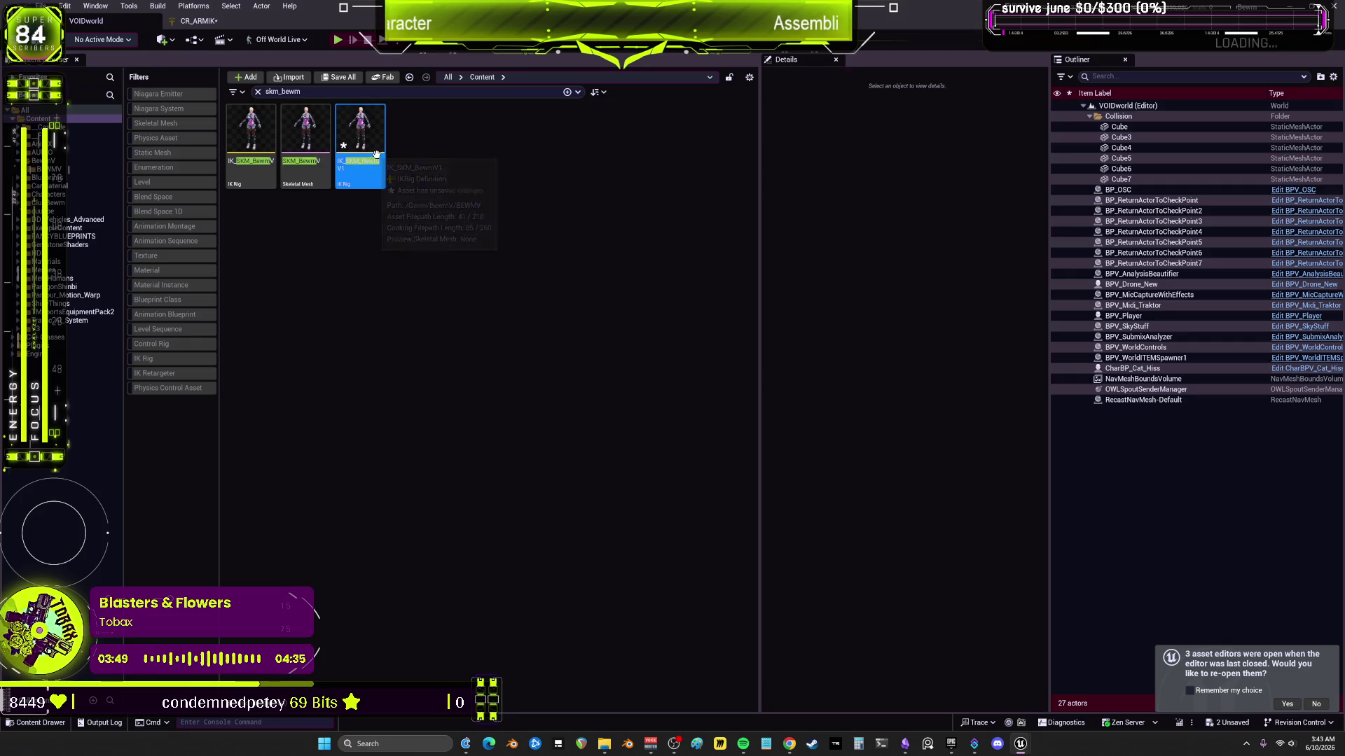
key(BackSpace)
key(BackSpace)
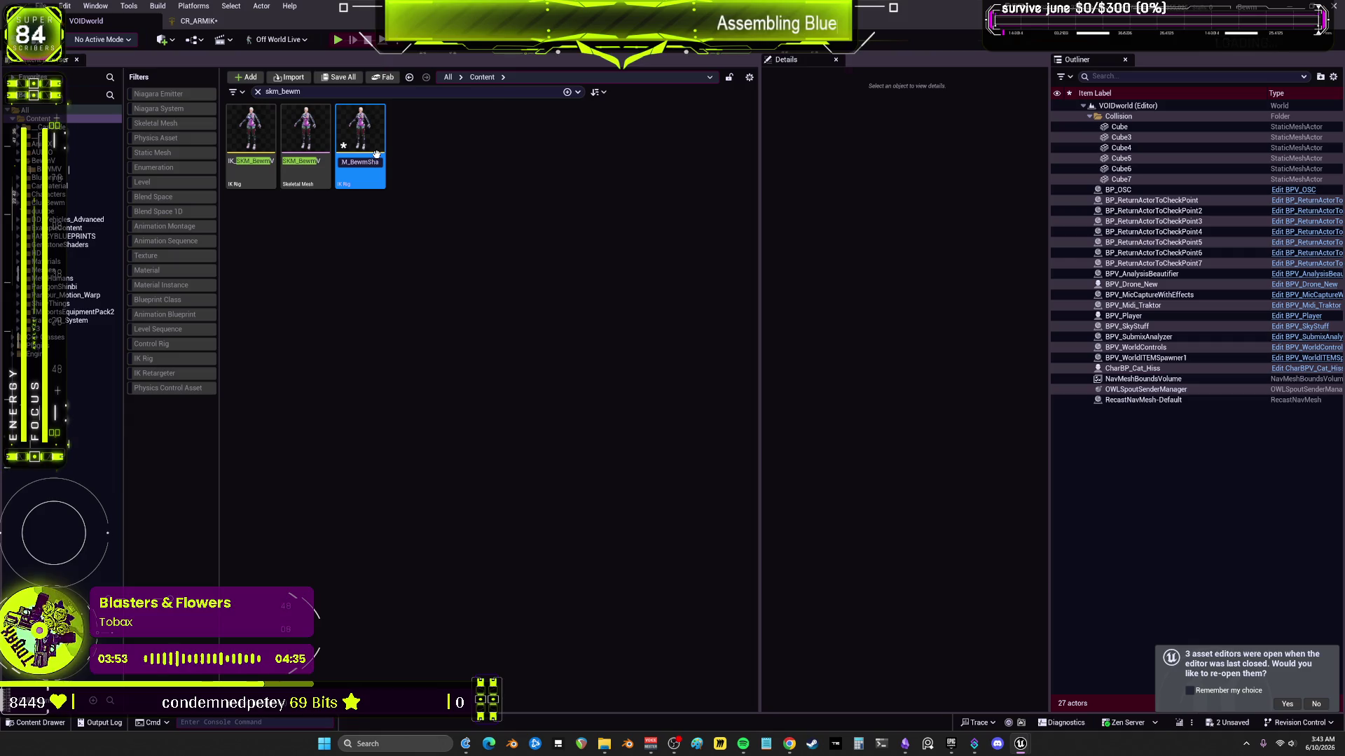
key(Return)
key(Return)
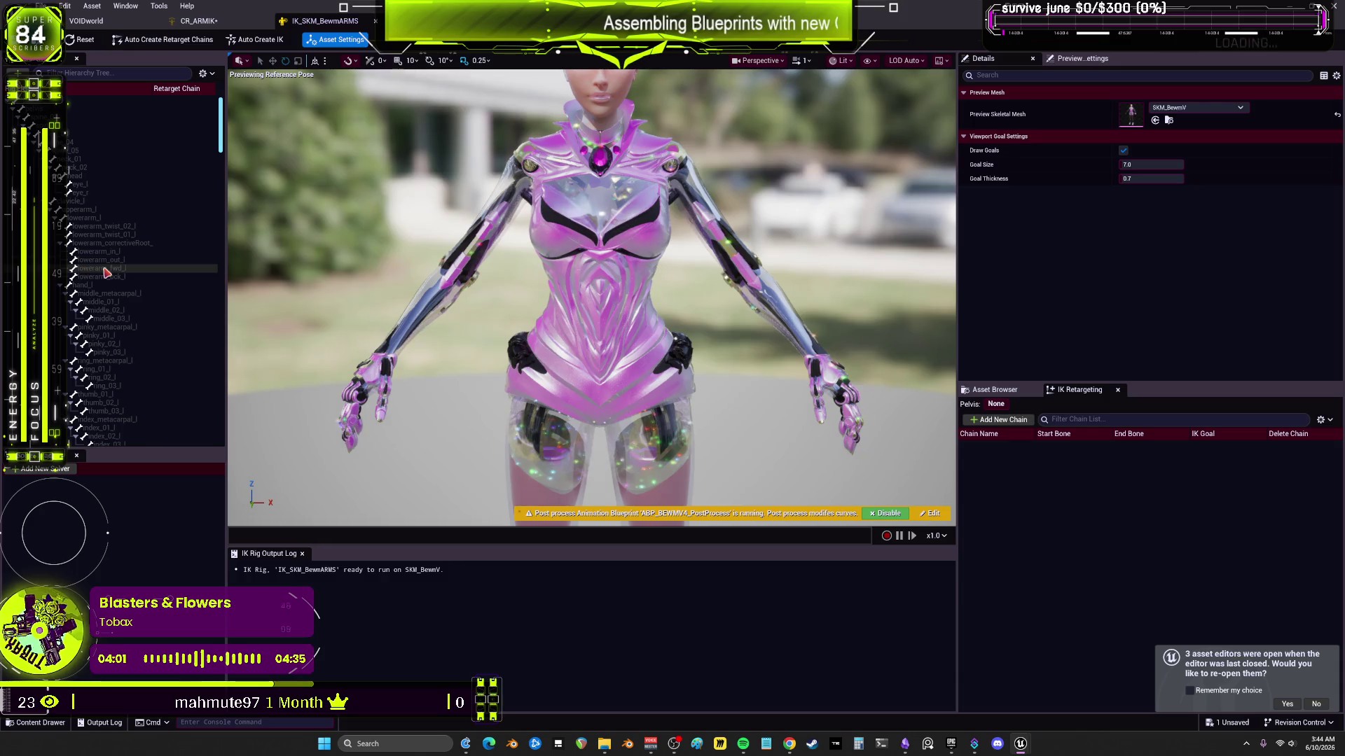
Step: Select the upperarm_l to hand_l bones and add a Limb IK solver
click(96, 211)
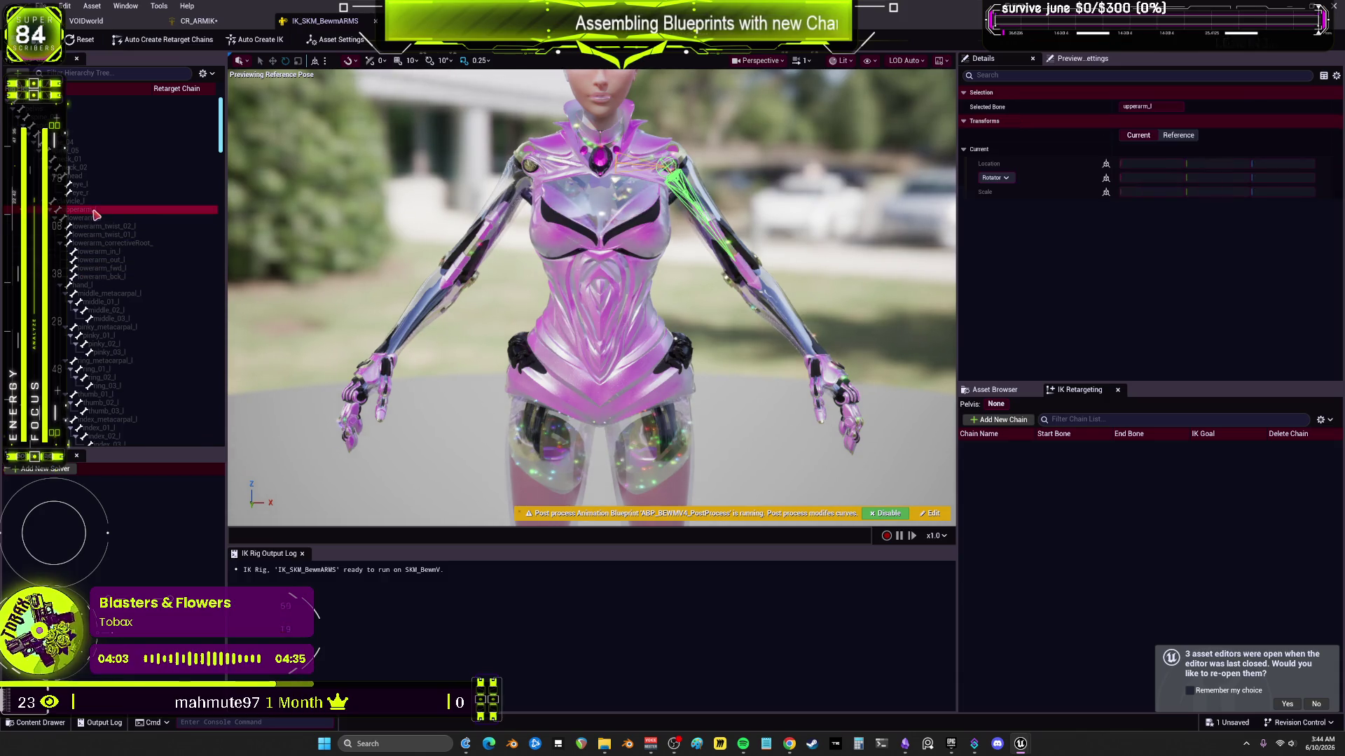
shift+click(103, 218)
ctrl+click(112, 287)
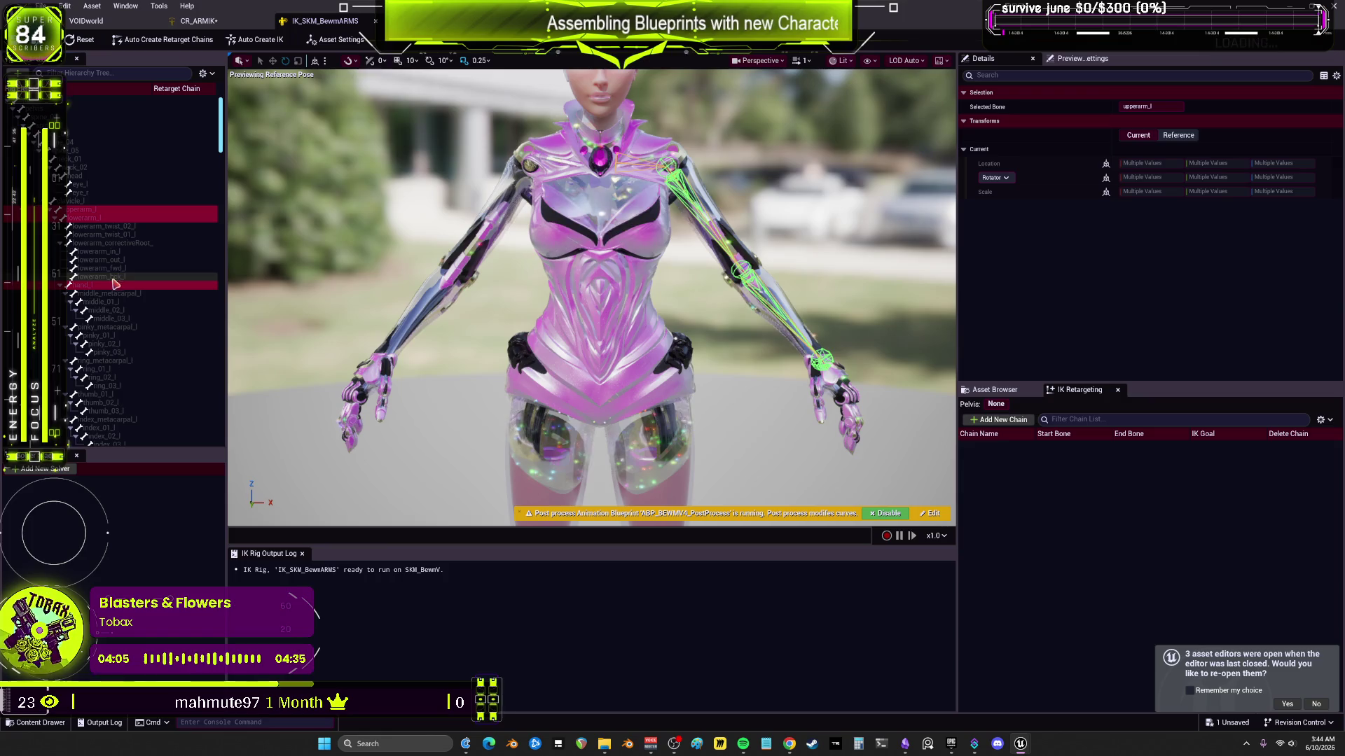
right_click(112, 290)
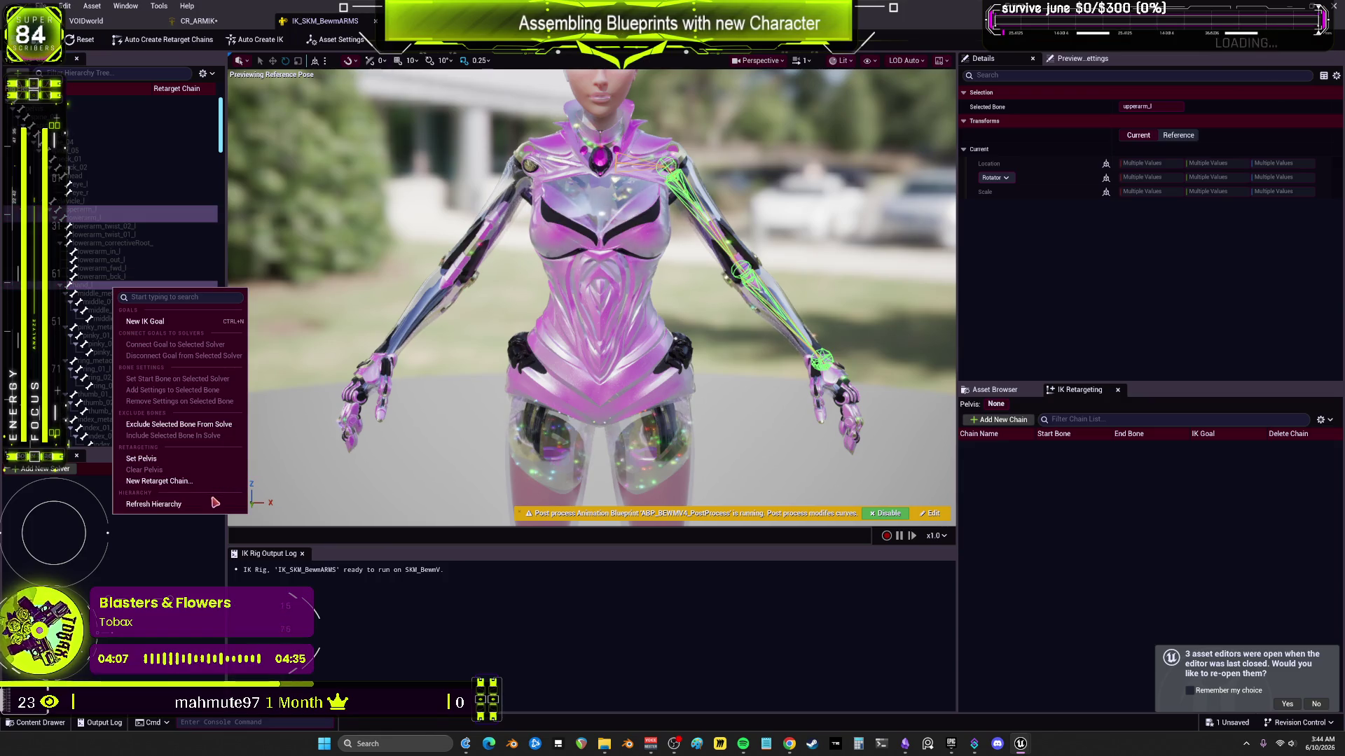
click(42, 469)
click(42, 469)
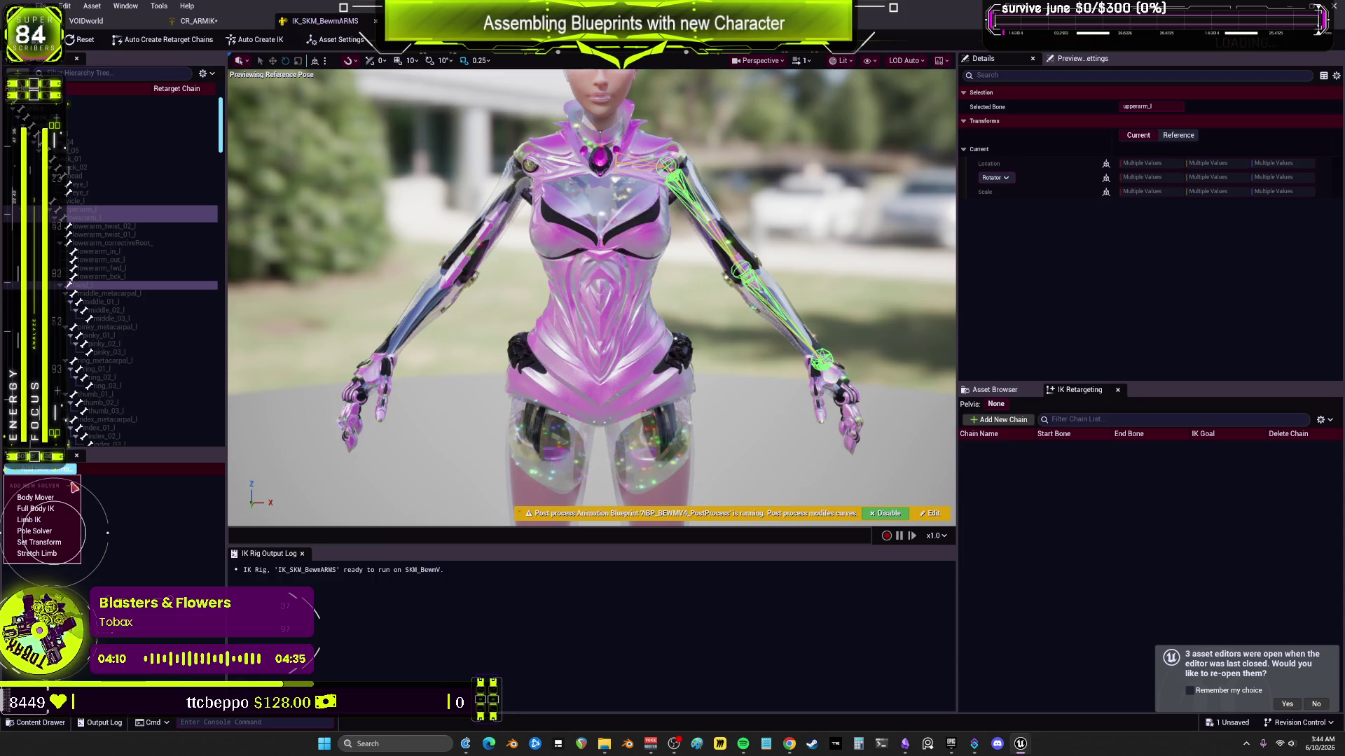
click(59, 520)
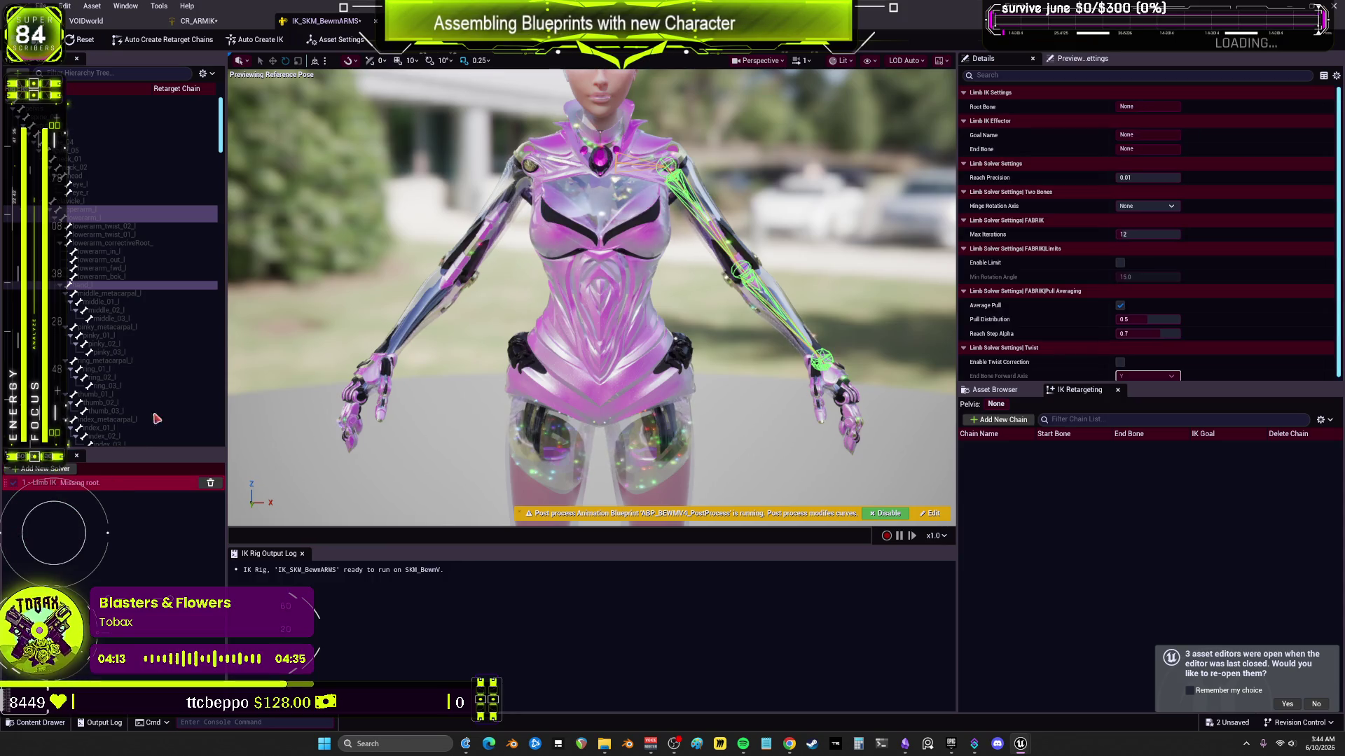
Step: Add IK goals on the selected arm bones, then undo them
right_click(90, 215)
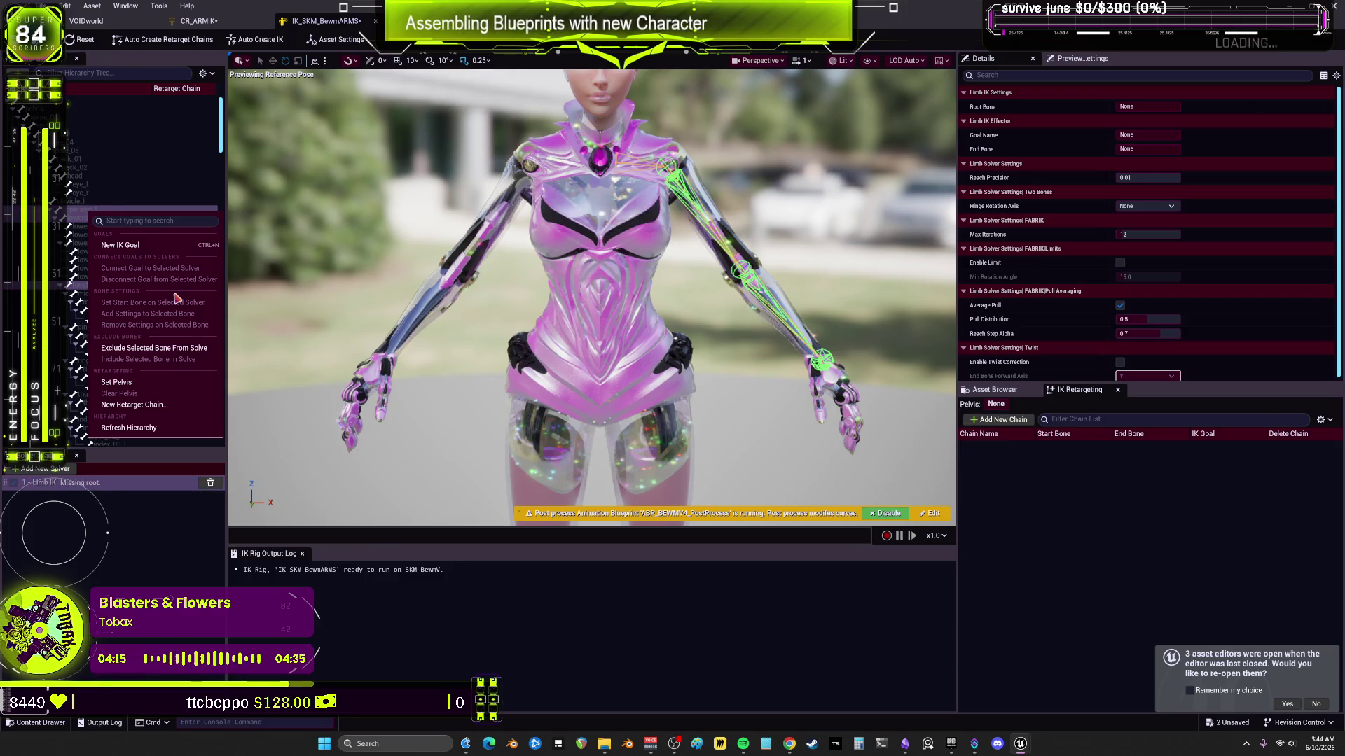
click(173, 249)
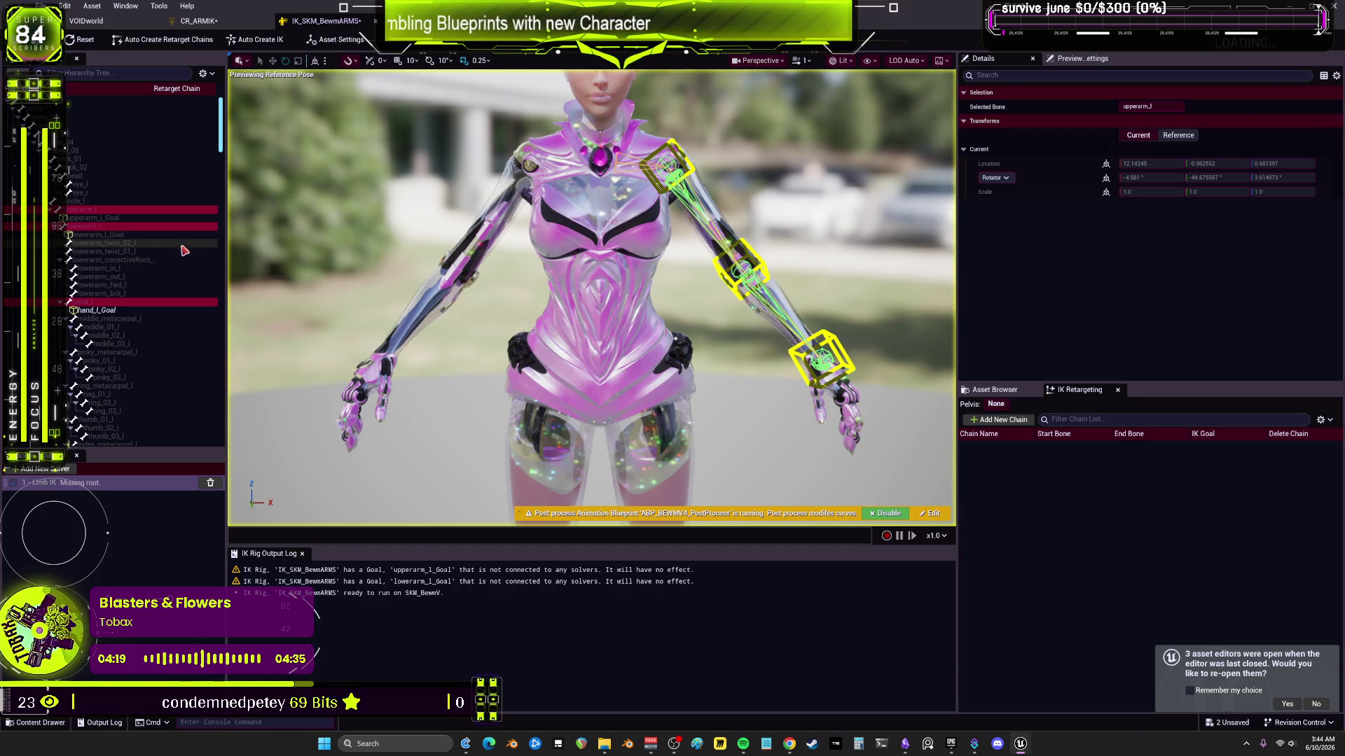
key(ctrl+z)
right_click(118, 286)
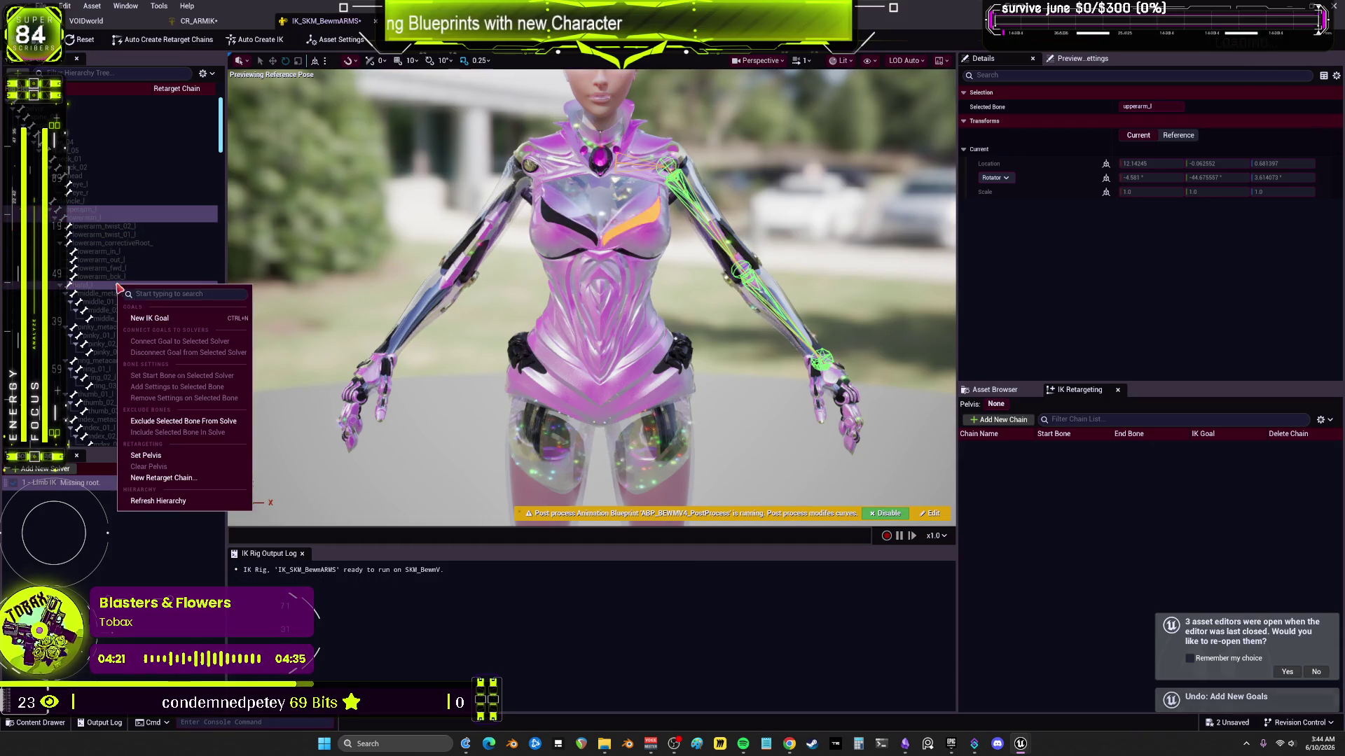
Step: Add the LeftArm retarget chain with its goal from the selected left arm bones
click(162, 478)
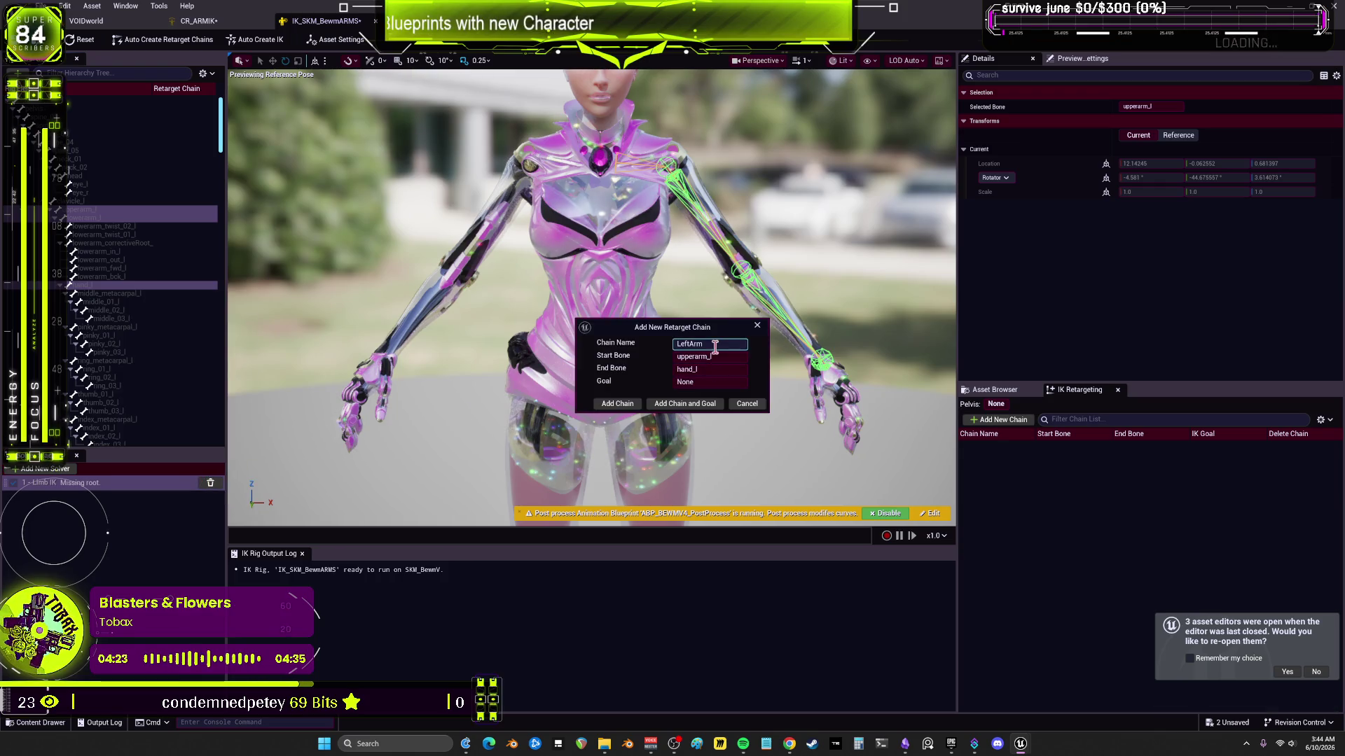
click(685, 404)
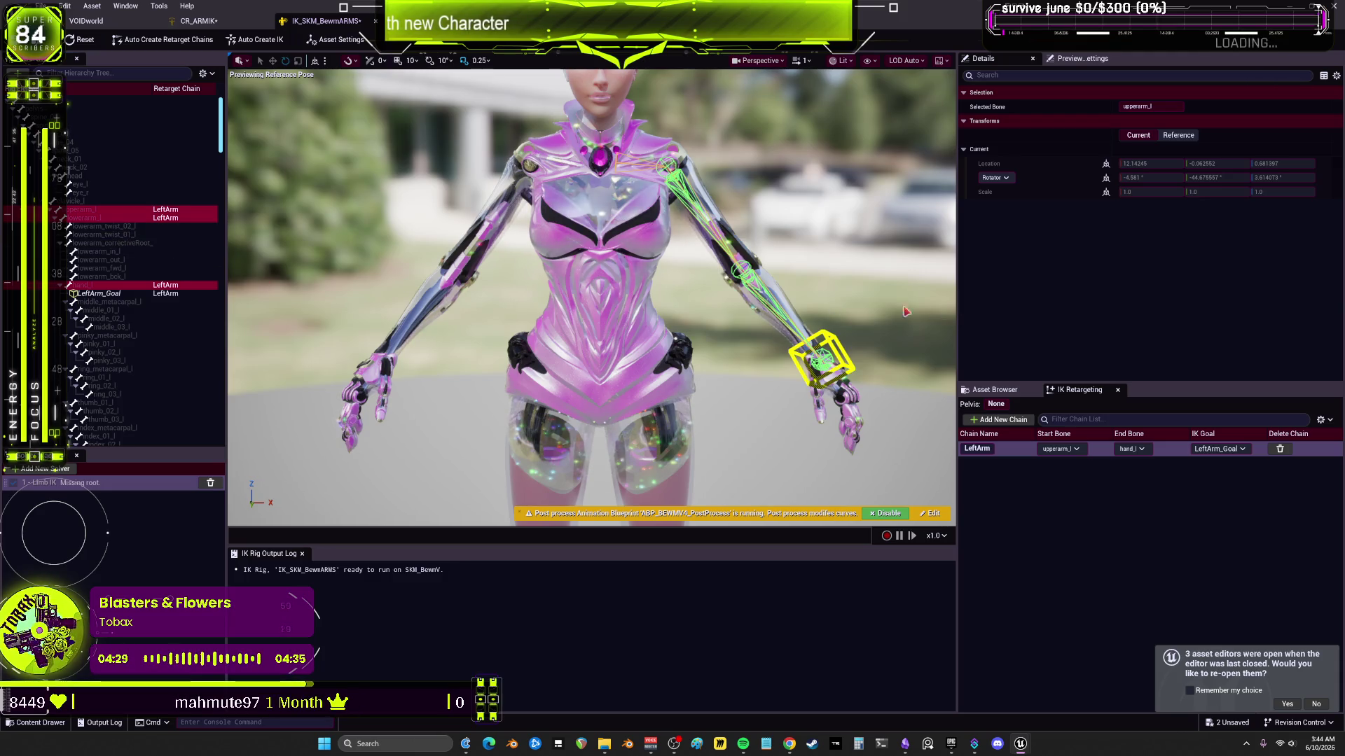
scroll(179, 278, down, 8)
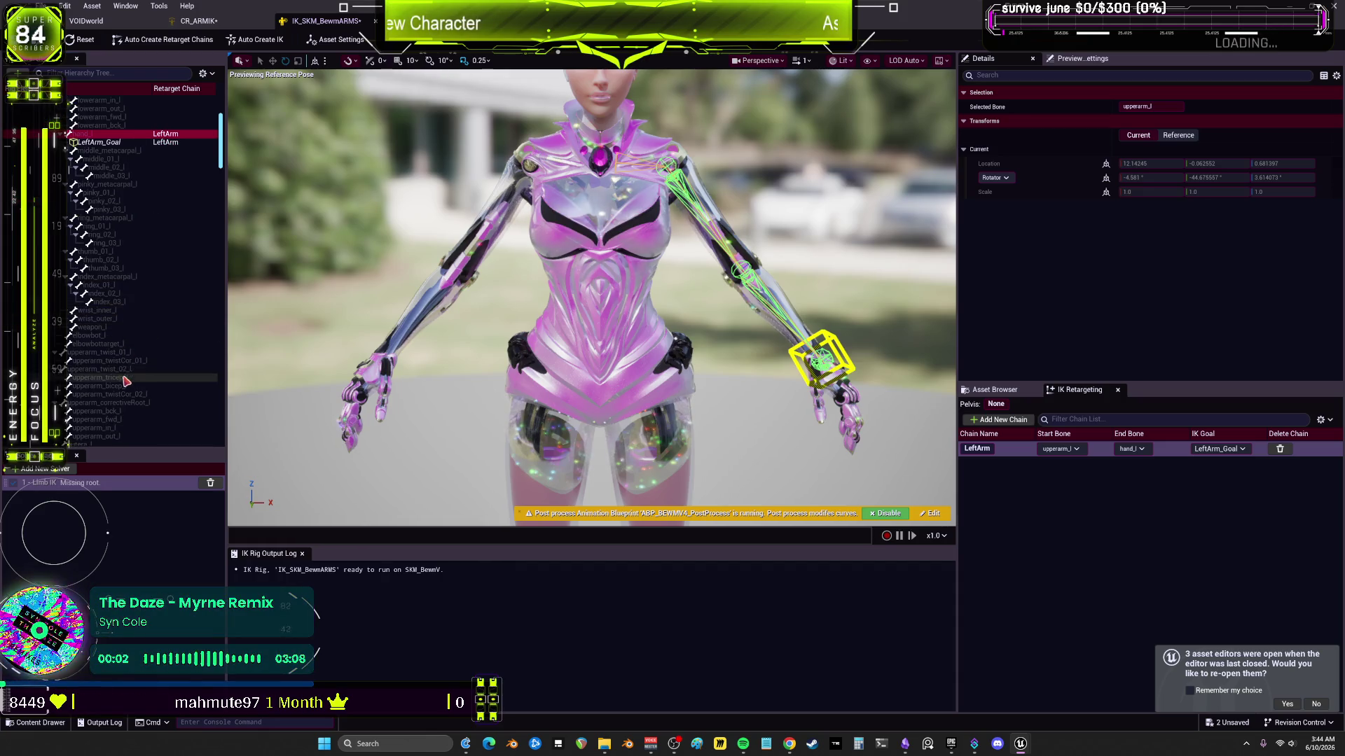
scroll(138, 377, down, 12)
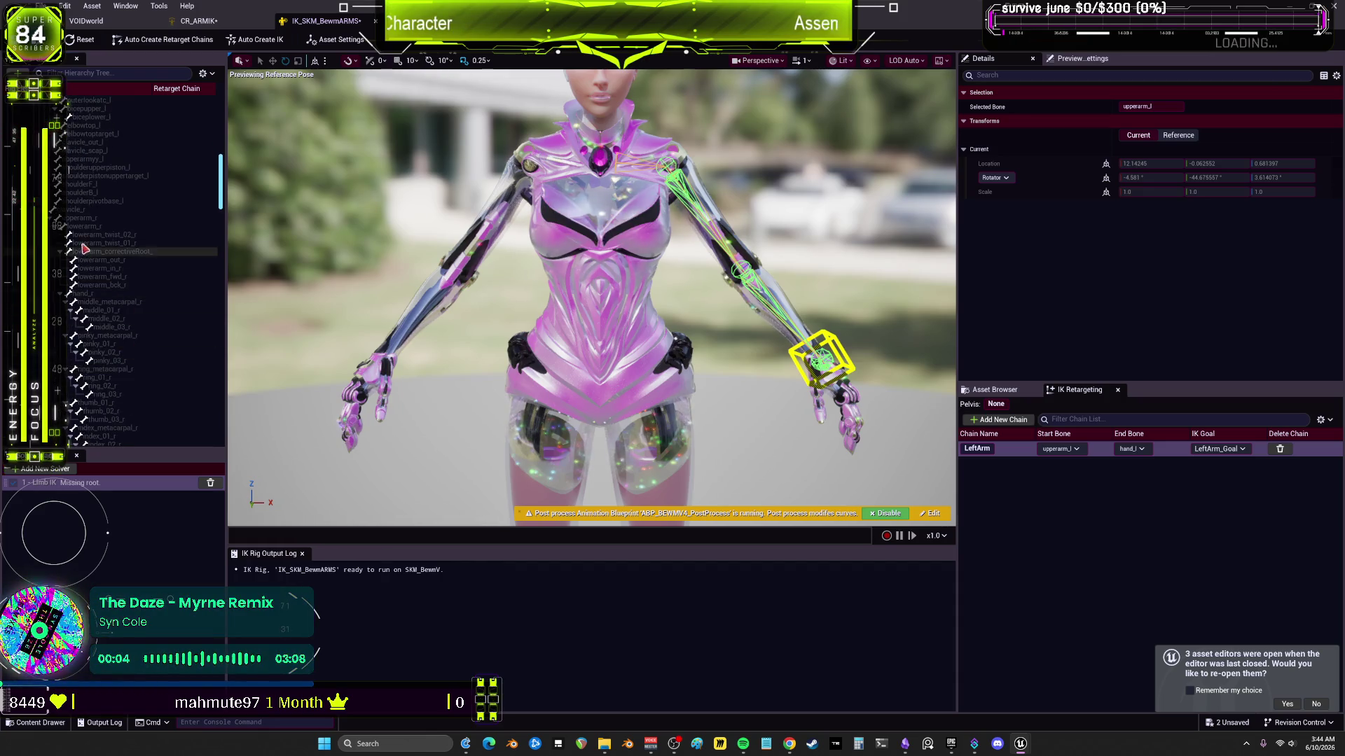
Step: Select upperarm_r to hand_r and add the RightArm retarget chain with its goal
click(91, 229)
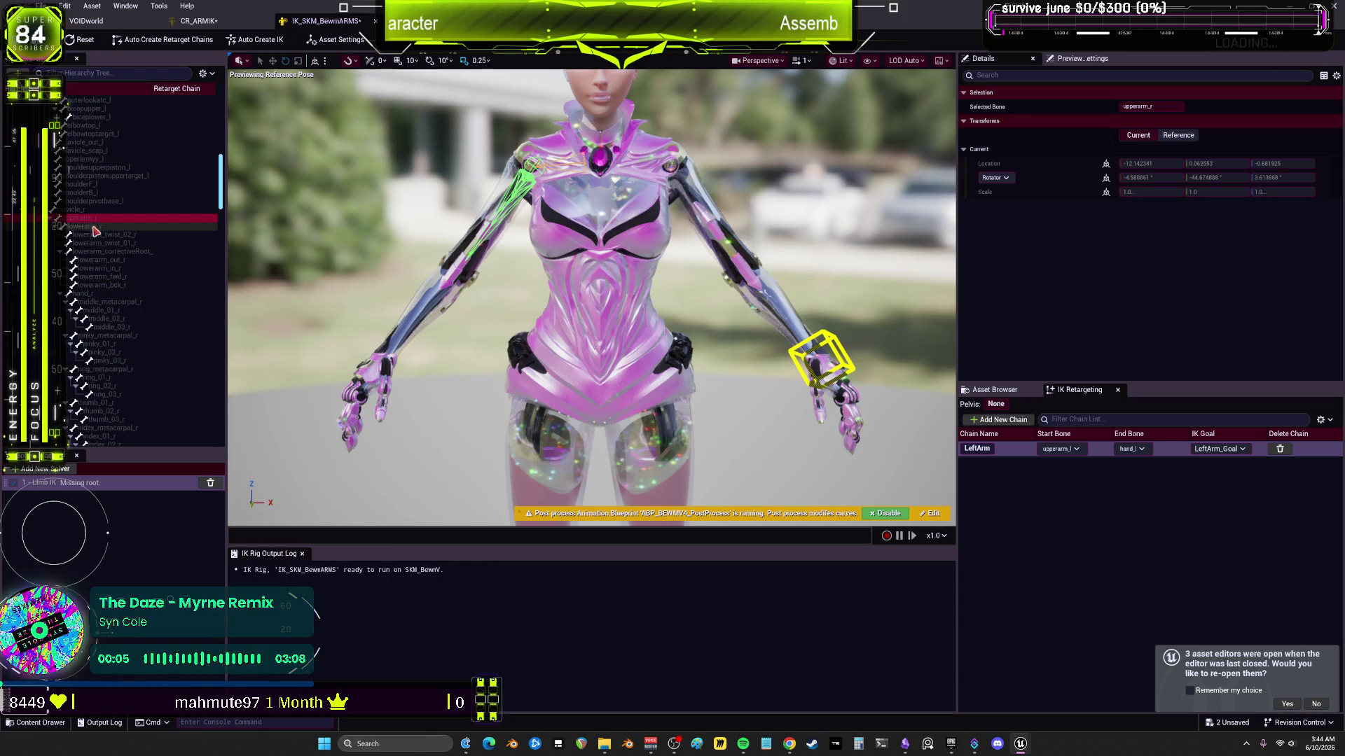
right_click(91, 297)
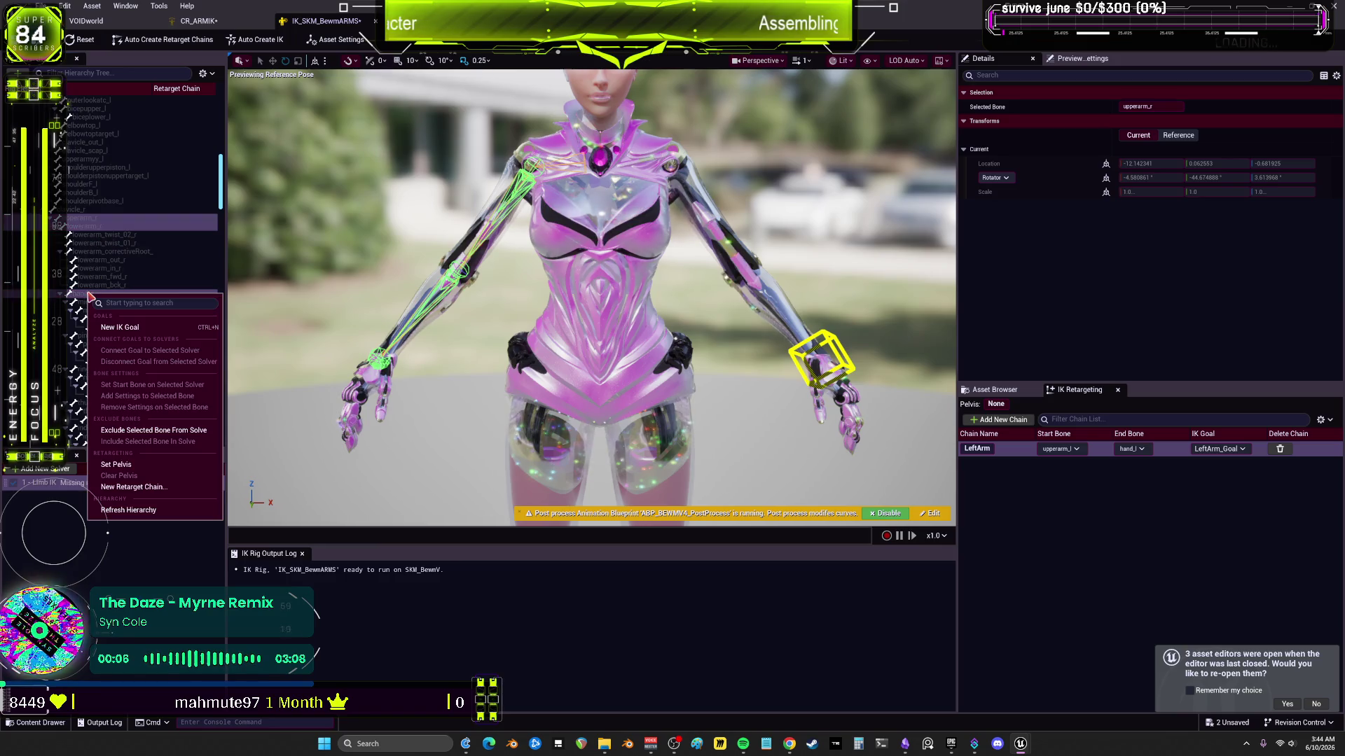
click(171, 487)
click(679, 407)
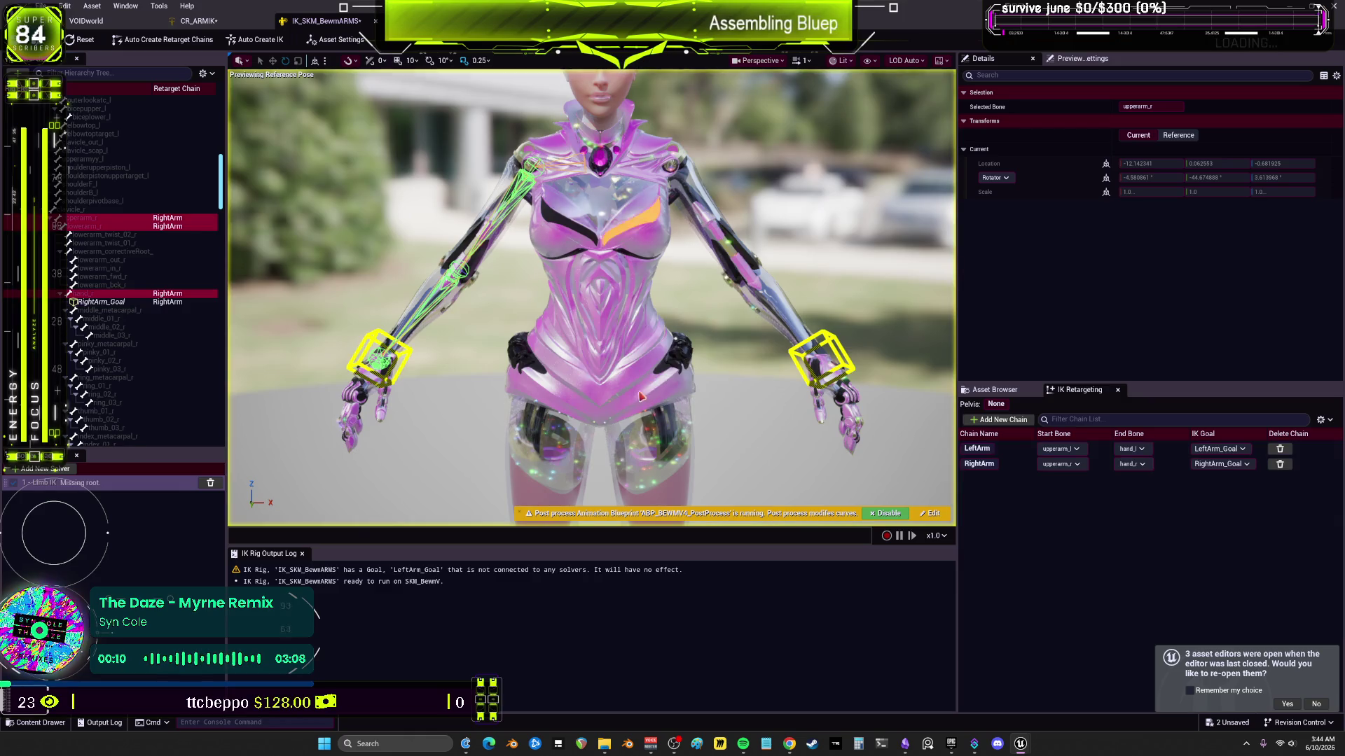
scroll(131, 321, up, 10)
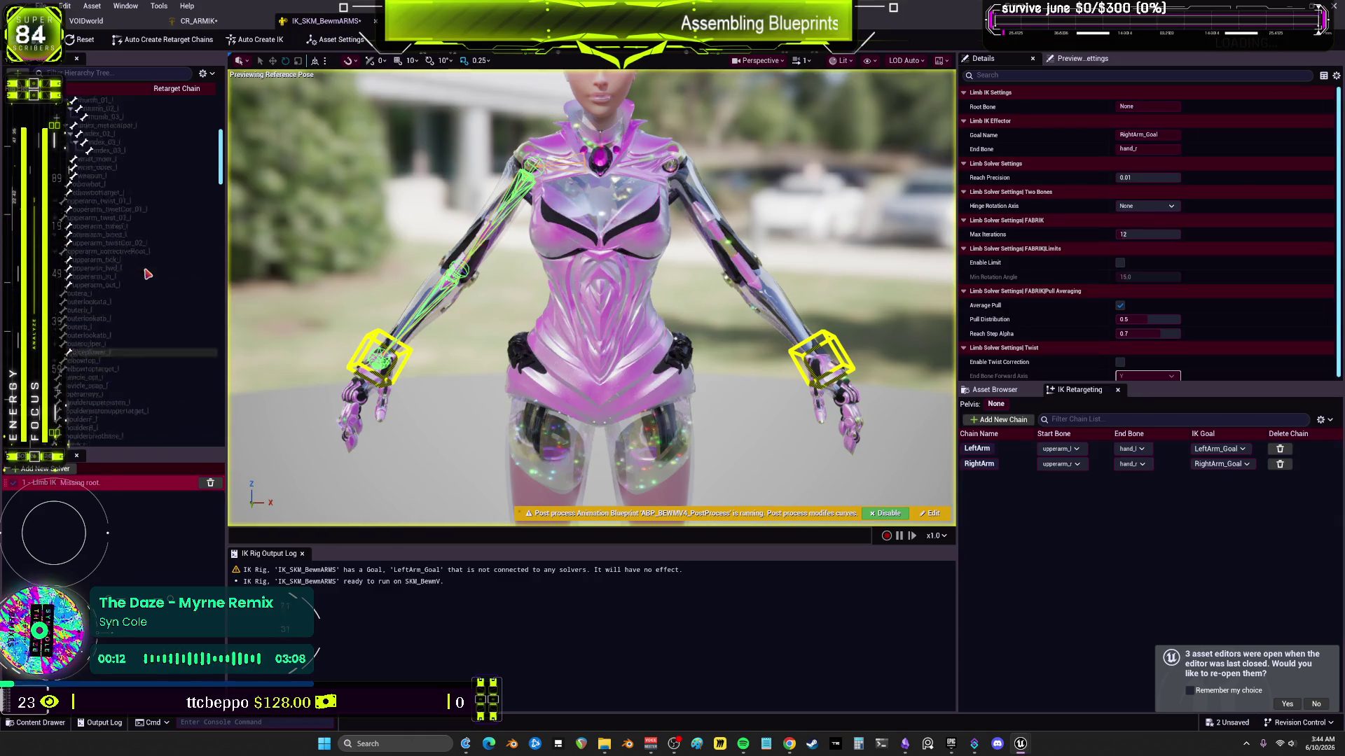
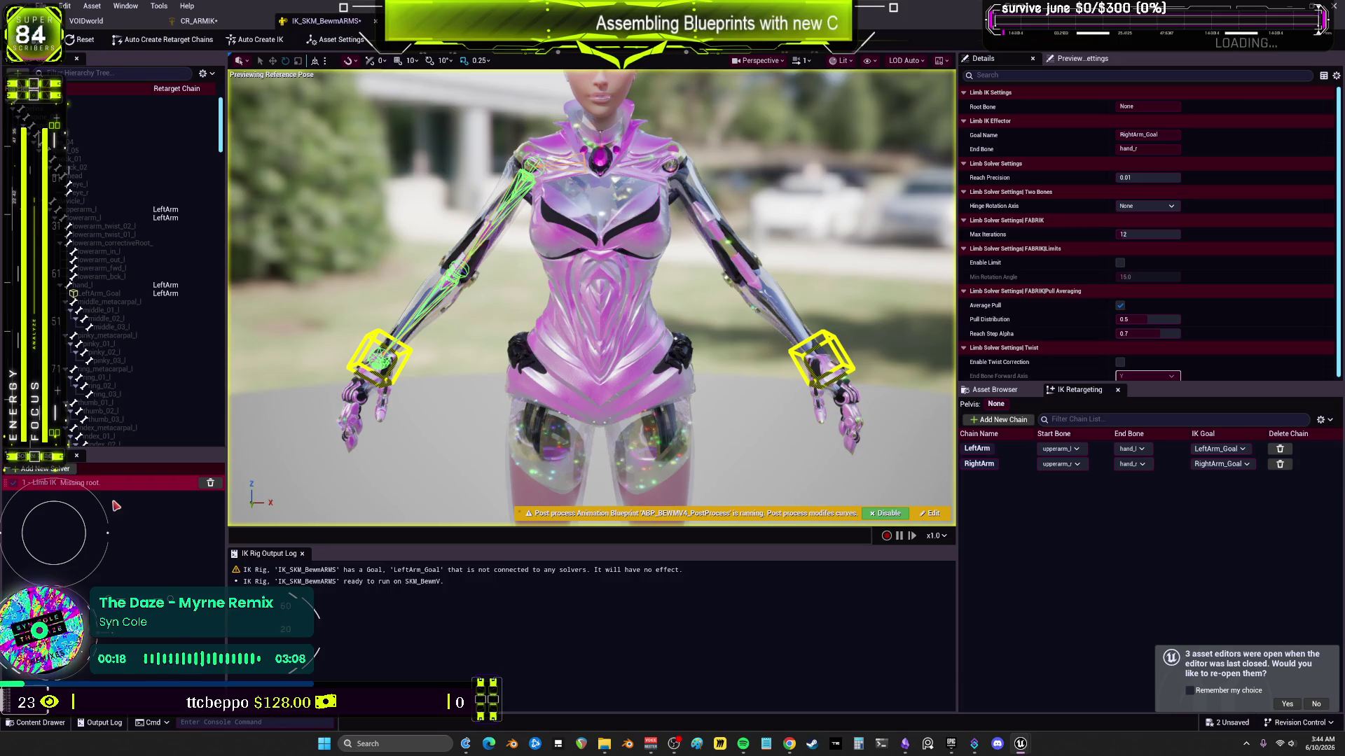
Step: Delete the unconfigured '1 - Limb IK' solver, undoing a stray LeftArm goal move along the way
click(210, 483)
click(844, 352)
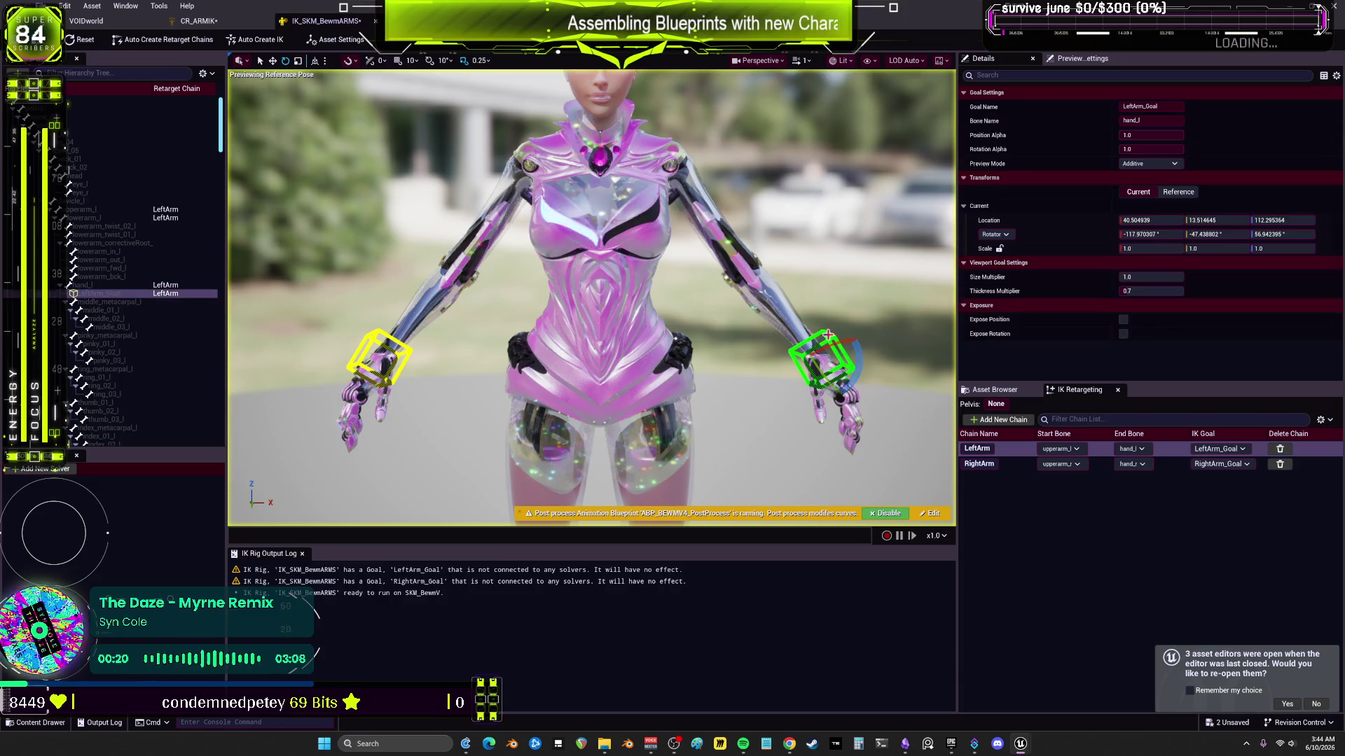
drag(844, 352, 747, 211)
key(ctrl+z)
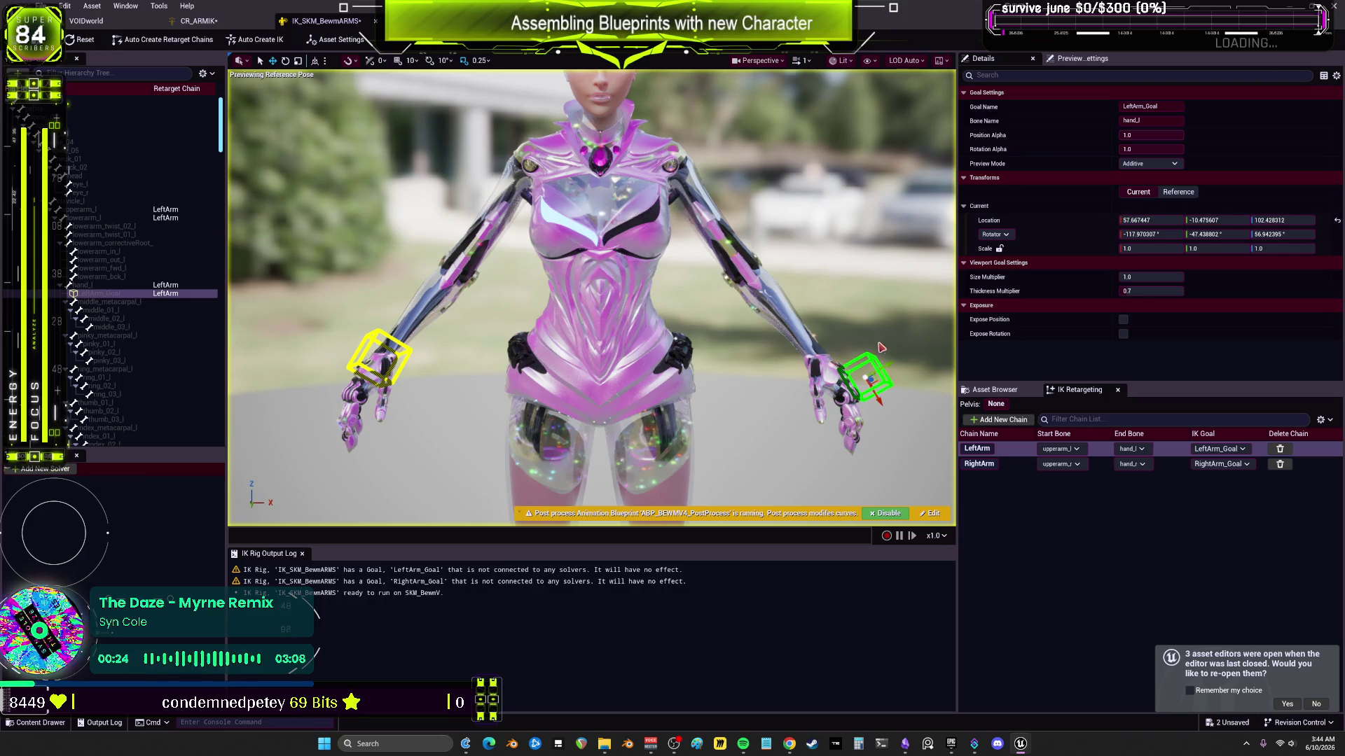
key(ctrl+z)
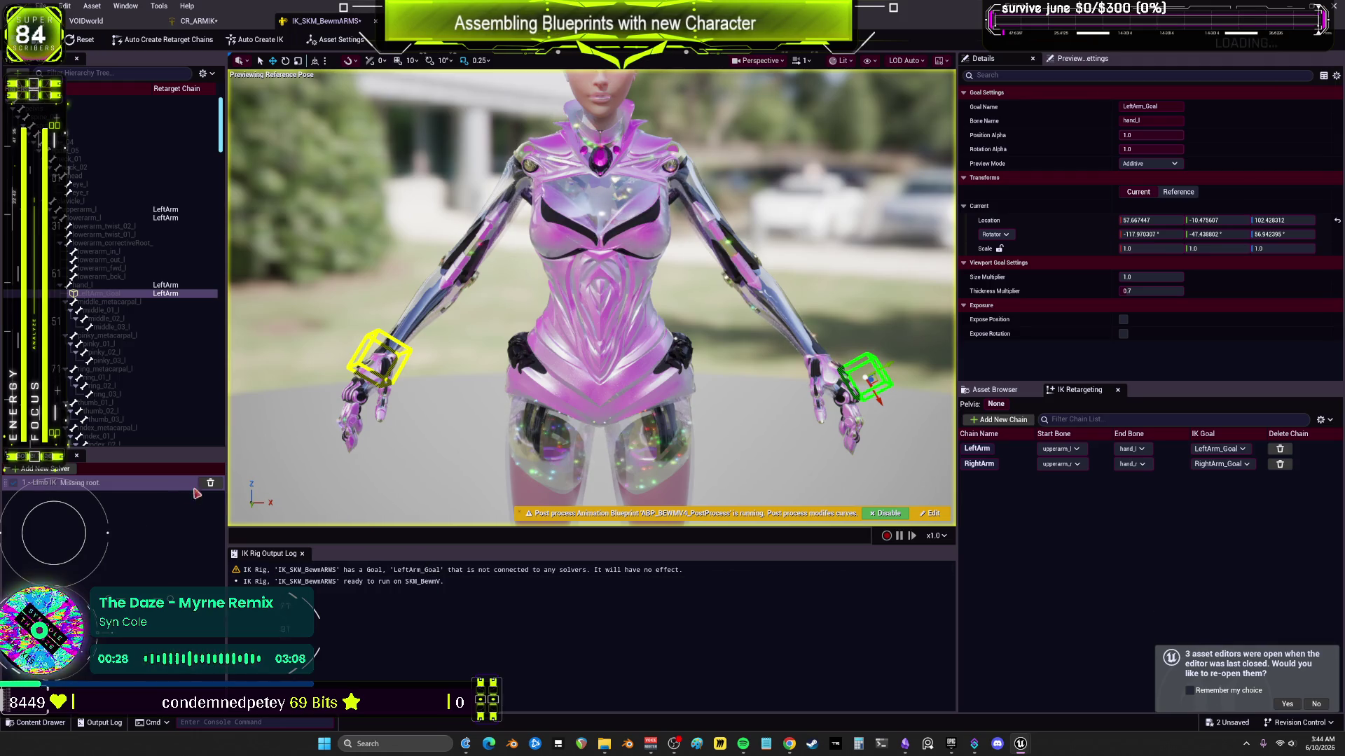
click(210, 483)
click(42, 468)
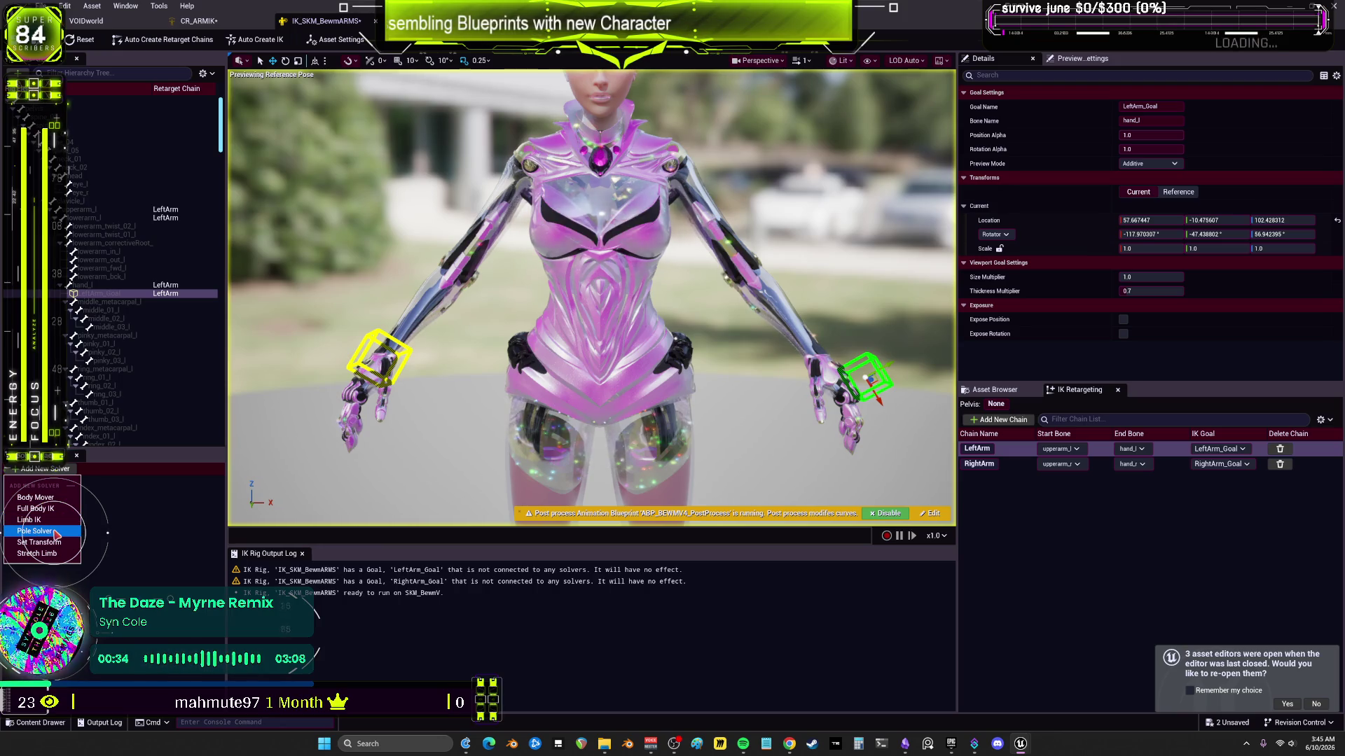
Step: Add a Limb IK solver, replacing a mistaken Pole Solver, with upperarm_l as its start bone
click(56, 534)
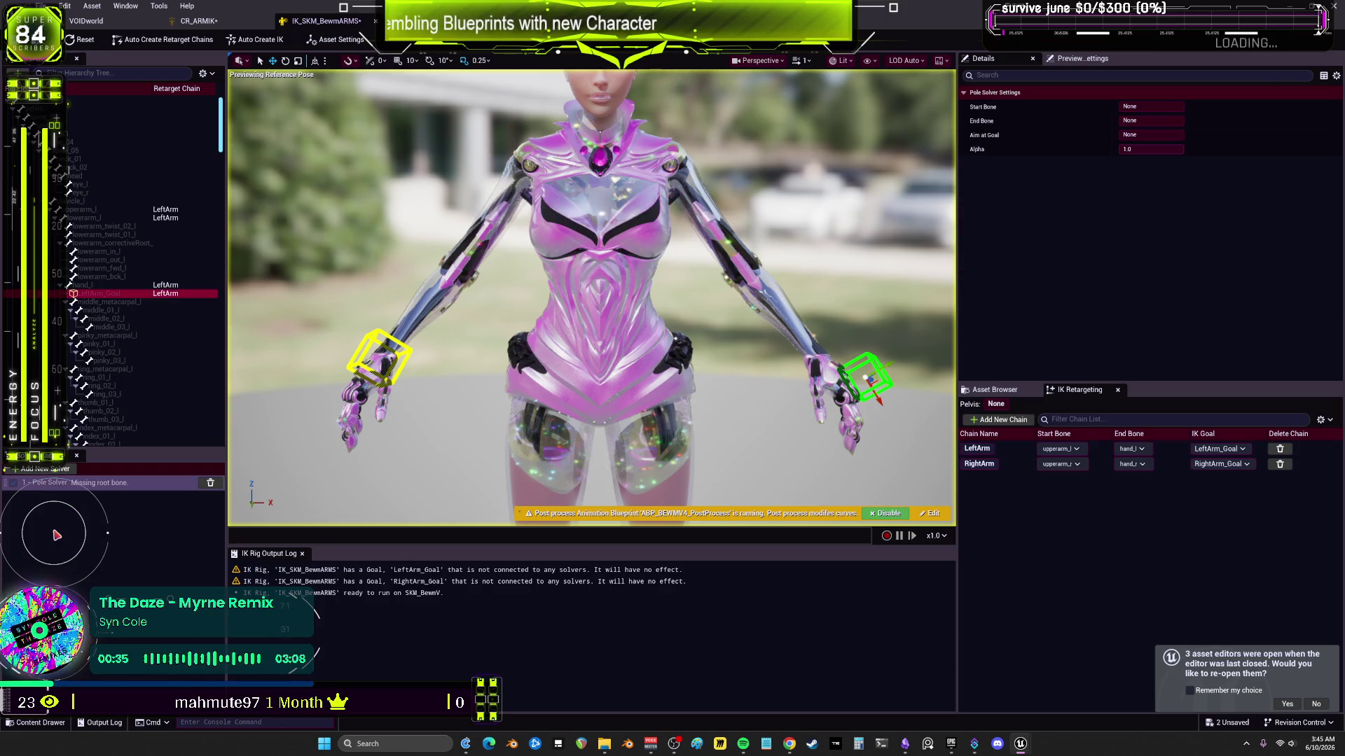
click(211, 483)
click(42, 468)
click(52, 520)
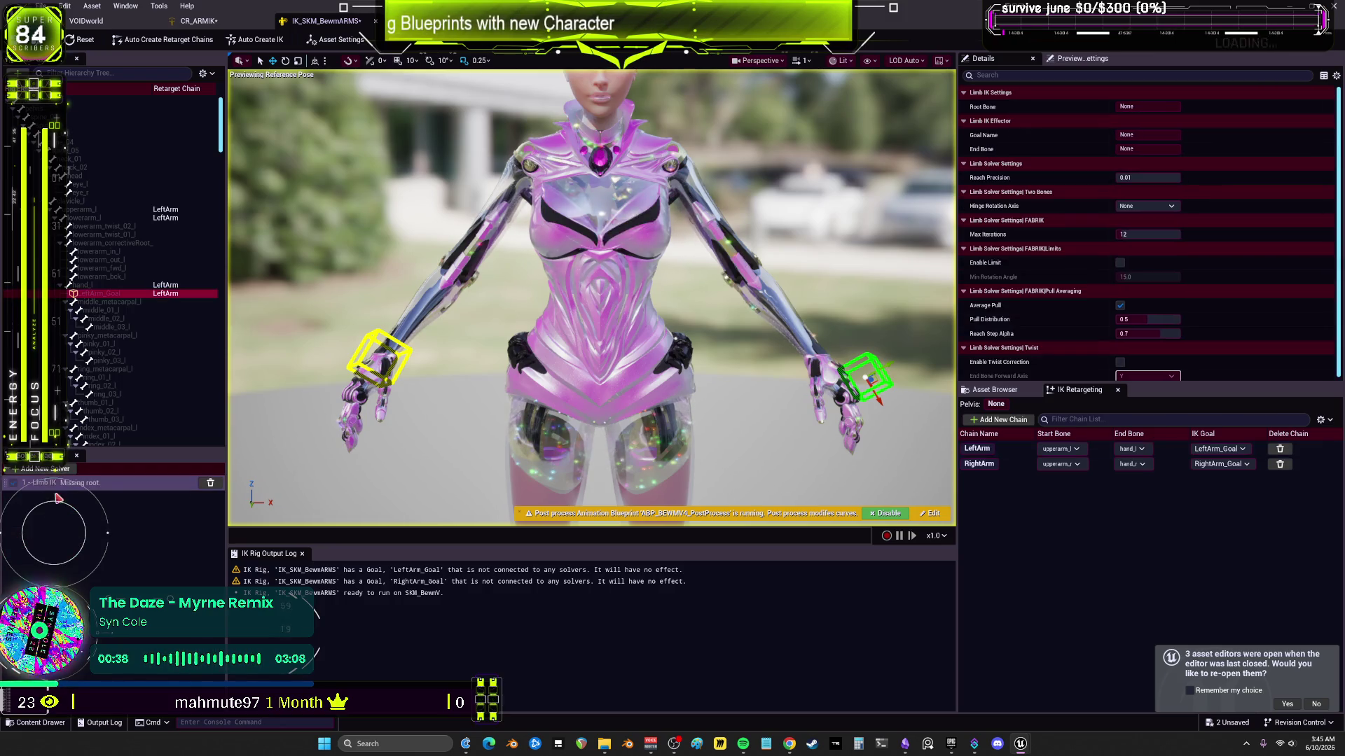
click(117, 209)
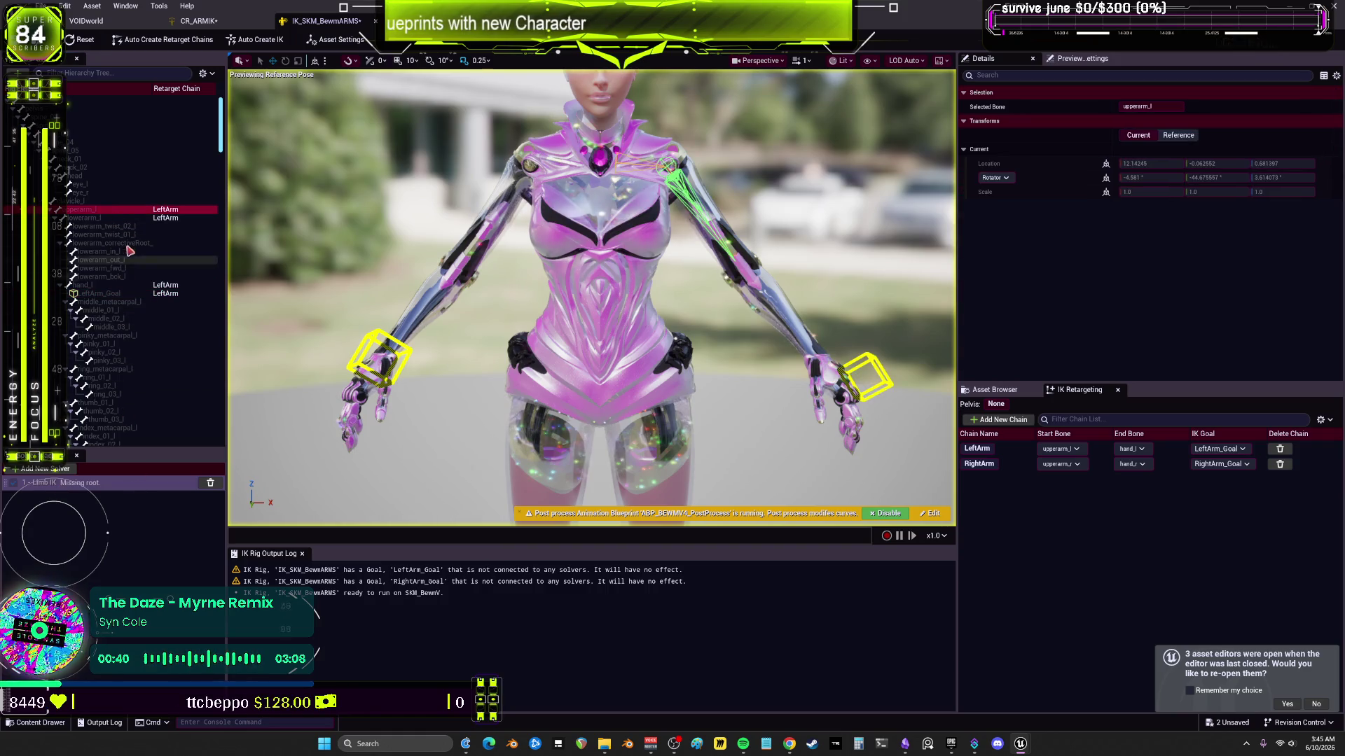
right_click(116, 214)
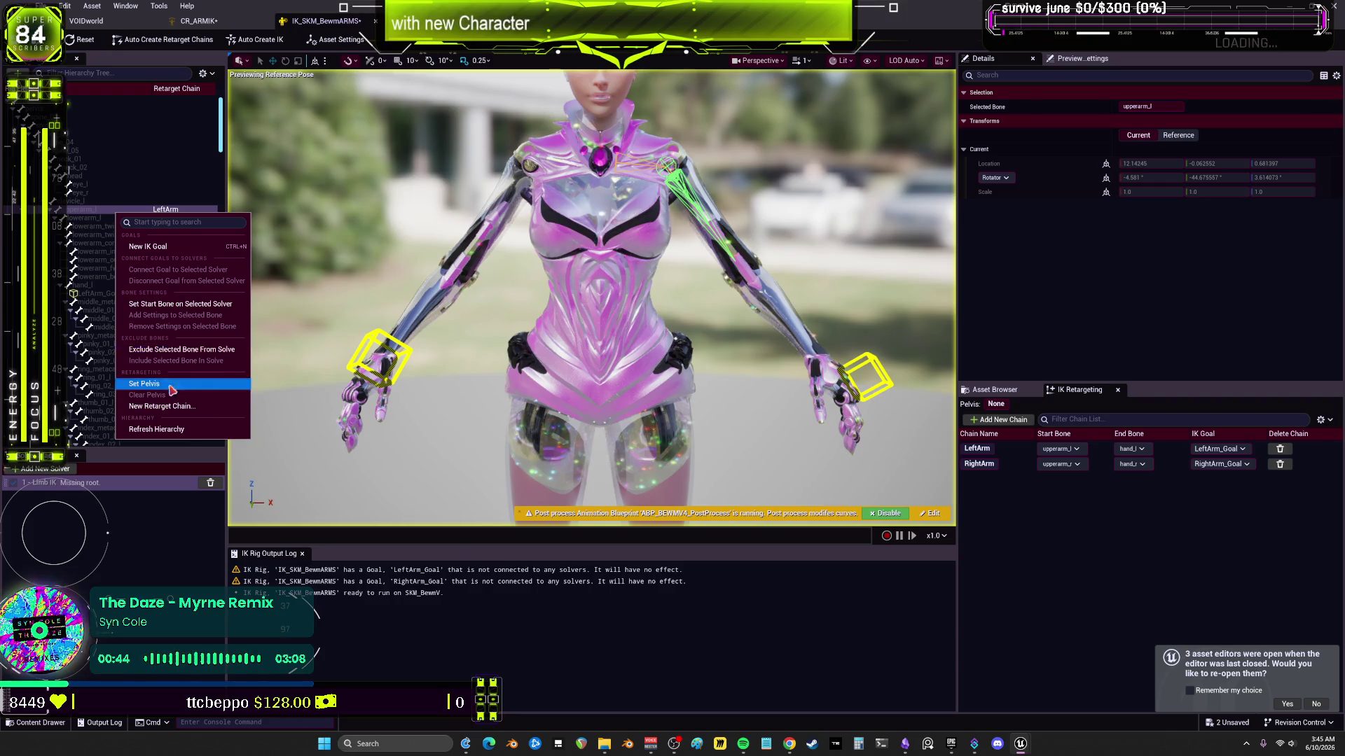
click(168, 304)
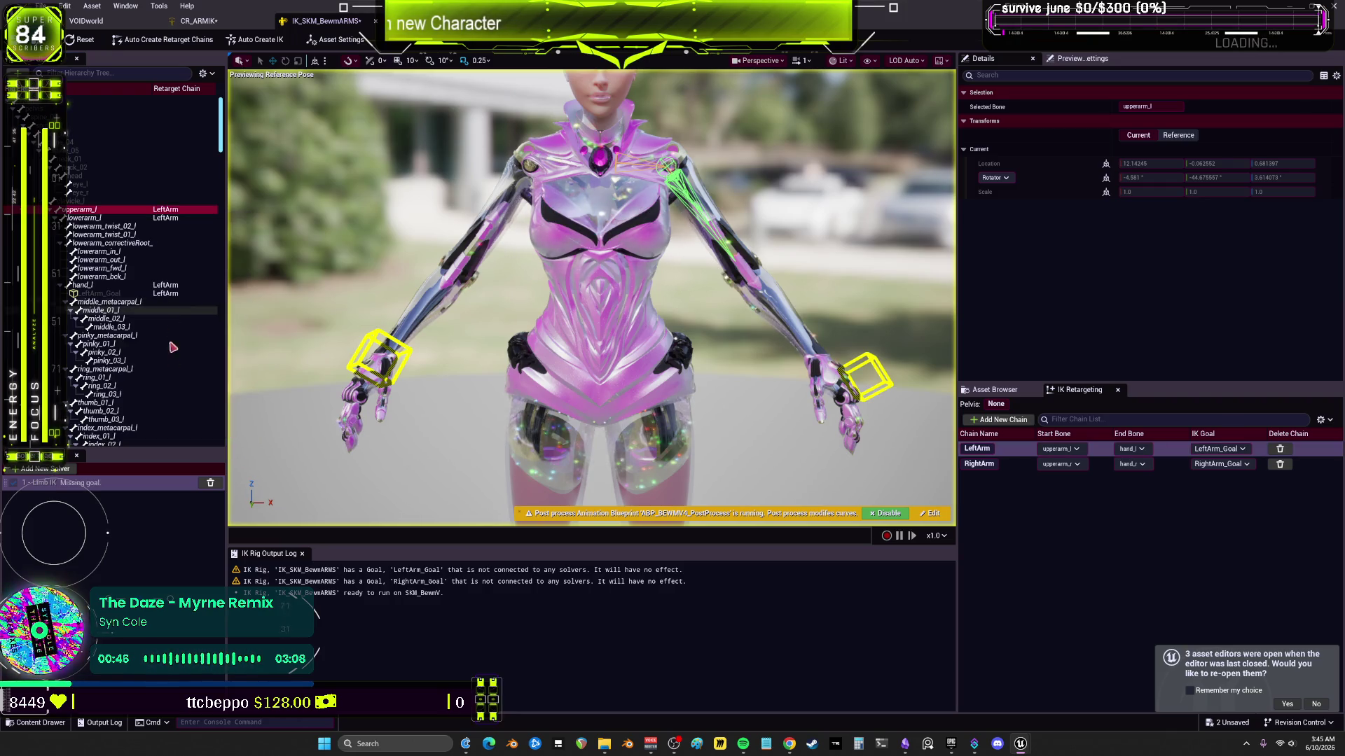
Step: Connect LeftArm_Goal to the new Limb IK solver
click(134, 294)
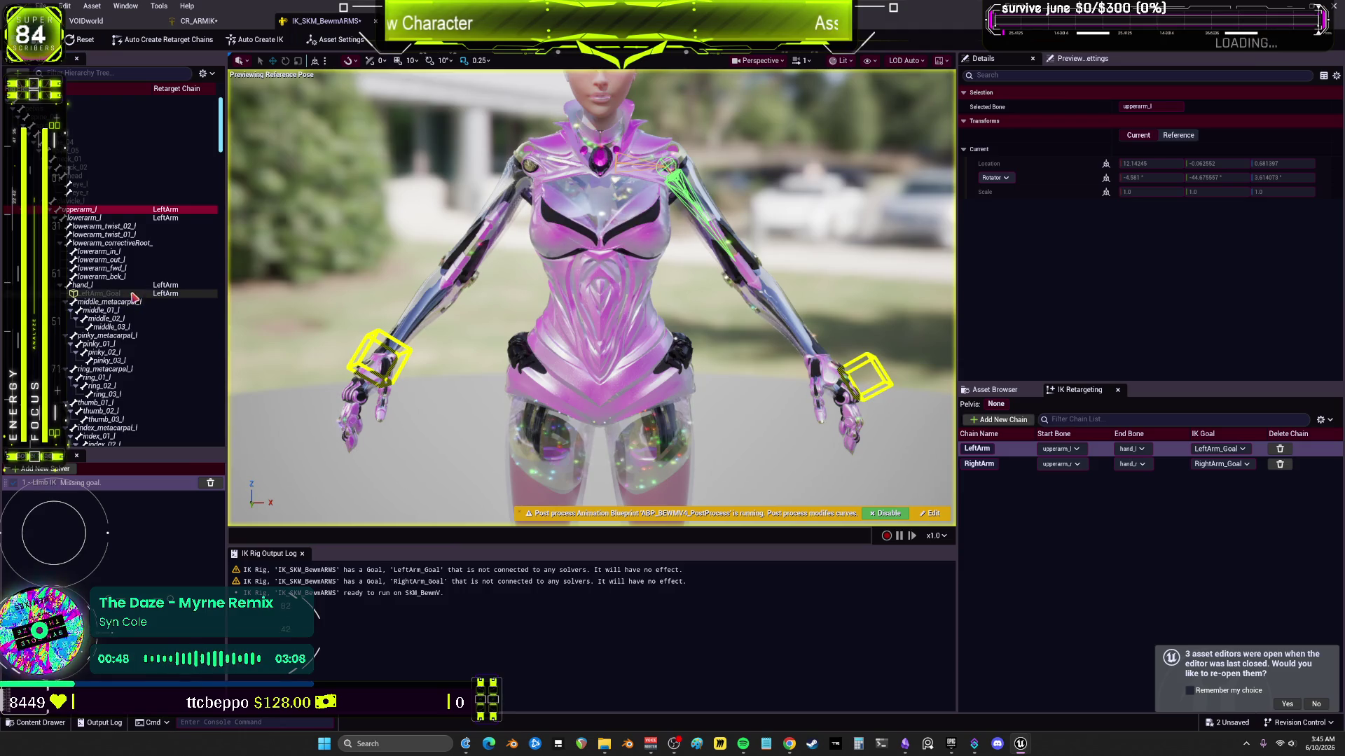
right_click(133, 295)
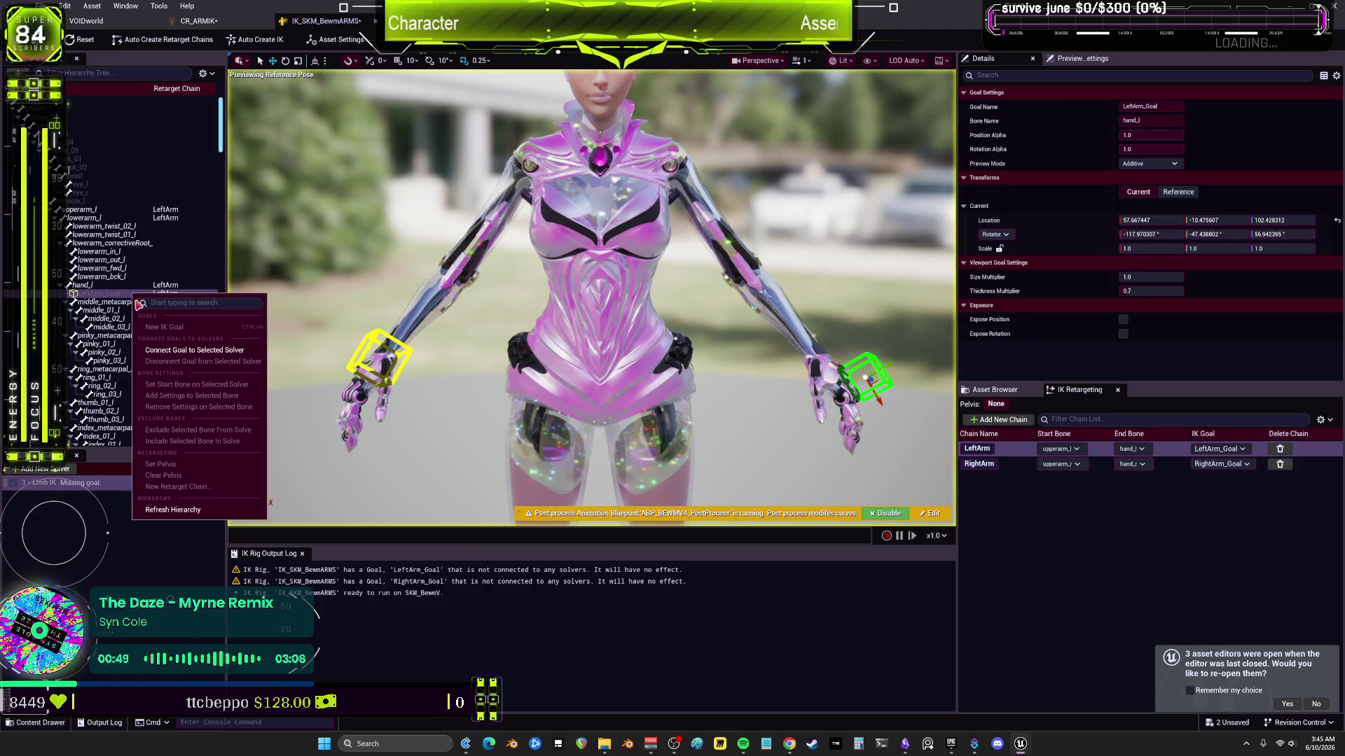
click(220, 353)
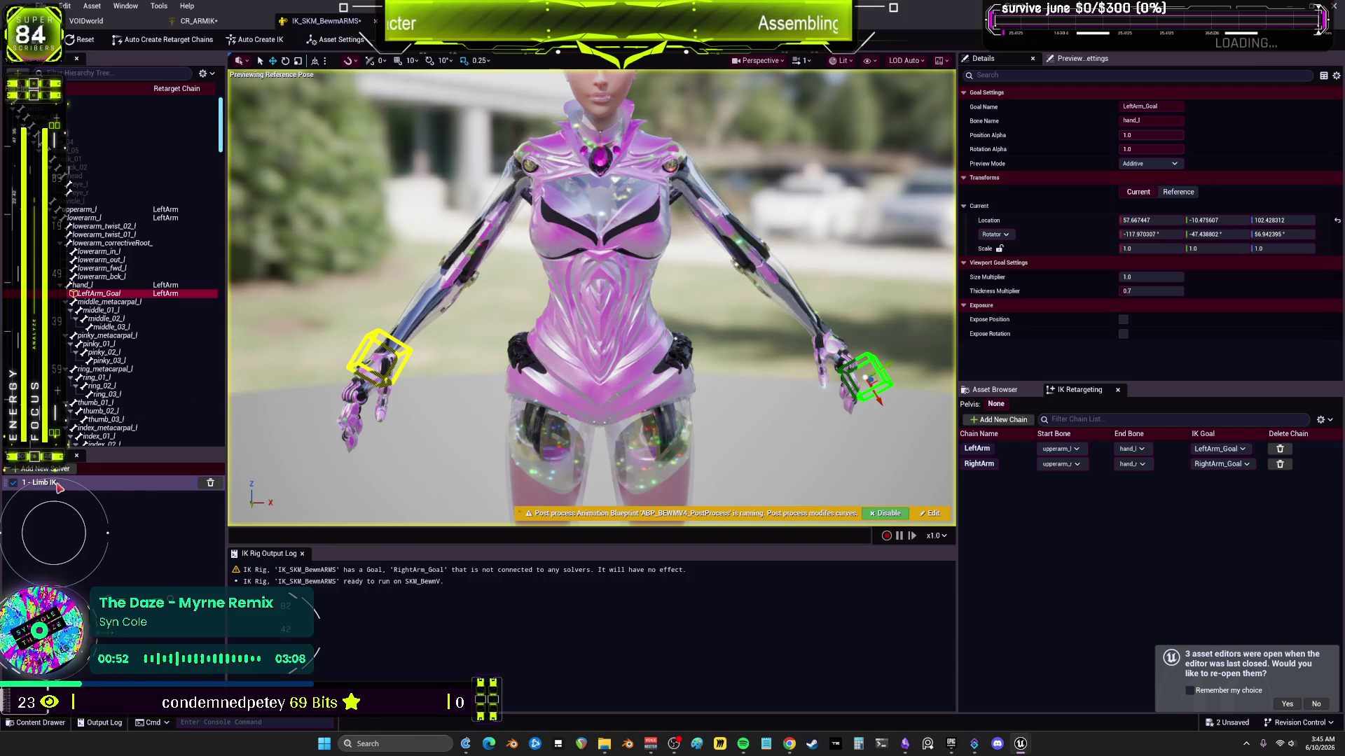
click(56, 469)
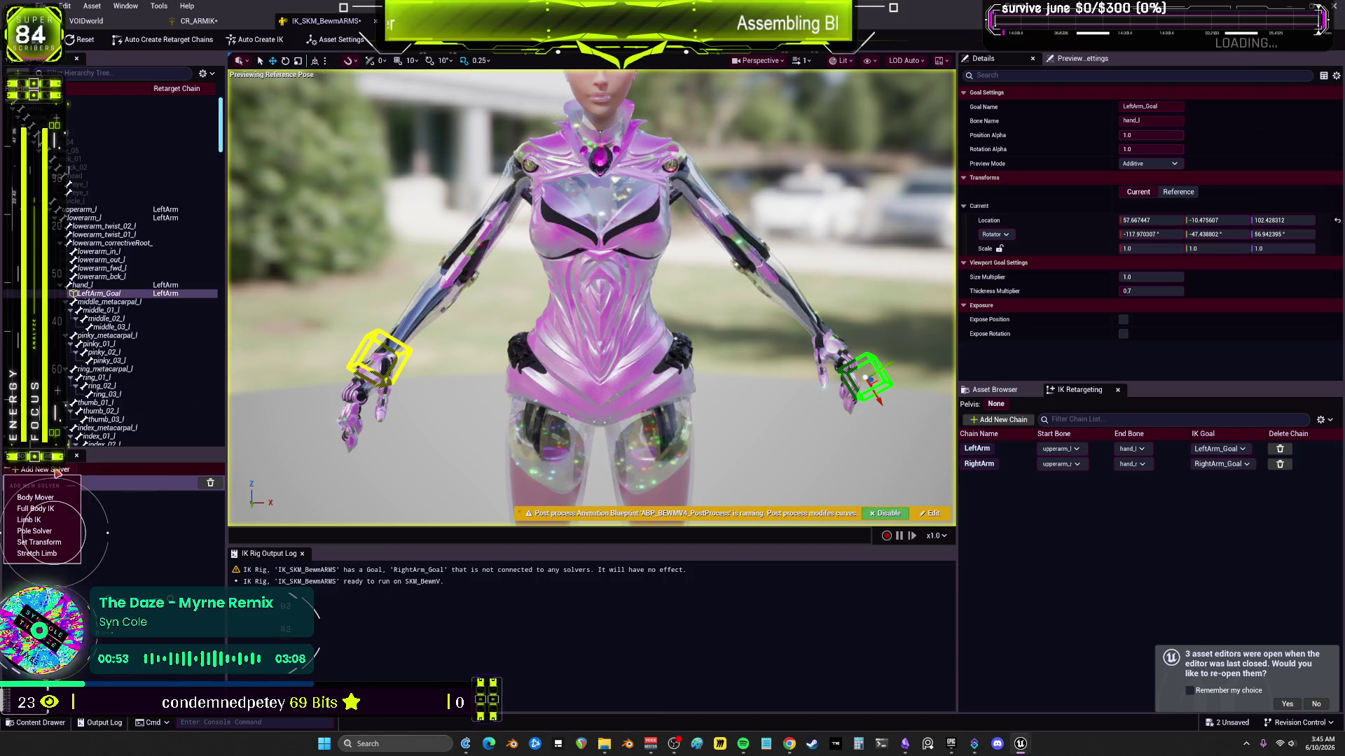
Step: Add a second Limb IK solver starting at upperarm_r and connect RightArm_Goal to it
click(54, 520)
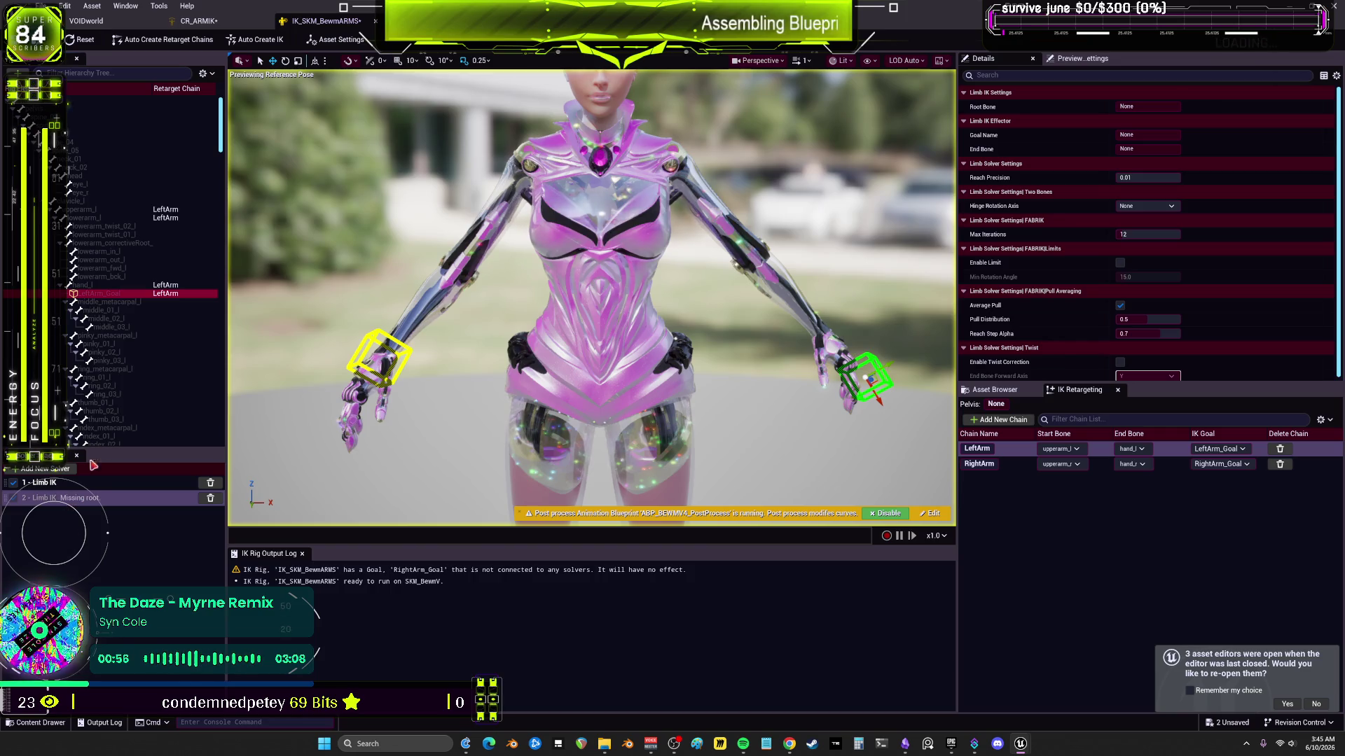
scroll(140, 281, down, 10)
click(168, 287)
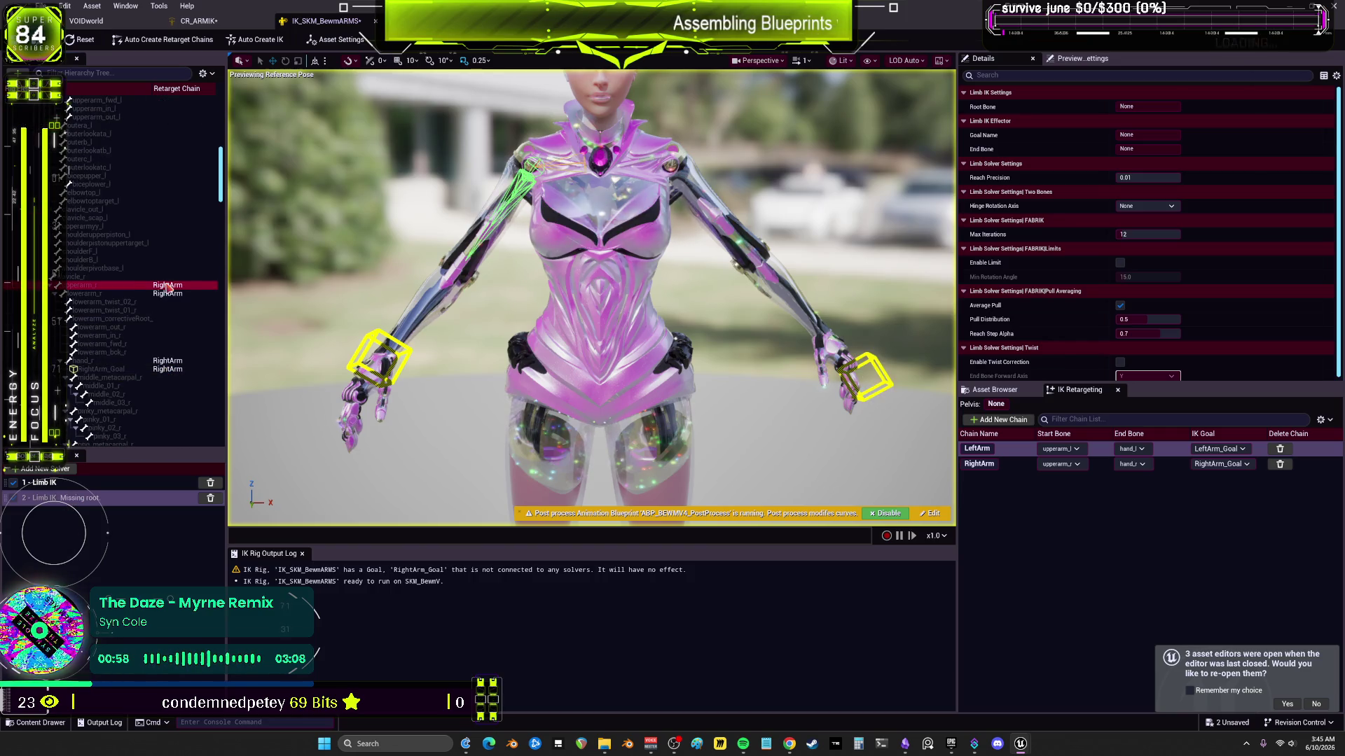
right_click(169, 287)
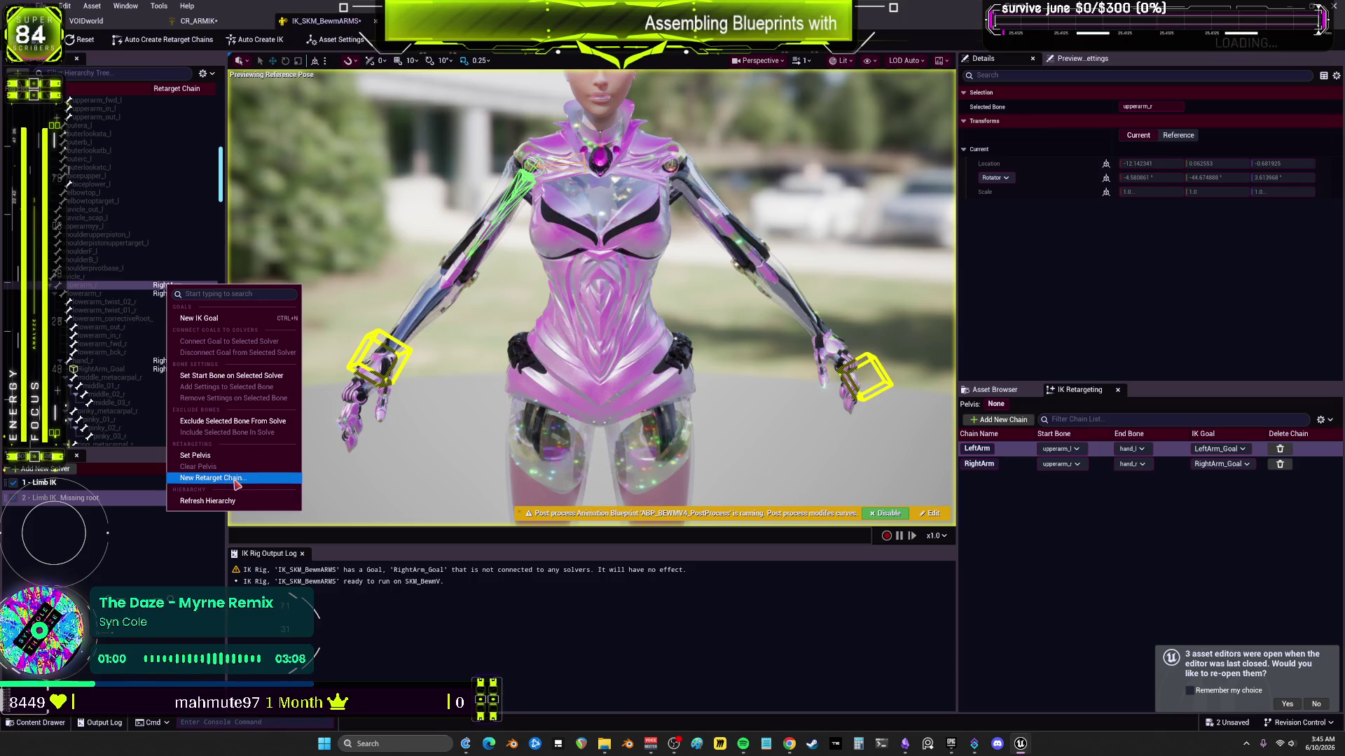
click(259, 378)
right_click(175, 371)
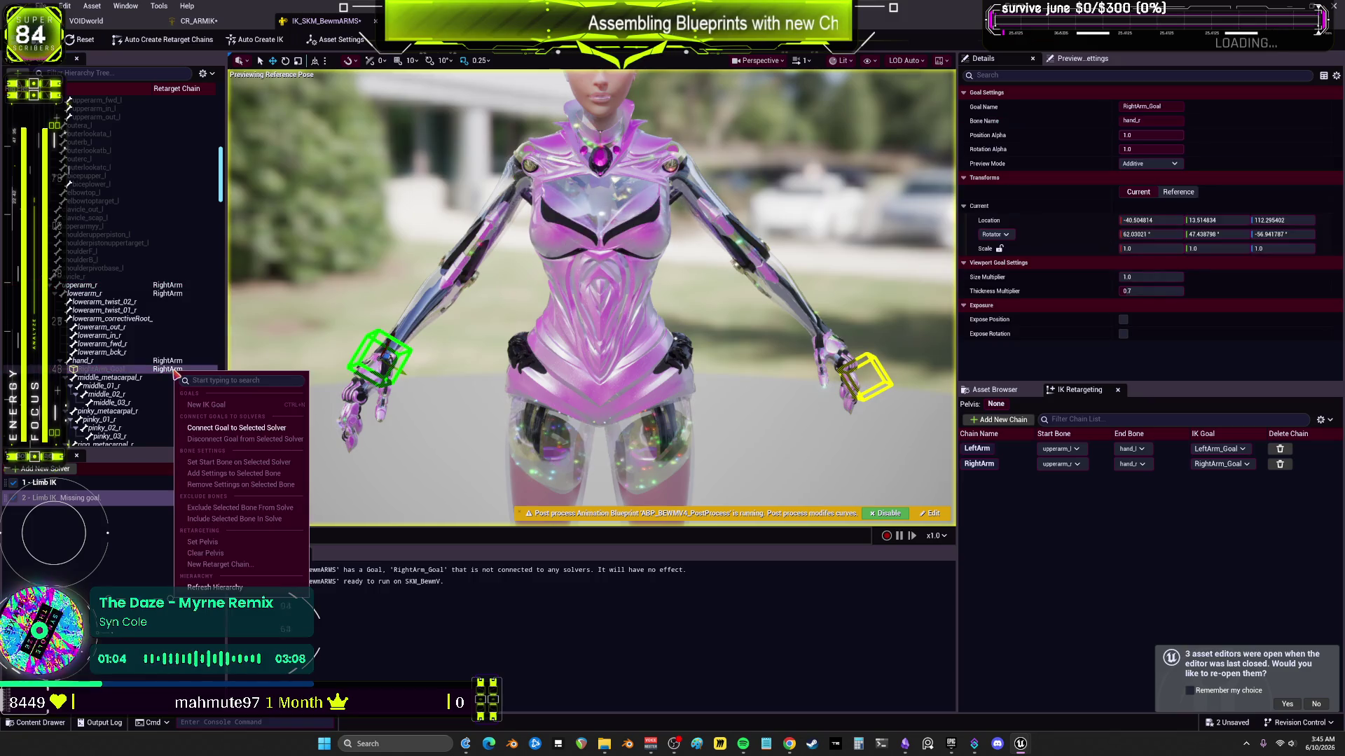
click(246, 430)
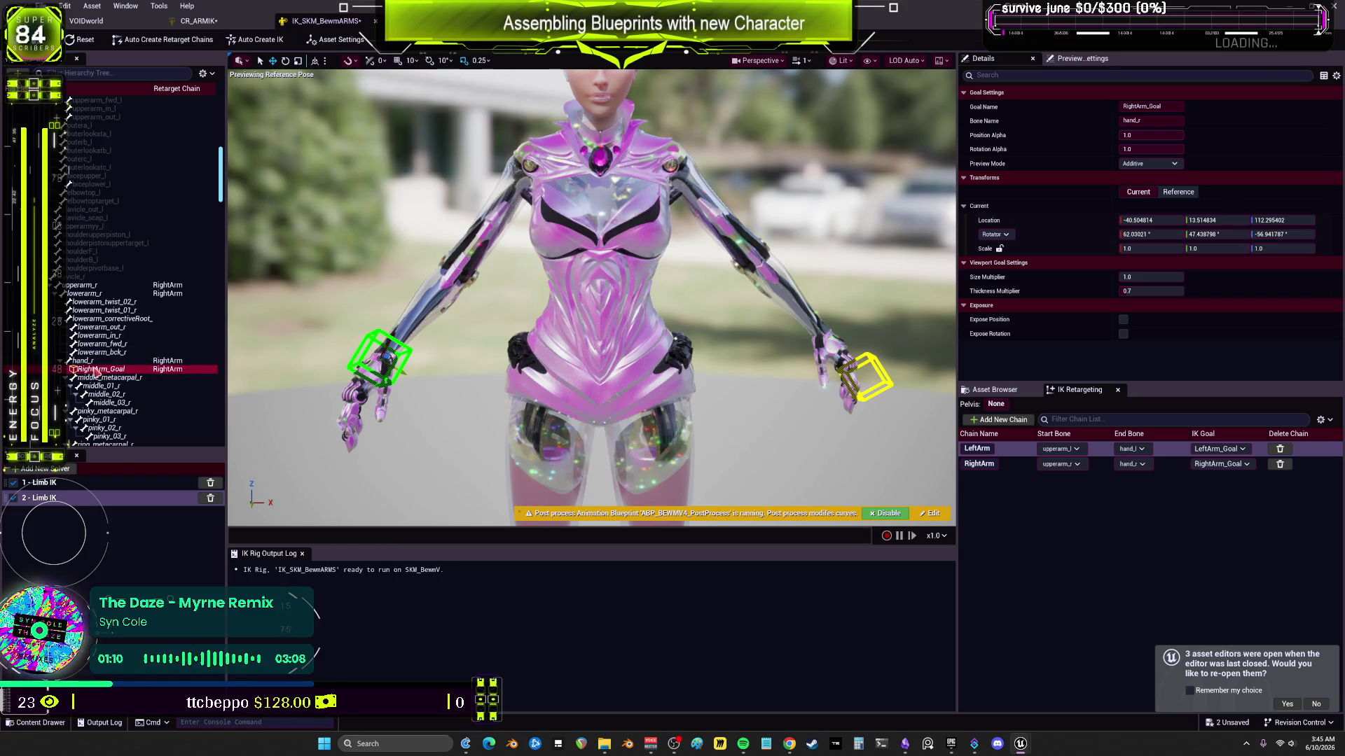
Step: Review lowerarm_r's bone options while switching between the two Limb IK solvers
click(91, 293)
right_click(105, 296)
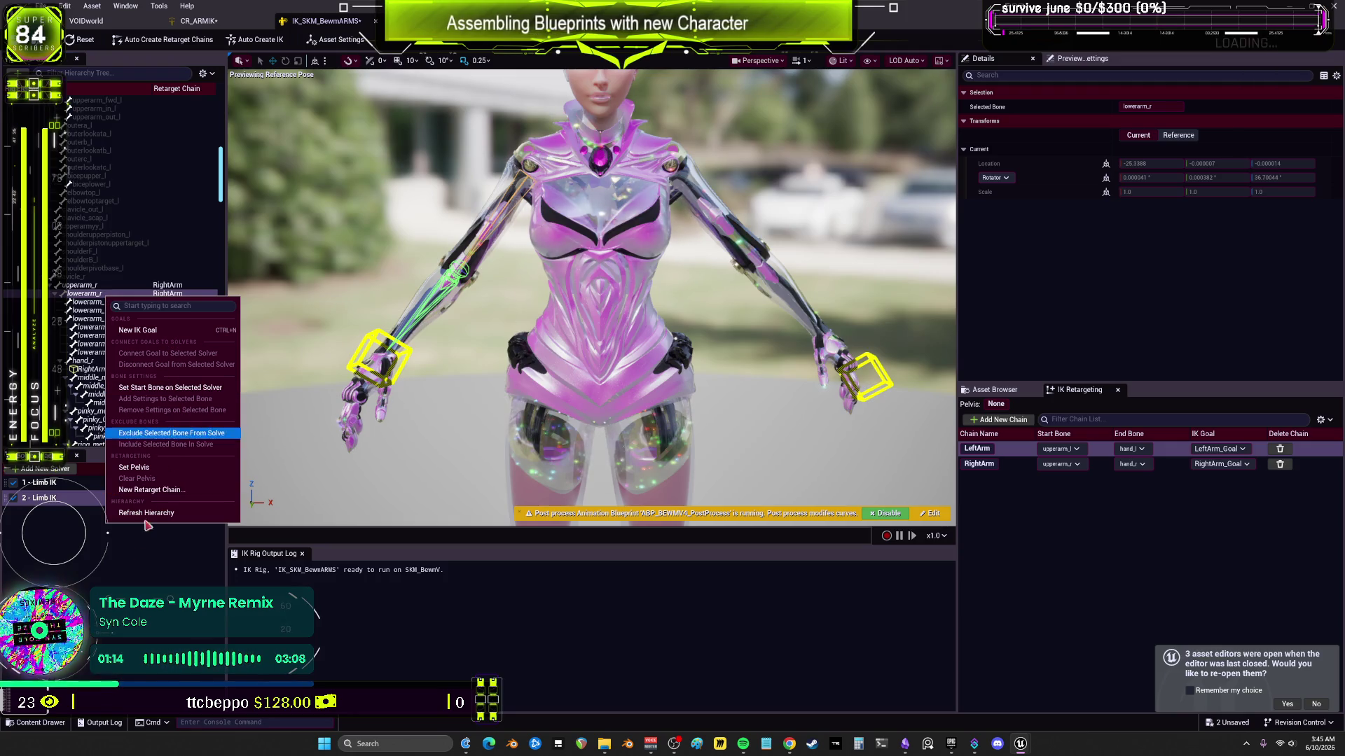
click(172, 433)
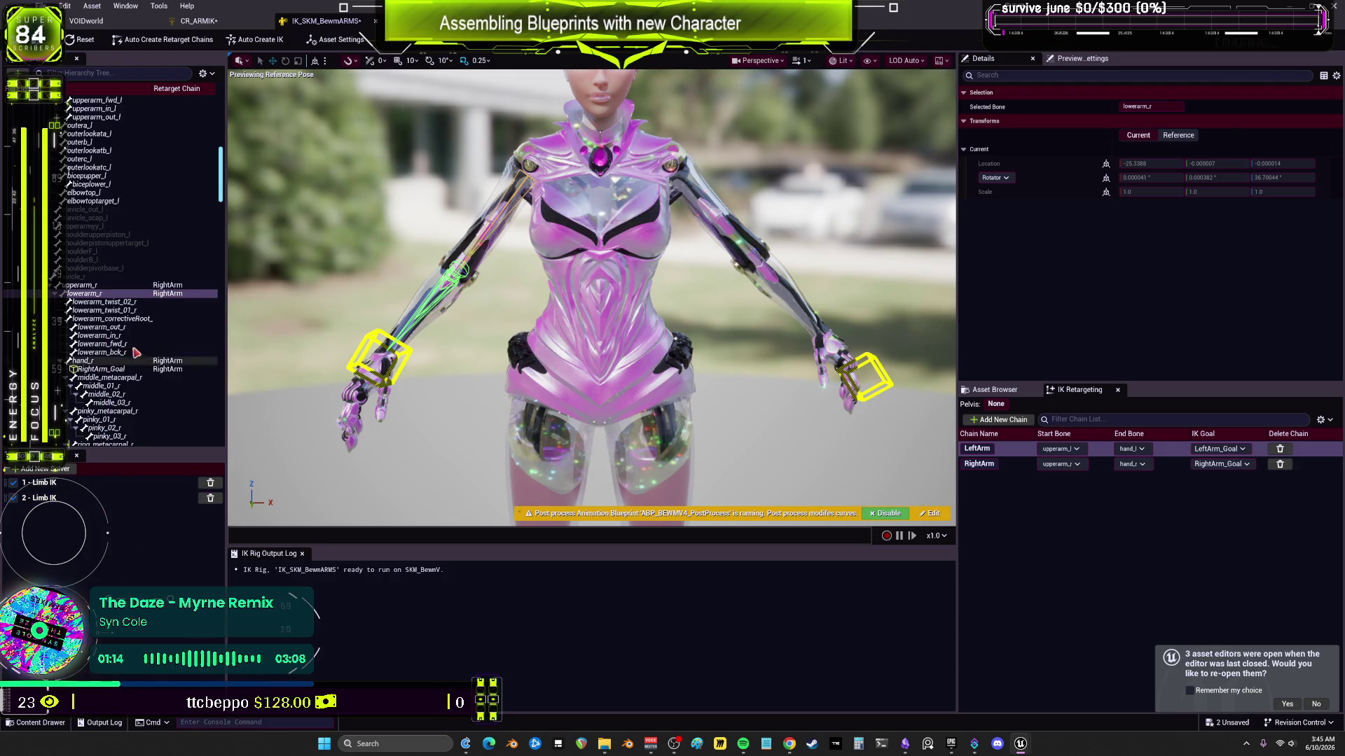
right_click(172, 296)
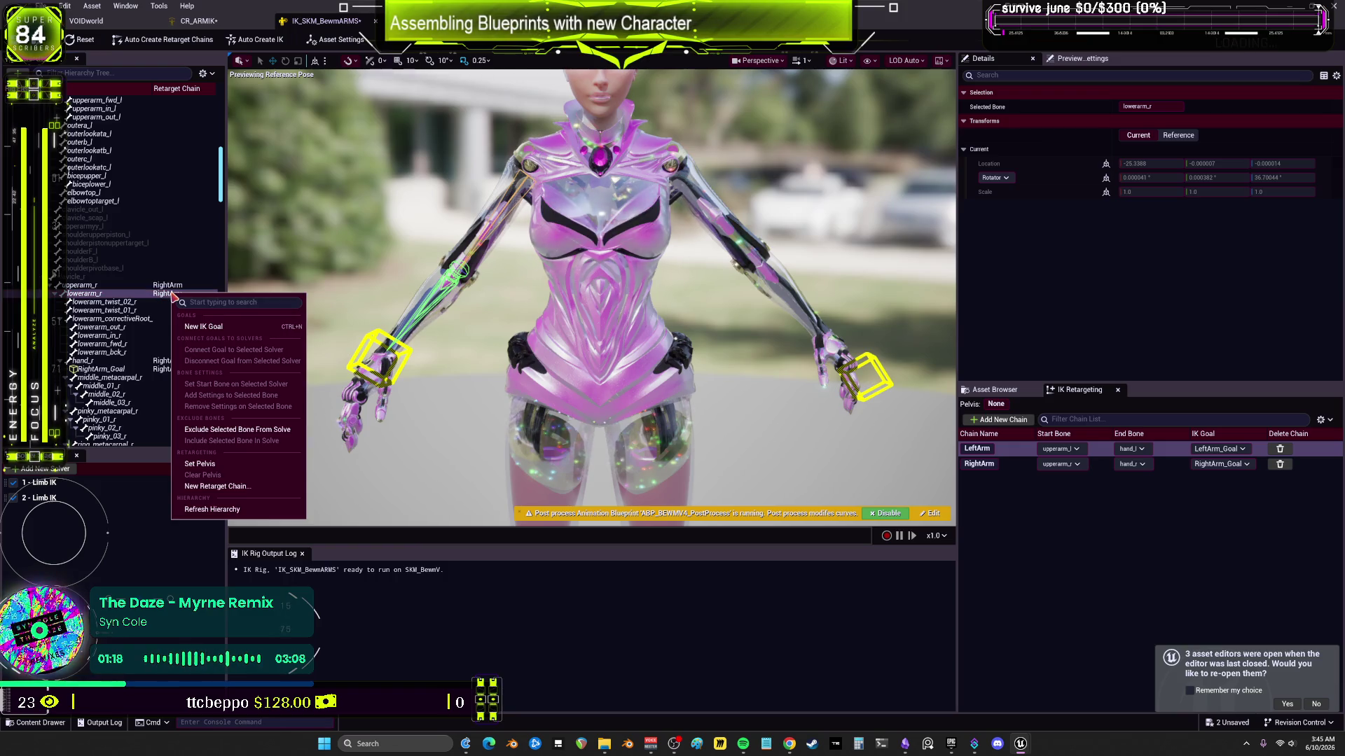
click(42, 498)
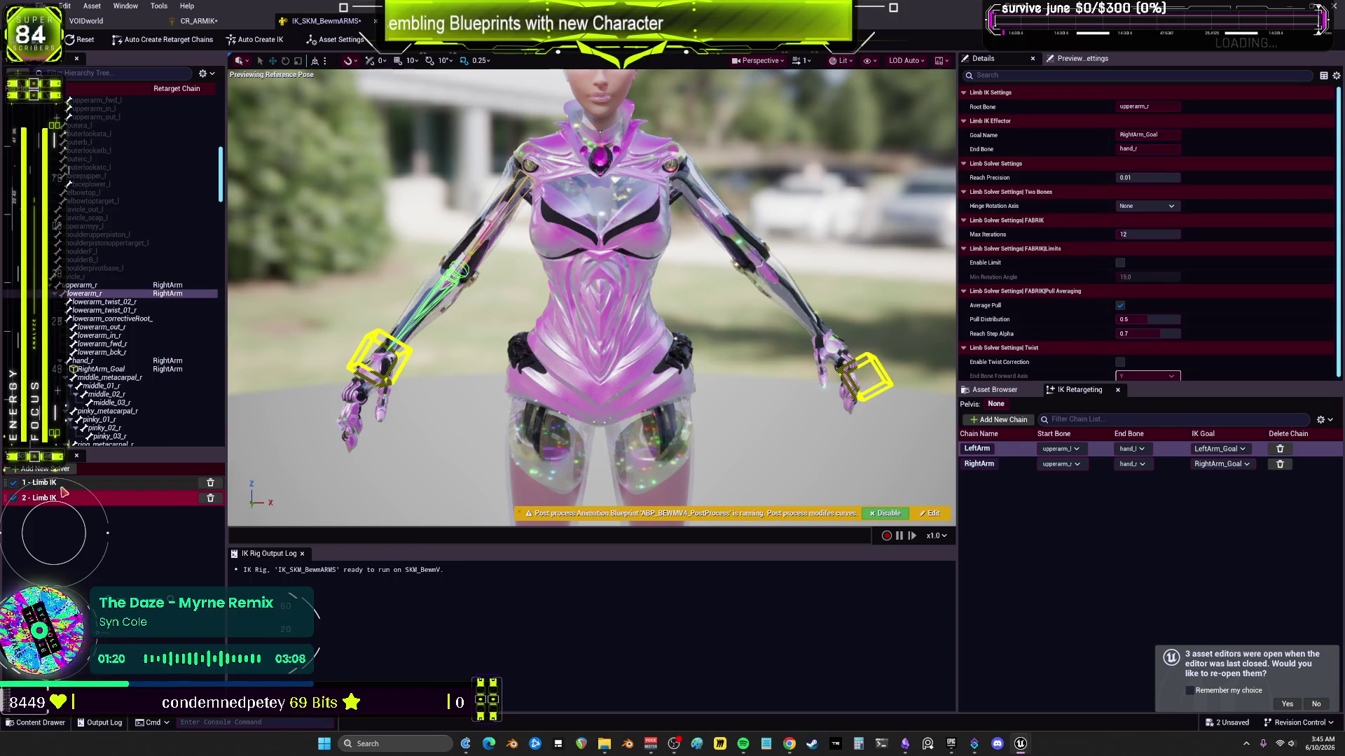
right_click(175, 296)
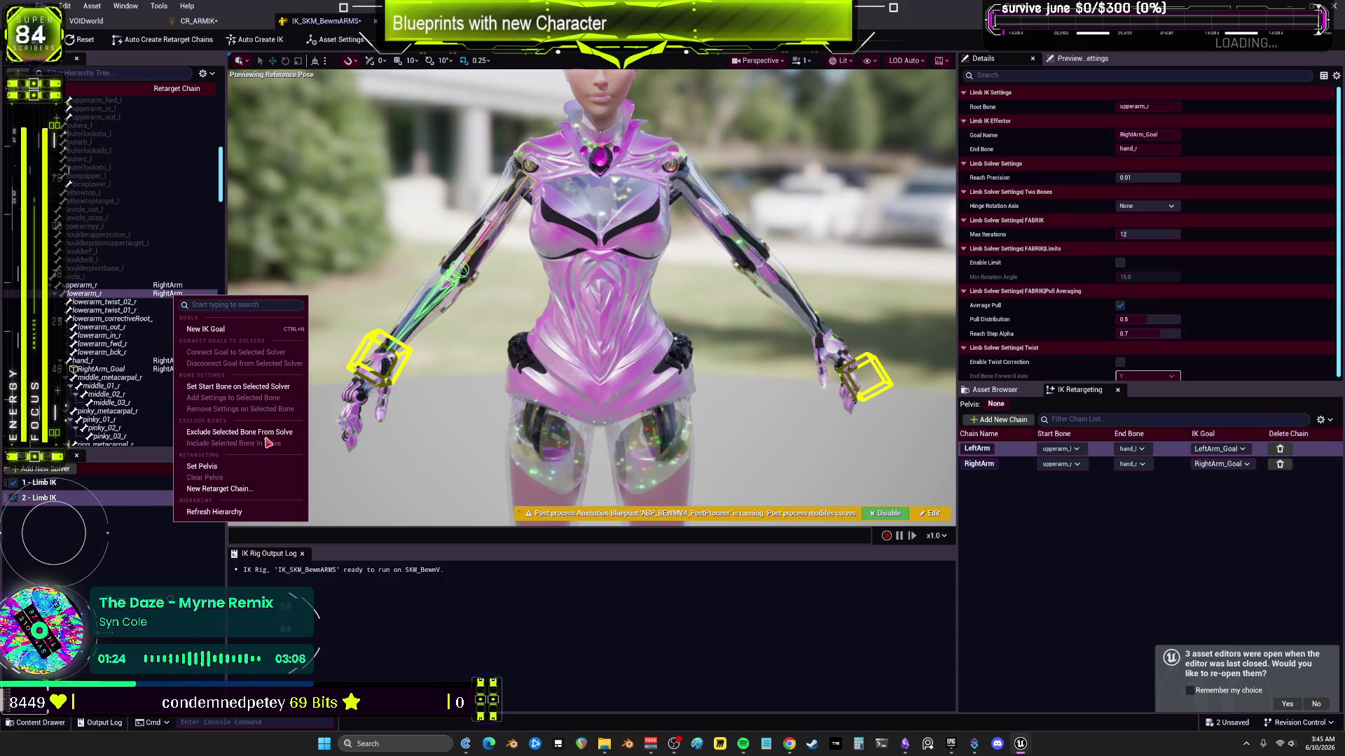
click(157, 483)
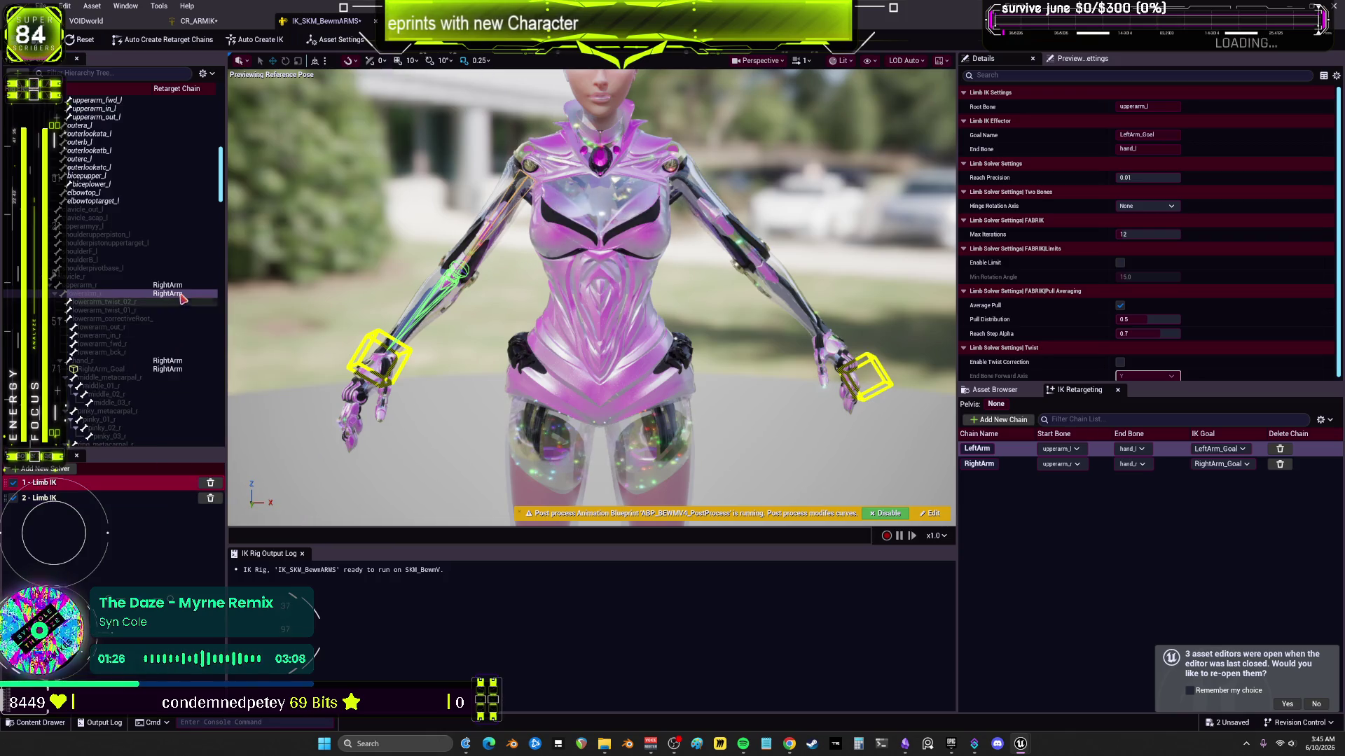
Step: Inspect the left-arm bones upperarm_l, lowerarm_l and the lower-arm twist bones and their options
scroll(163, 272, up, 10)
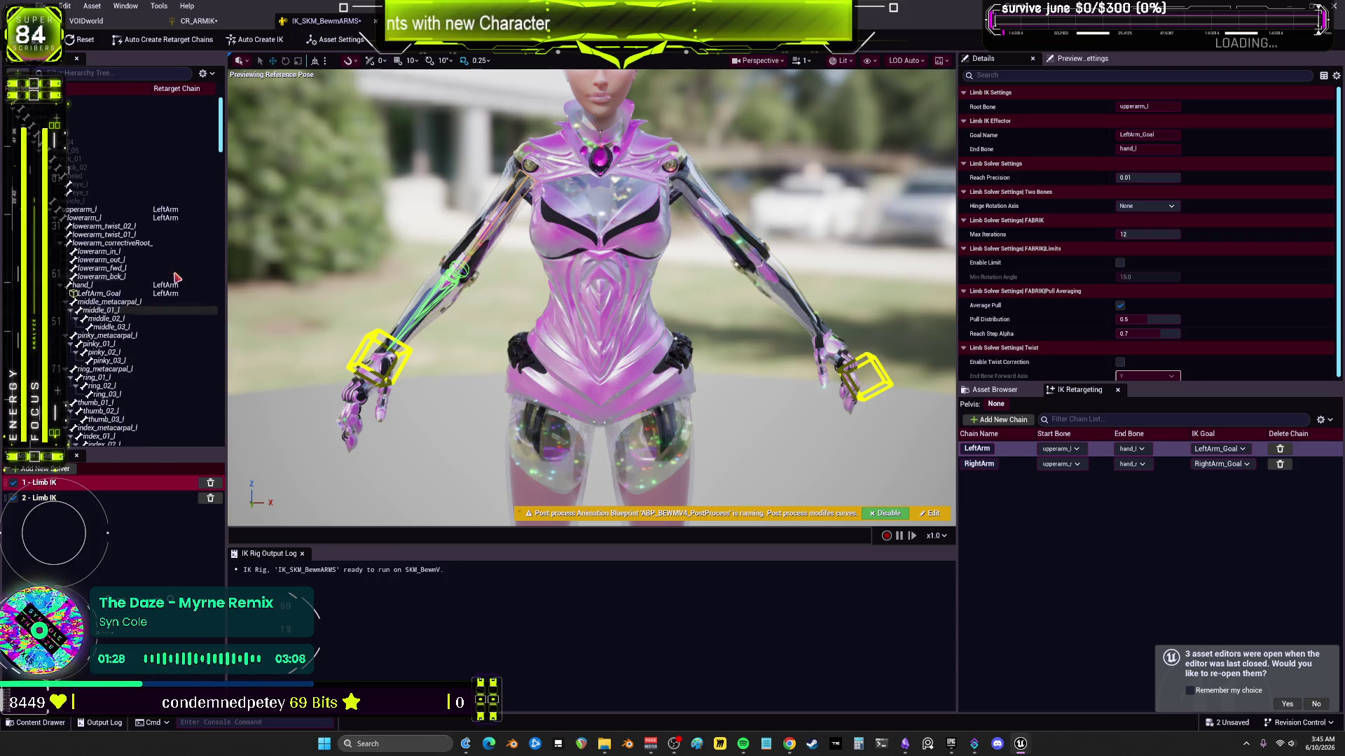
click(110, 295)
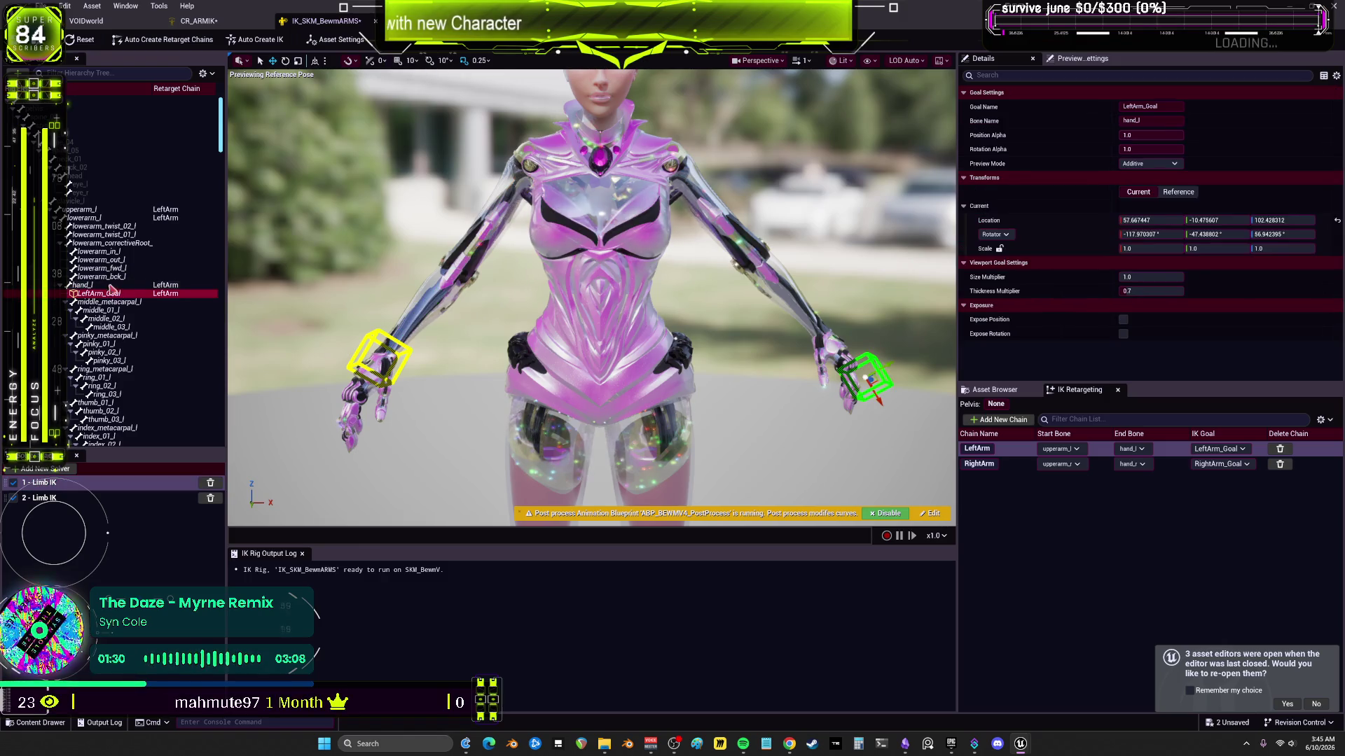
click(97, 210)
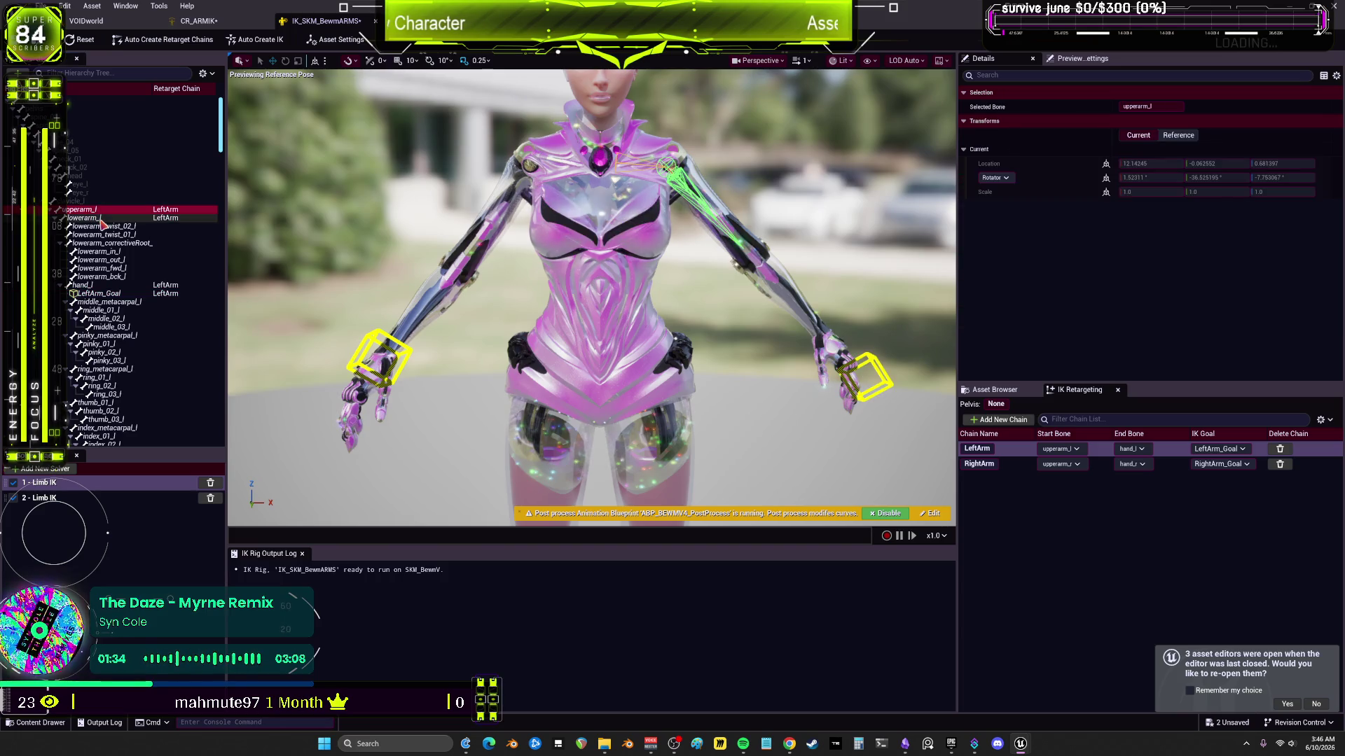
click(101, 220)
right_click(102, 218)
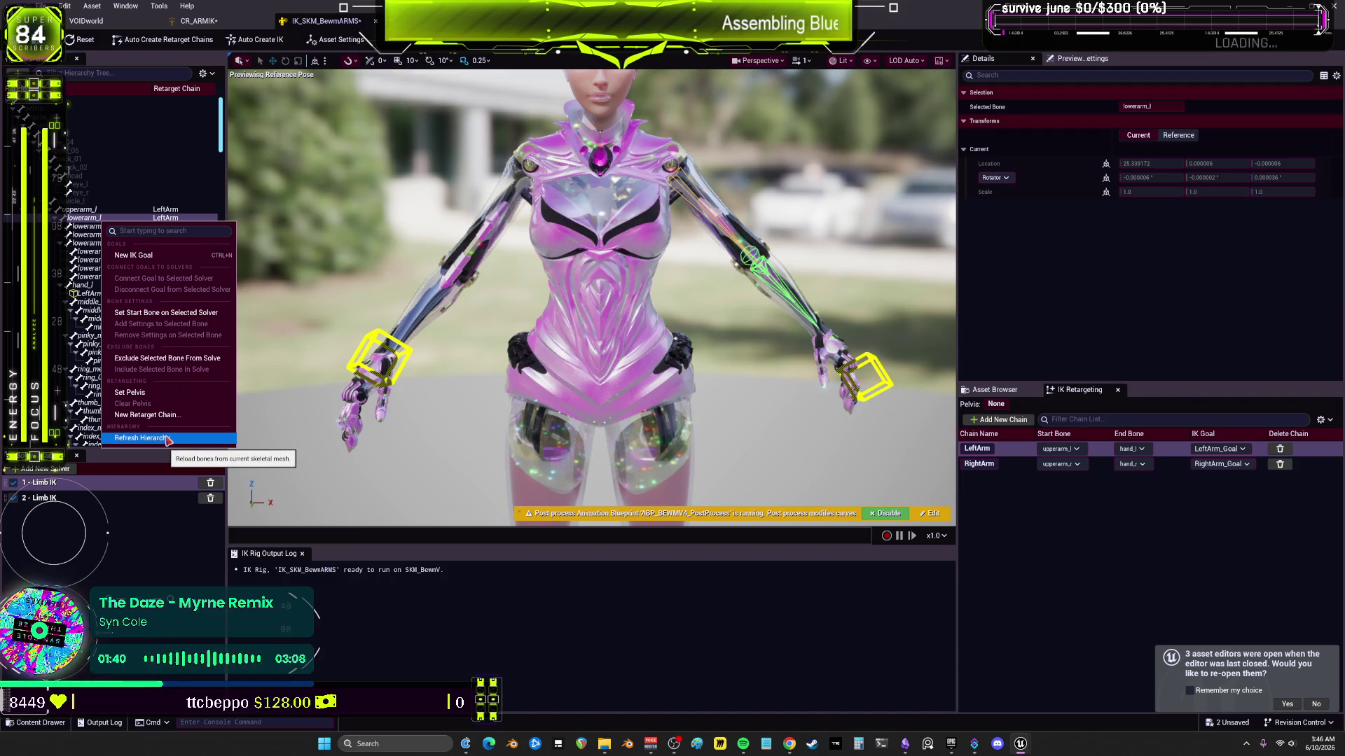
click(140, 570)
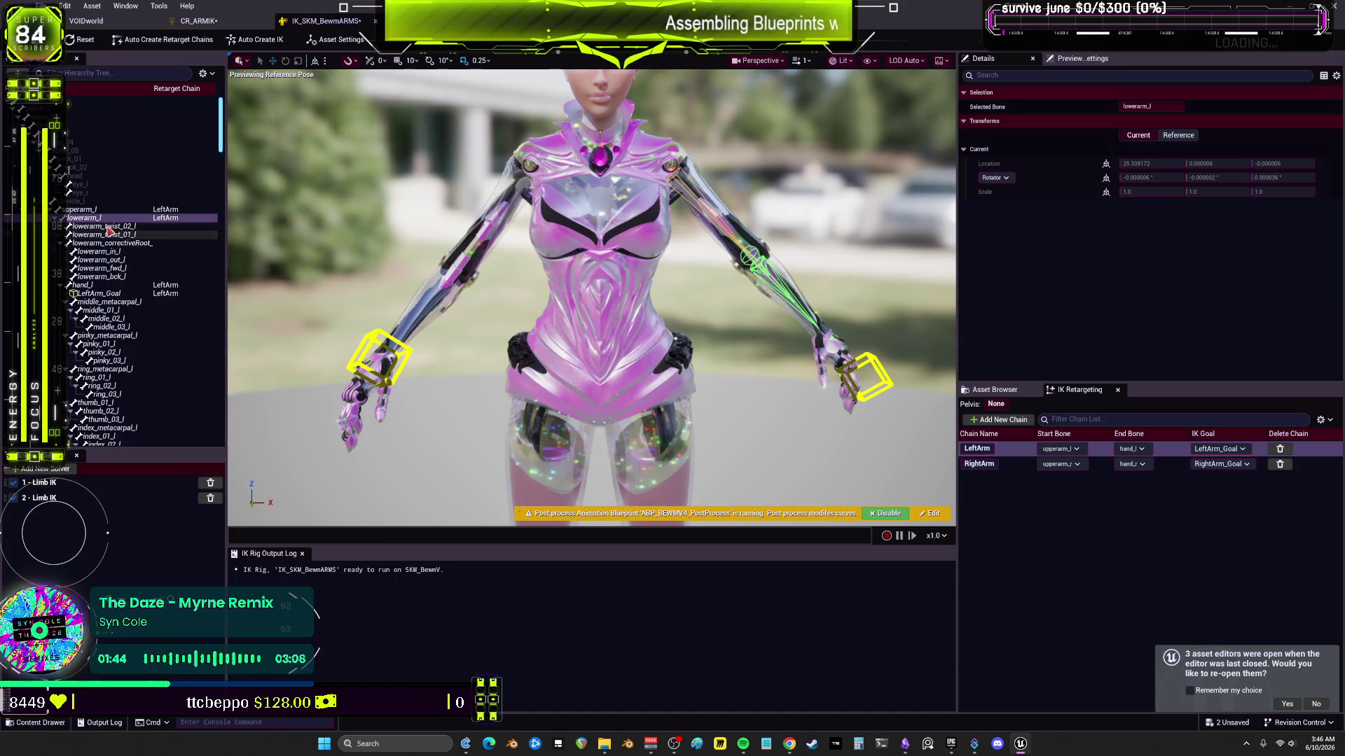
click(105, 226)
shift+click(117, 276)
right_click(116, 278)
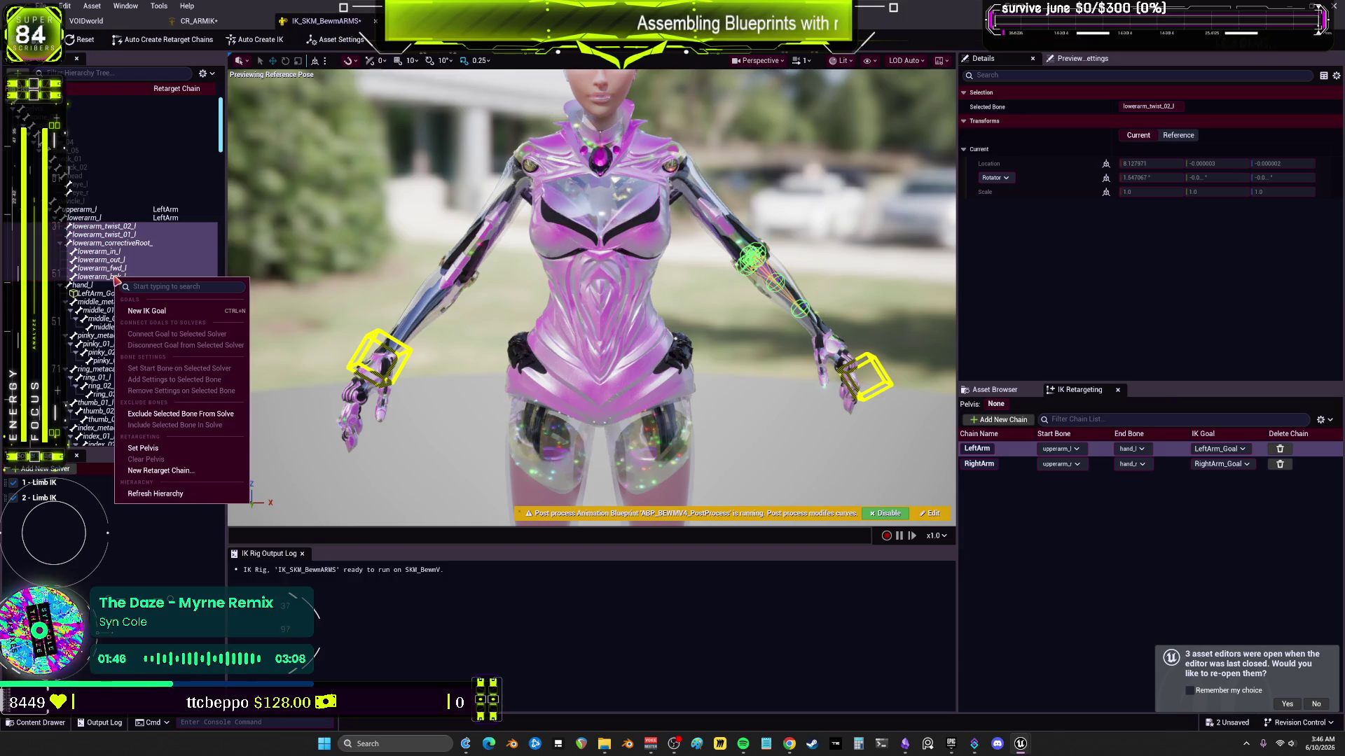
click(191, 393)
click(121, 308)
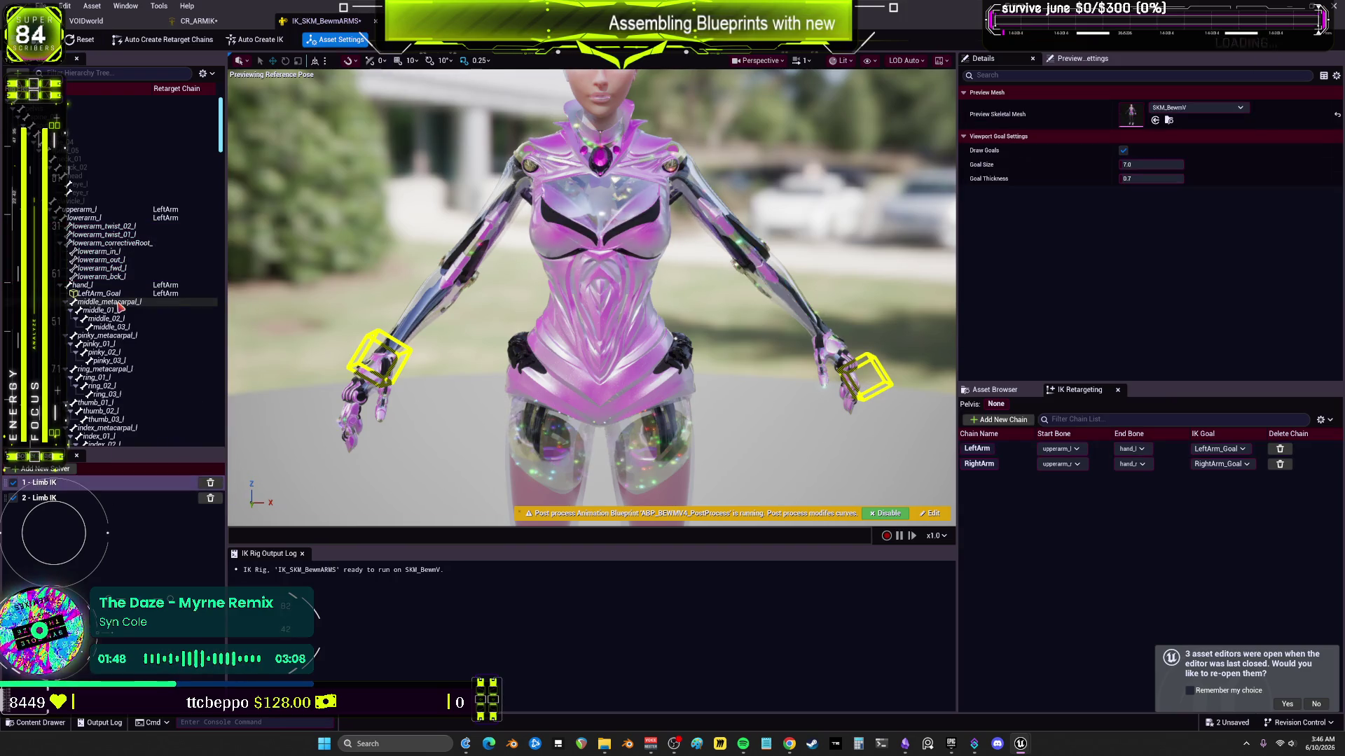
Step: Check LeftArm_Goal on hand_l, then bring the ContentExam editor window to the front
click(90, 286)
right_click(91, 292)
click(91, 292)
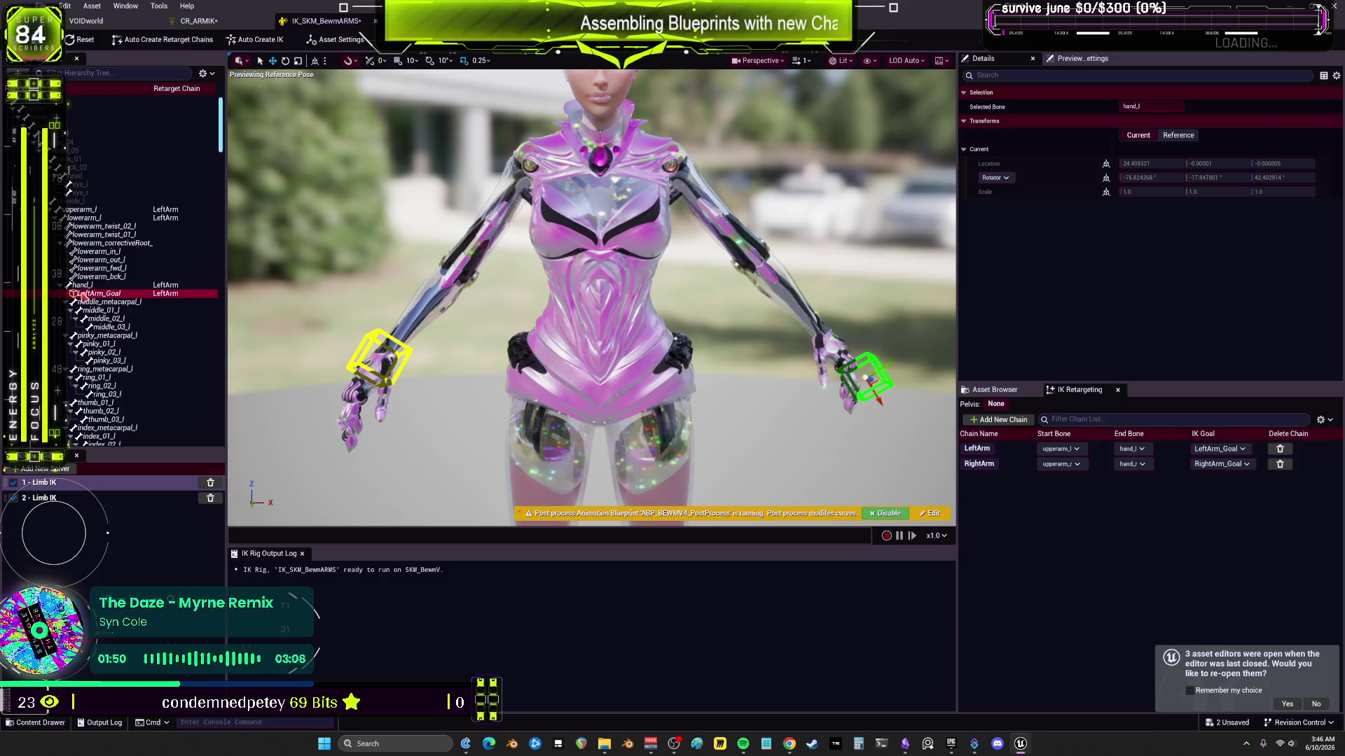
right_click(91, 292)
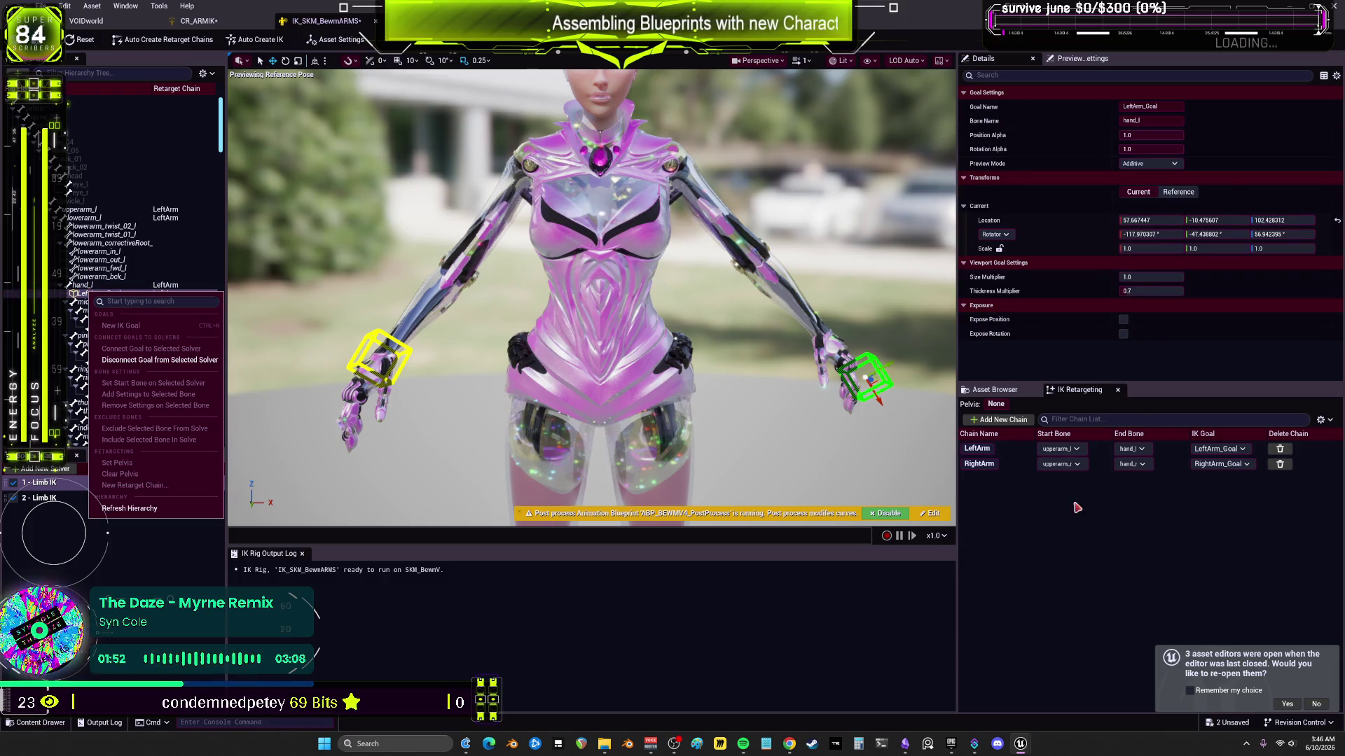
click(1101, 538)
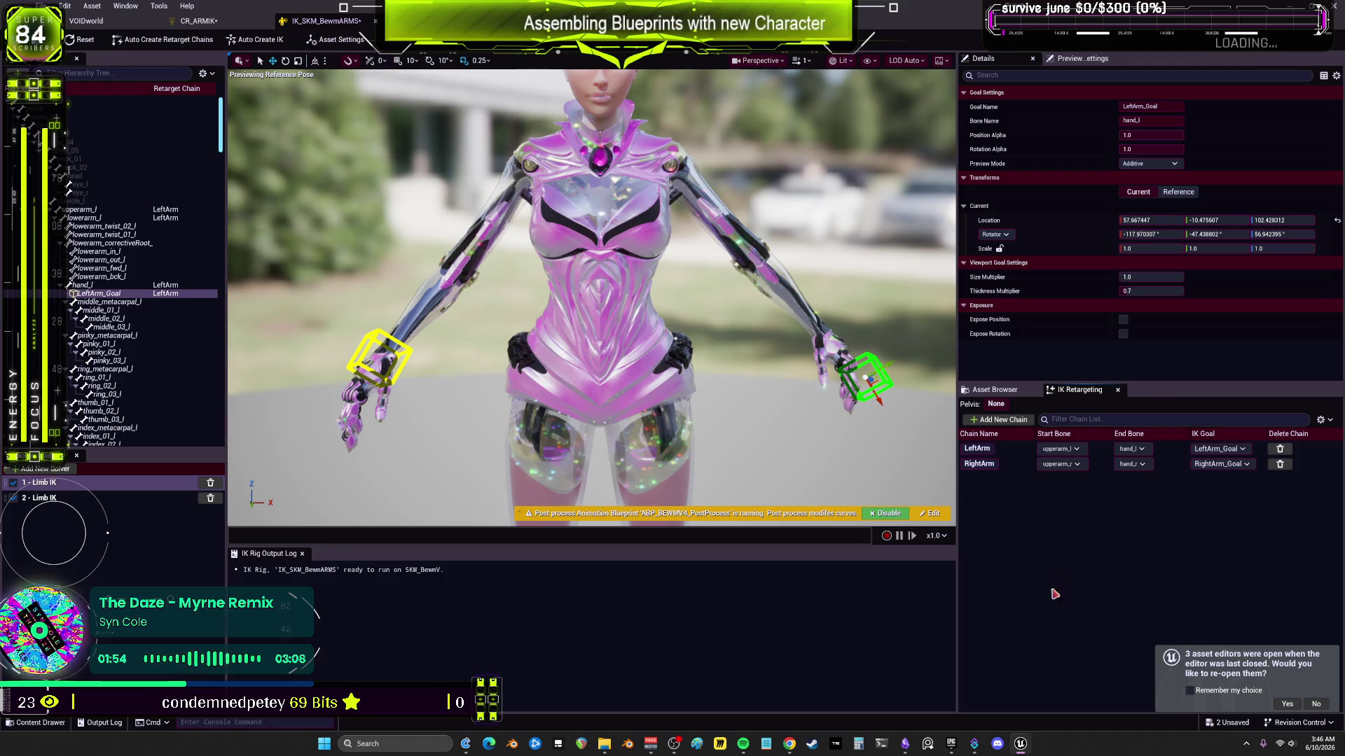
mouse_move(1027, 753)
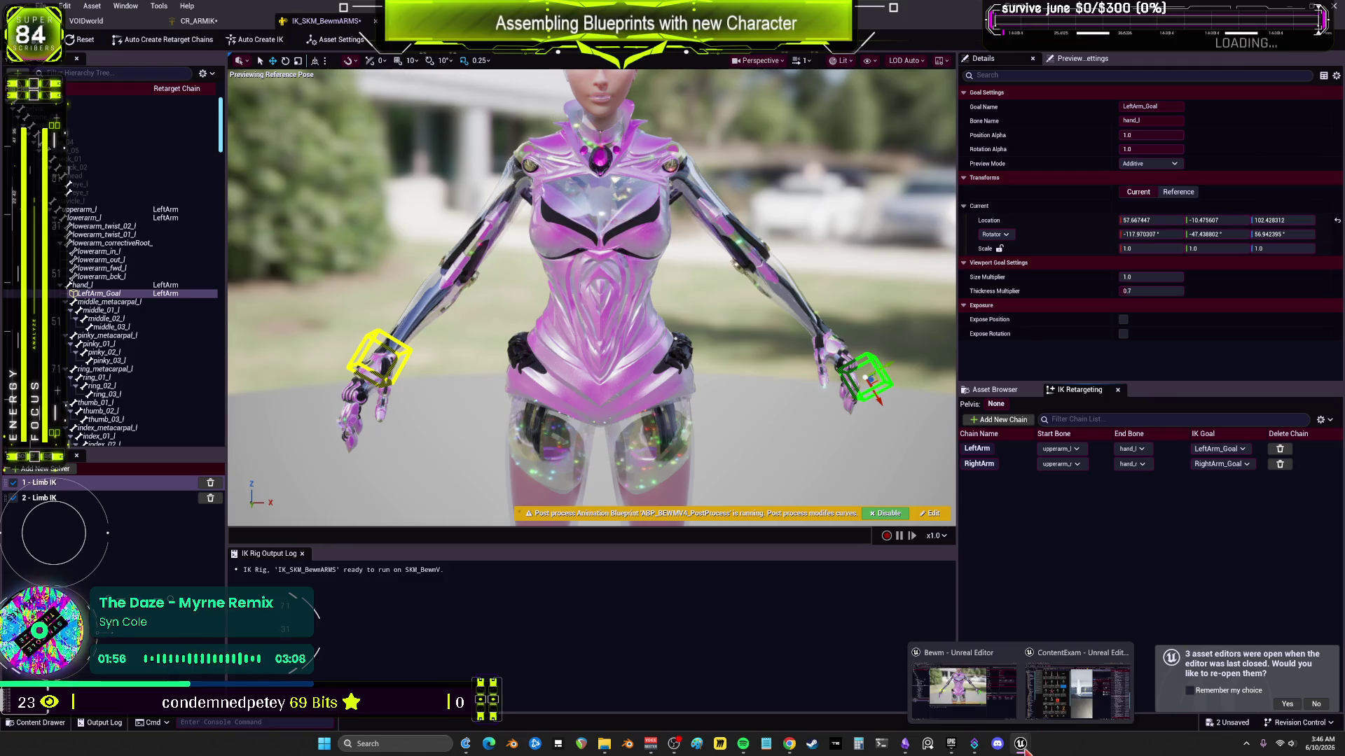
click(1077, 686)
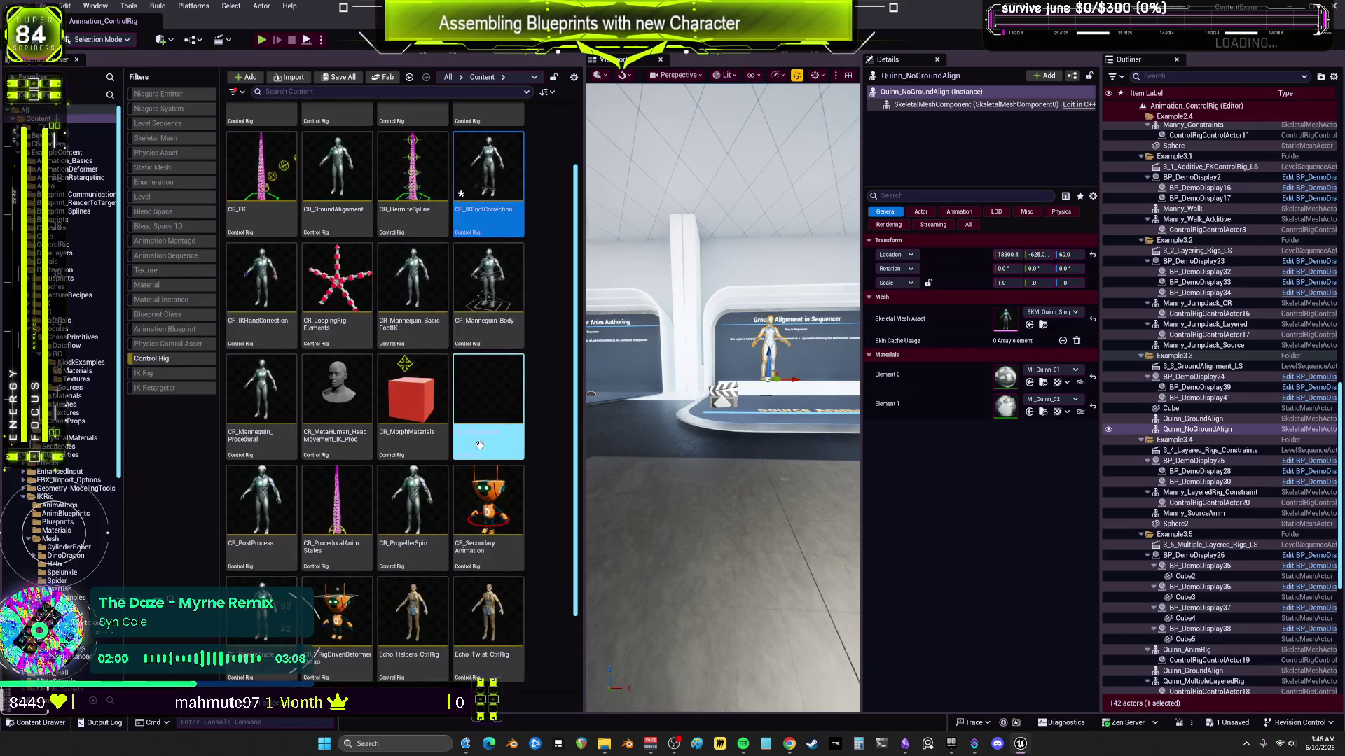
Step: Open ExampleContent, filter the Content Browser to IK Rig assets, and open IK_PreferredAngles
scroll(484, 431, down, 2)
scroll(483, 445, up, 2)
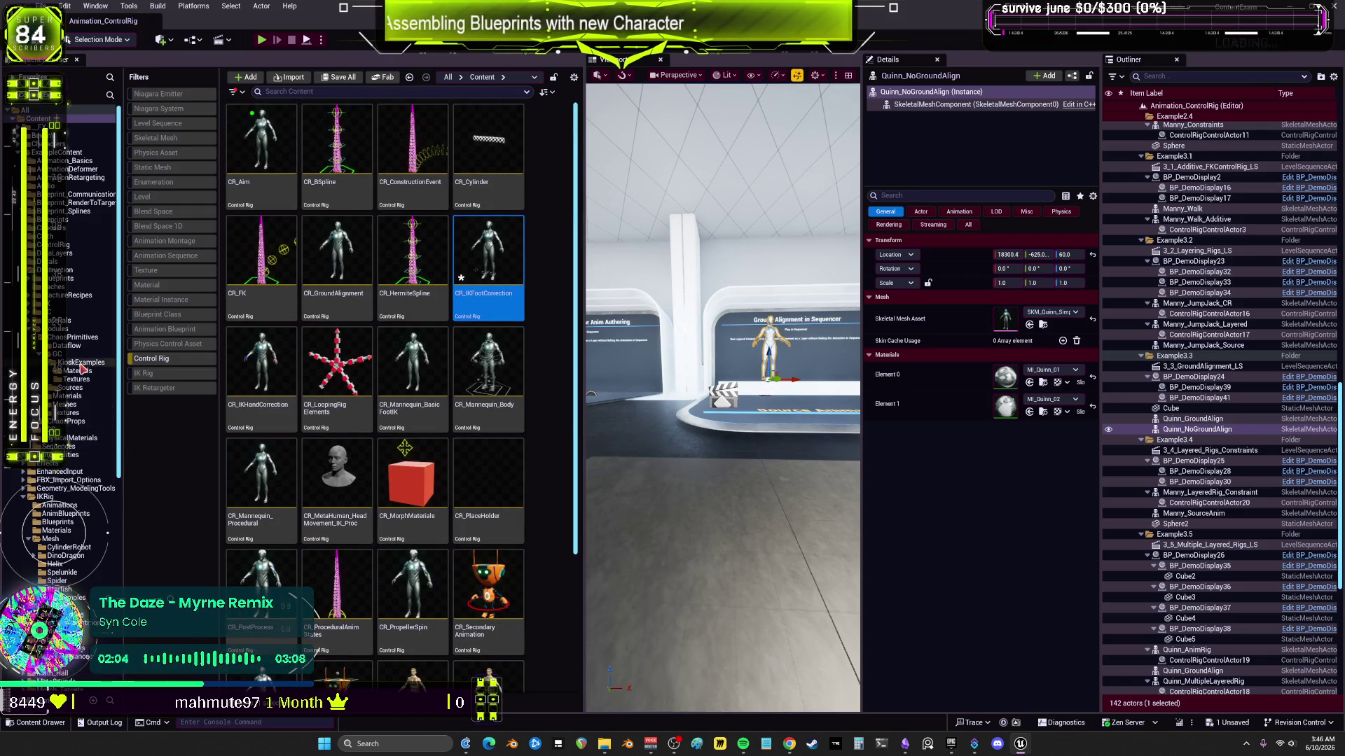
click(59, 506)
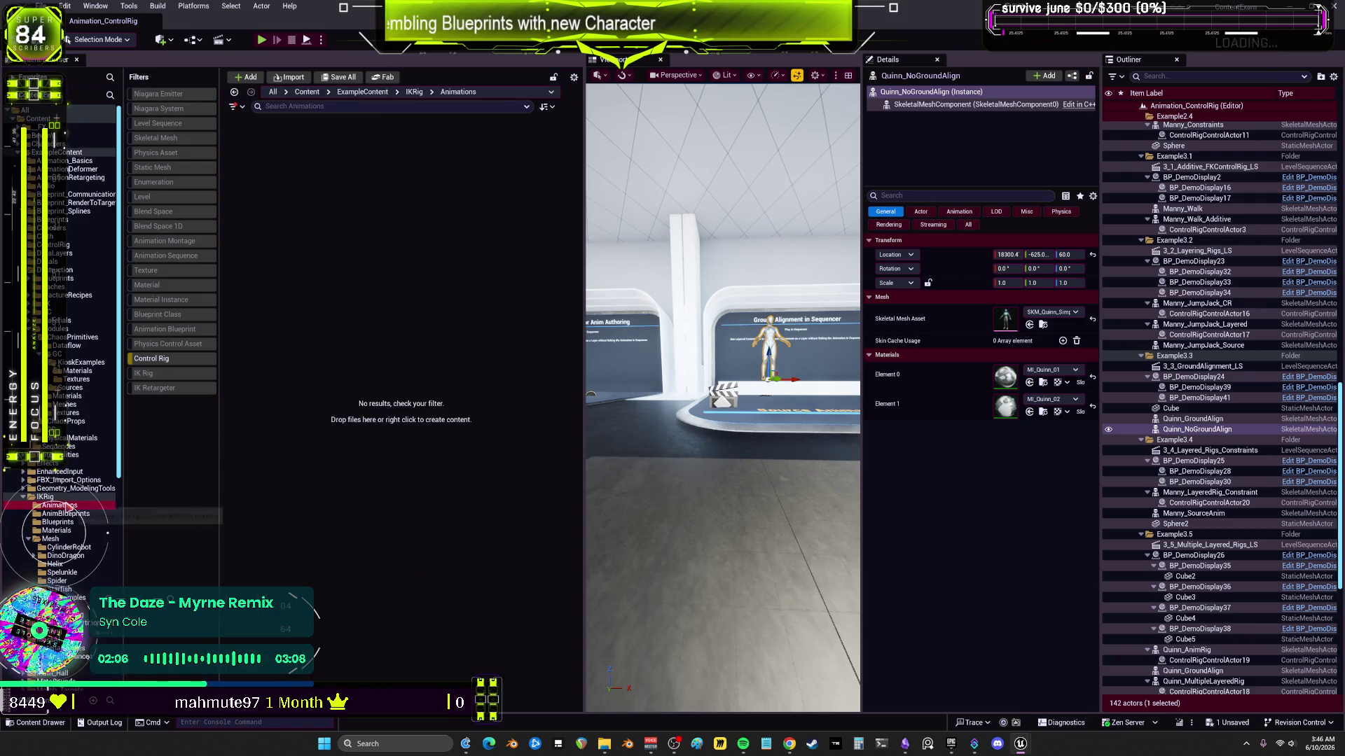
click(183, 360)
click(180, 364)
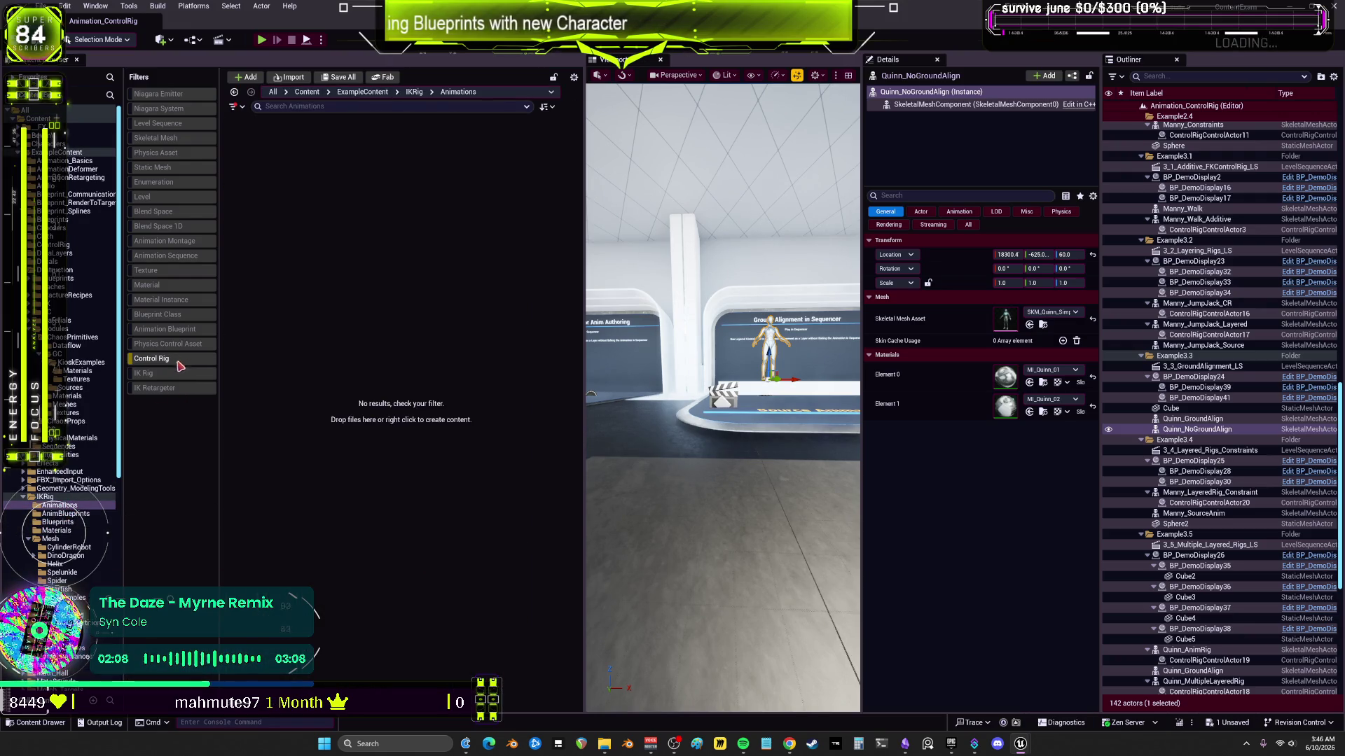
click(46, 497)
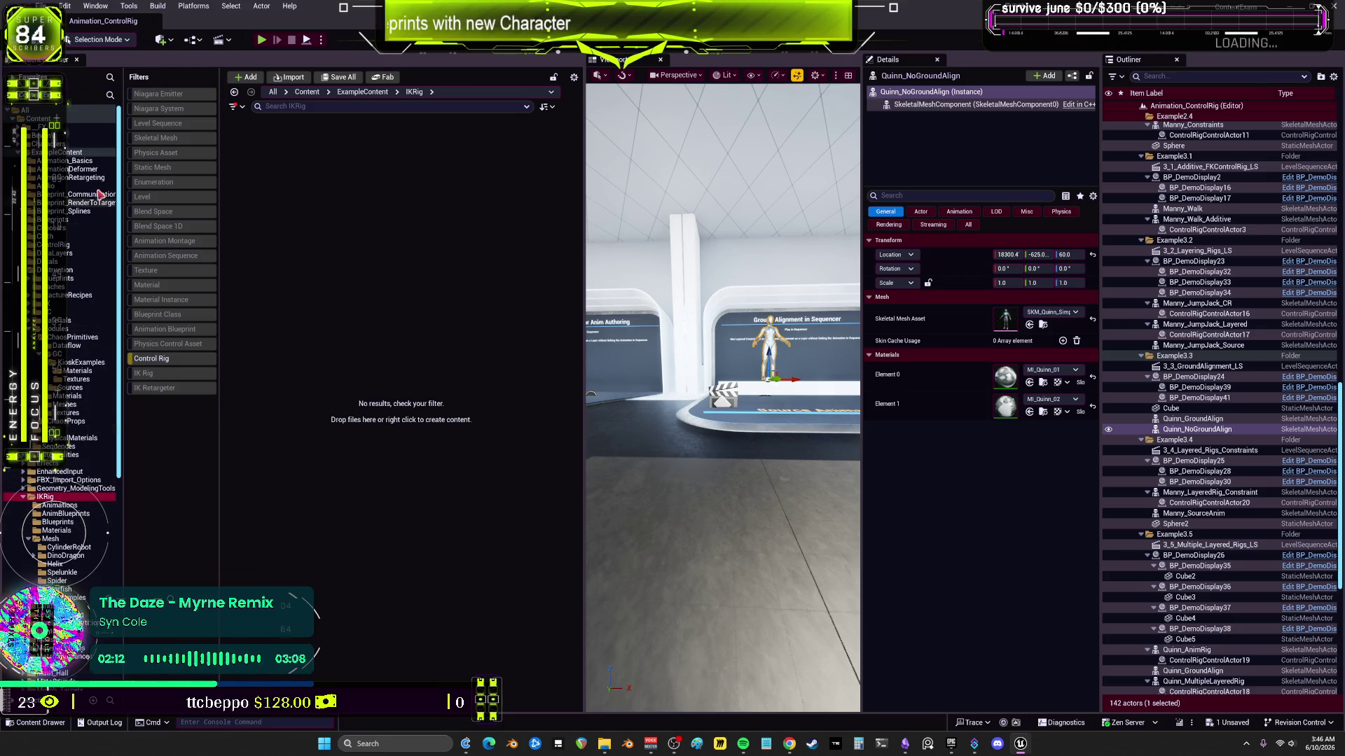
click(75, 154)
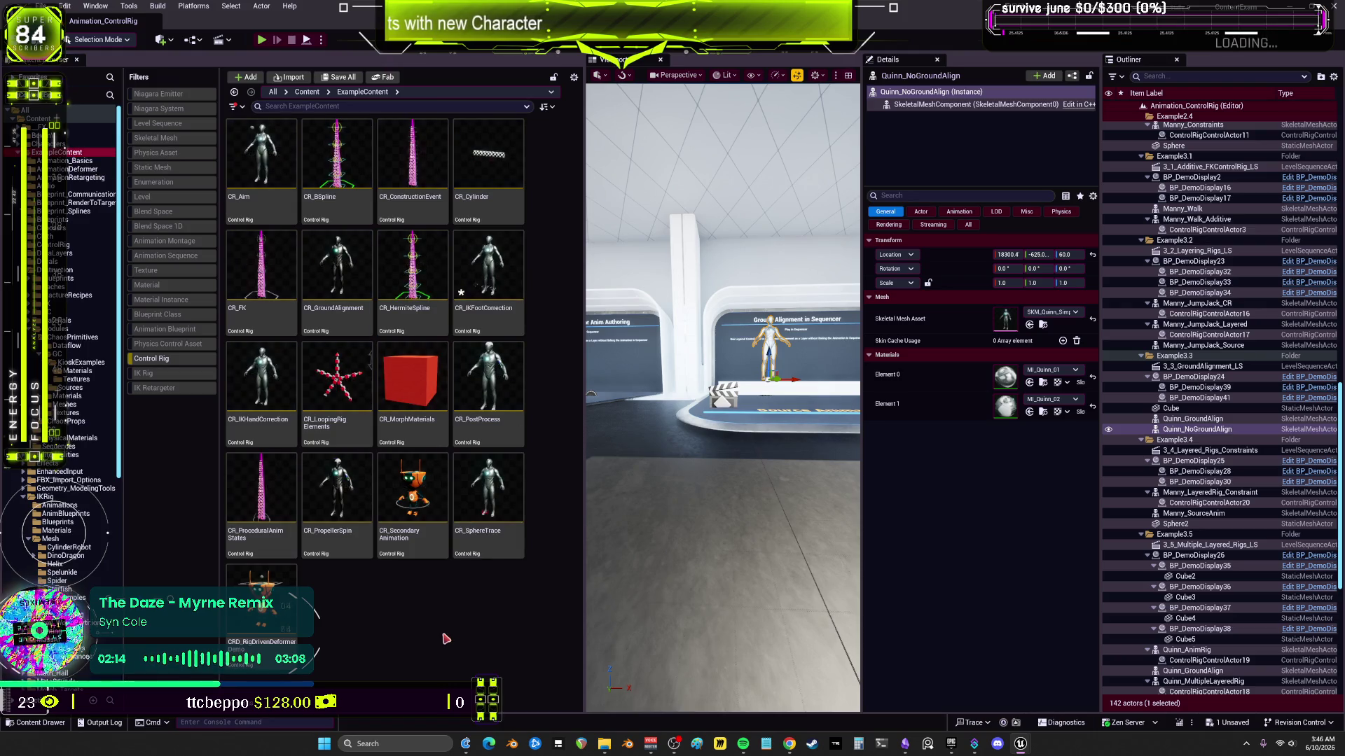
click(178, 372)
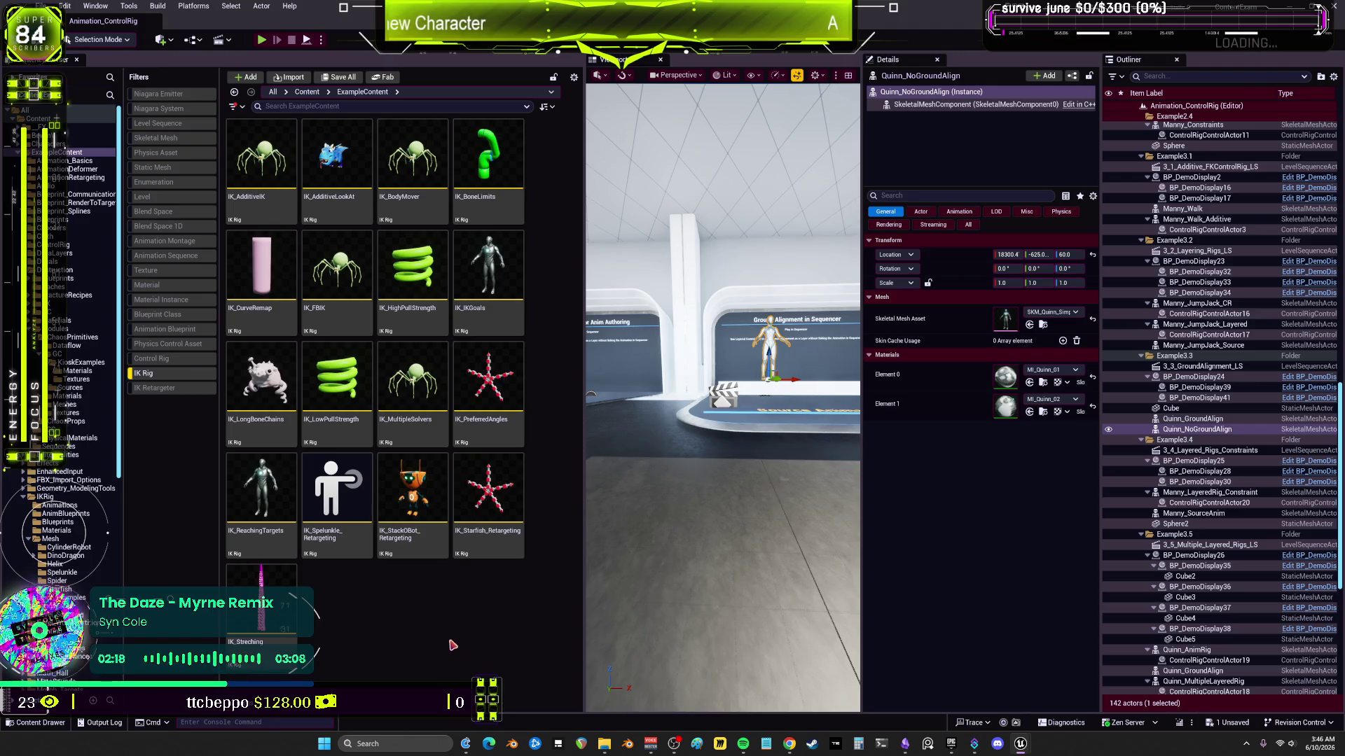
double_click(502, 400)
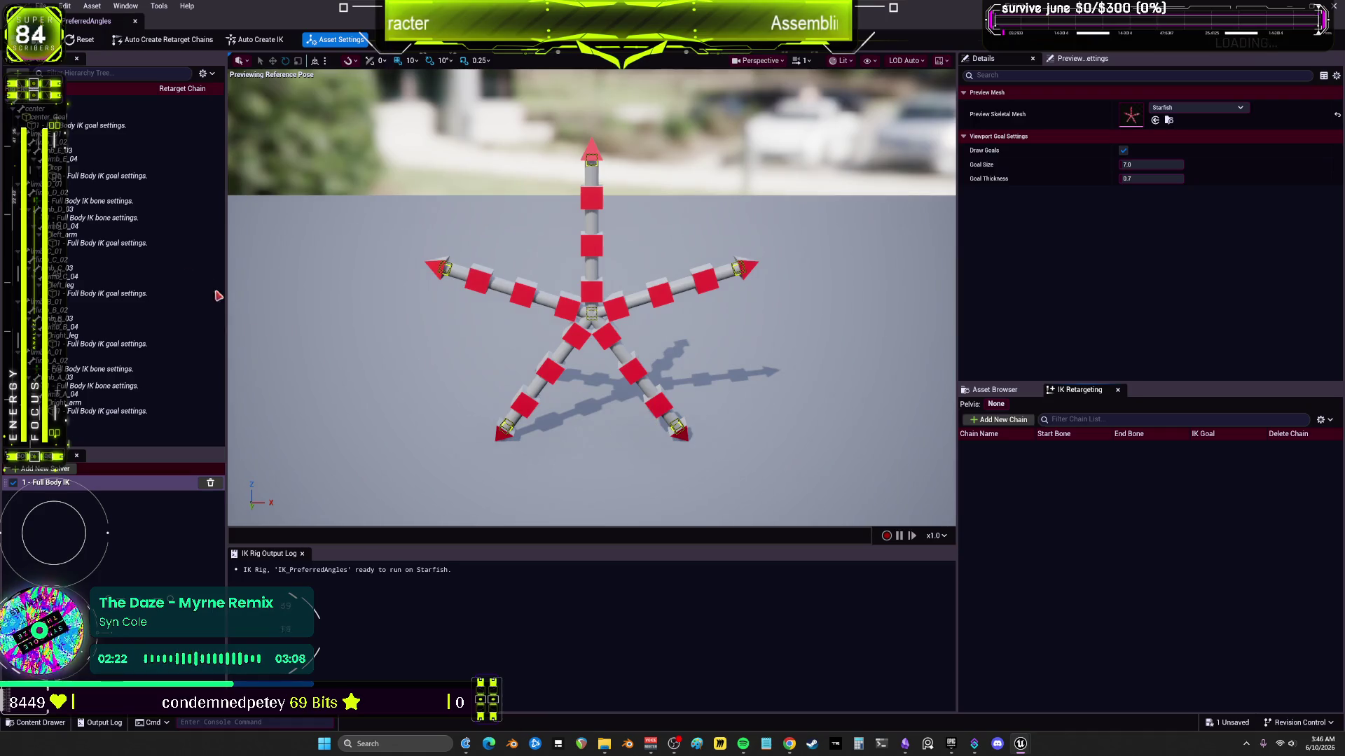
Step: Review the starfish rig's Full Body IK settings and IK_ReachingTargets, then return to the Bewm editor
click(98, 486)
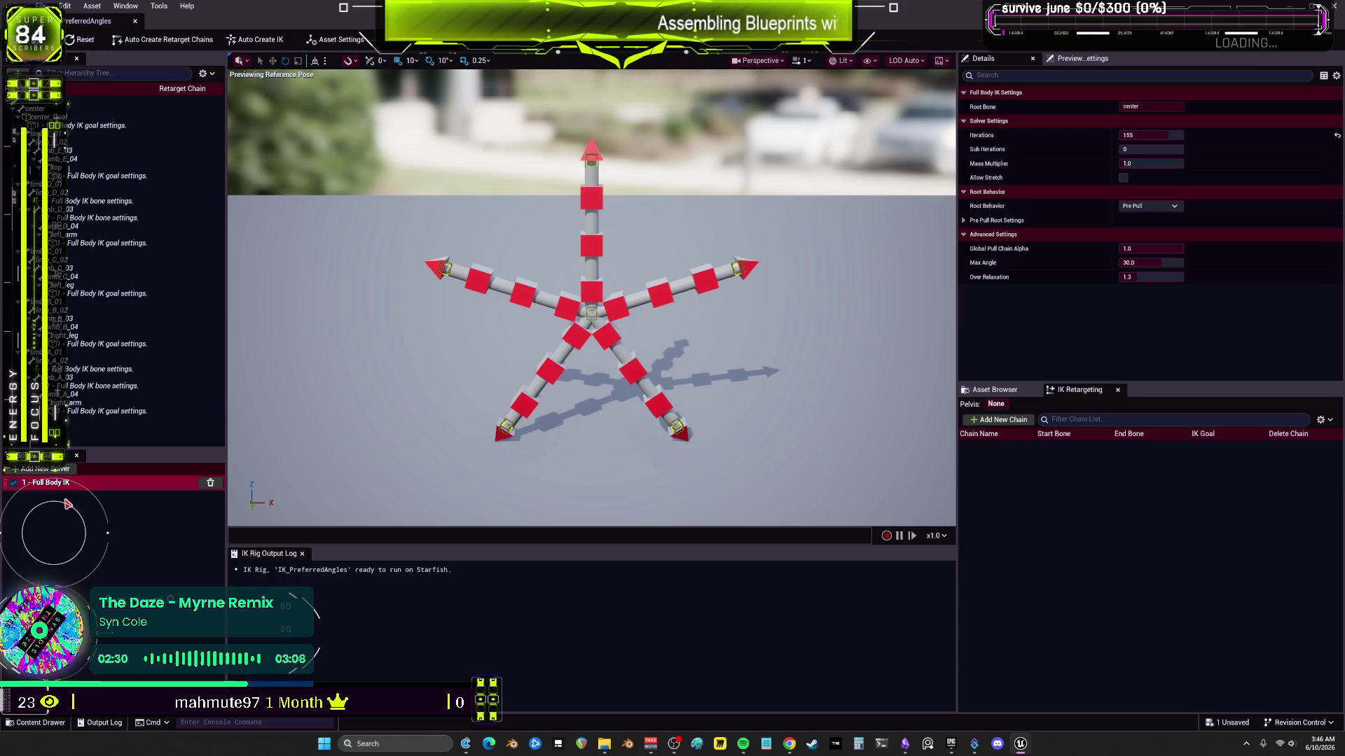
double_click(311, 5)
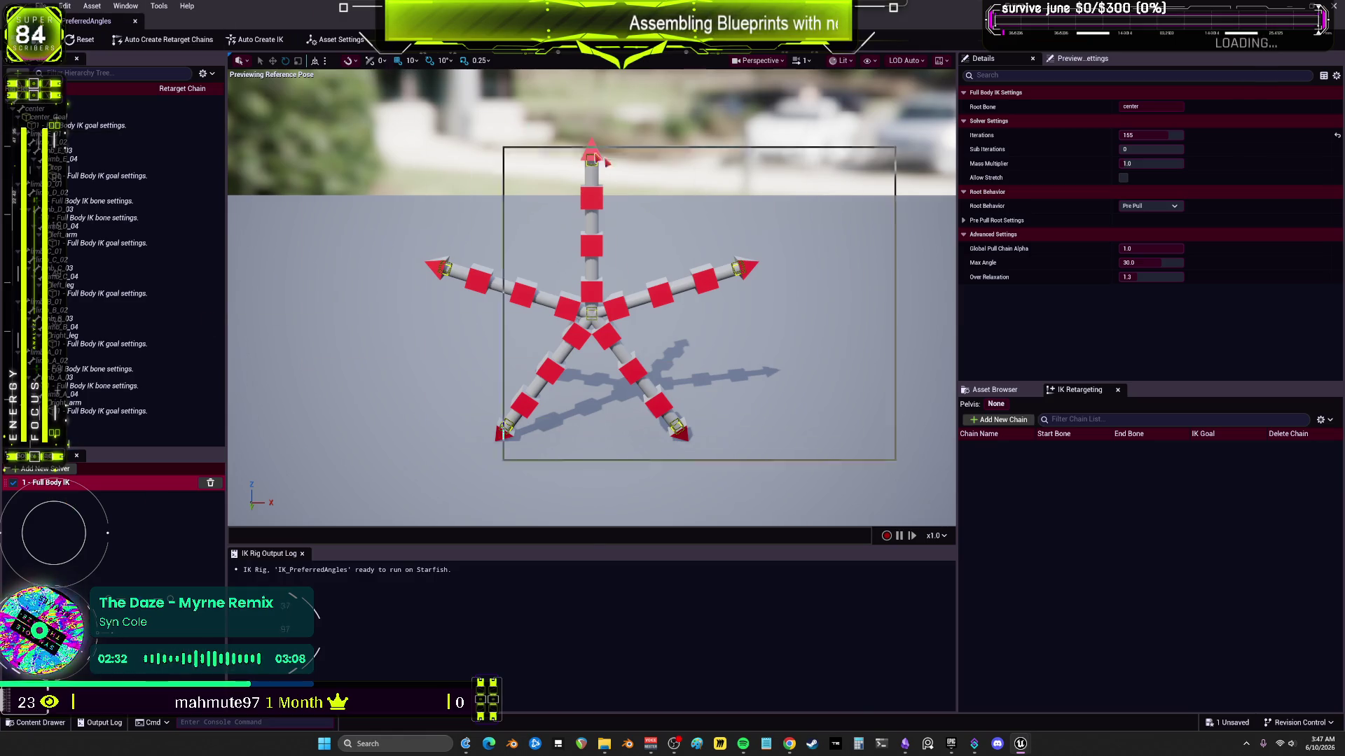
drag(835, 222, 961, 205)
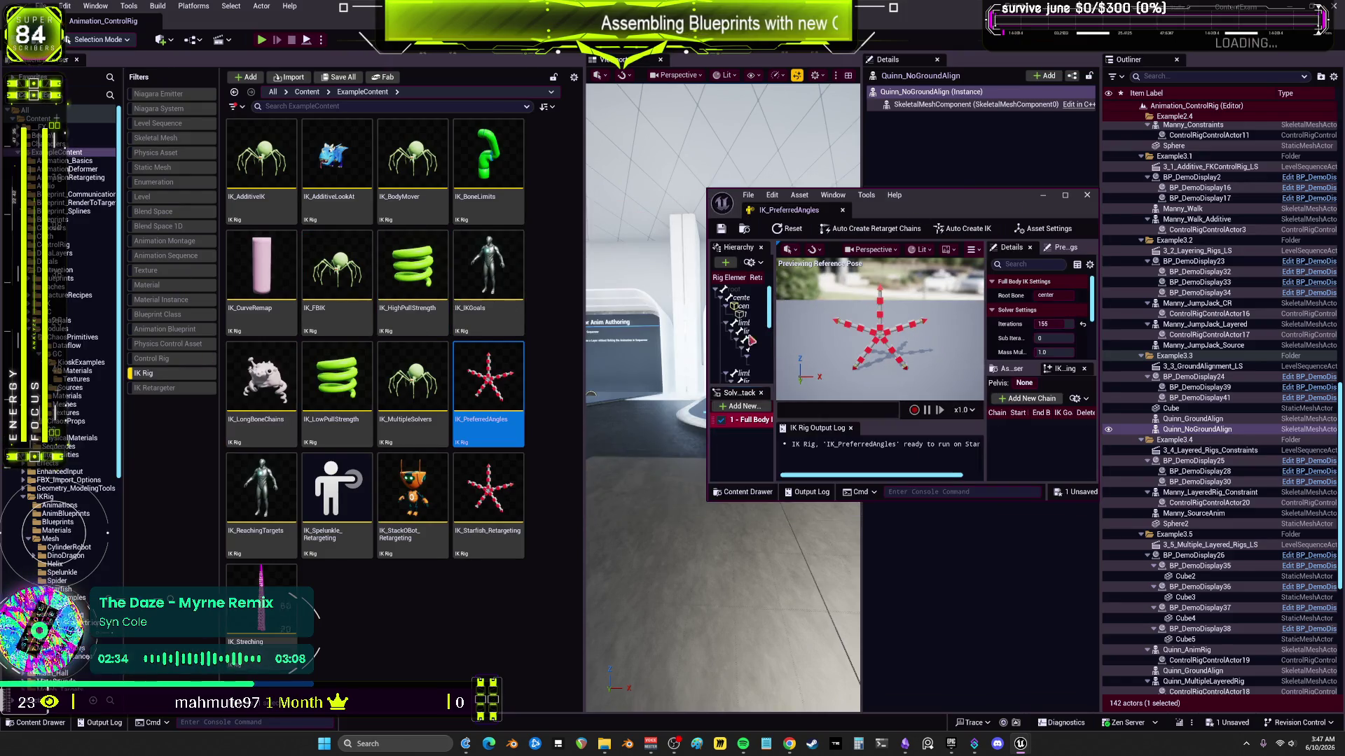
double_click(260, 490)
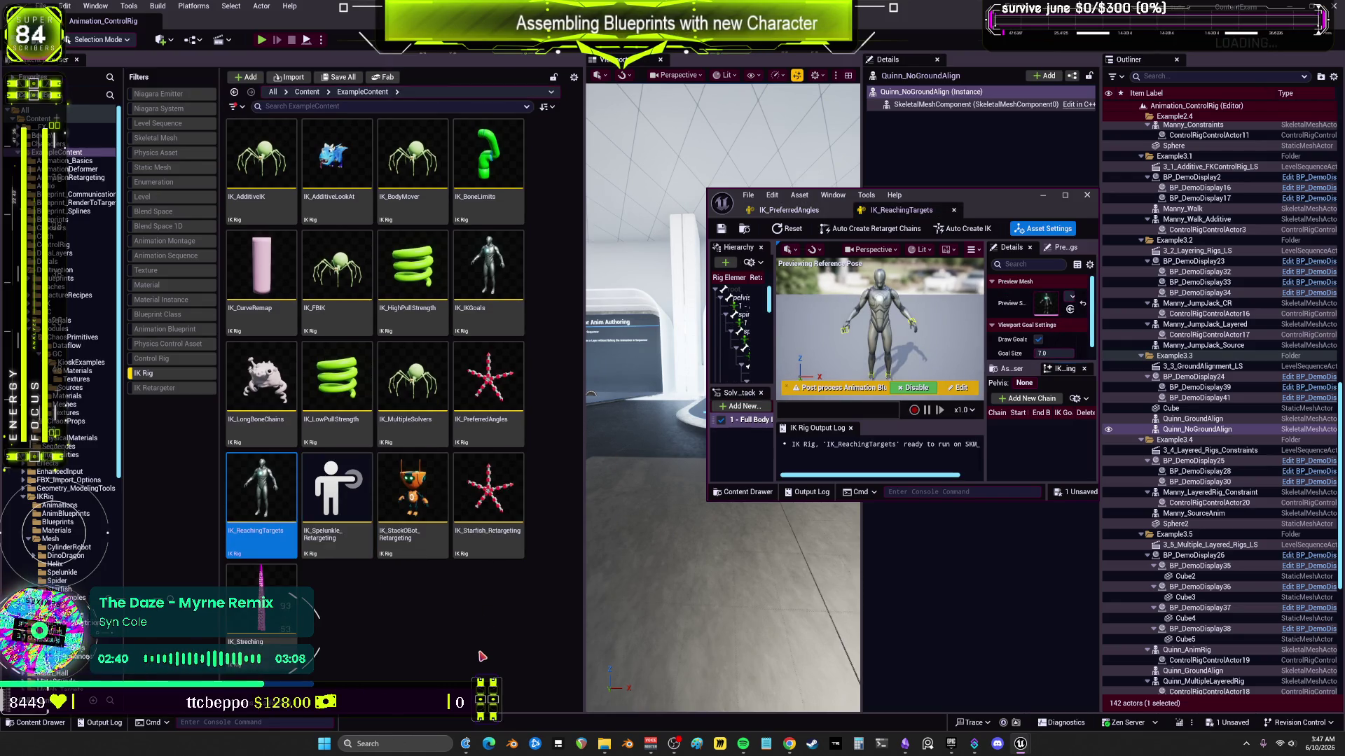
double_click(465, 385)
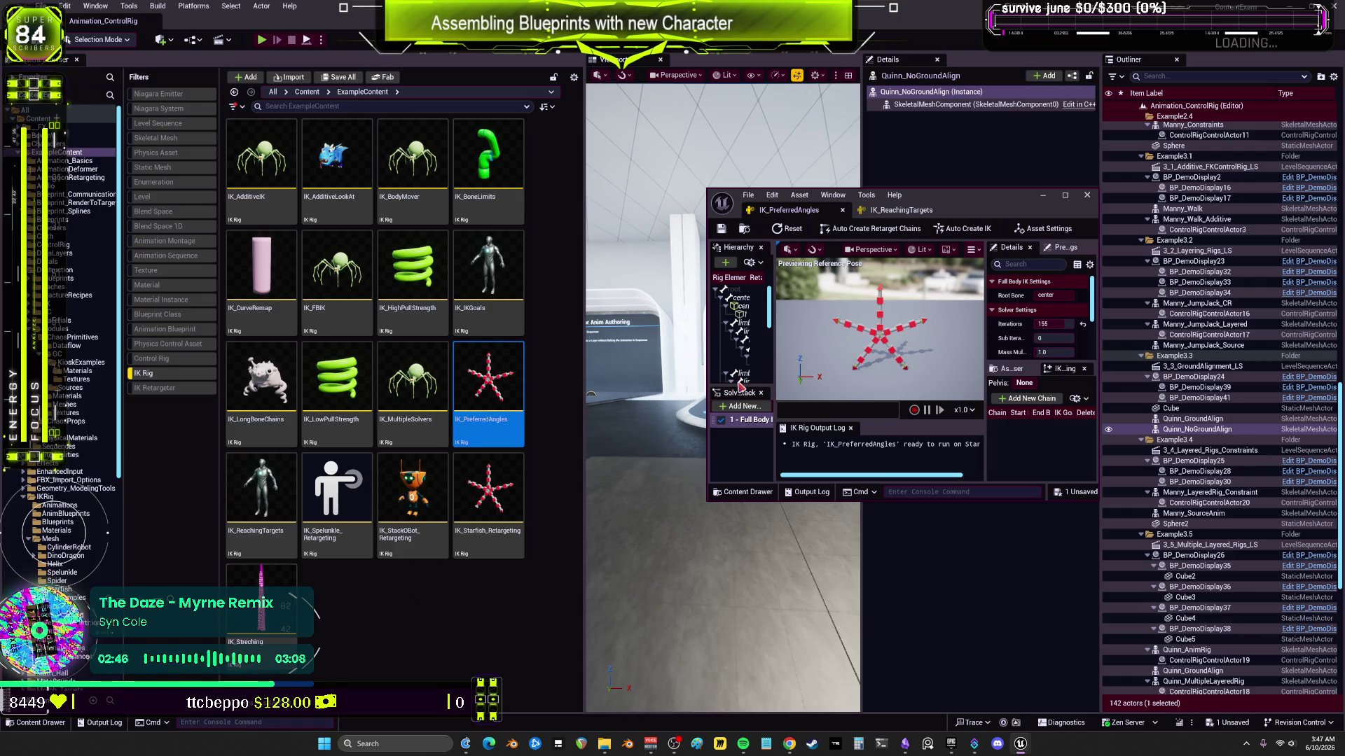
mouse_move(1022, 750)
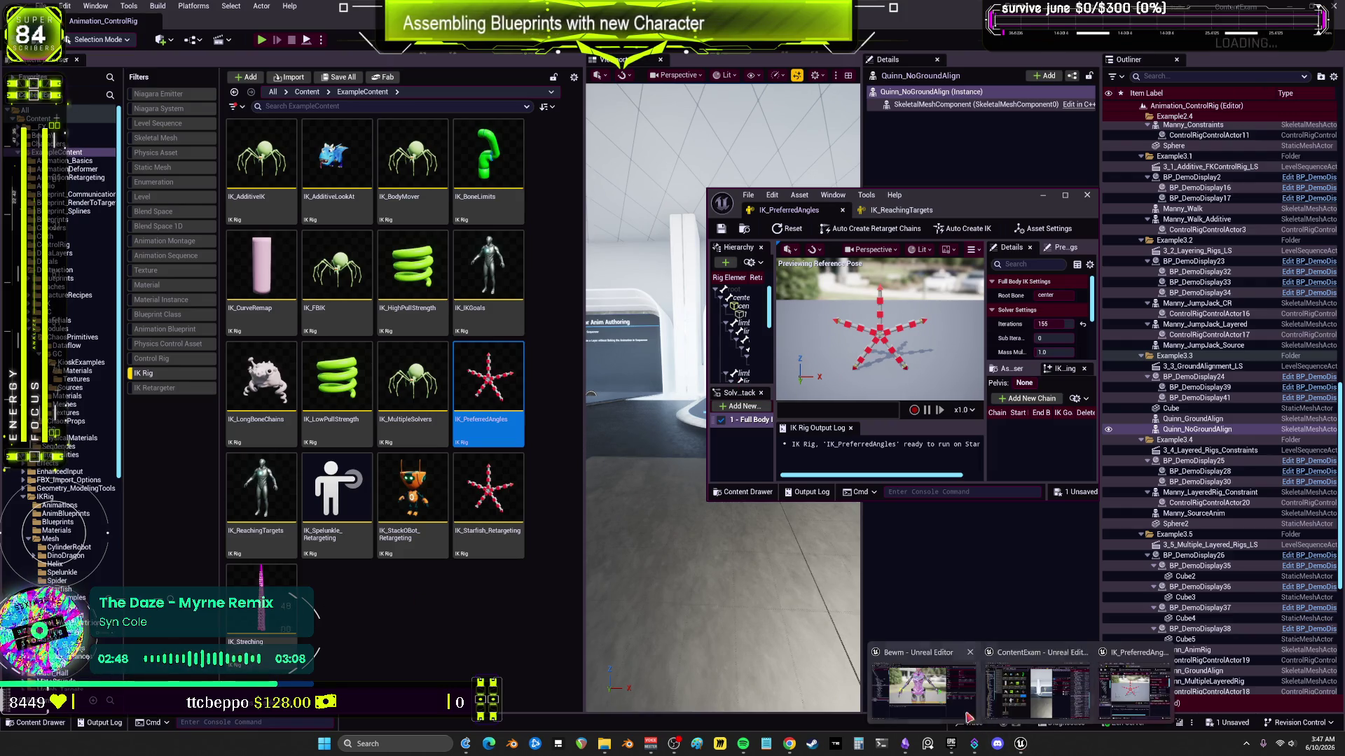
click(969, 716)
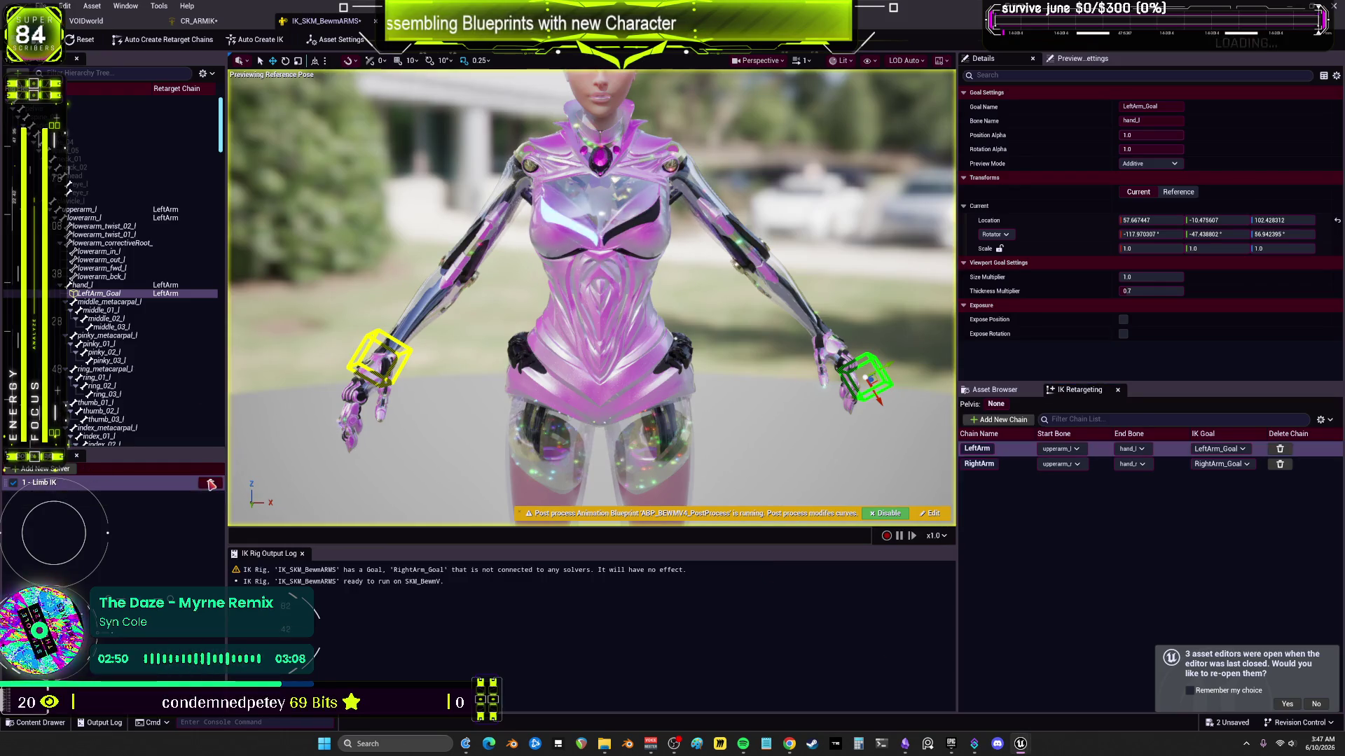
Step: Delete the Limb IK solver, LeftArm_Goal, and the LeftArm and RightArm retarget chains
click(211, 484)
click(124, 295)
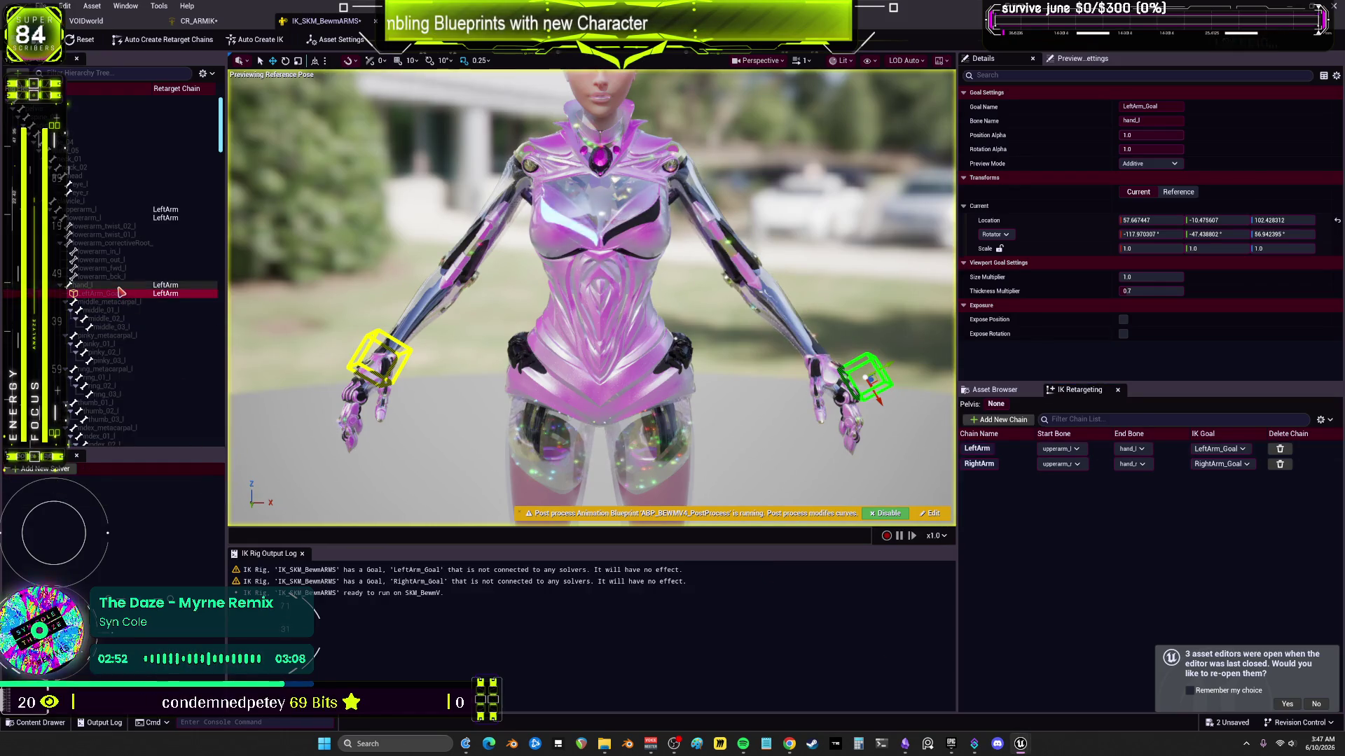
key(Delete)
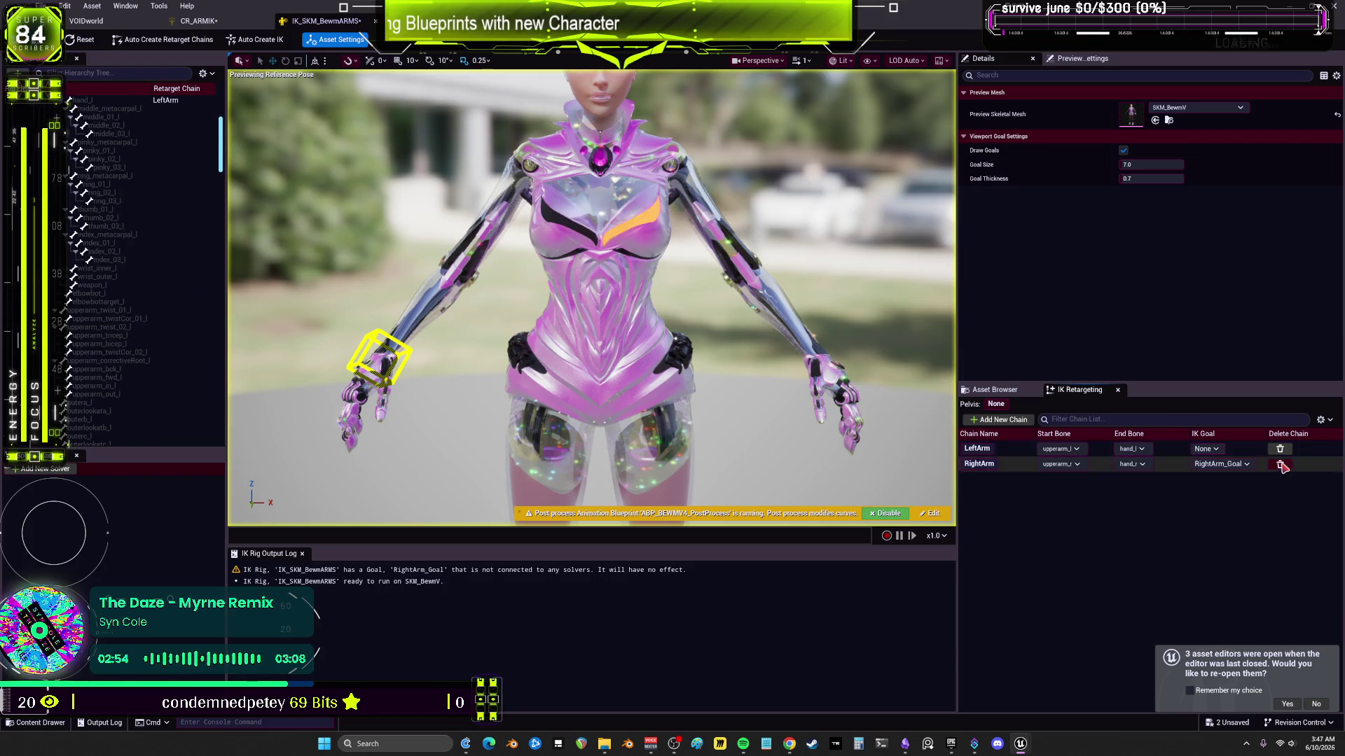
click(1281, 465)
click(1279, 449)
Step: Find RightArm_Goal in the bone hierarchy and delete it
drag(220, 172, 219, 250)
scroll(219, 250, down, 5)
scroll(167, 308, down, 5)
scroll(166, 309, up, 10)
scroll(158, 310, down, 3)
click(127, 333)
key(Delete)
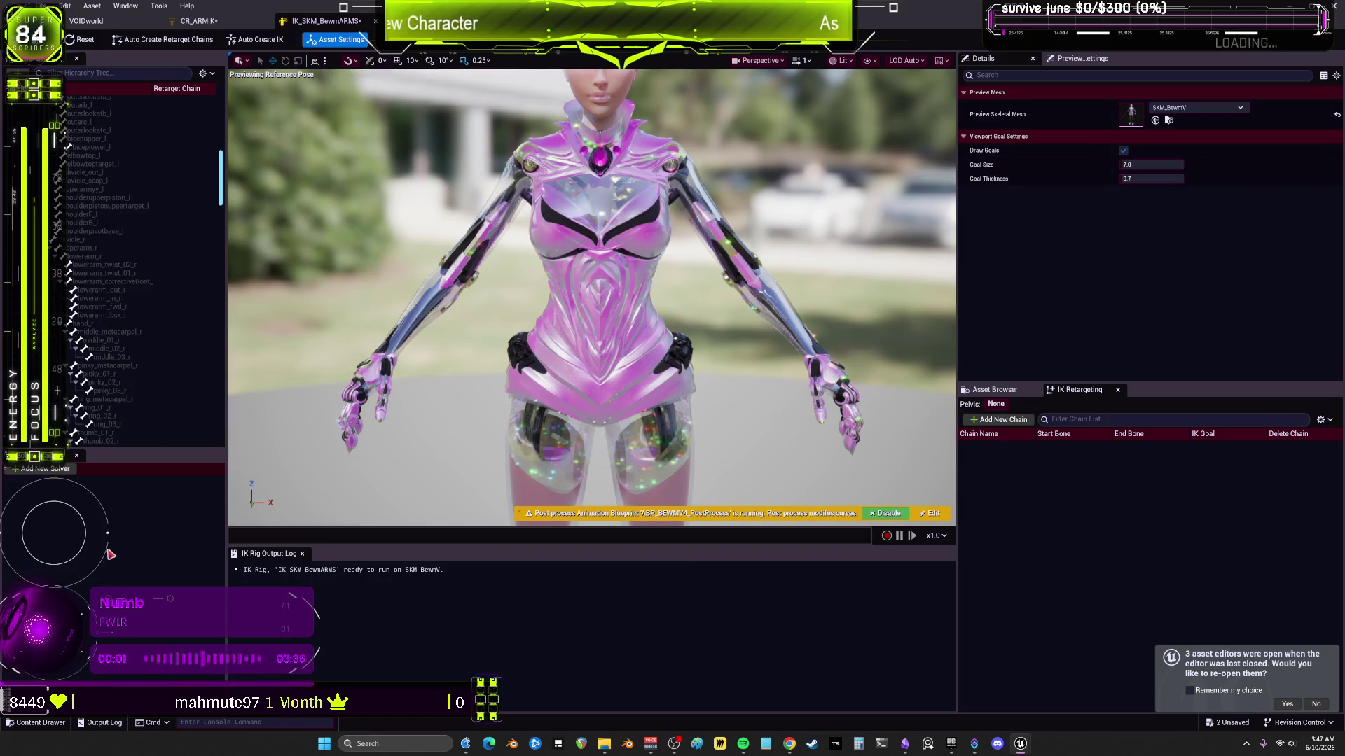
Step: Add a Full Body IK solver, discarding a mistaken Body Mover, with spine_04 as its start bone
click(35, 498)
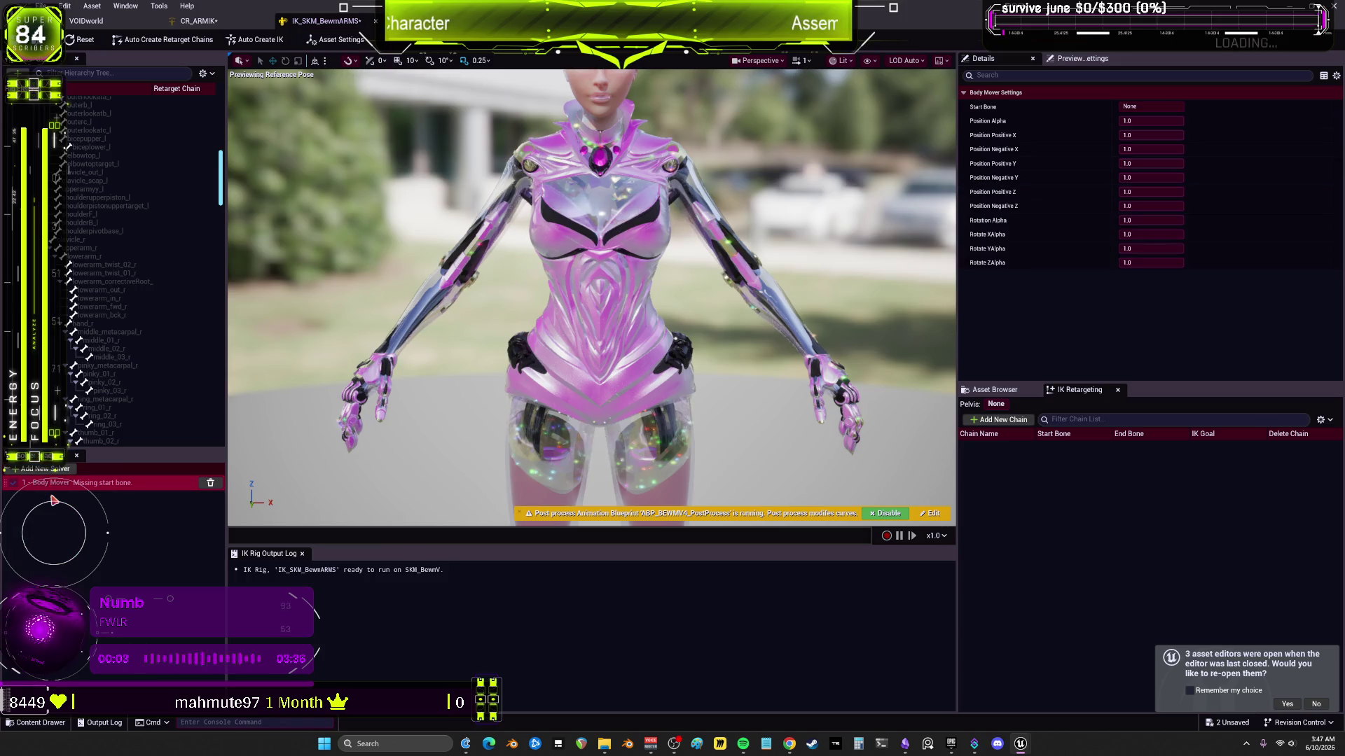
click(213, 483)
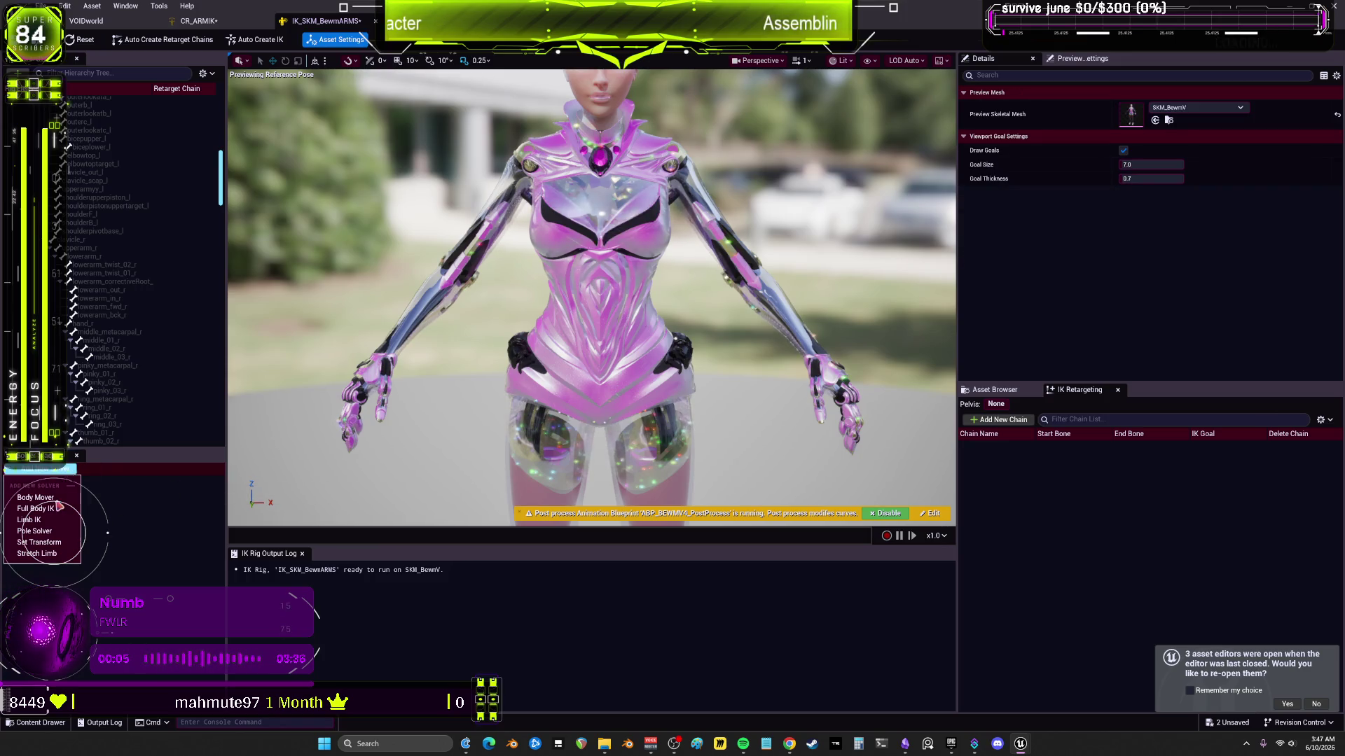
click(54, 509)
scroll(221, 89, up, 5)
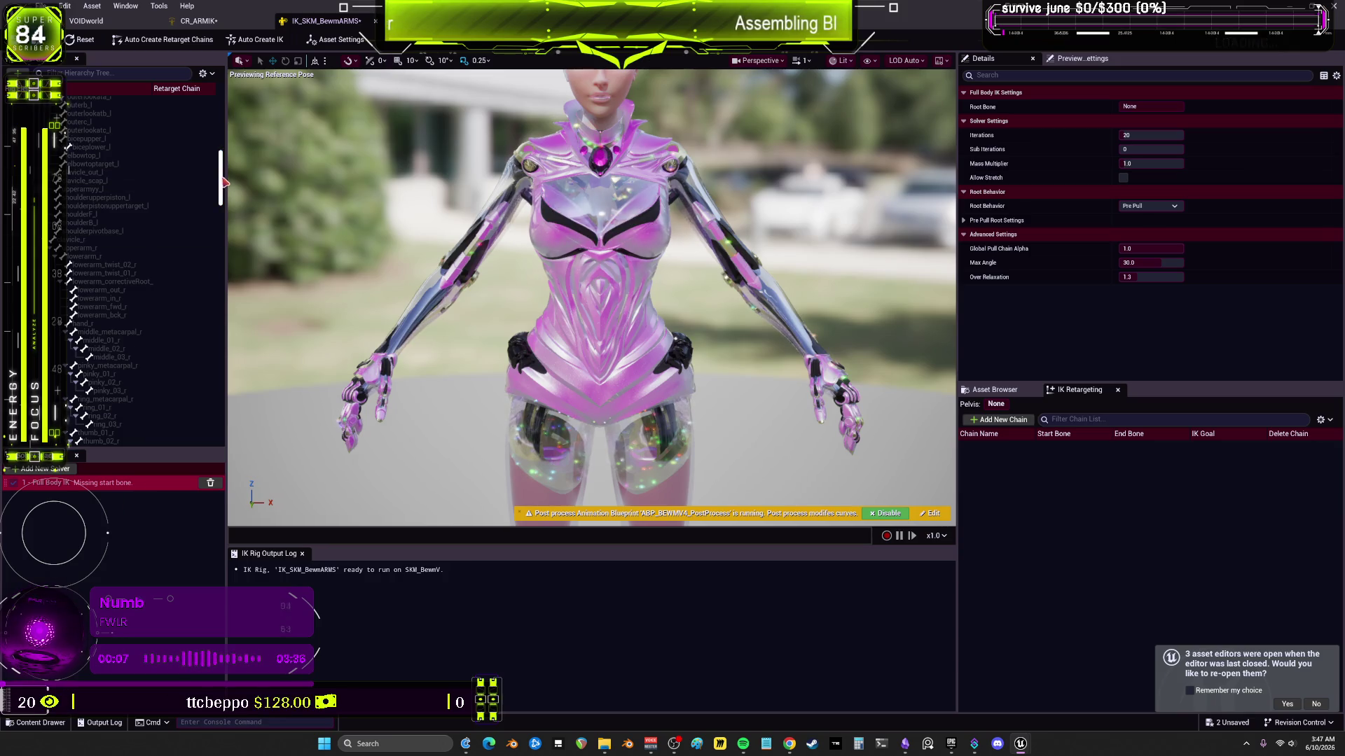
click(78, 103)
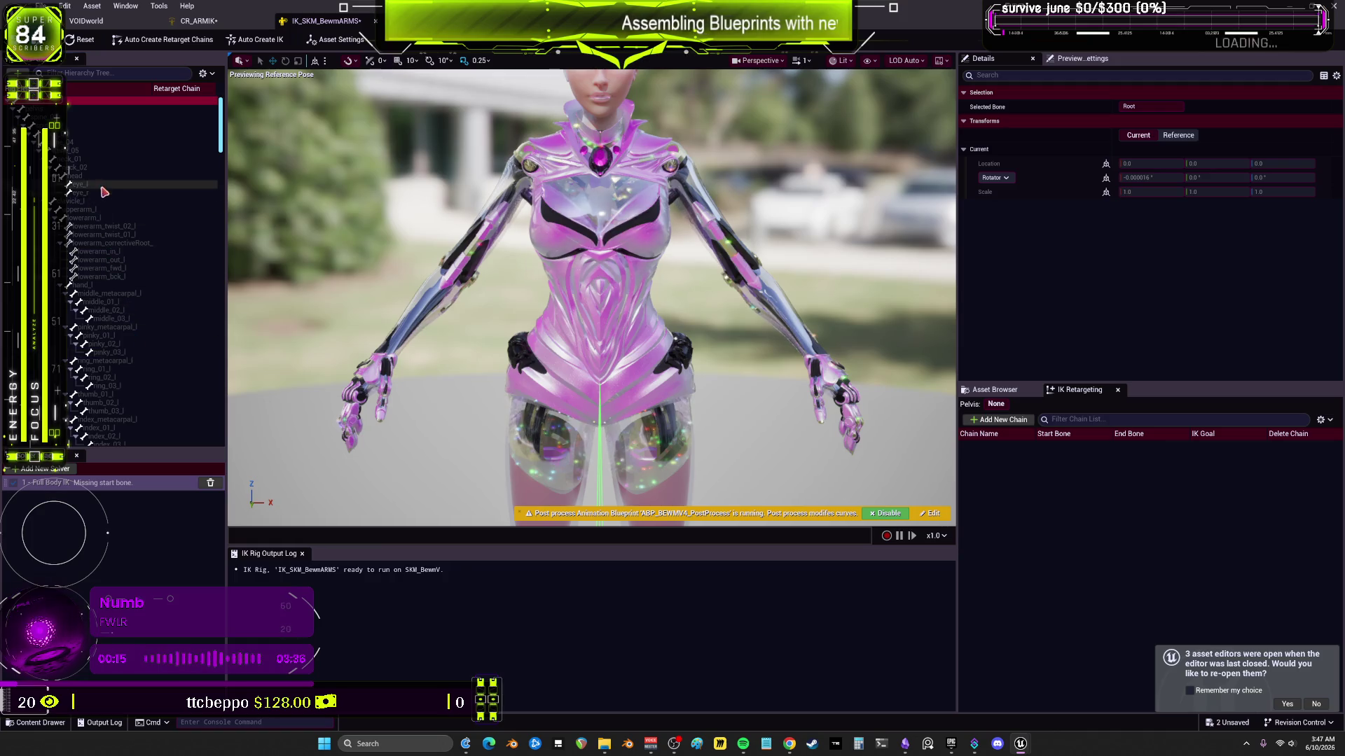
scroll(169, 391, down, 10)
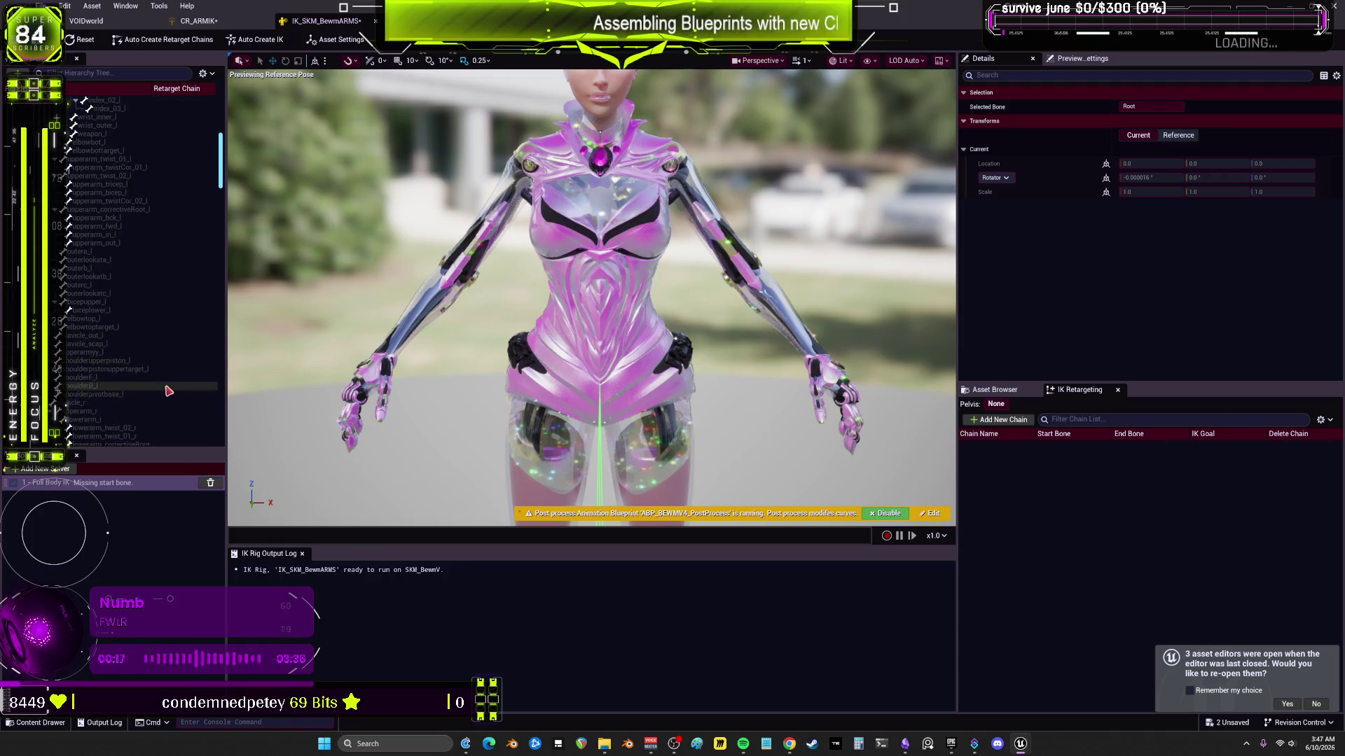
scroll(90, 181, up, 10)
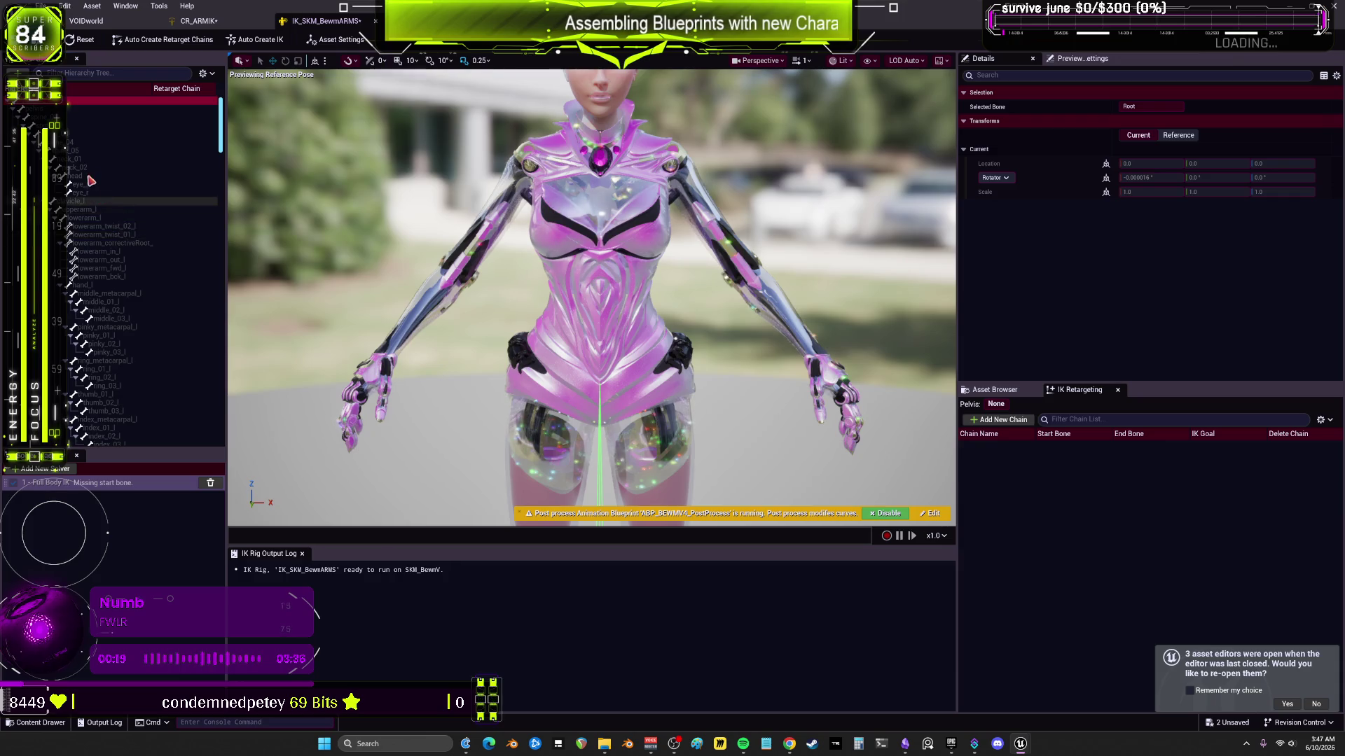
right_click(73, 144)
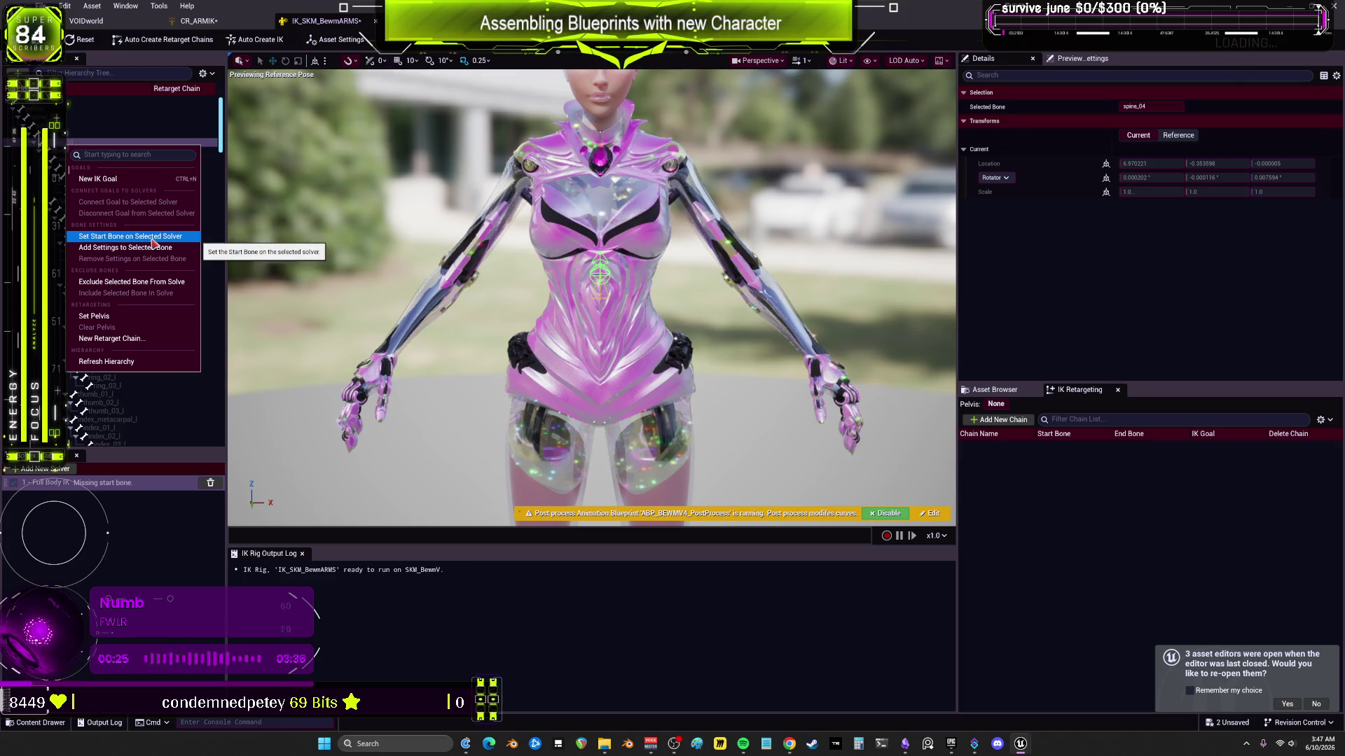
click(152, 238)
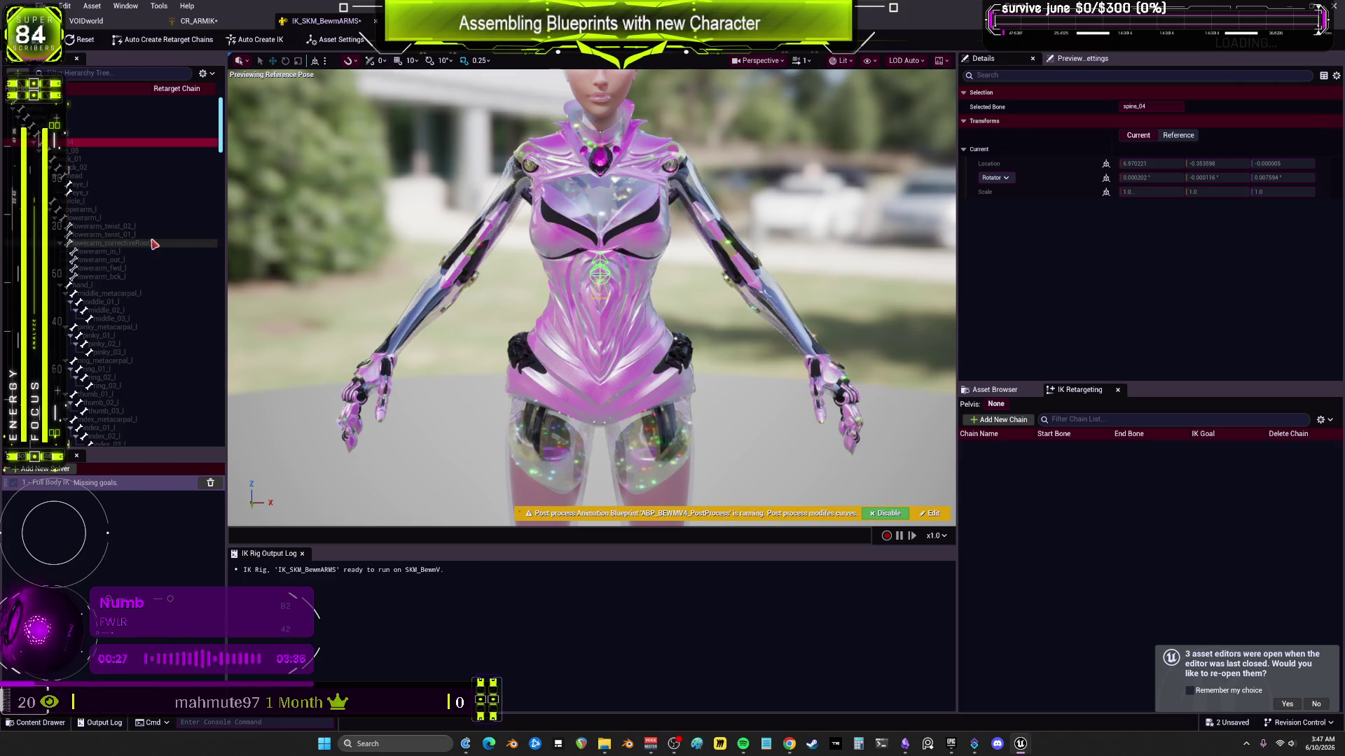
Step: Select the left-arm bones clavicle_l, upperarm_l and lowerarm_l together
click(105, 210)
ctrl+click(107, 217)
ctrl+click(105, 201)
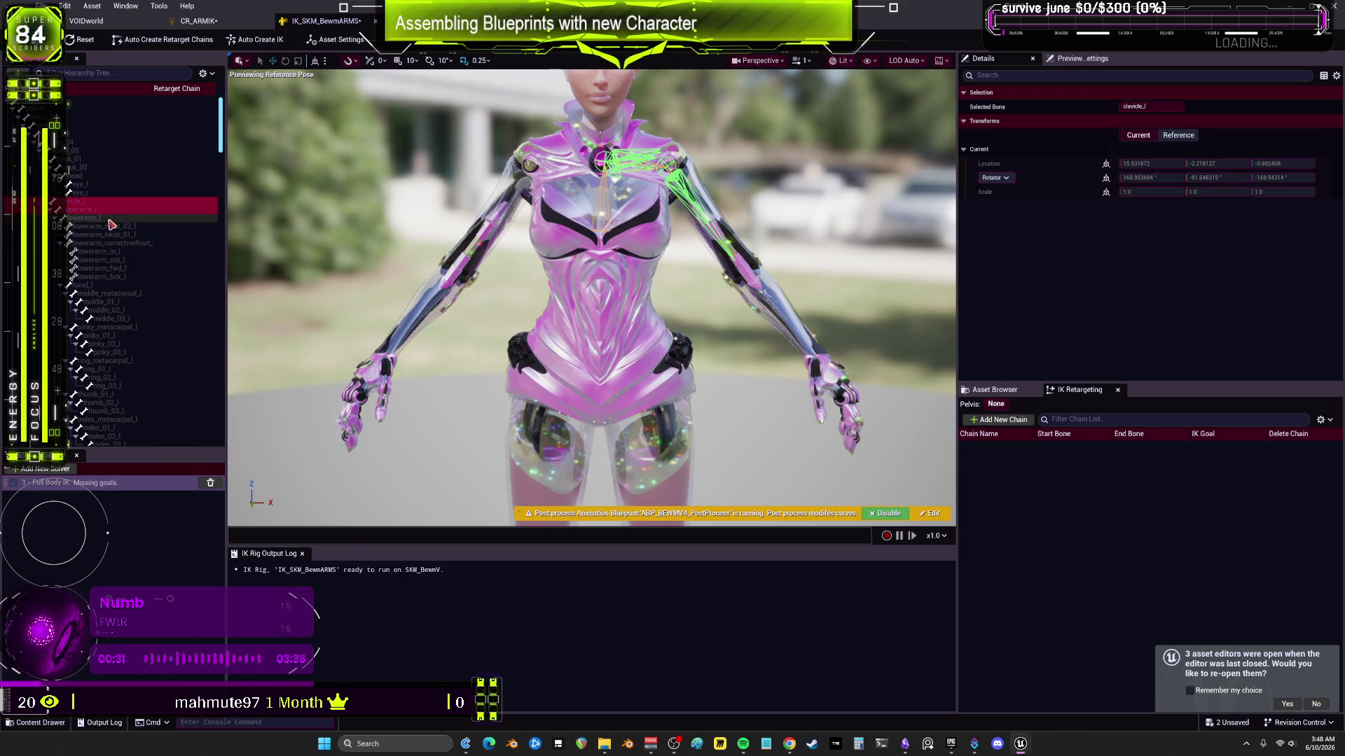
Step: Create LeftArm (clavicle_l to hand_l) and RightArm retarget chains, each with its own IK goal
right_click(107, 289)
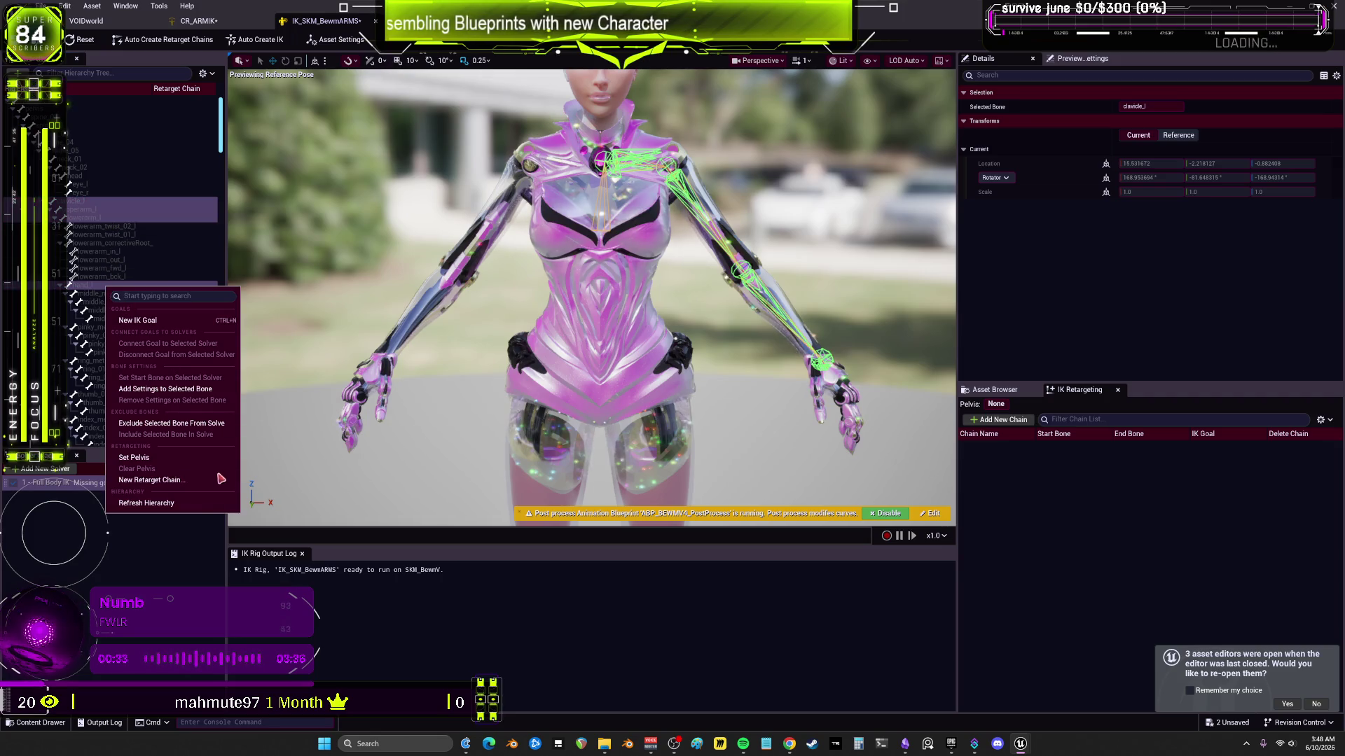
click(179, 481)
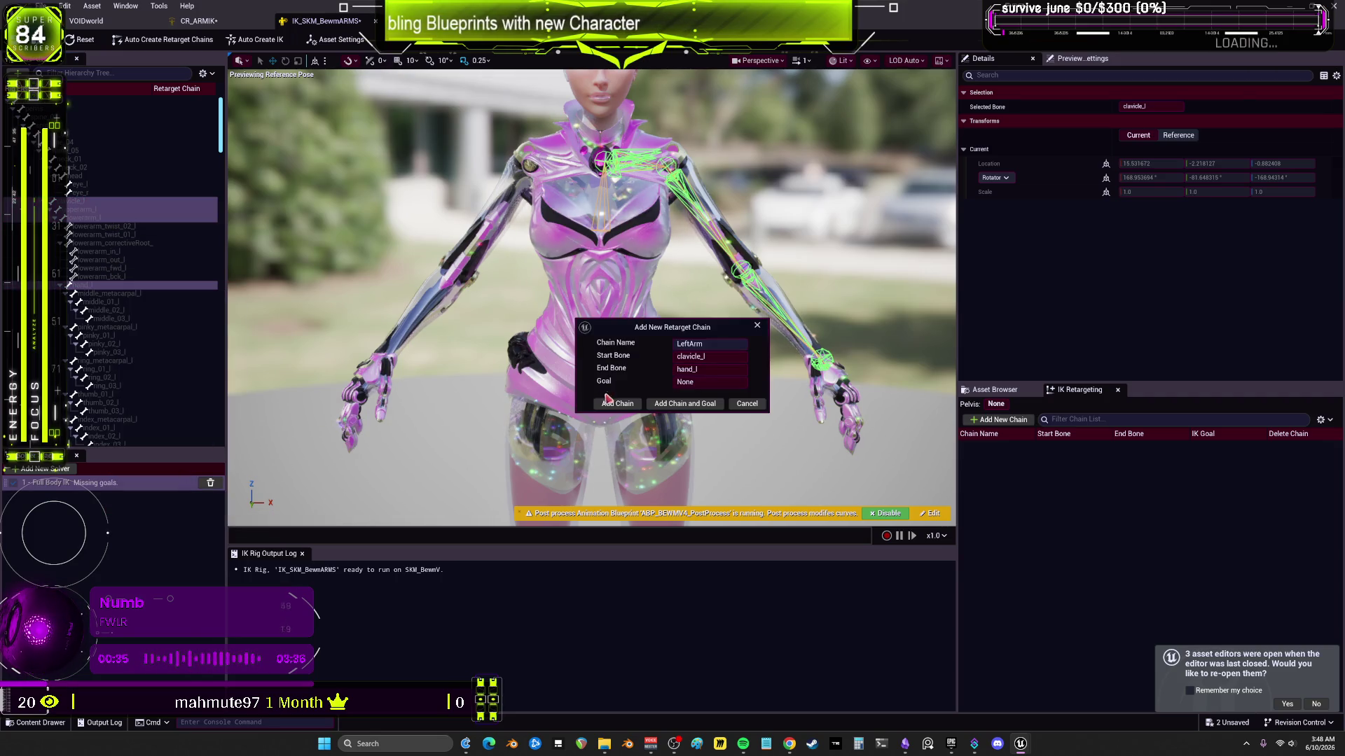
click(683, 404)
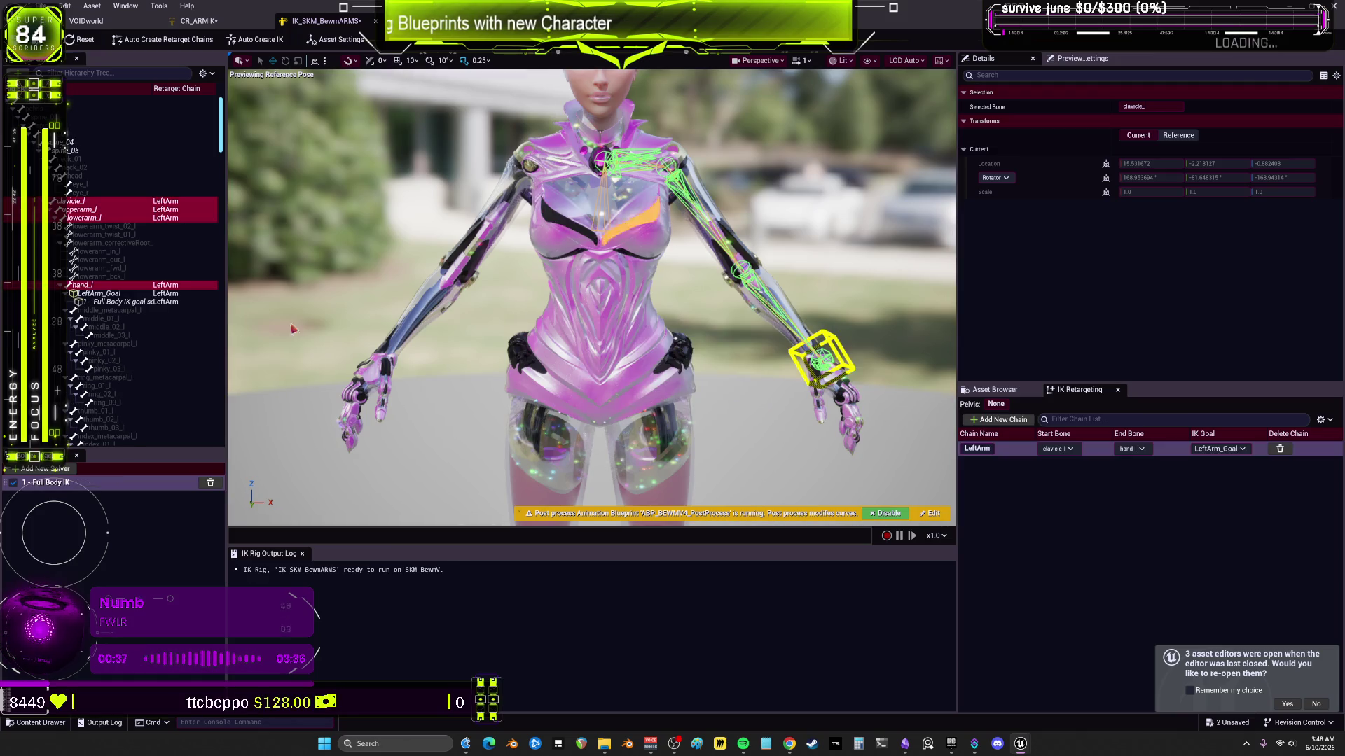
scroll(130, 329, down, 10)
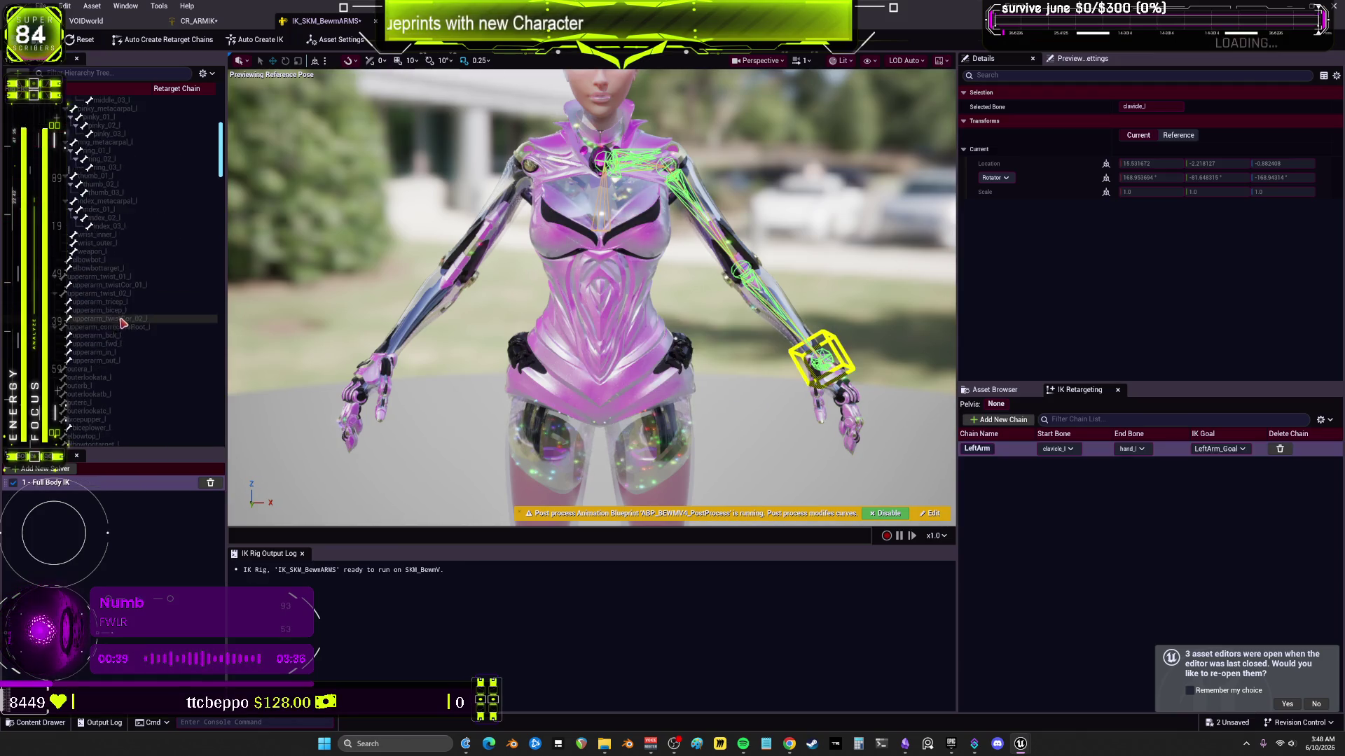
scroll(131, 329, down, 5)
click(98, 285)
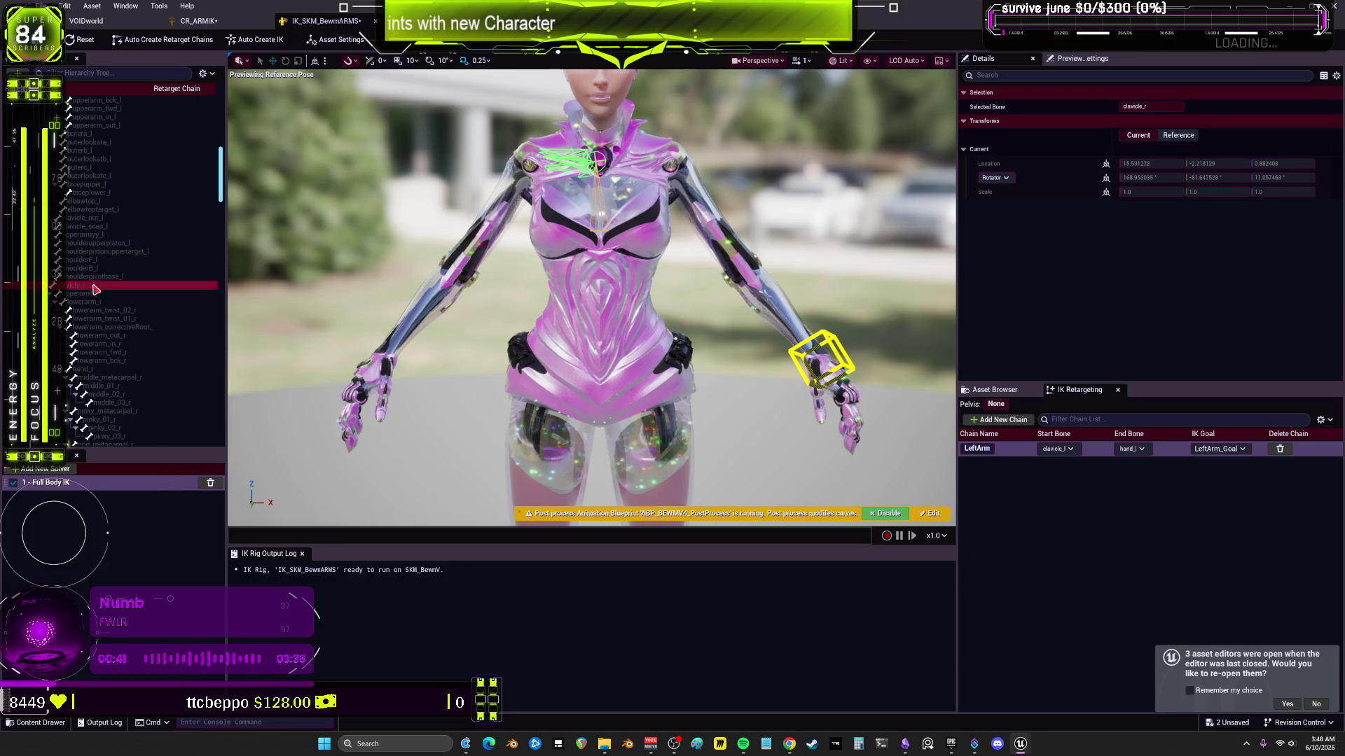
right_click(105, 373)
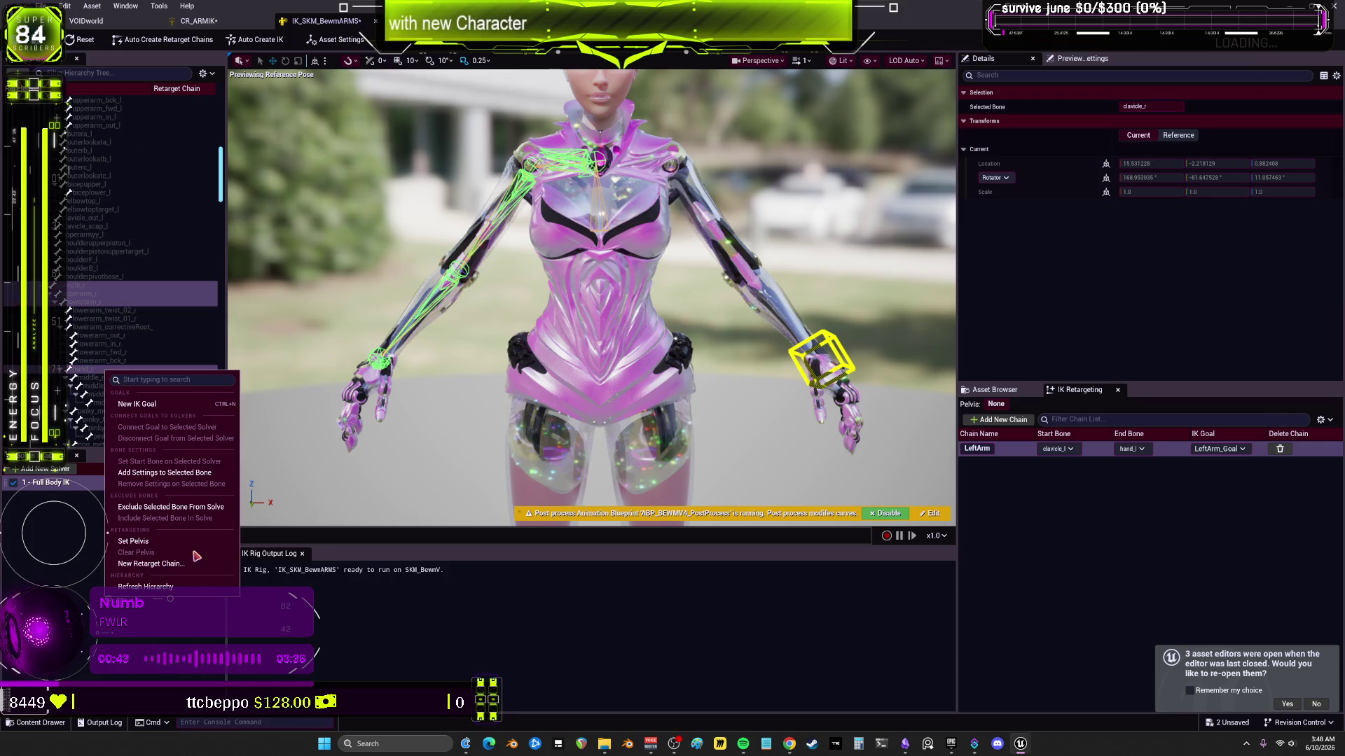
click(184, 564)
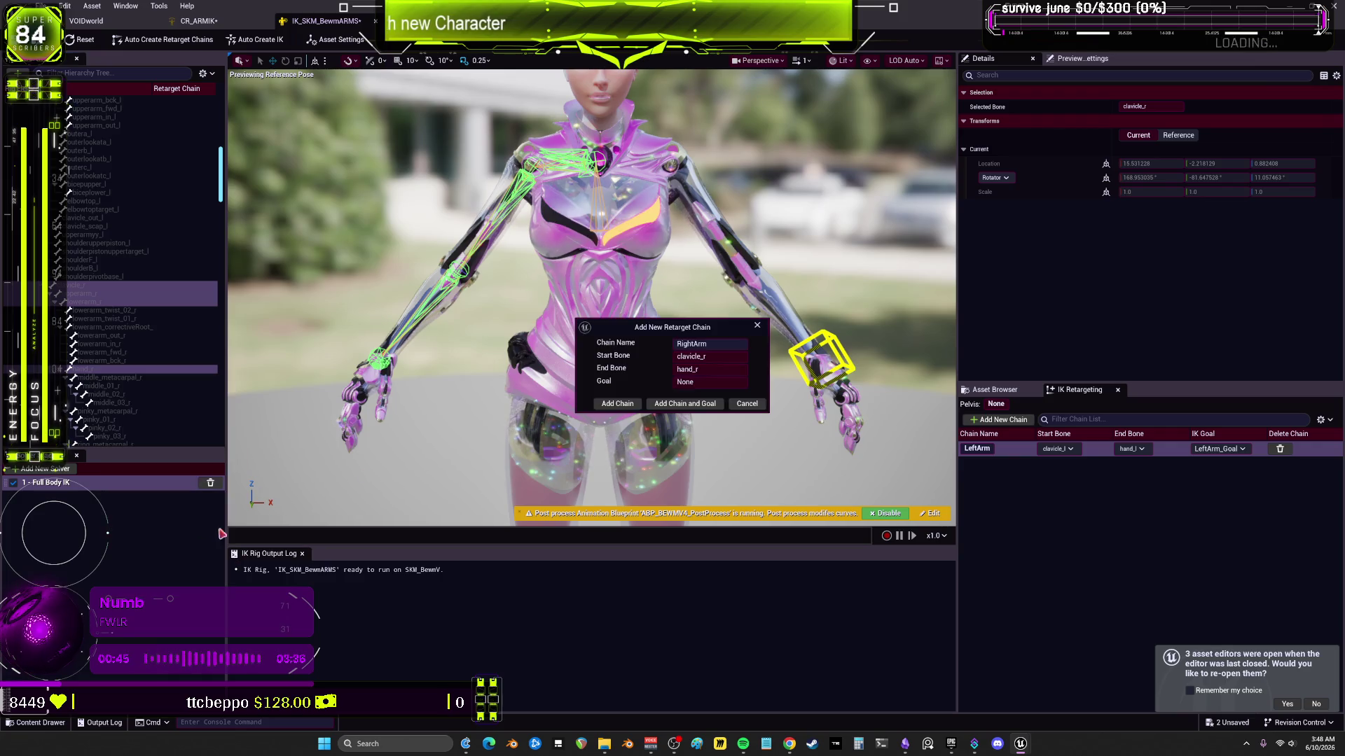
click(653, 406)
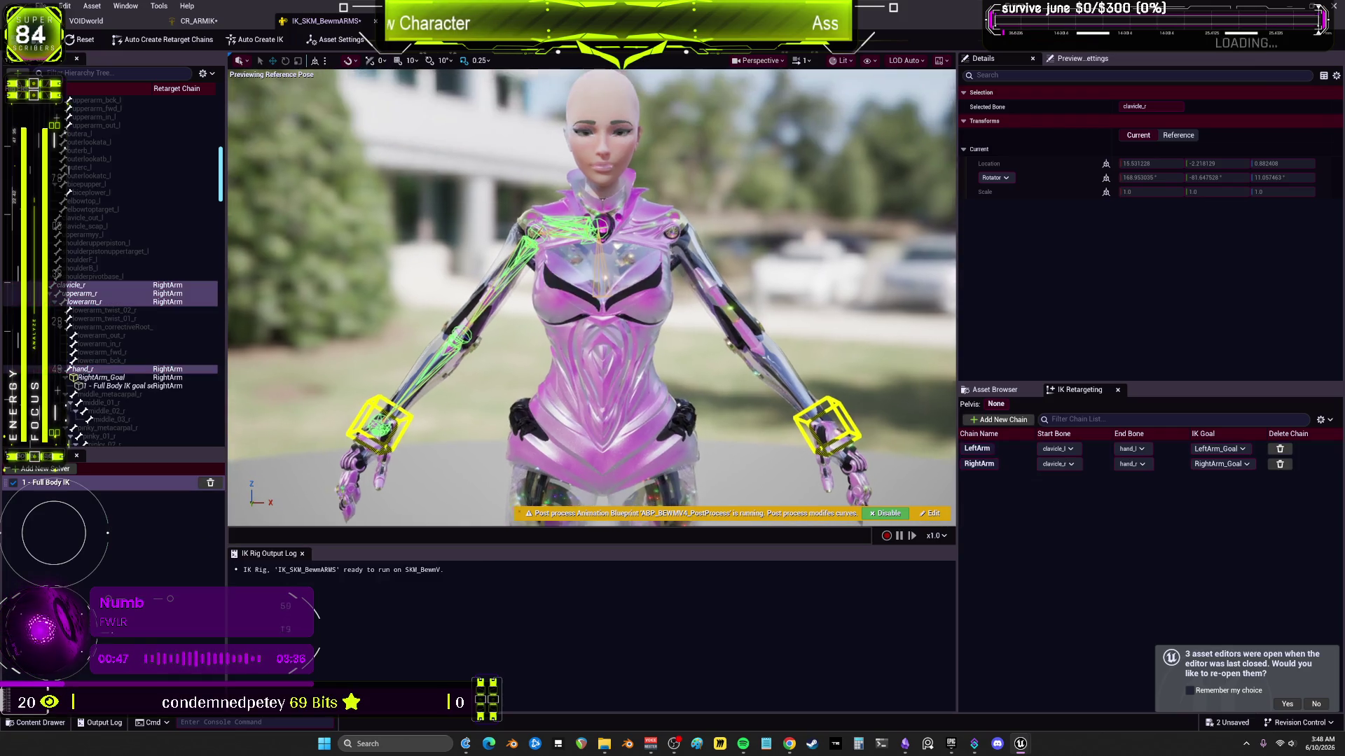
Step: Select the right-arm bones clavicle_r, upperarm_r and lowerarm_r, then lowerarm_l
click(109, 287)
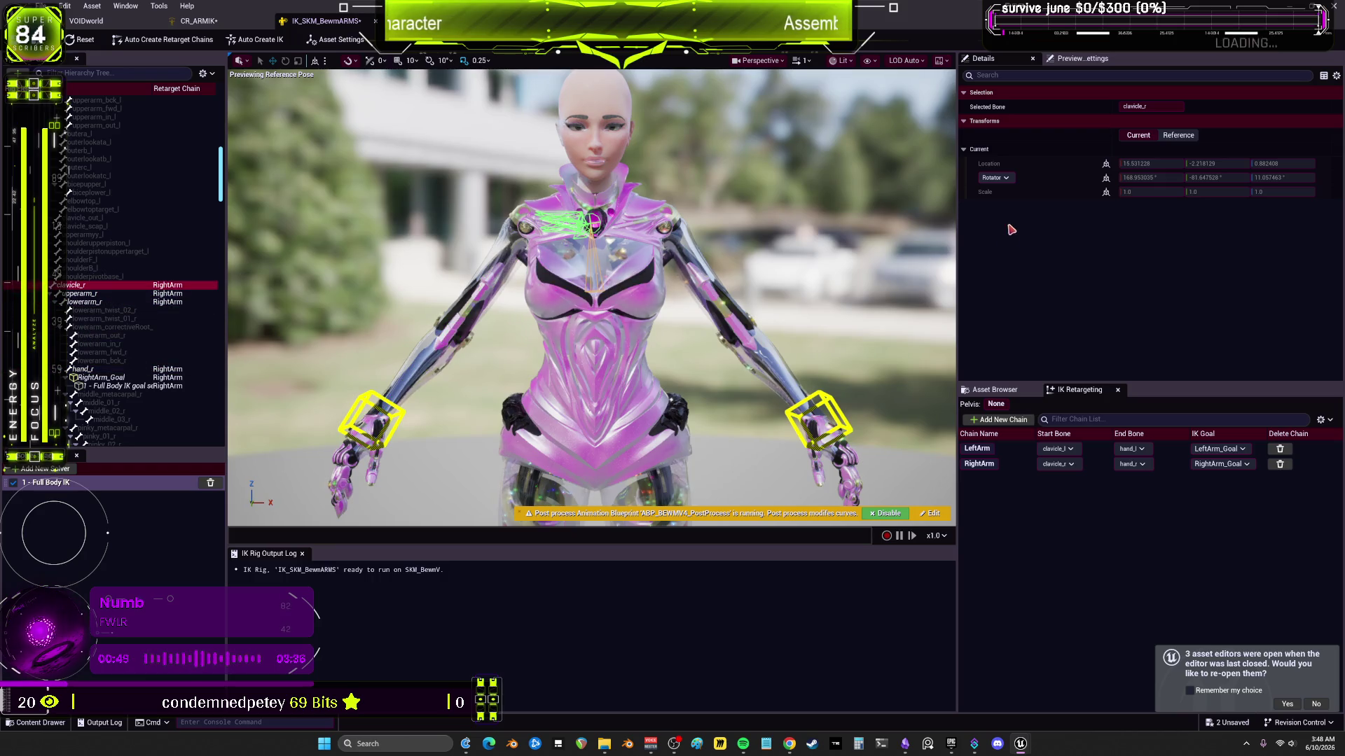
shift+click(112, 301)
right_click(113, 306)
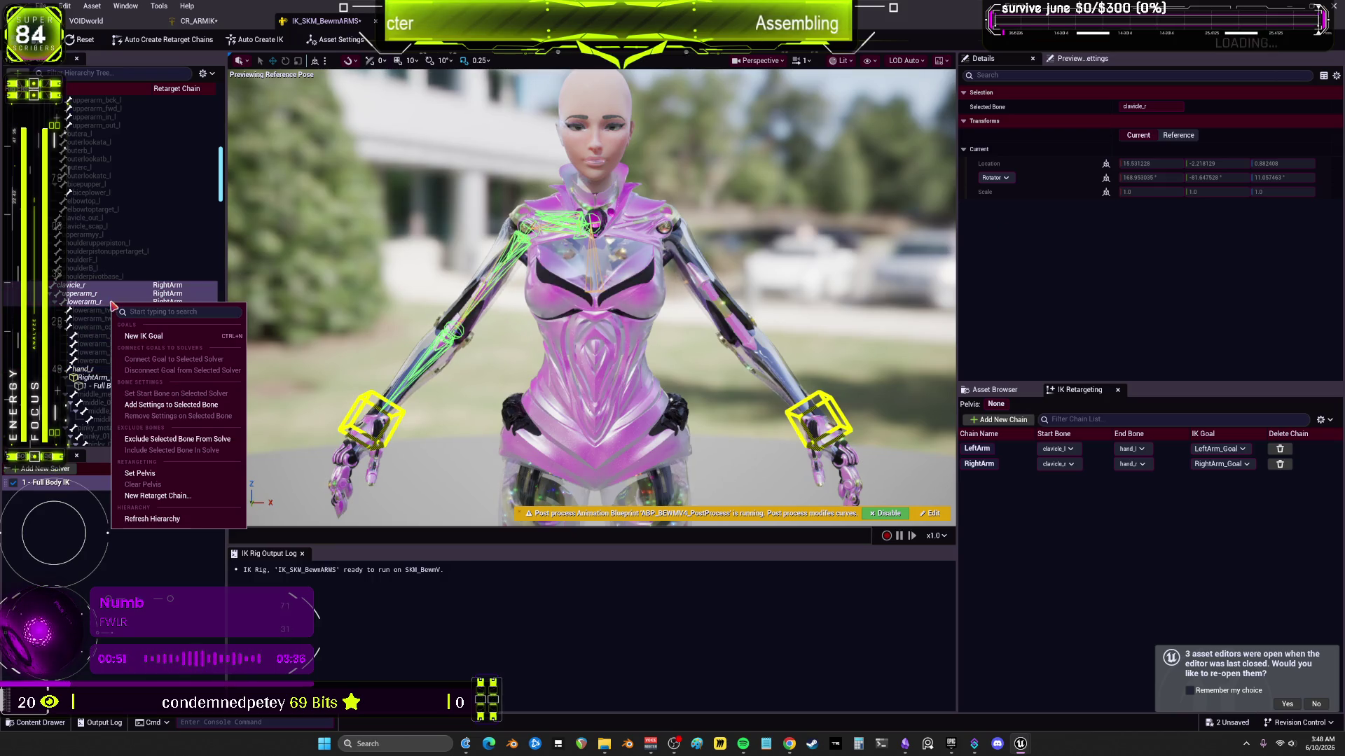
click(197, 472)
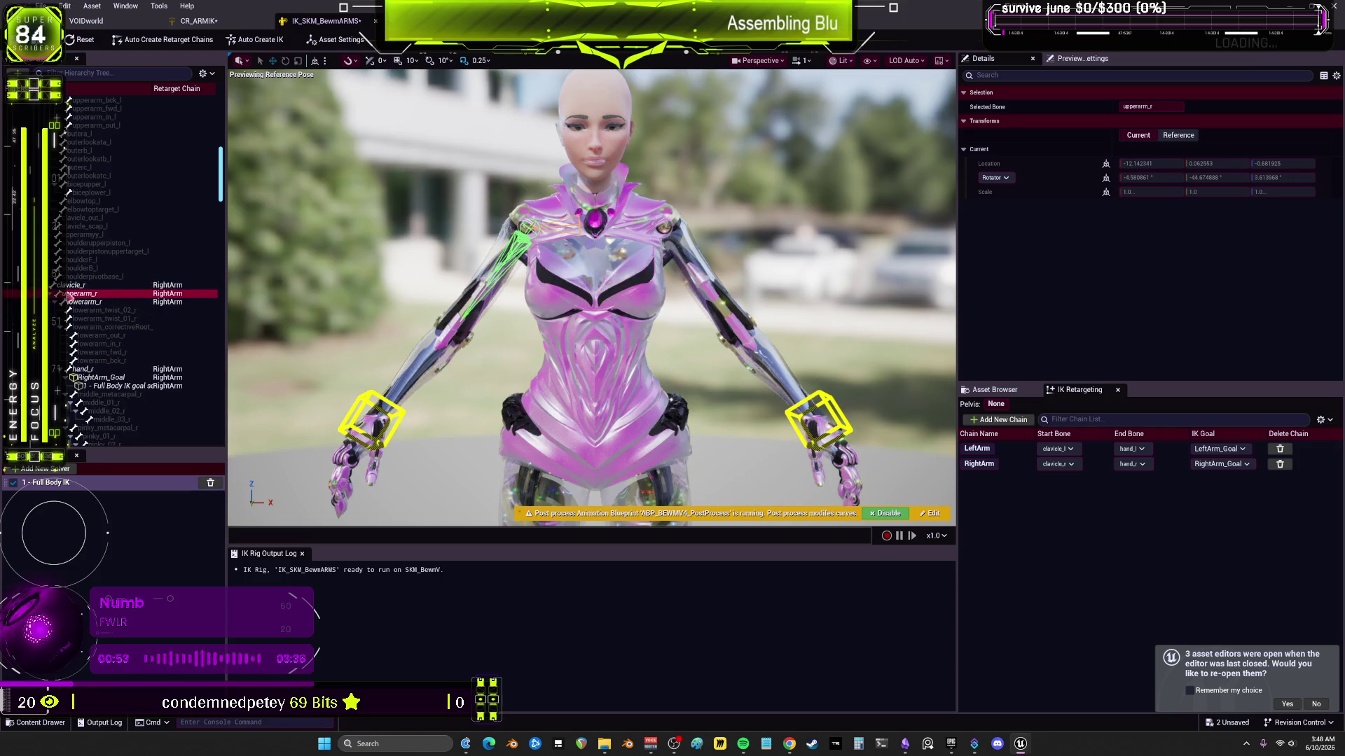
shift+click(88, 304)
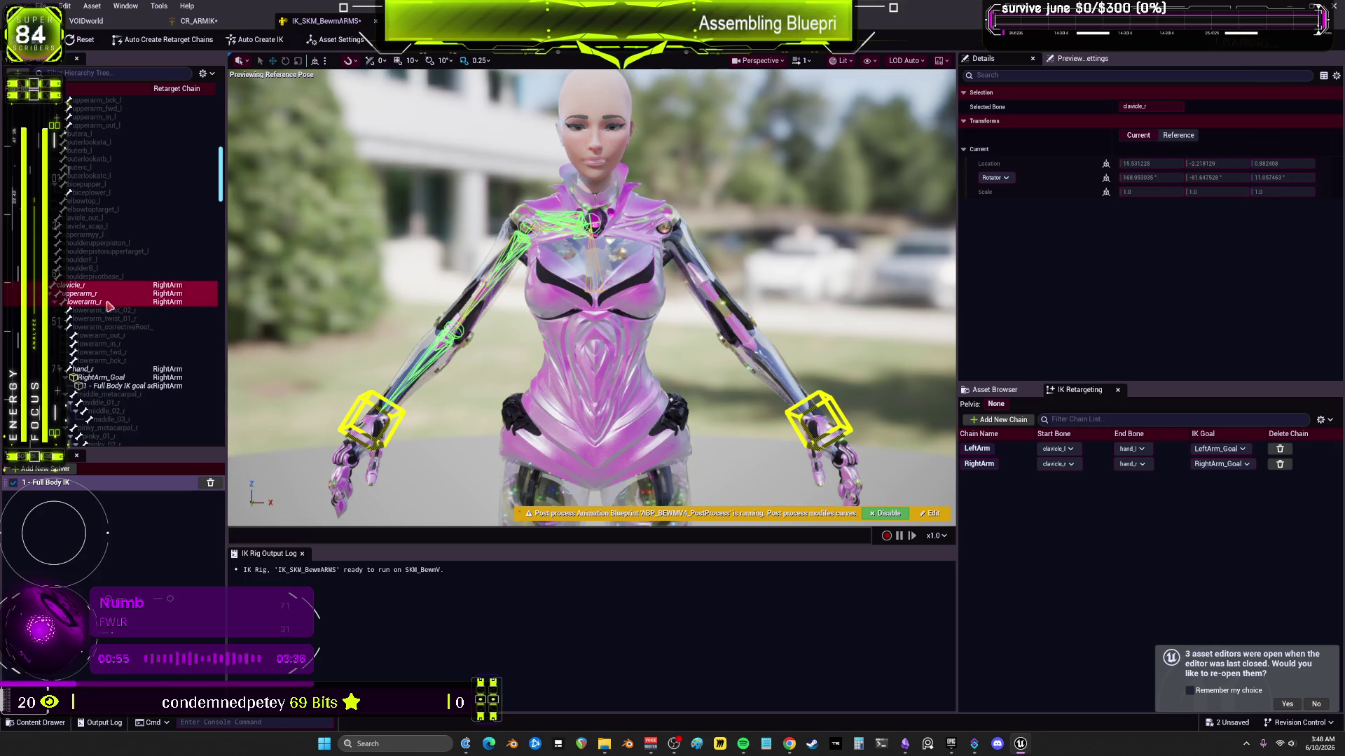
scroll(109, 306, up, 10)
ctrl+click(100, 217)
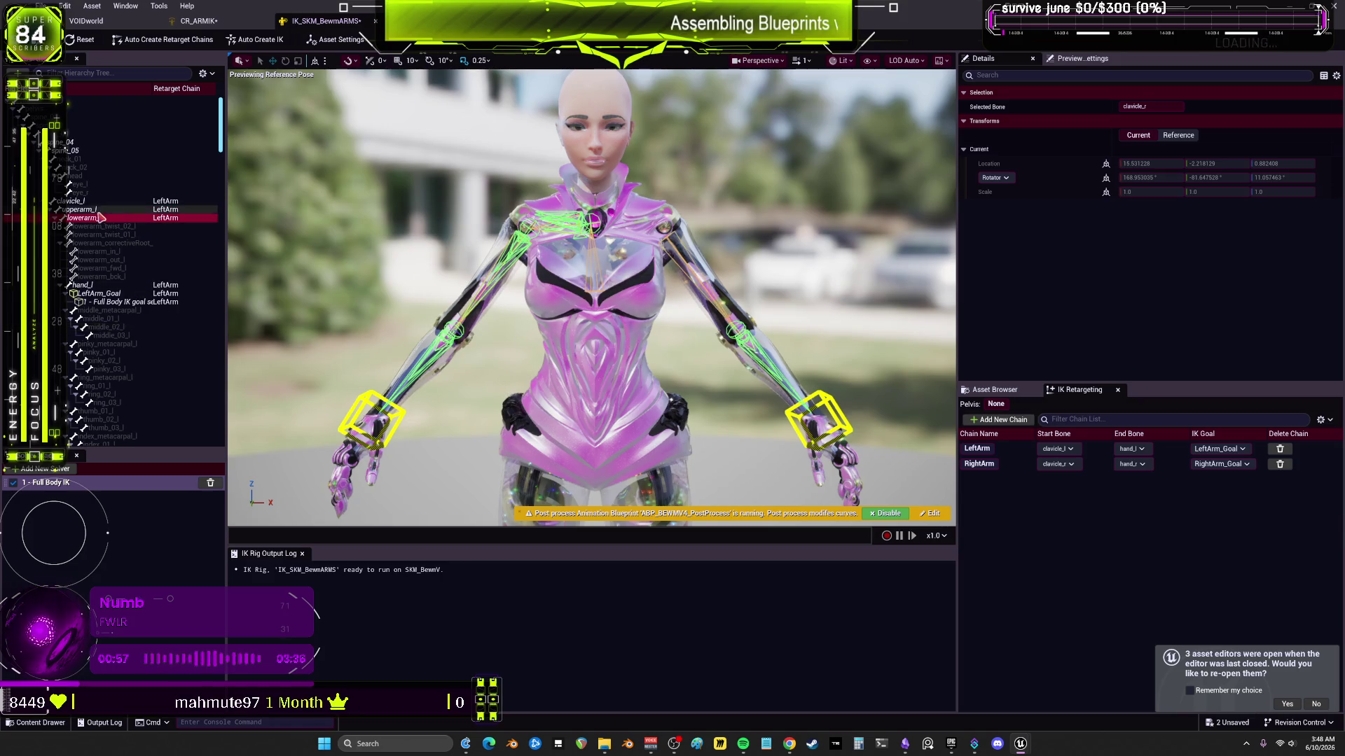
Step: Add Full Body IK bone settings to clavicle_l, upperarm_l and lowerarm_l
shift+click(93, 202)
right_click(96, 208)
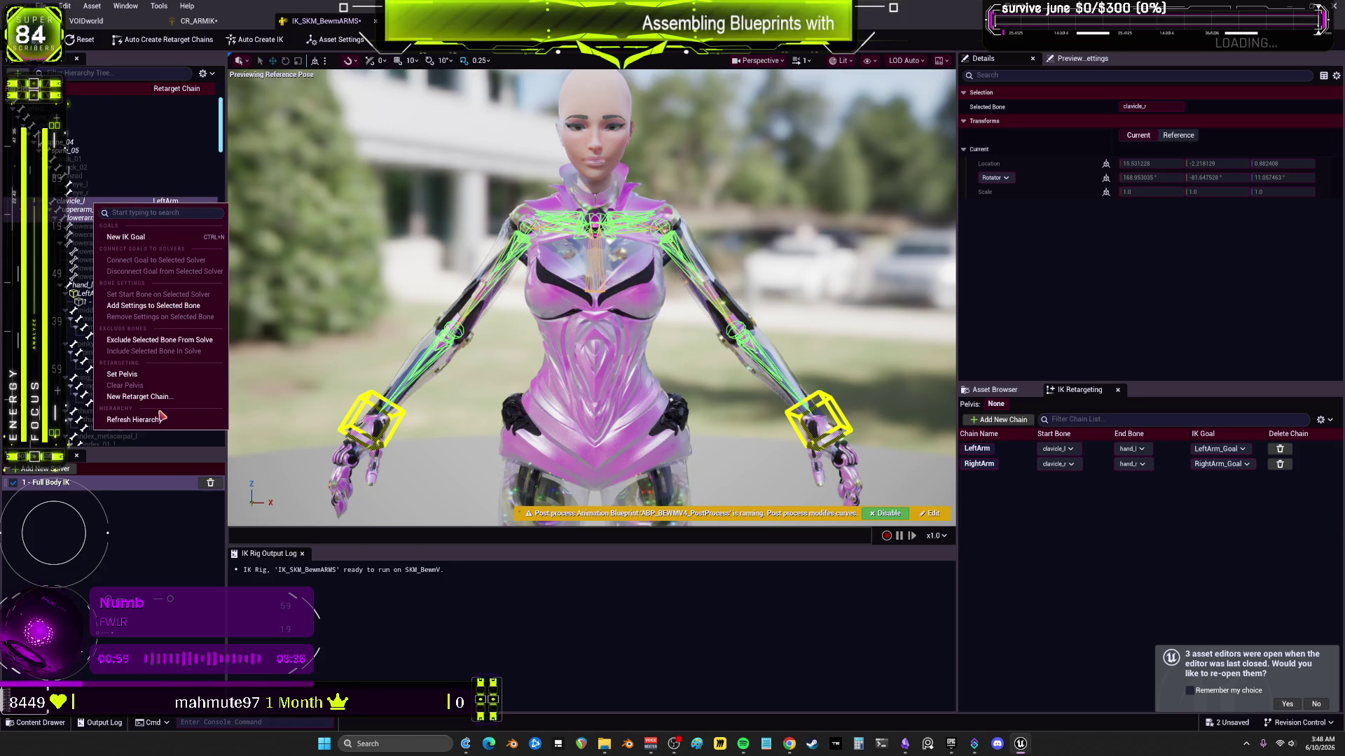
click(154, 305)
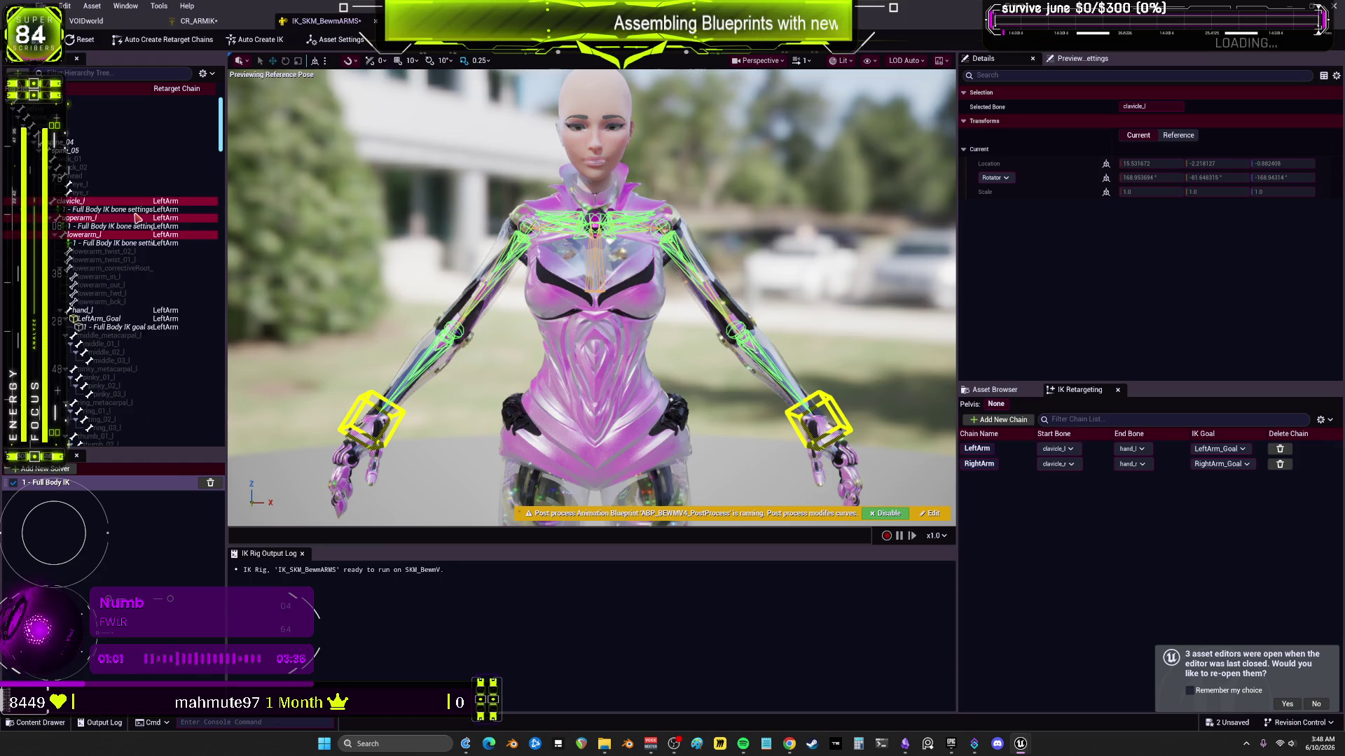
Step: Edit clavicle_r's rotation stiffness, then select the upperarm_r and upperarm_l bone settings
scroll(124, 375, down, 10)
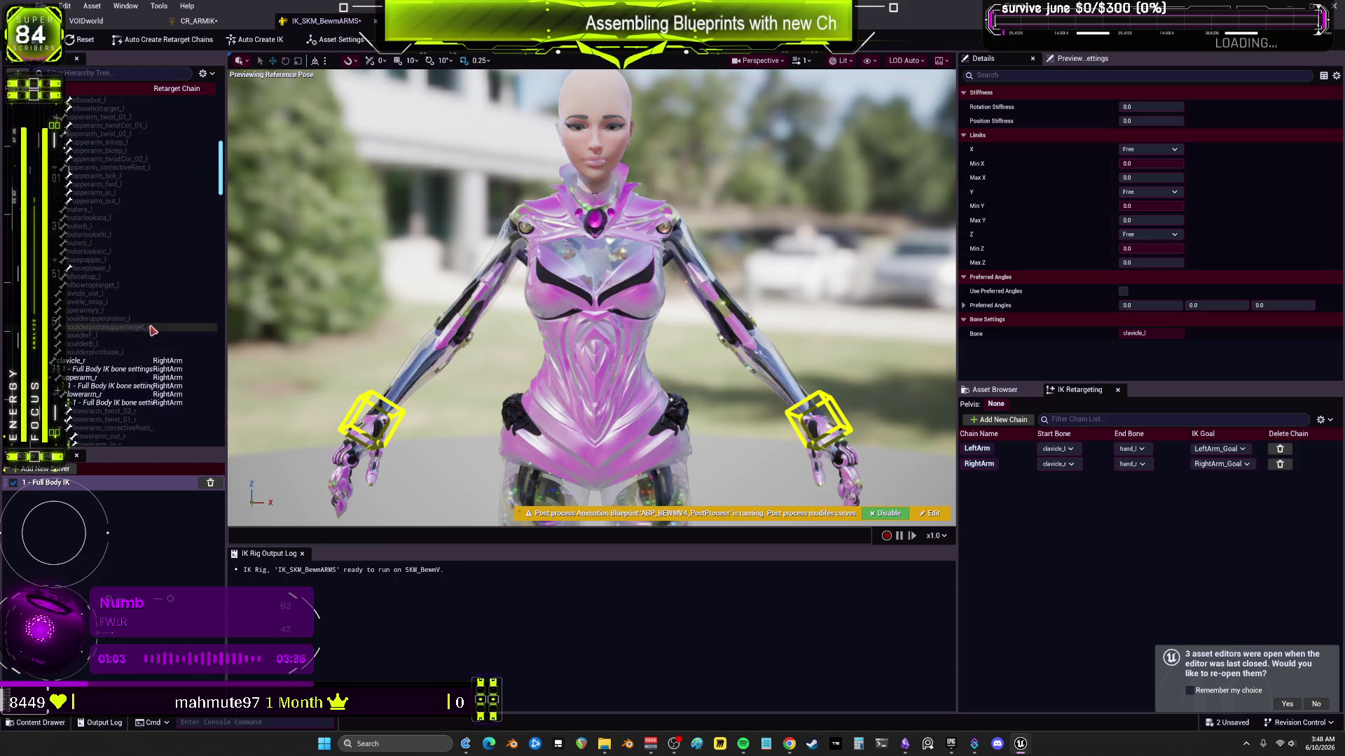
ctrl+click(133, 236)
click(1142, 107)
text(0.95)
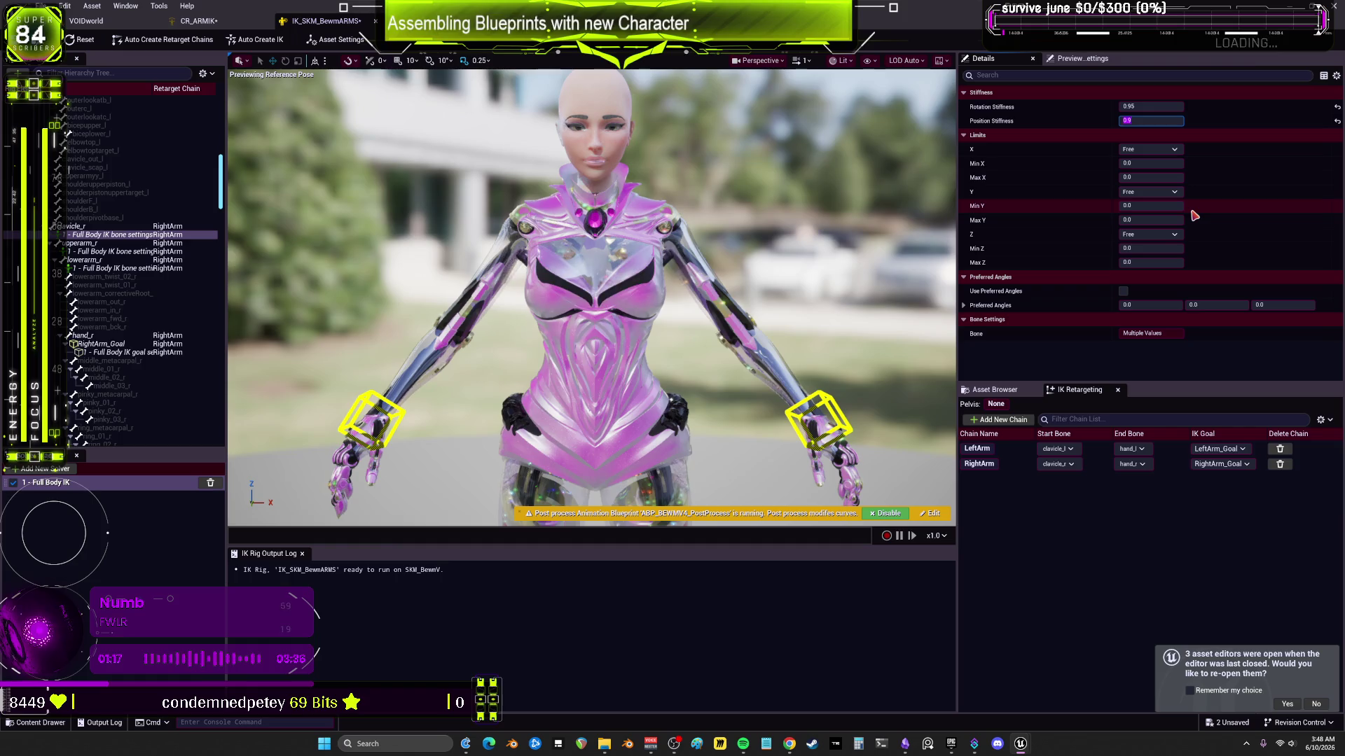
click(112, 252)
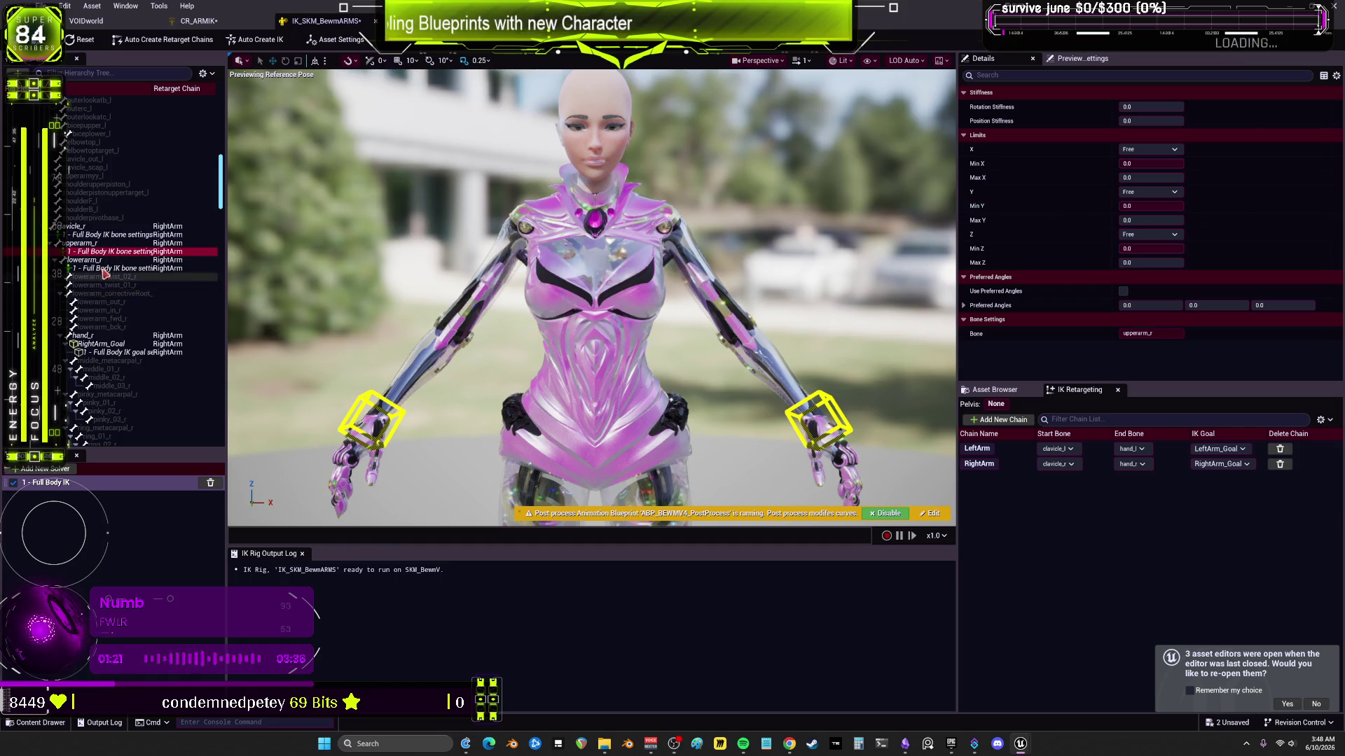
scroll(121, 239, up, 5)
scroll(121, 239, up, 10)
ctrl+click(140, 193)
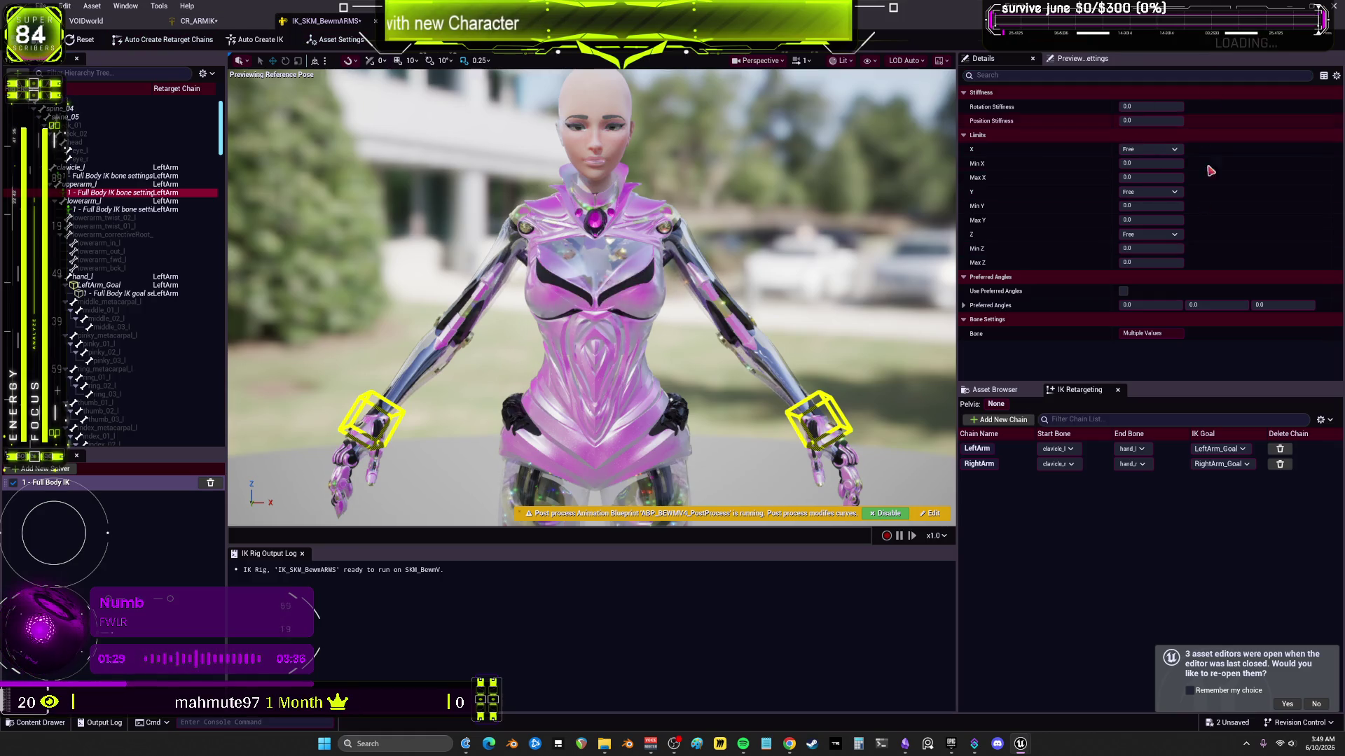
scroll(592, 294, up, 10)
scroll(592, 294, down, 10)
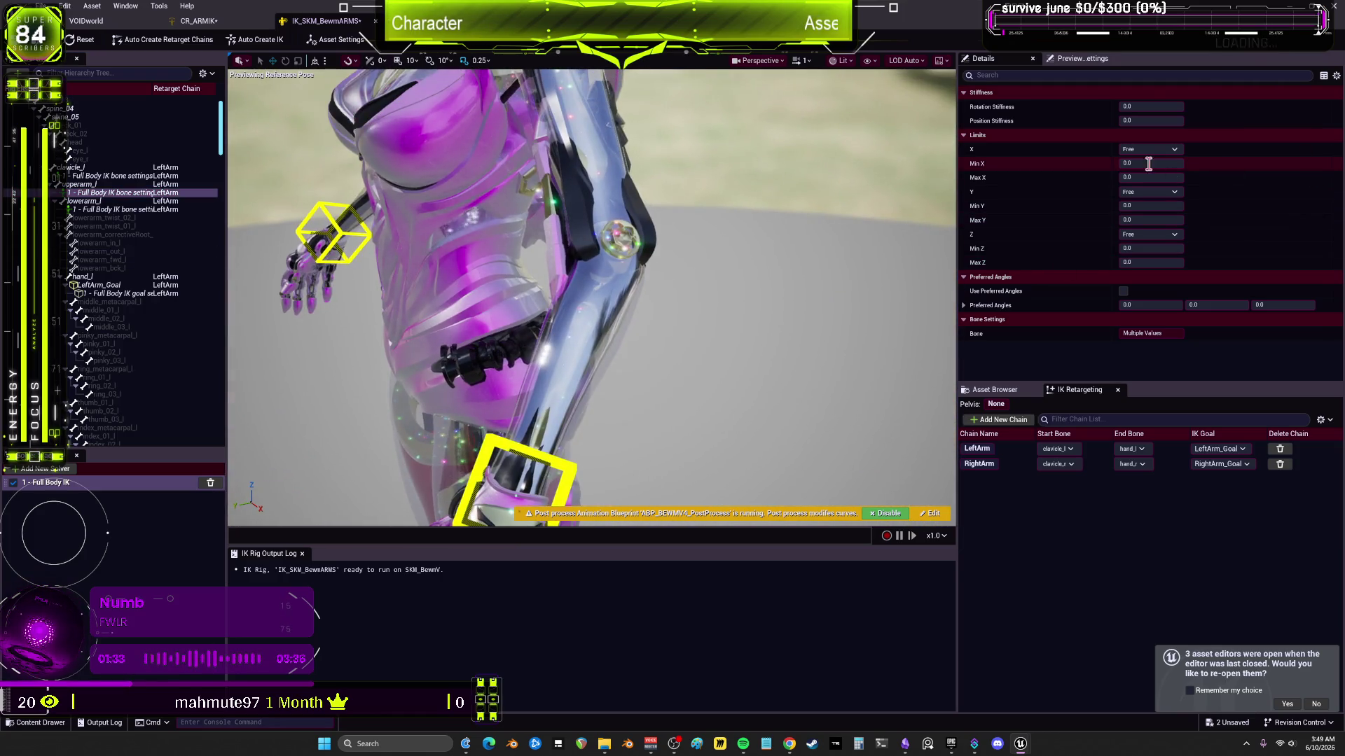
Step: Test the lowerarm_l bend on the SKM_BewmV skeletal mesh
click(118, 25)
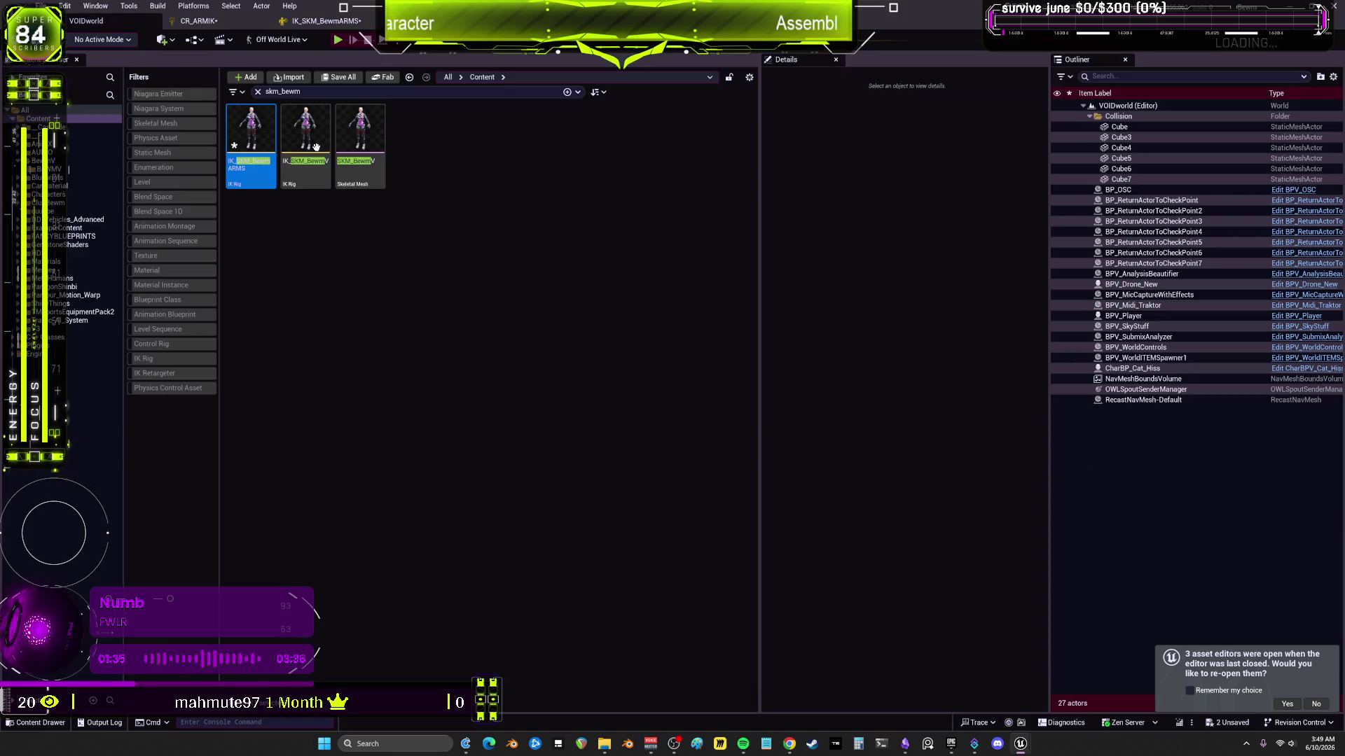
click(360, 138)
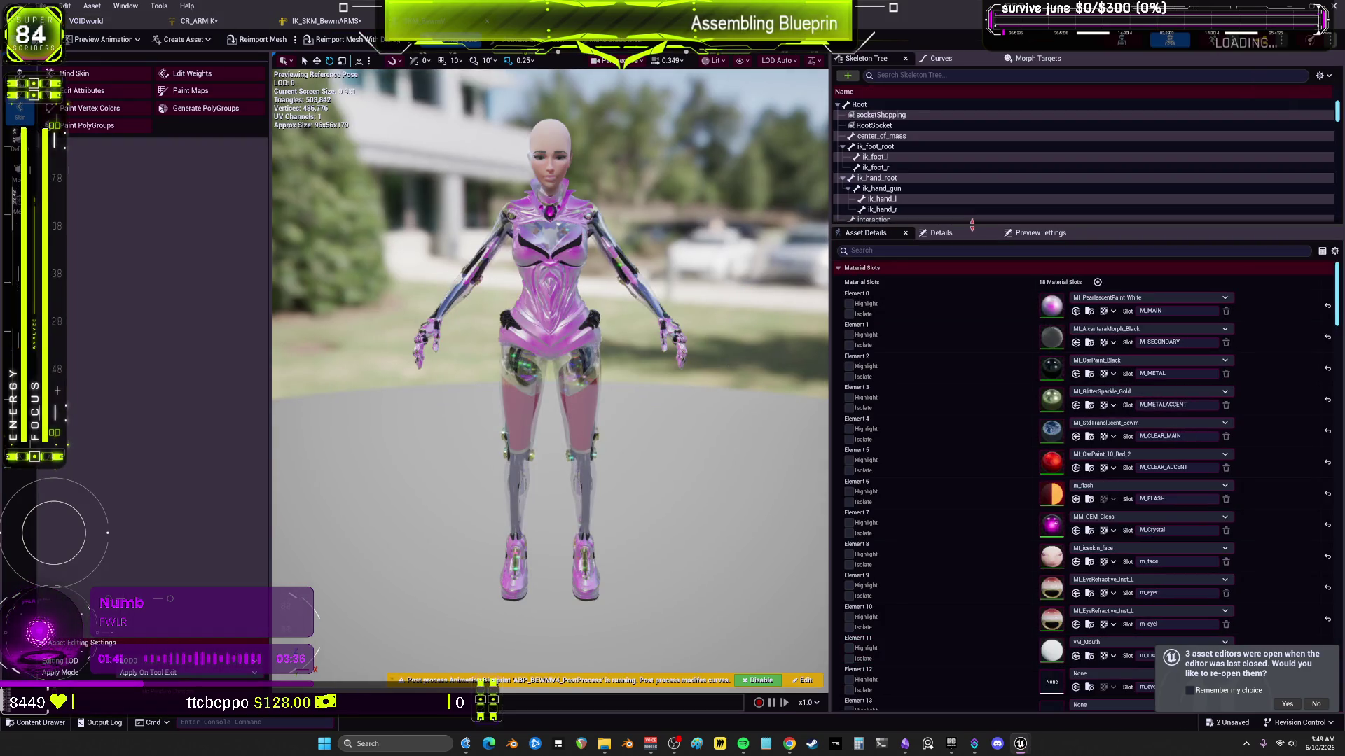
drag(972, 226, 971, 590)
drag(550, 378, 533, 281)
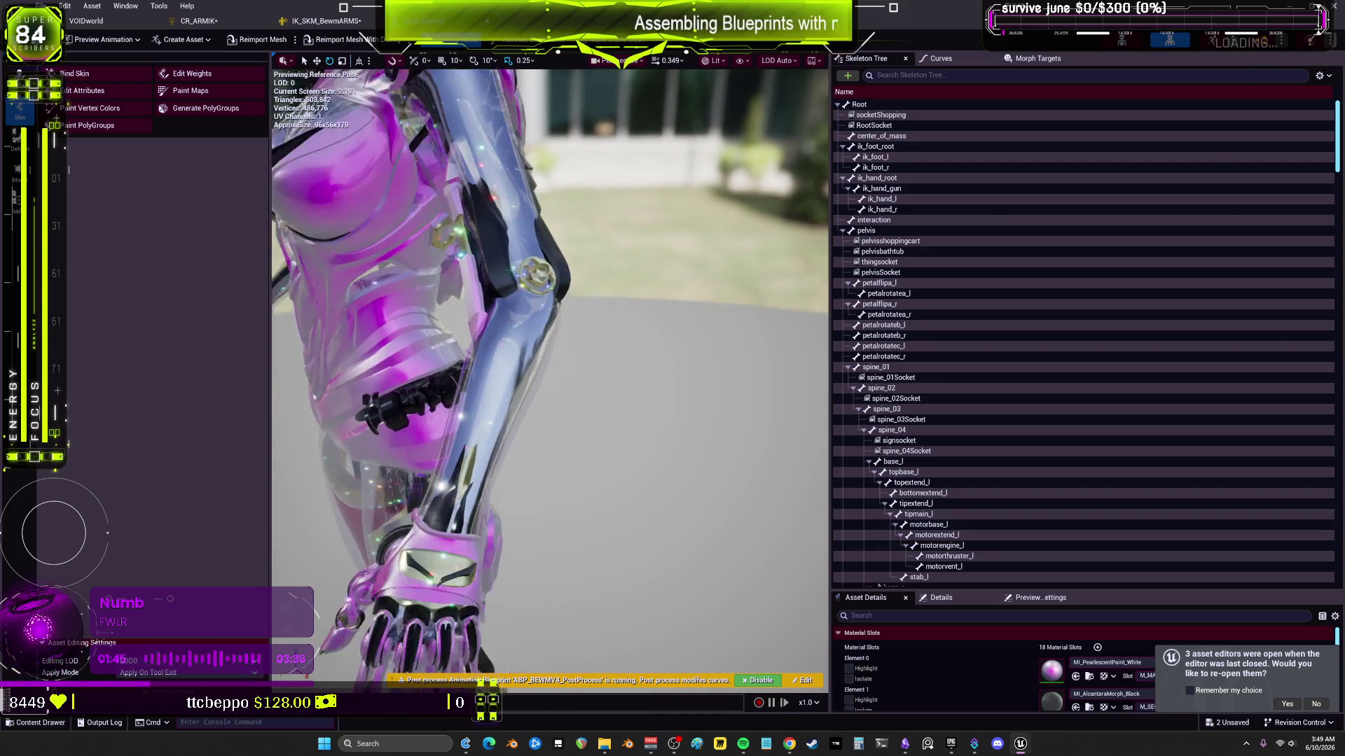
scroll(1017, 406, down, 15)
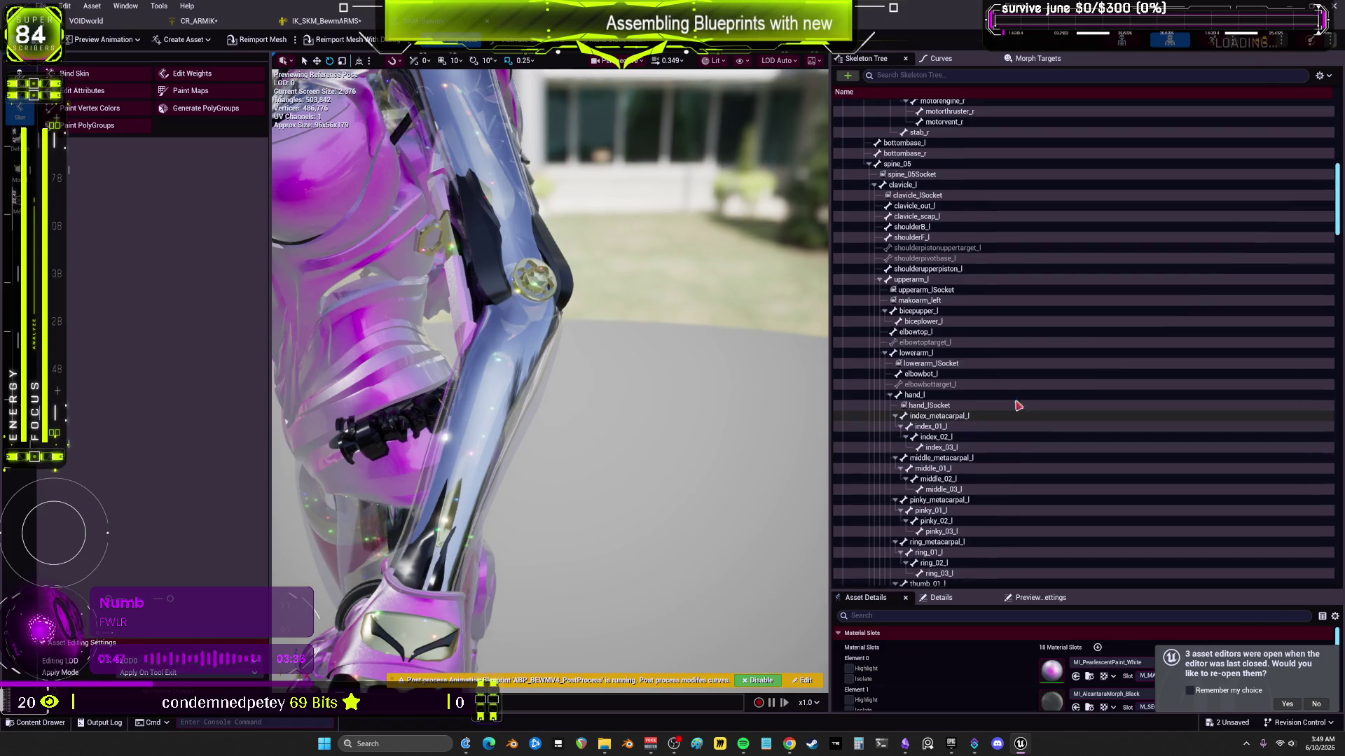
click(930, 354)
mouse_move(519, 274)
mouse_down()
mouse_move(490, 322)
mouse_move(510, 334)
mouse_move(423, 233)
mouse_up()
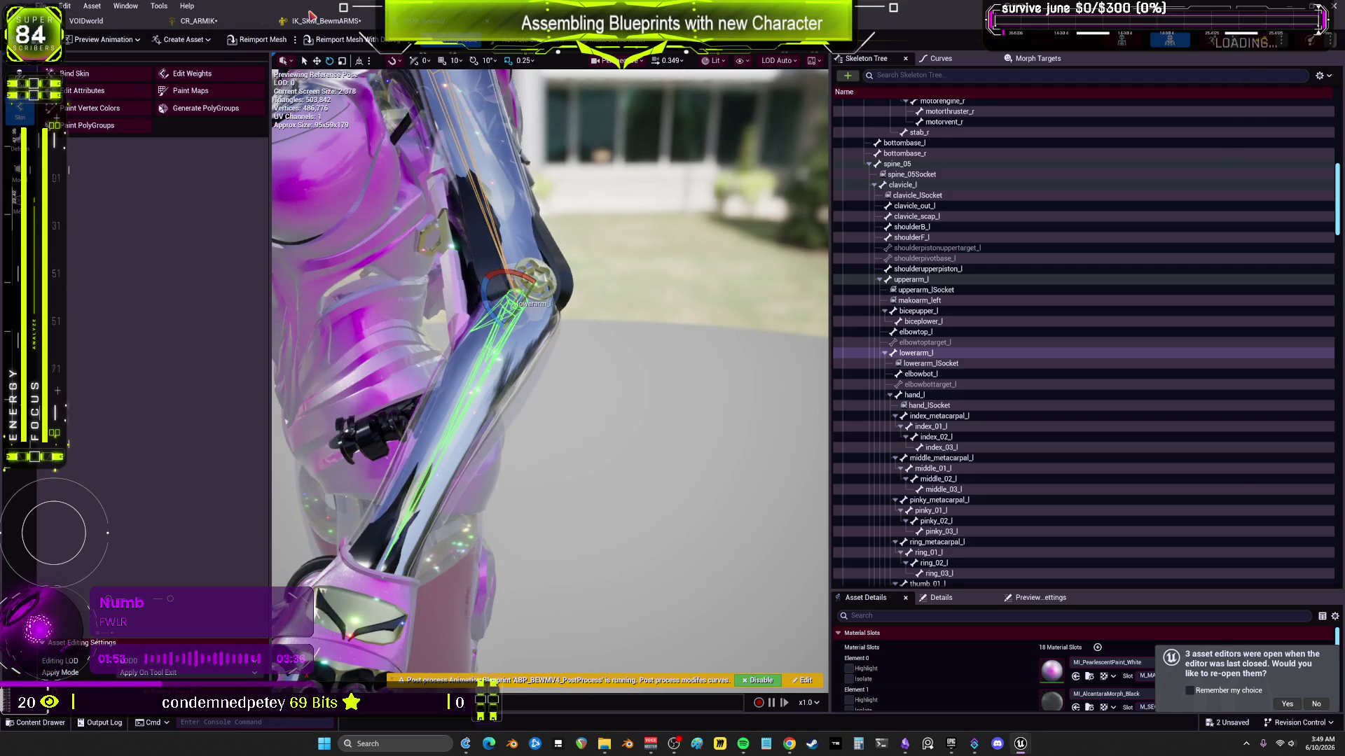
Step: In the IK_SKM_BewmARMS rig, set the arm bone's X and Y limits to Locked
click(310, 19)
click(1148, 150)
click(1131, 179)
click(1149, 192)
click(1132, 222)
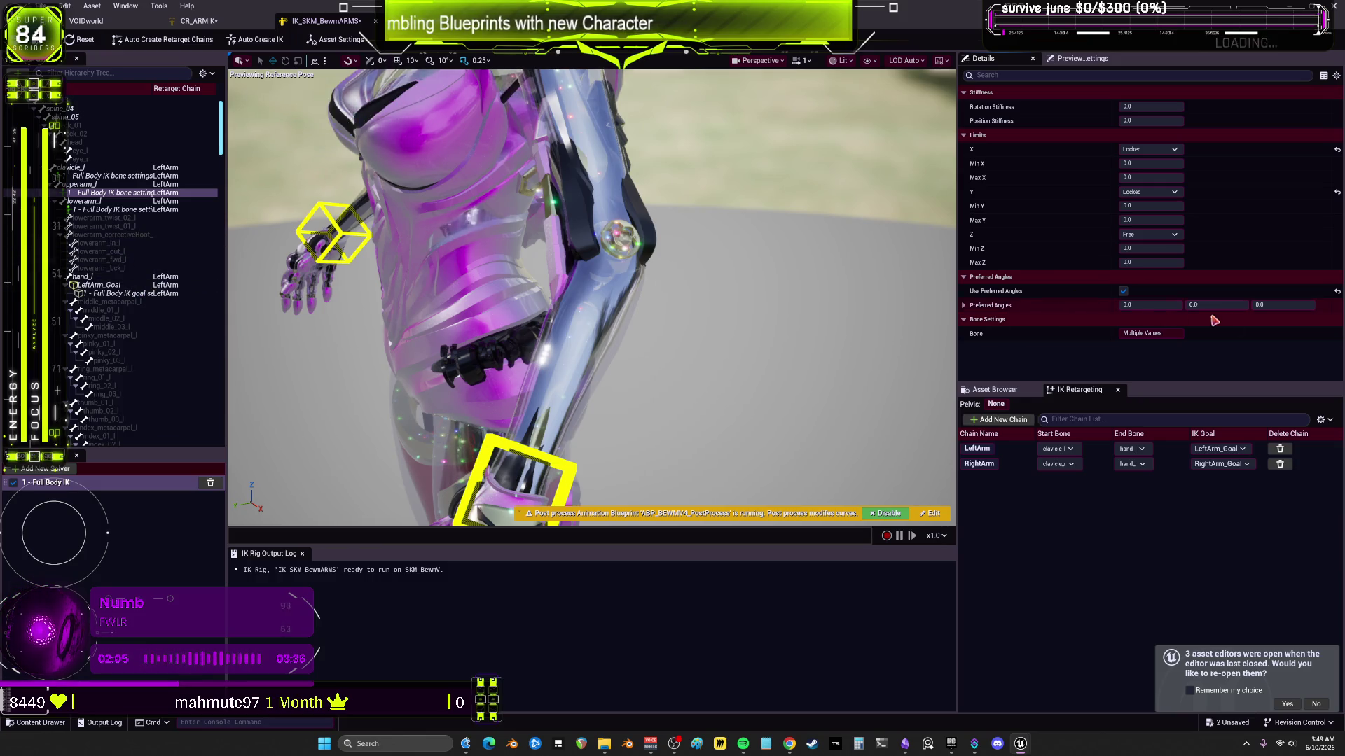
Step: Enter 1 as the Z preferred angle, then return to the BEWMV content folder
text(1)
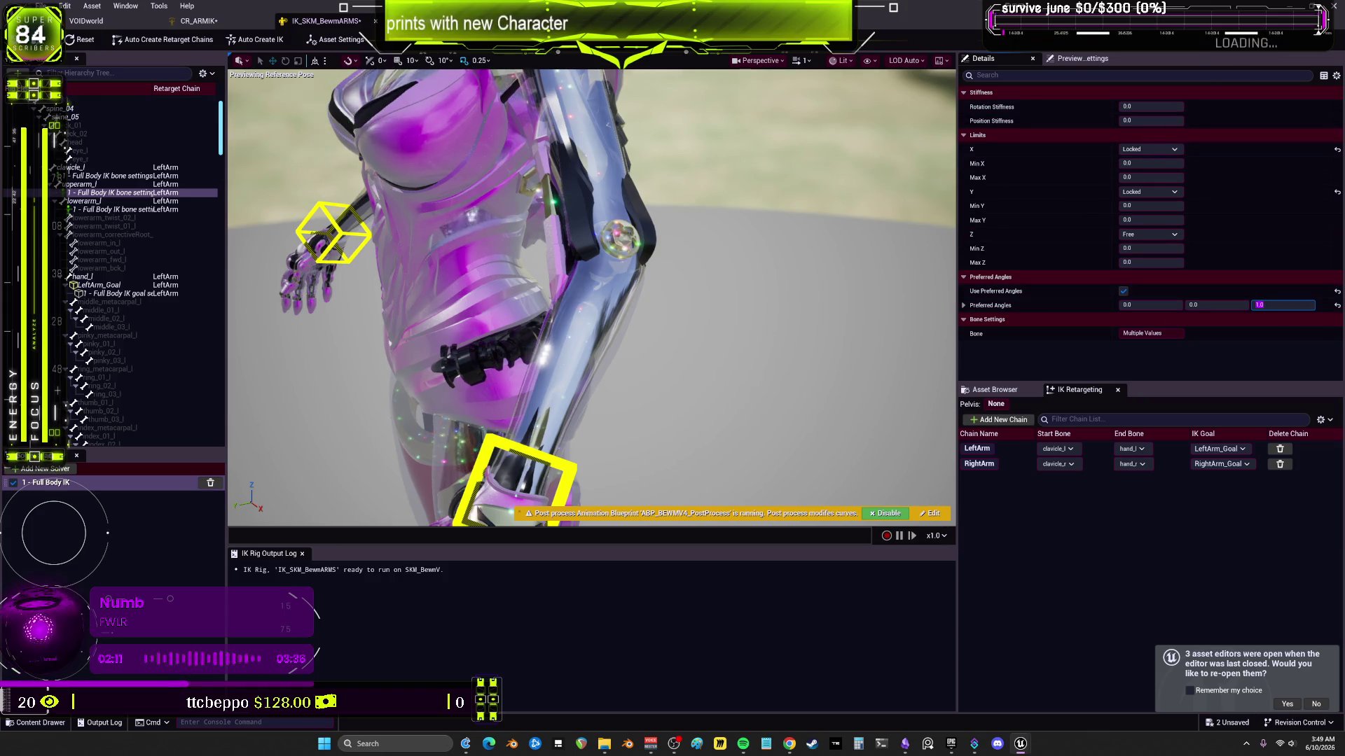
scroll(161, 222, down, 10)
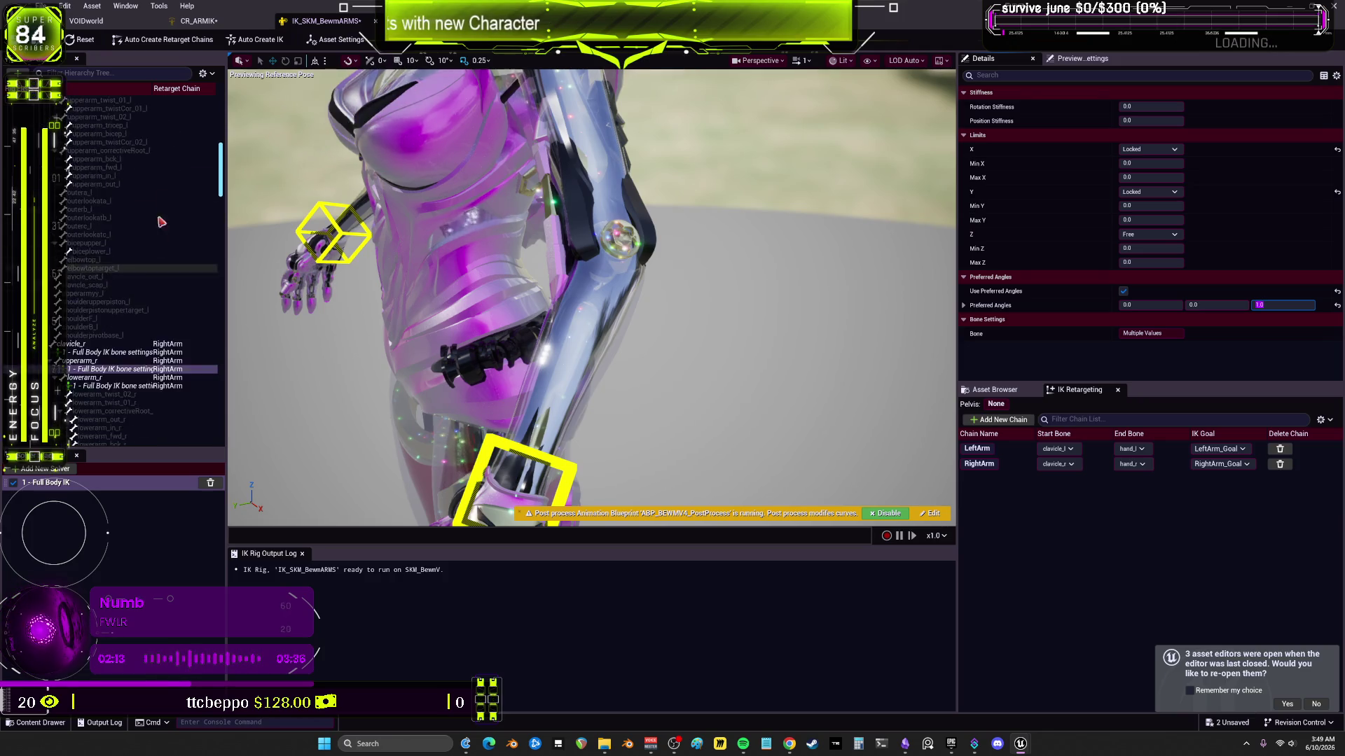
scroll(161, 222, down, 4)
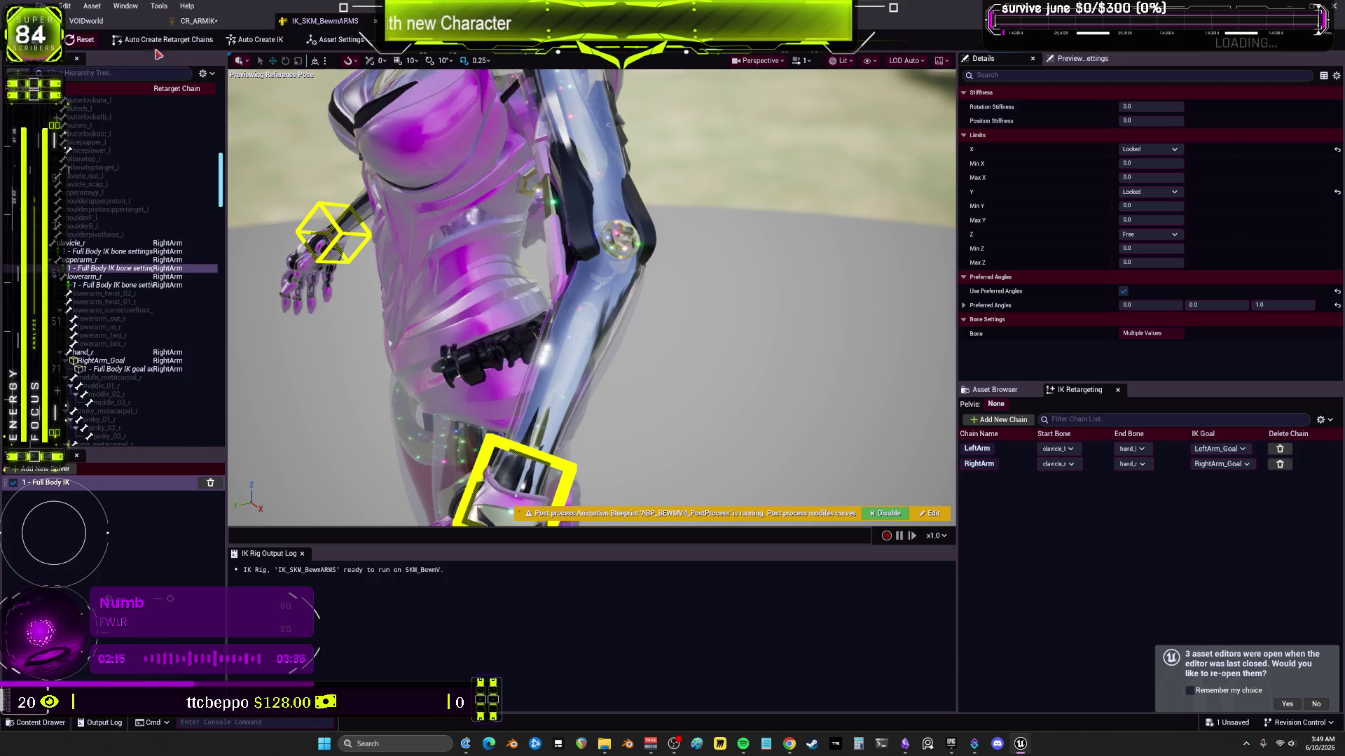
key(ctrl+b)
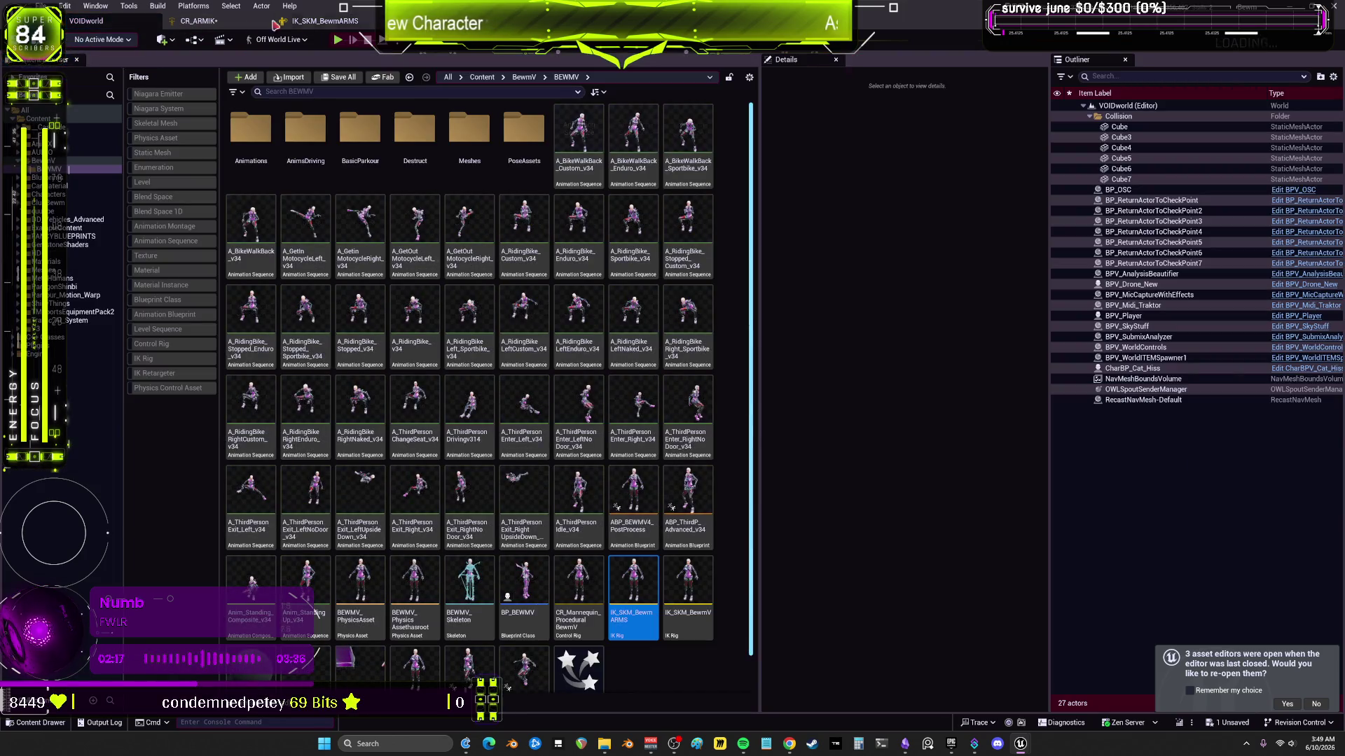
Step: Look over CR_ARMIK's forwards solve graph, then close the CR_ARMIK editor
click(203, 21)
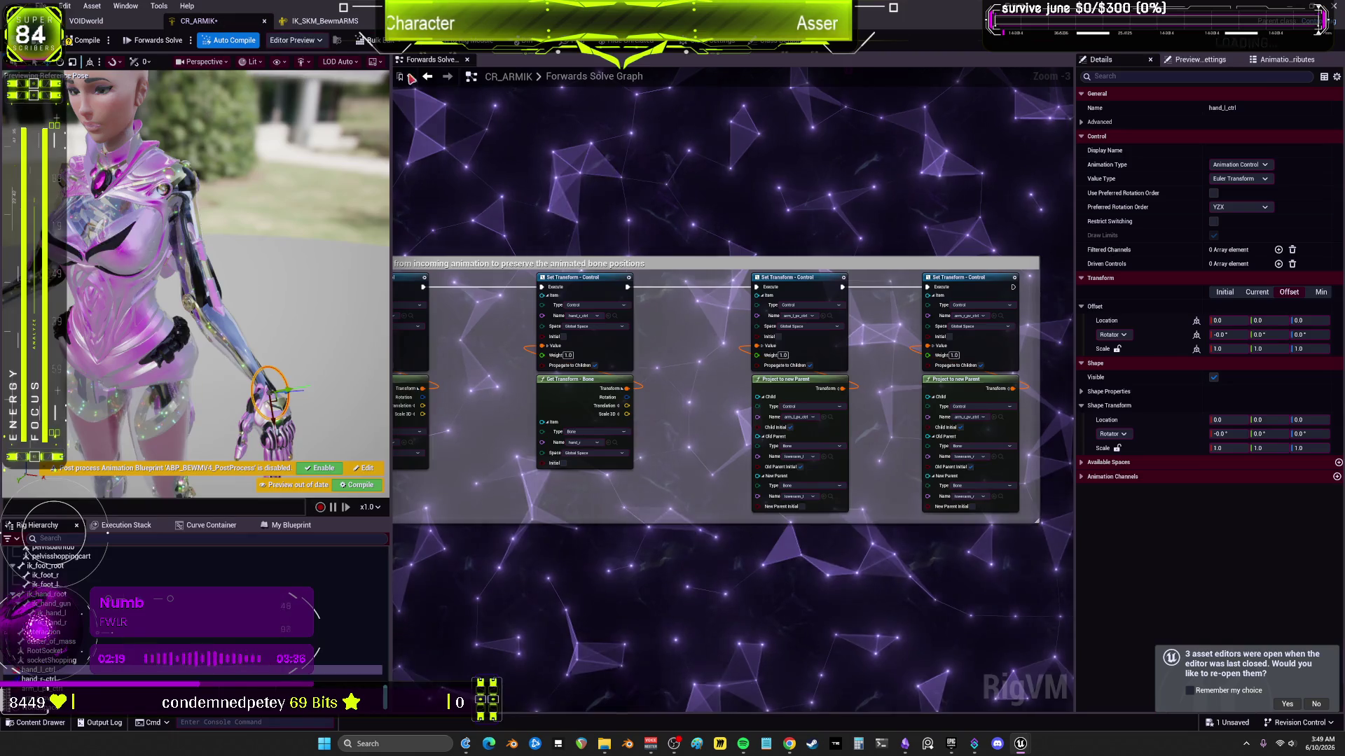
click(177, 44)
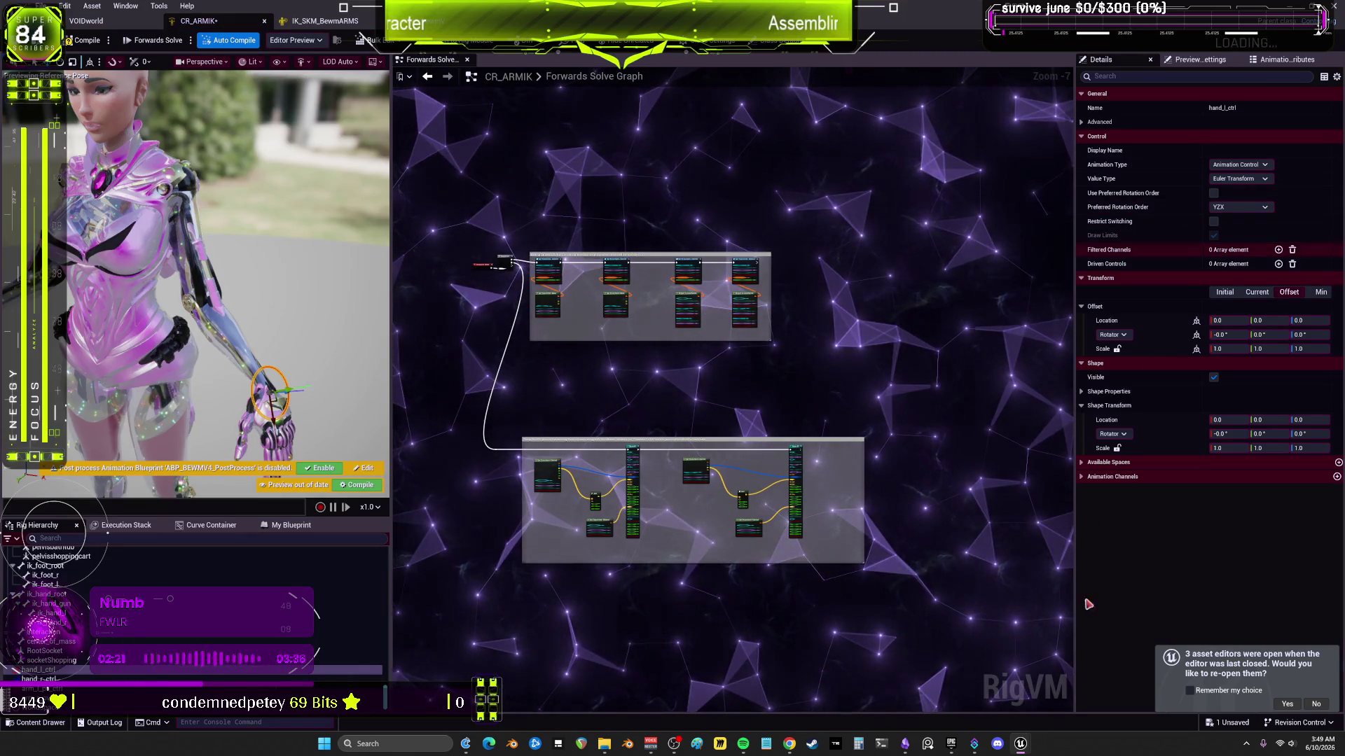
mouse_move(1023, 748)
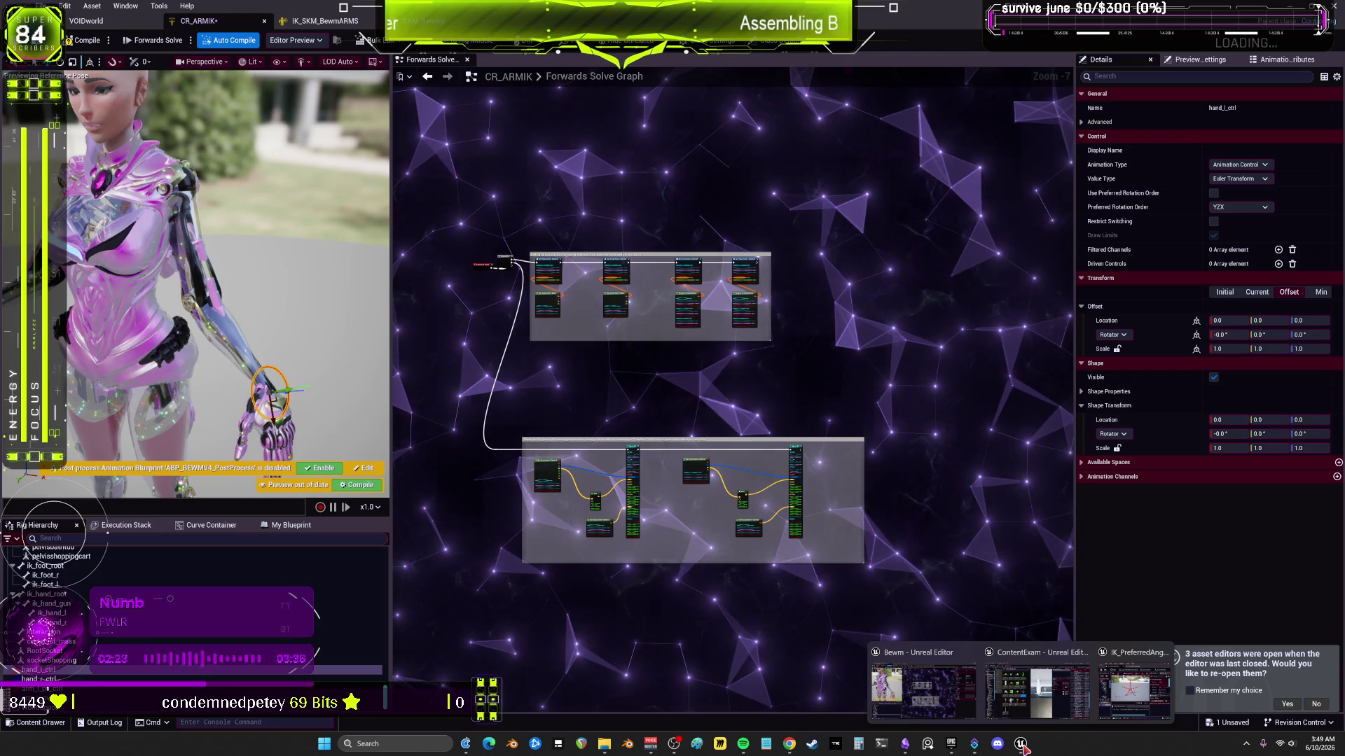
click(1073, 676)
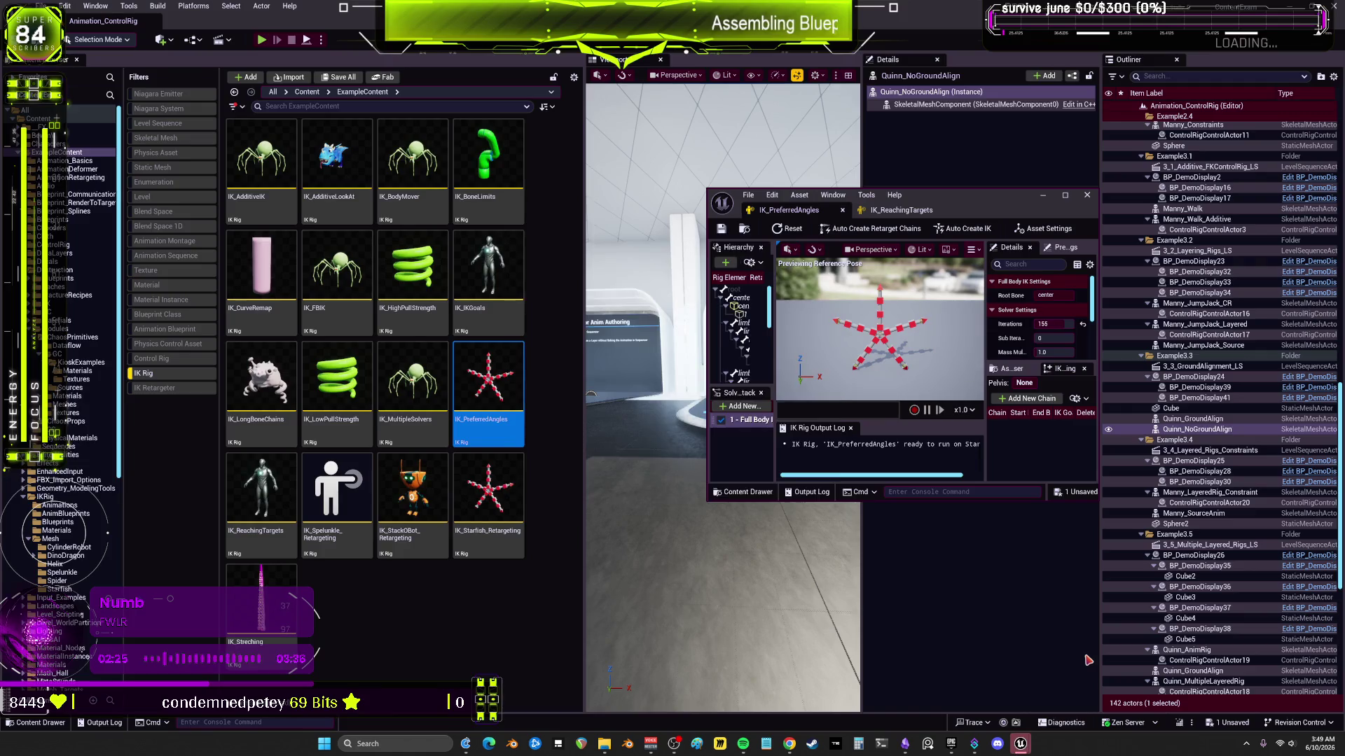
click(766, 494)
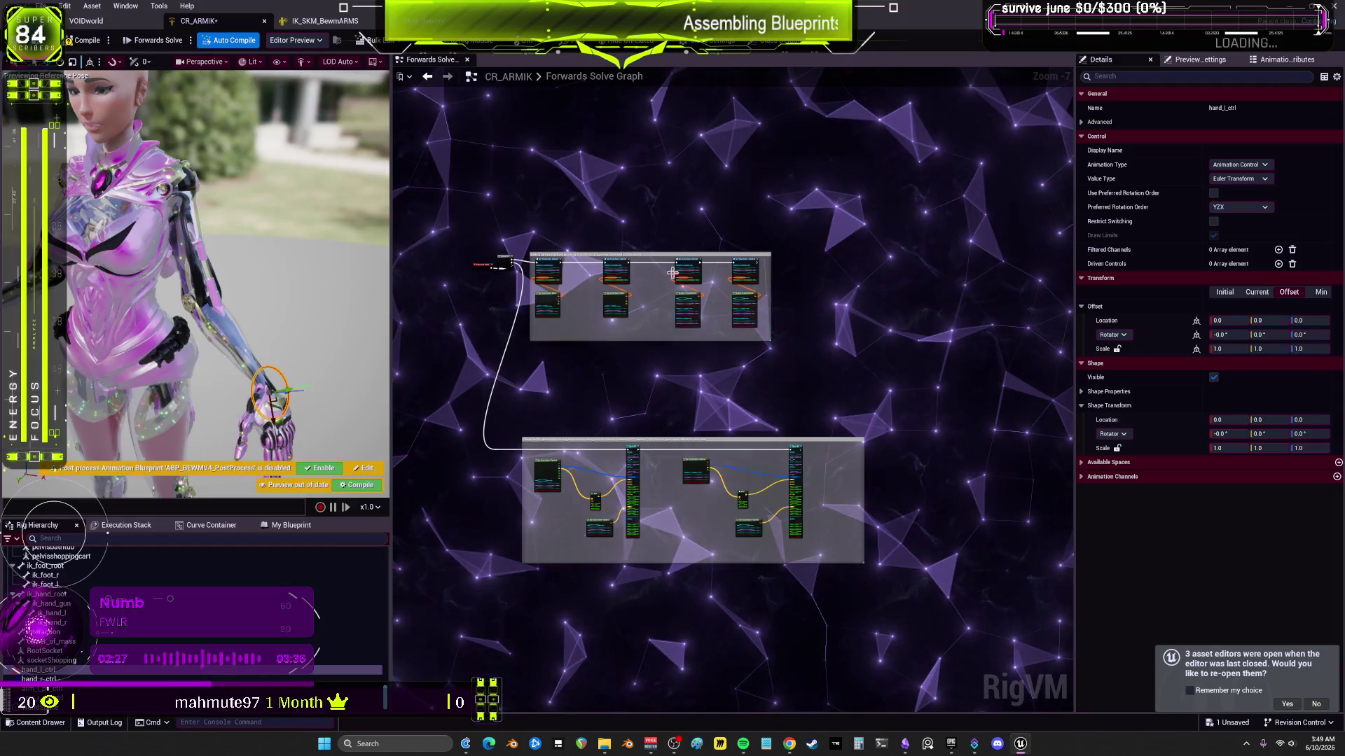
click(264, 23)
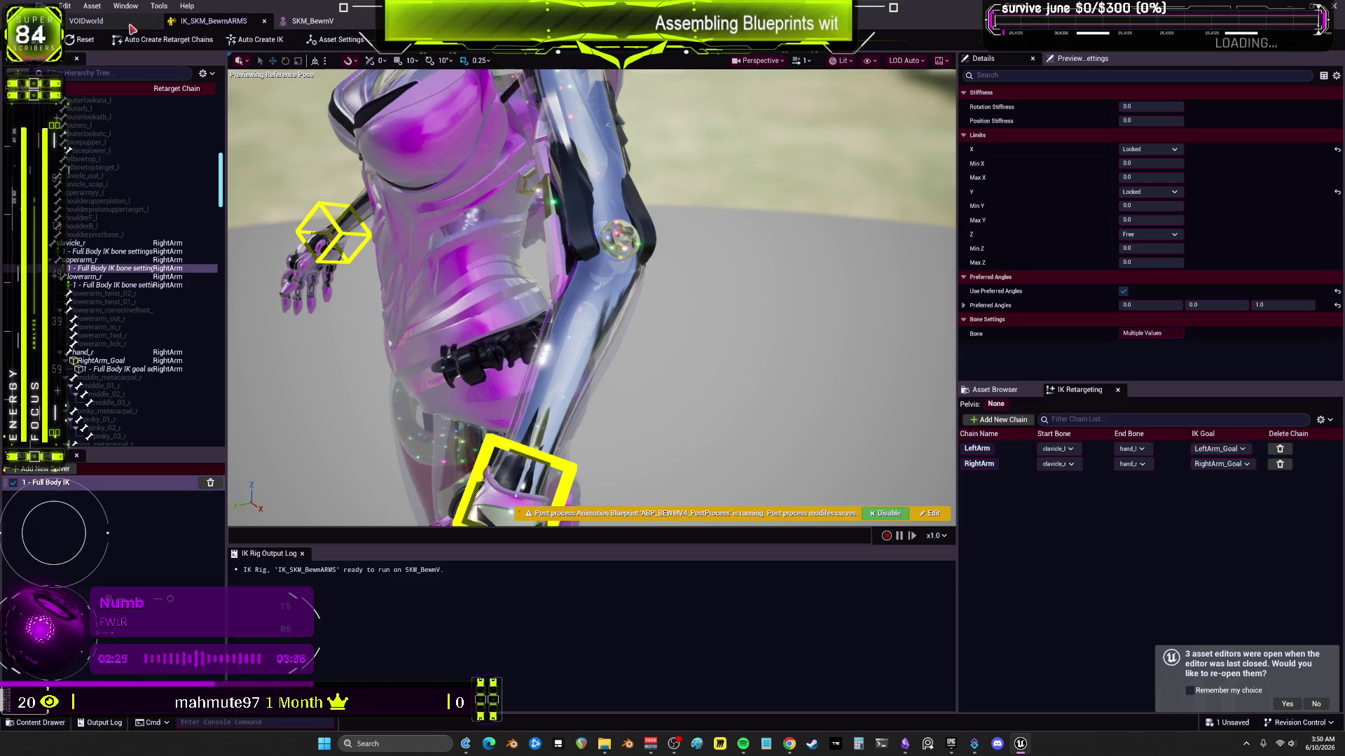
Step: Open BPV_Player's mesh animation blueprint, Updatereplace1
click(131, 29)
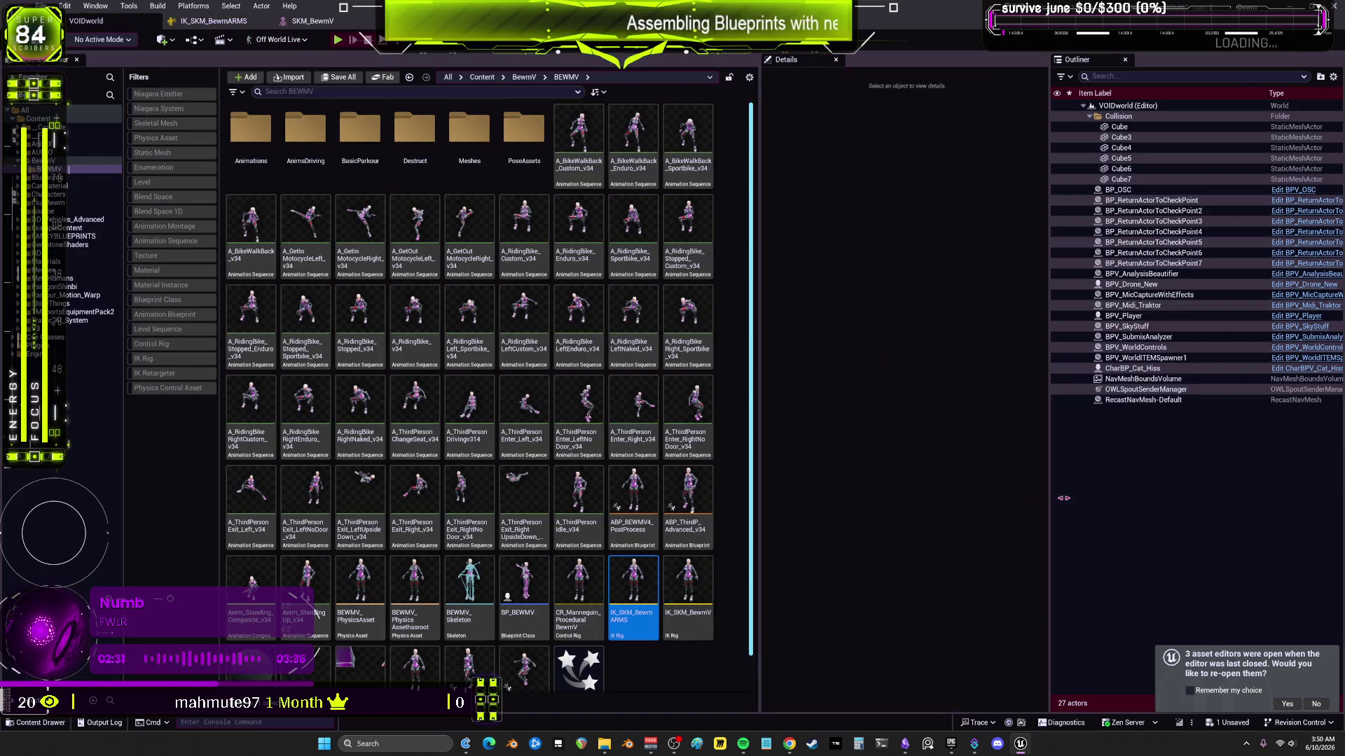
click(1155, 316)
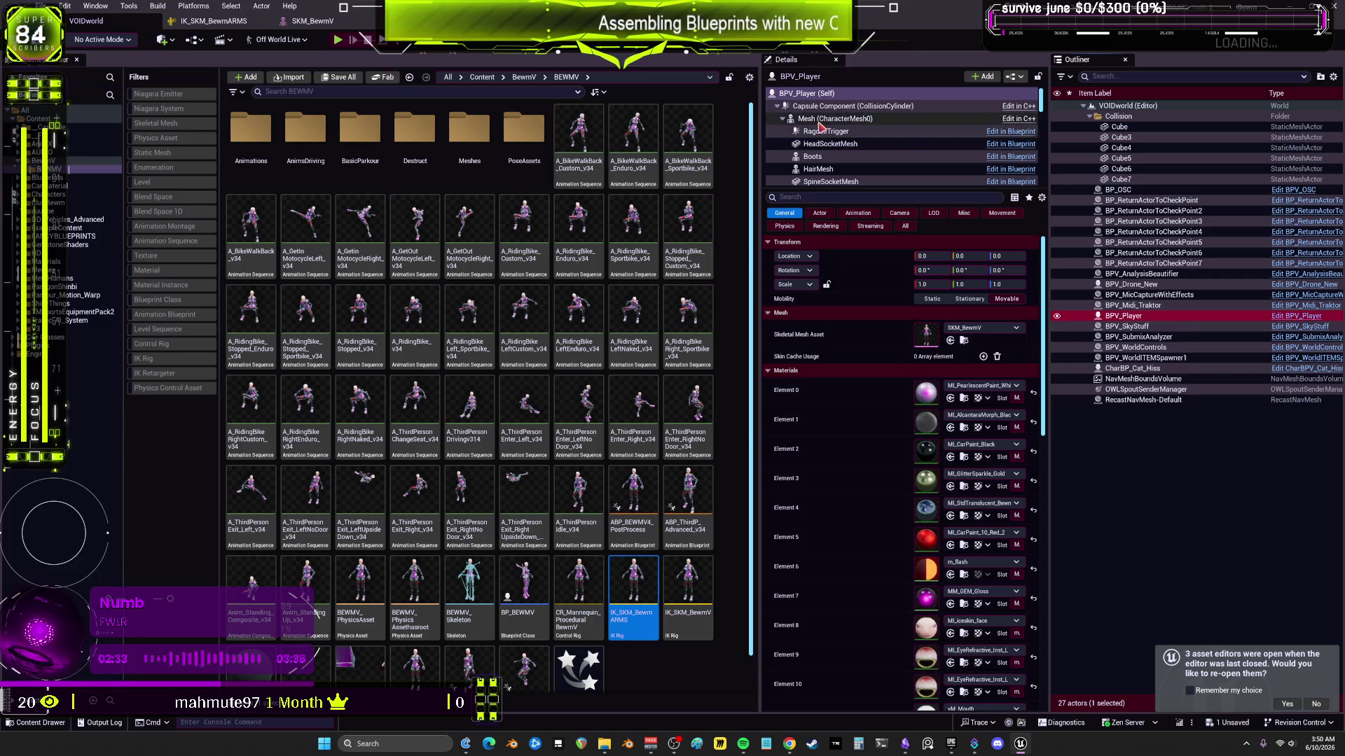
click(819, 119)
click(979, 314)
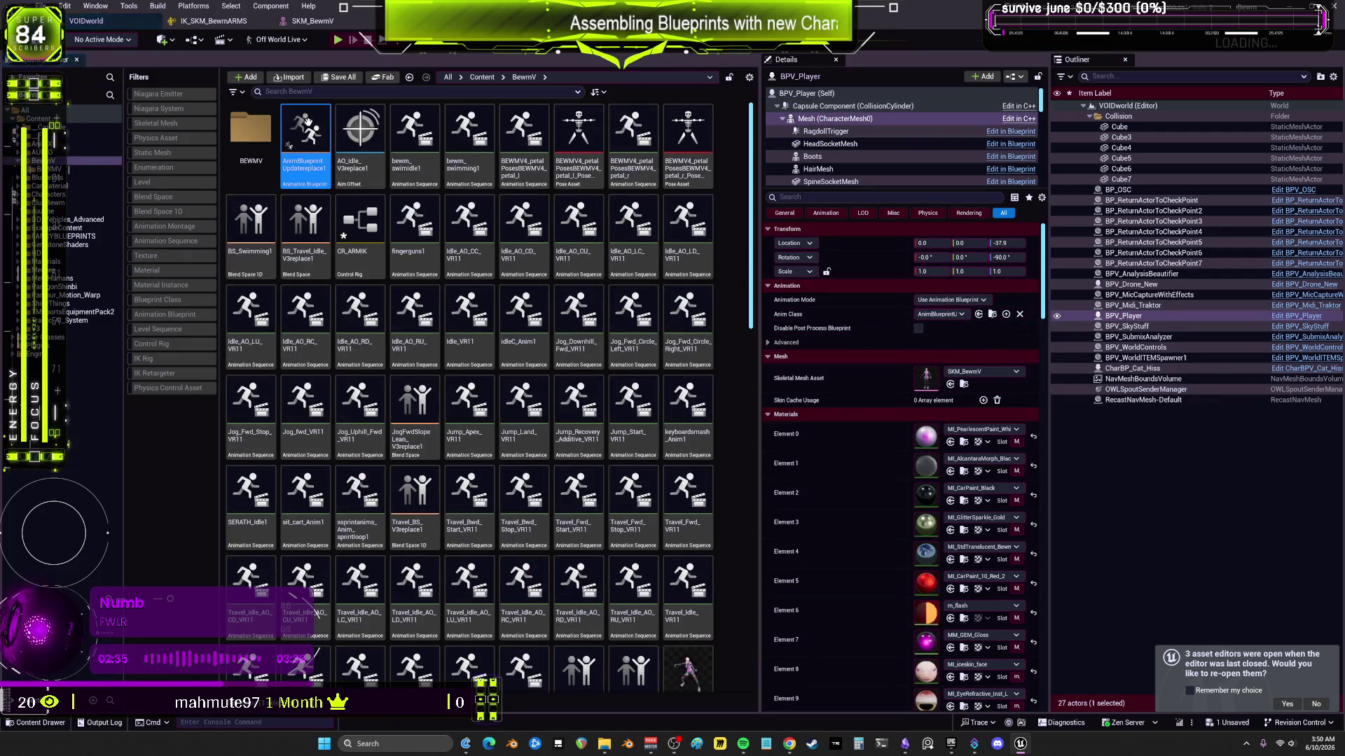
double_click(307, 122)
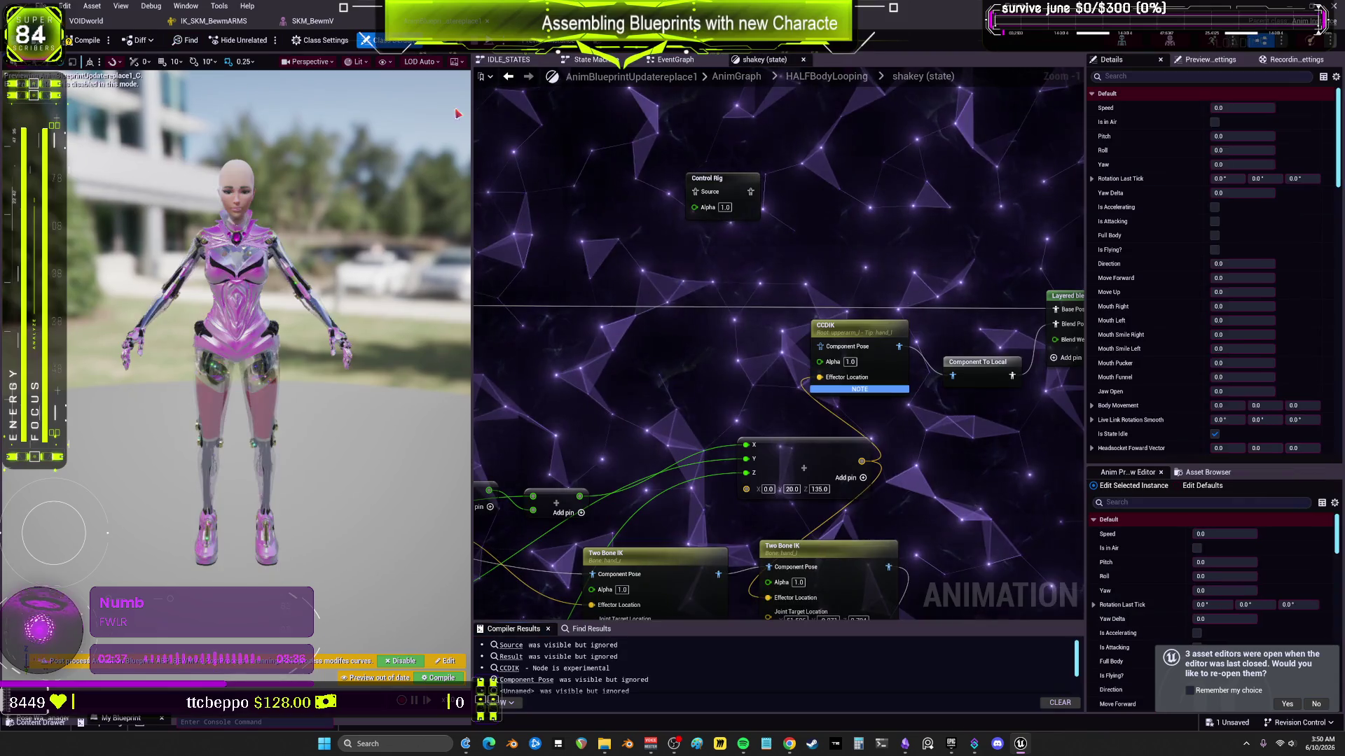
Step: Set the shakey state's IK Rig node's Rig Definition Asset to IK_SKM_BewmARMS
drag(755, 192, 715, 225)
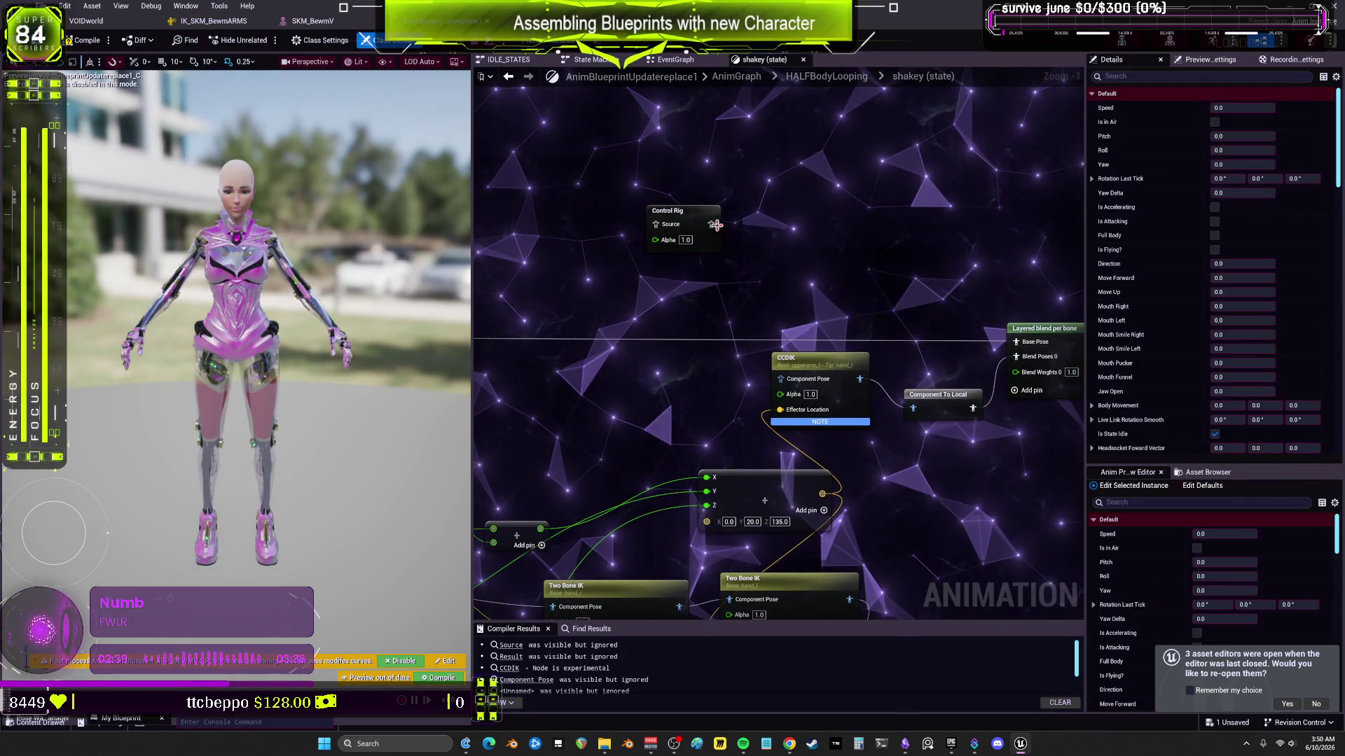
right_click(778, 231)
text(ik)
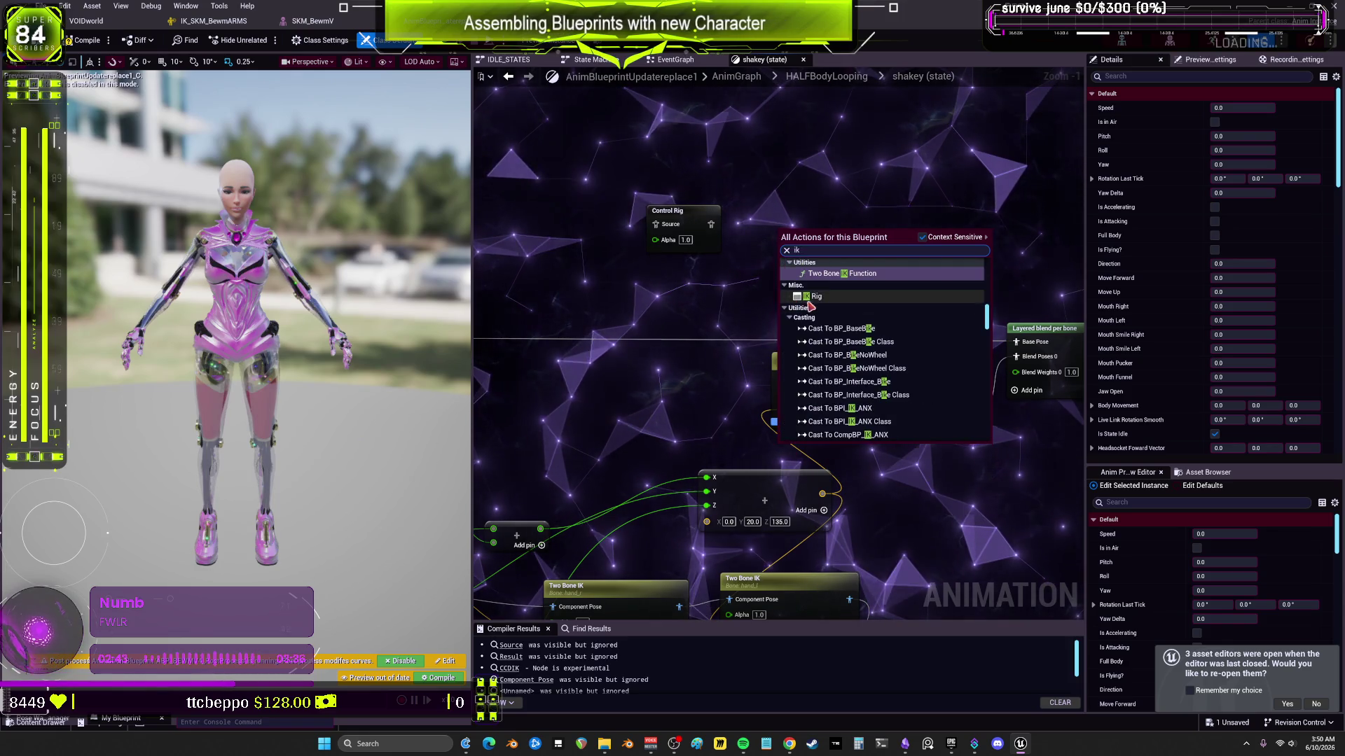
key(Escape)
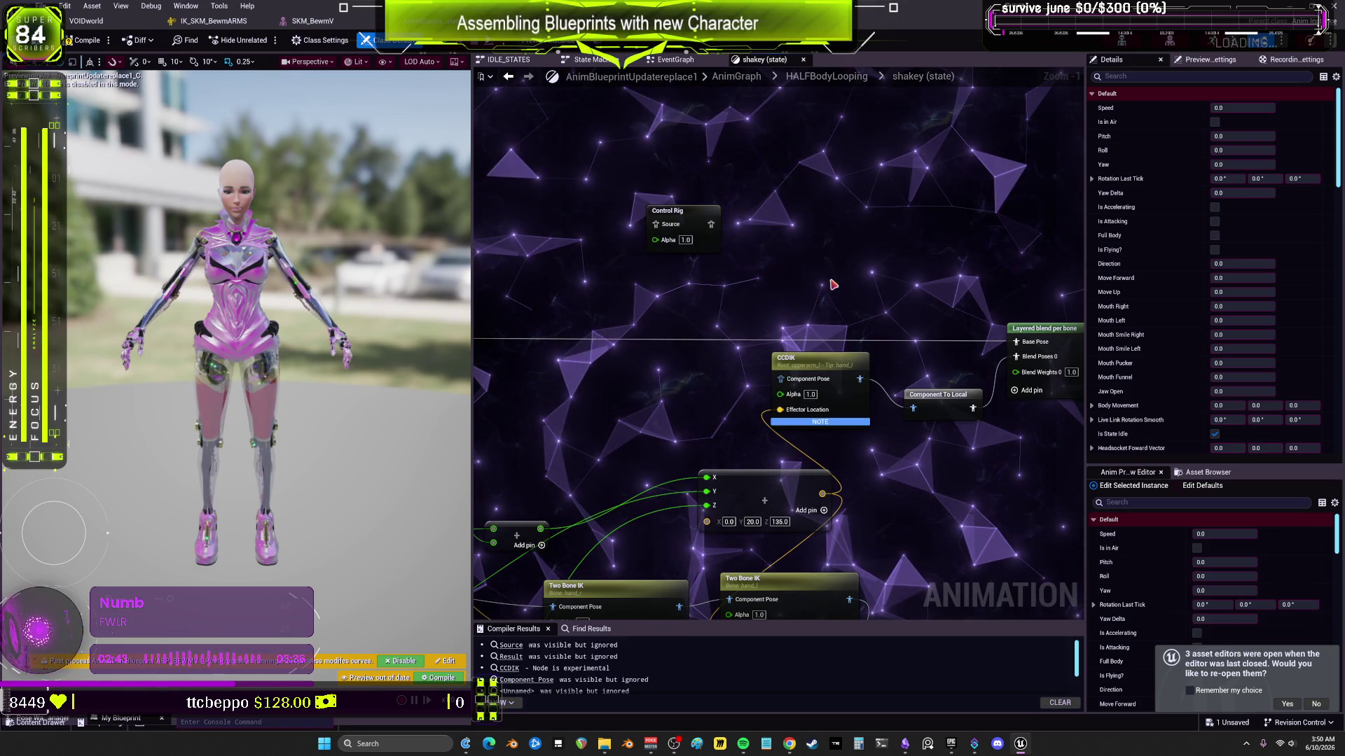
click(210, 21)
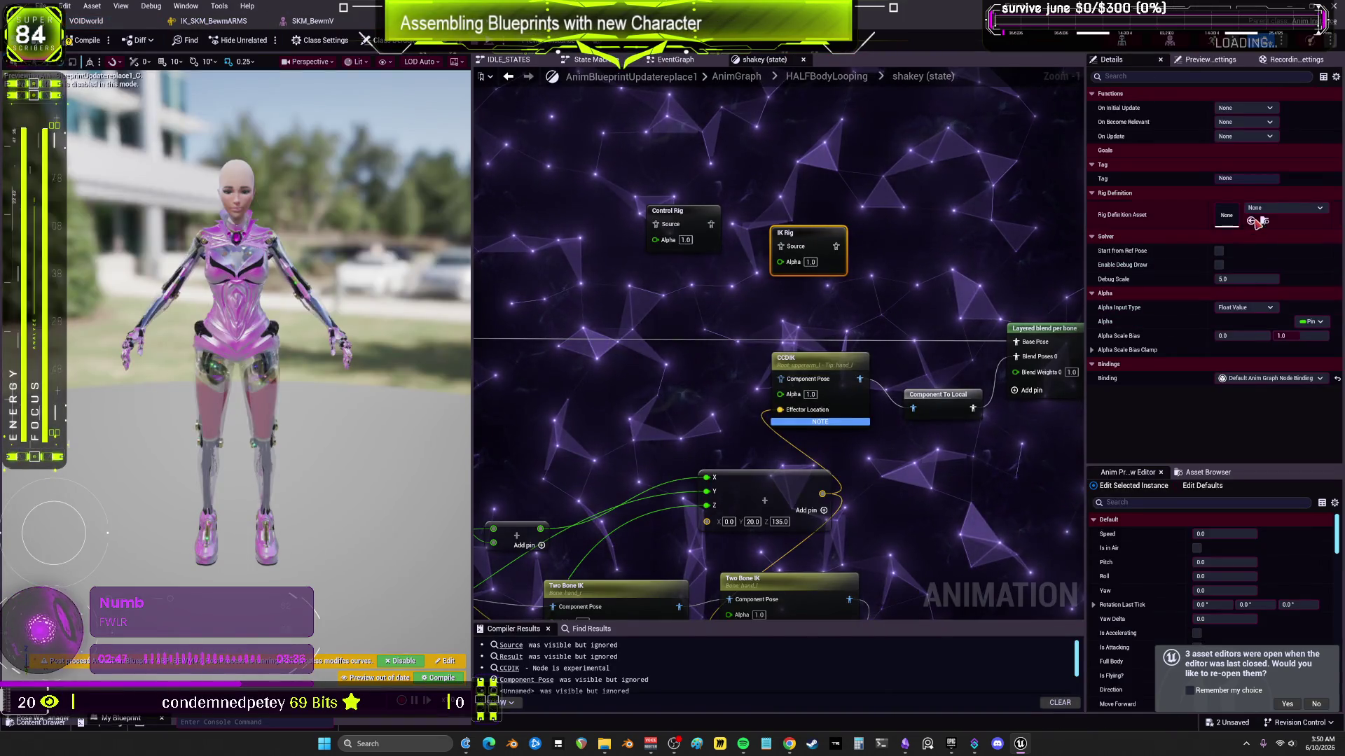
click(1251, 220)
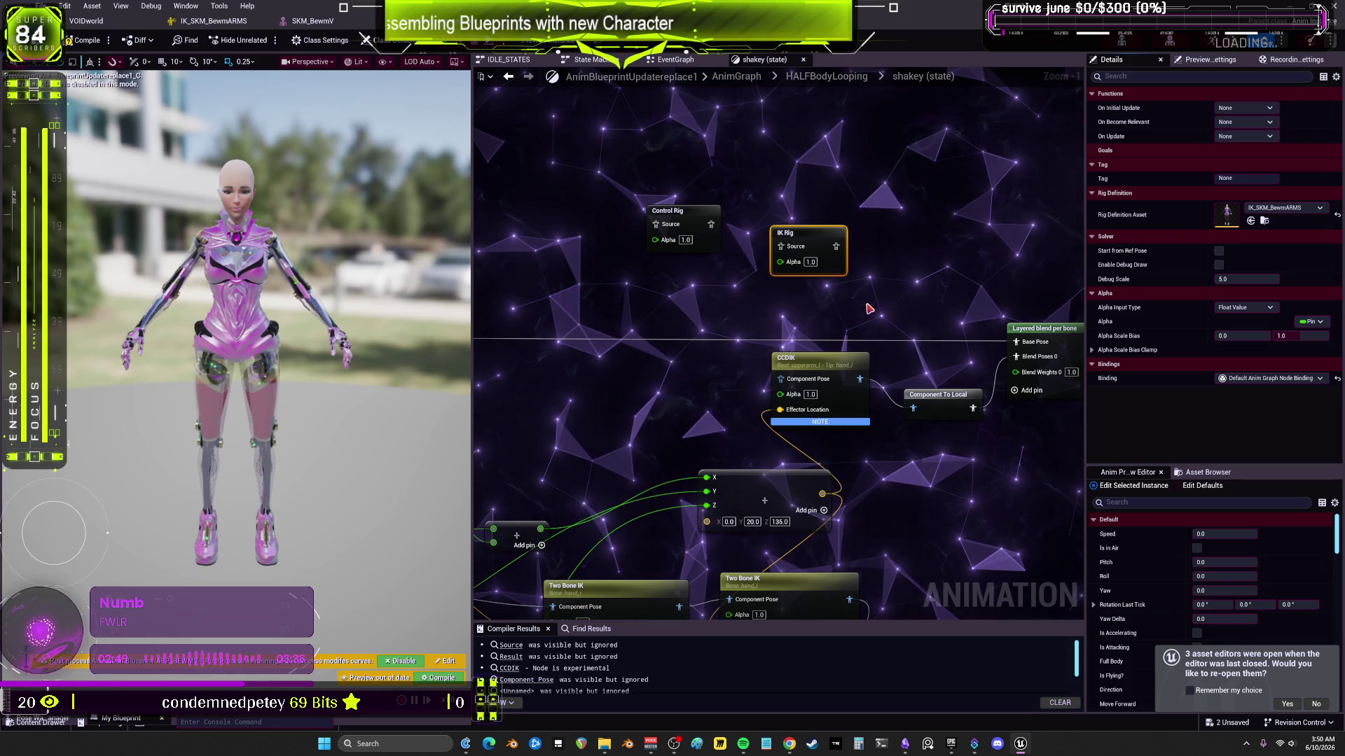
click(231, 21)
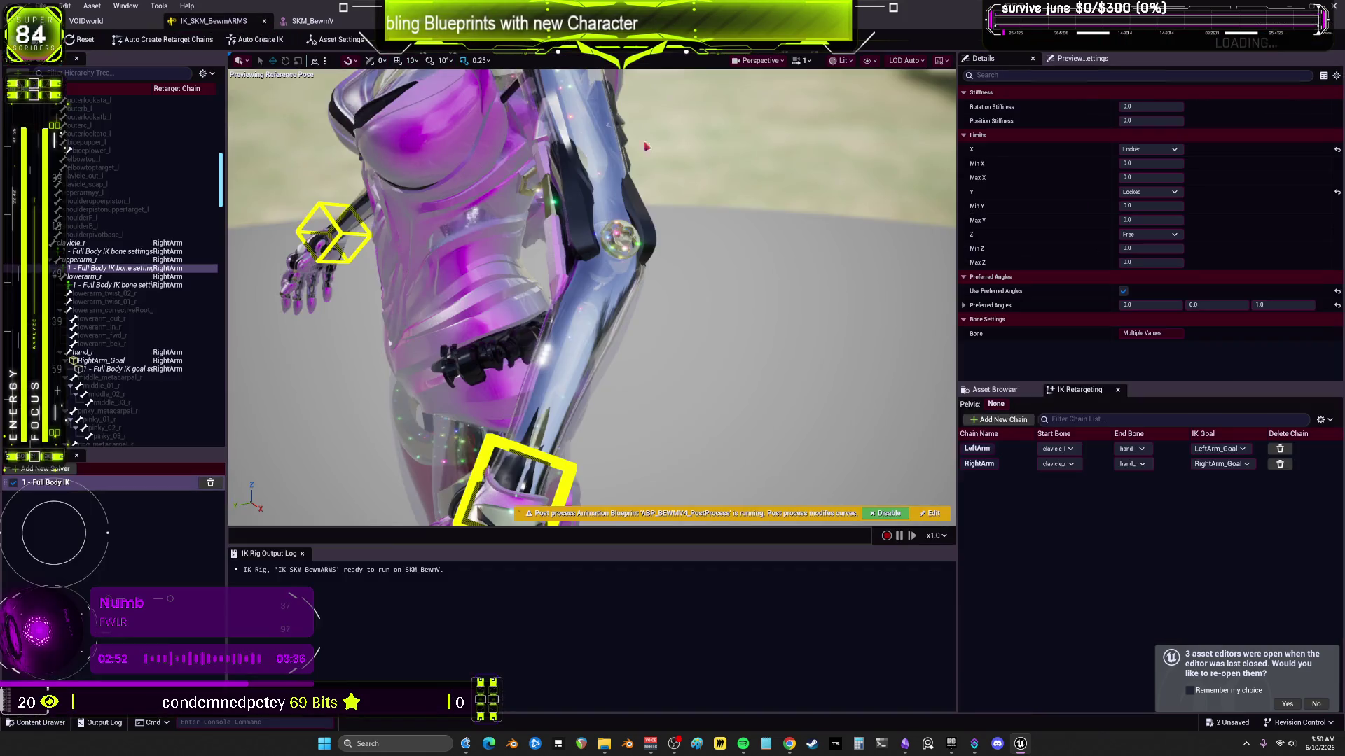
Step: Expose position and rotation on RightArm_Goal, then select LeftArm_Goal
click(108, 360)
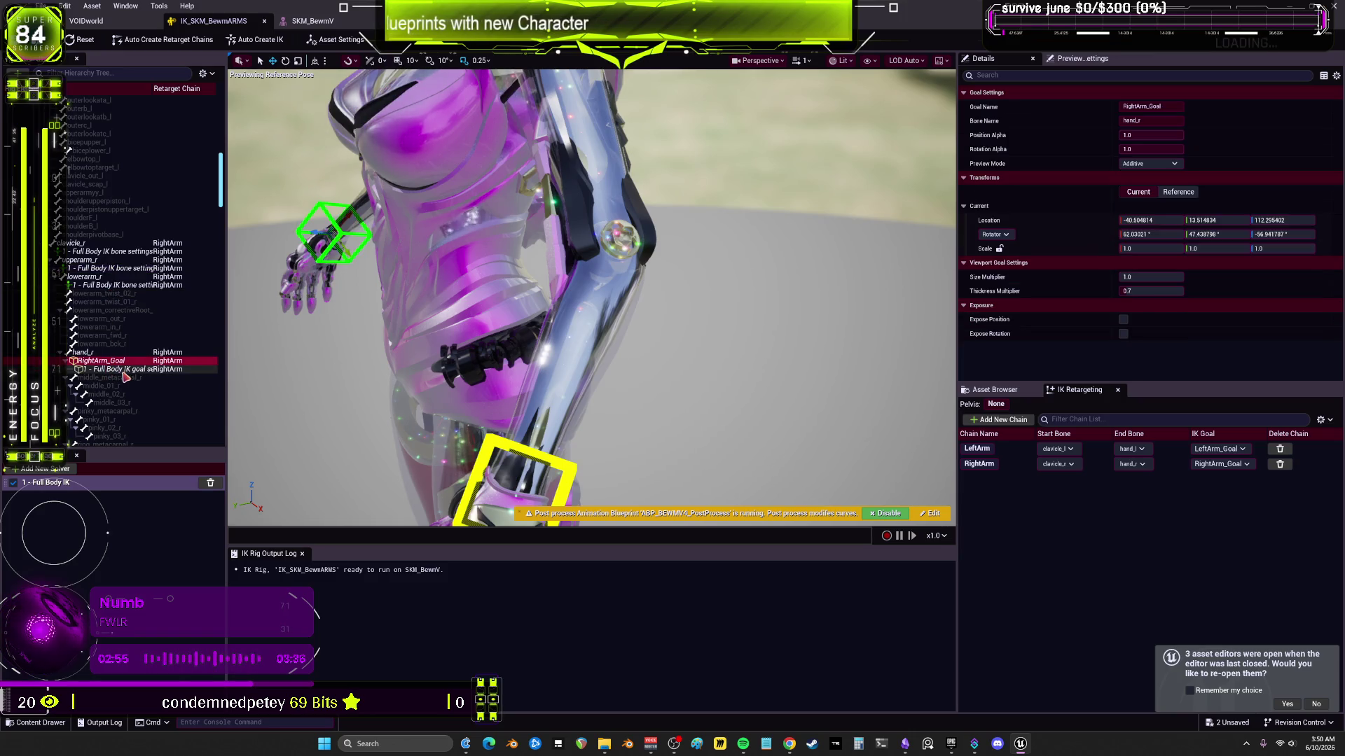
click(1123, 320)
mouse_move(740, 305)
mouse_down()
mouse_move(714, 329)
mouse_move(756, 303)
mouse_up()
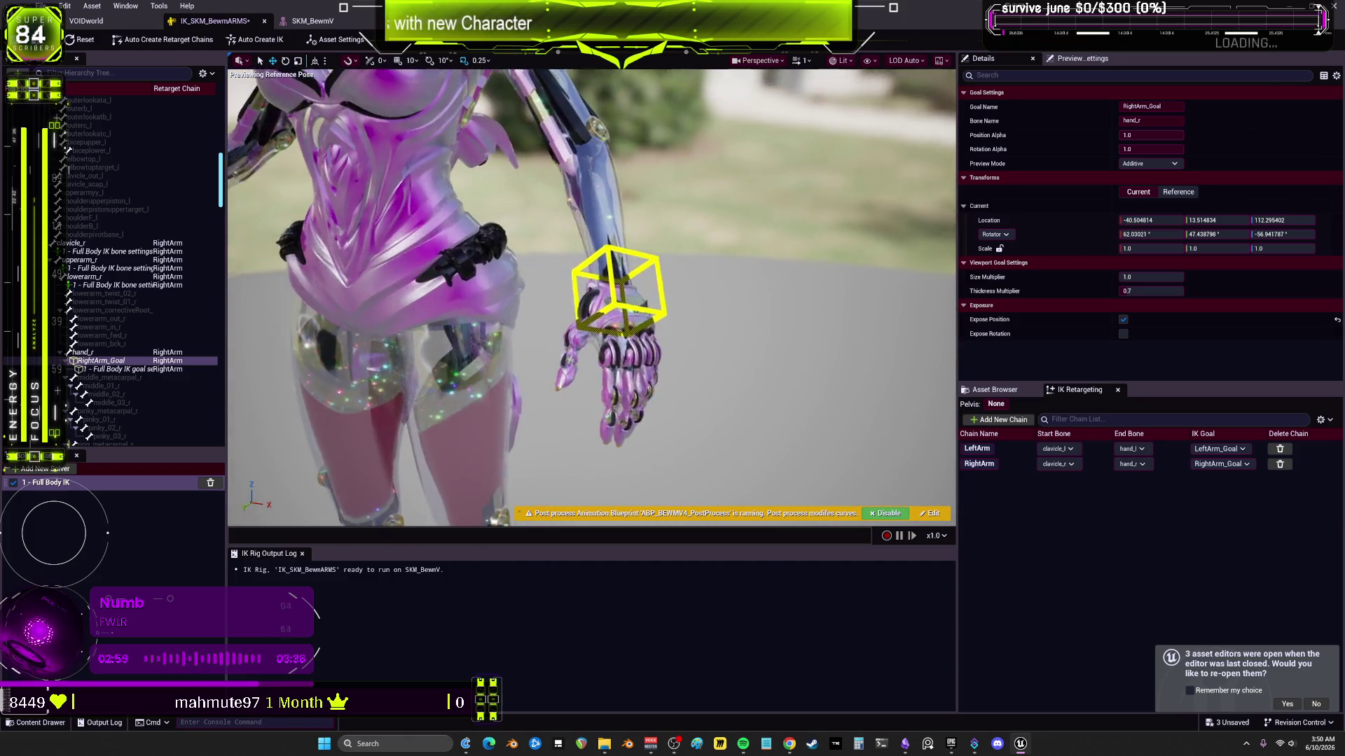
click(1123, 334)
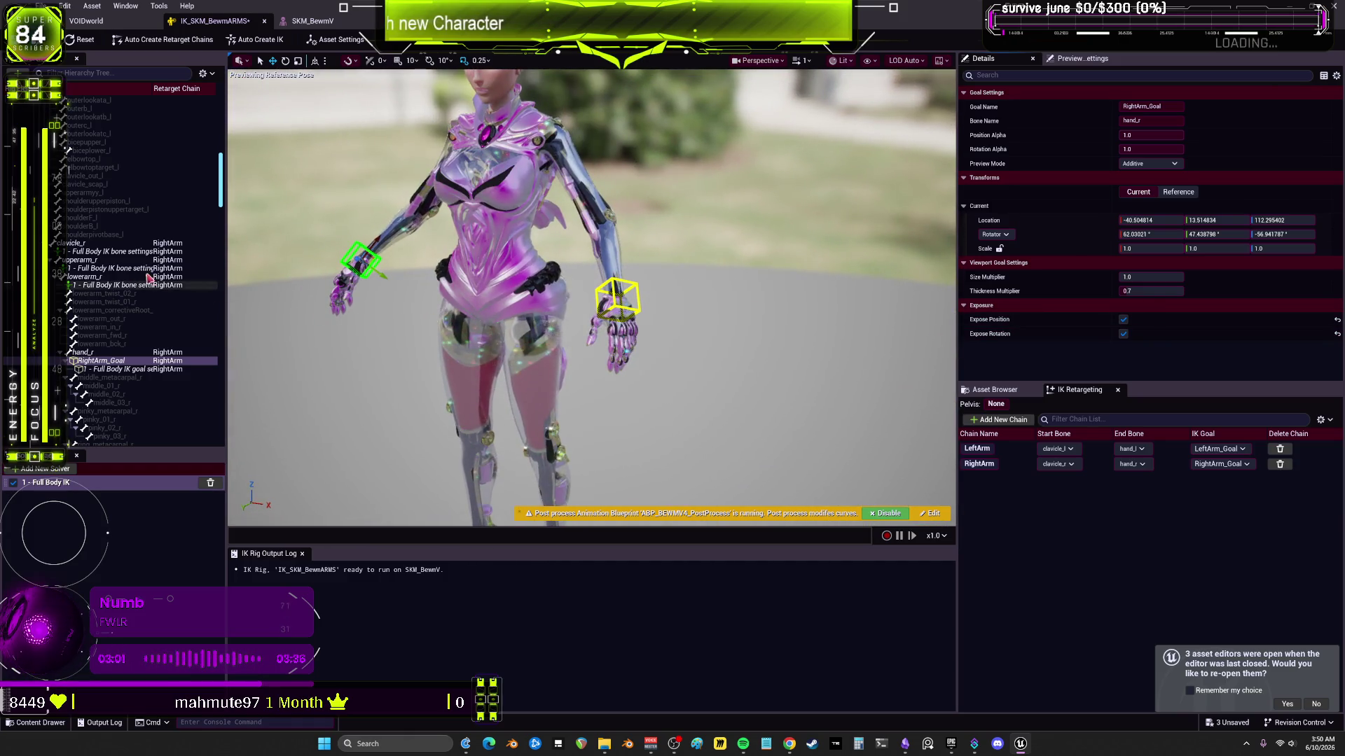
scroll(149, 279, down, 3)
drag(220, 208, 215, 330)
scroll(116, 324, up, 20)
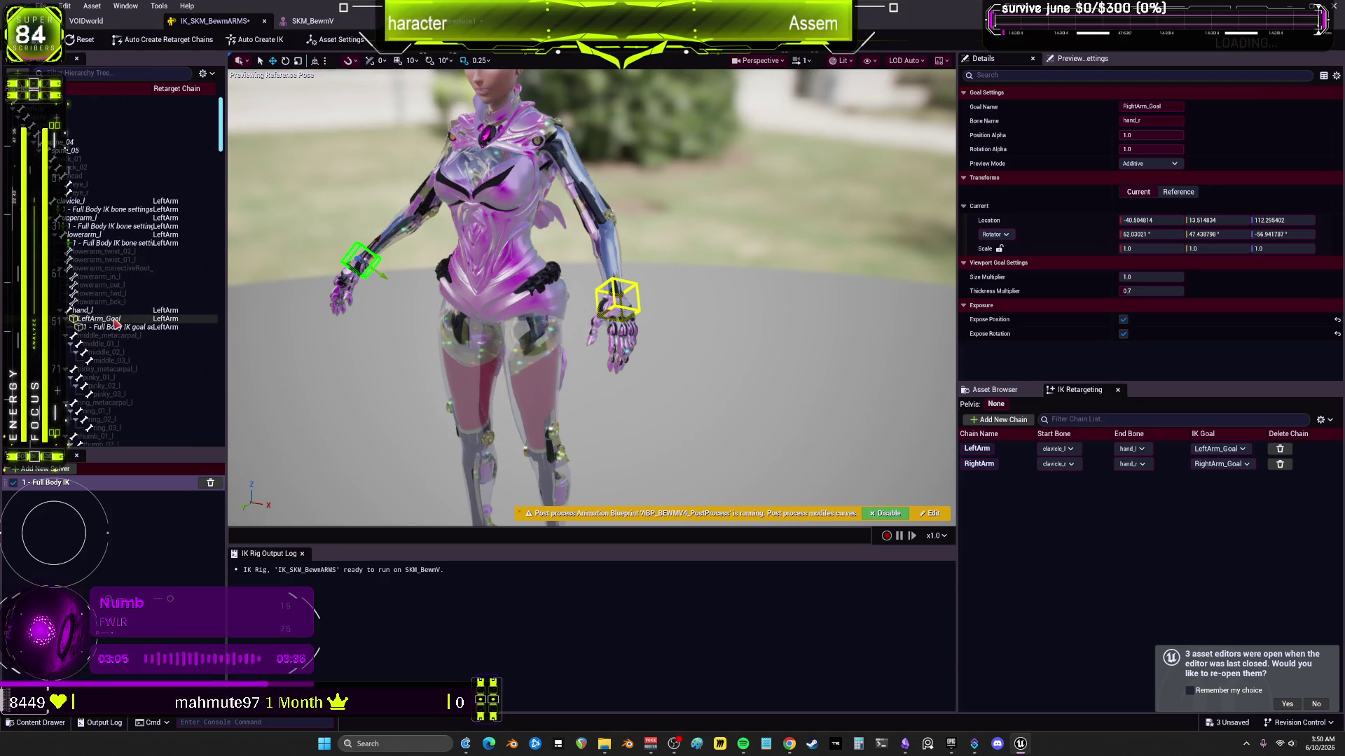
click(116, 323)
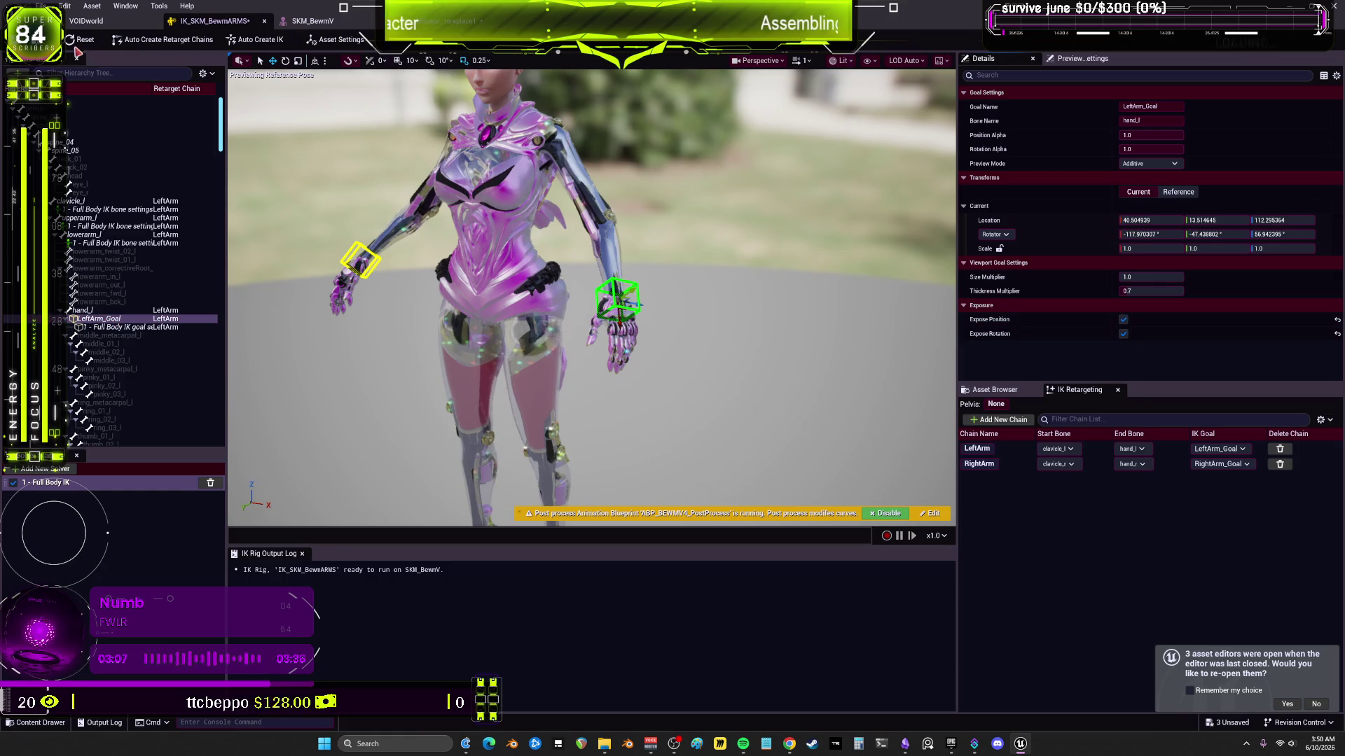
key(alt+Tab)
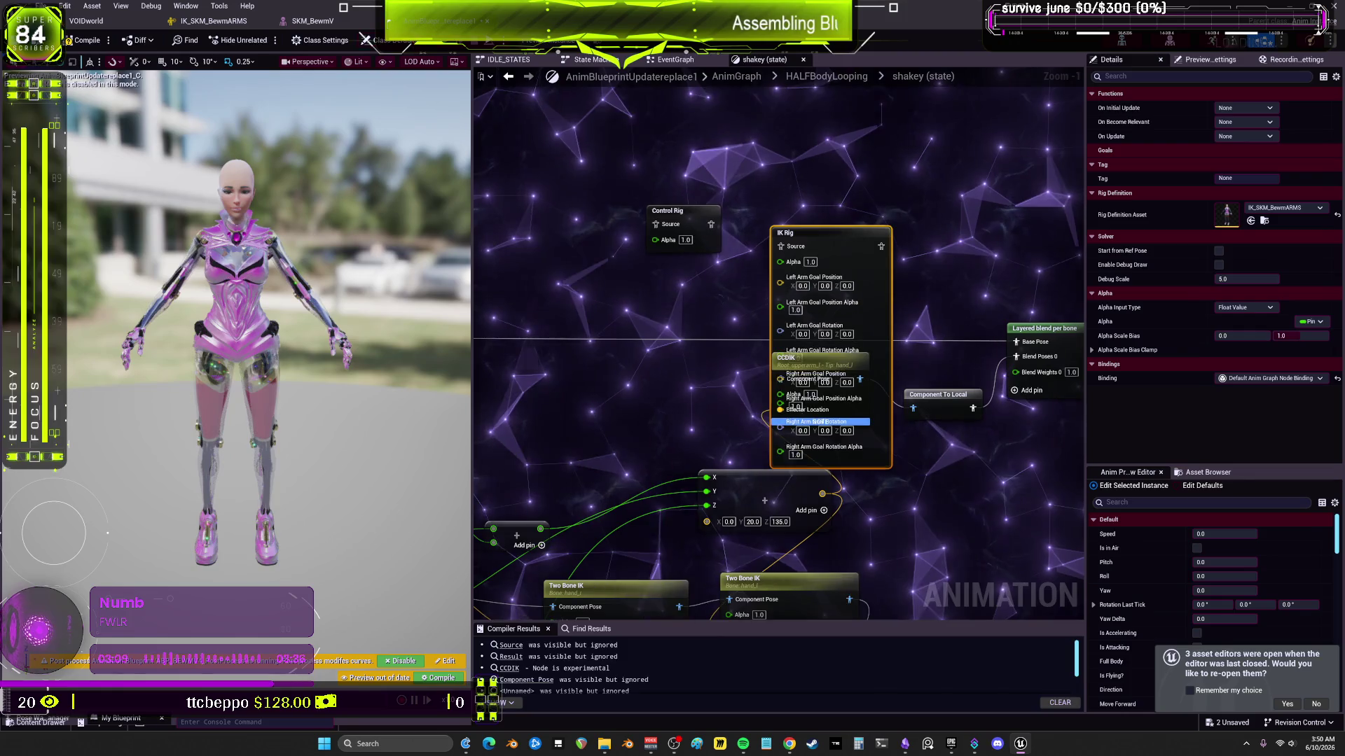
Step: Wire the IK Rig node into Layered blend per bone and delete CCDIK, Component To Local, Control Rig
mouse_move(690, 224)
mouse_down()
mouse_move(937, 292)
mouse_move(763, 147)
mouse_move(789, 200)
mouse_move(780, 267)
mouse_up()
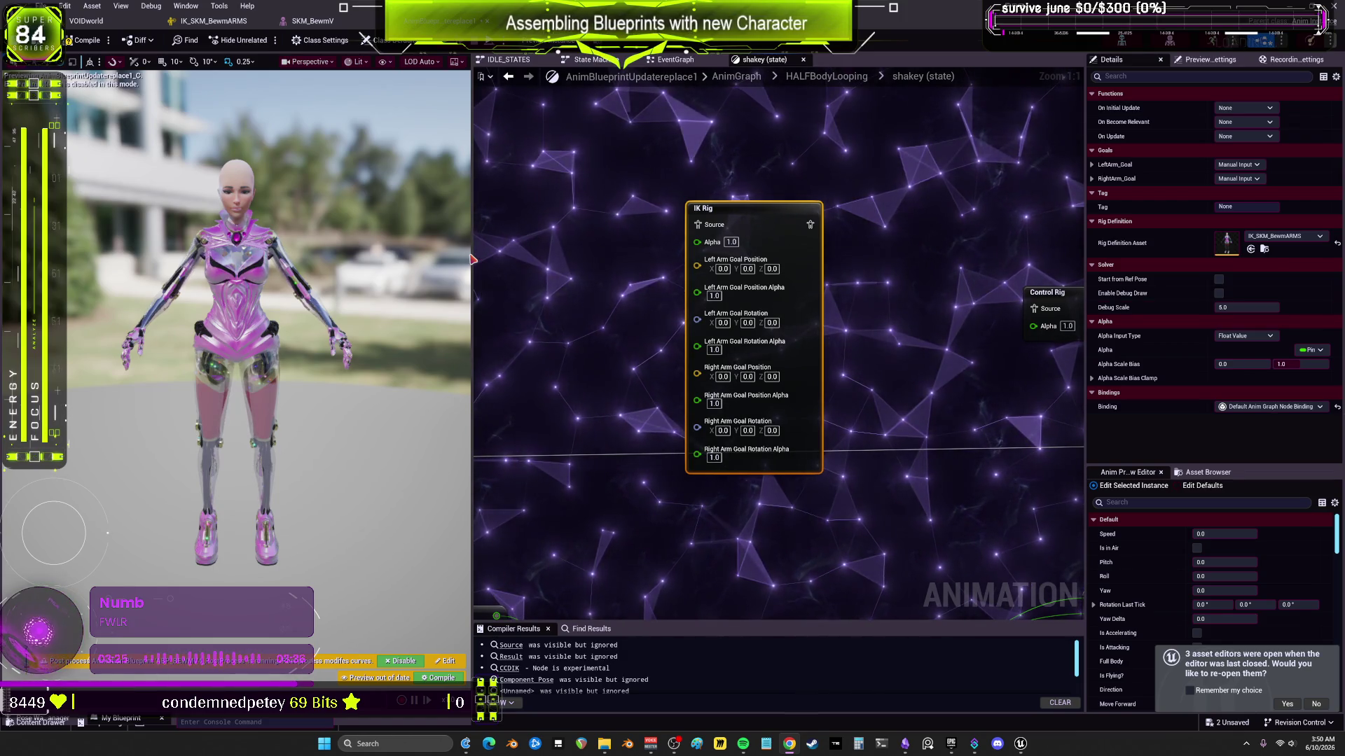
drag(471, 259, 273, 259)
scroll(619, 281, down, 2)
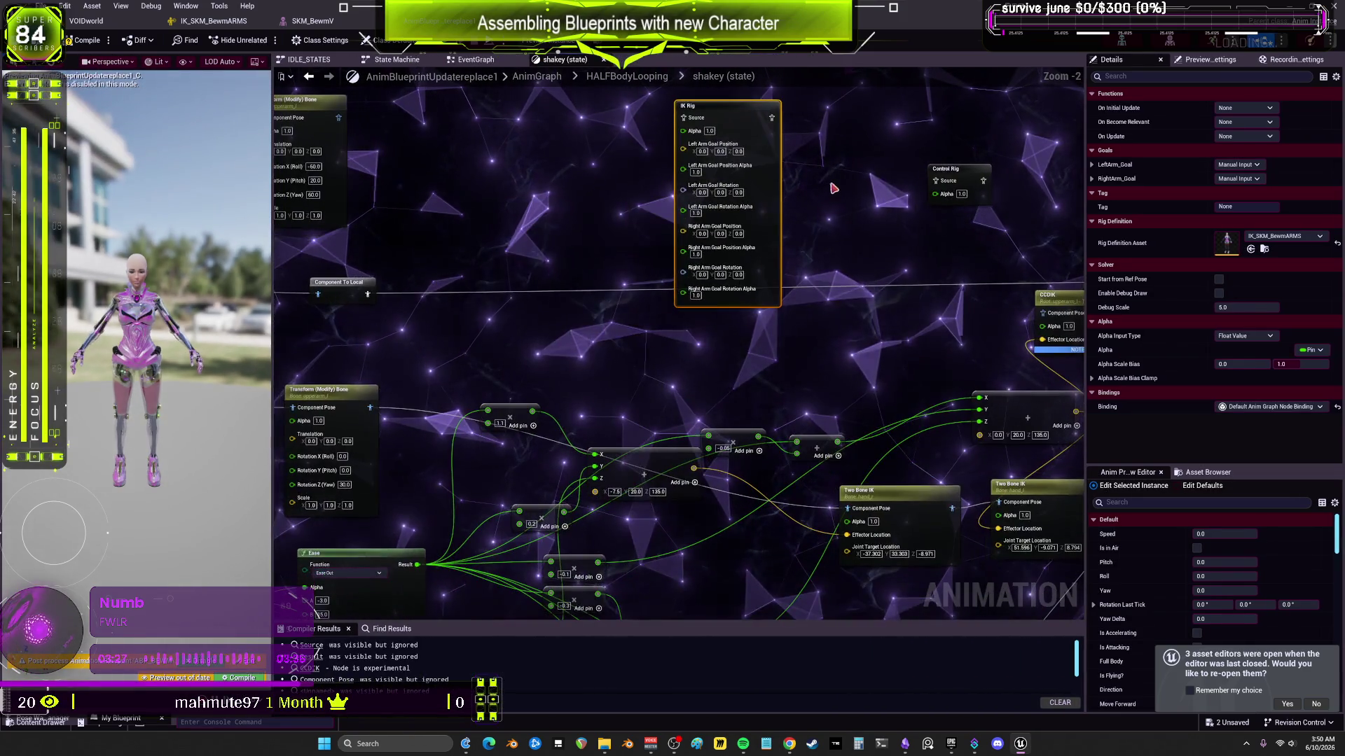
drag(619, 280, 1316, 280)
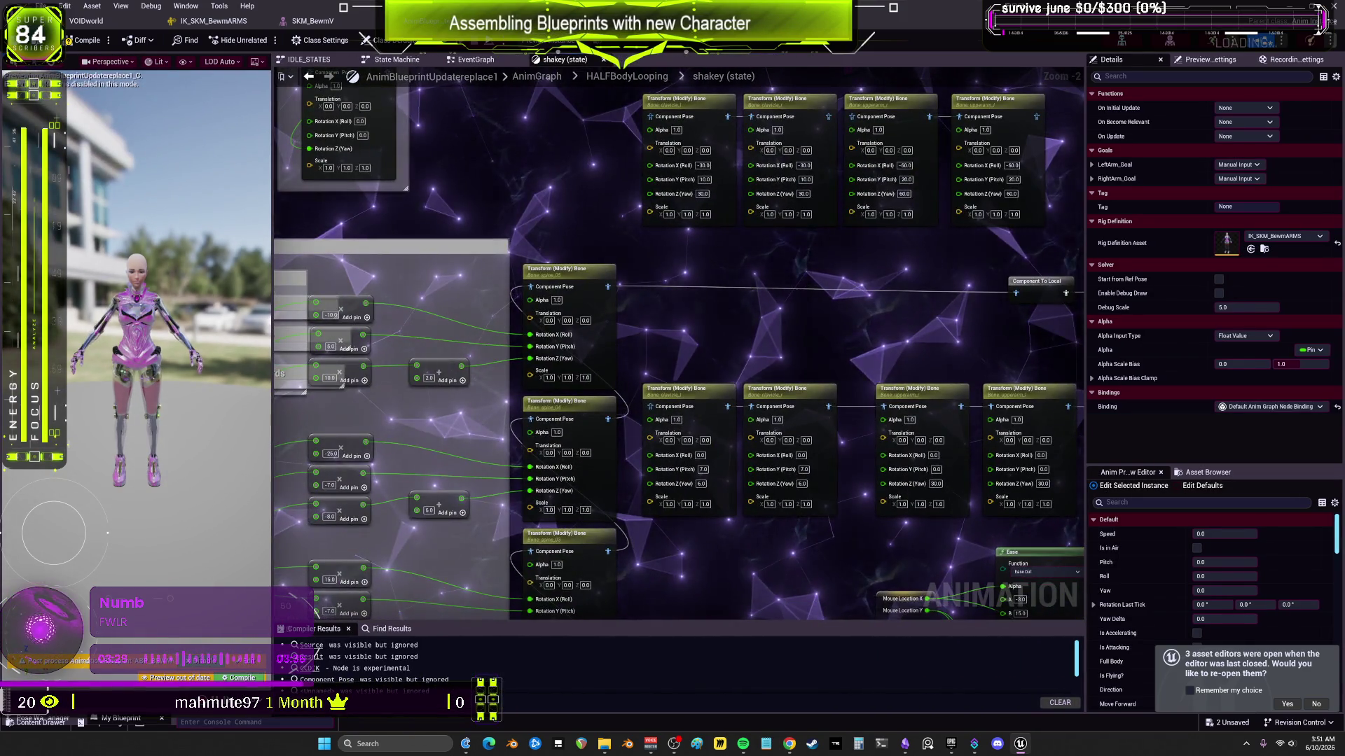
mouse_move(700, 175)
mouse_down()
mouse_move(638, 252)
mouse_move(421, 122)
mouse_move(845, 343)
mouse_up()
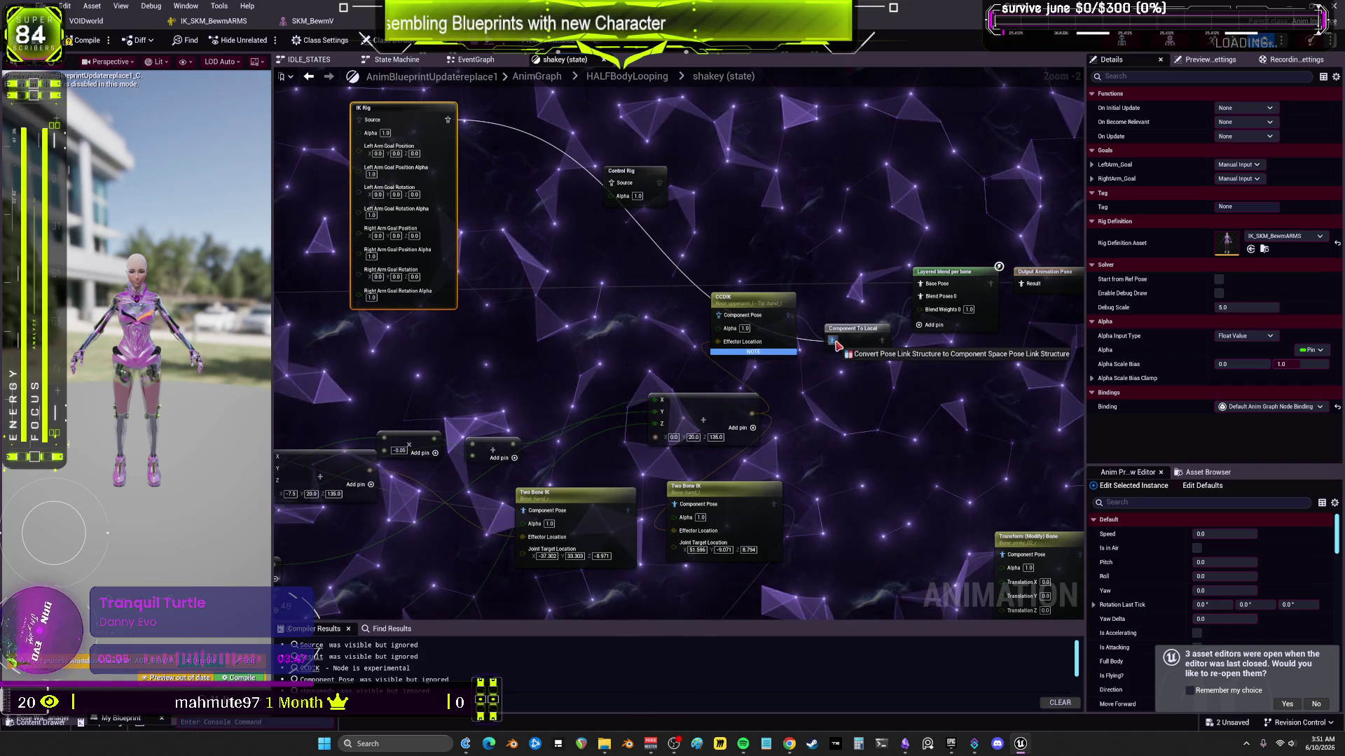
drag(952, 328, 919, 296)
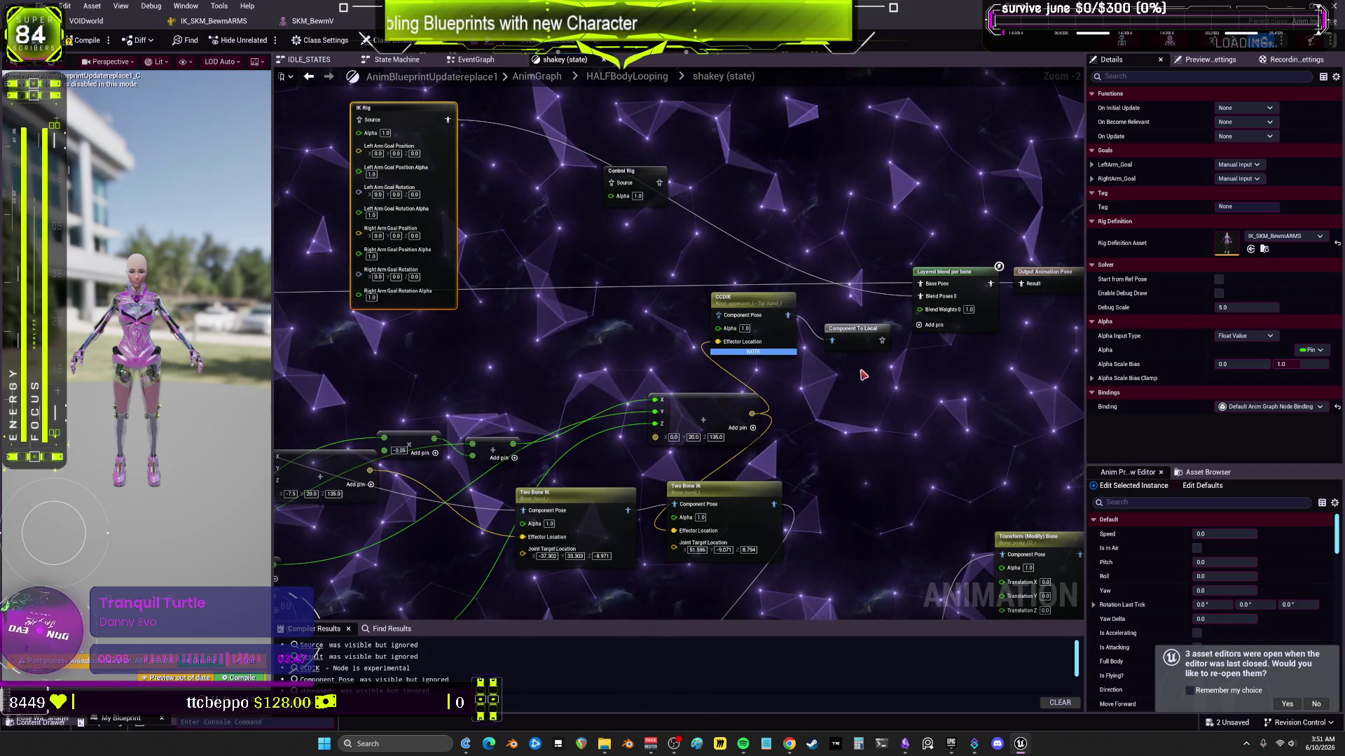
key(ctrl+z)
drag(515, 245, 626, 269)
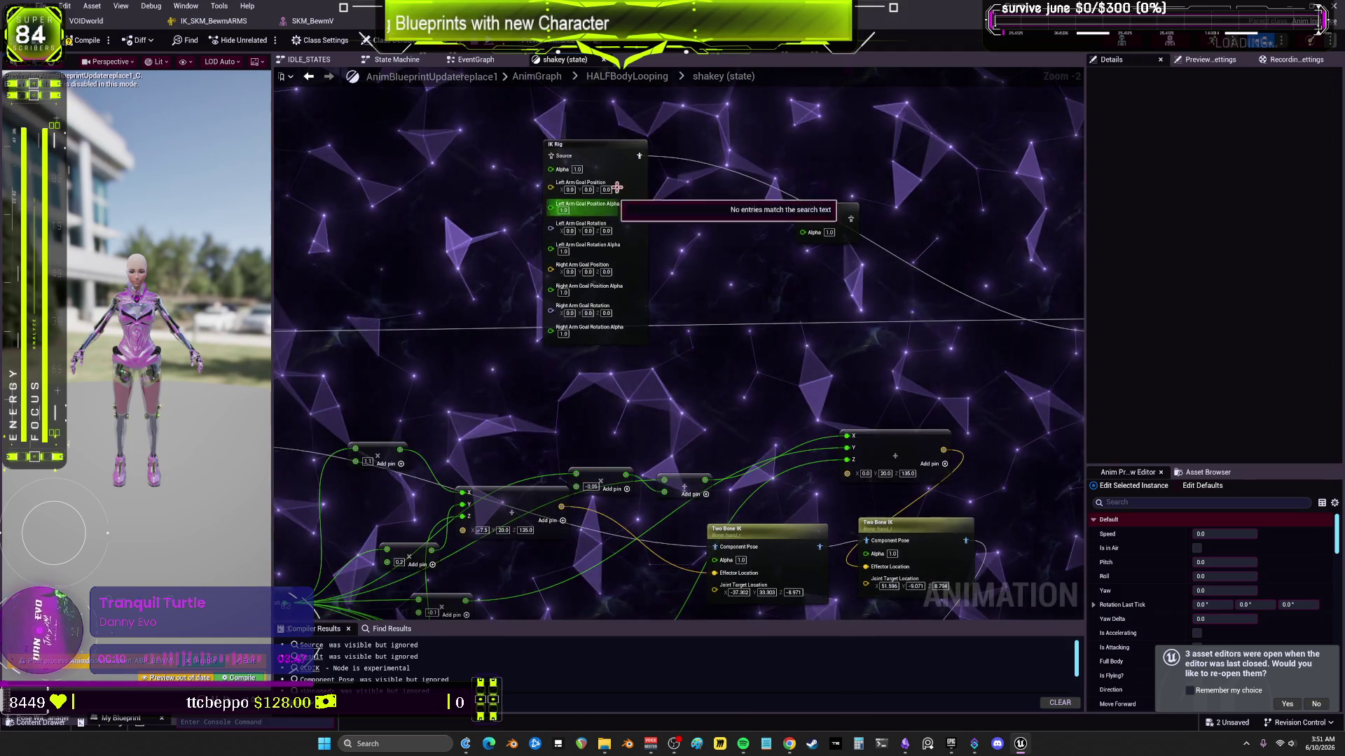
mouse_move(532, 121)
mouse_down()
mouse_move(686, 164)
mouse_move(993, 374)
mouse_up()
click(764, 186)
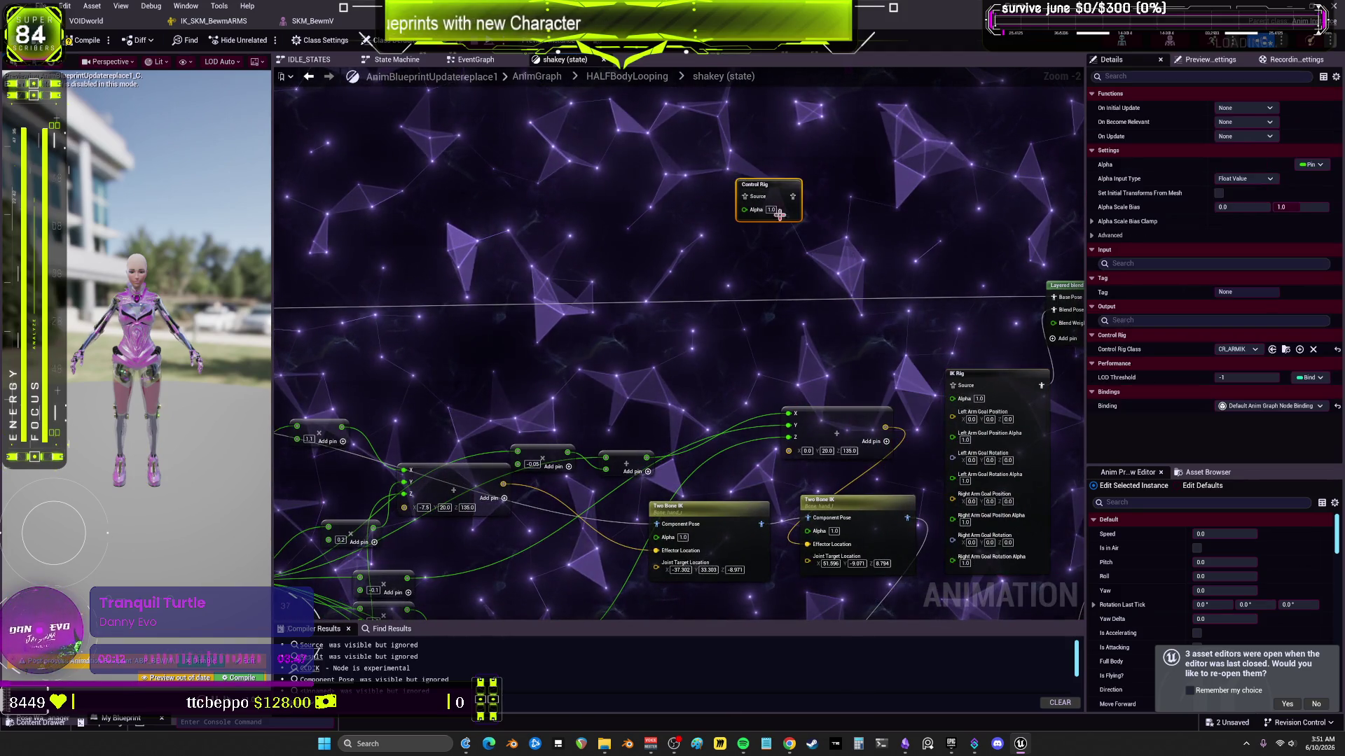
key(Delete)
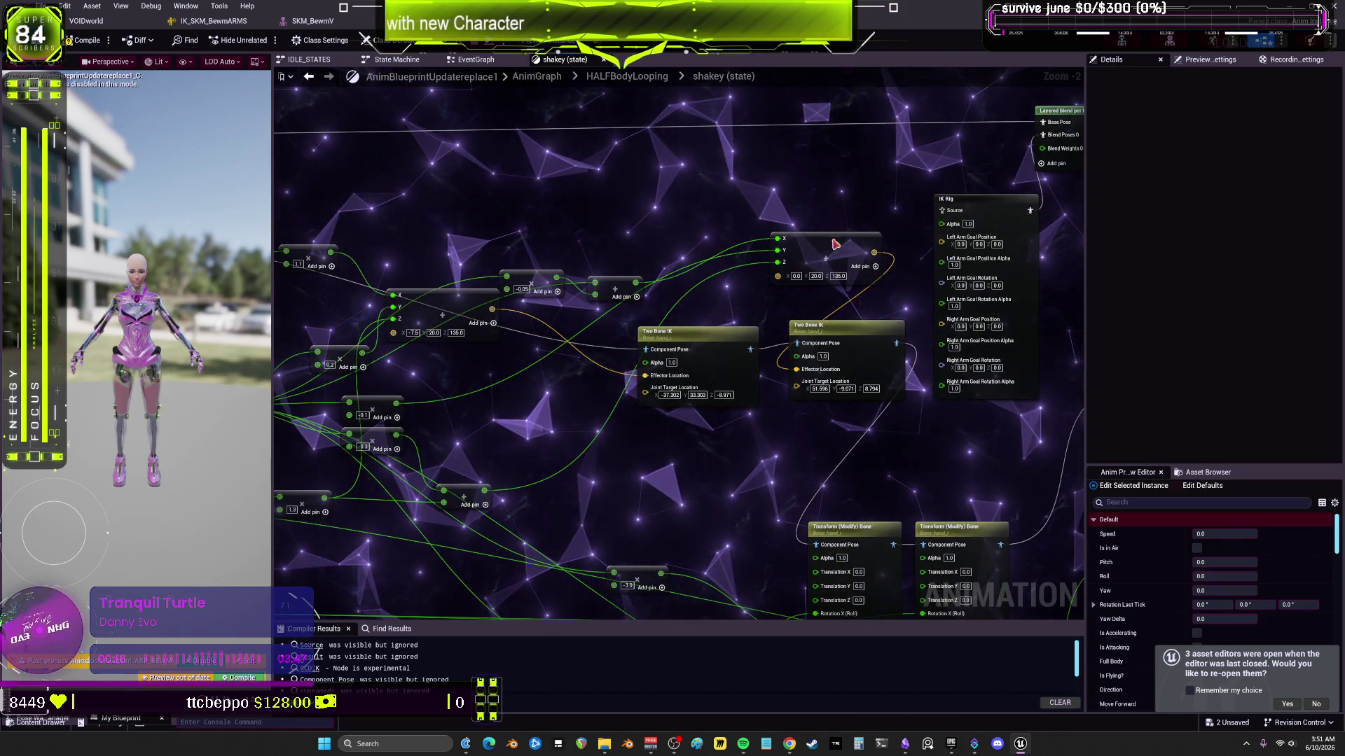
Step: Connect vector outputs to the IK Rig's Right and Left Arm Goal Position pins
click(672, 332)
scroll(666, 337, up, 2)
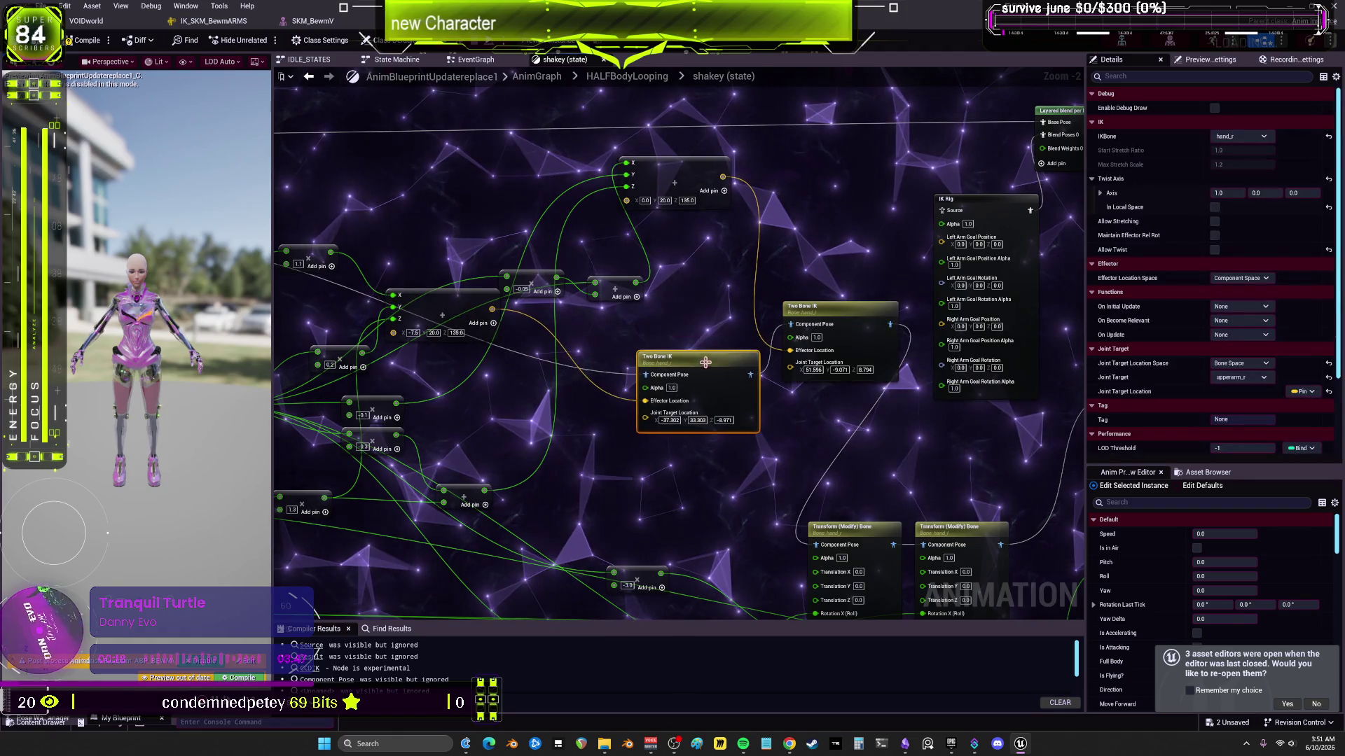
mouse_move(862, 260)
mouse_down()
mouse_move(826, 317)
mouse_move(861, 431)
mouse_up()
drag(699, 453, 692, 428)
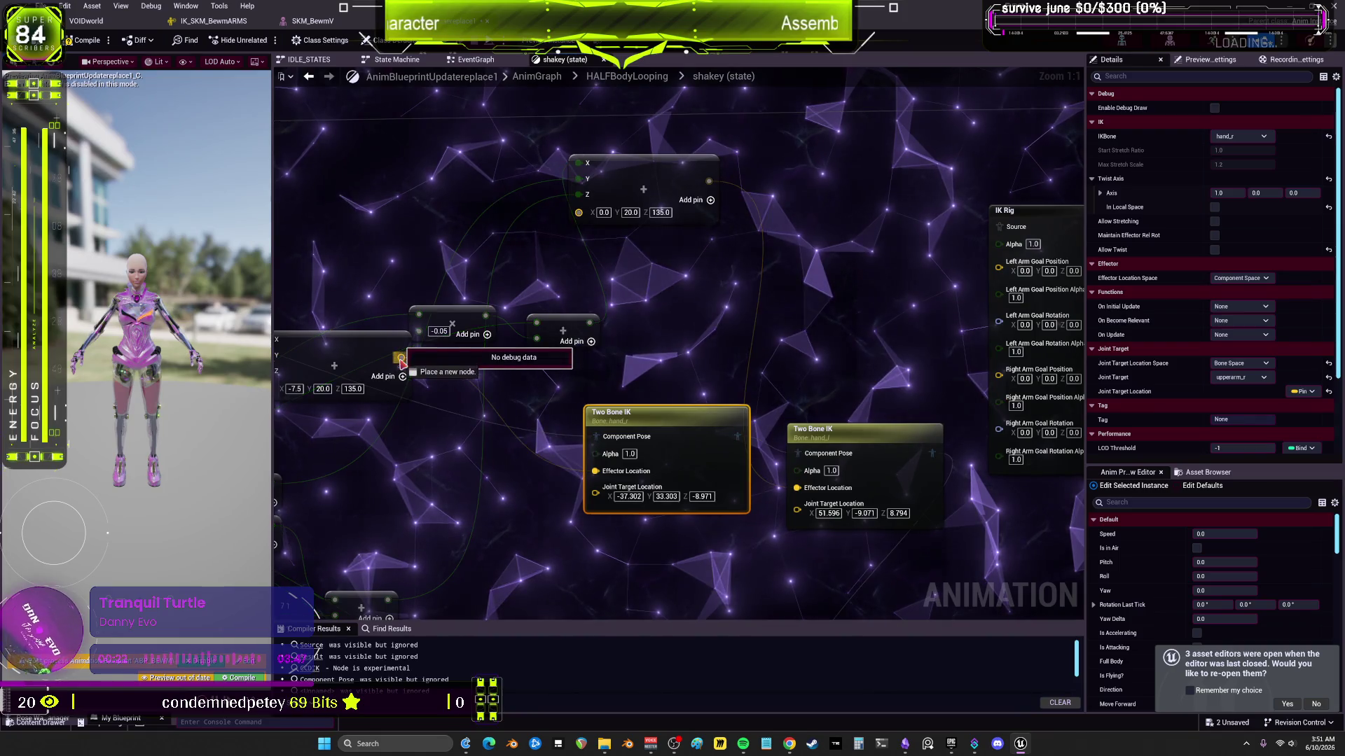
drag(937, 405, 1000, 376)
drag(686, 183, 978, 267)
drag(912, 294, 683, 291)
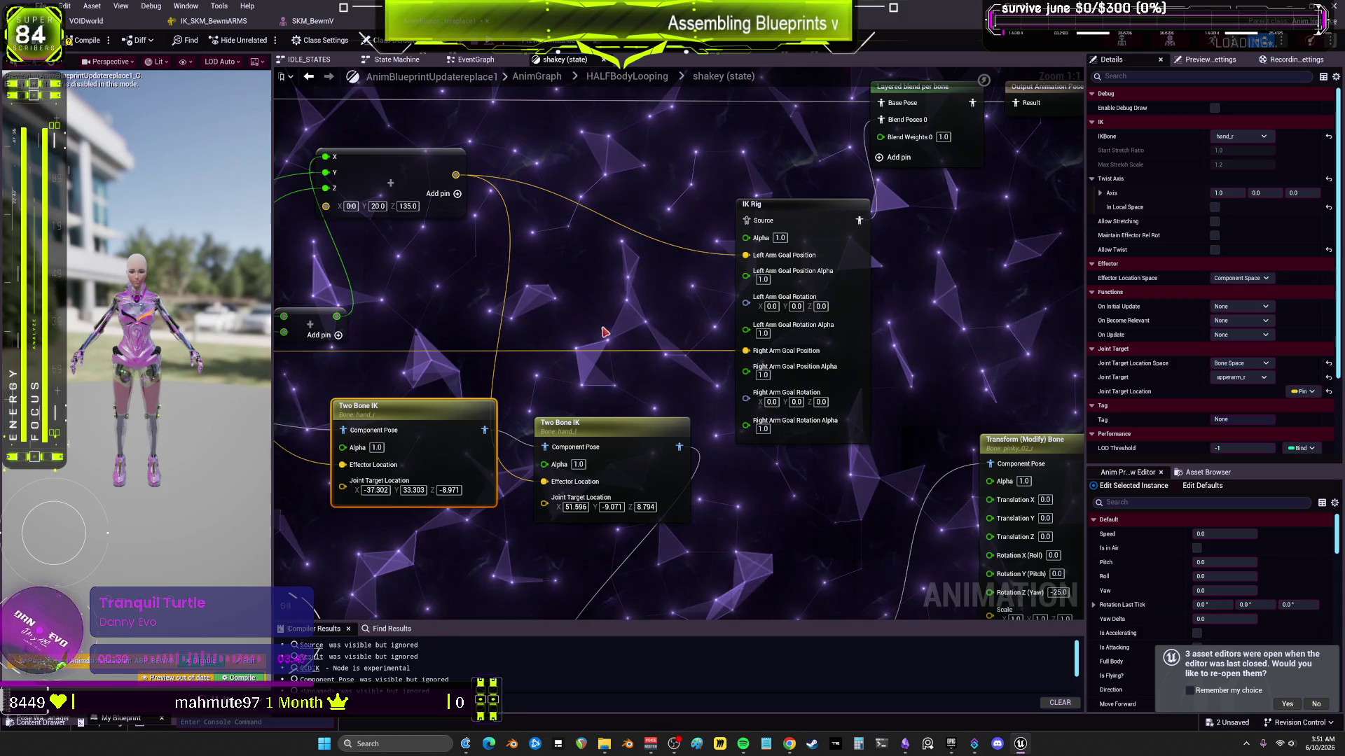
drag(600, 324, 616, 327)
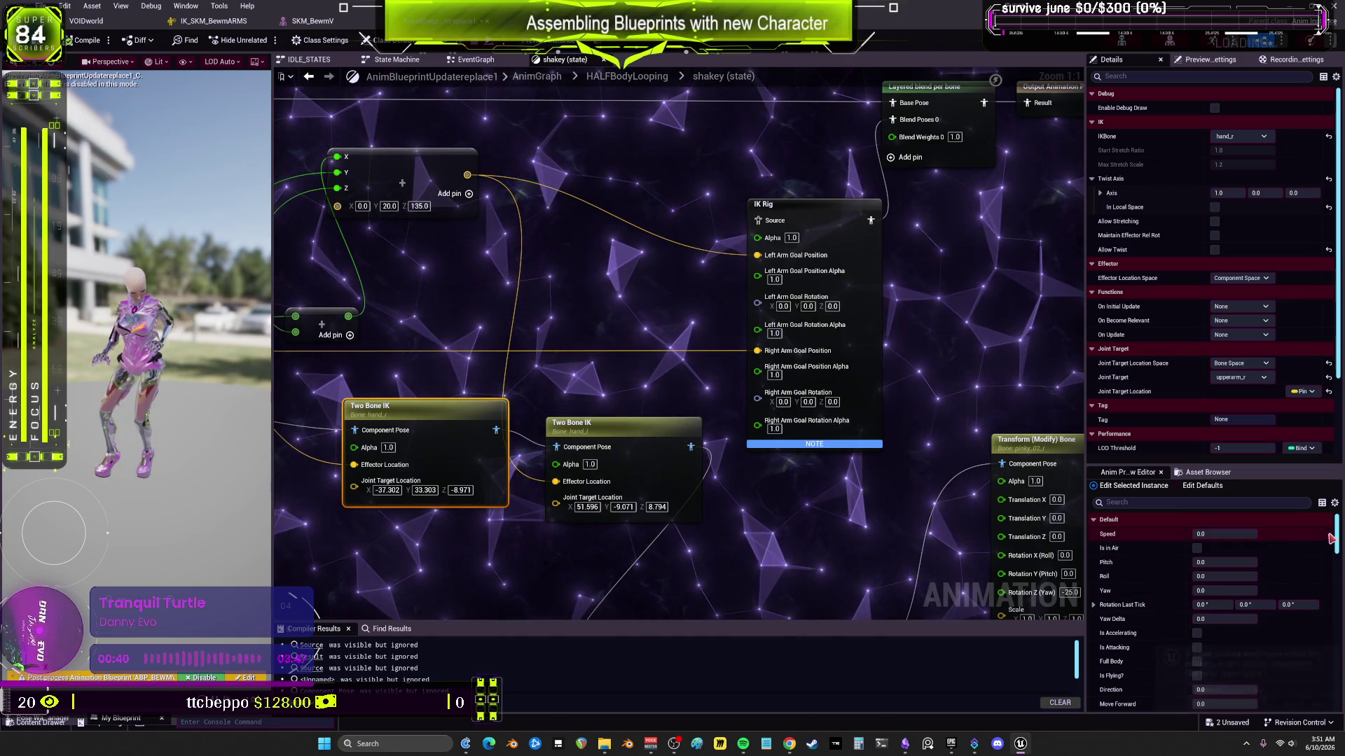
scroll(1330, 538, down, 5)
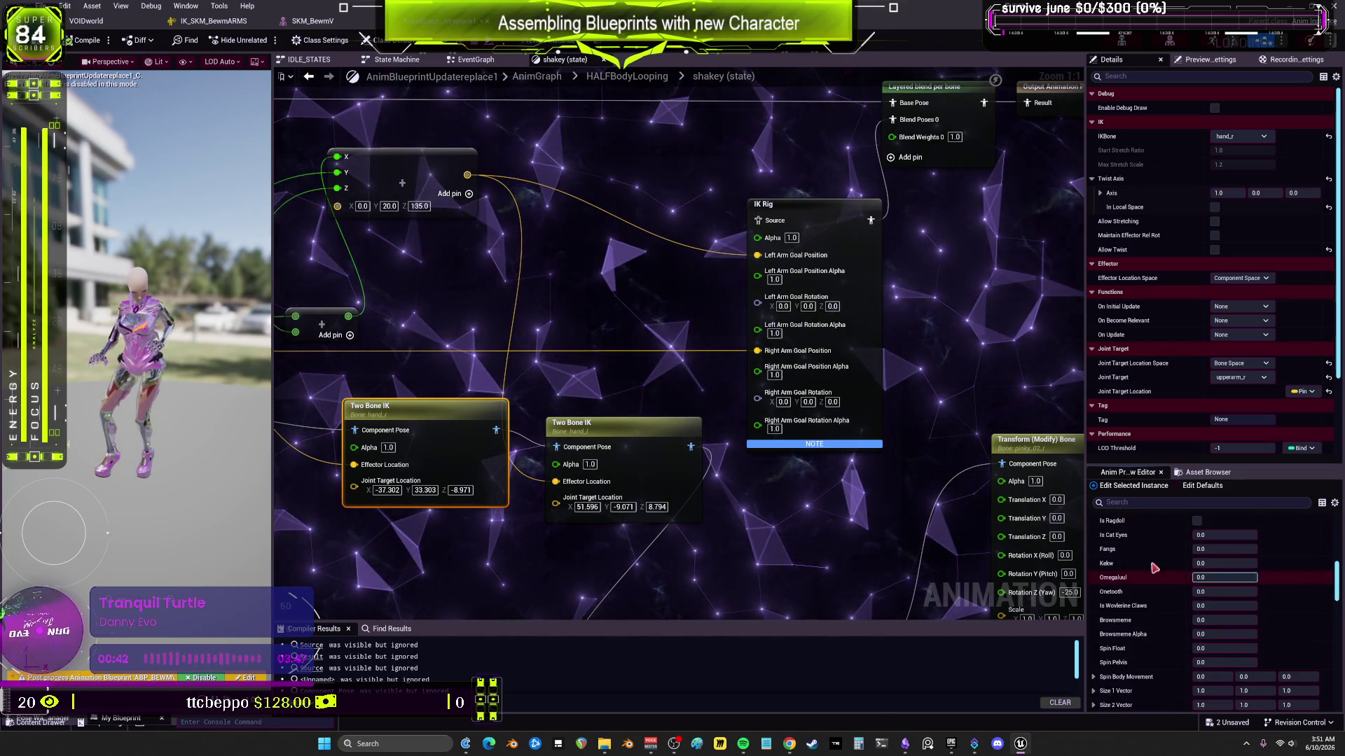
scroll(1154, 568, down, 5)
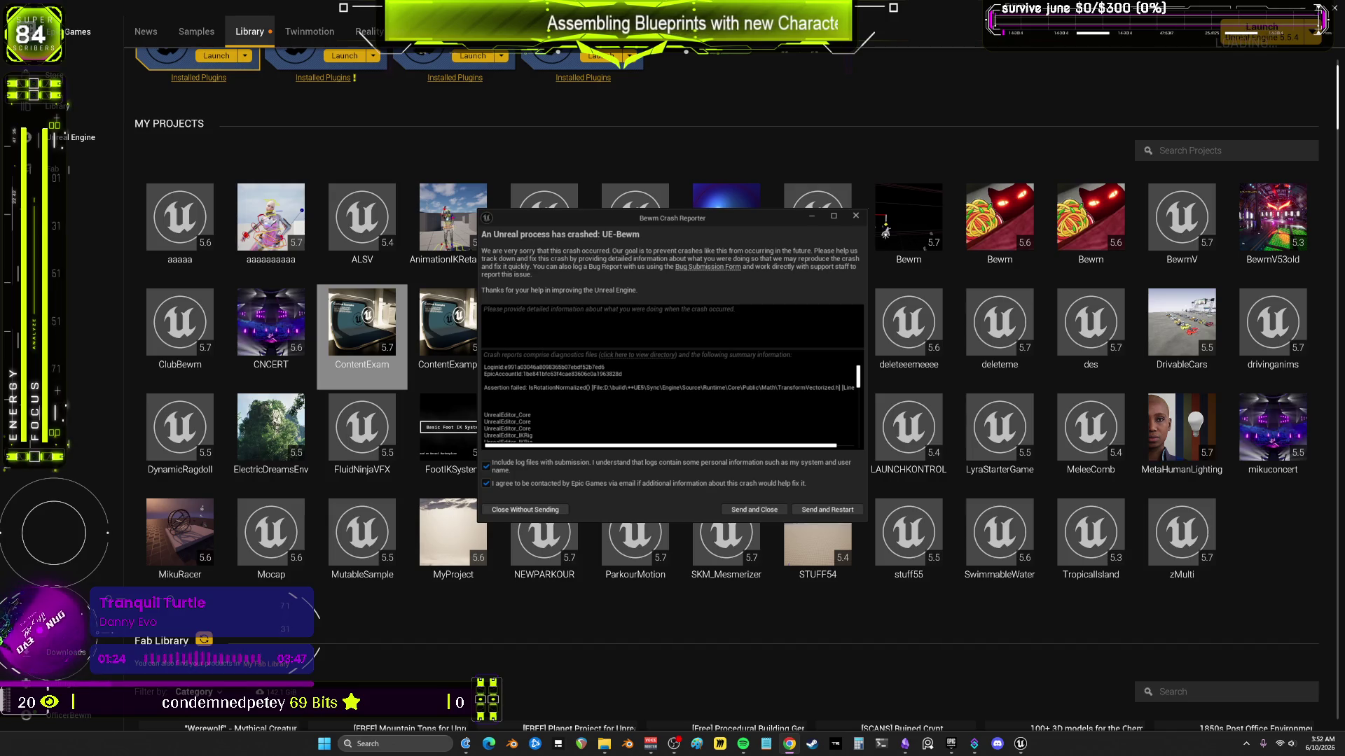
Step: Close the crash report without sending and reopen the Bewm 5.7 project
click(552, 511)
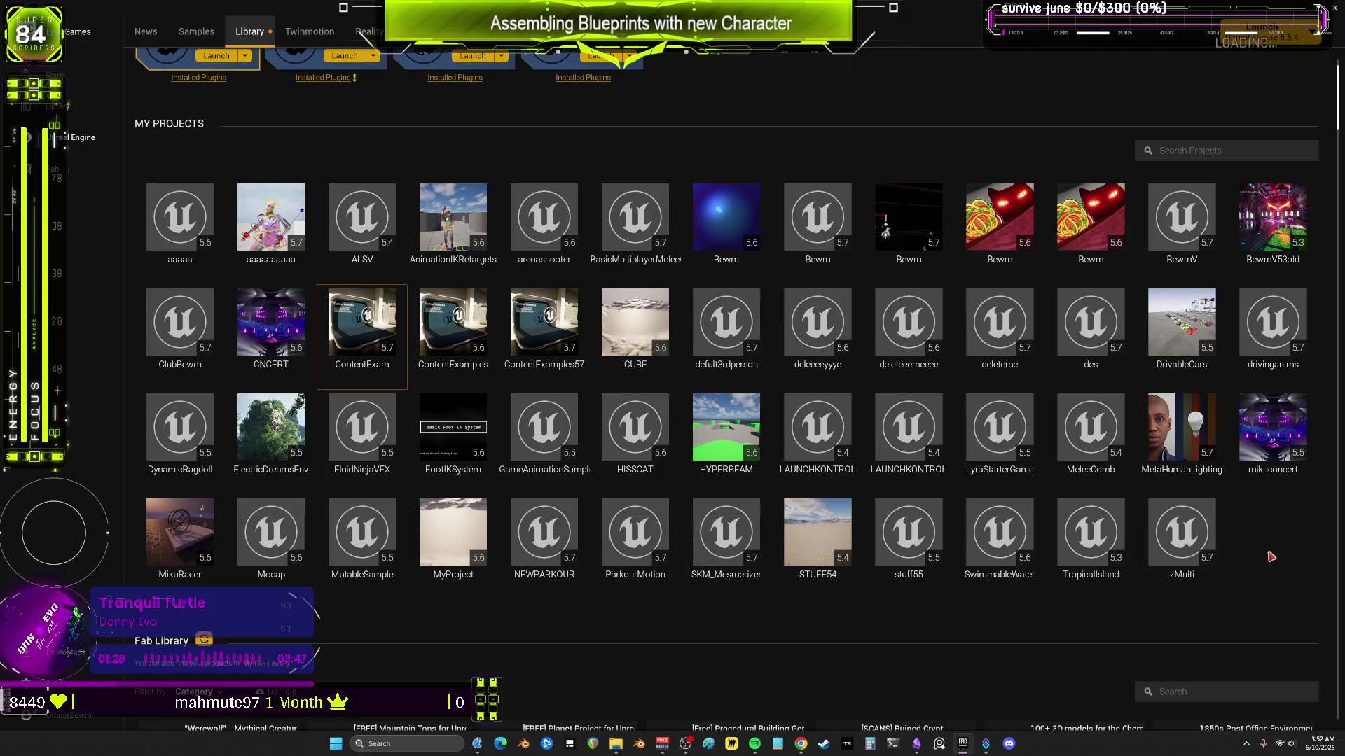
click(812, 223)
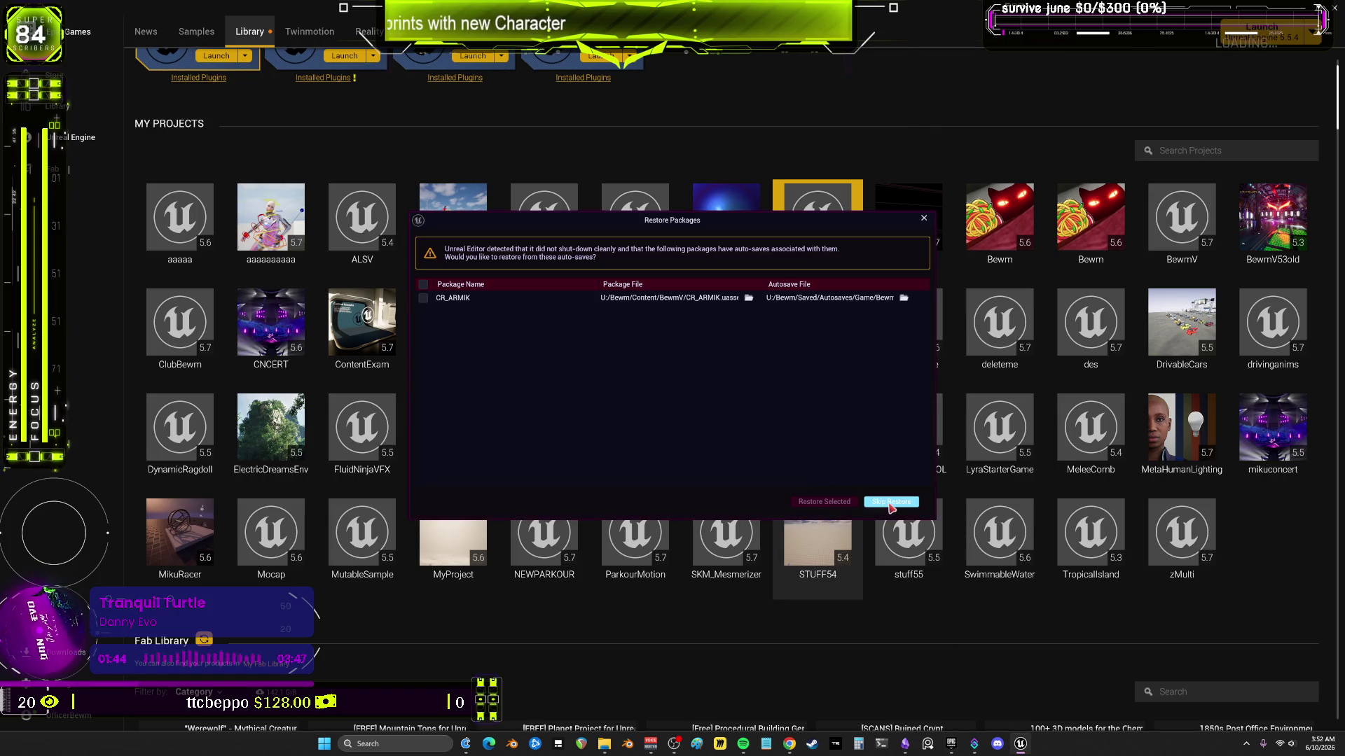
Step: Skip restoring the autosaved CR_ARMIK package and bring the loading Bewm editor forward
click(888, 504)
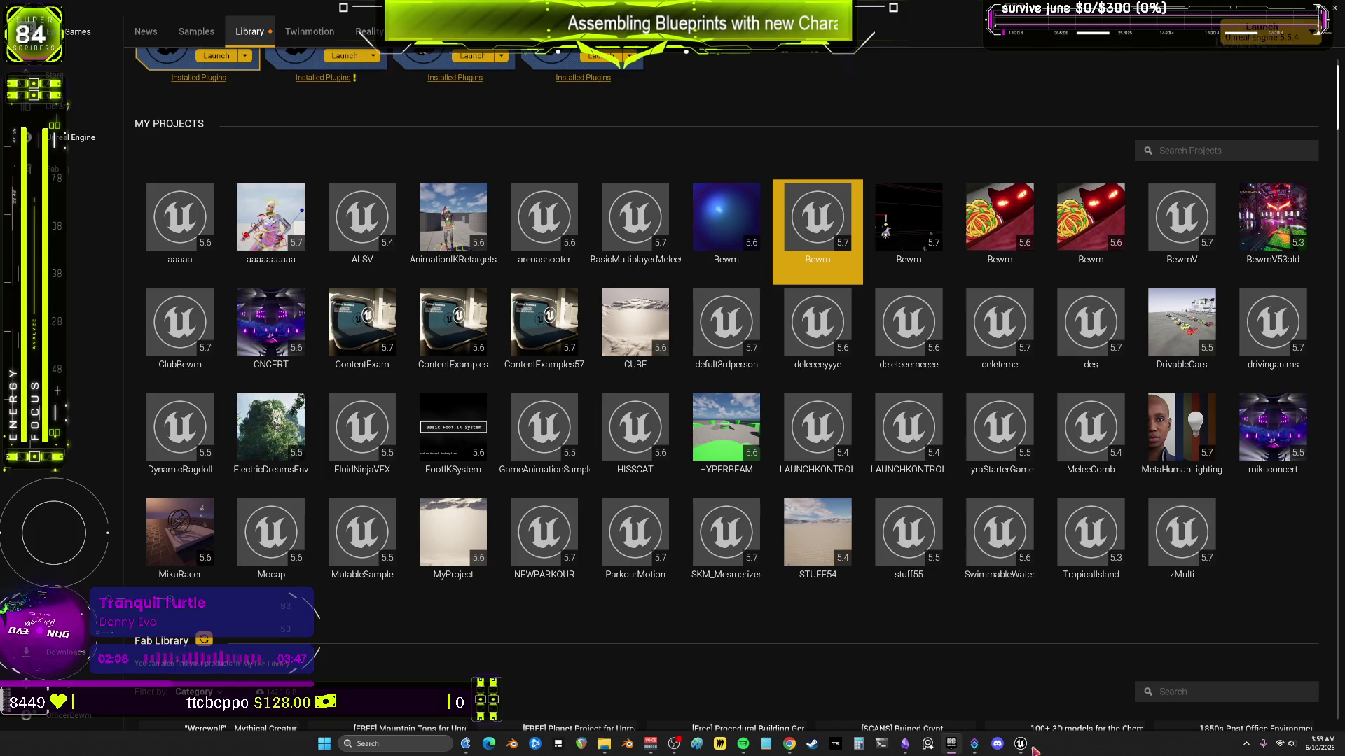
click(1020, 746)
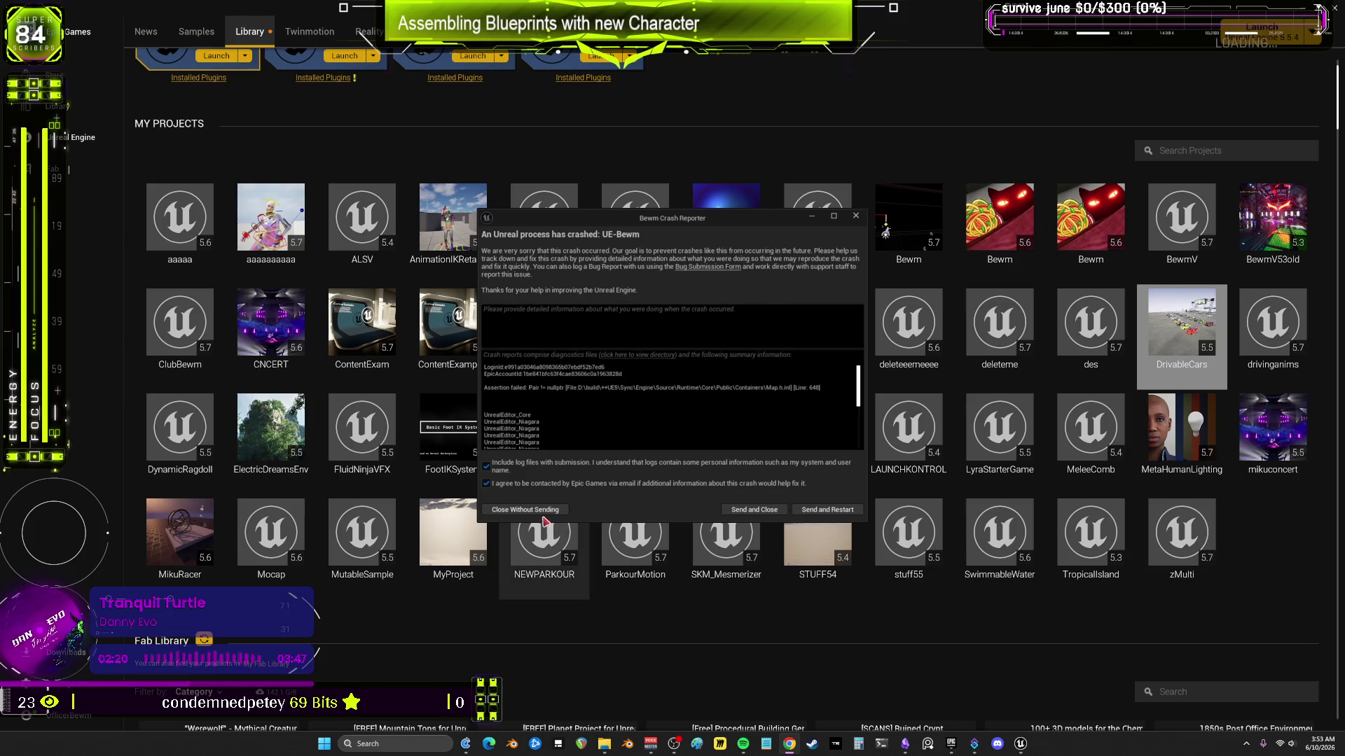
Step: Close the crash report without sending and launch the Bewm 5.7 project again
scroll(589, 406, down, 1)
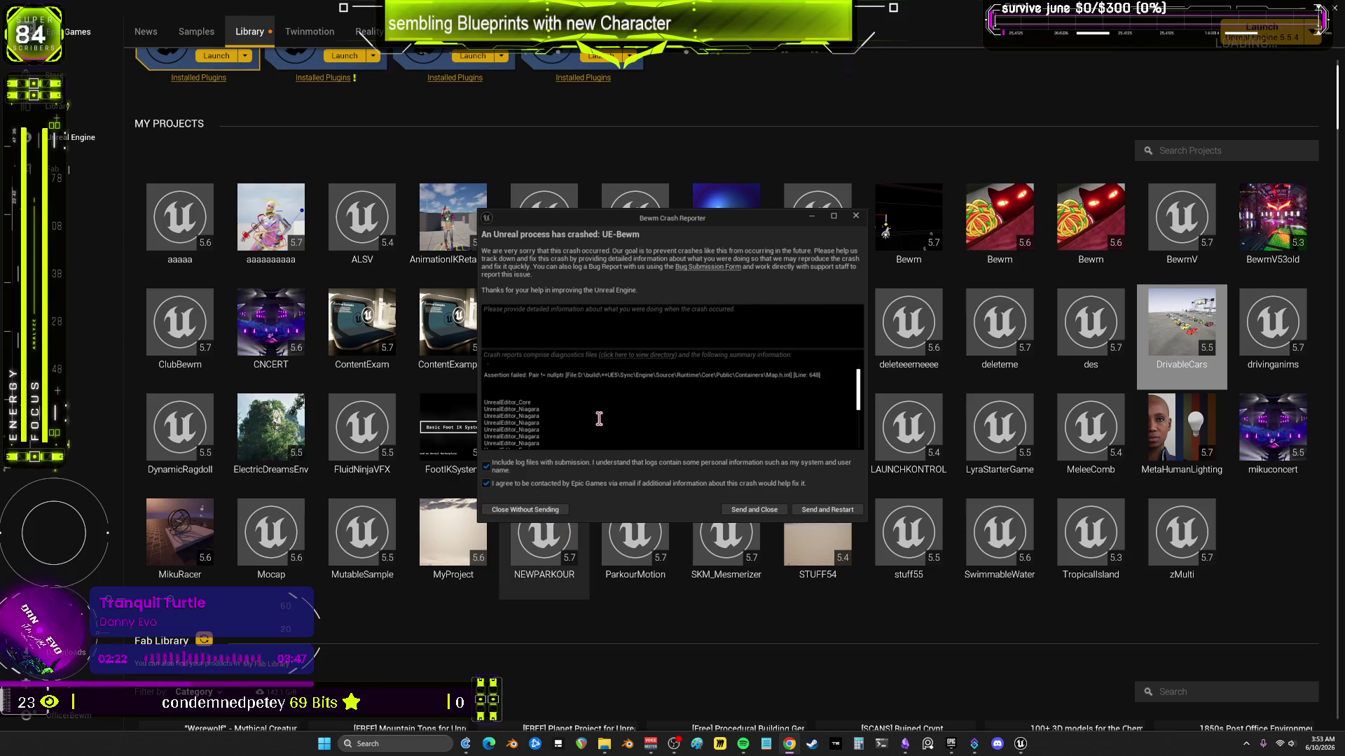
scroll(599, 416, down, 1)
click(550, 510)
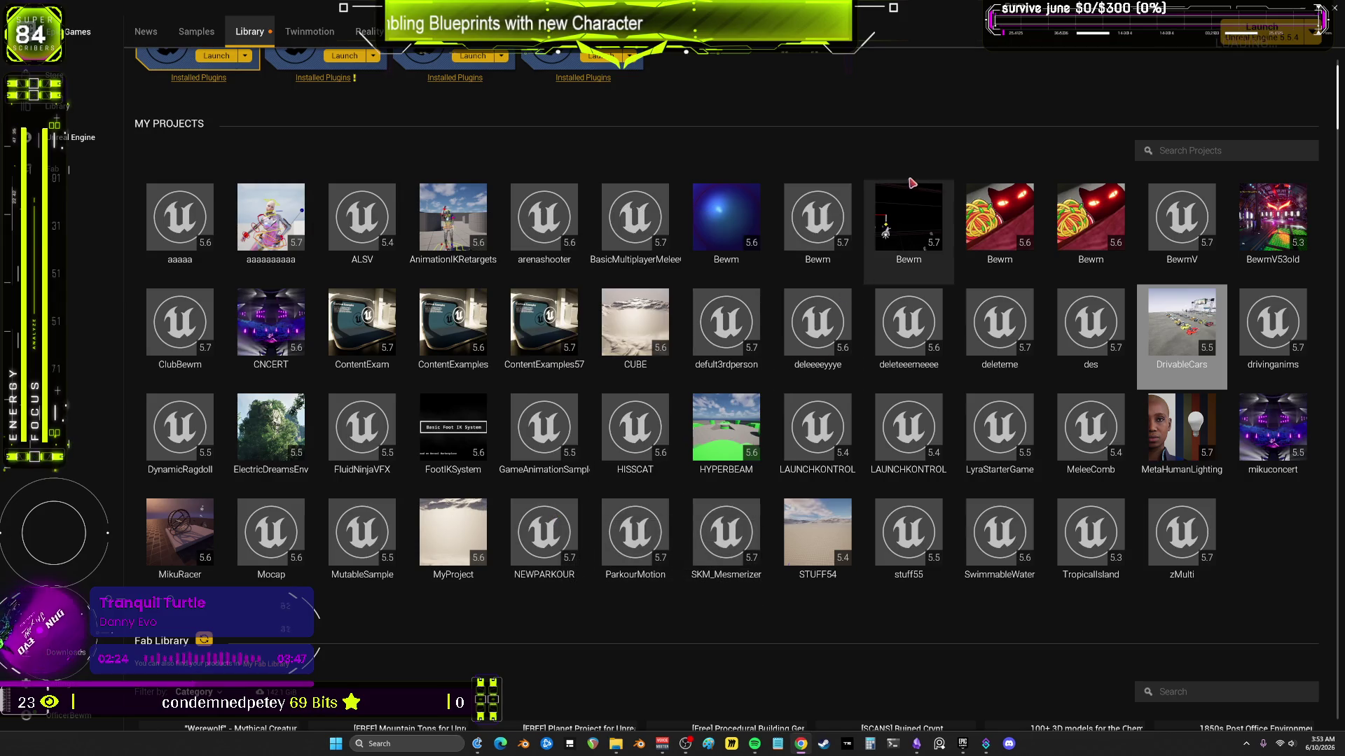
click(821, 230)
double_click(827, 237)
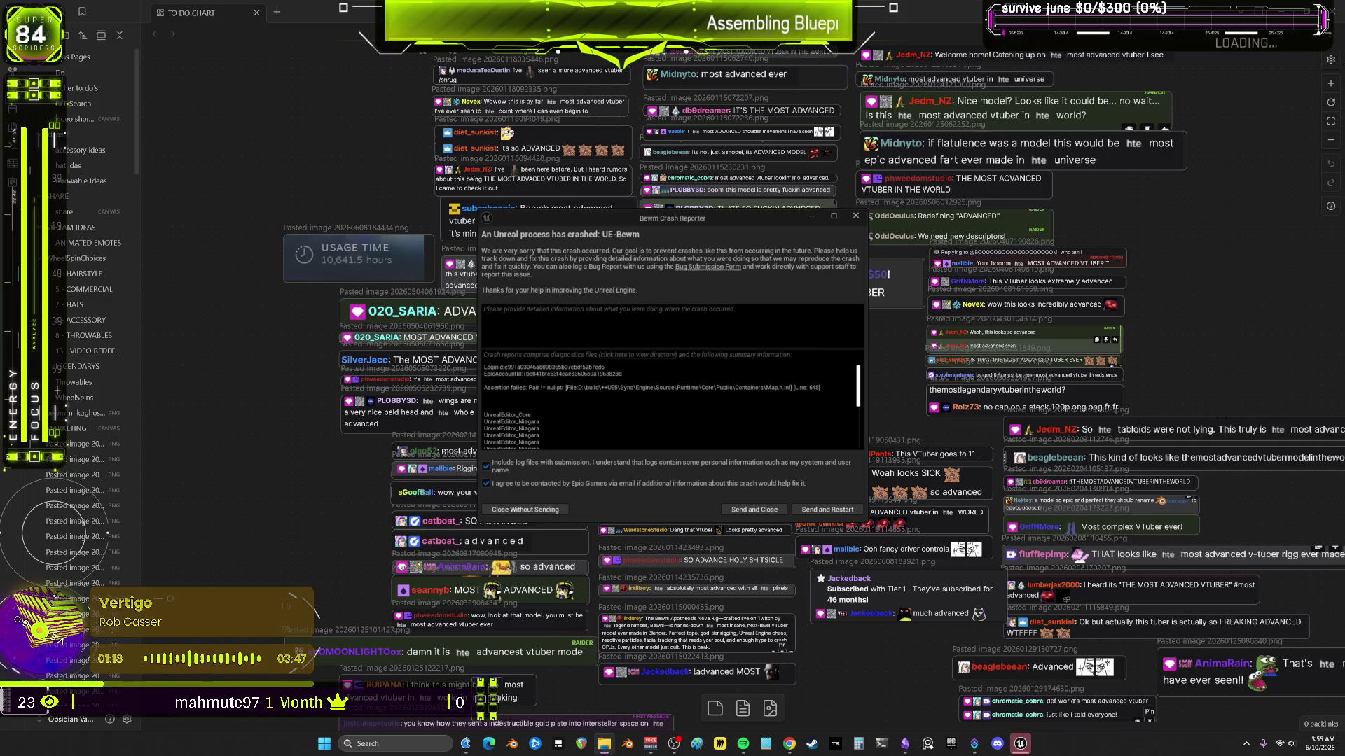
Step: Go to the Bewm project's Saved\Logs folder and select Bewm.log
click(603, 744)
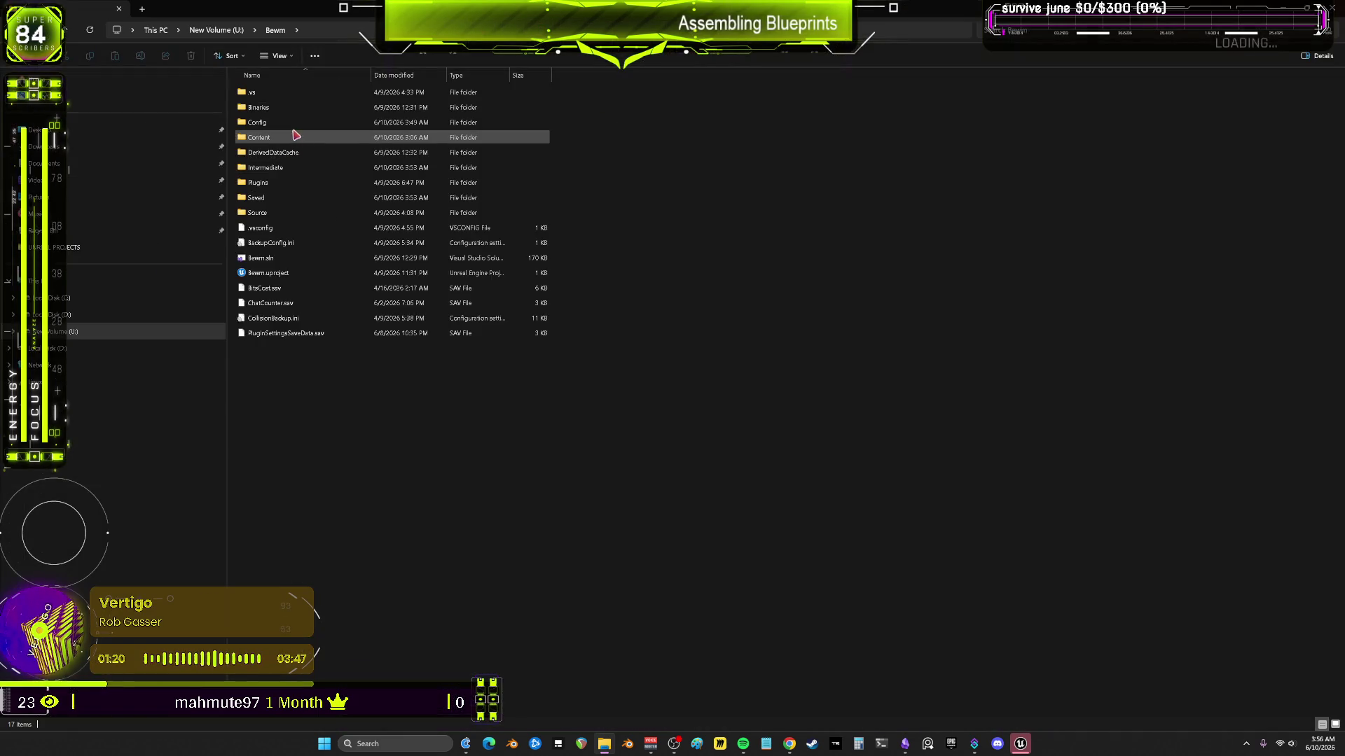
double_click(278, 197)
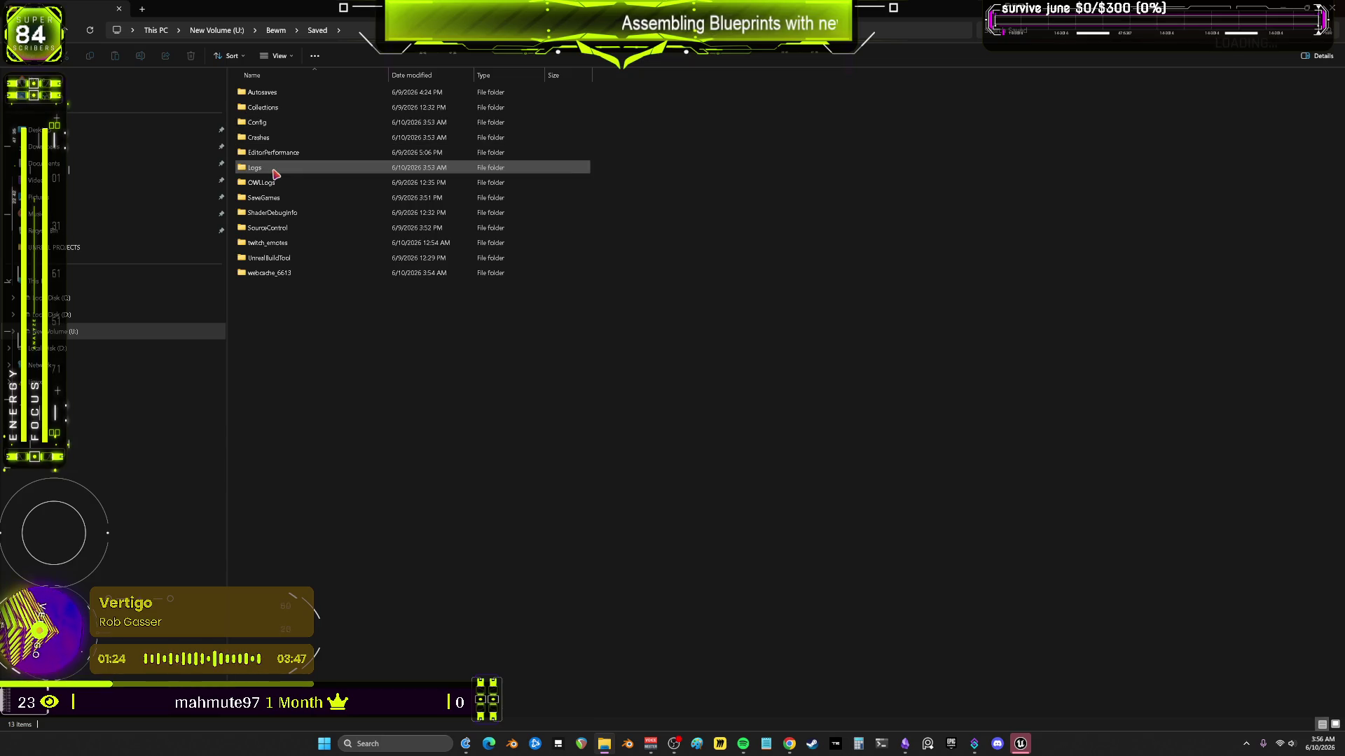
double_click(272, 169)
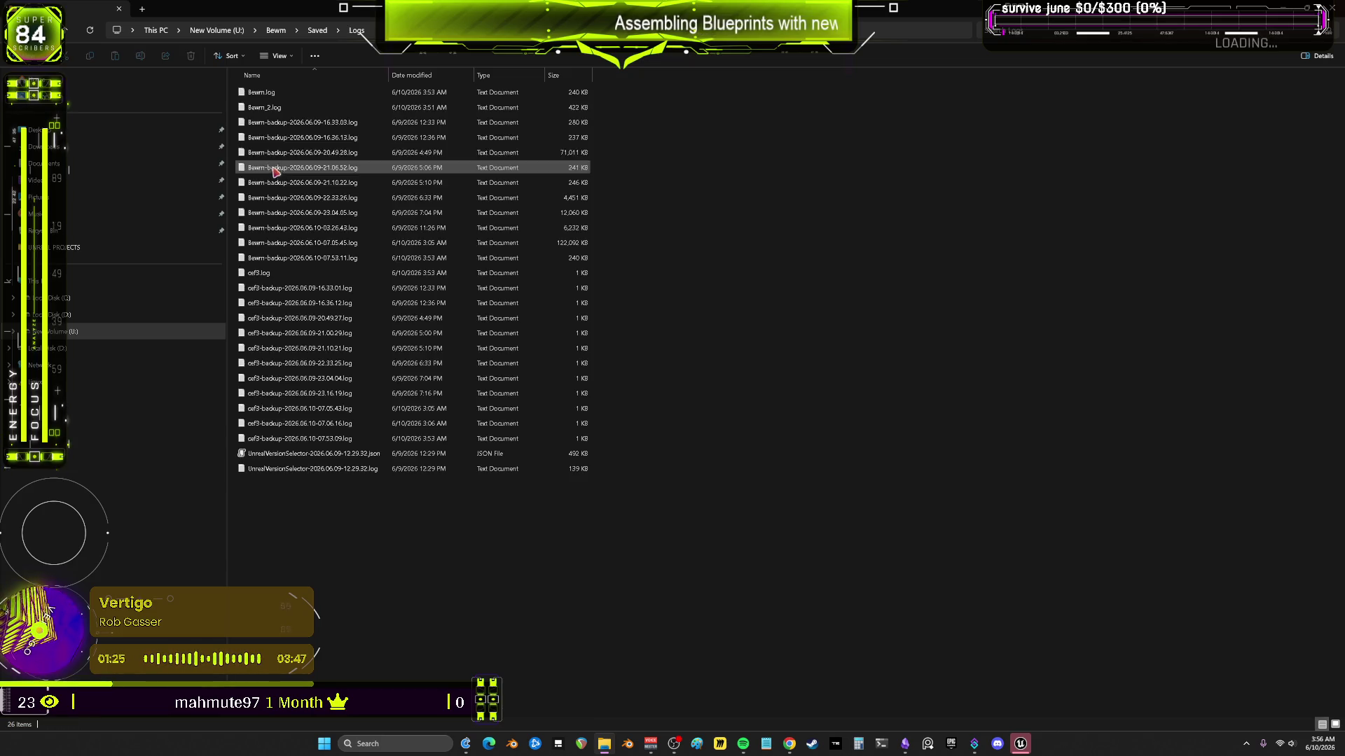
click(325, 96)
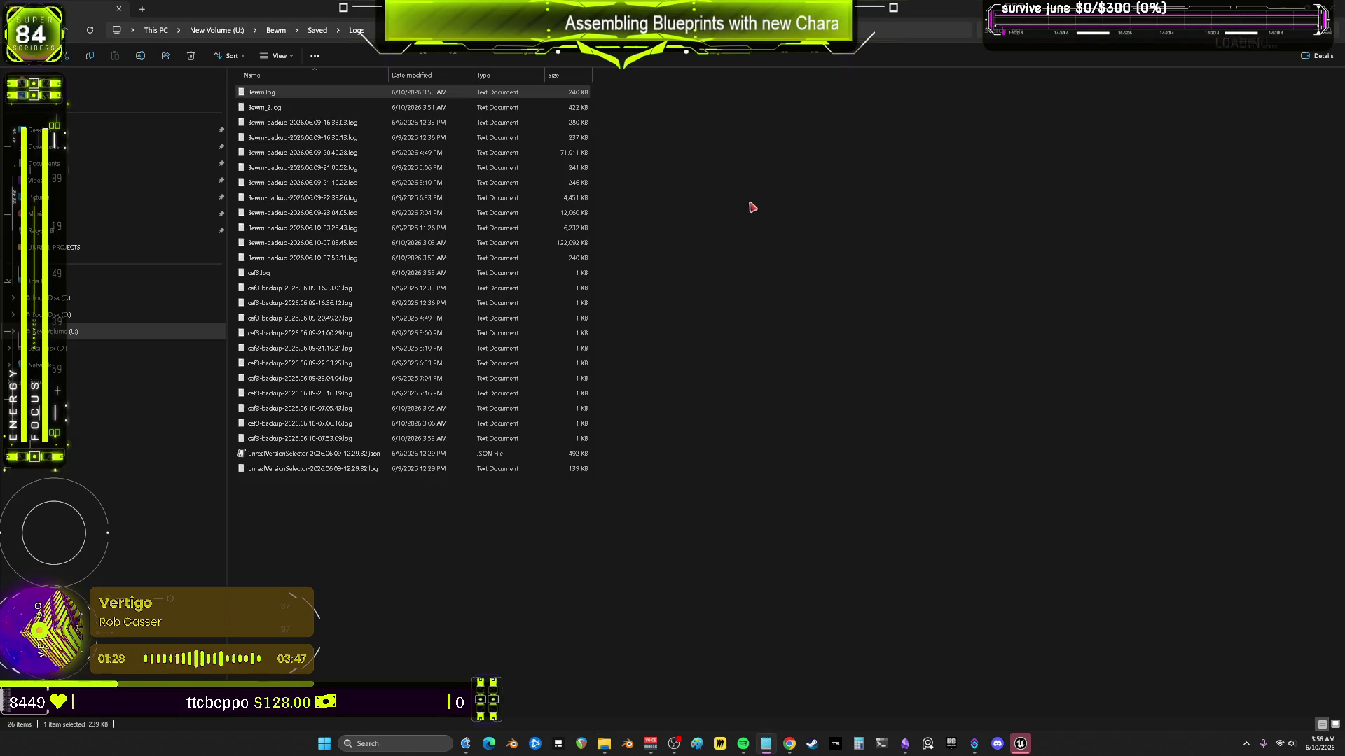
Step: Open Bewm.log in Notepad, read through the startup log, and return to the Logs folder
key(Return)
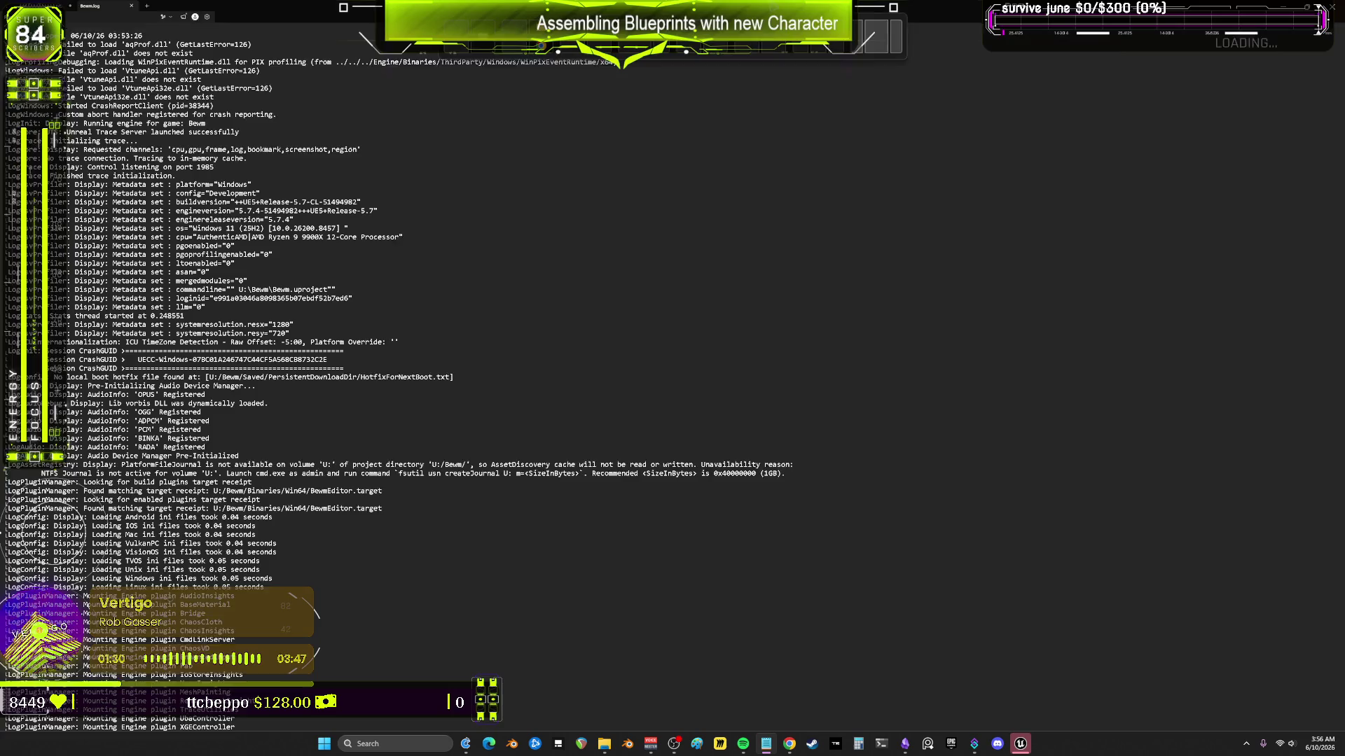
scroll(622, 321, down, 15)
scroll(601, 285, down, 15)
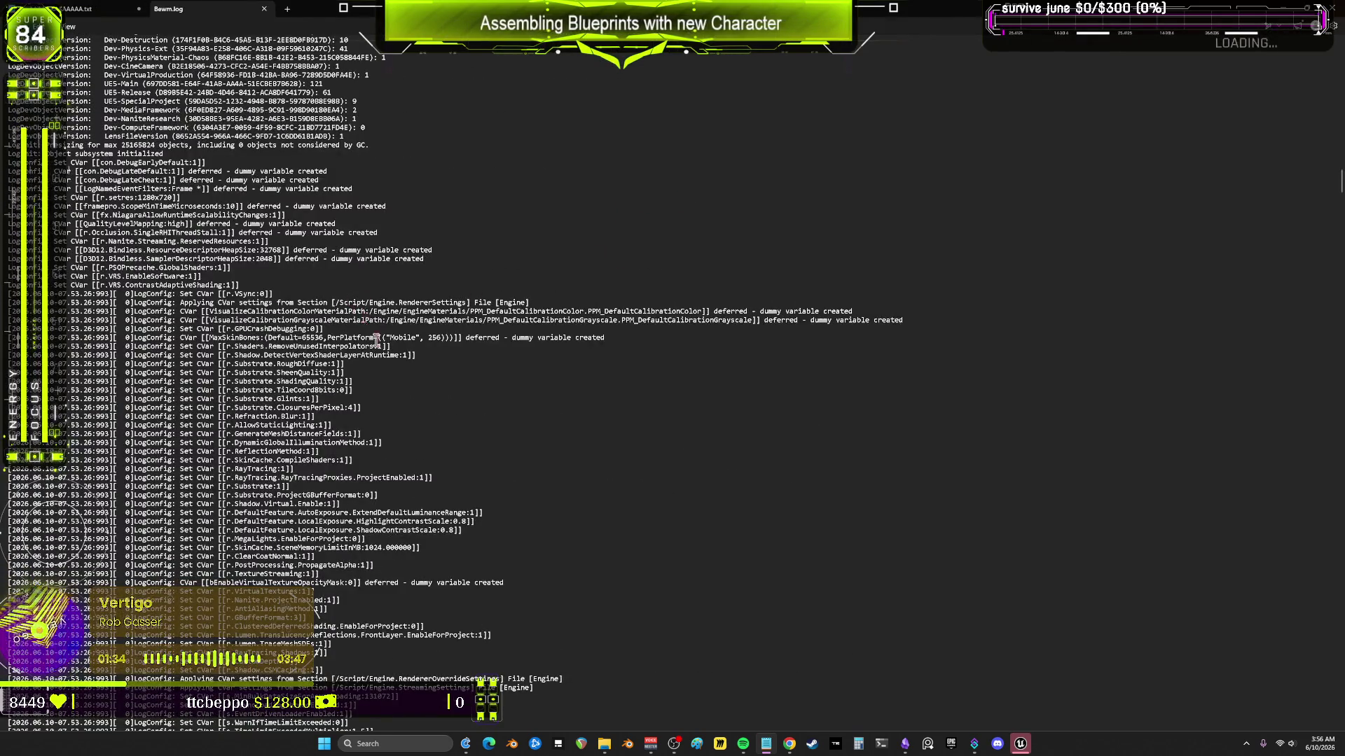
scroll(375, 341, down, 15)
scroll(446, 311, down, 15)
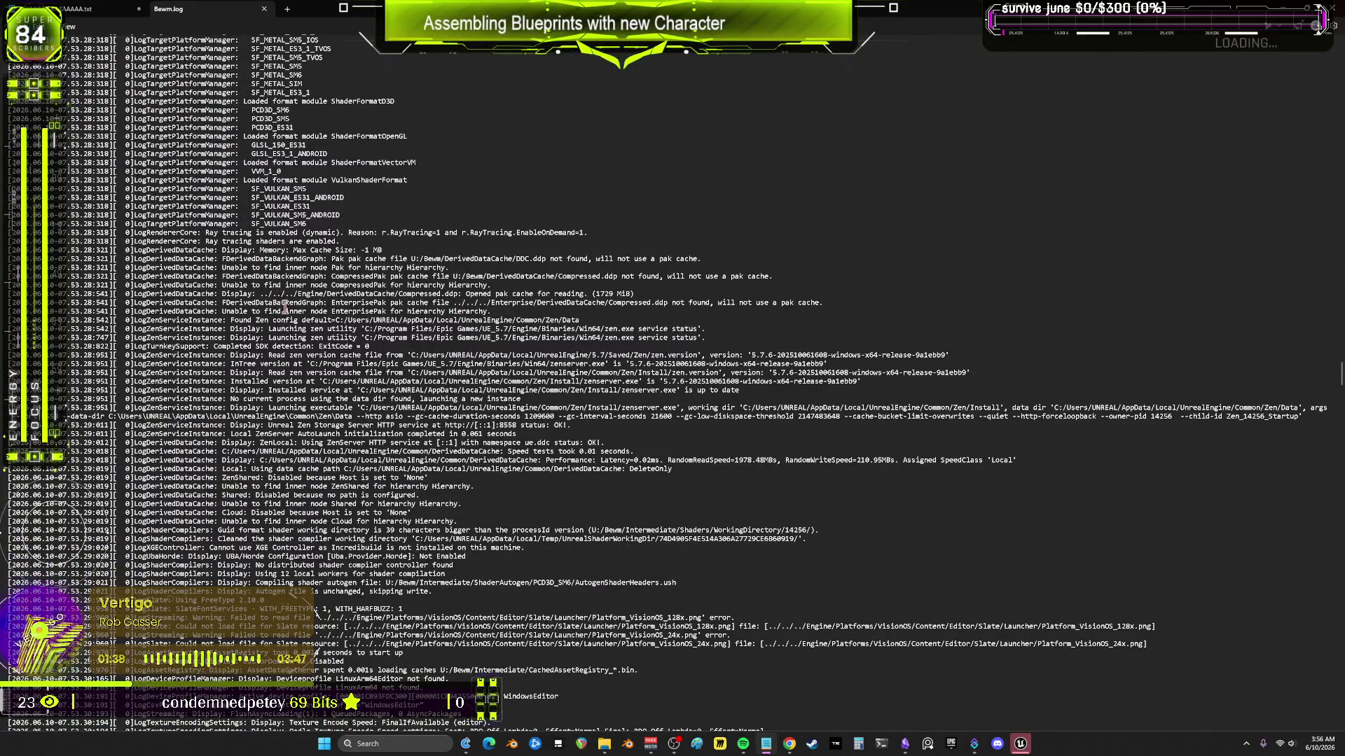
scroll(673, 393, down, 12)
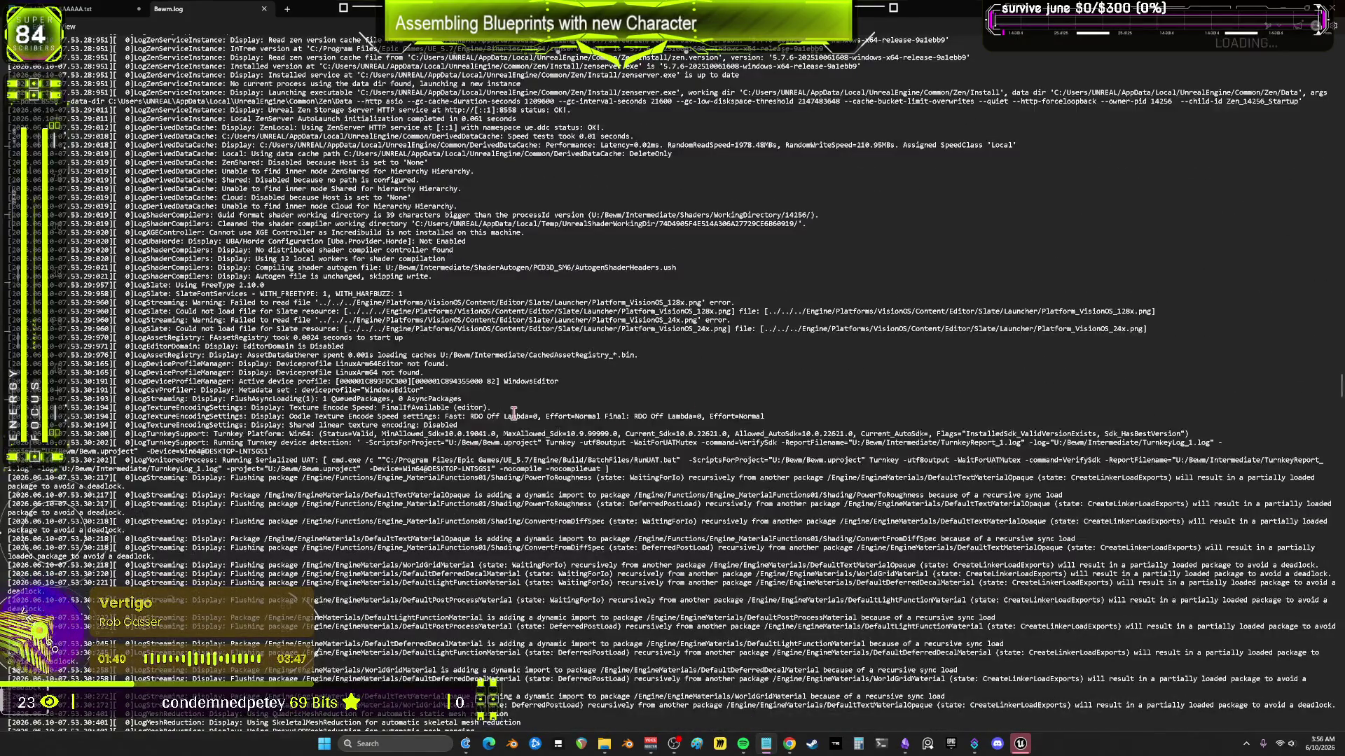
scroll(423, 419, down, 12)
scroll(424, 419, down, 10)
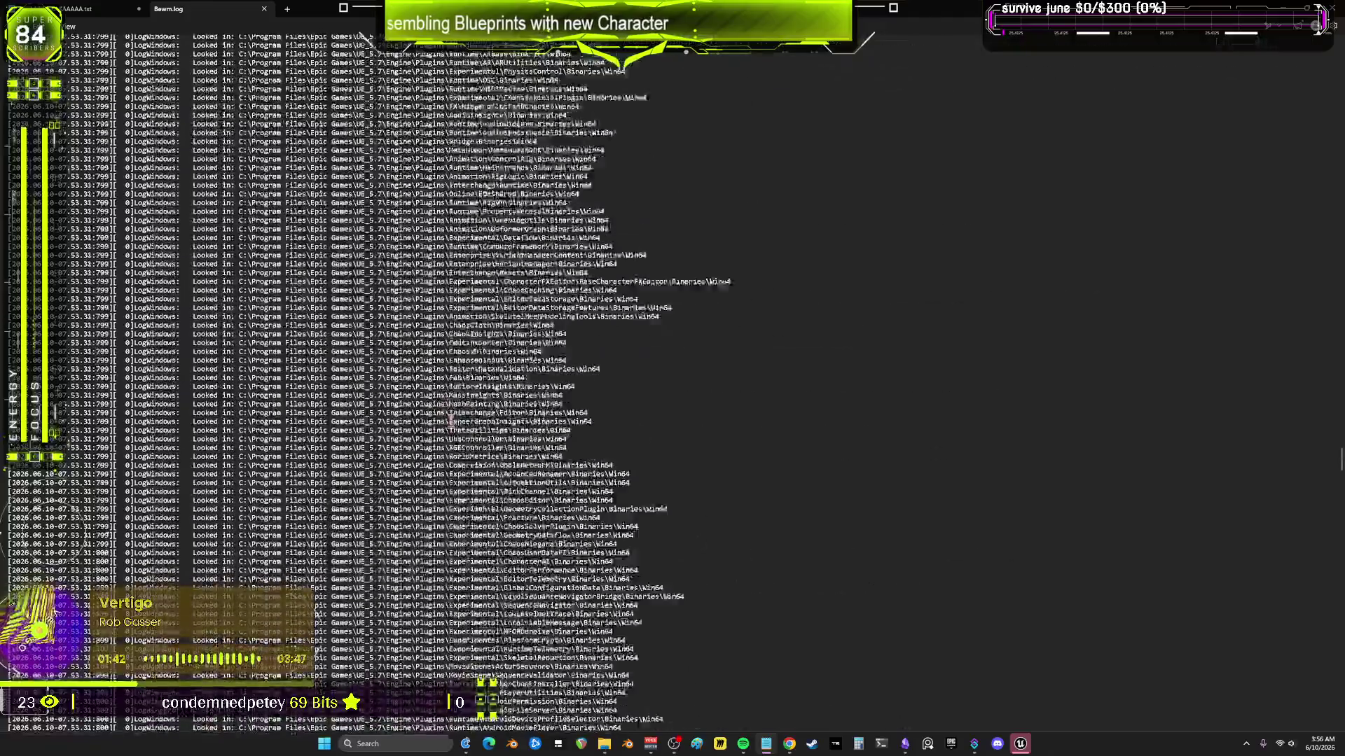
key(alt+Tab)
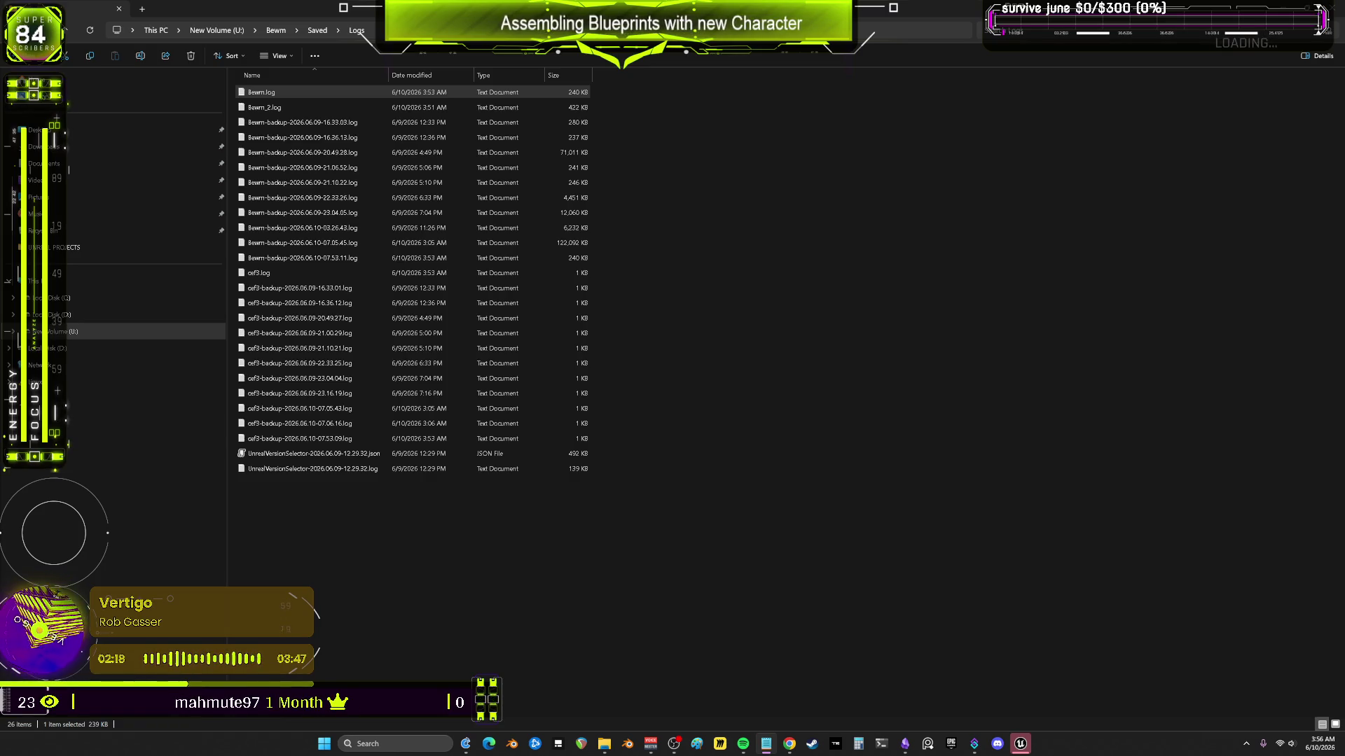
Step: Close the Logs folder window and dismiss the Crash Reporter
key(alt+Tab)
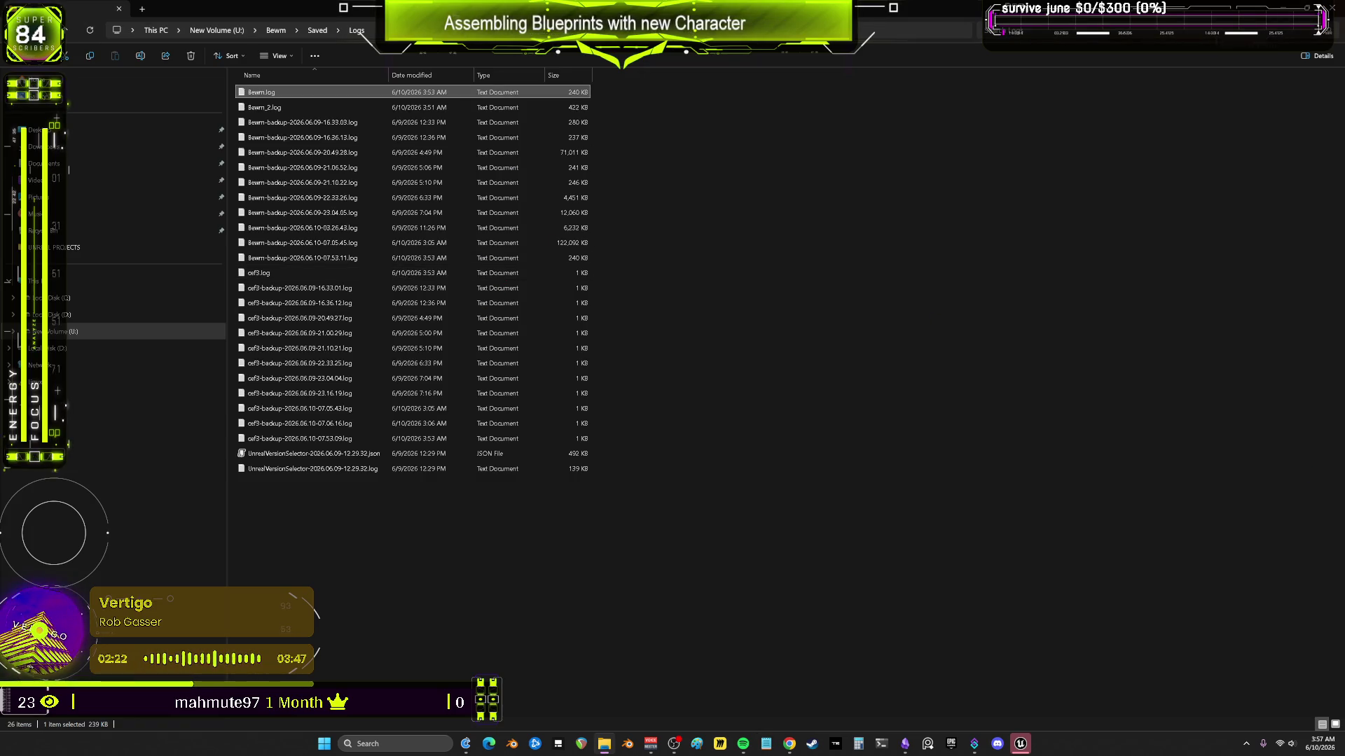
key(ctrl+w)
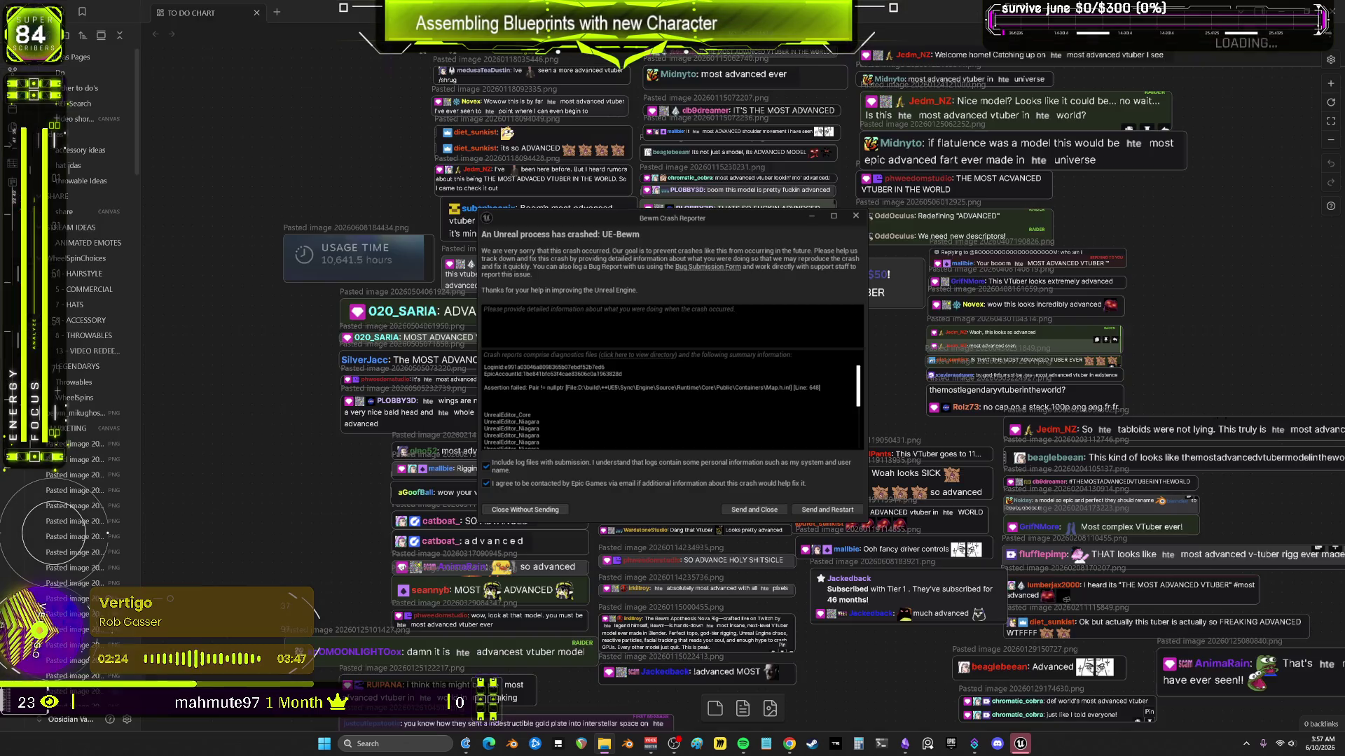
key(alt+F4)
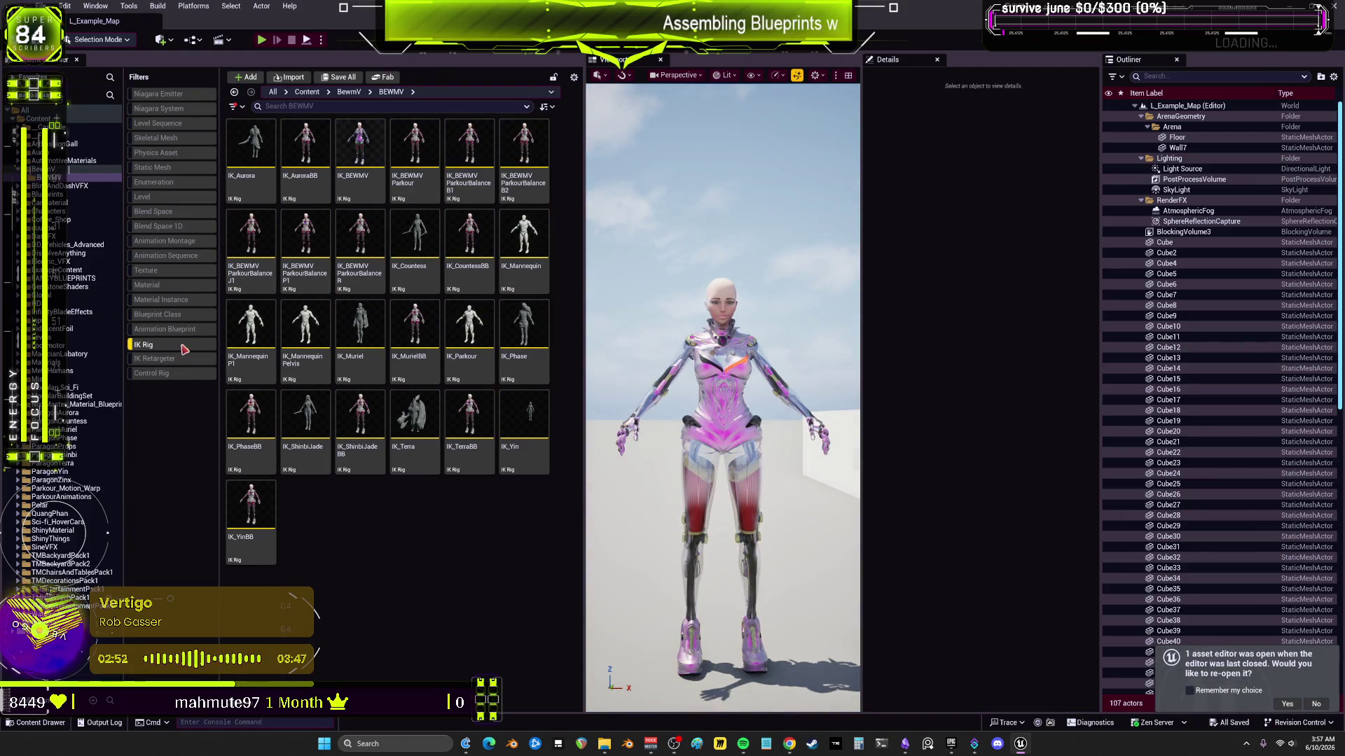
Step: Turn off the IK Rig filter and look inside the Destruct folder before returning to Content
click(179, 345)
click(423, 151)
double_click(423, 151)
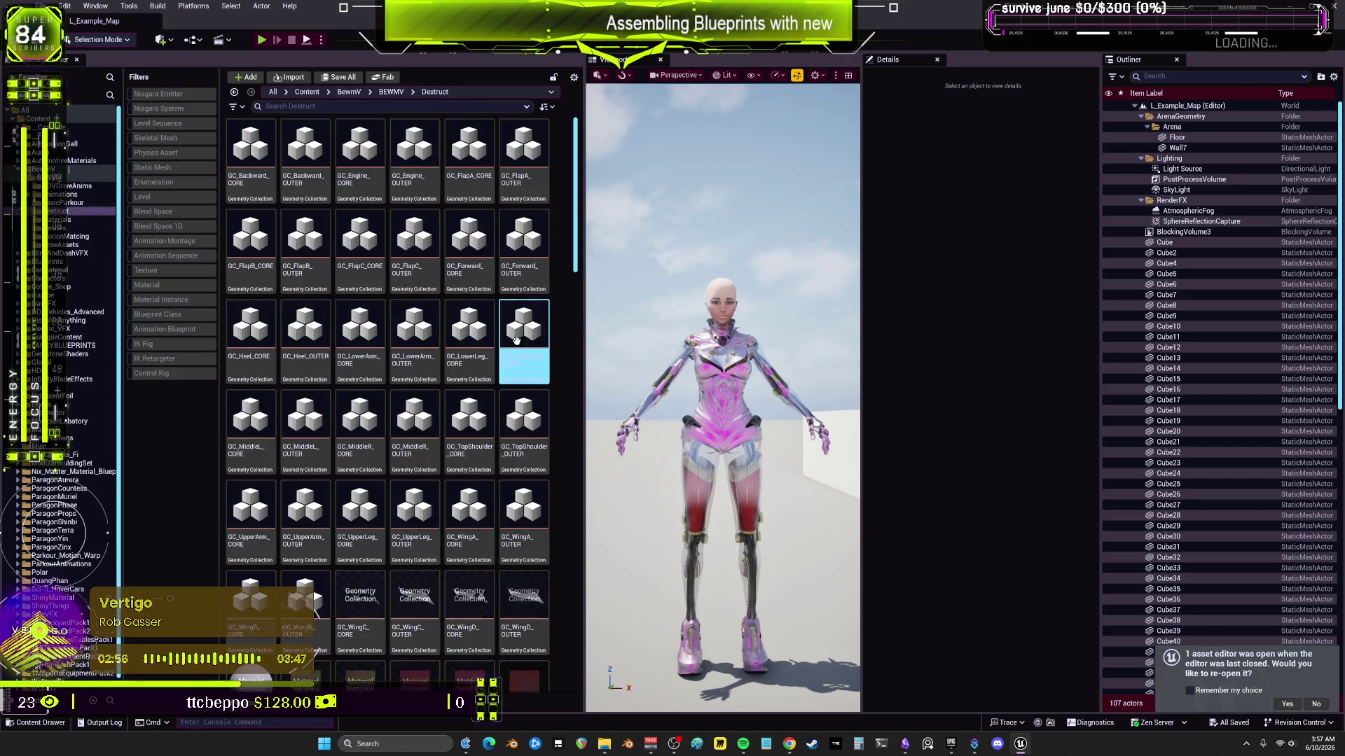
click(307, 91)
scroll(500, 457, down, 3)
click(501, 458)
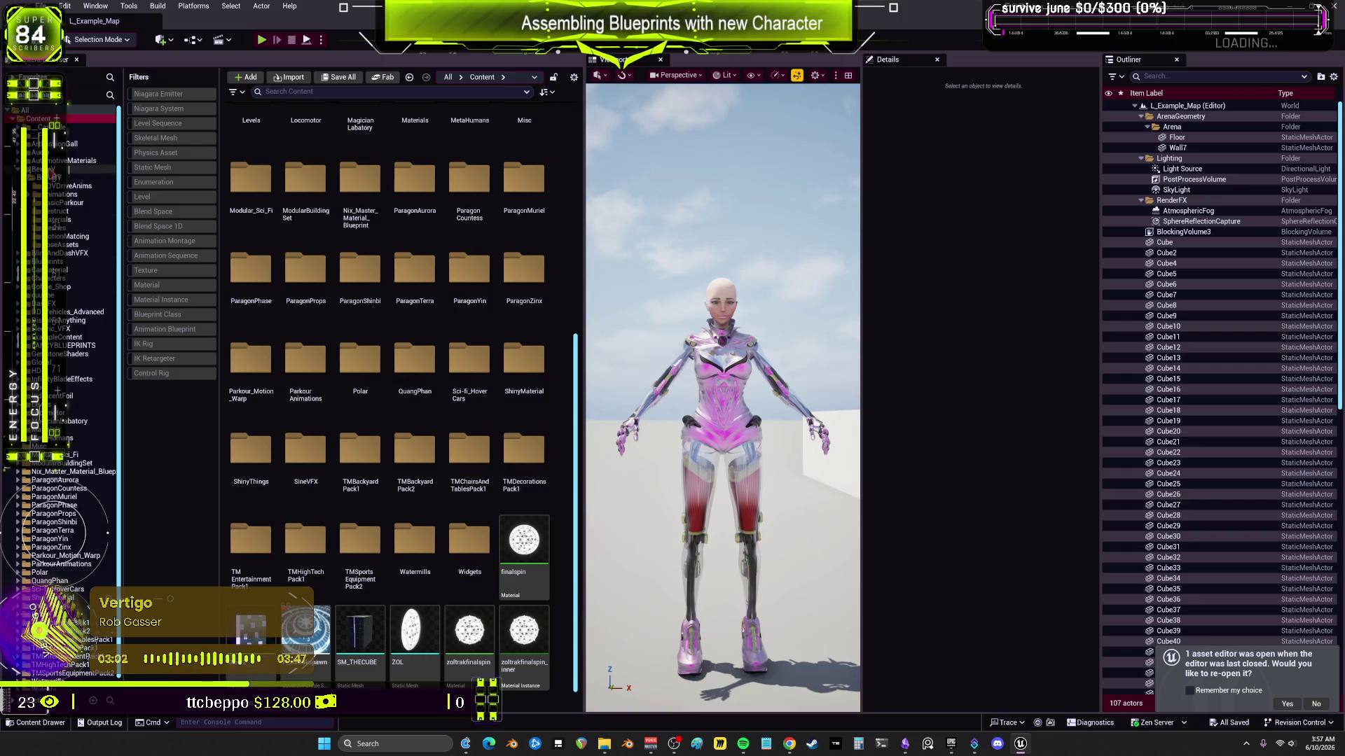
Step: Navigate to BewmV > BEWMV and locate the THECUBE_optimized Niagara system
click(42, 169)
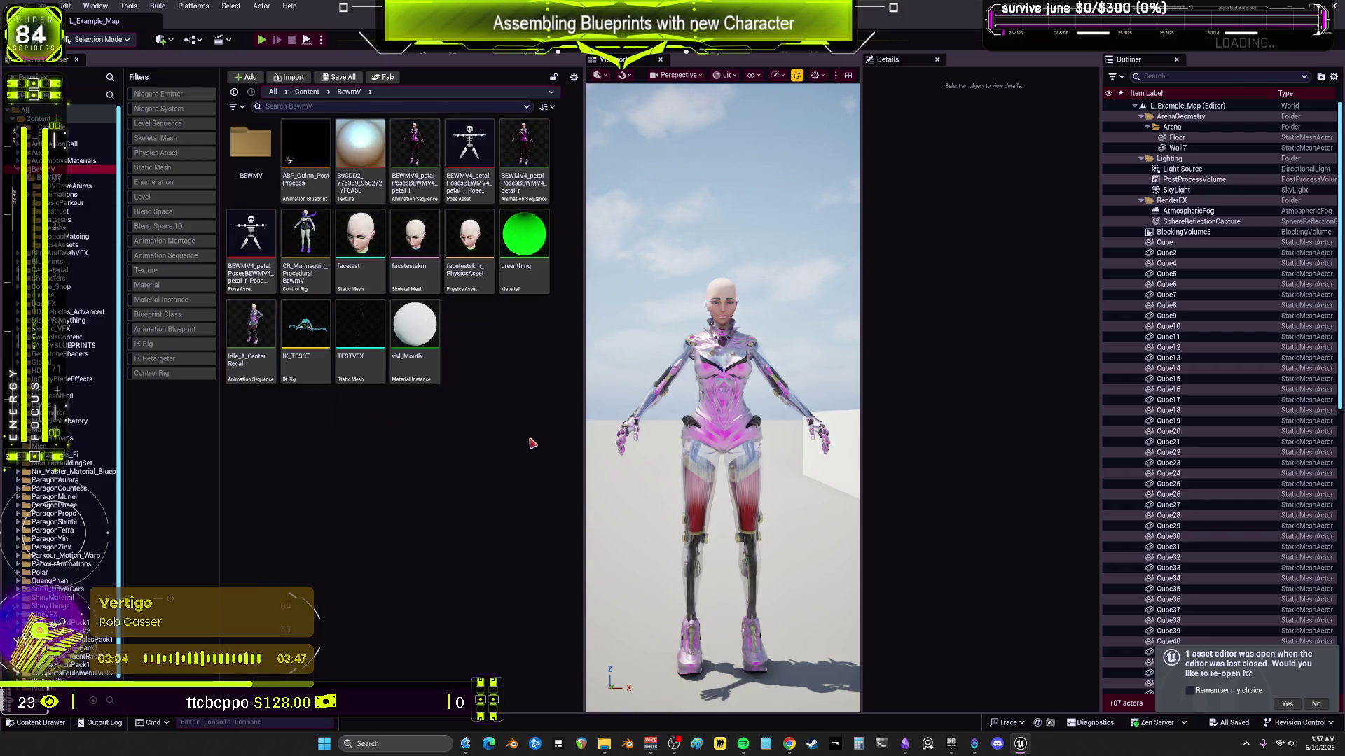
double_click(250, 147)
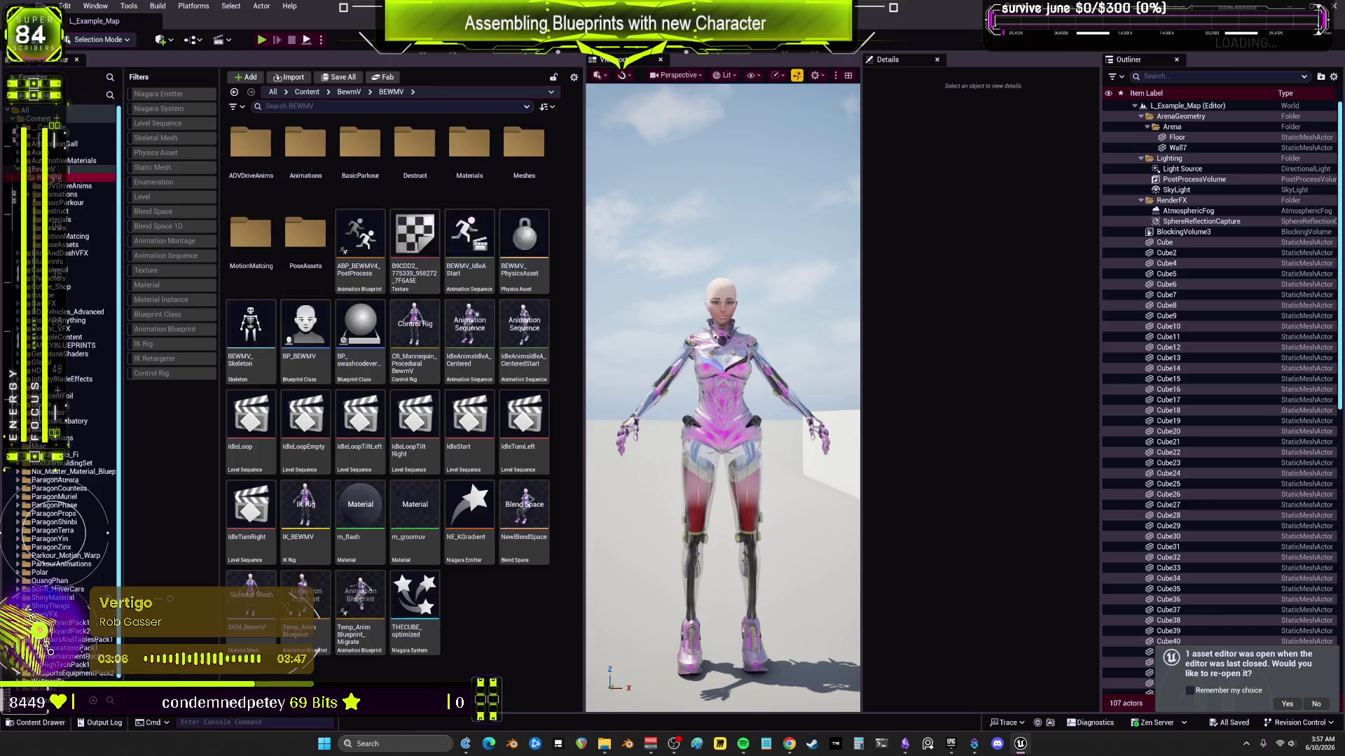
right_click(428, 586)
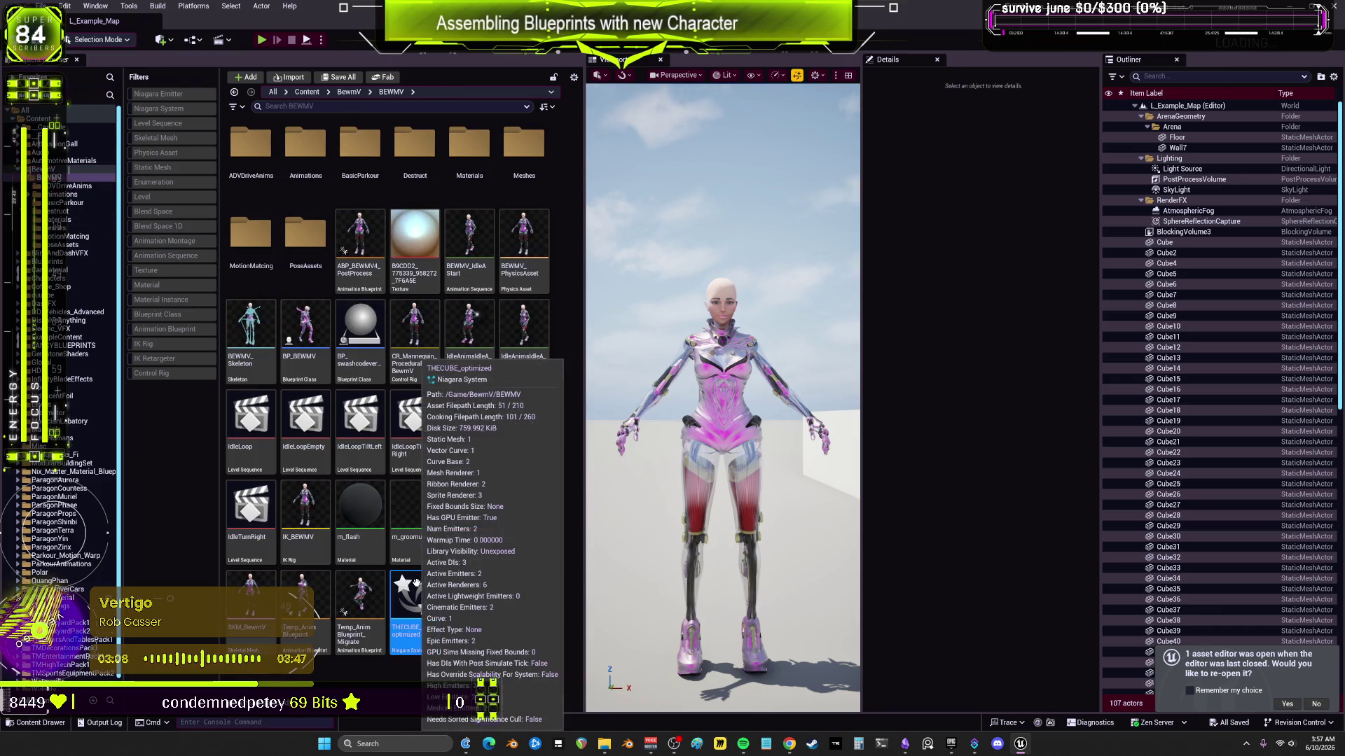
click(439, 613)
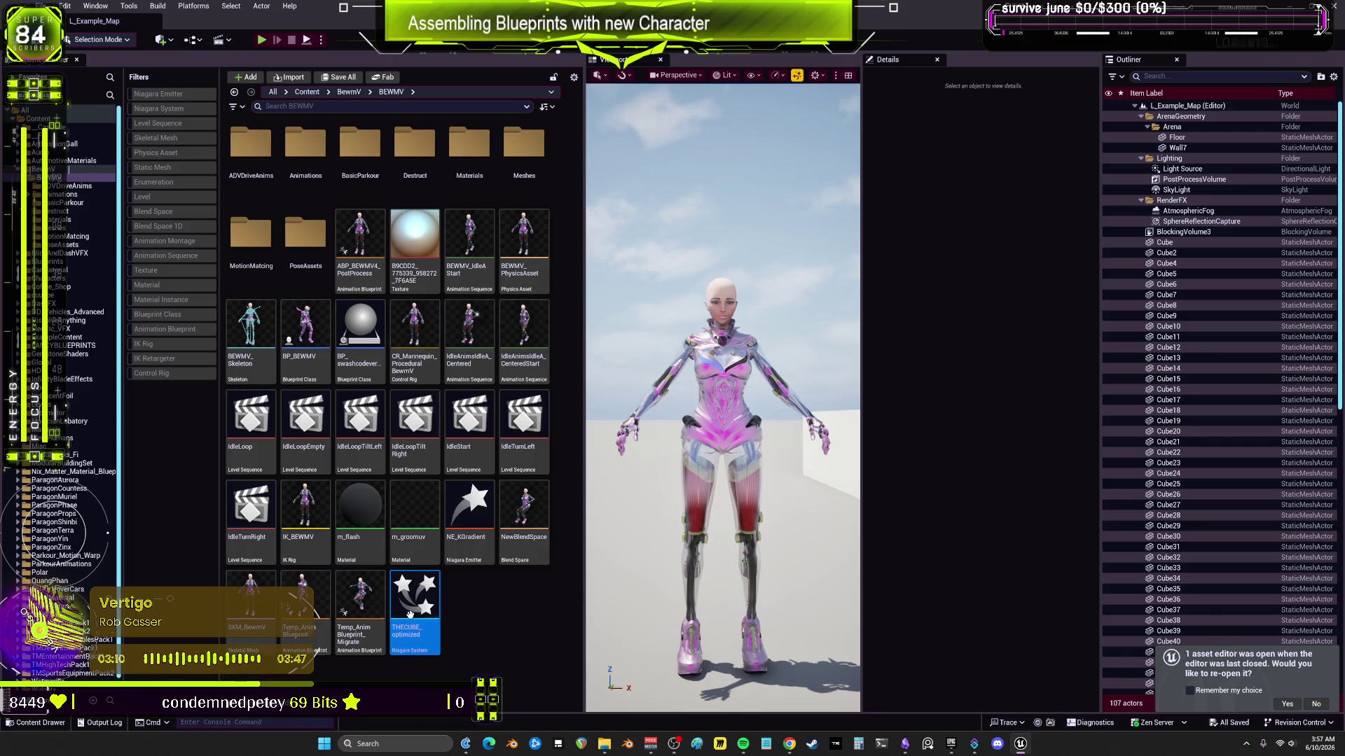
Step: Open THECUBE_optimized, select the Minimal emitter's Mesh Renderer, and widen the Details panel
double_click(439, 613)
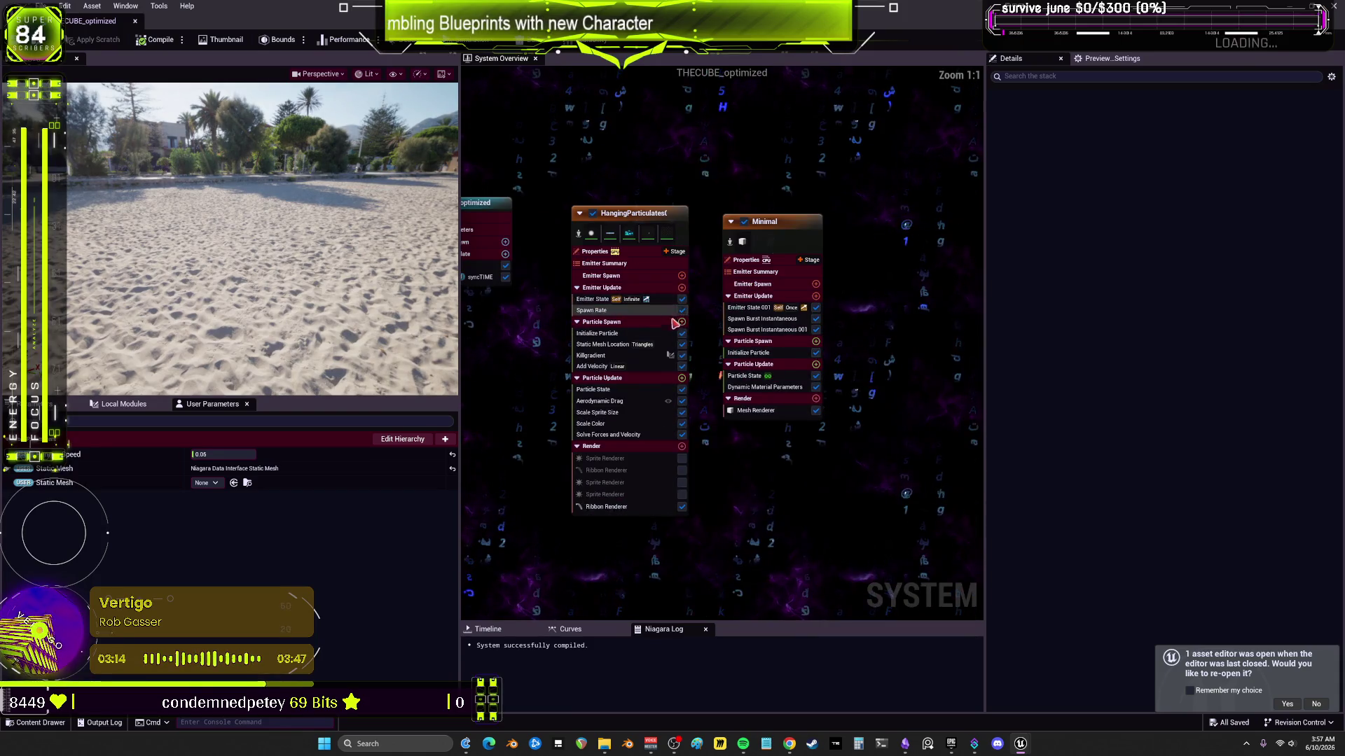
click(757, 410)
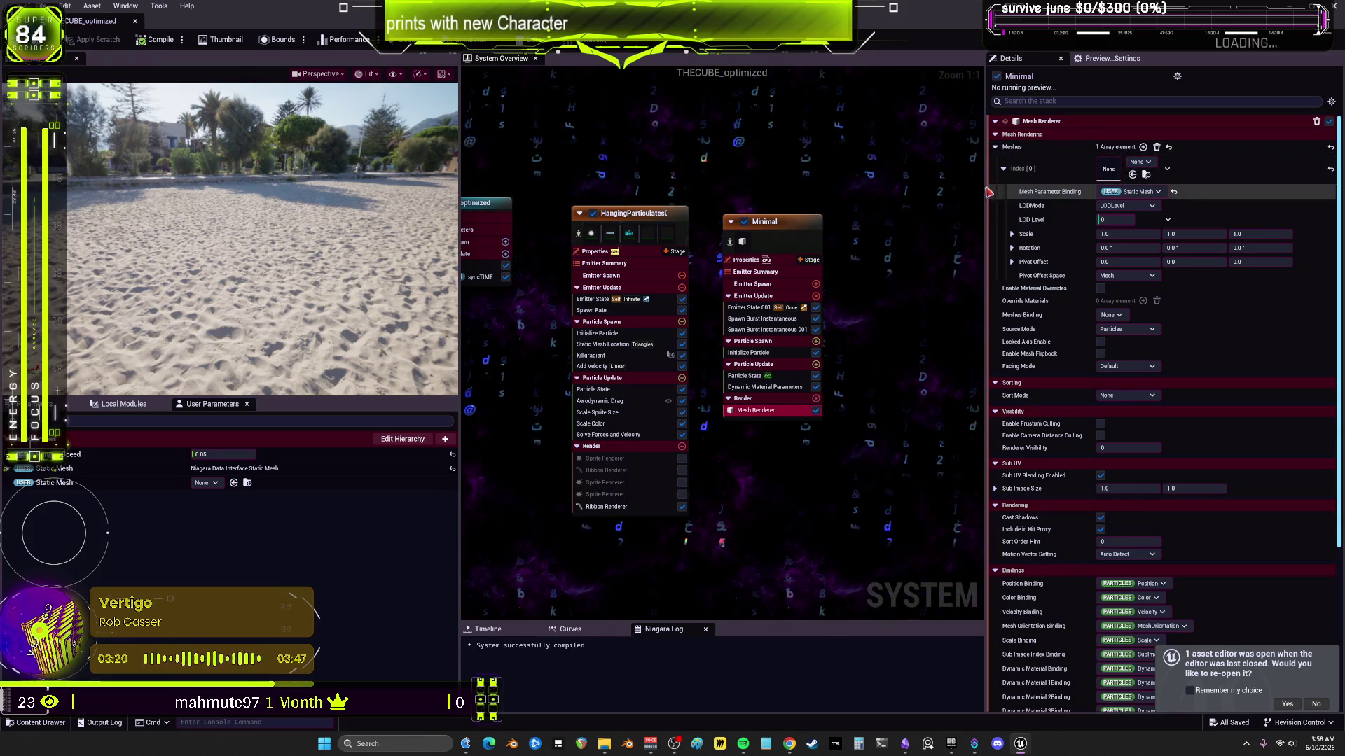
mouse_move(988, 189)
mouse_down()
mouse_move(754, 194)
mouse_move(872, 195)
mouse_up()
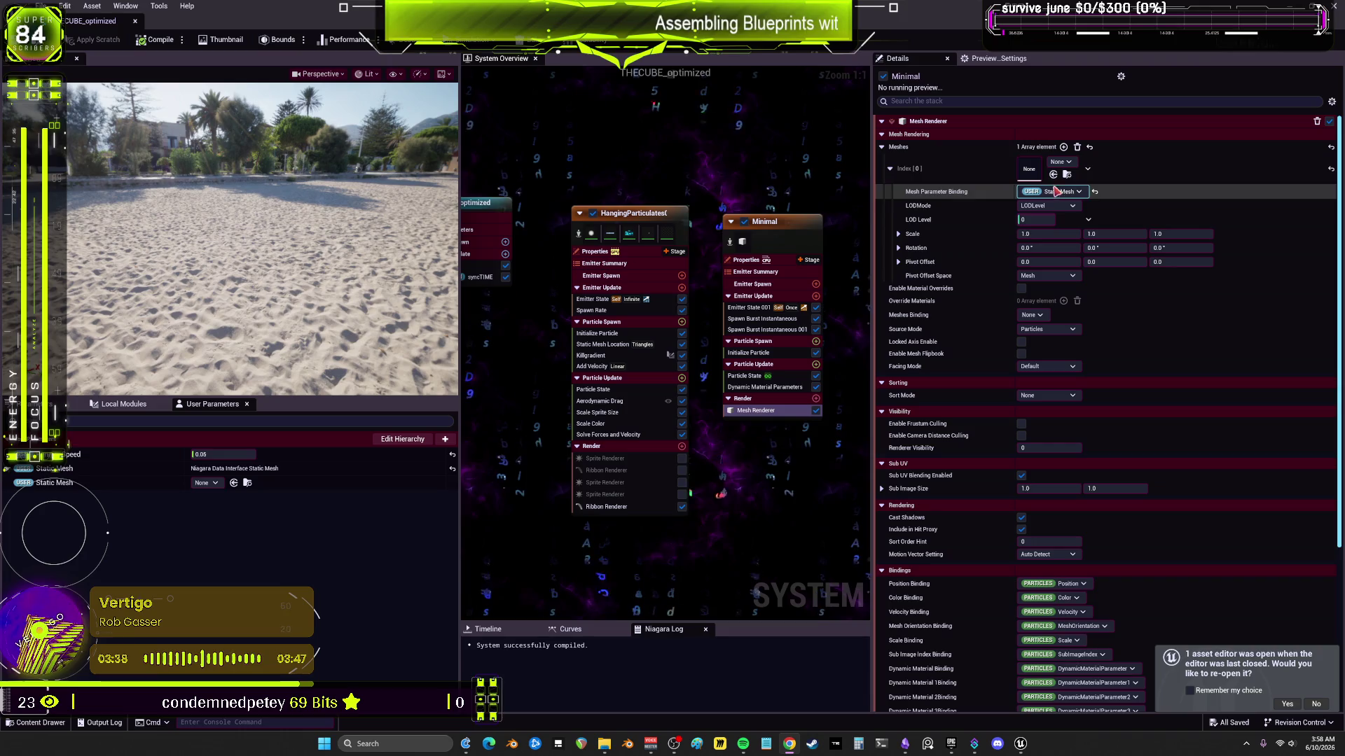
click(1063, 162)
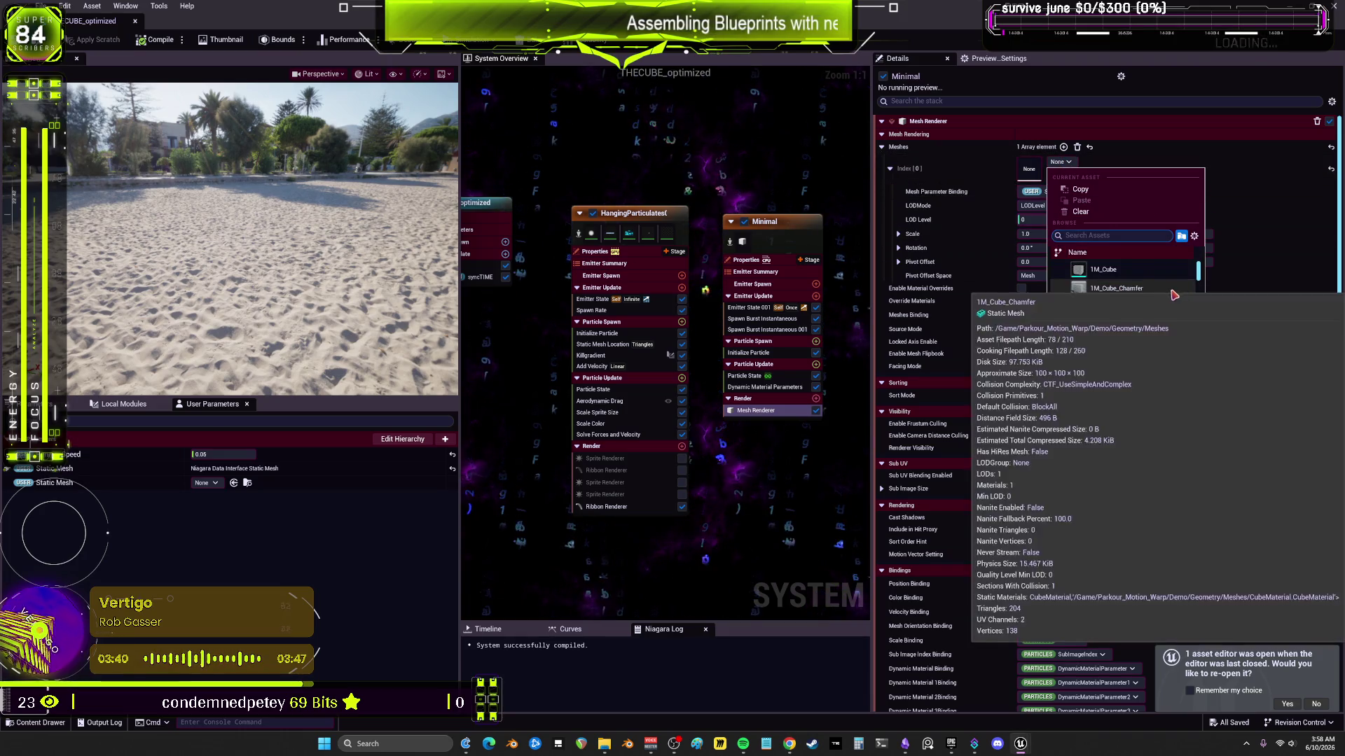
Step: Browse the Mesh Renderer's available meshes without changing the current mesh
scroll(1128, 294, down, 10)
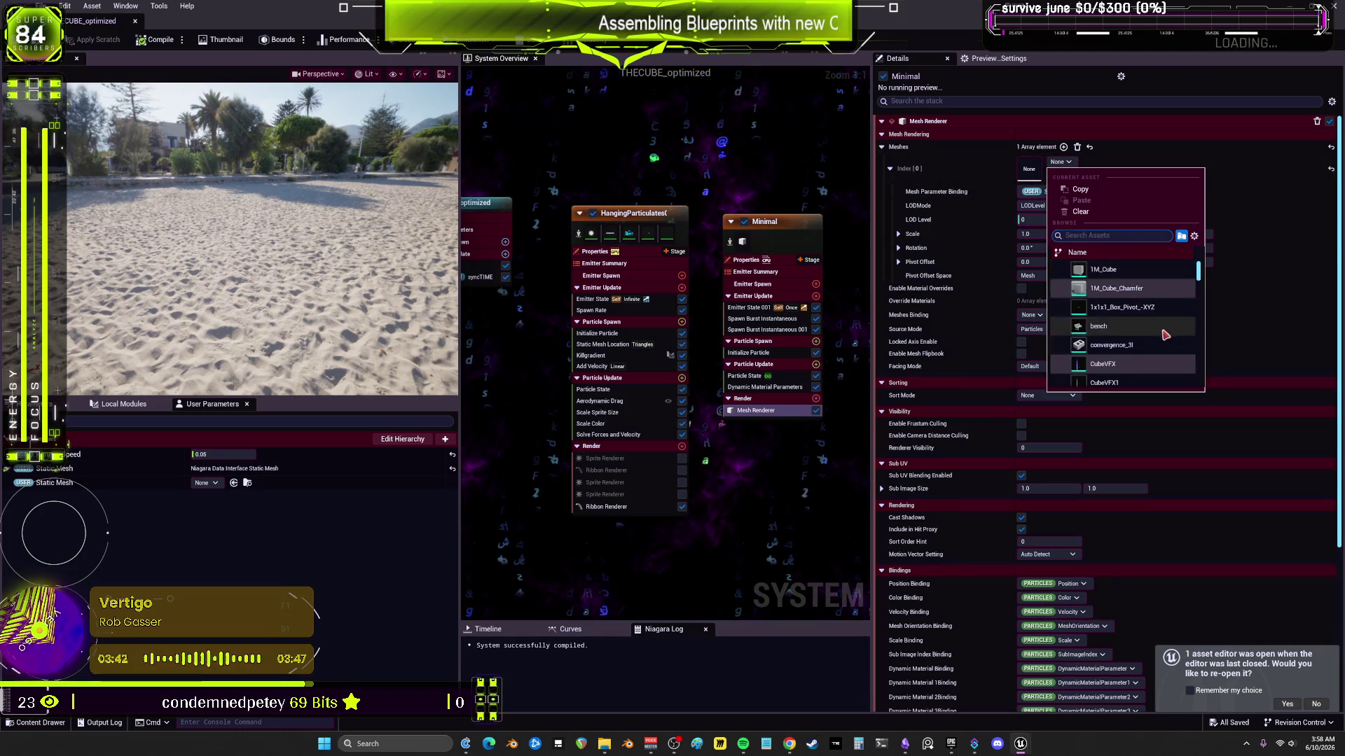
scroll(1164, 330, down, 10)
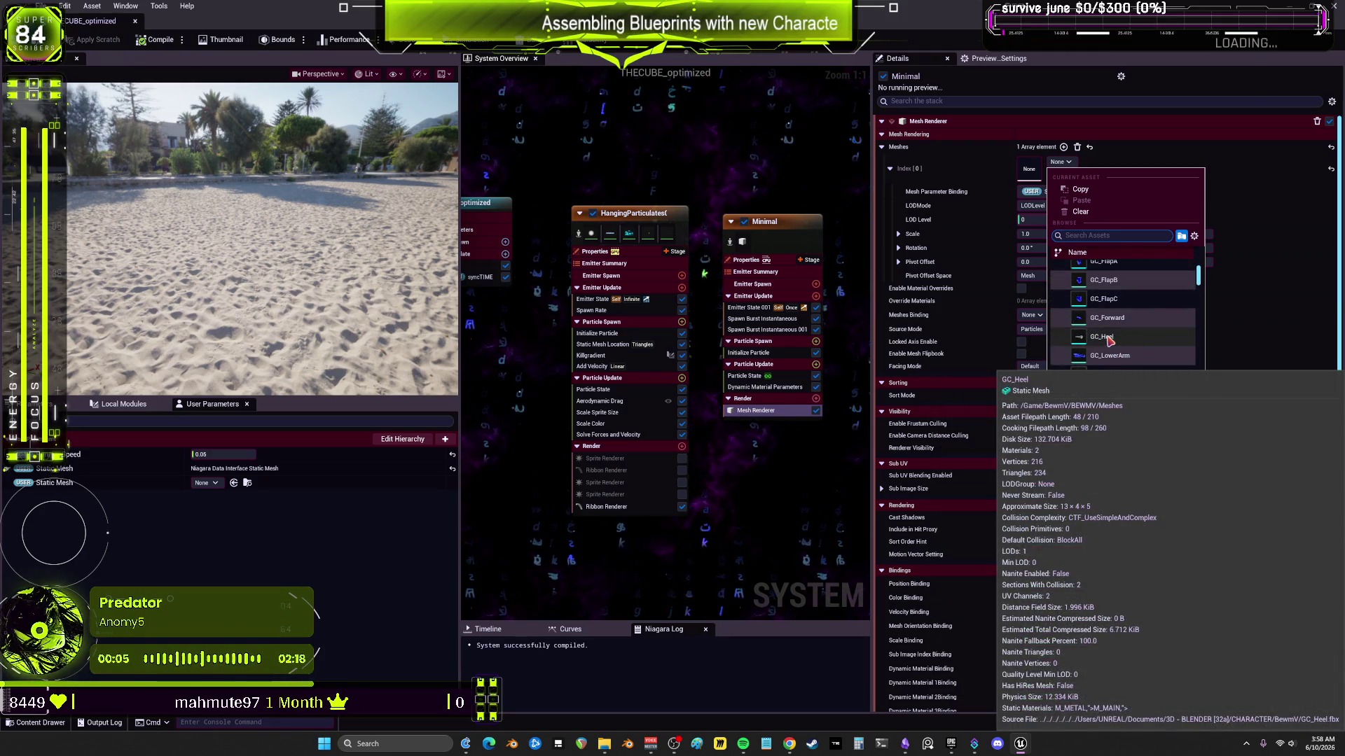
click(1126, 342)
click(1063, 162)
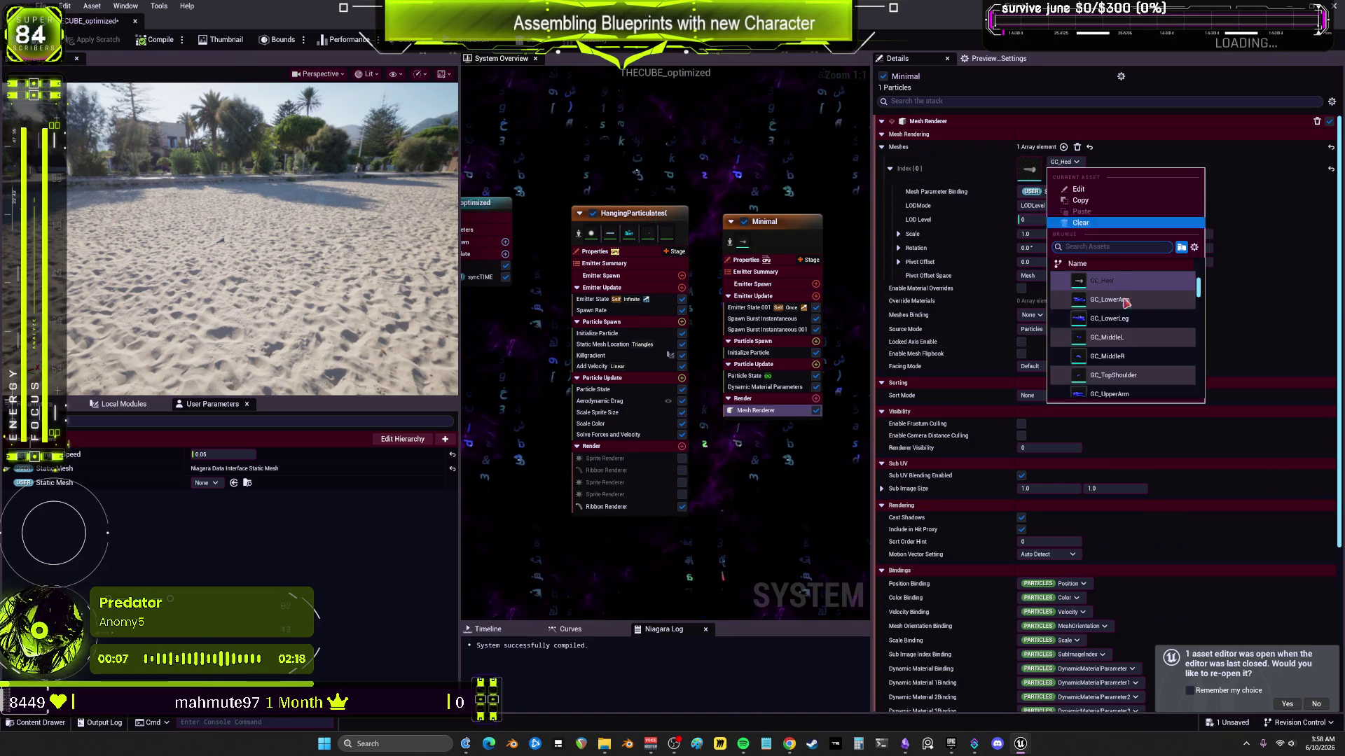
scroll(1168, 365, down, 3)
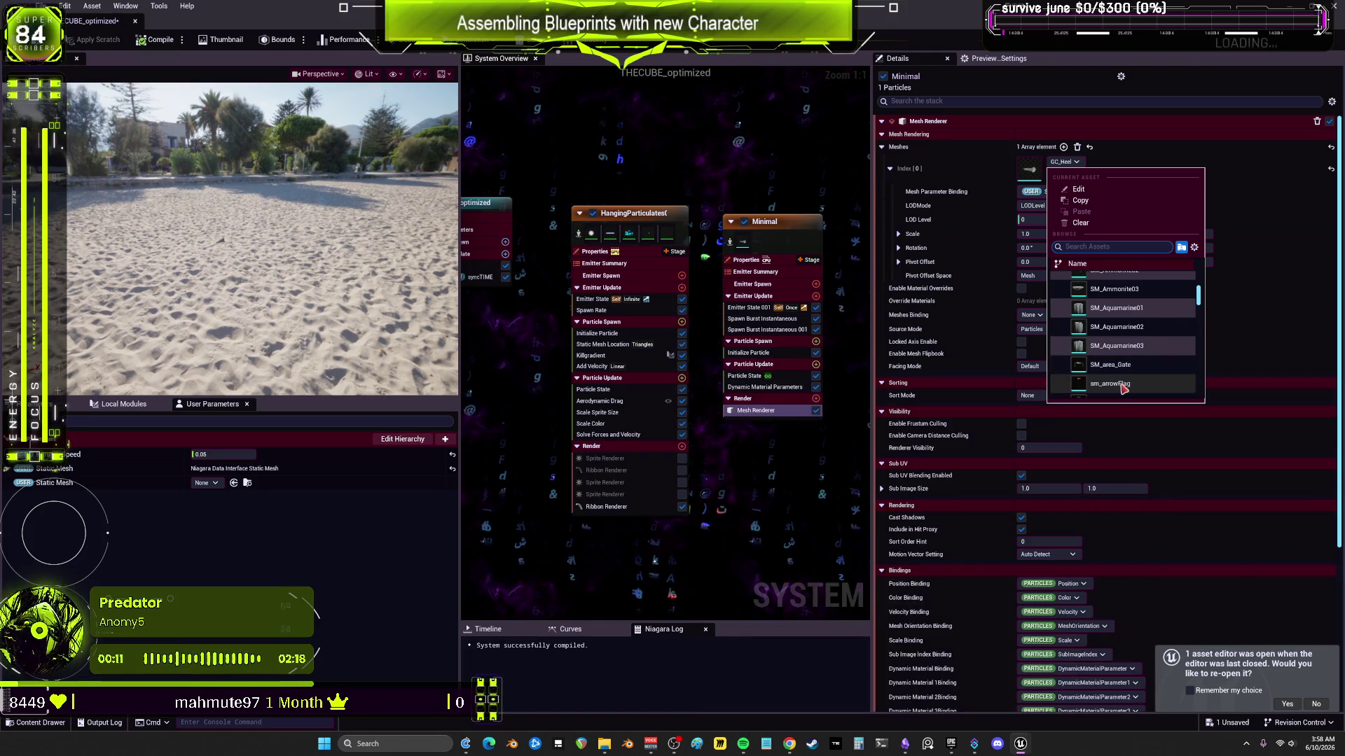
scroll(1135, 350, down, 3)
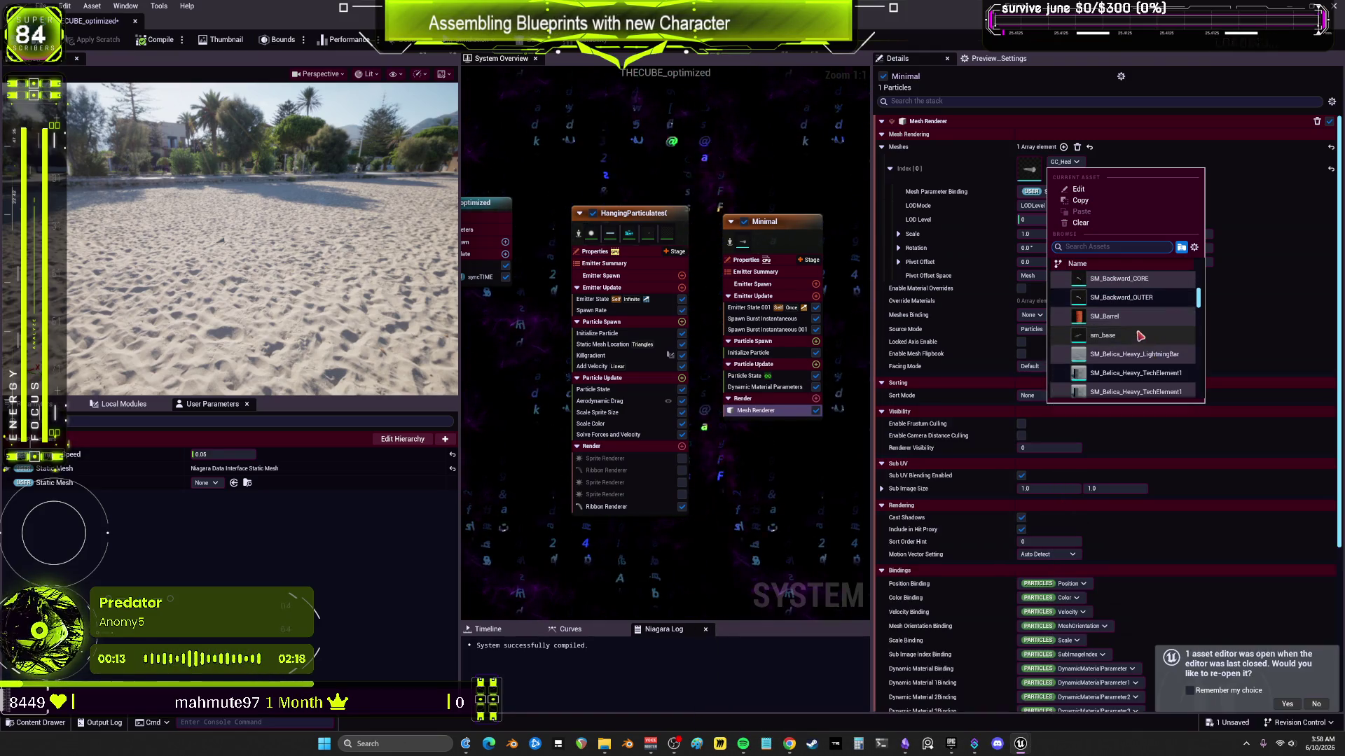
scroll(1155, 330, down, 5)
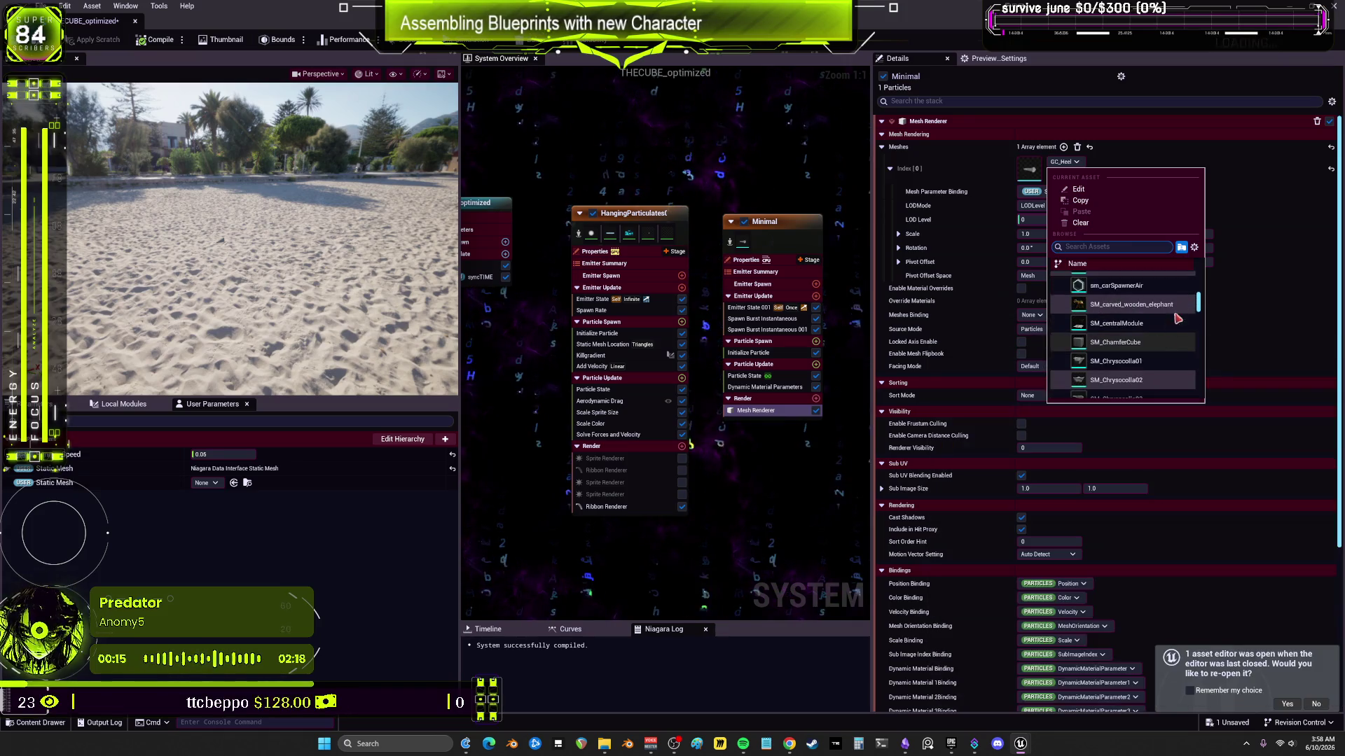
drag(1198, 303, 1202, 408)
scroll(1115, 317, up, 10)
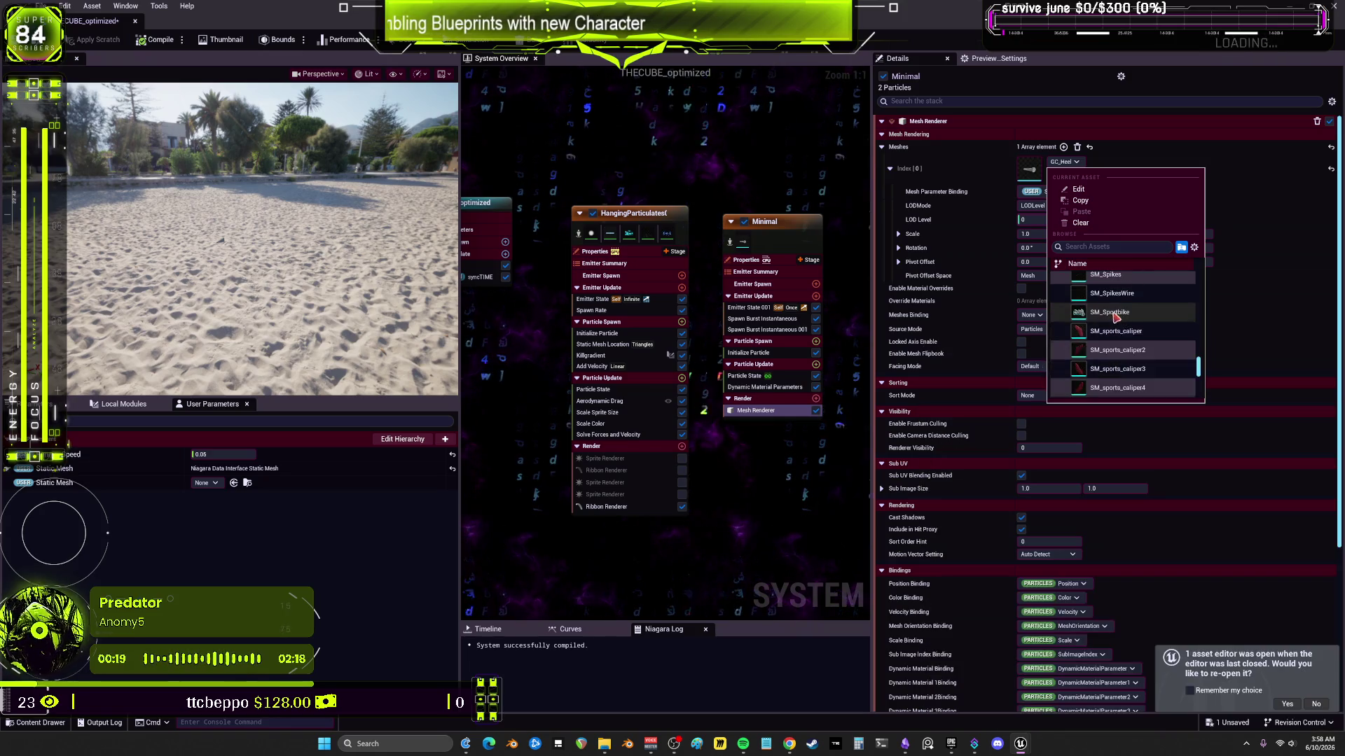
scroll(1124, 329, down, 4)
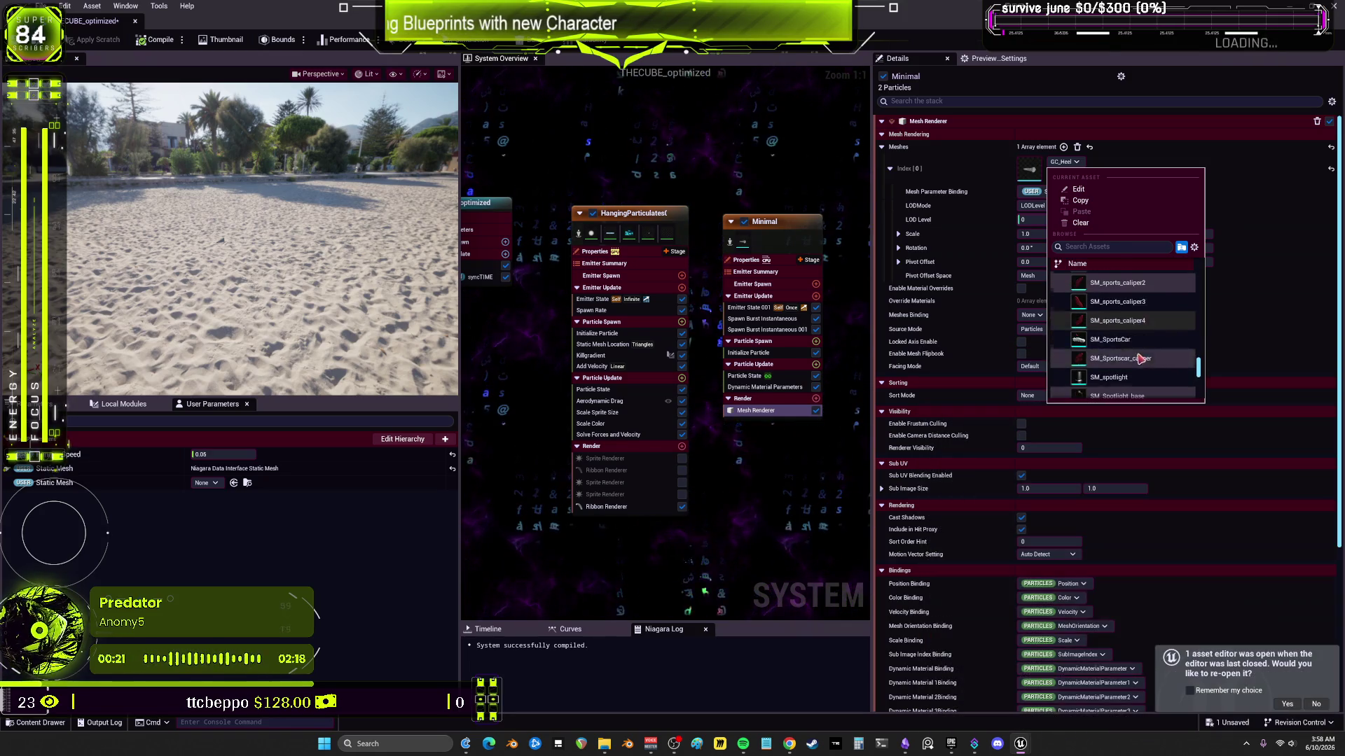
click(1119, 283)
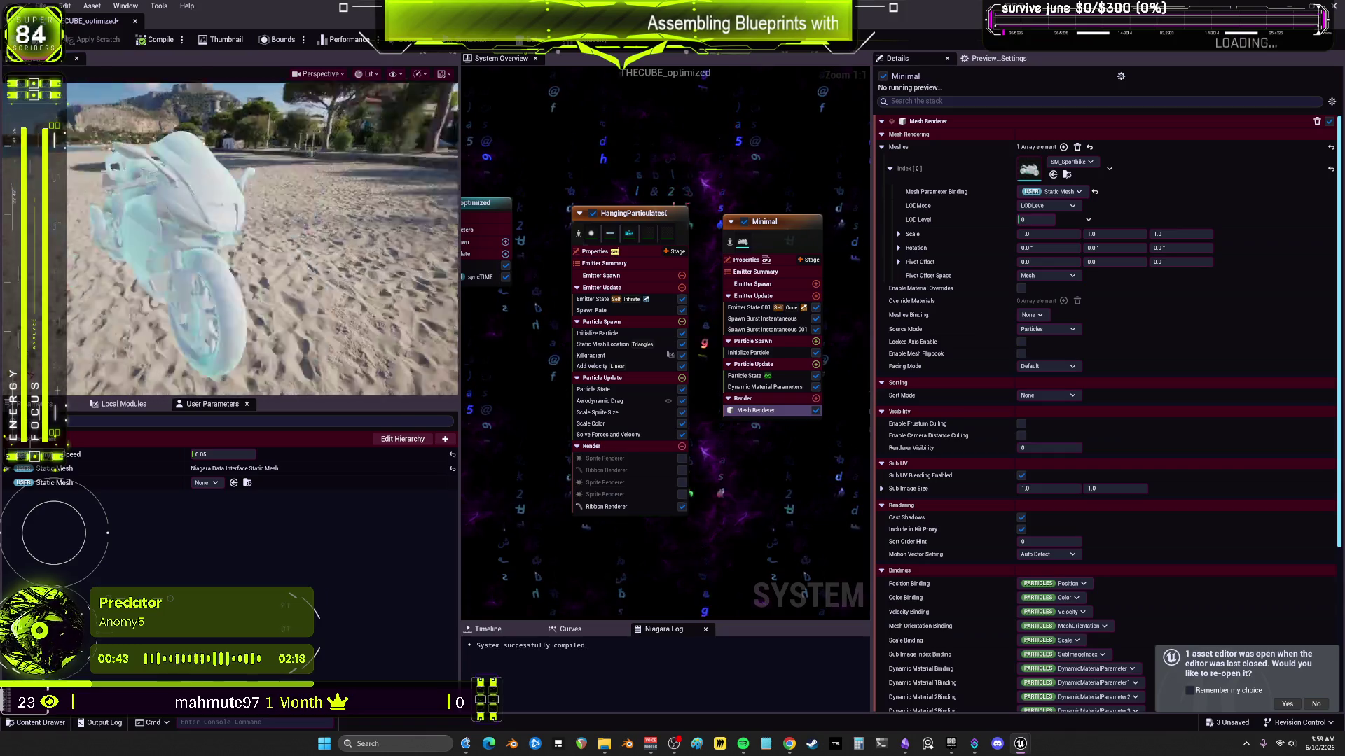
Step: Search 'cube', replace SM_SportBike with SM_ChamferCube as the particle mesh, and save
click(1087, 169)
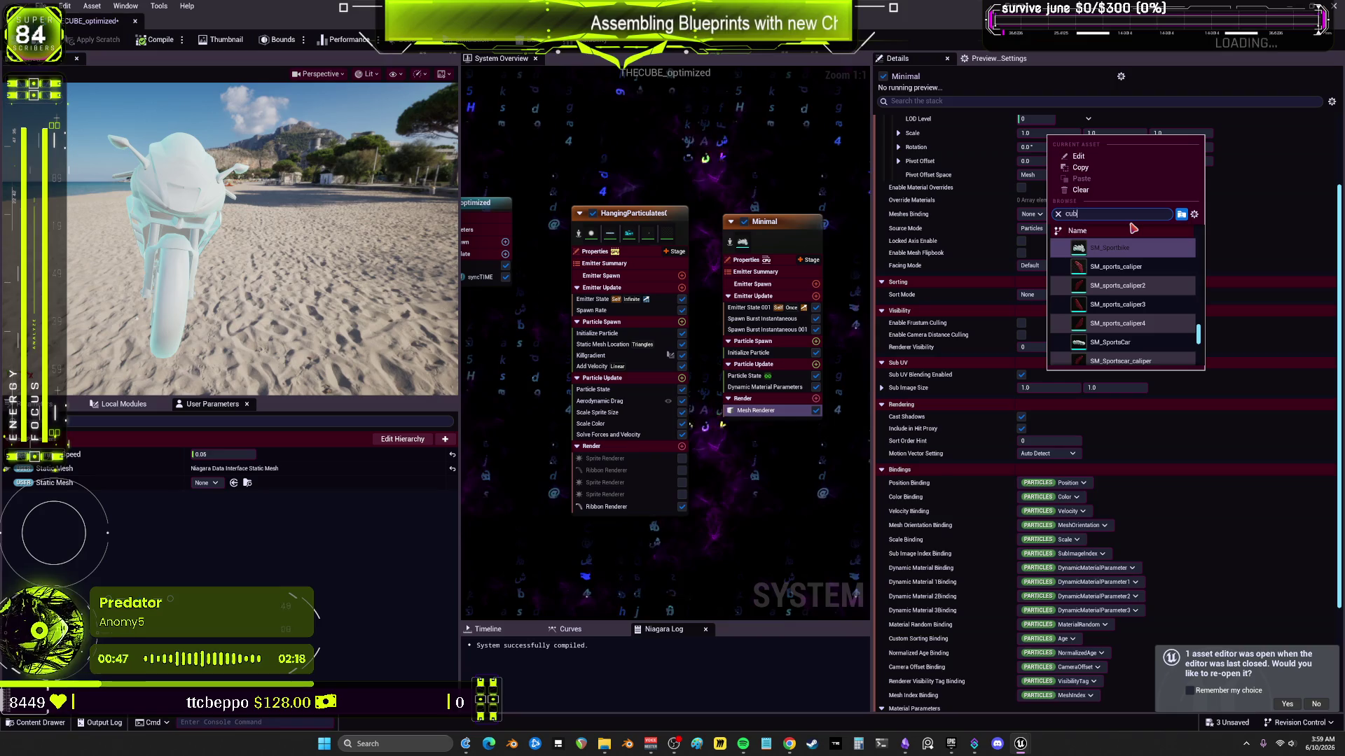
text(cube)
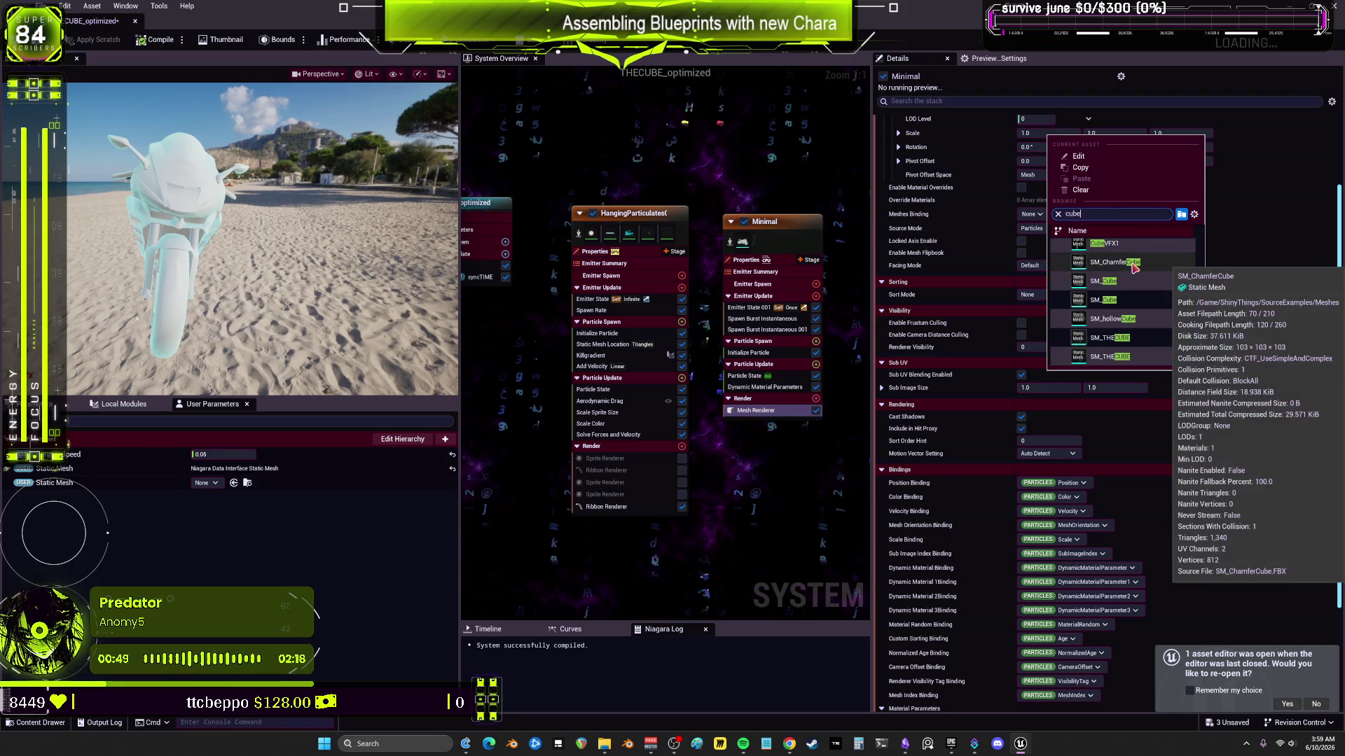
click(1132, 266)
drag(225, 180, 112, 188)
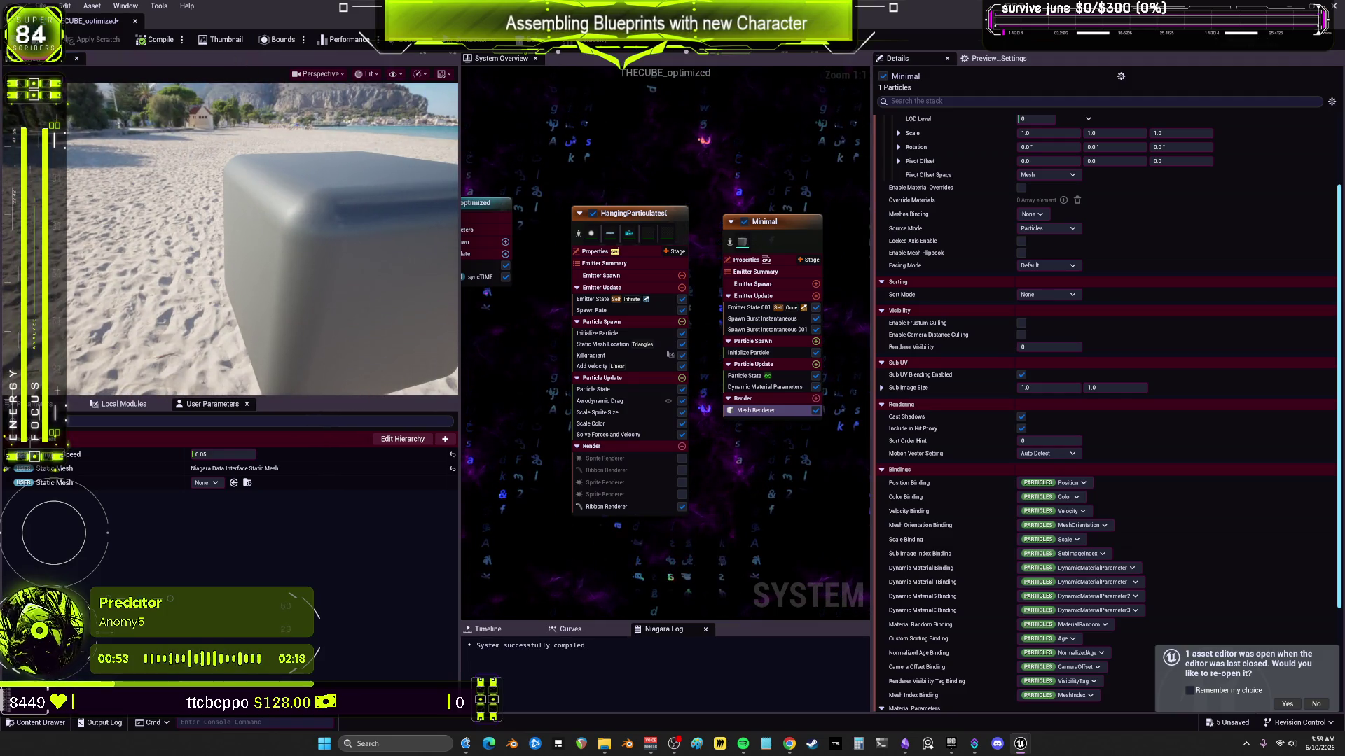
key(ctrl+s)
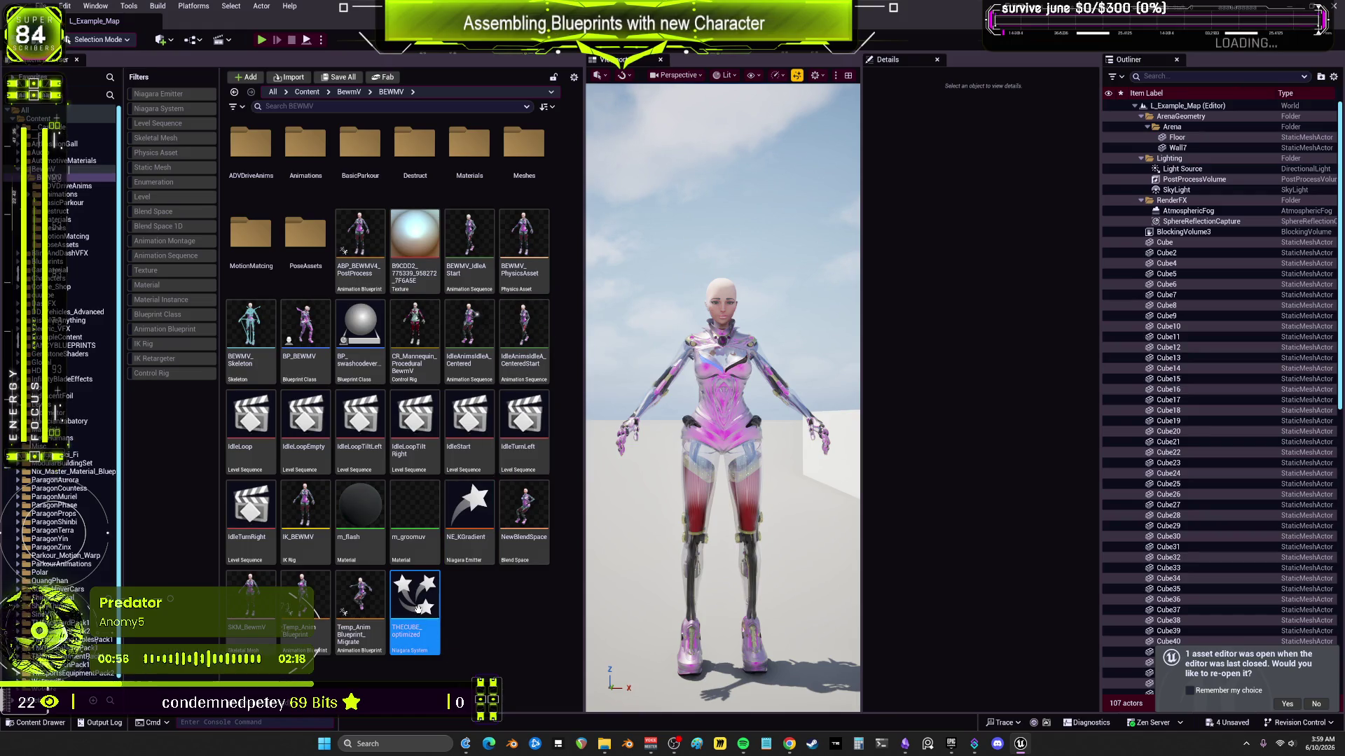
Step: Start migrating THECUBE_optimized via Asset Actions > Migrate, saving unsaved assets first
right_click(421, 609)
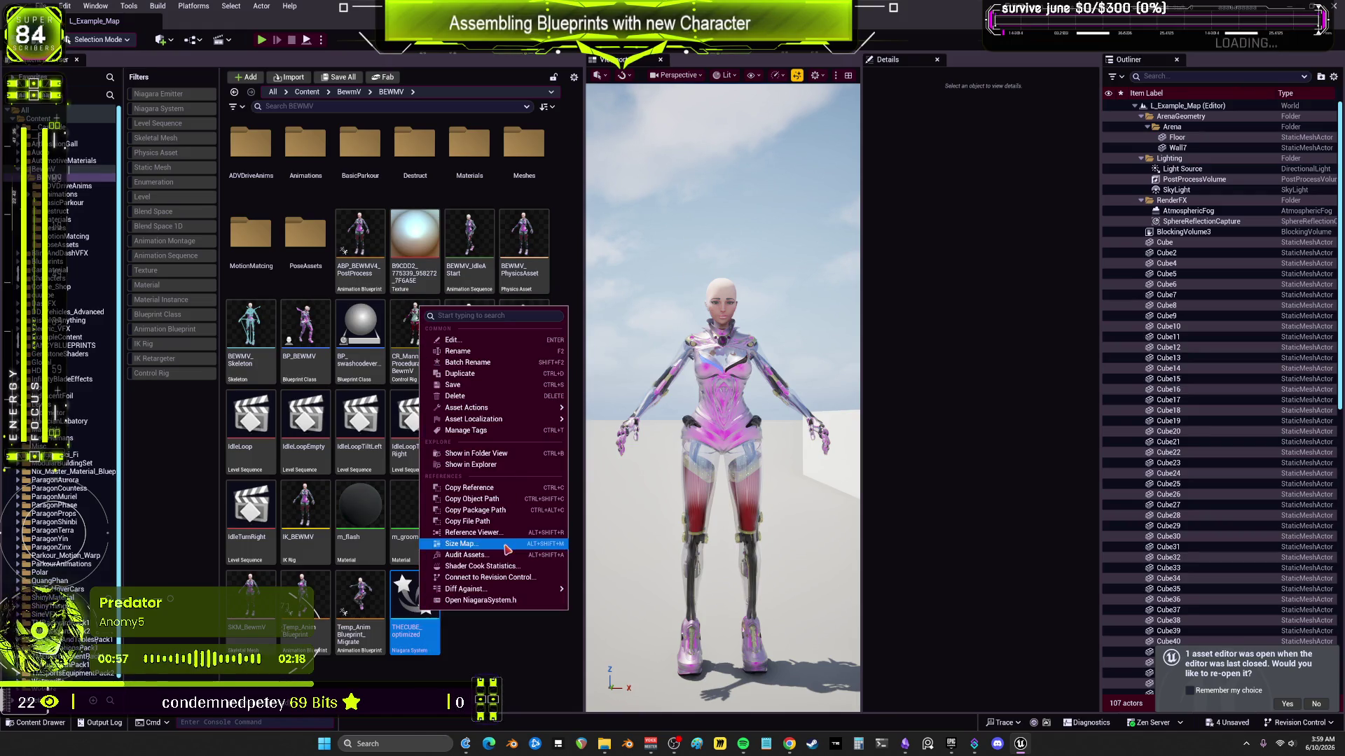
mouse_move(526, 410)
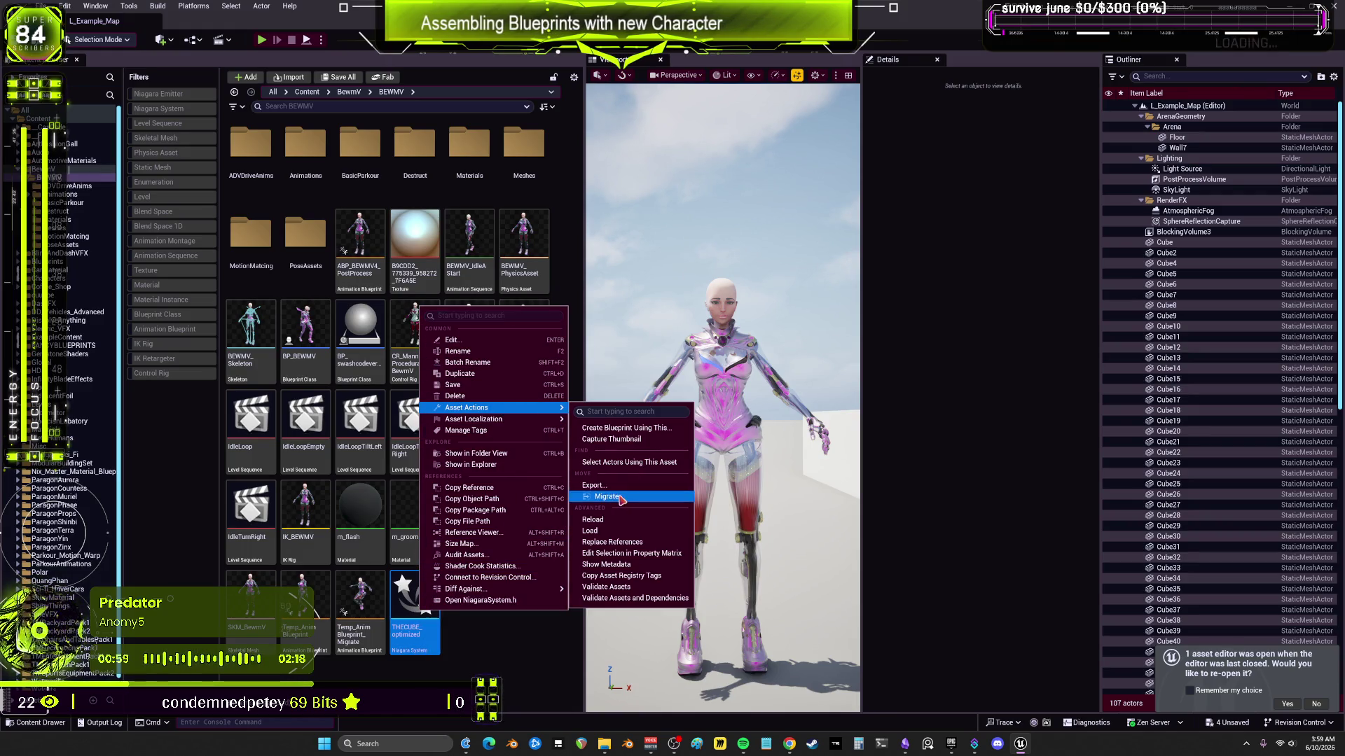
click(606, 497)
click(702, 491)
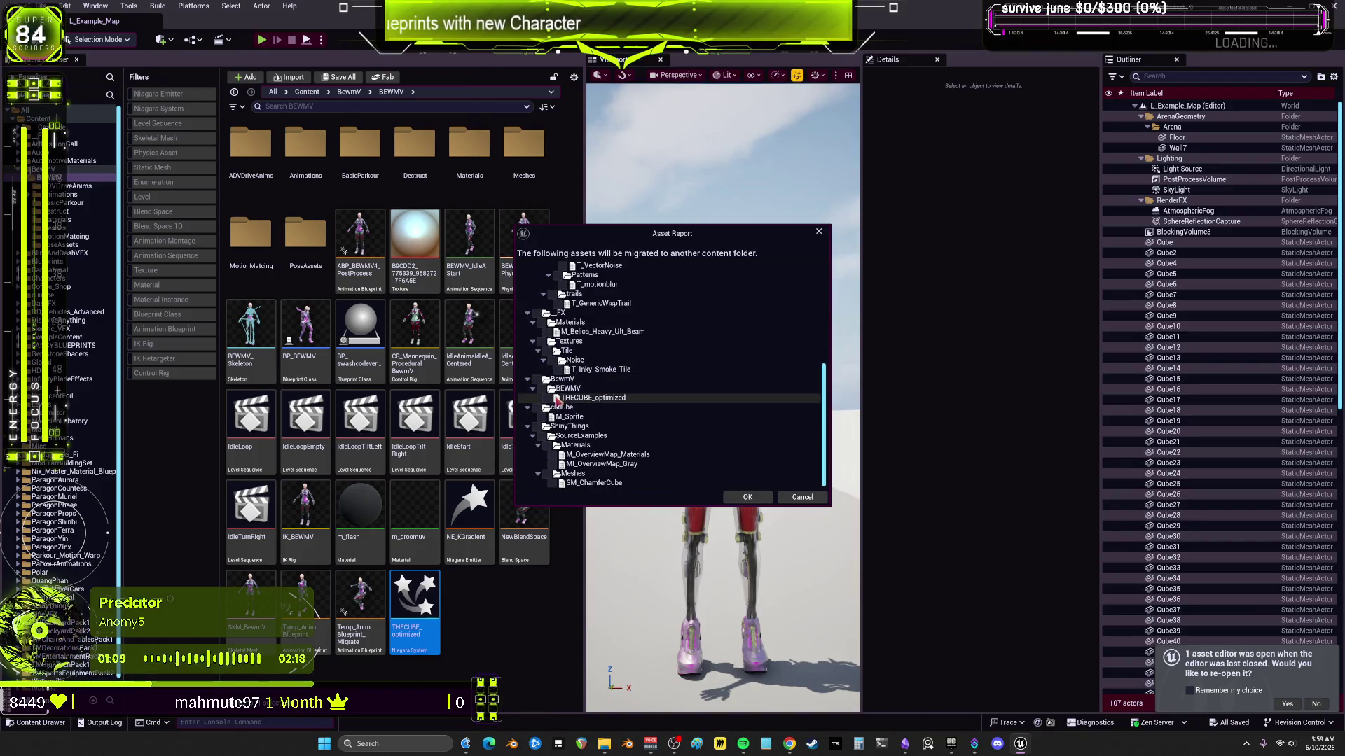
Step: Include SM_ChamferCube, target the Bewm Content folder, and overwrite the existing copy
click(542, 418)
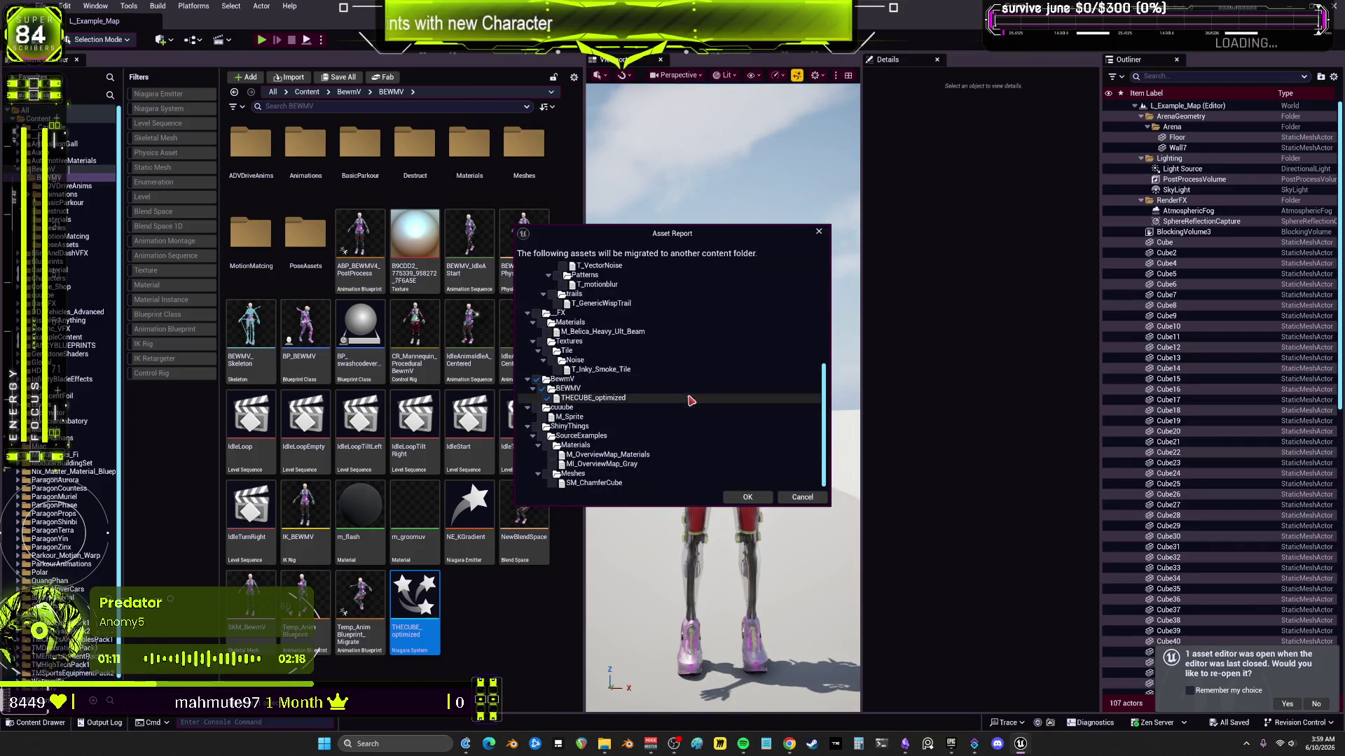
click(547, 474)
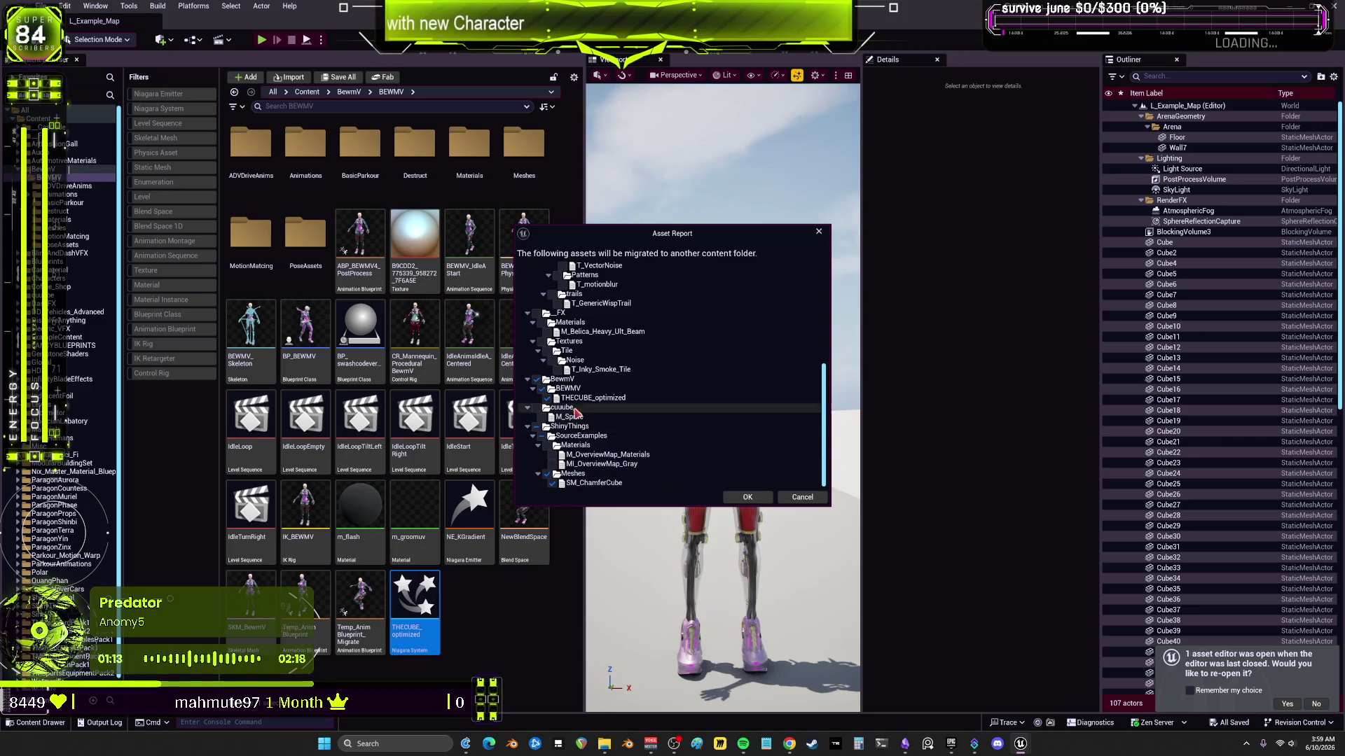
click(748, 498)
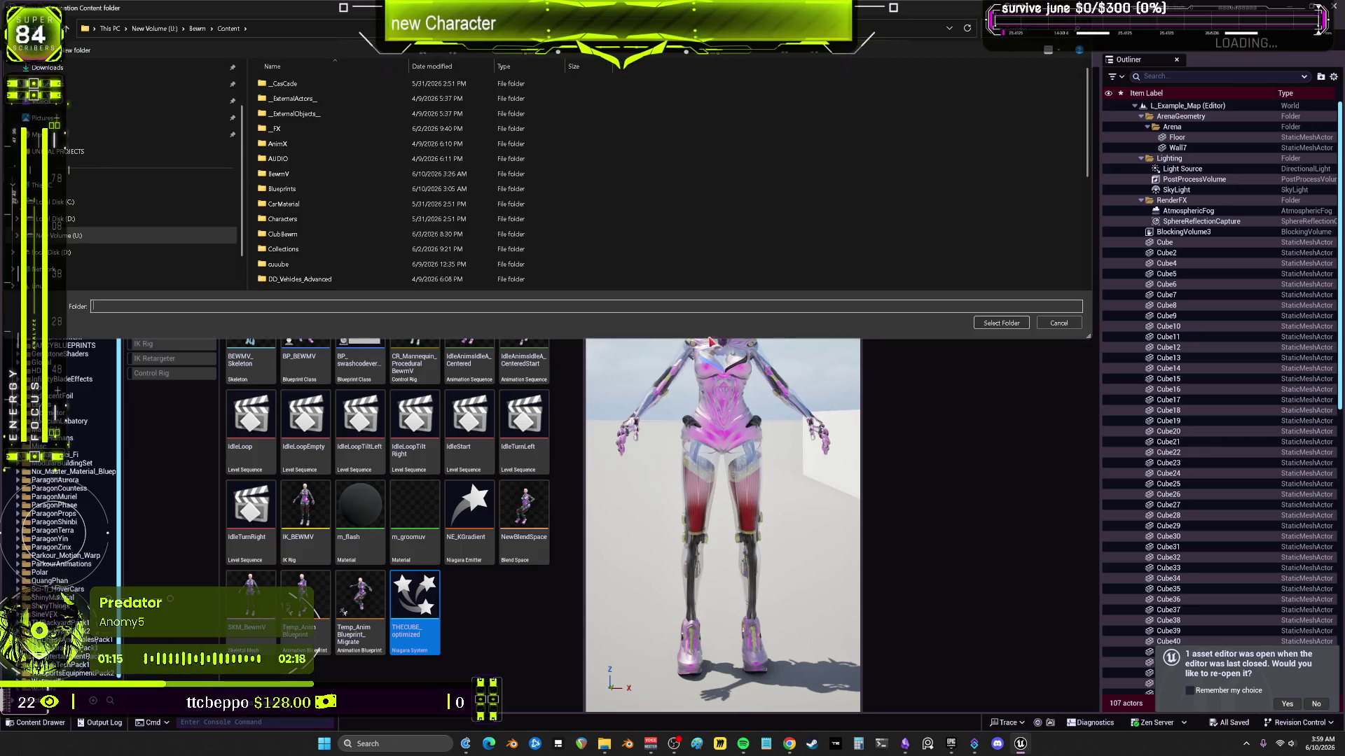
click(1004, 329)
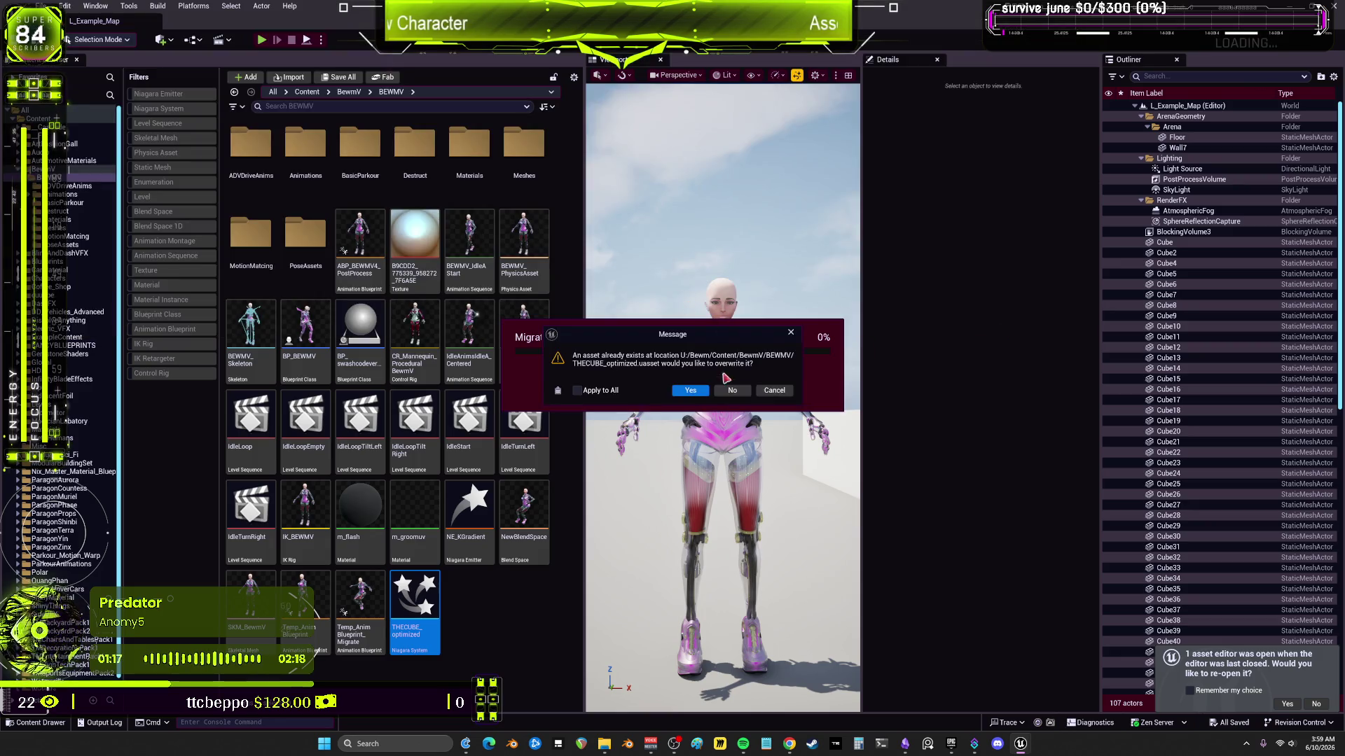
click(690, 390)
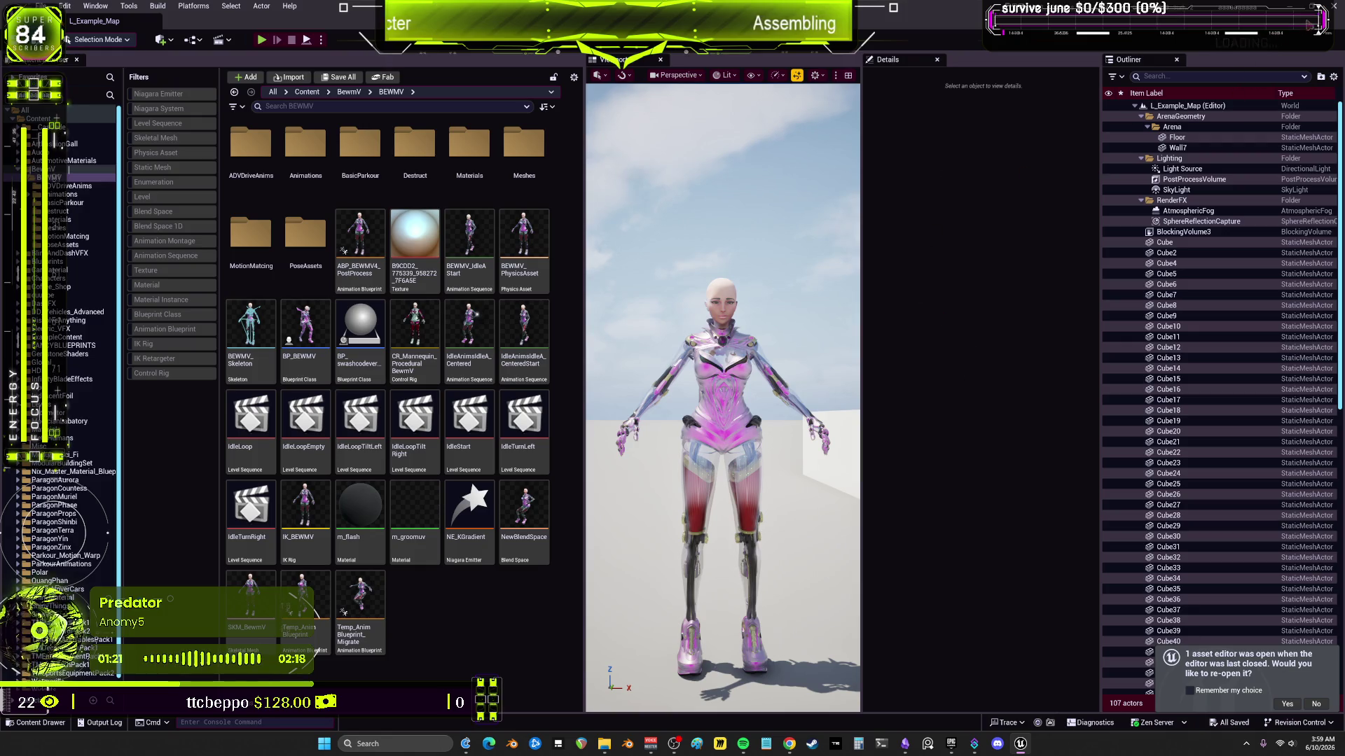
key(alt+Tab)
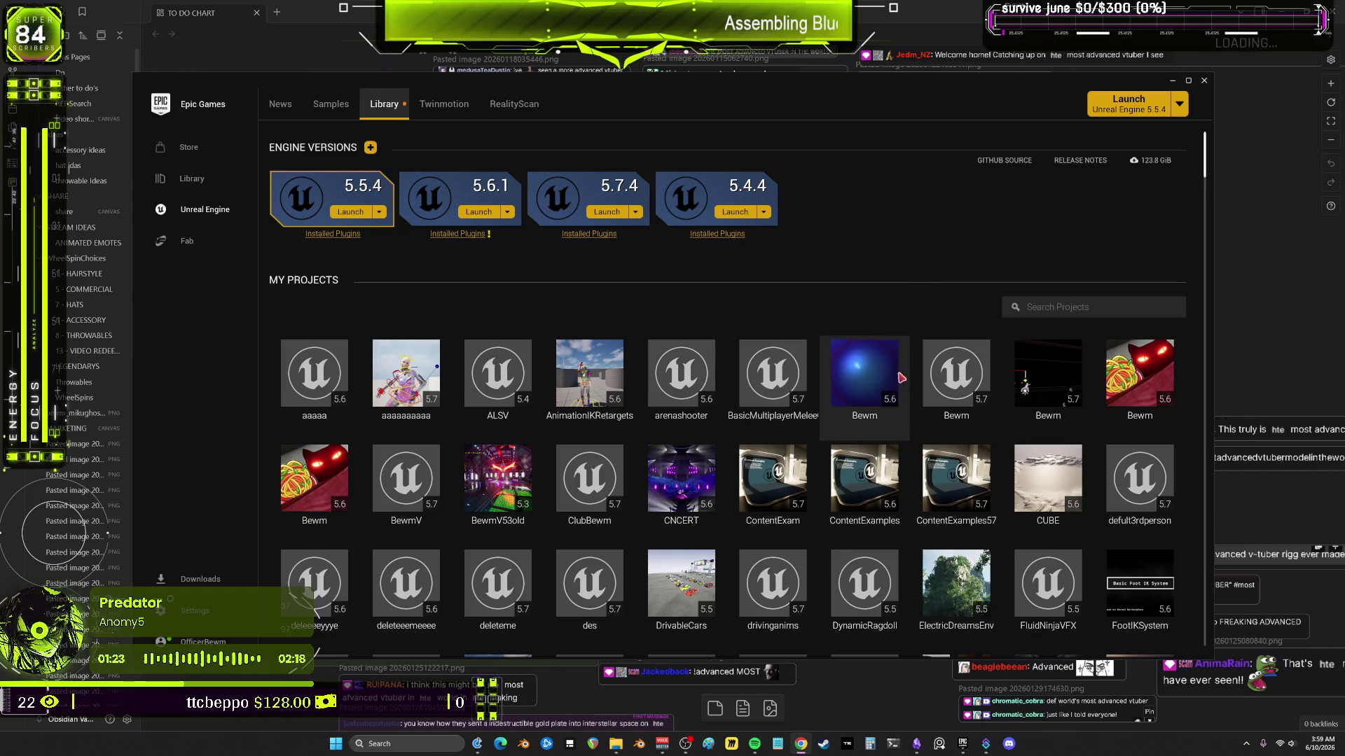
Step: Launch the Bewm 5.7 project from the Epic Games Launcher
right_click(973, 384)
click(1002, 395)
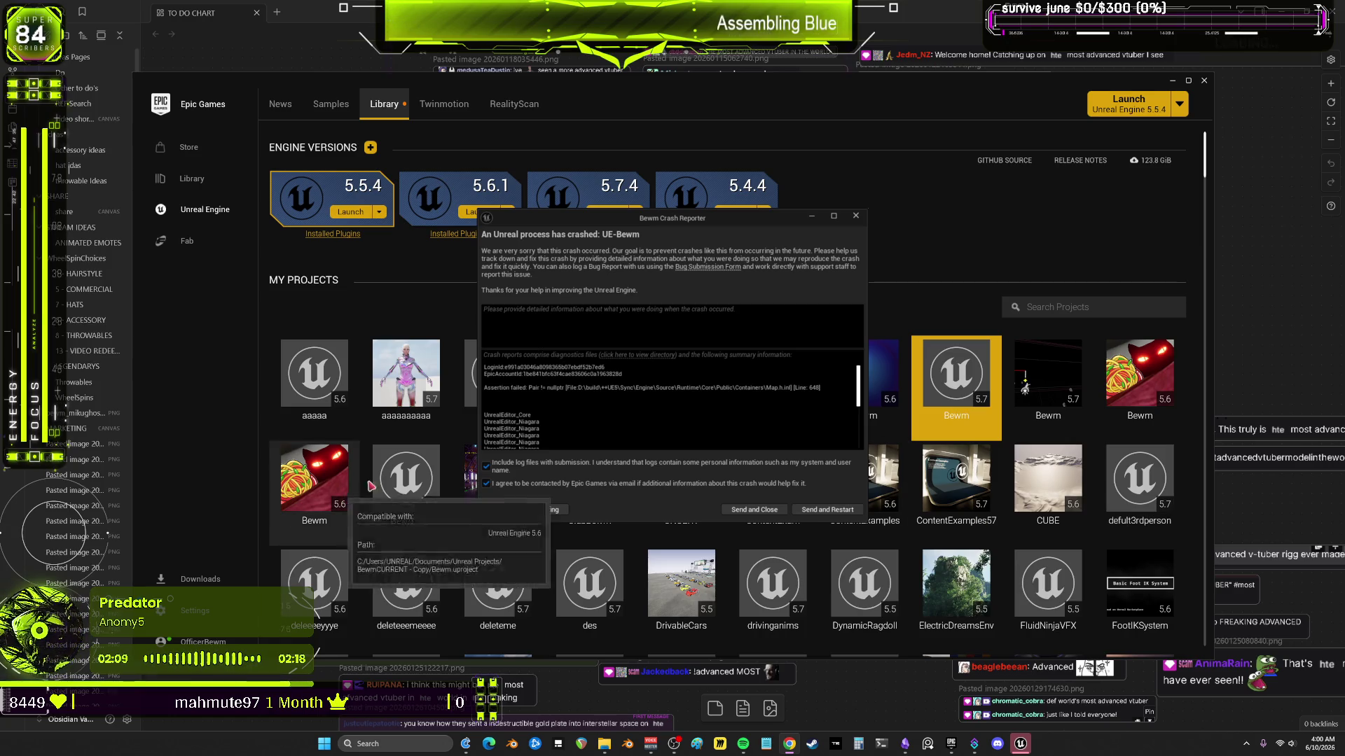
scroll(574, 410, down, 5)
scroll(574, 406, up, 5)
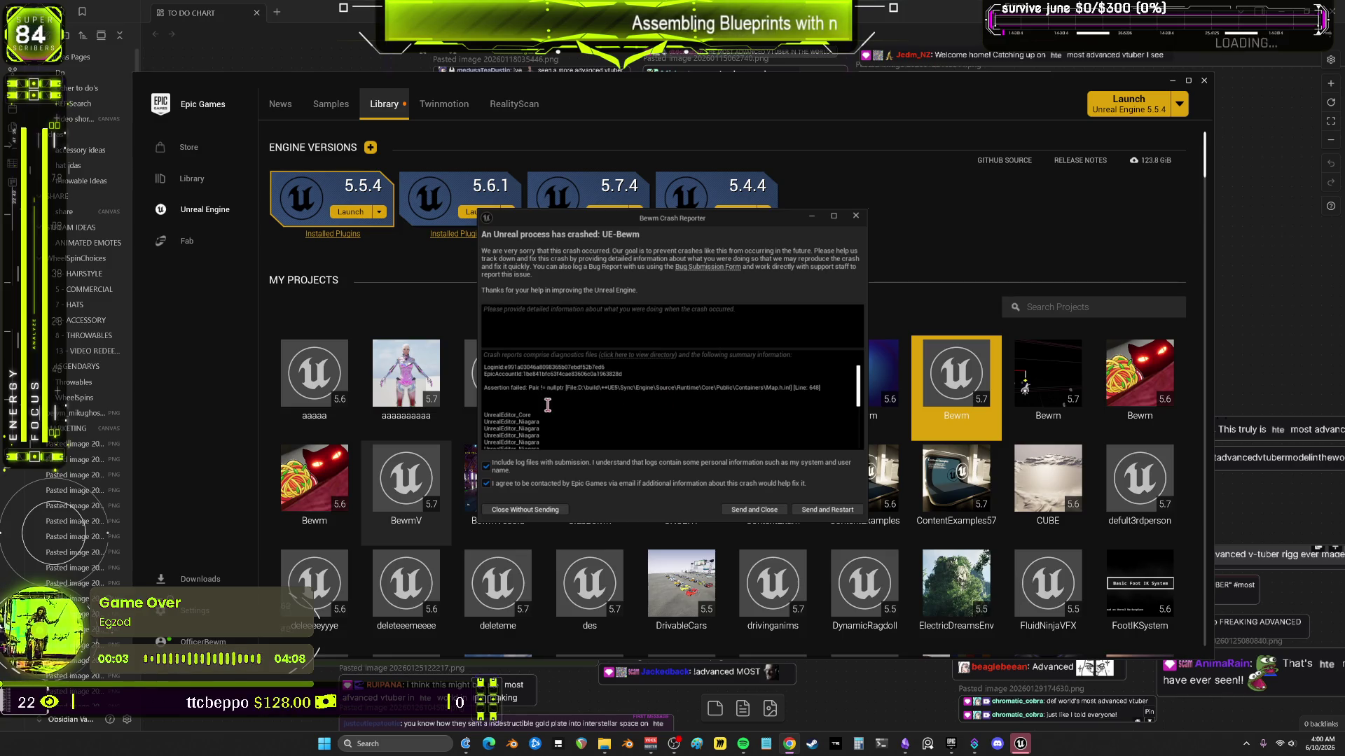
scroll(590, 400, down, 3)
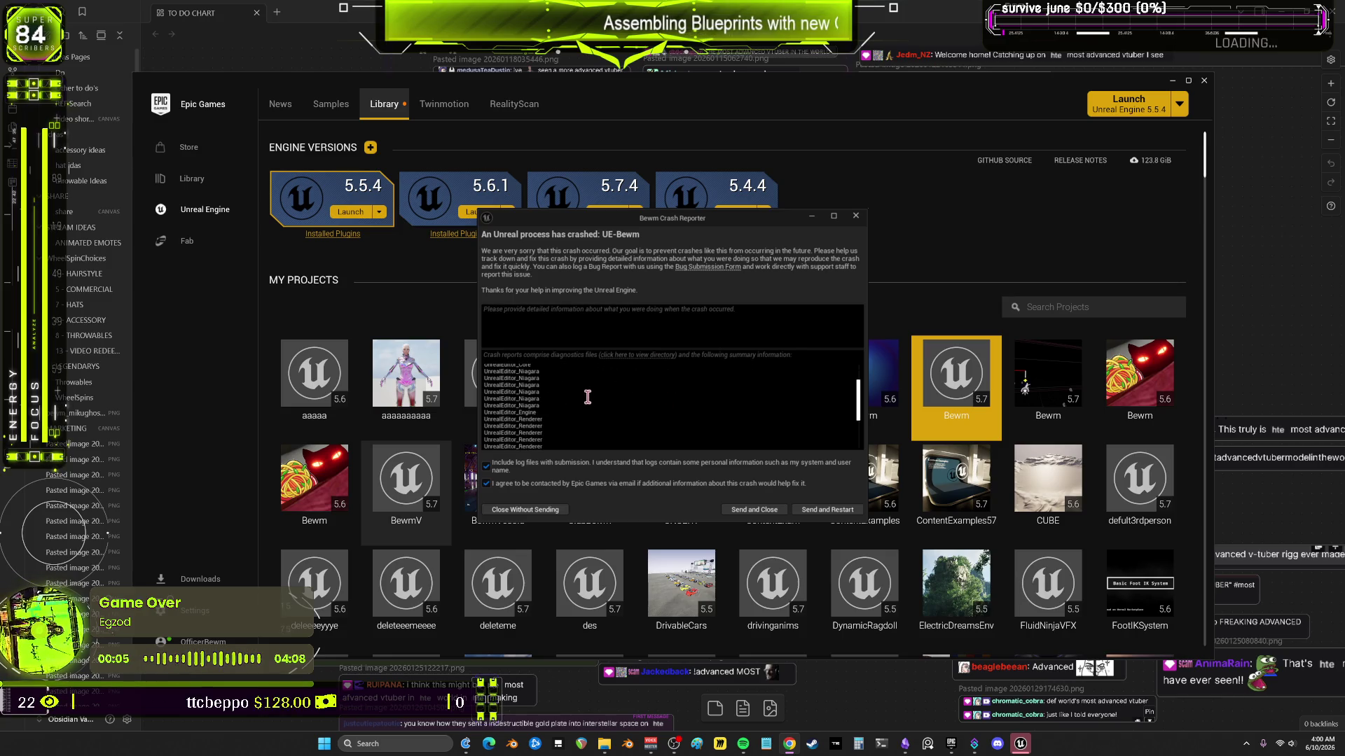
Step: Close the crash report and relaunch the project from My Projects
click(813, 511)
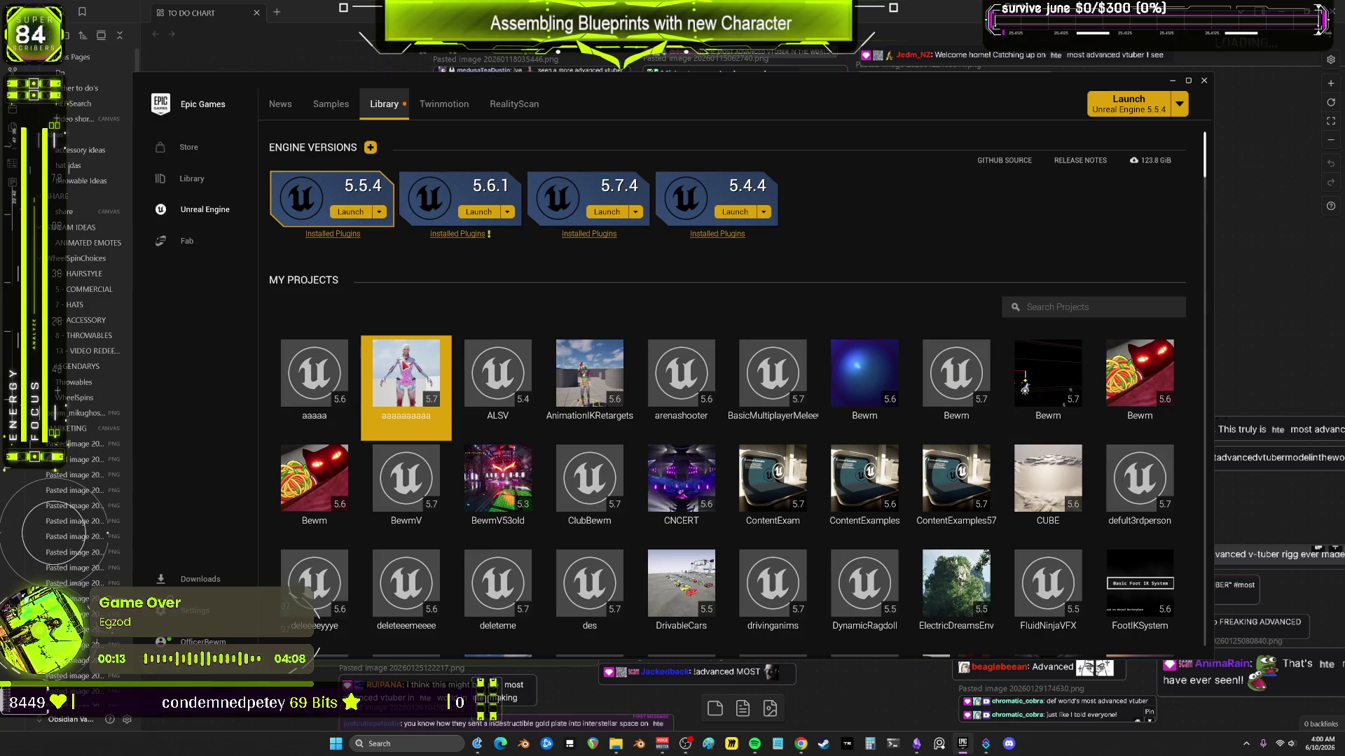
double_click(397, 355)
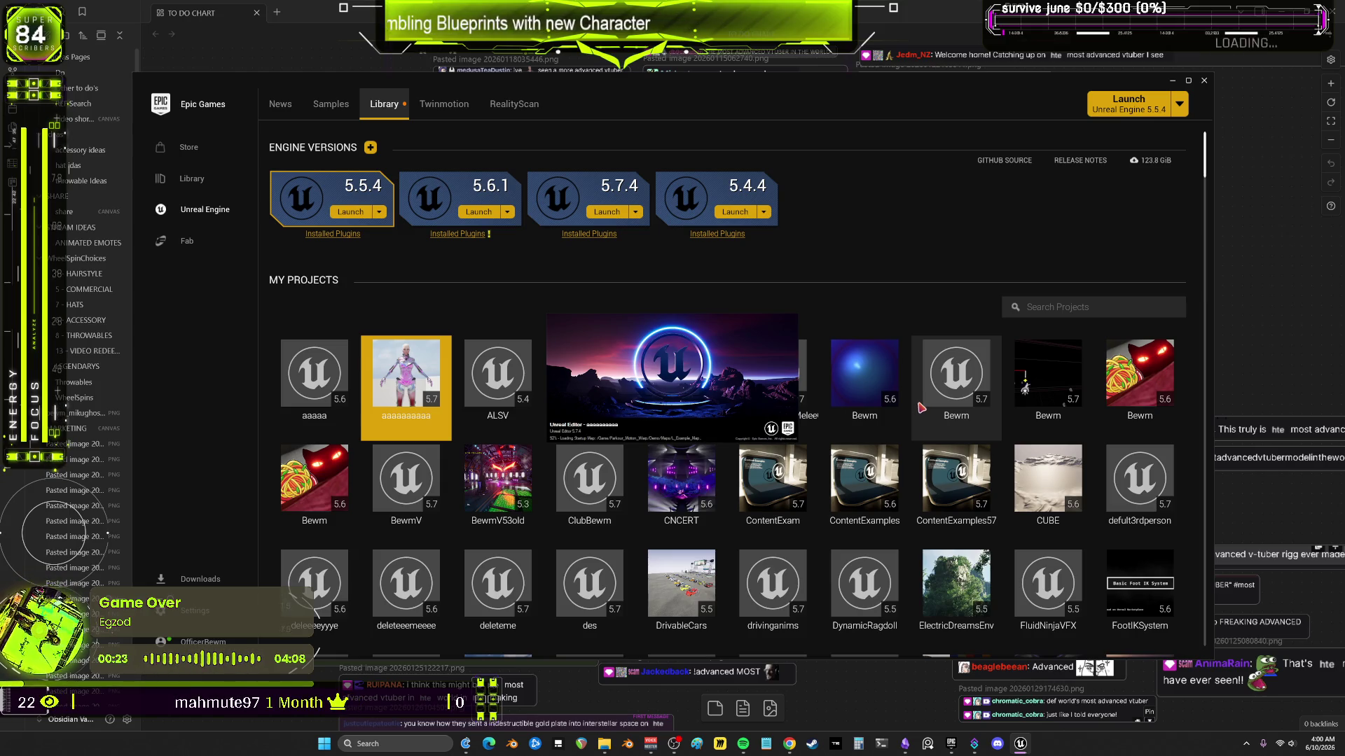
mouse_move(934, 397)
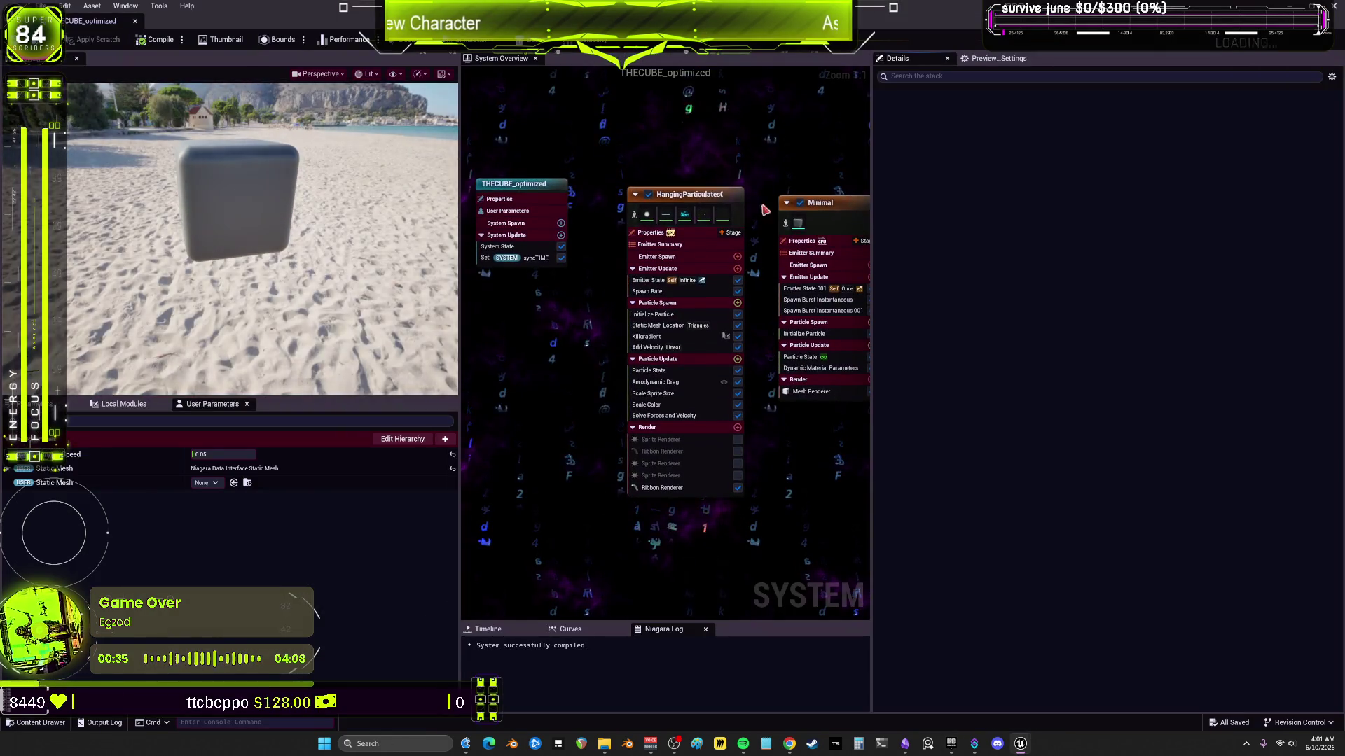
Step: Find the engine's Cube static mesh and assign it as the Minimal emitter's particle mesh
click(711, 197)
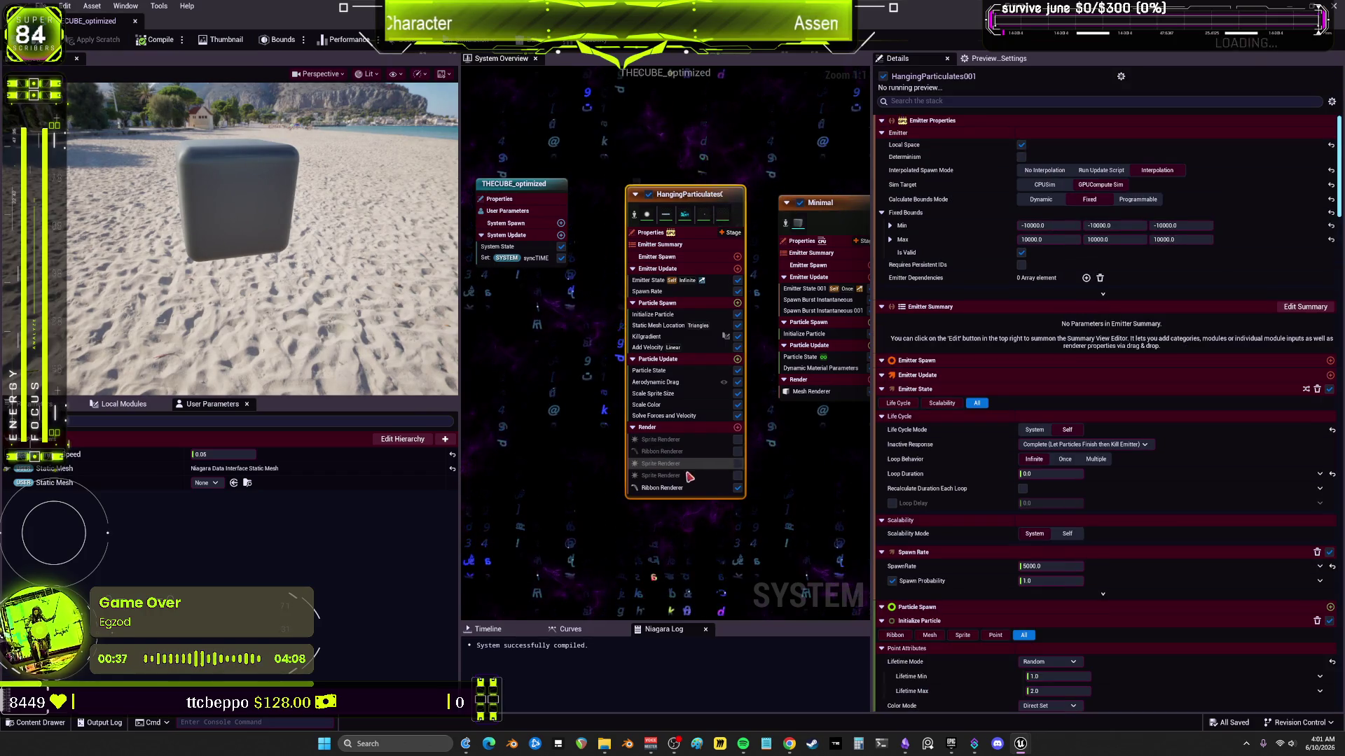
click(811, 391)
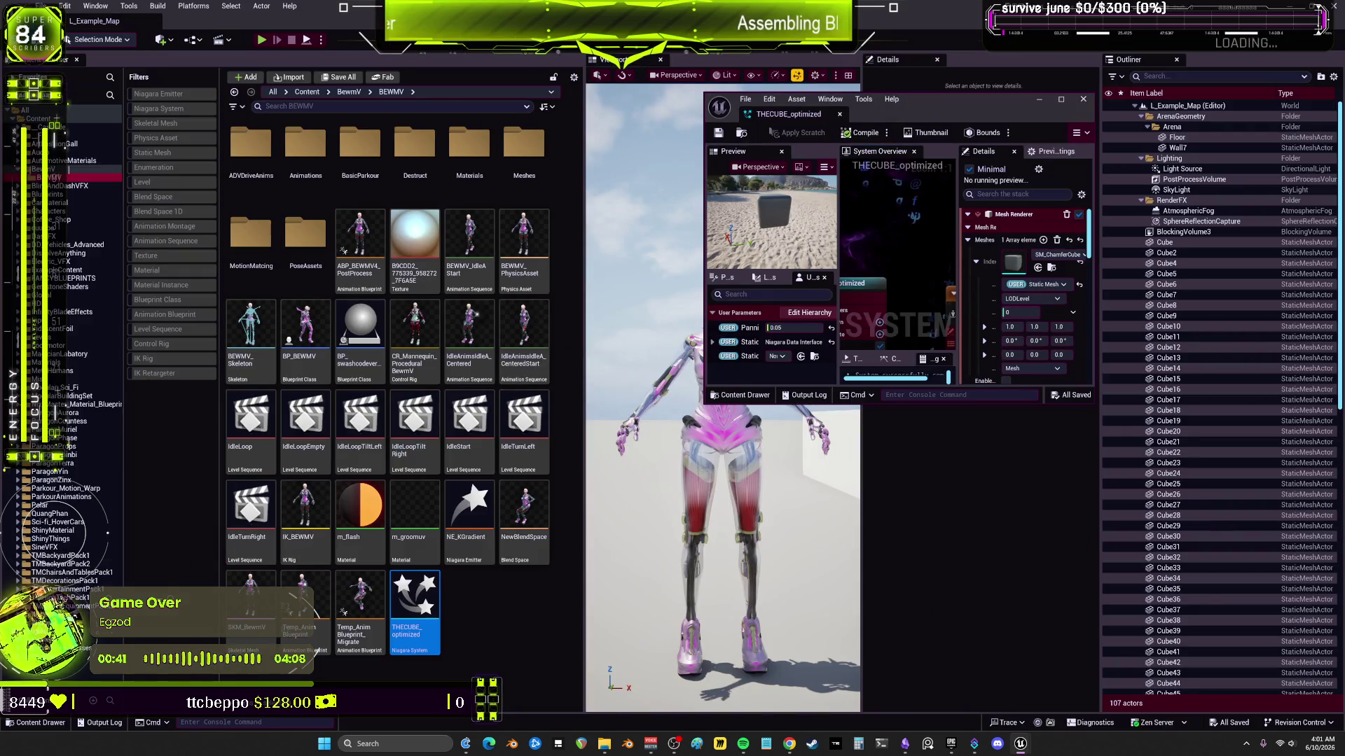
click(291, 89)
text(cube)
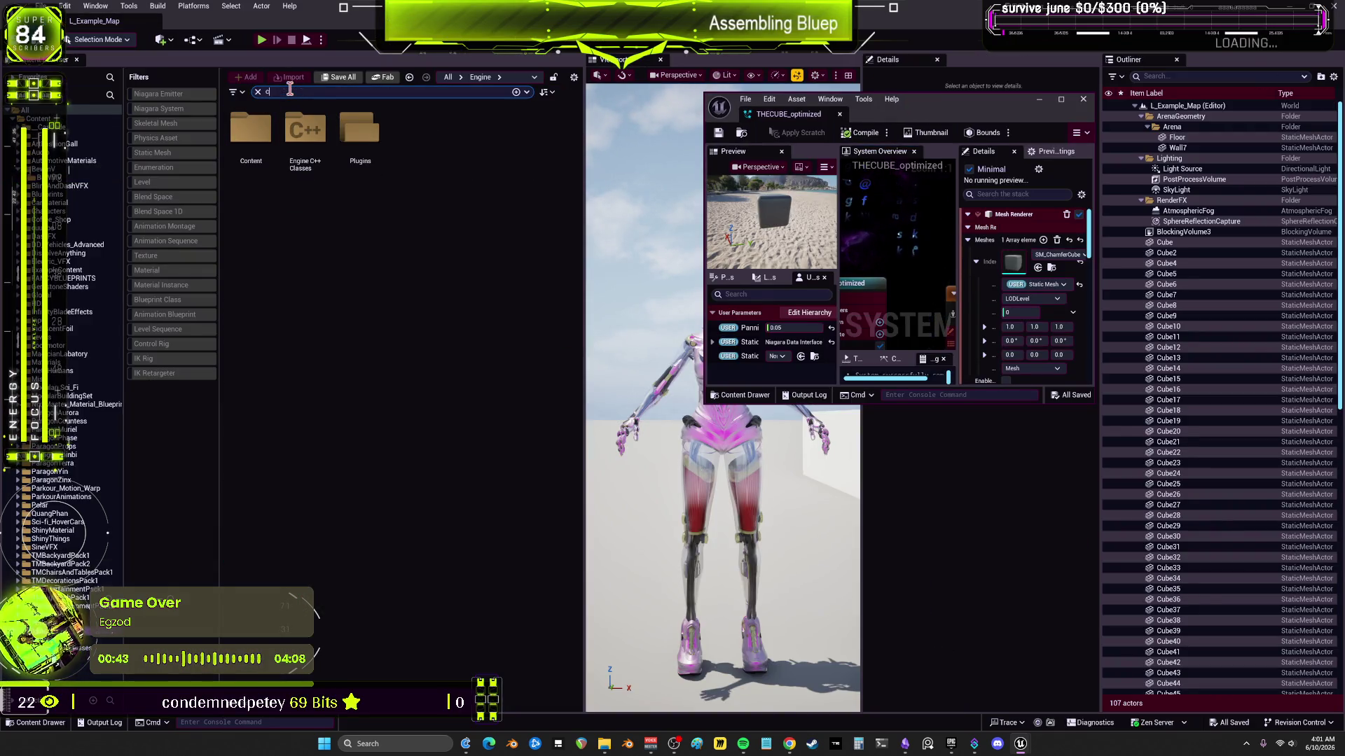
click(169, 153)
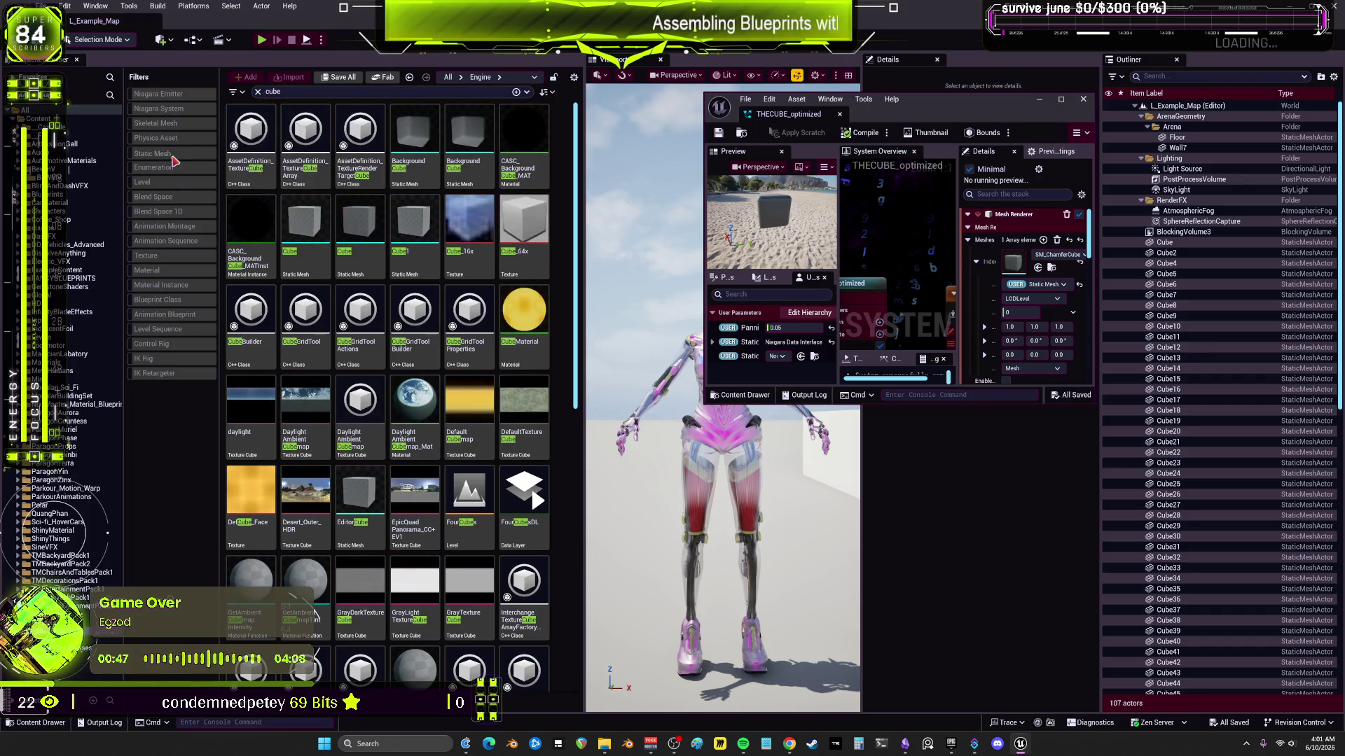
click(369, 149)
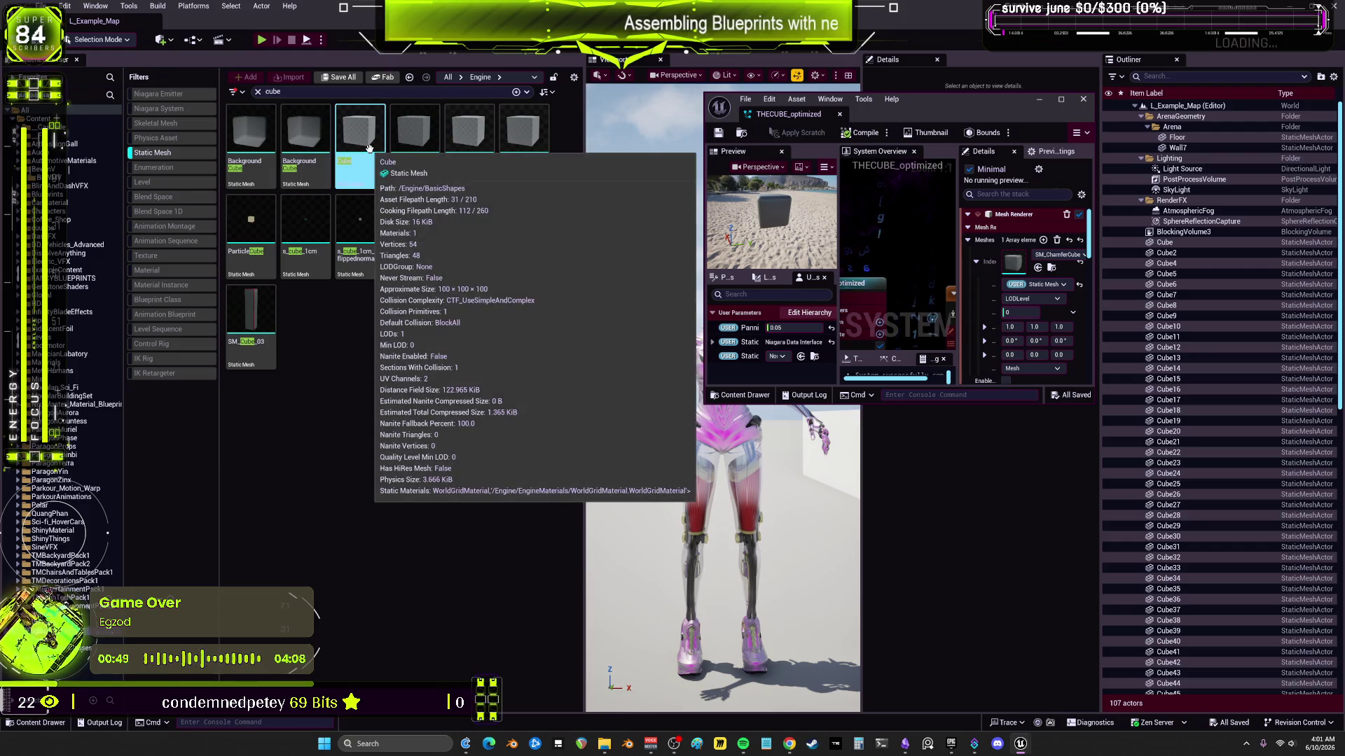
click(1038, 268)
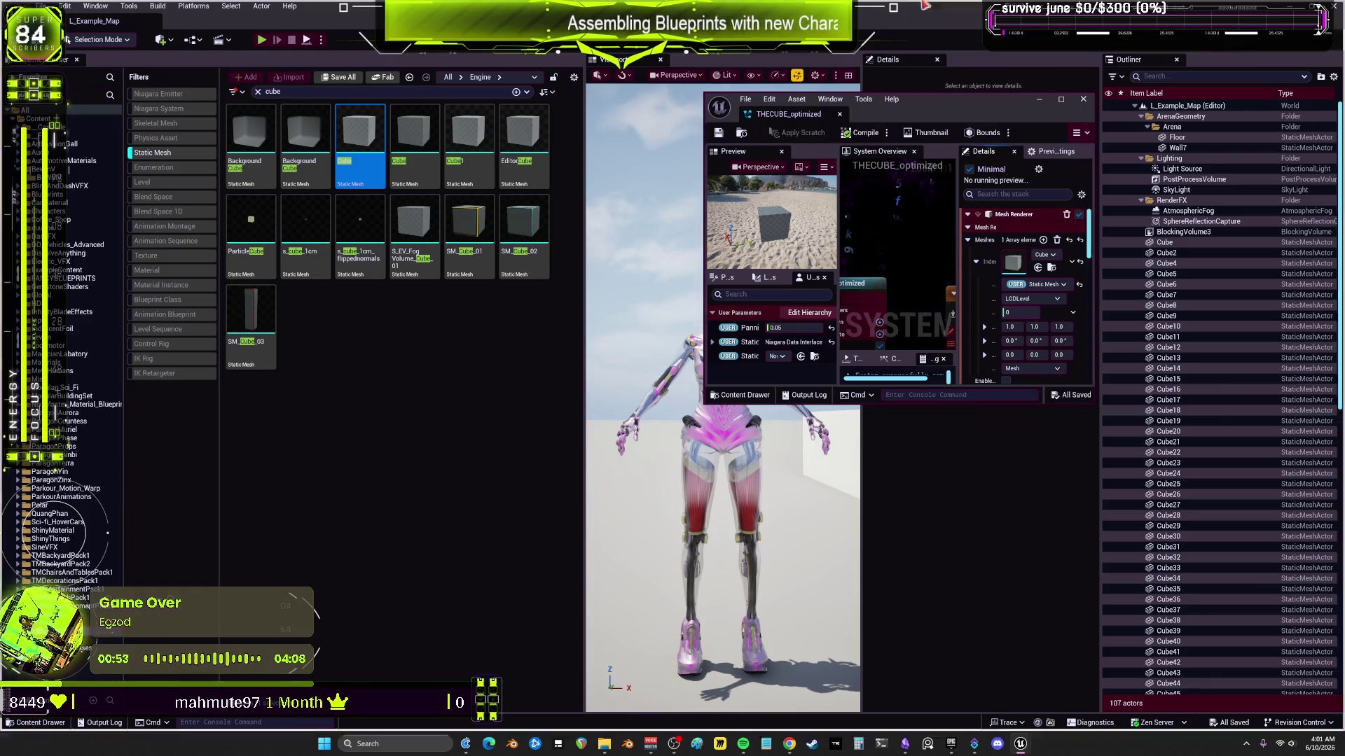
click(1061, 99)
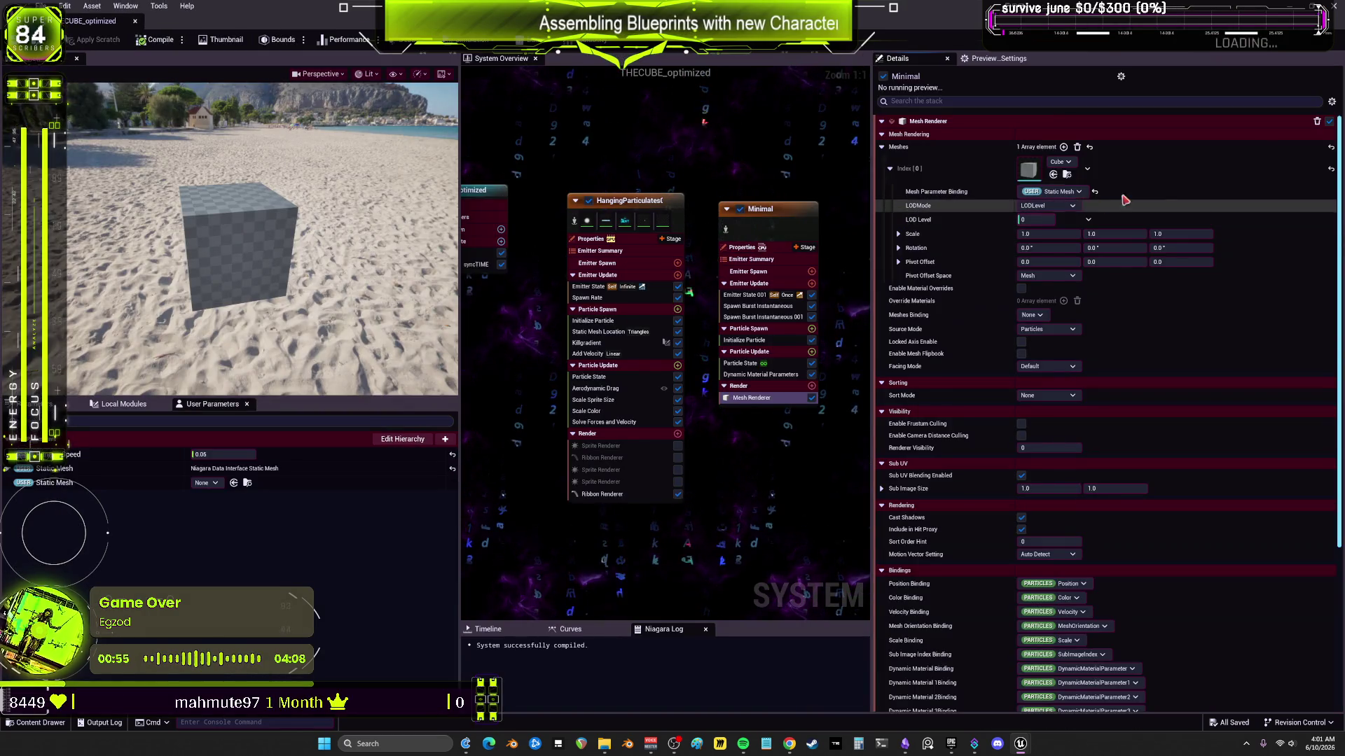
Step: Set the Static Mesh user parameter's Preview Mesh to Cube, fix the GPU access error, and save
click(74, 484)
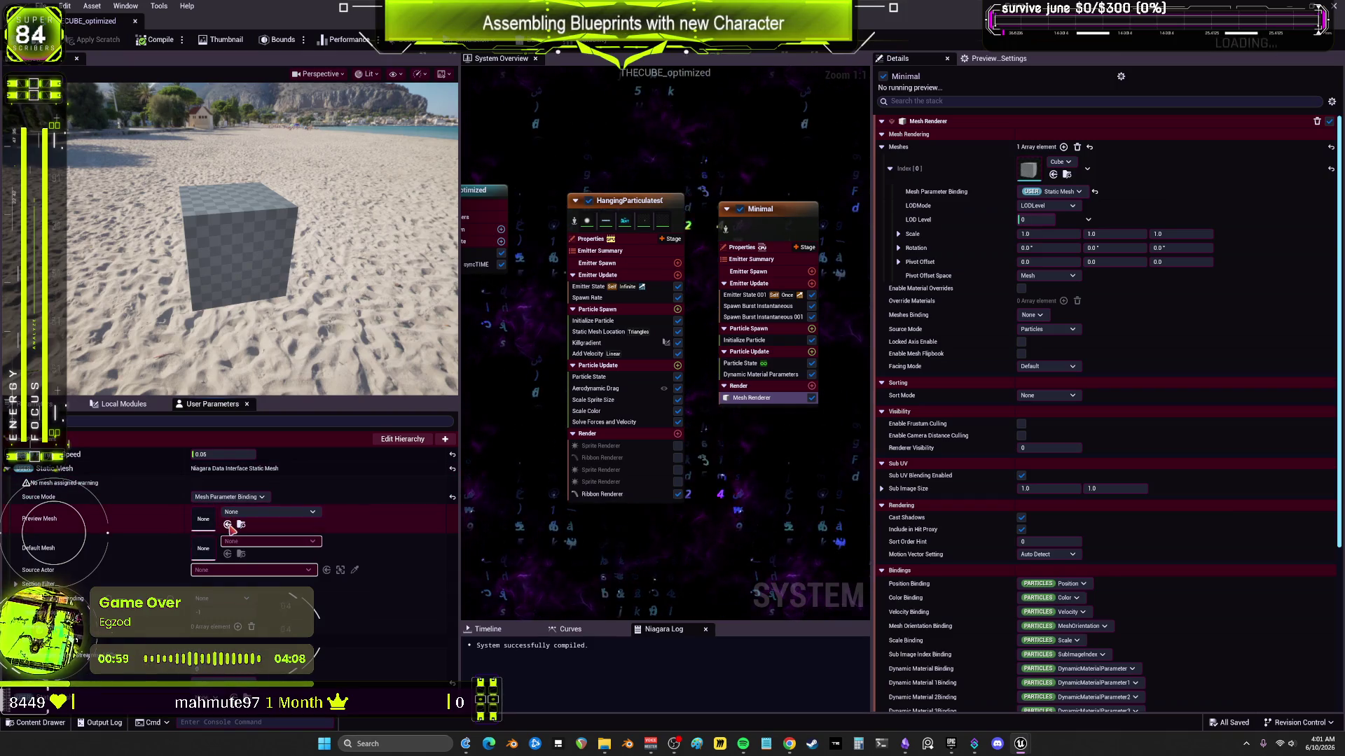
click(227, 524)
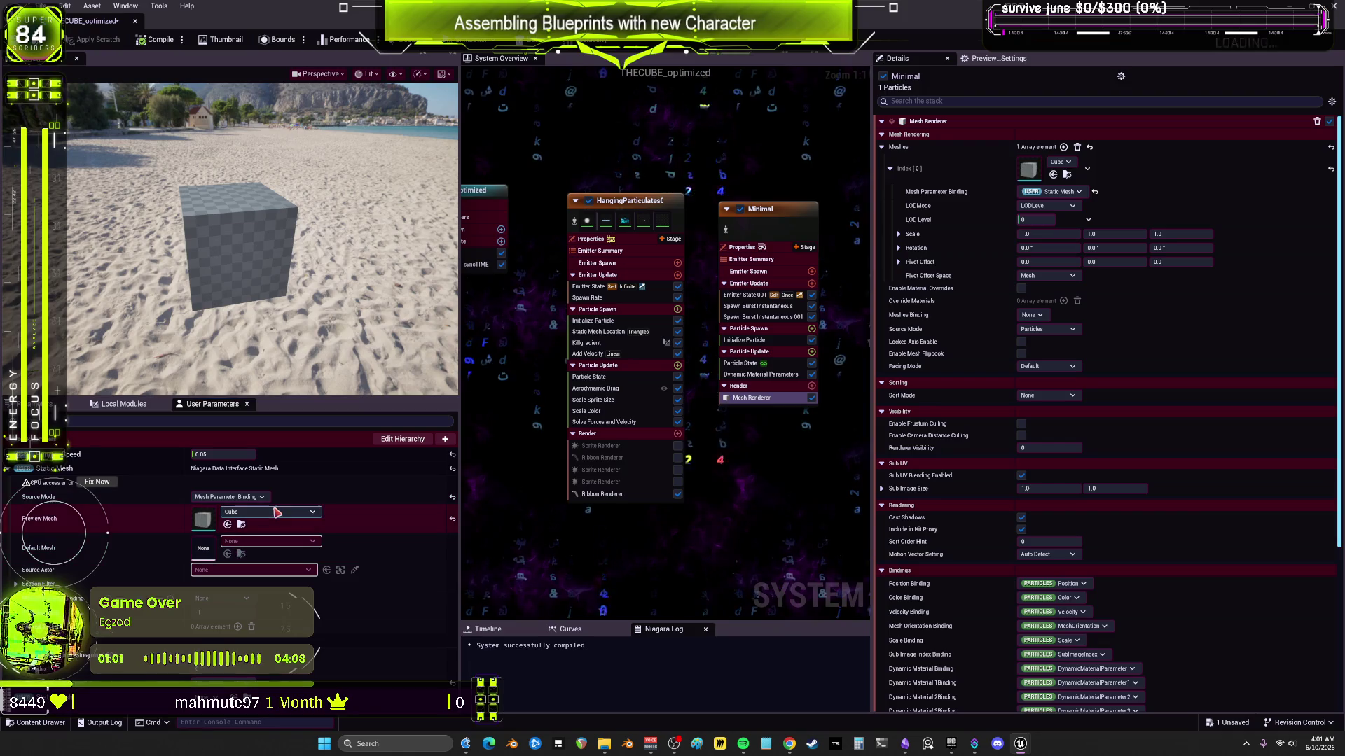
click(91, 486)
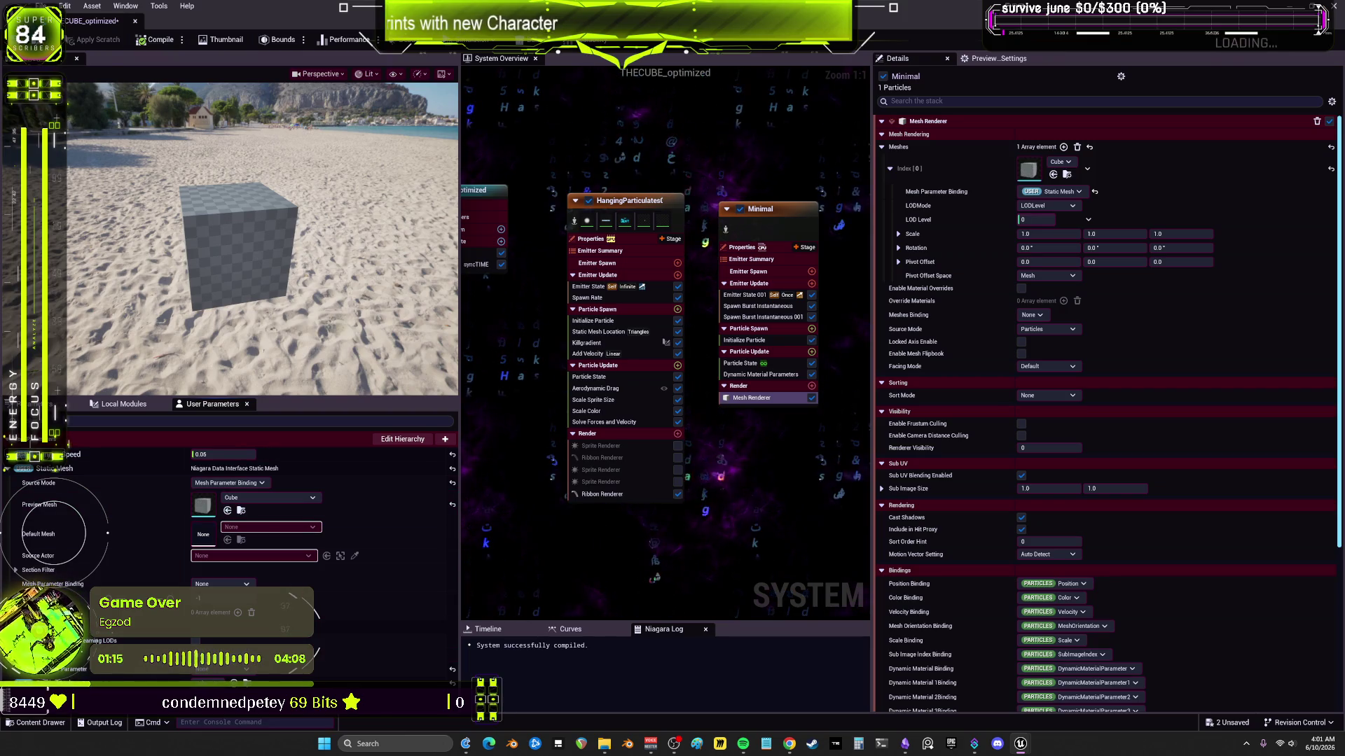
key(ctrl+s)
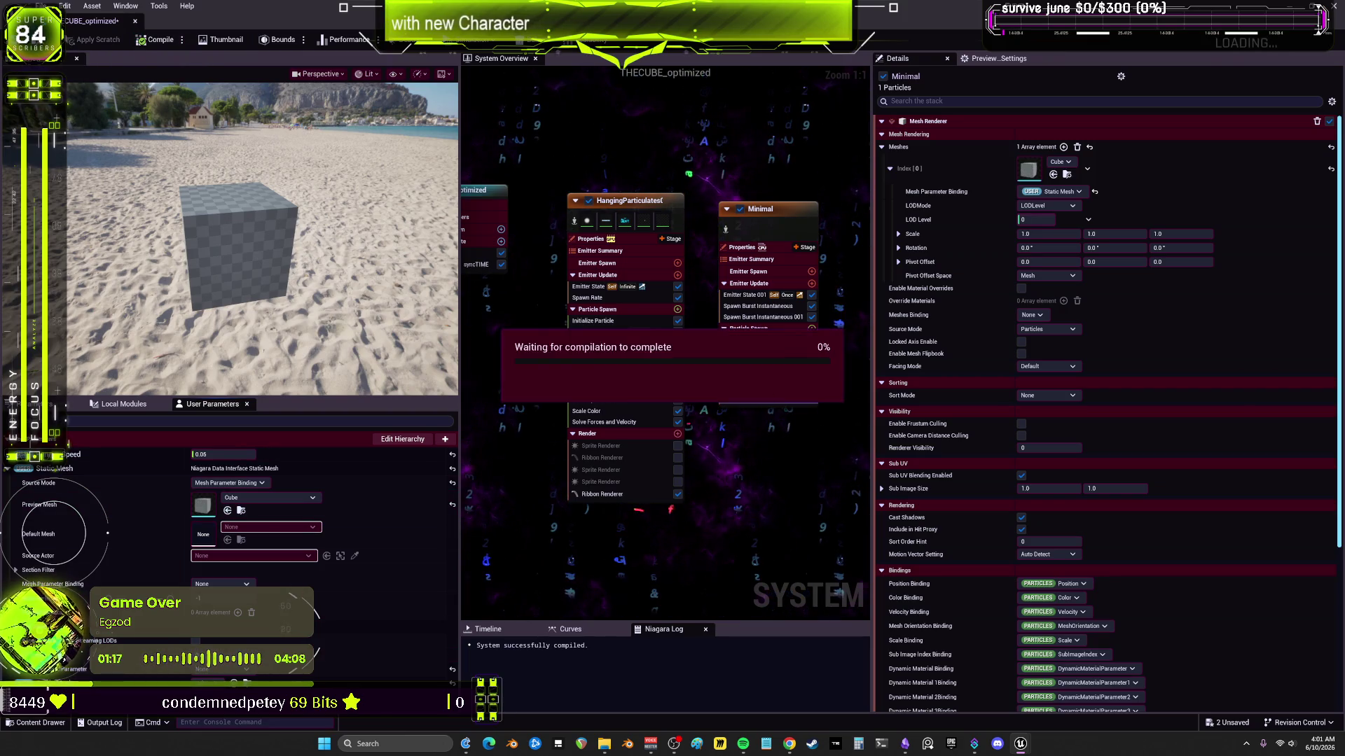
click(135, 21)
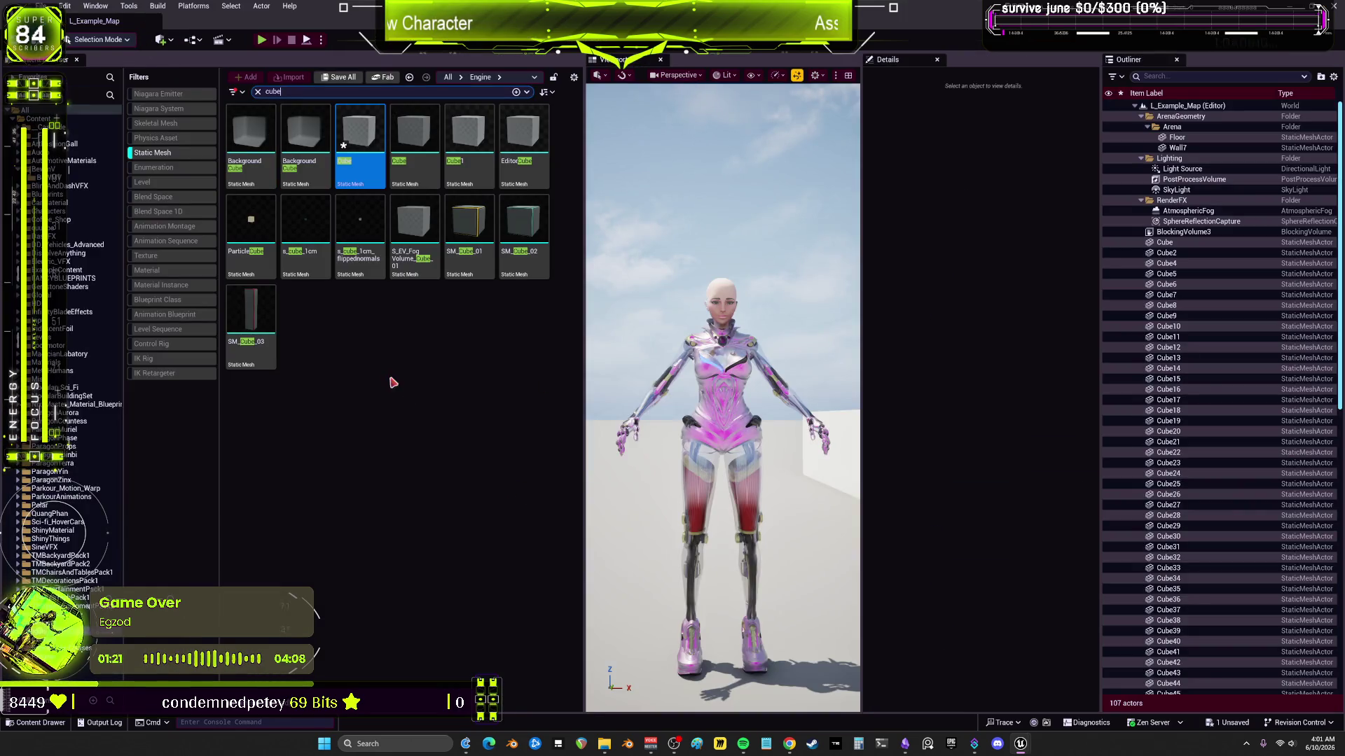
Step: Clear the Static Mesh filter, open BEWMV, and start migrating THECUBE_optimized without saving Cube
click(152, 153)
click(84, 119)
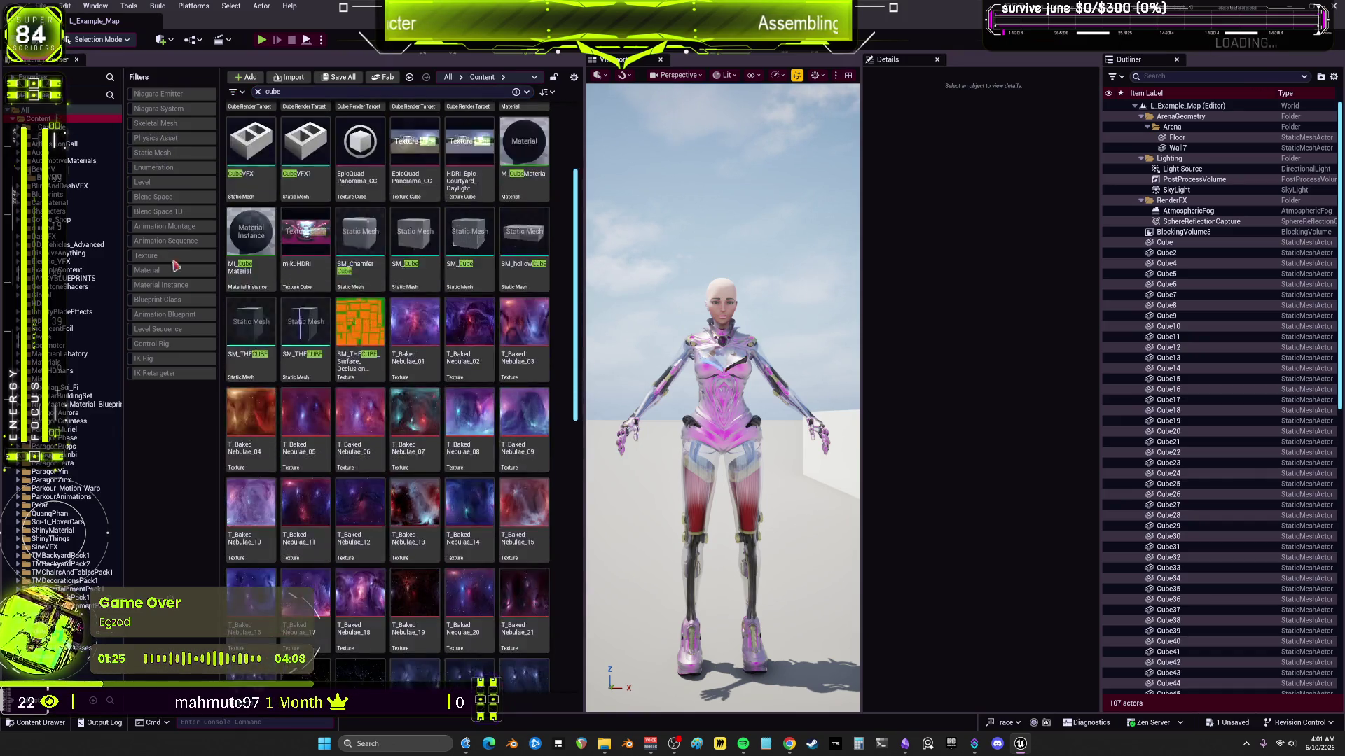
click(52, 177)
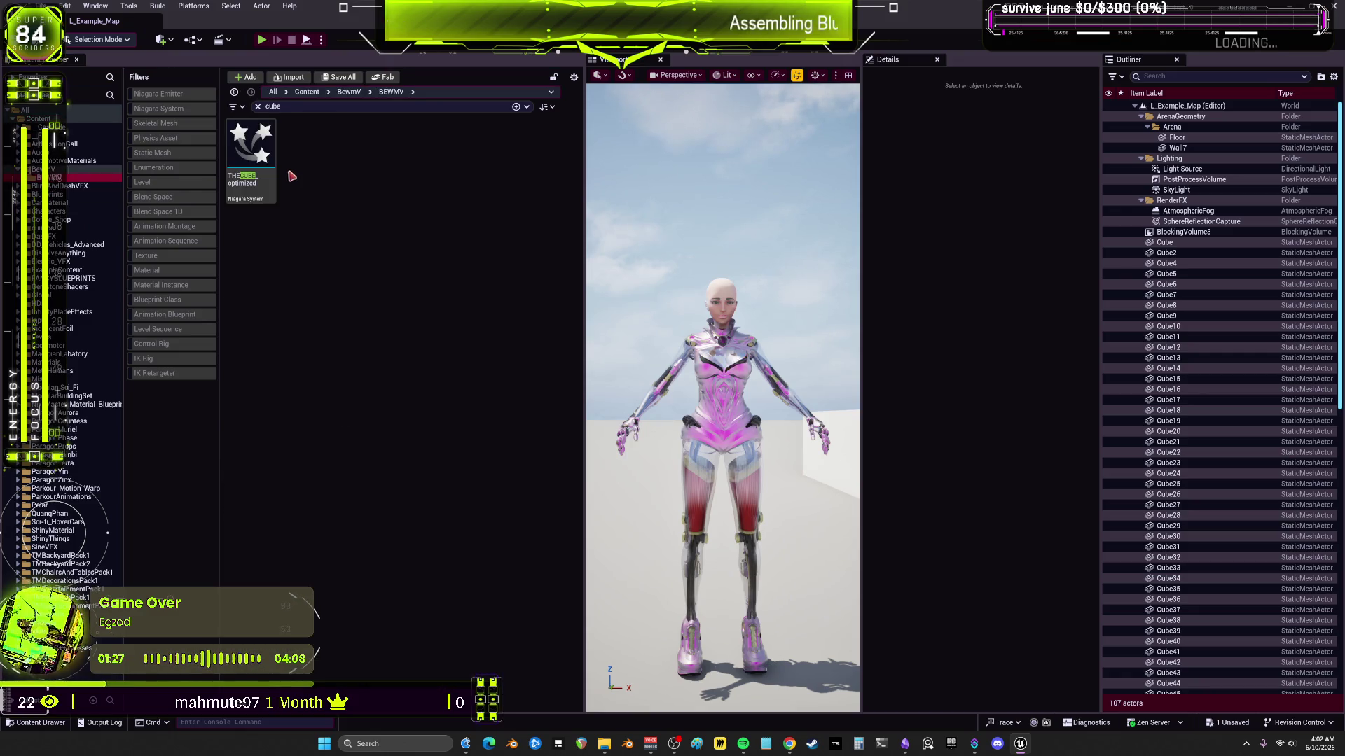
right_click(249, 154)
mouse_move(350, 265)
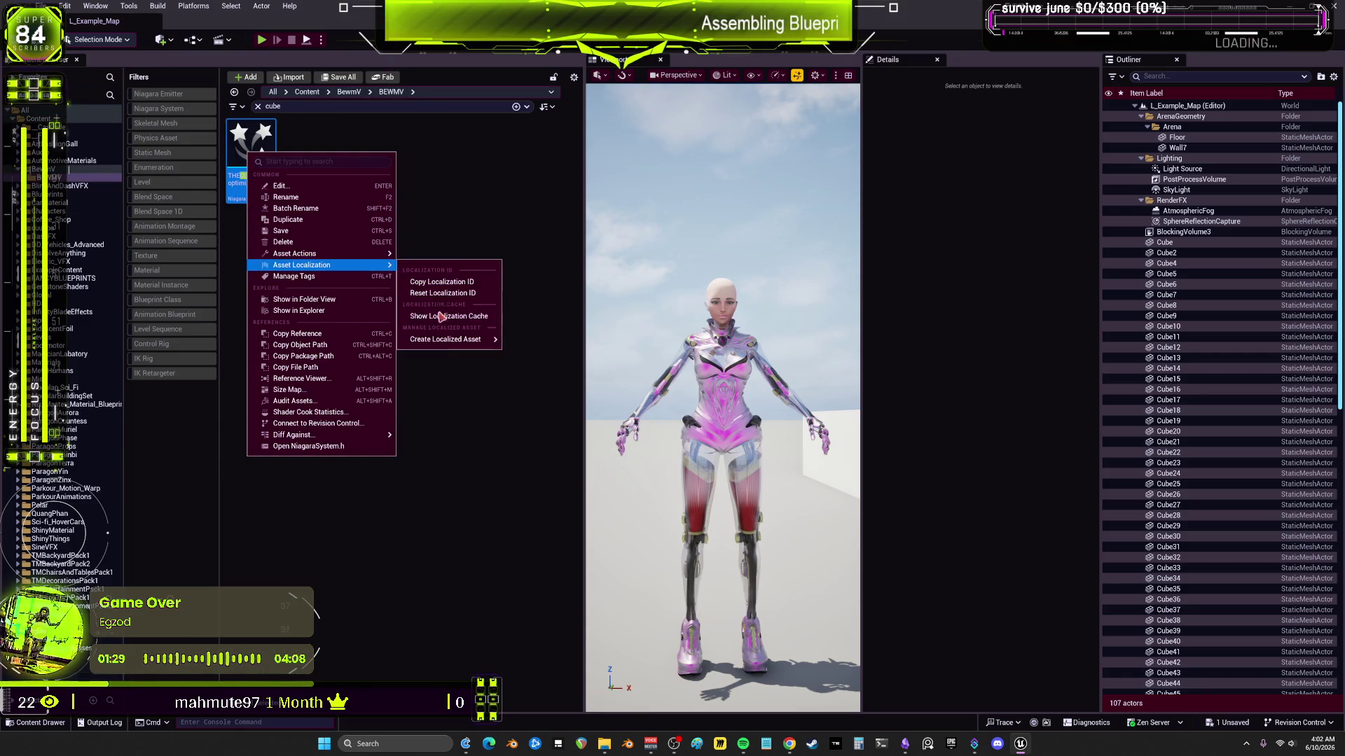
click(449, 348)
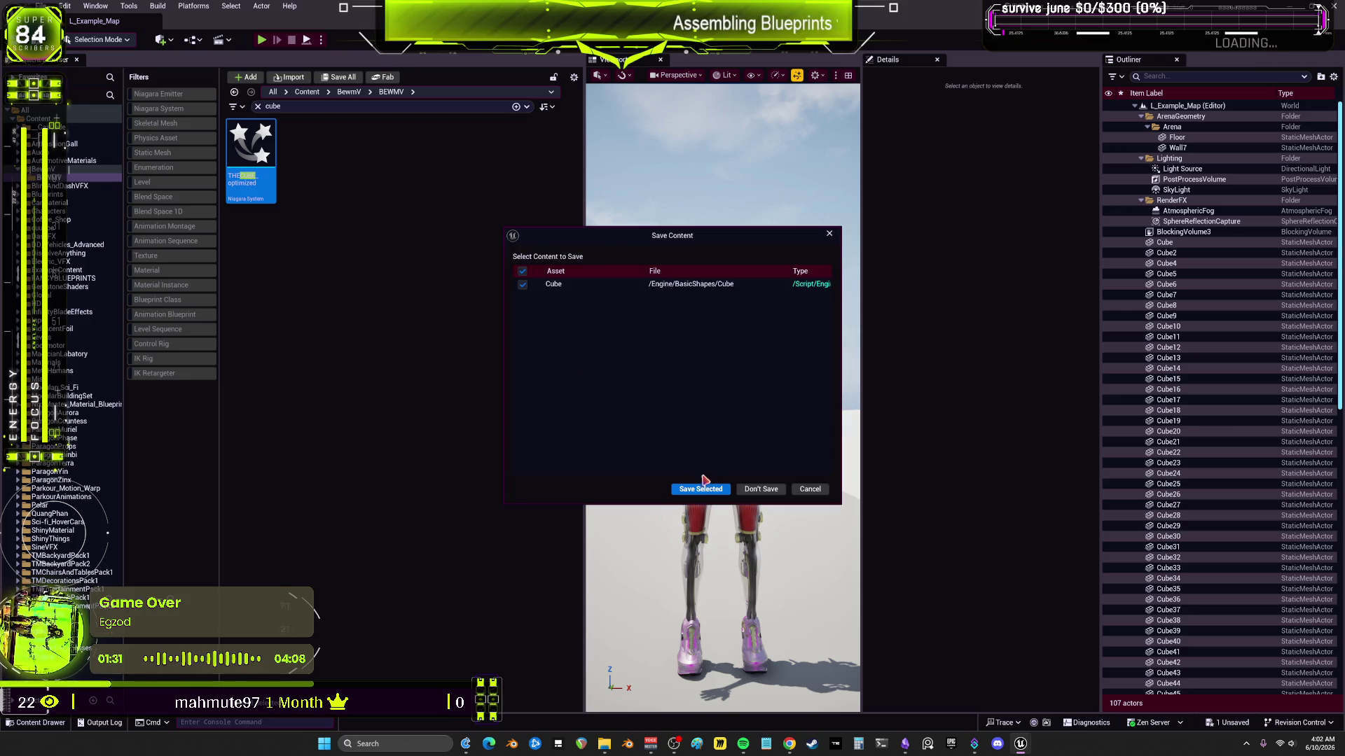
click(763, 490)
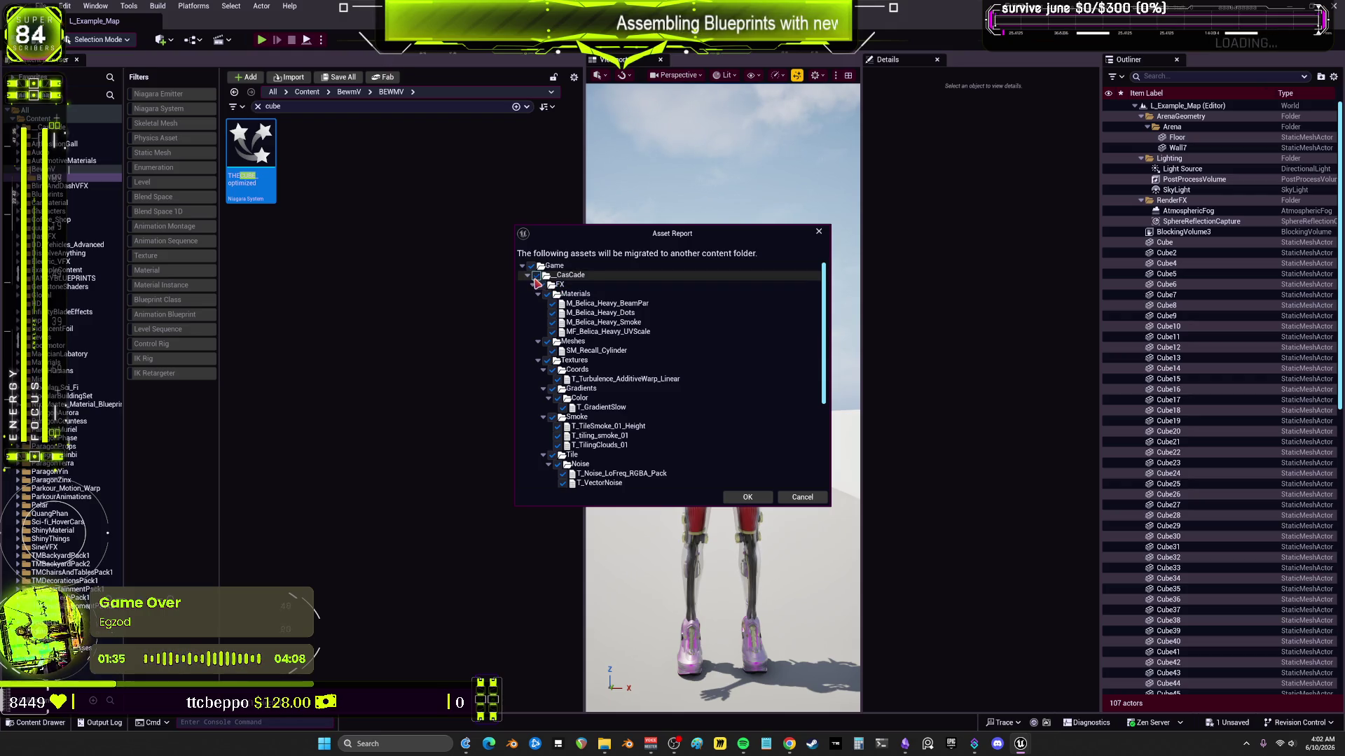
Step: Uncheck all listed assets, target the Bewm Content folder, and allow overwriting existing files
scroll(539, 294, down, 3)
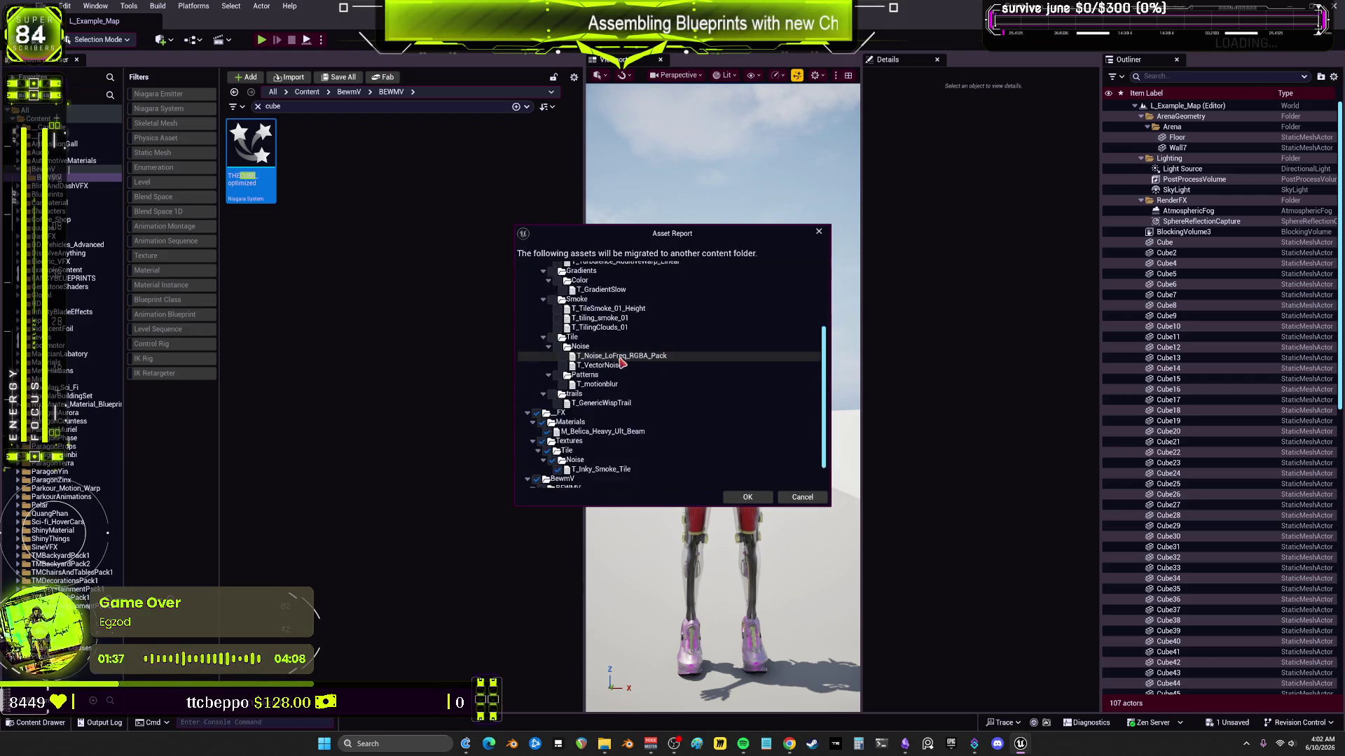
scroll(571, 352, up, 3)
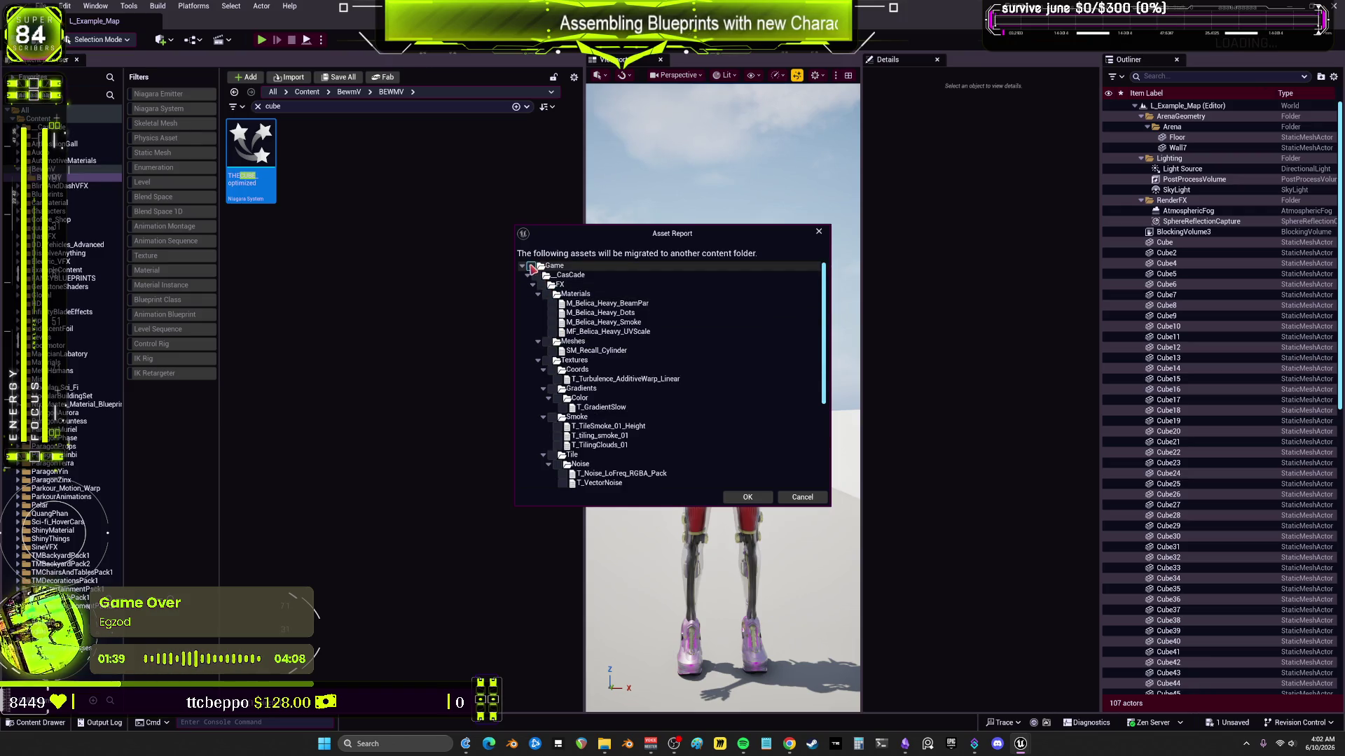
click(533, 269)
scroll(691, 405, down, 7)
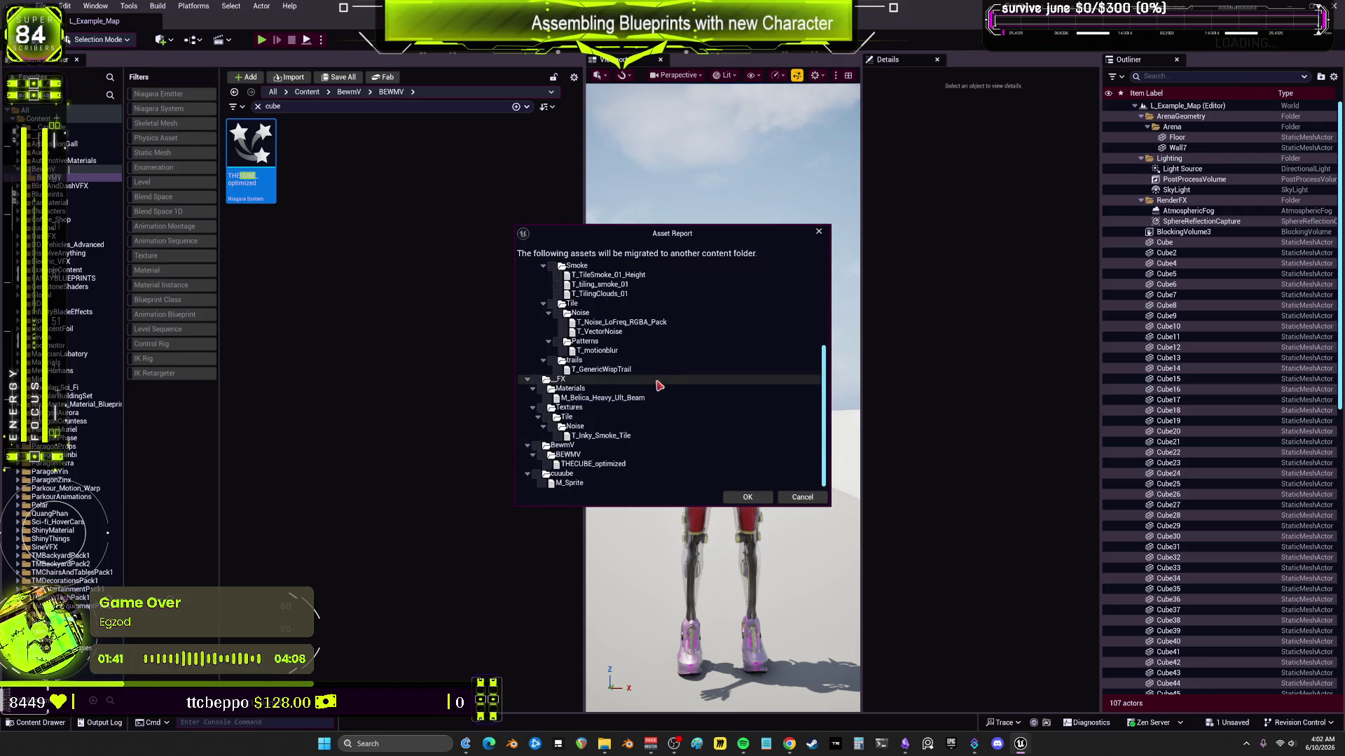
click(747, 497)
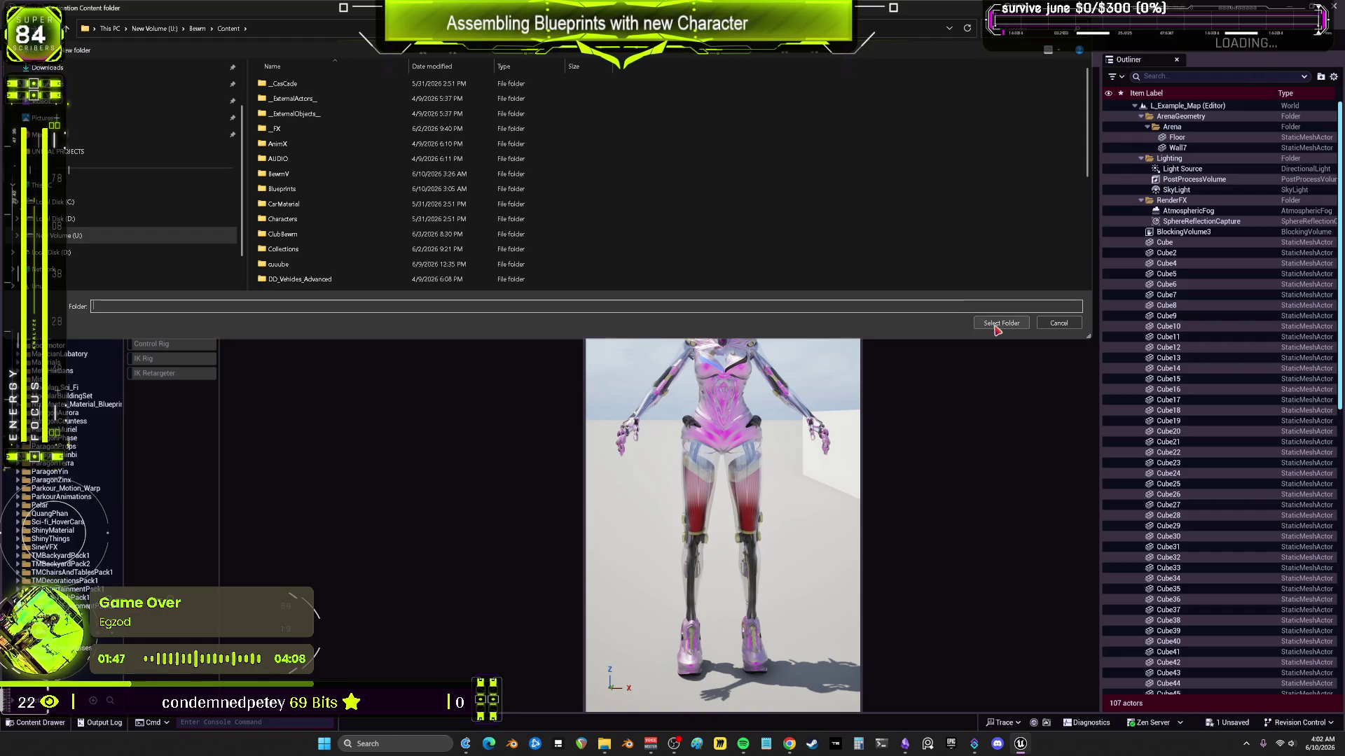
click(994, 325)
click(696, 394)
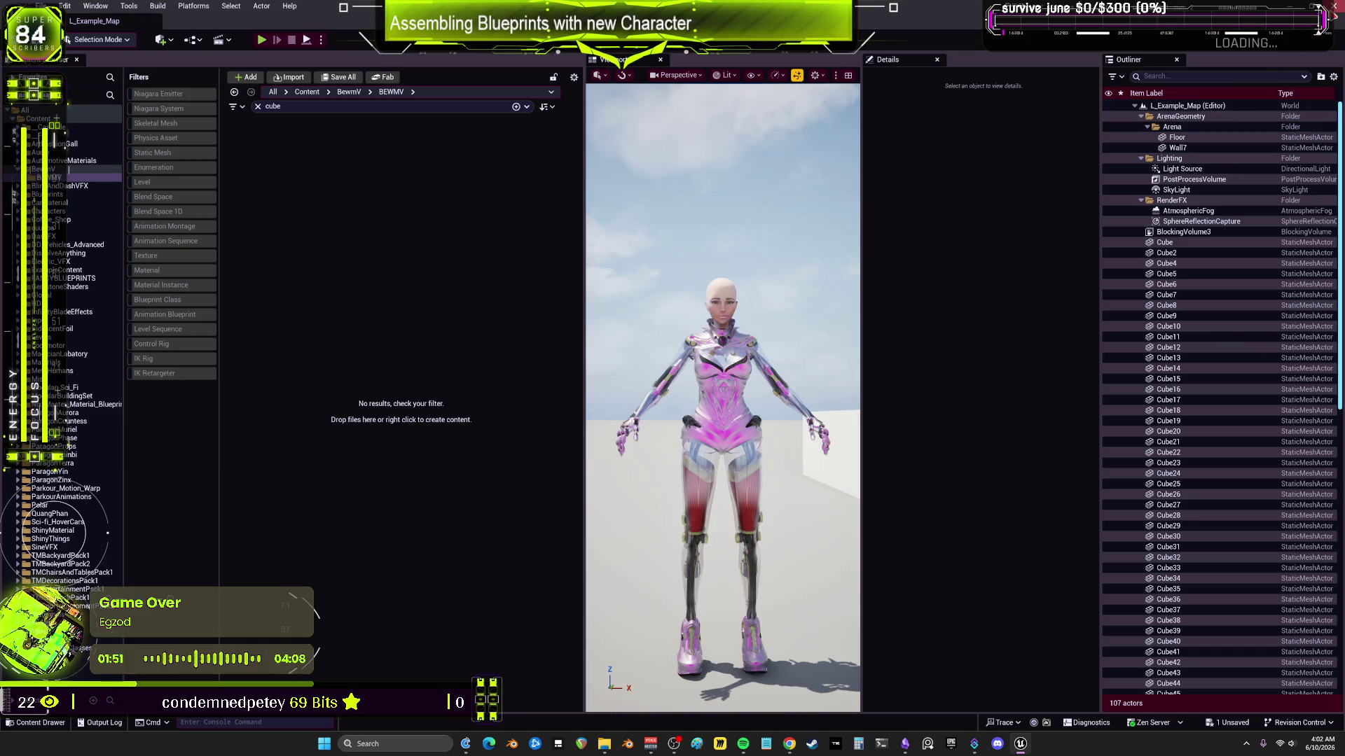
click(801, 508)
key(alt+Tab)
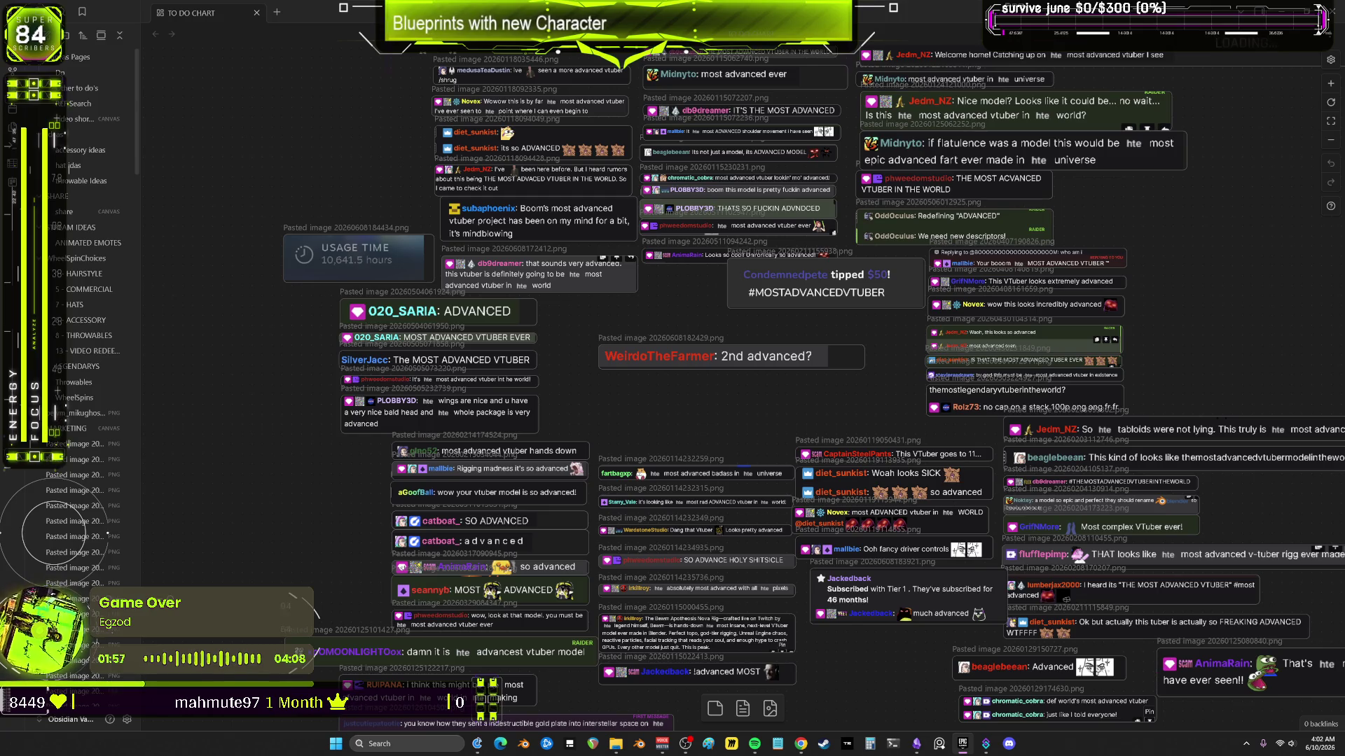
Step: Launch the Bewm 5.7 project from the Epic Games Launcher library and dismiss the Bewm crash report
key(alt+Tab)
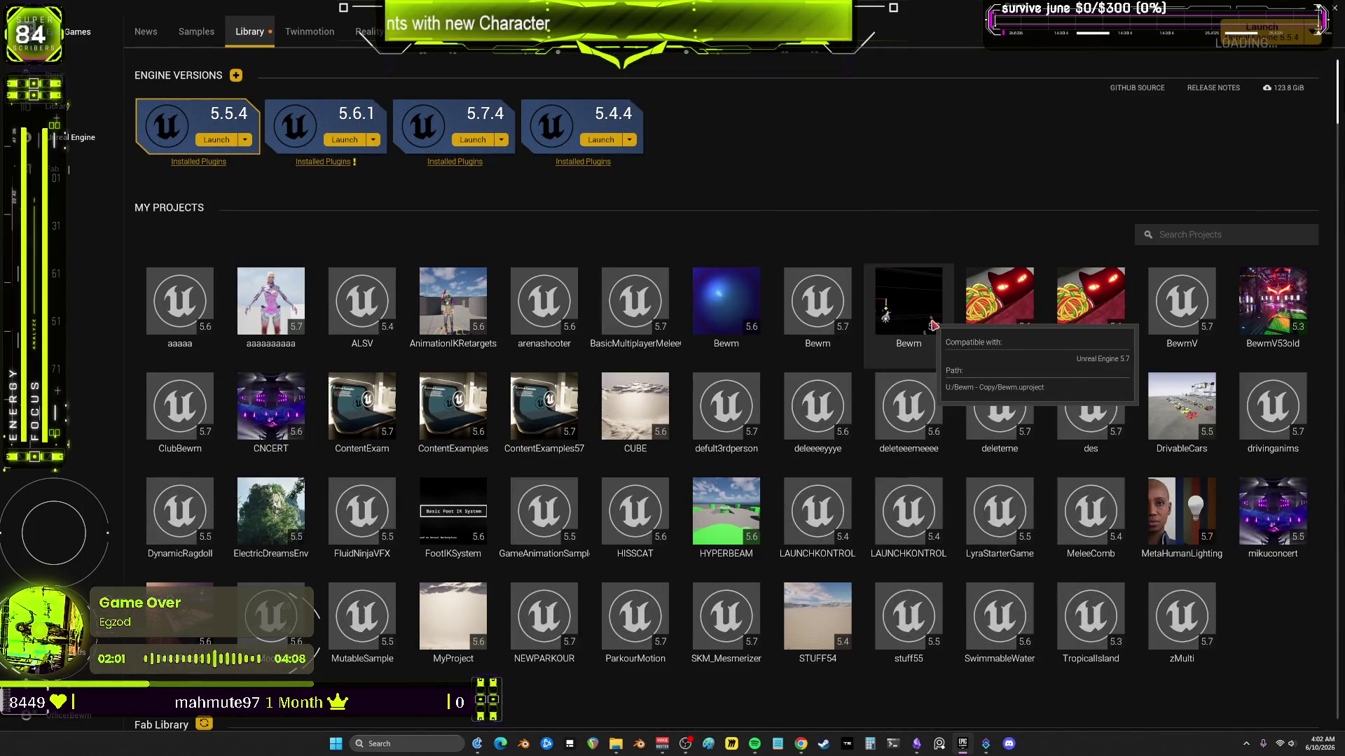
double_click(817, 301)
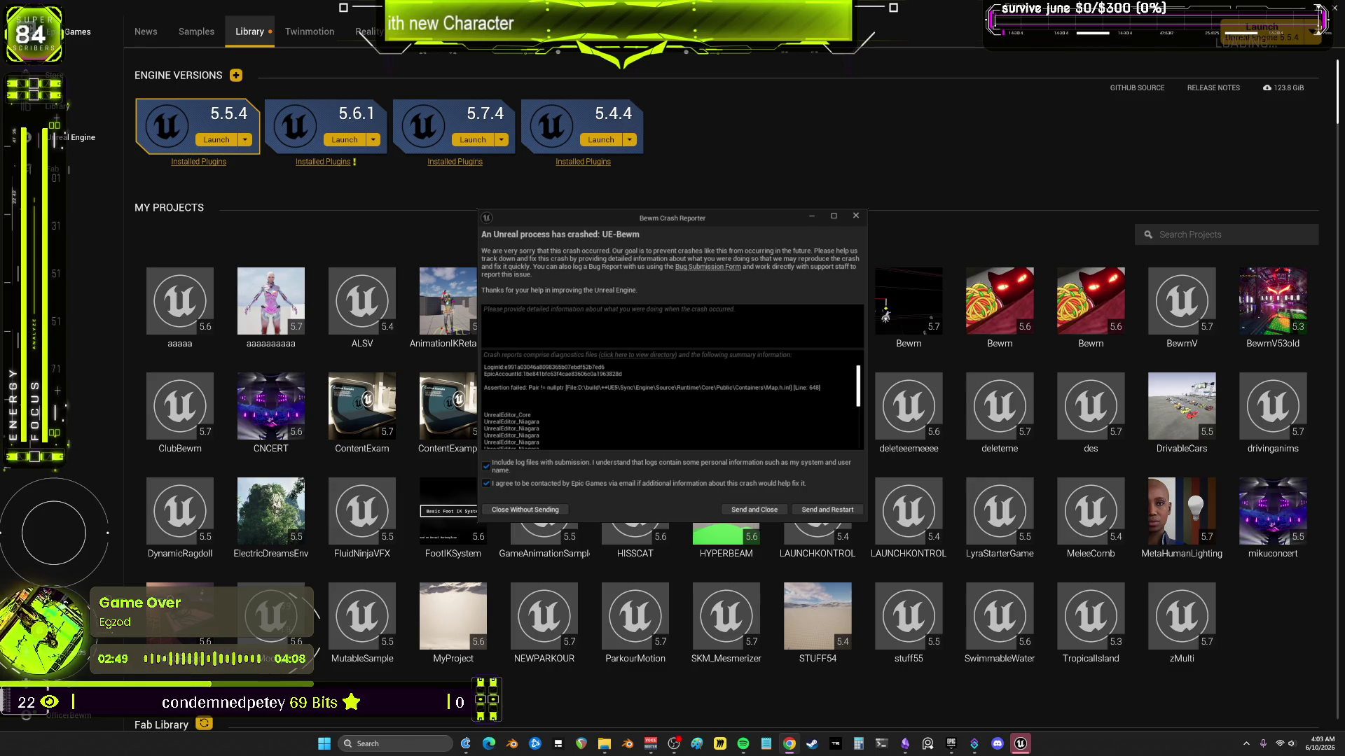
click(859, 217)
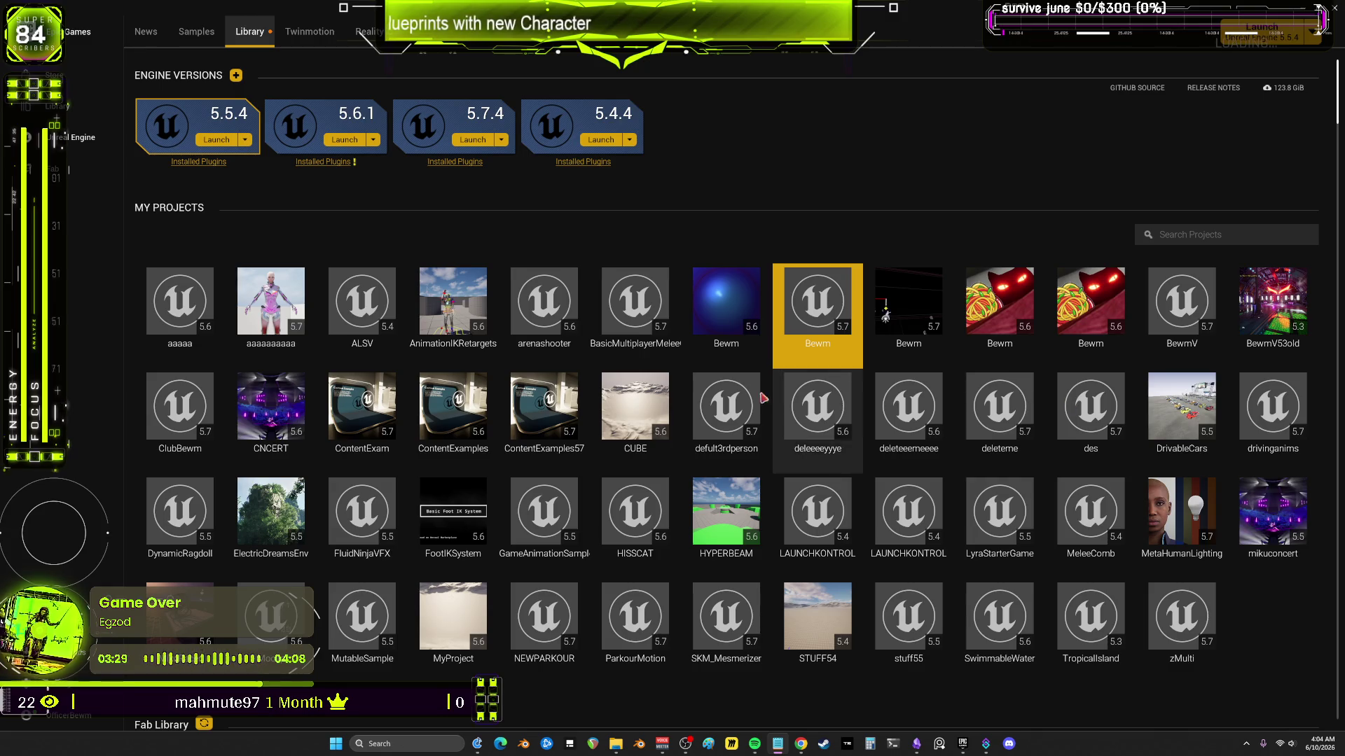
Step: Reopen the Bewm 5.7 project from My Projects in the launcher
click(305, 291)
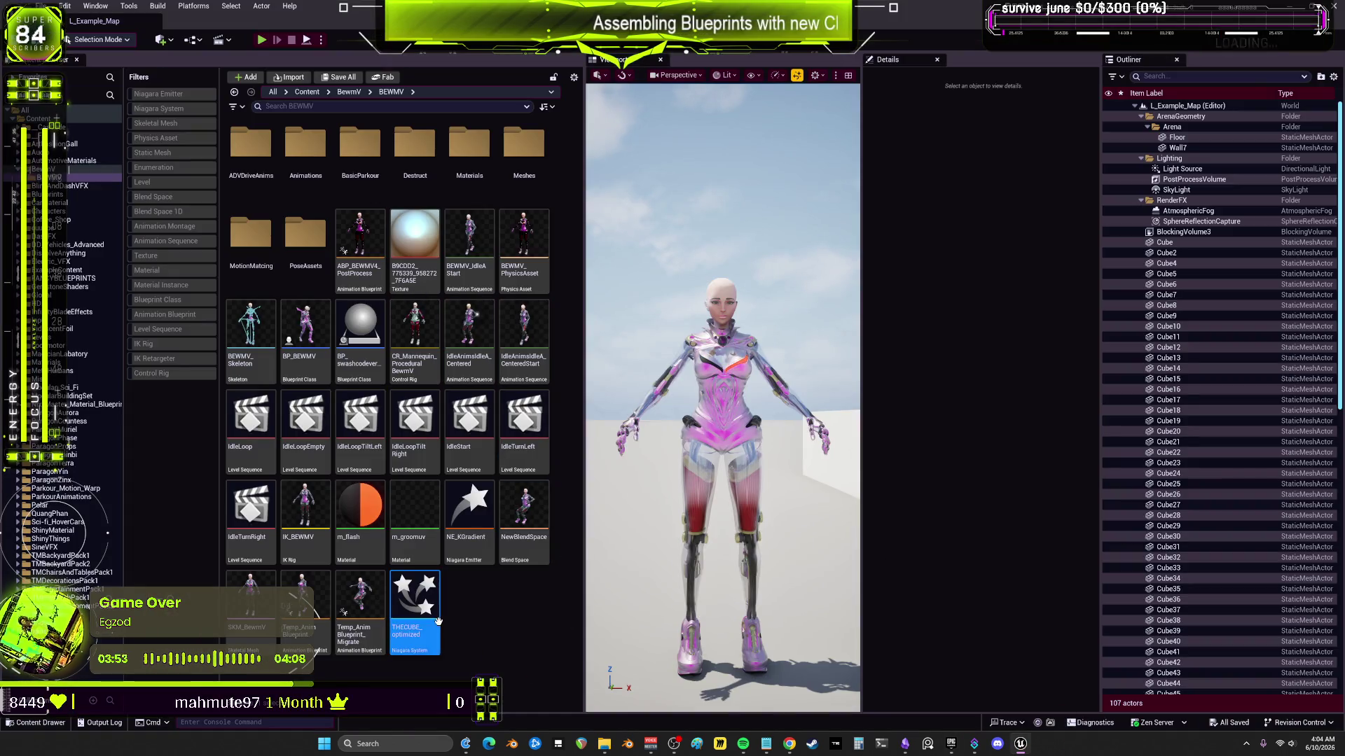
Step: Open THECUBE_optimized, delete its HangingParticulates and Minimal emitters, then undo the deletion
double_click(414, 599)
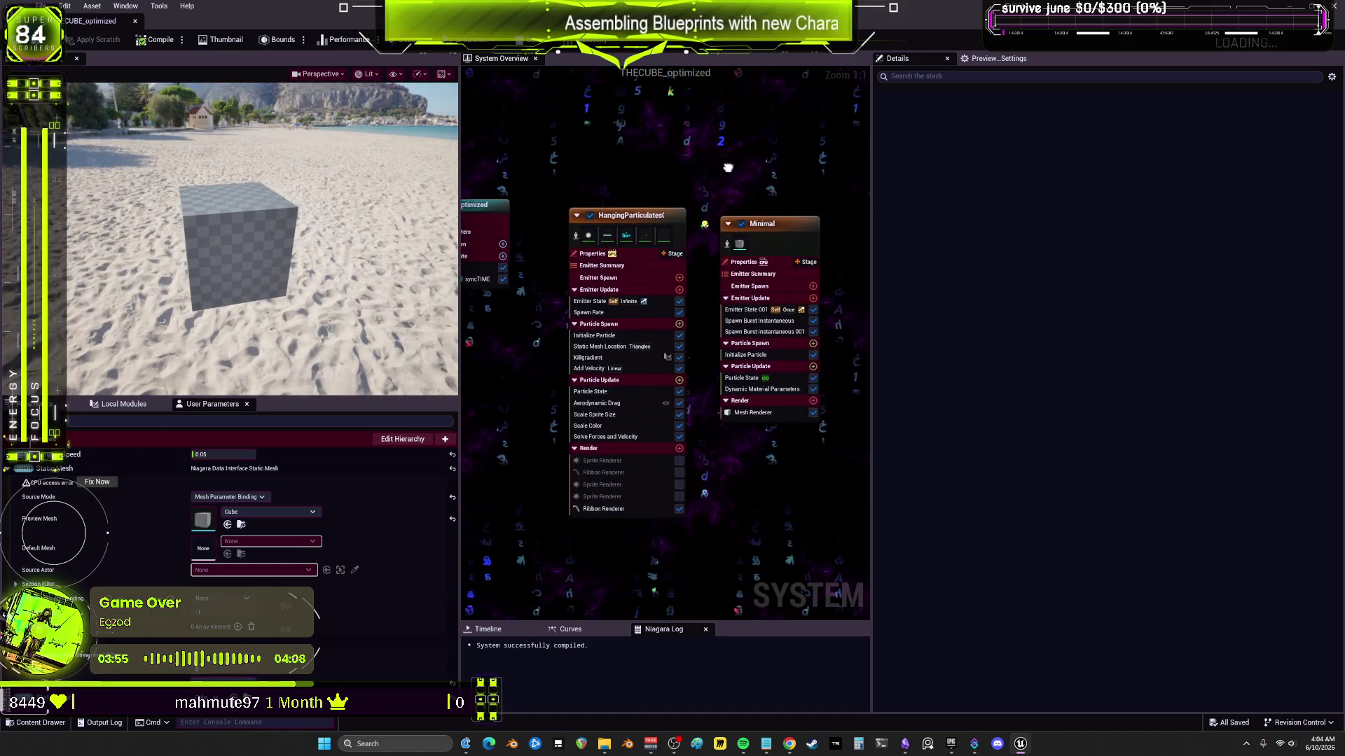
click(637, 225)
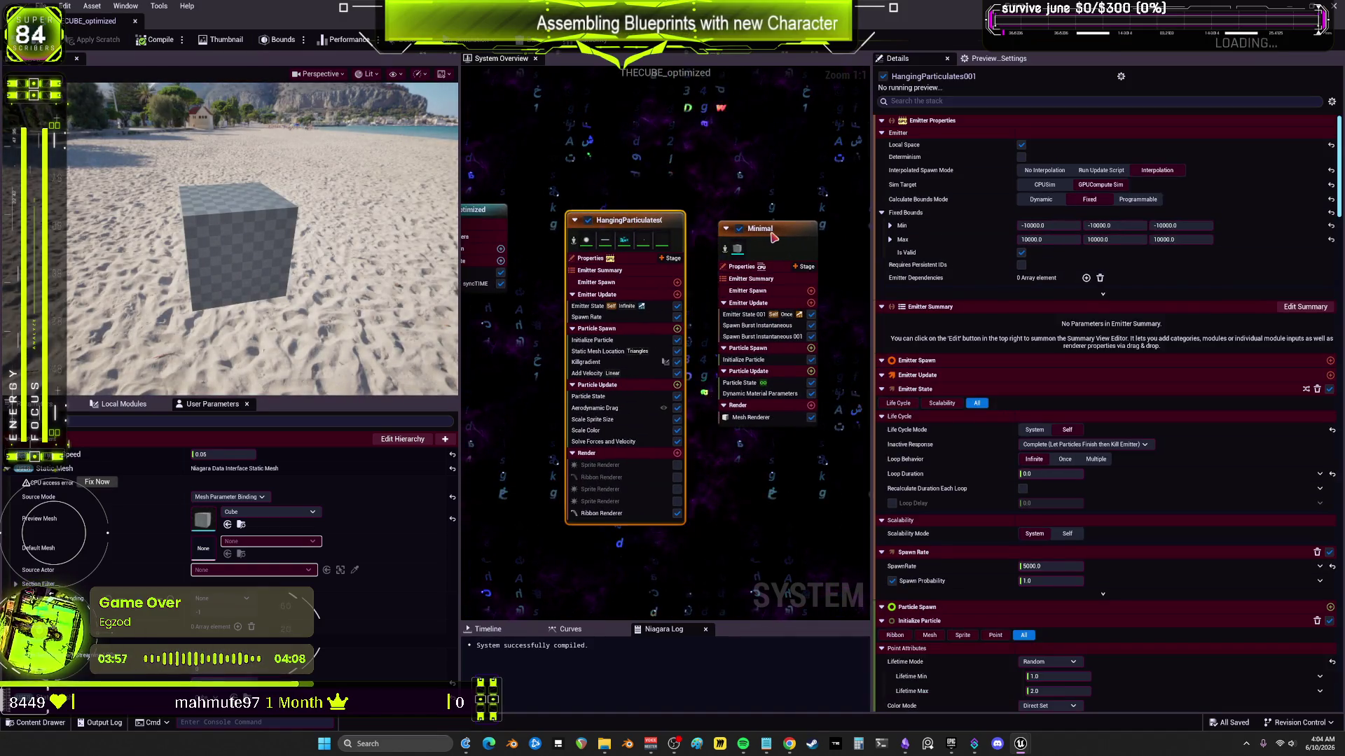
key(Delete)
click(774, 238)
key(Delete)
key(Home)
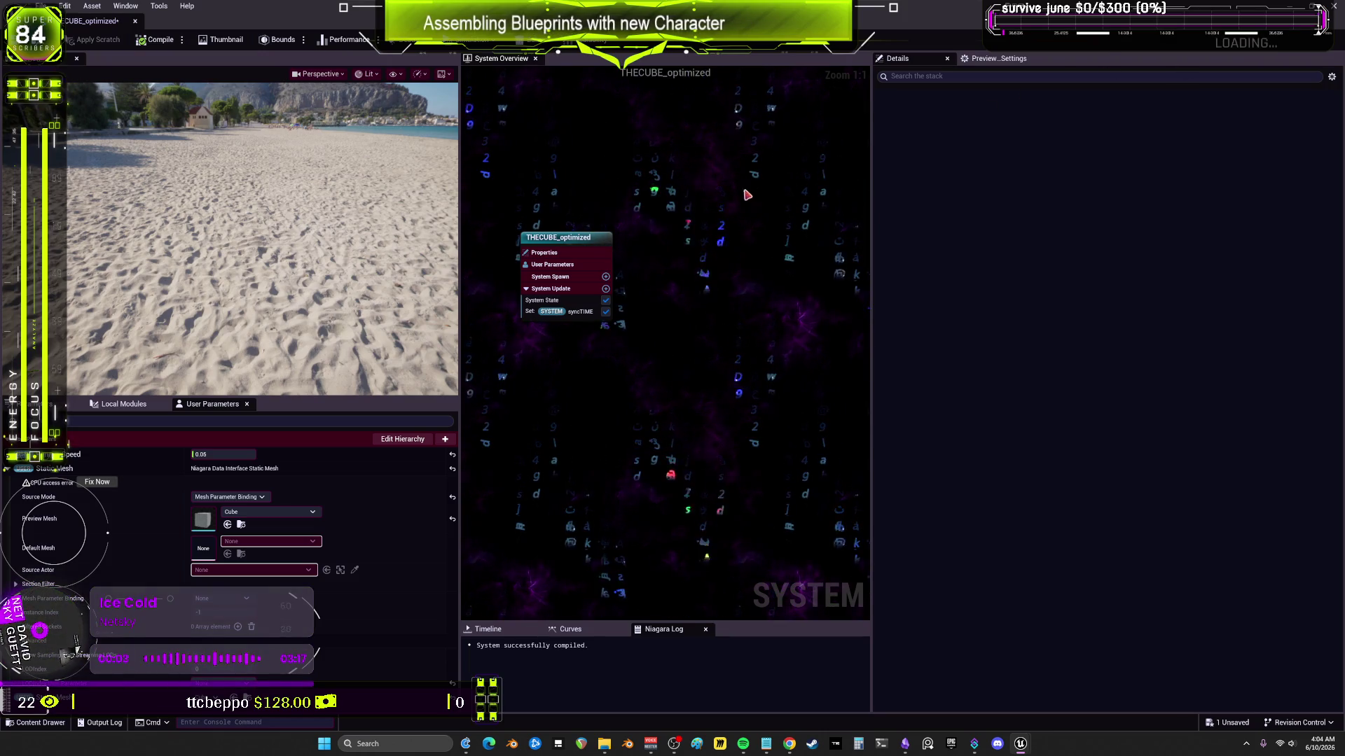
key(ctrl+z)
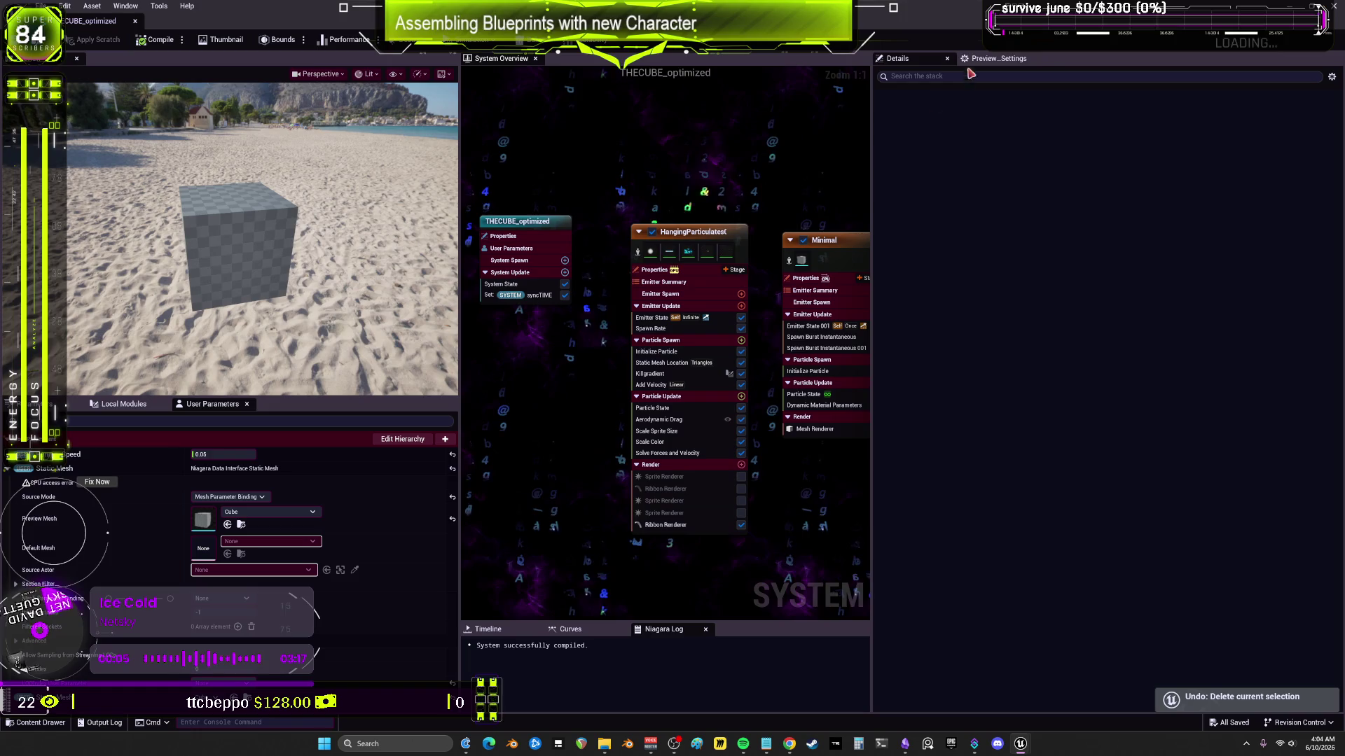
key(super+Down)
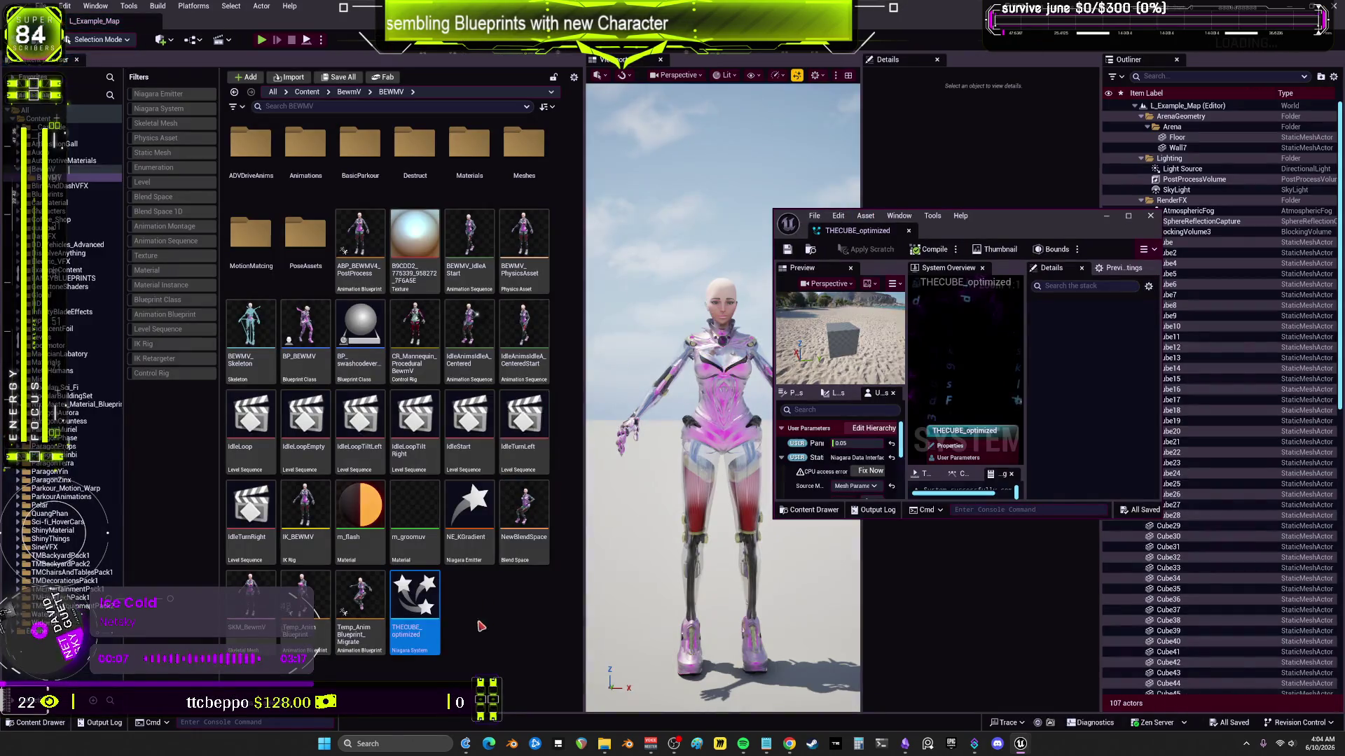
Step: Duplicate the THECUBE_optimized system from the Content Browser
right_click(426, 599)
mouse_move(519, 396)
click(515, 364)
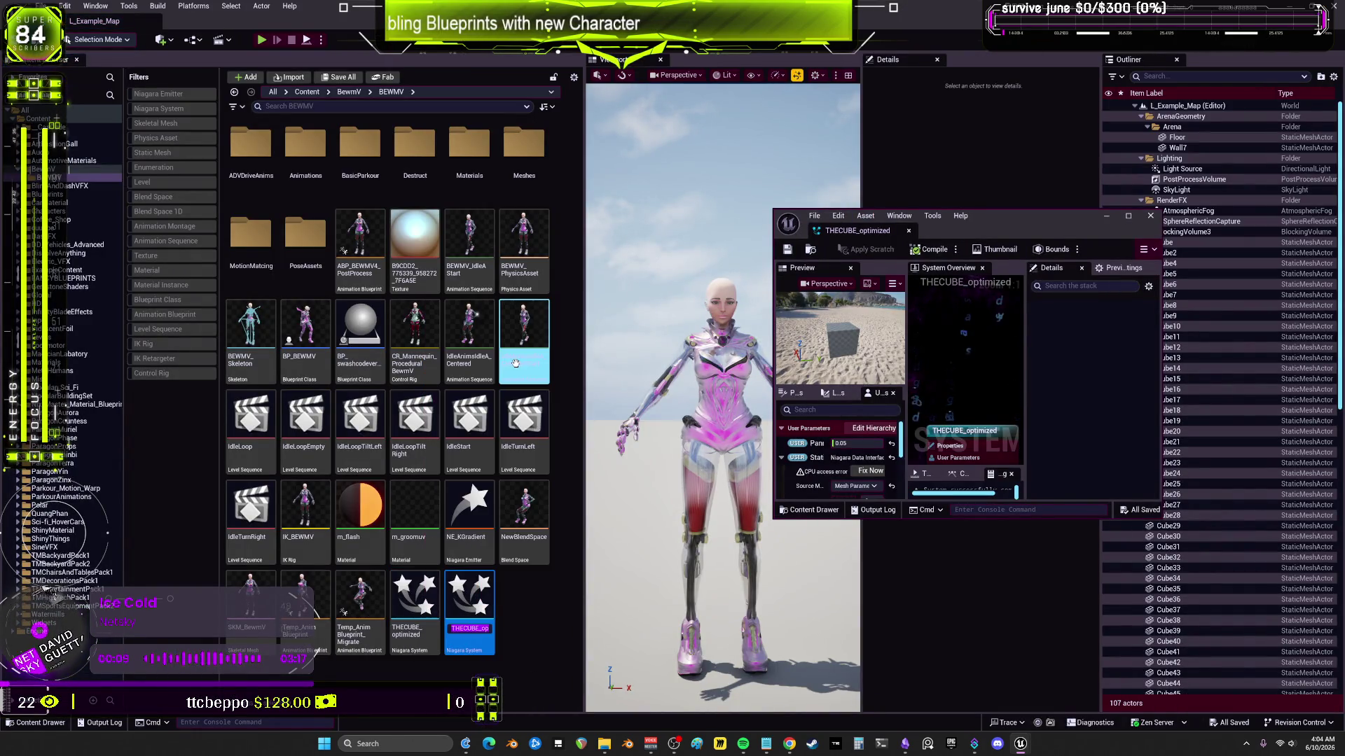
Step: Name the duplicate THECUBE_optimized1, open it, delete both emitters and reset the preview mesh to None
key(Return)
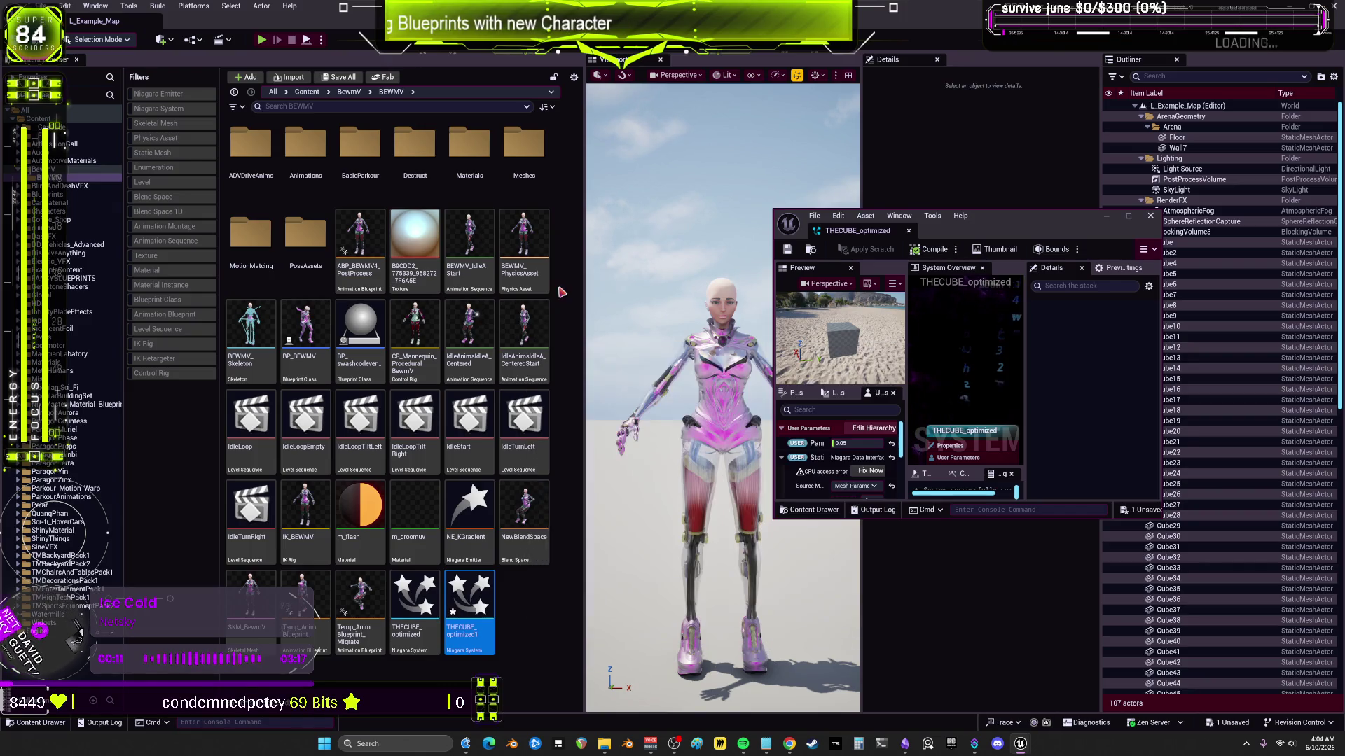
double_click(468, 601)
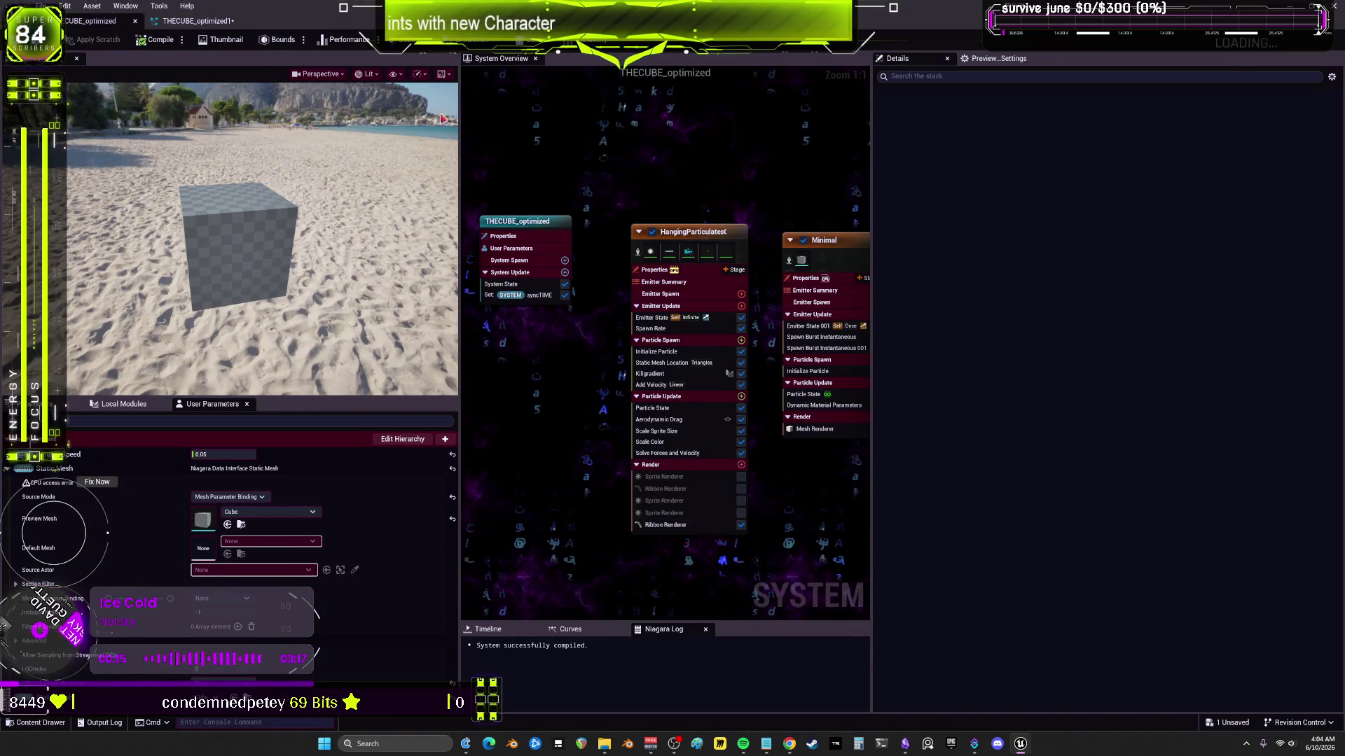
key(ctrl+a)
key(Delete)
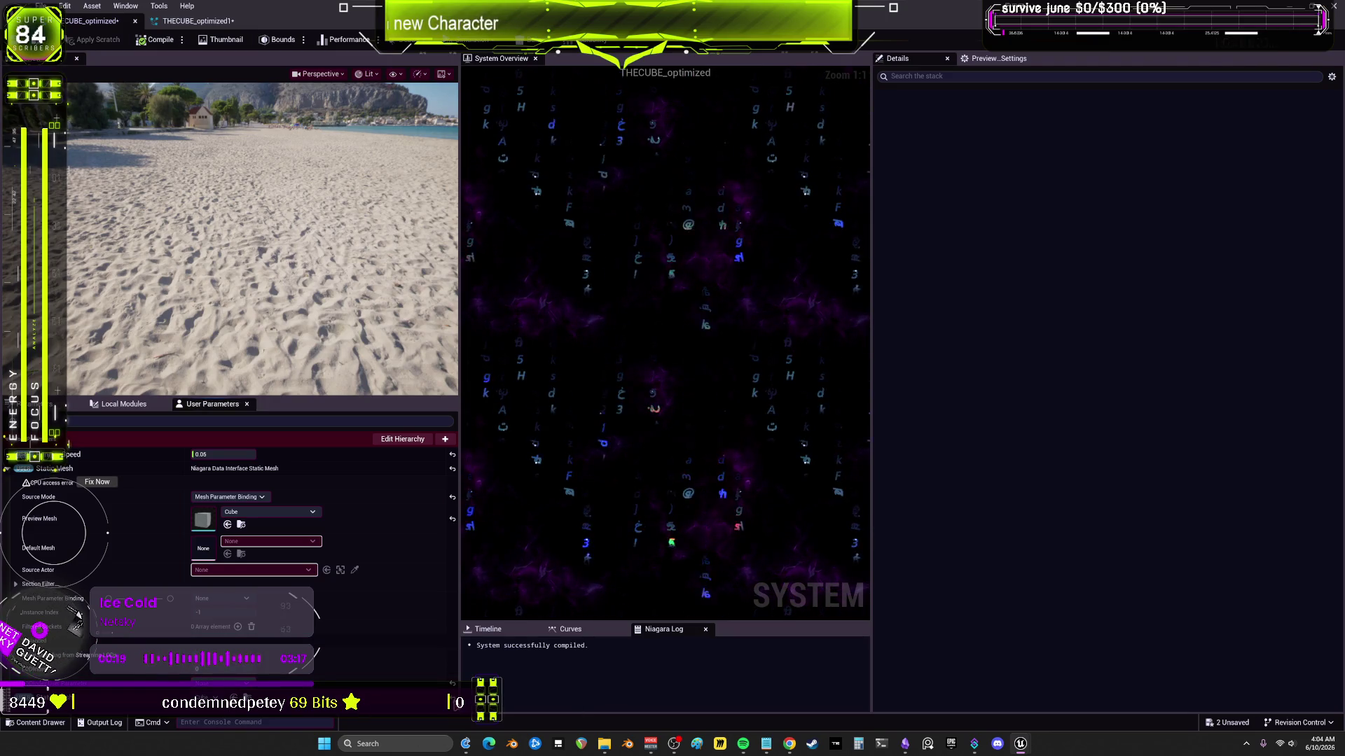
click(453, 519)
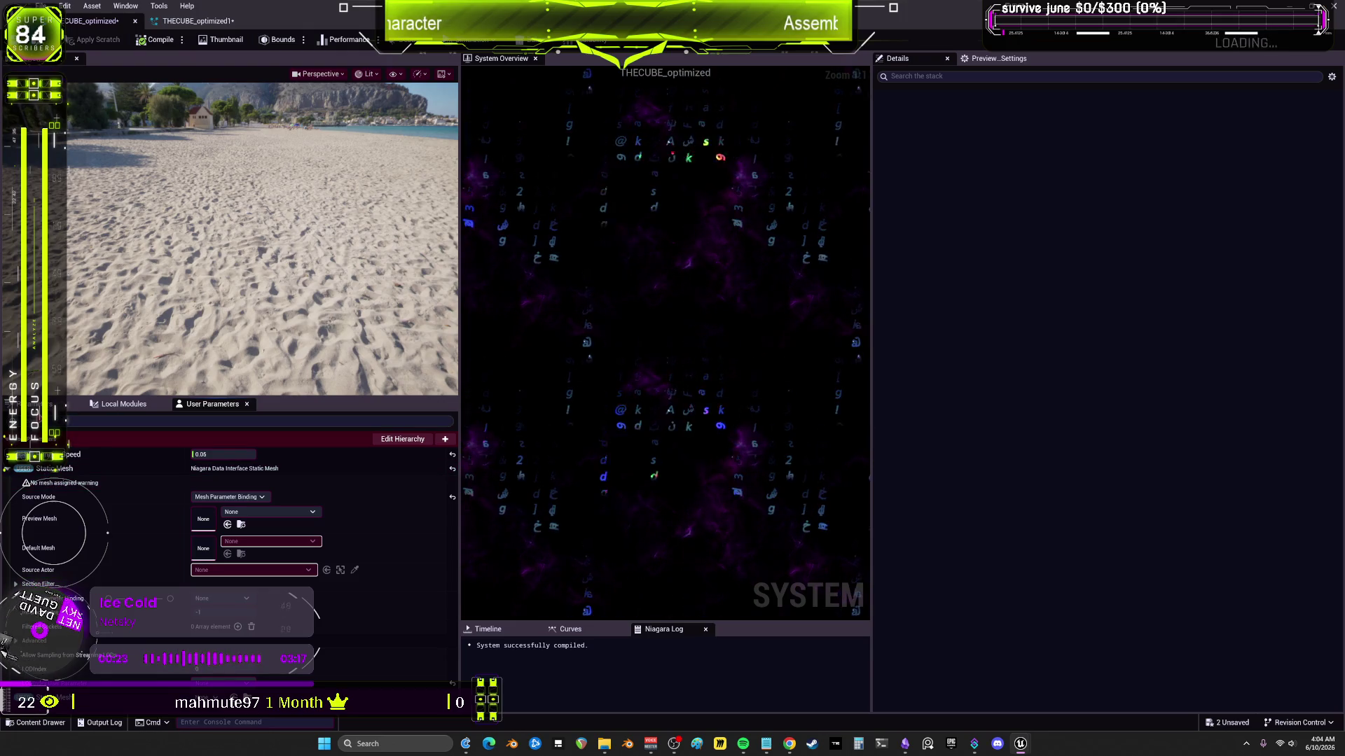
Step: Expand the system's user-exposed parameters and save the Niagara system
click(53, 404)
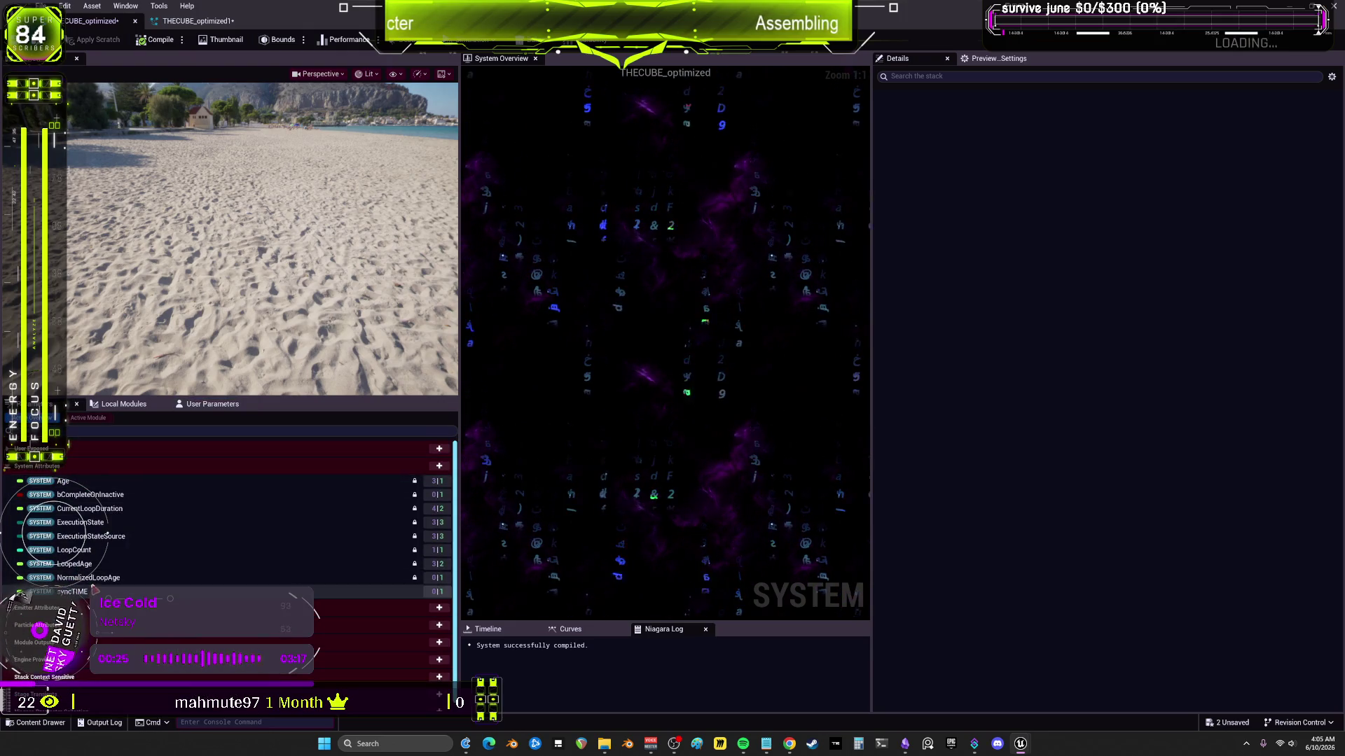
scroll(28, 595, down, 1)
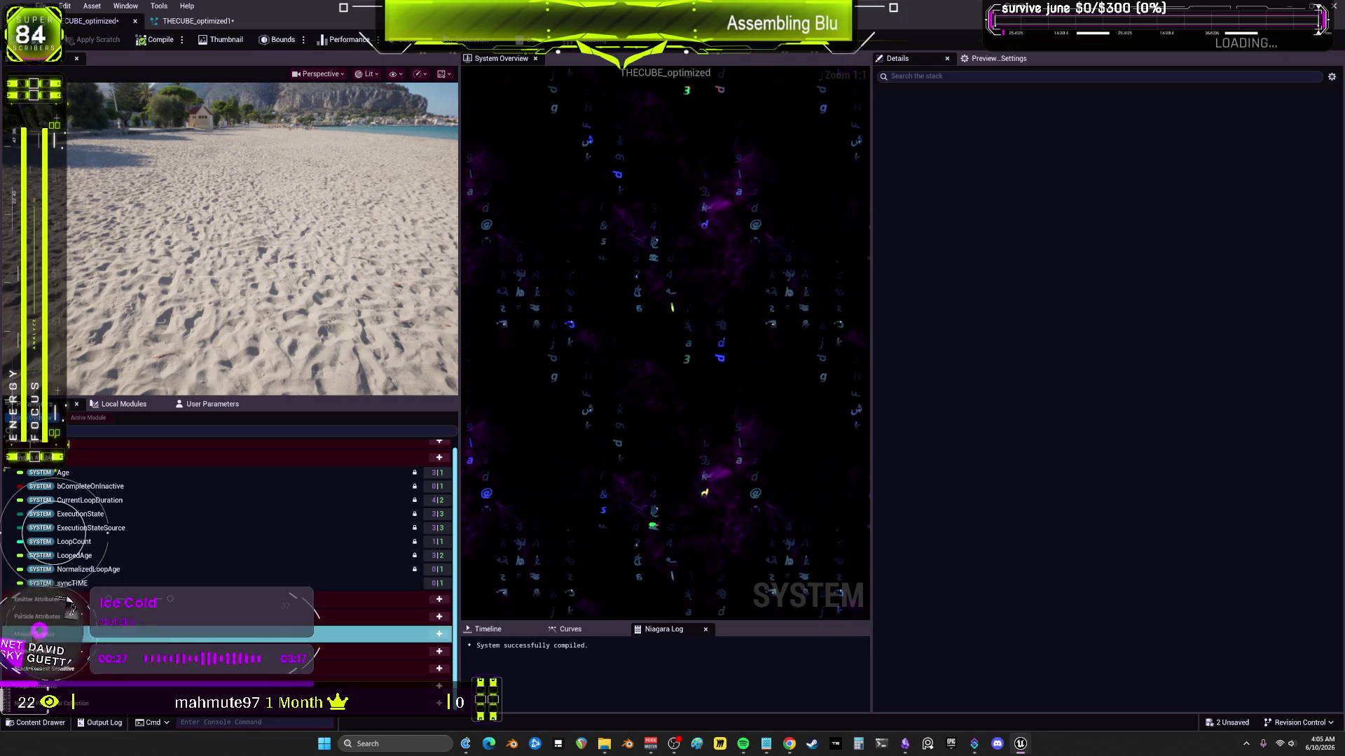
scroll(71, 462, up, 1)
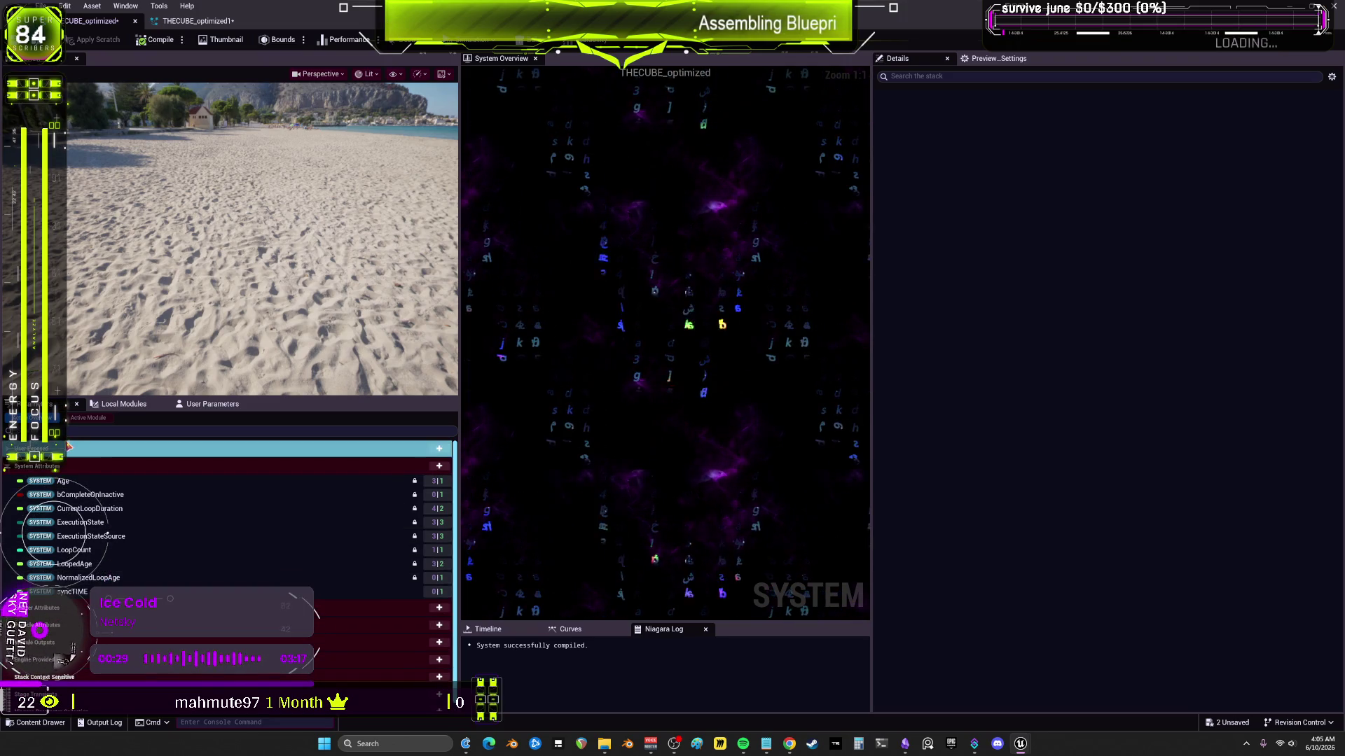
click(71, 450)
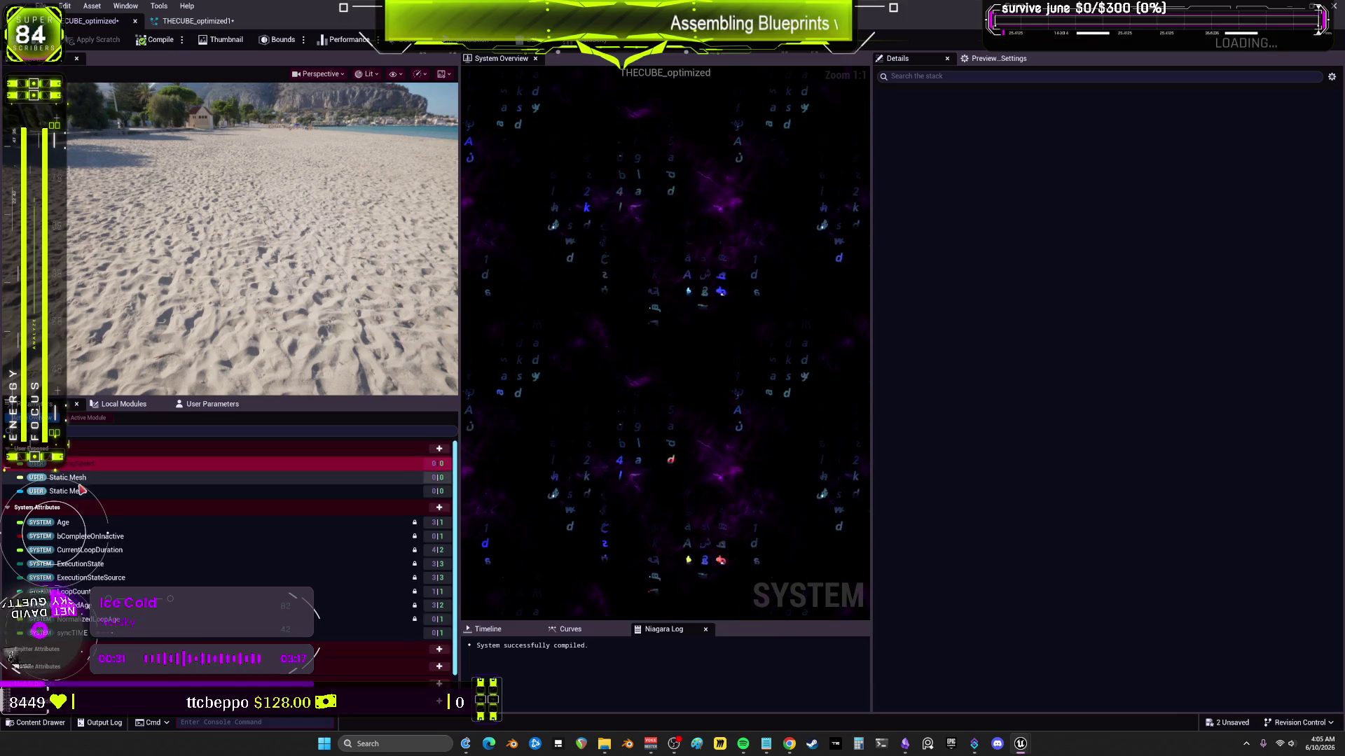
key(ctrl+s)
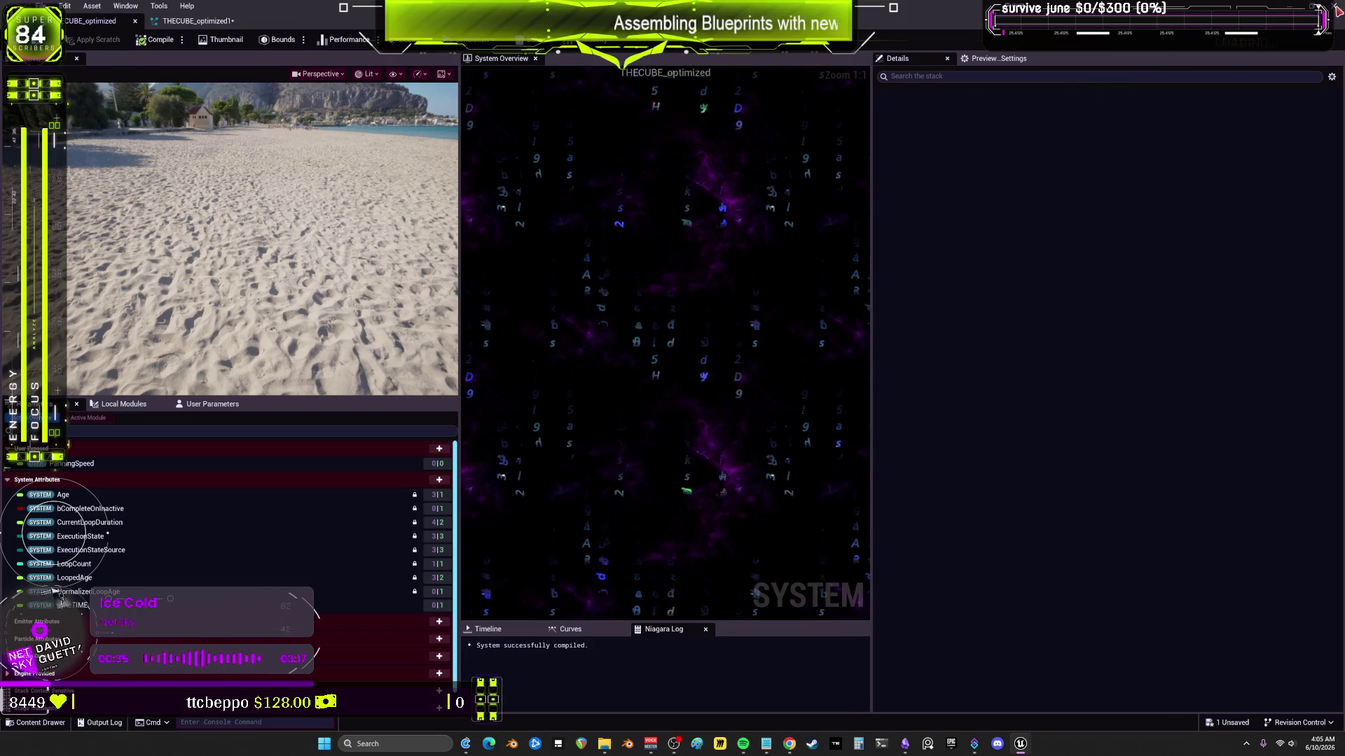
Step: Turn on Fixed Bounds with Effect Type left as None, then save and close the Niagara editor
key(alt+Tab)
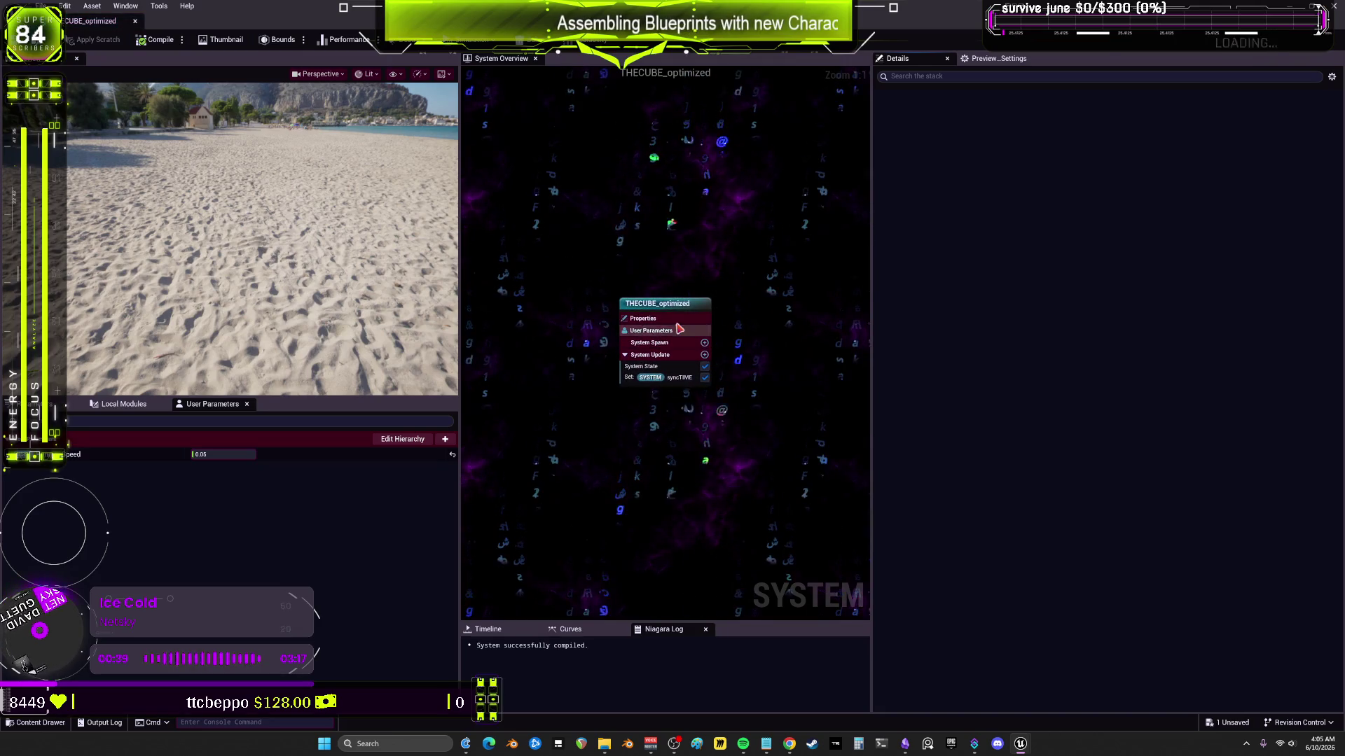
click(685, 318)
click(1091, 136)
click(1091, 135)
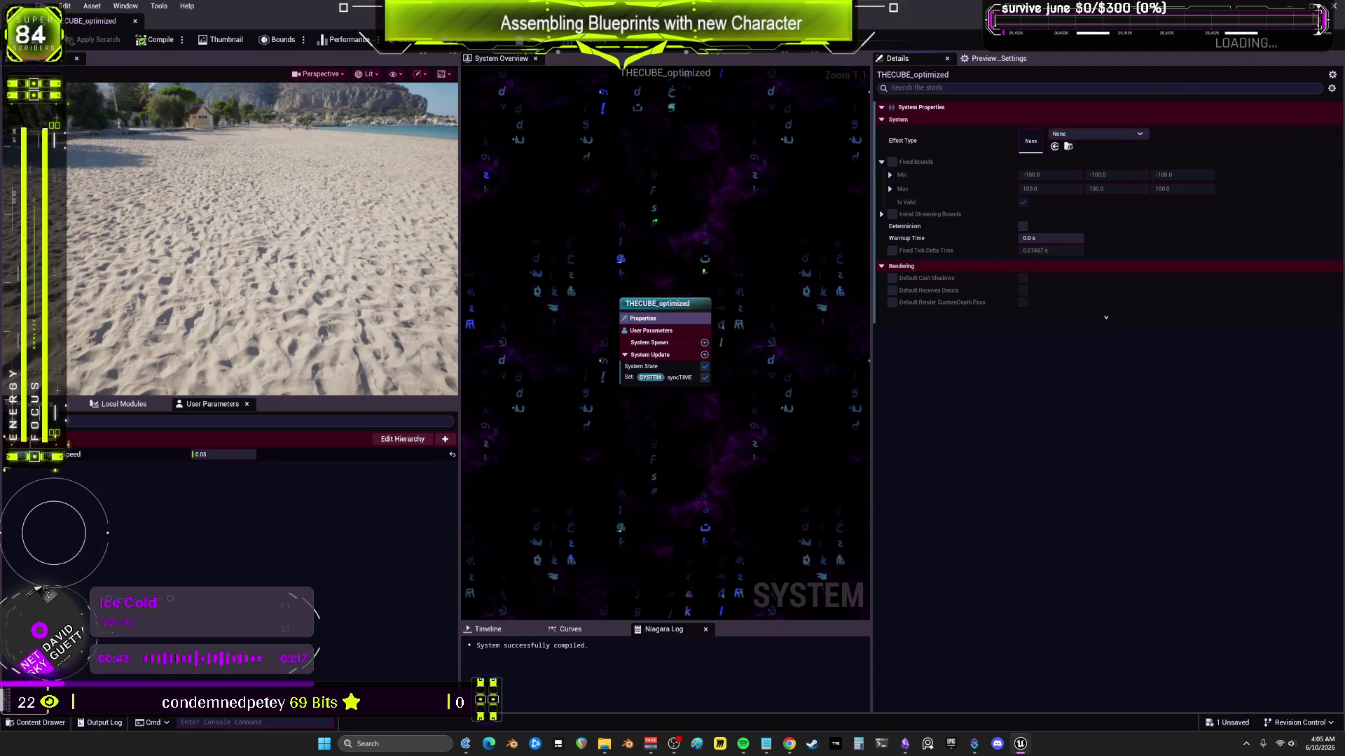
click(892, 162)
key(ctrl+s)
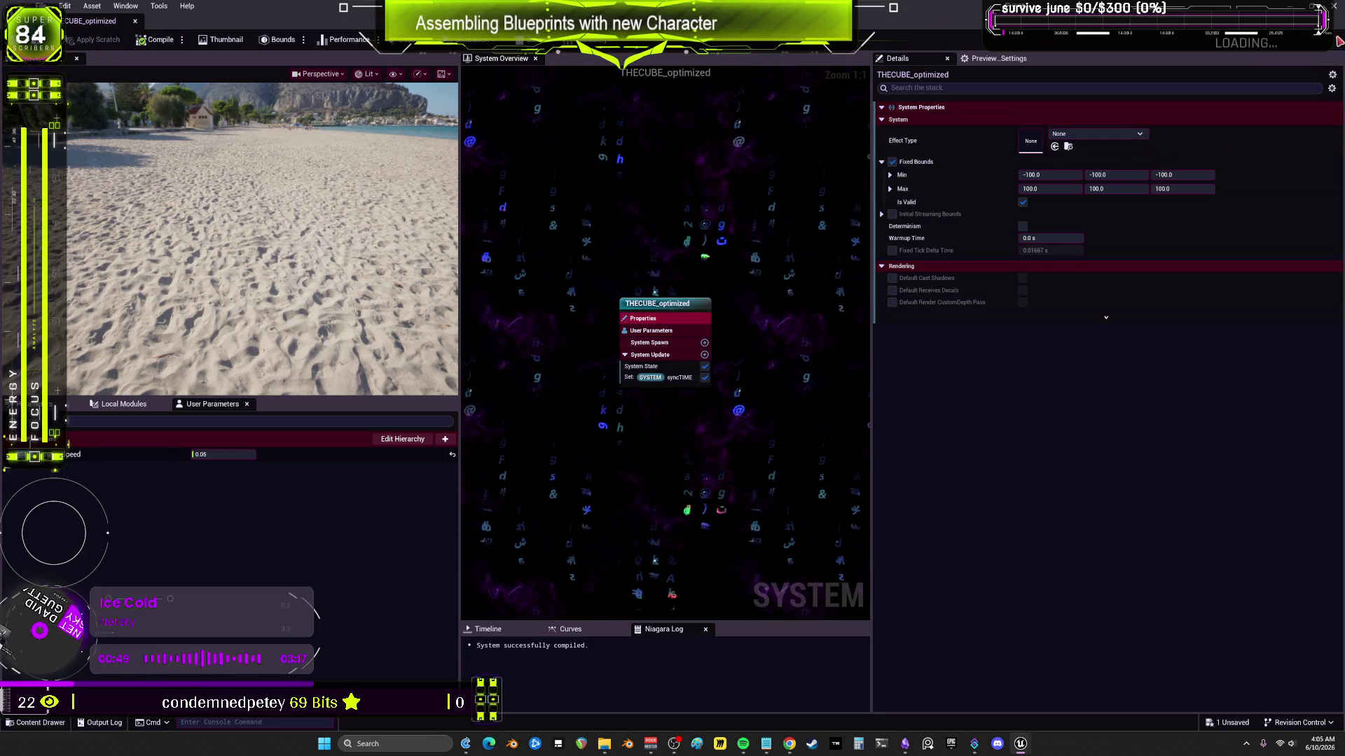
click(1334, 6)
right_click(423, 604)
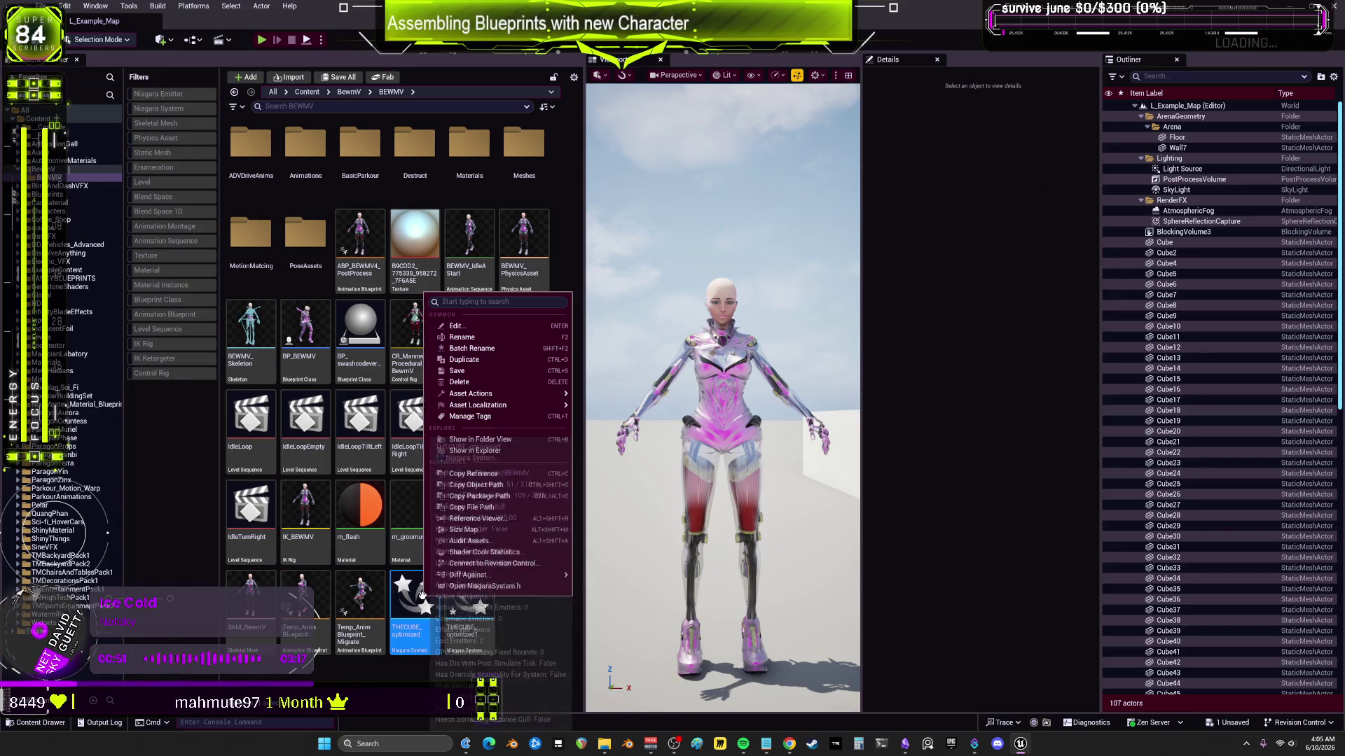
Step: Migrate THECUBE_optimized into the Bewm project's Content folder, saving it first and approving the overwrite
mouse_move(504, 394)
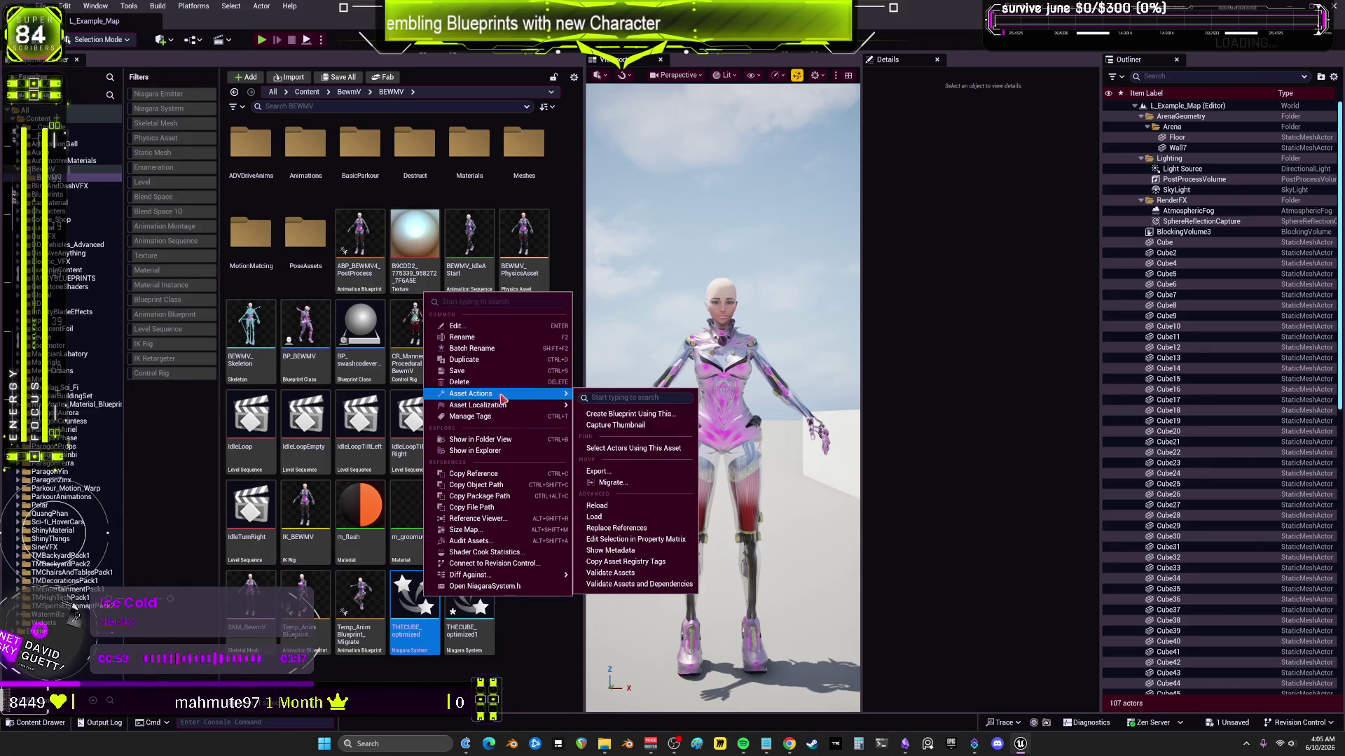
click(623, 489)
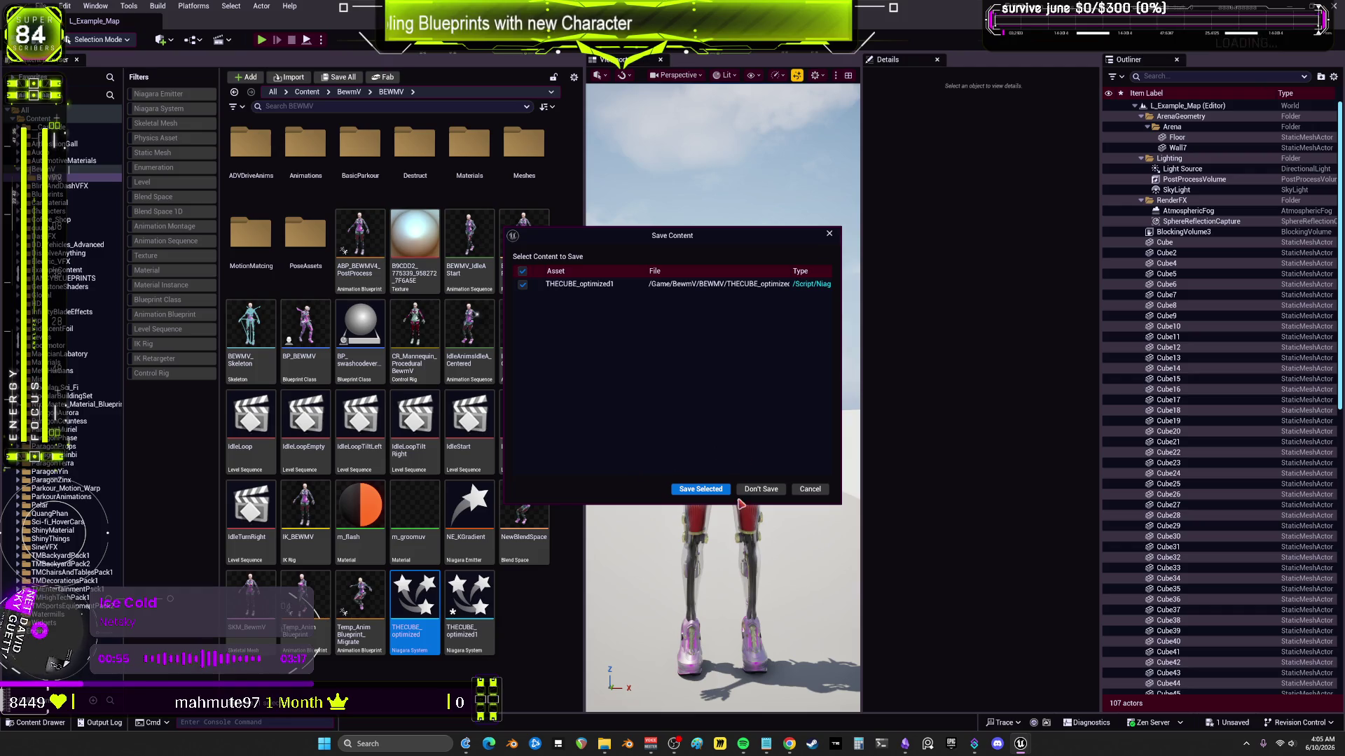
click(718, 493)
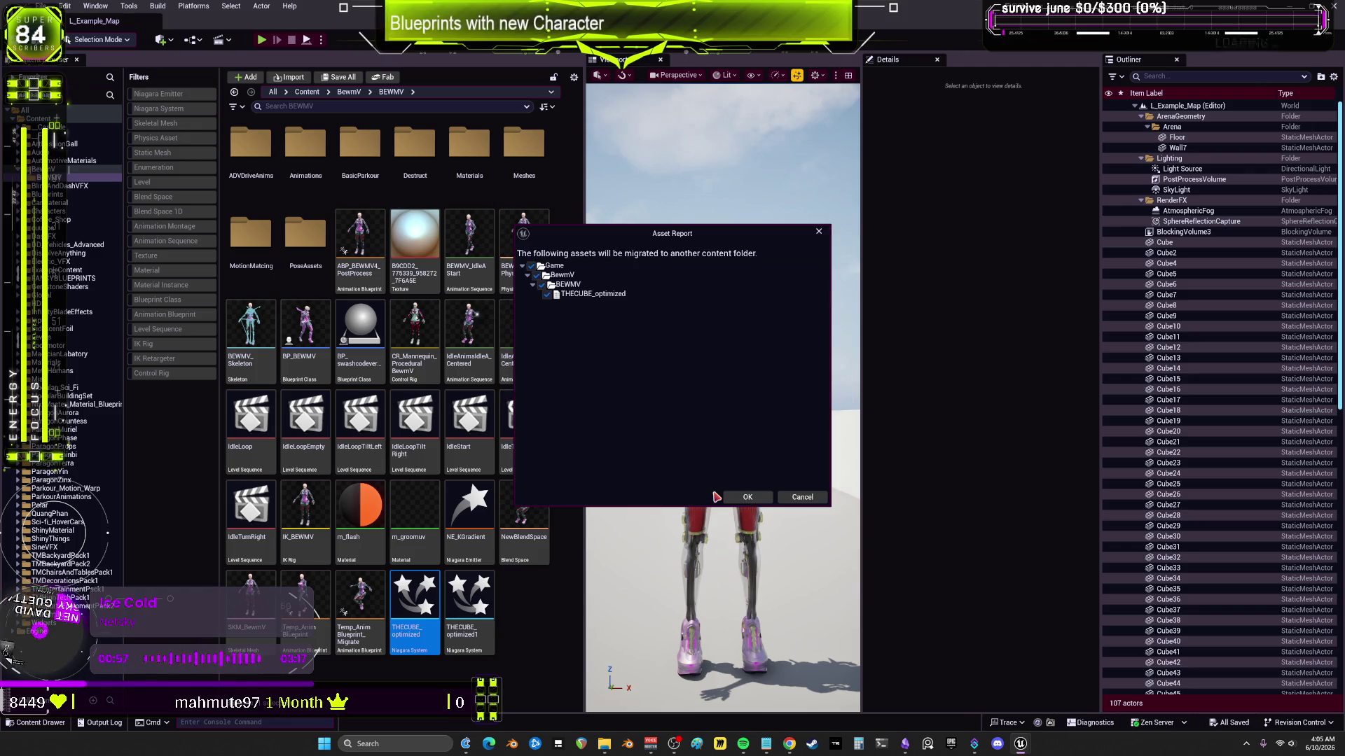
click(738, 499)
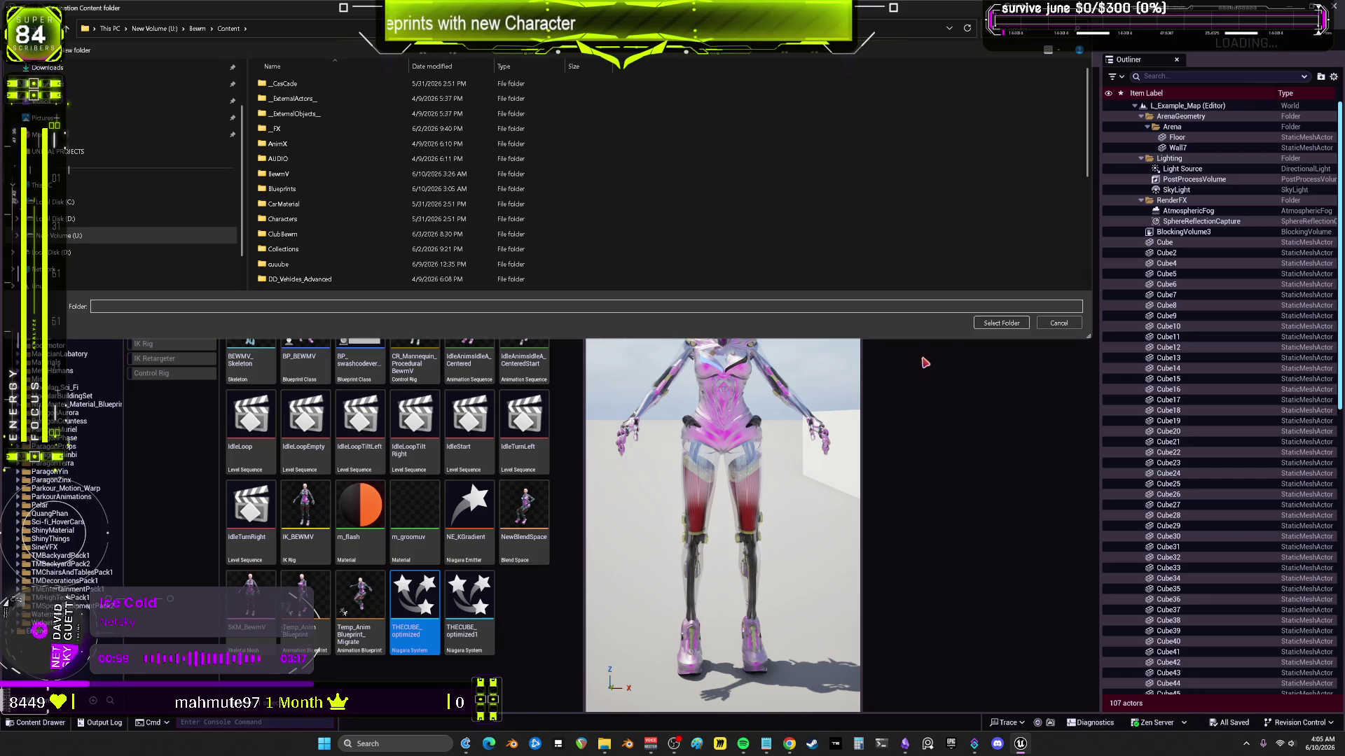
click(1000, 323)
click(690, 391)
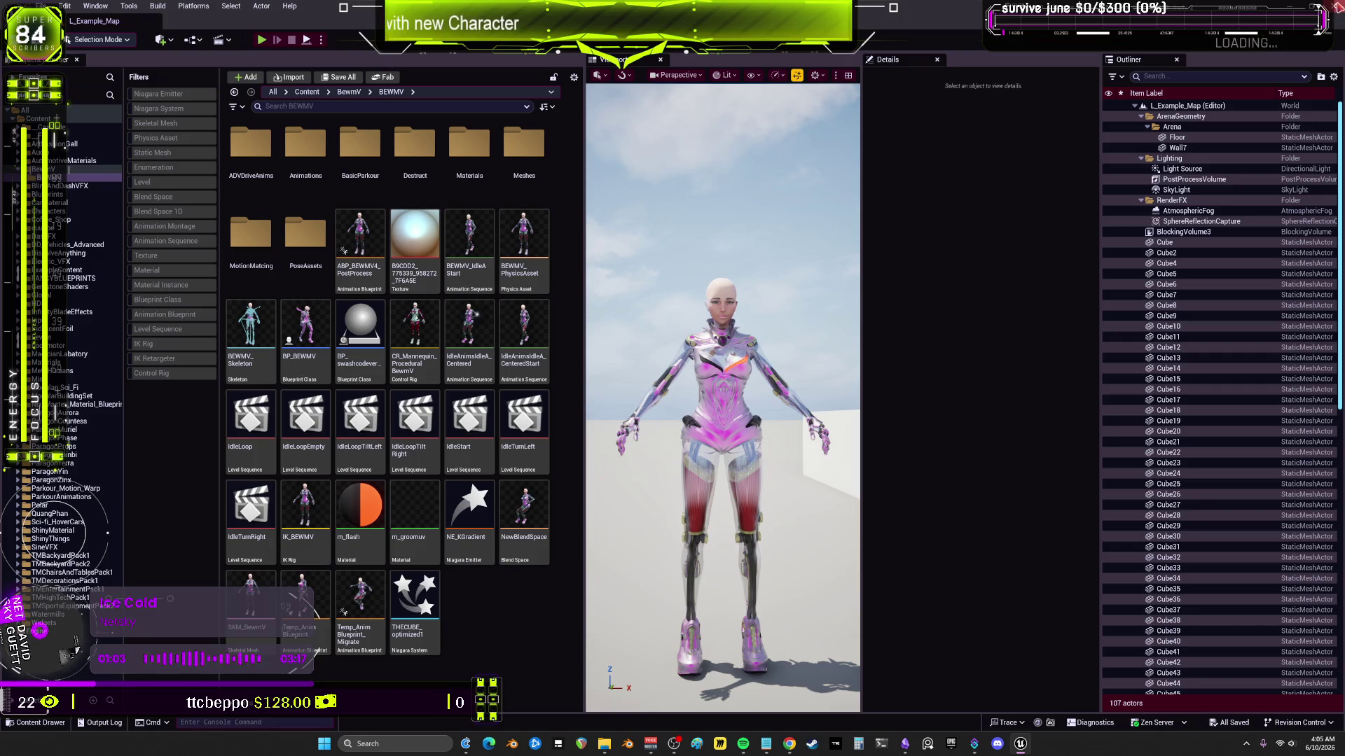
key(alt+Tab)
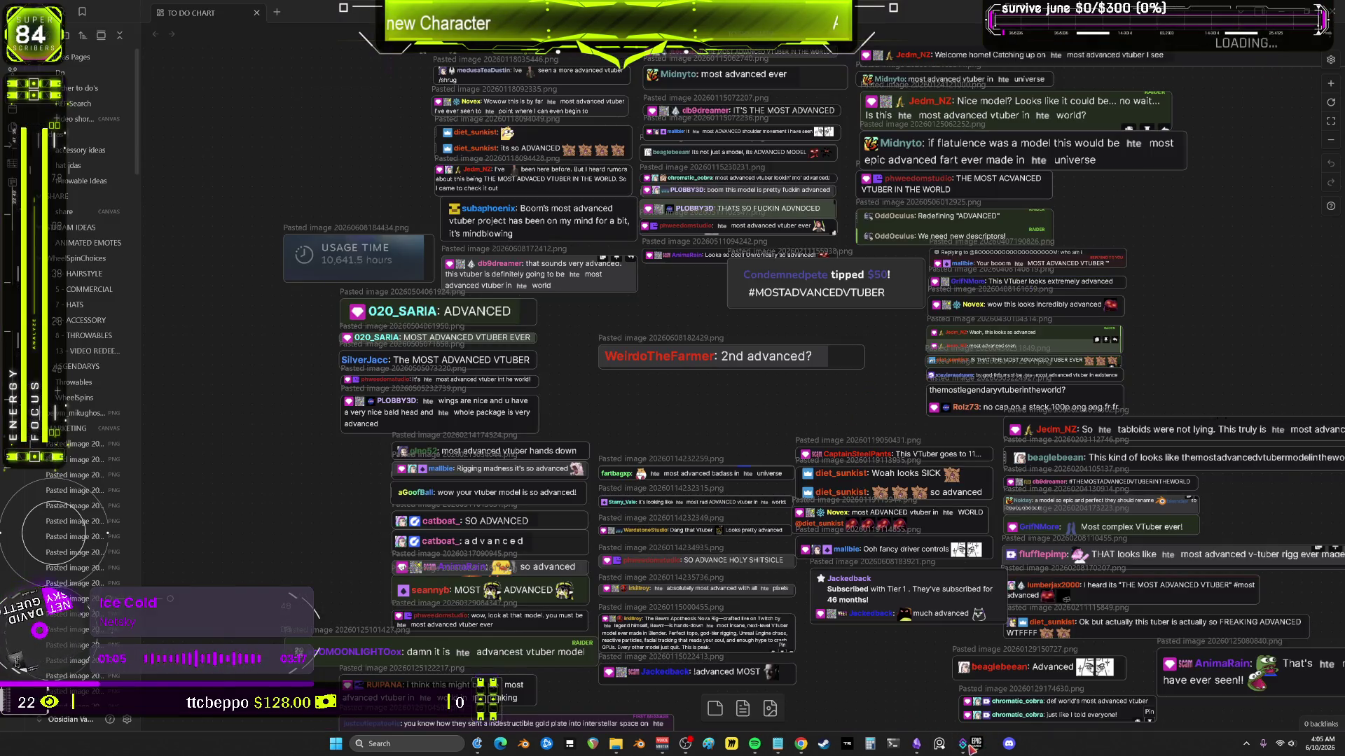
Step: Launch the Bewm project from the launcher's My Projects, loading the VOIDworld level
click(962, 744)
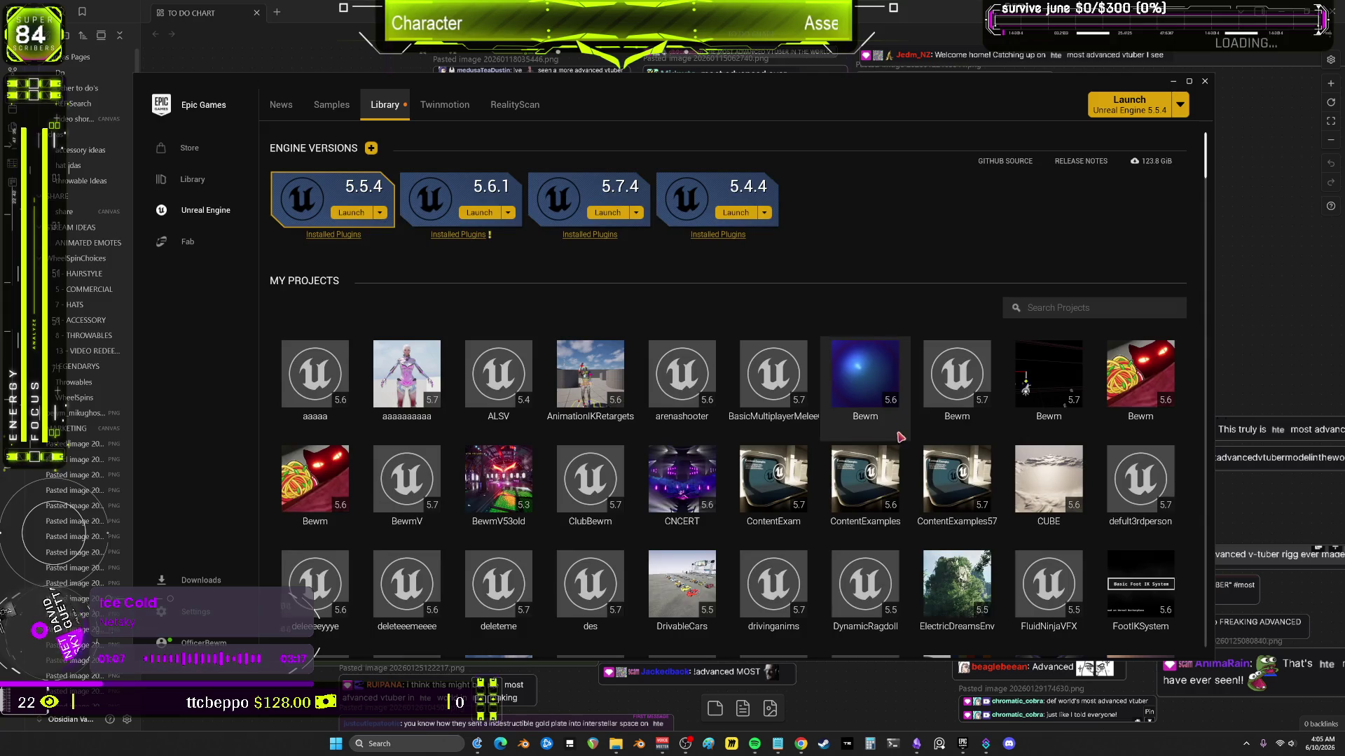
double_click(972, 379)
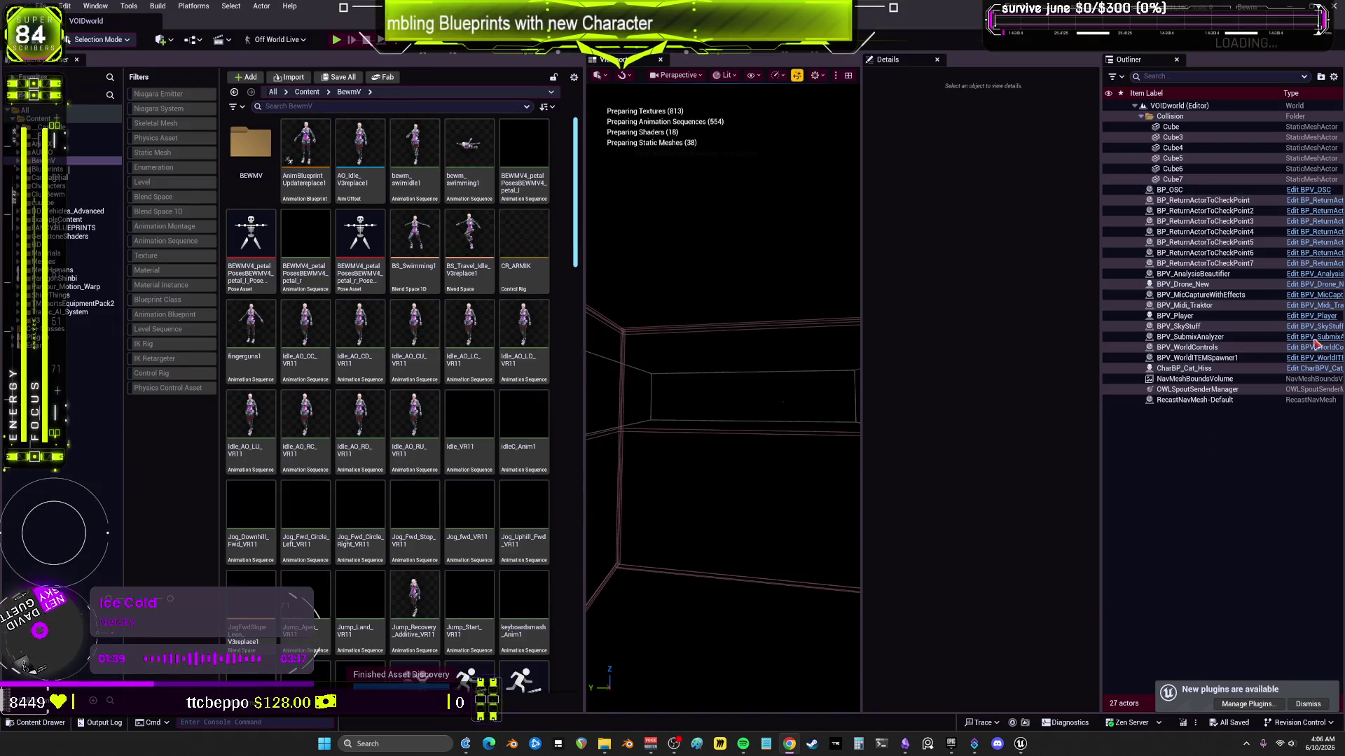
Step: Select BPV_Player in the level and the Idle_VR11 animation asset
click(1191, 317)
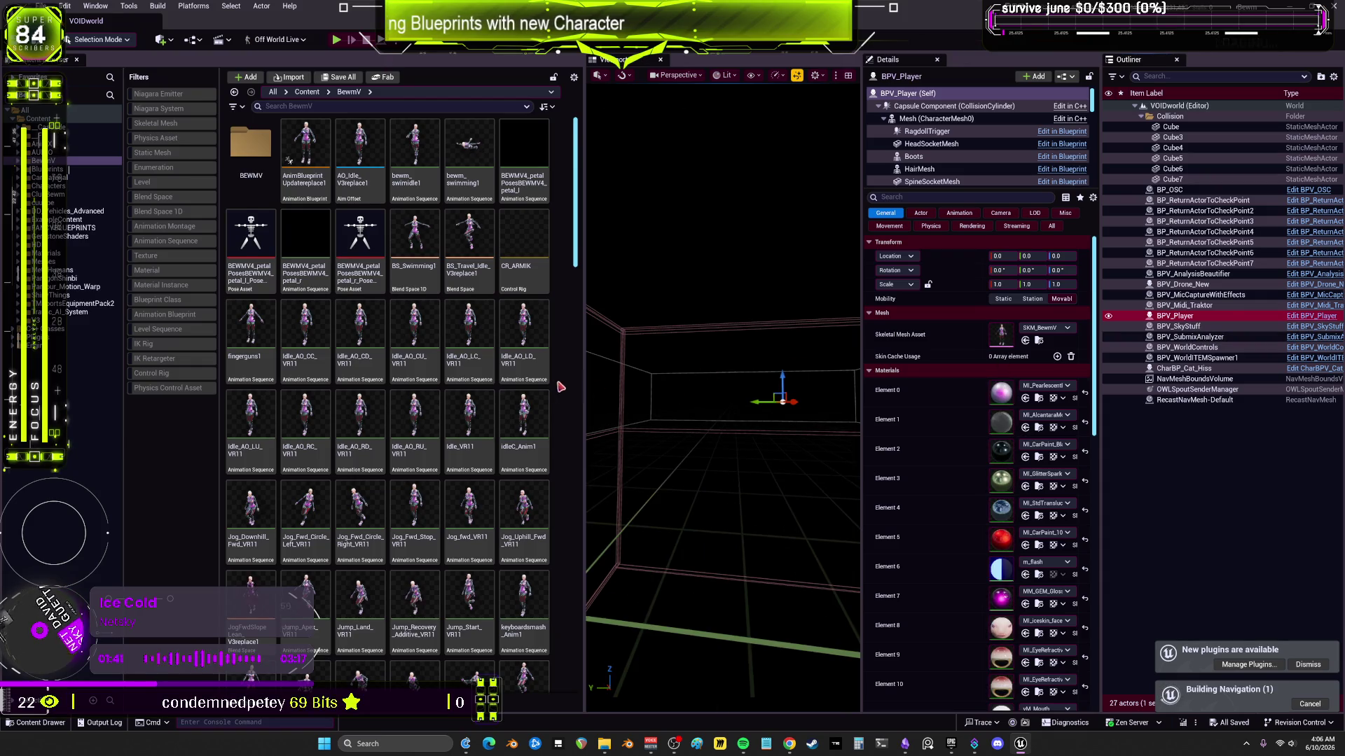
scroll(484, 373, down, 2)
click(483, 372)
scroll(483, 372, up, 1)
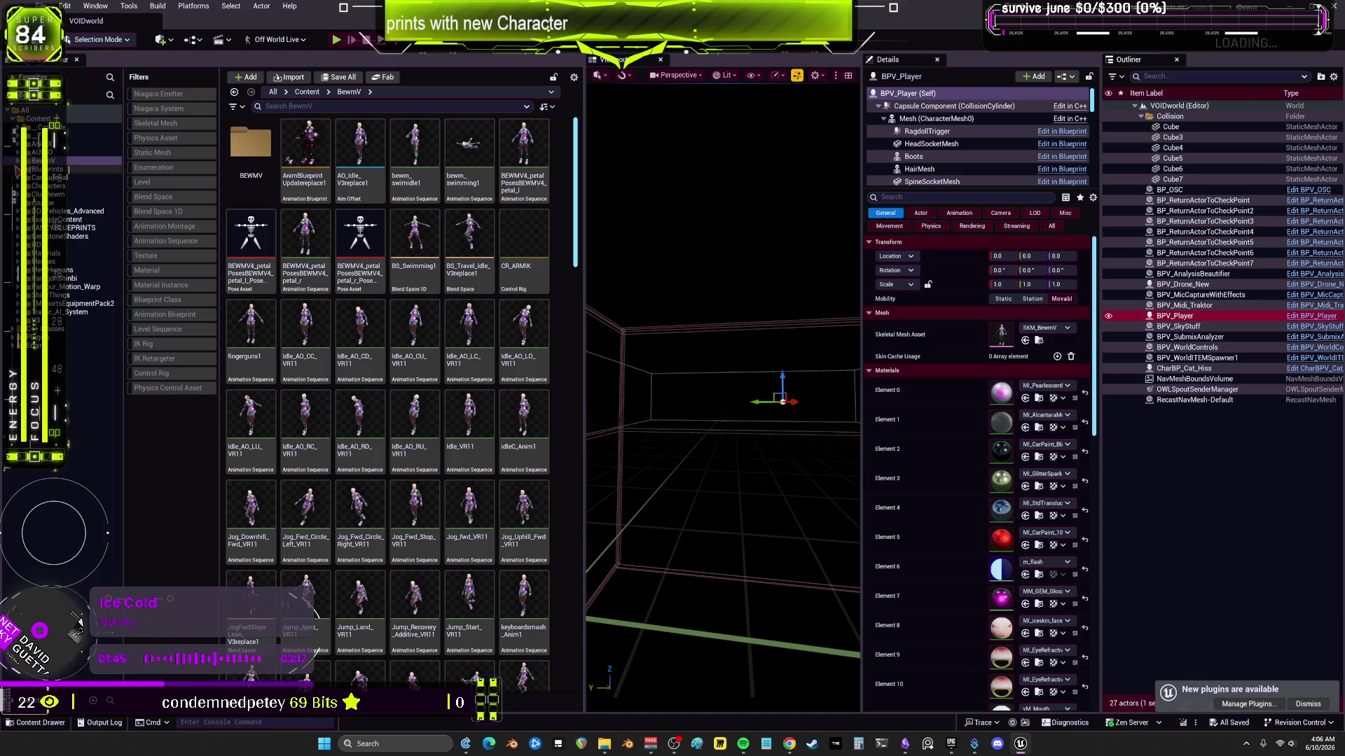
Step: Browse to the top-level Content folder, then start a Play In Editor test of VOIDworld
click(42, 118)
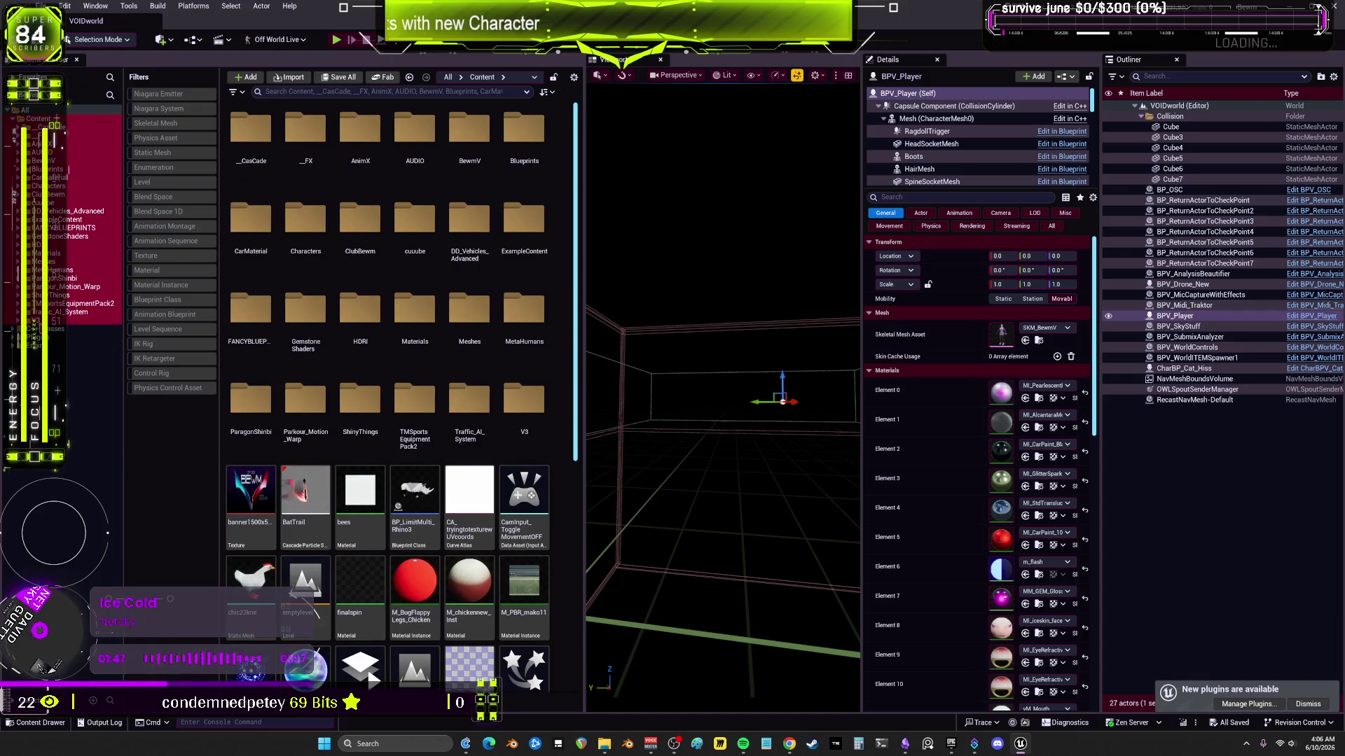
right_click(65, 310)
click(139, 422)
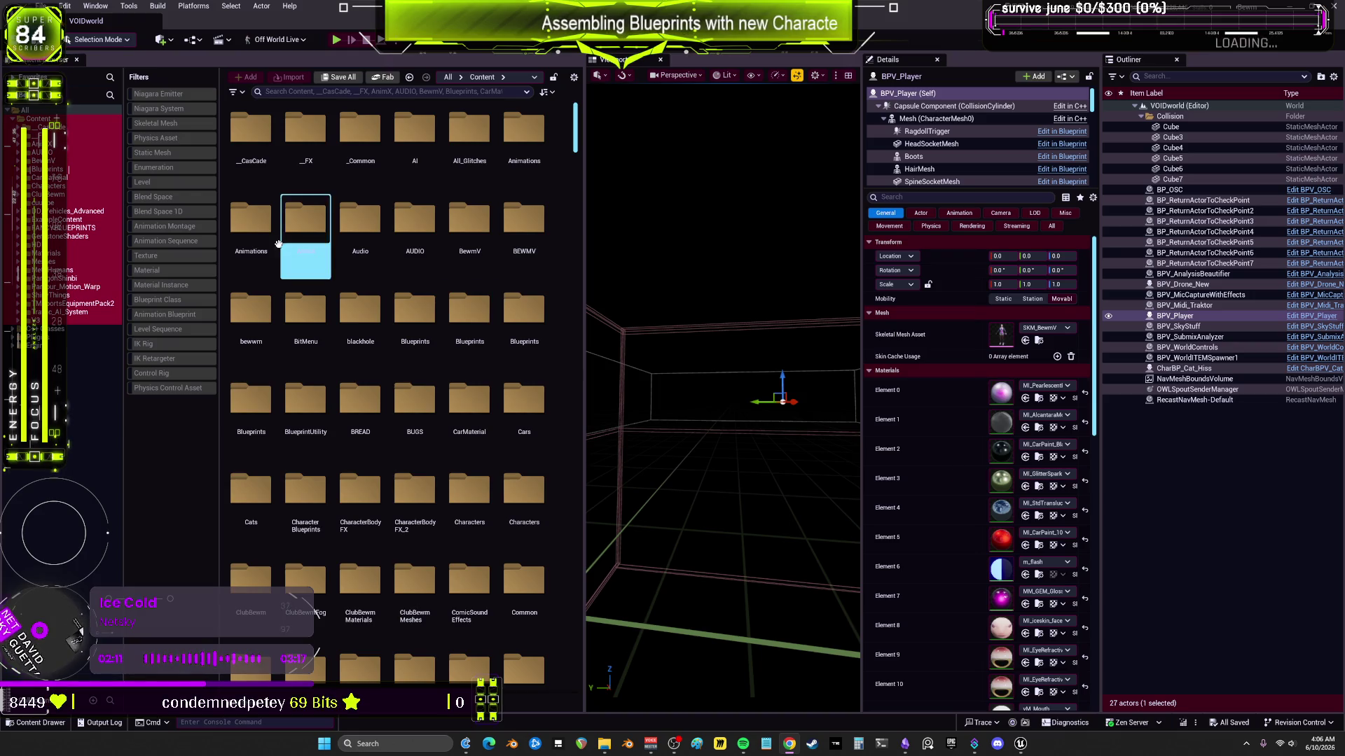
click(337, 40)
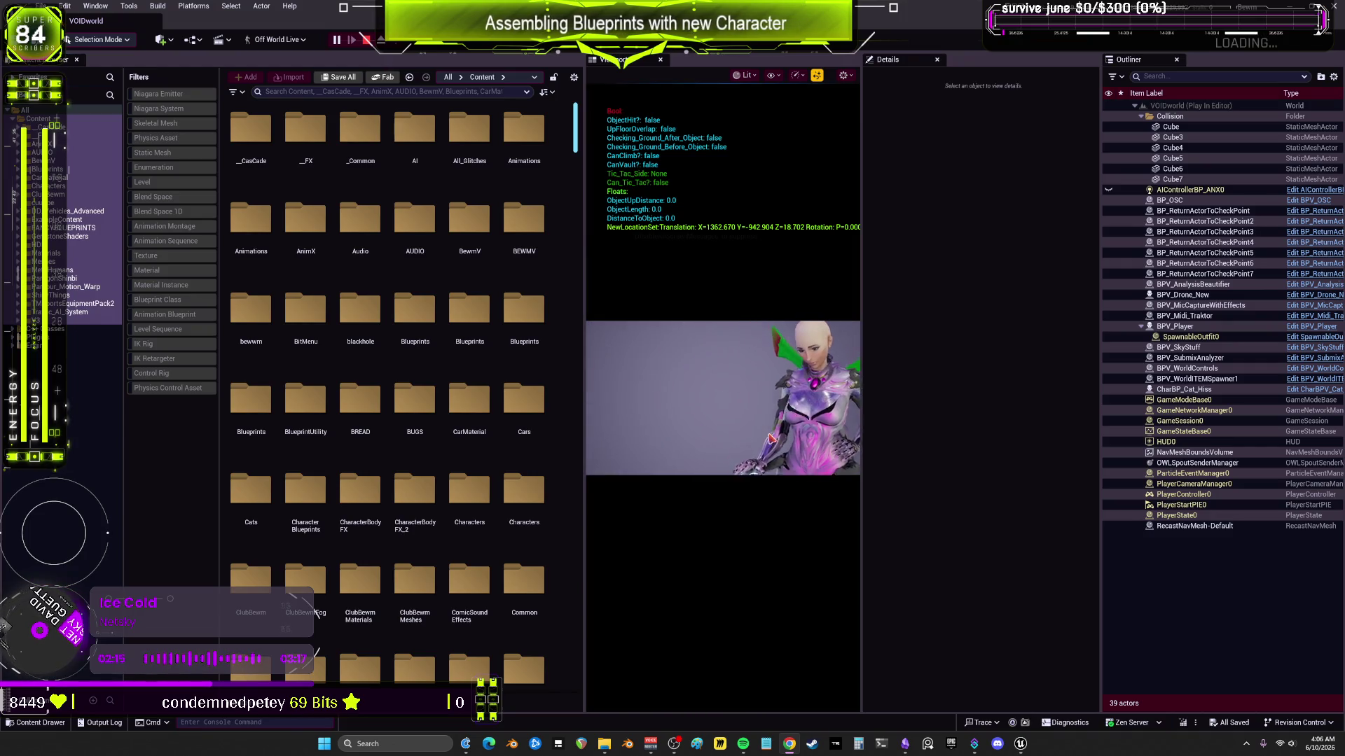
click(769, 435)
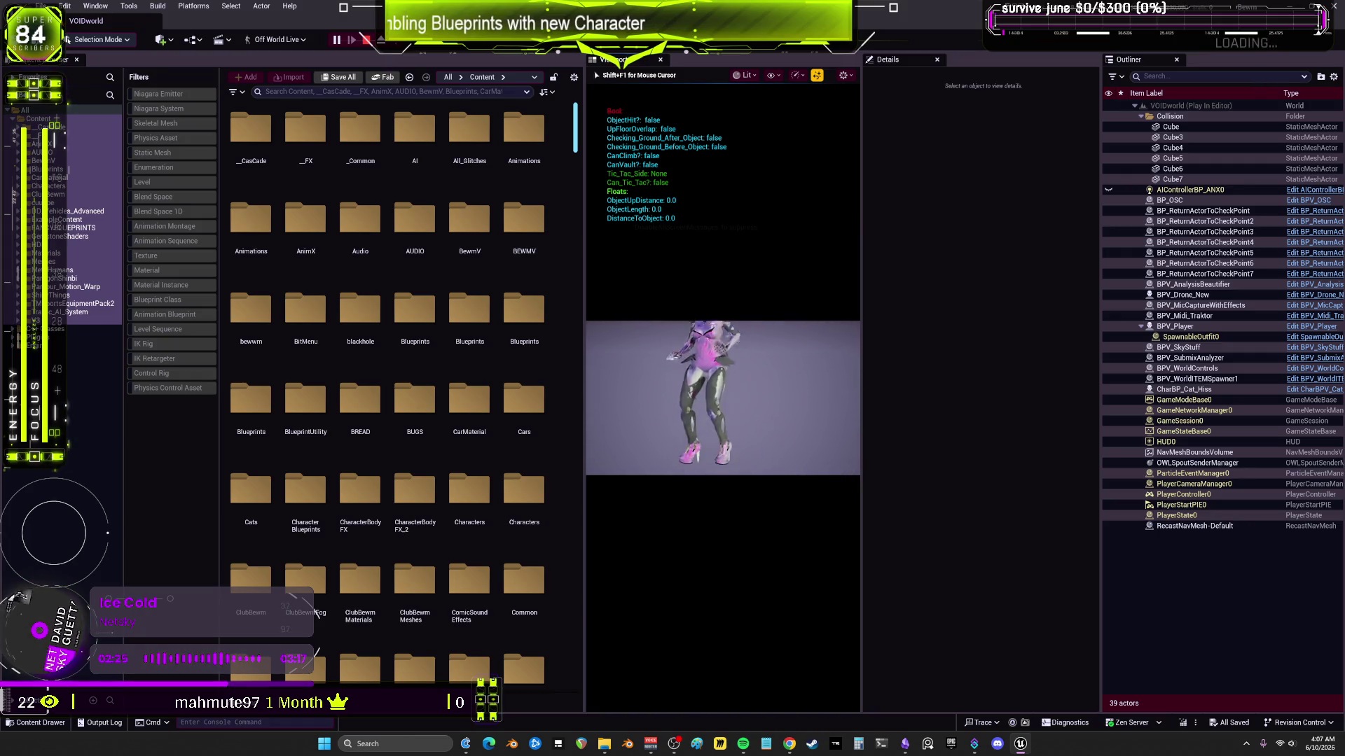
key(Escape)
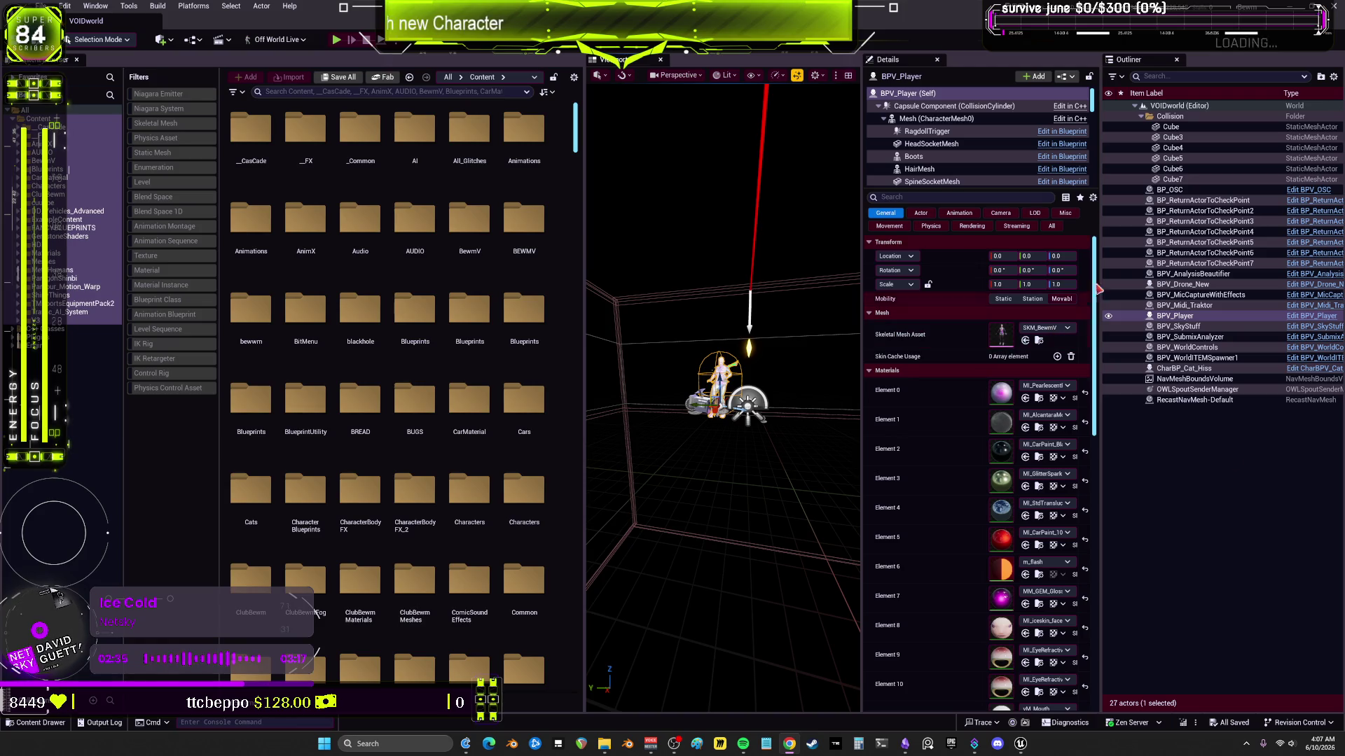
Step: Open the mesh's animation blueprint and delete the CCDIK node from the shakey state graph
click(931, 118)
click(1044, 328)
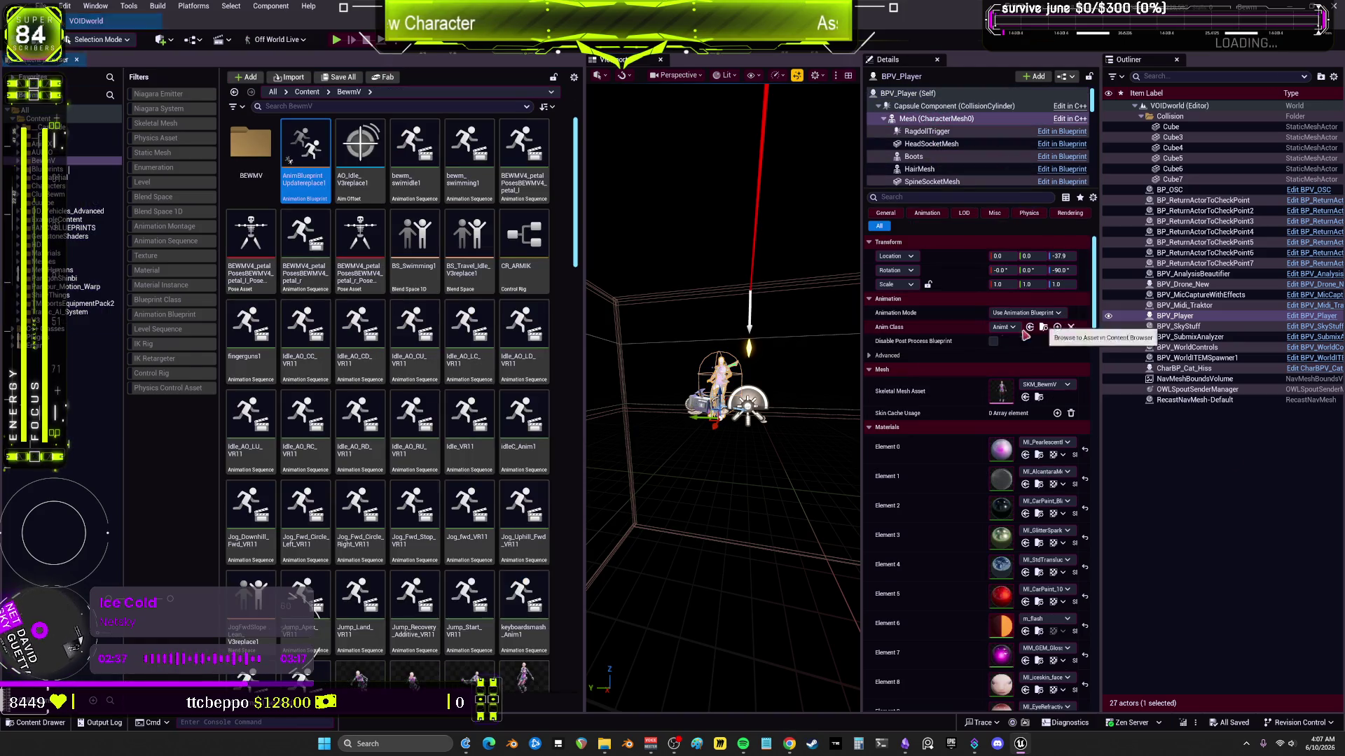
double_click(306, 161)
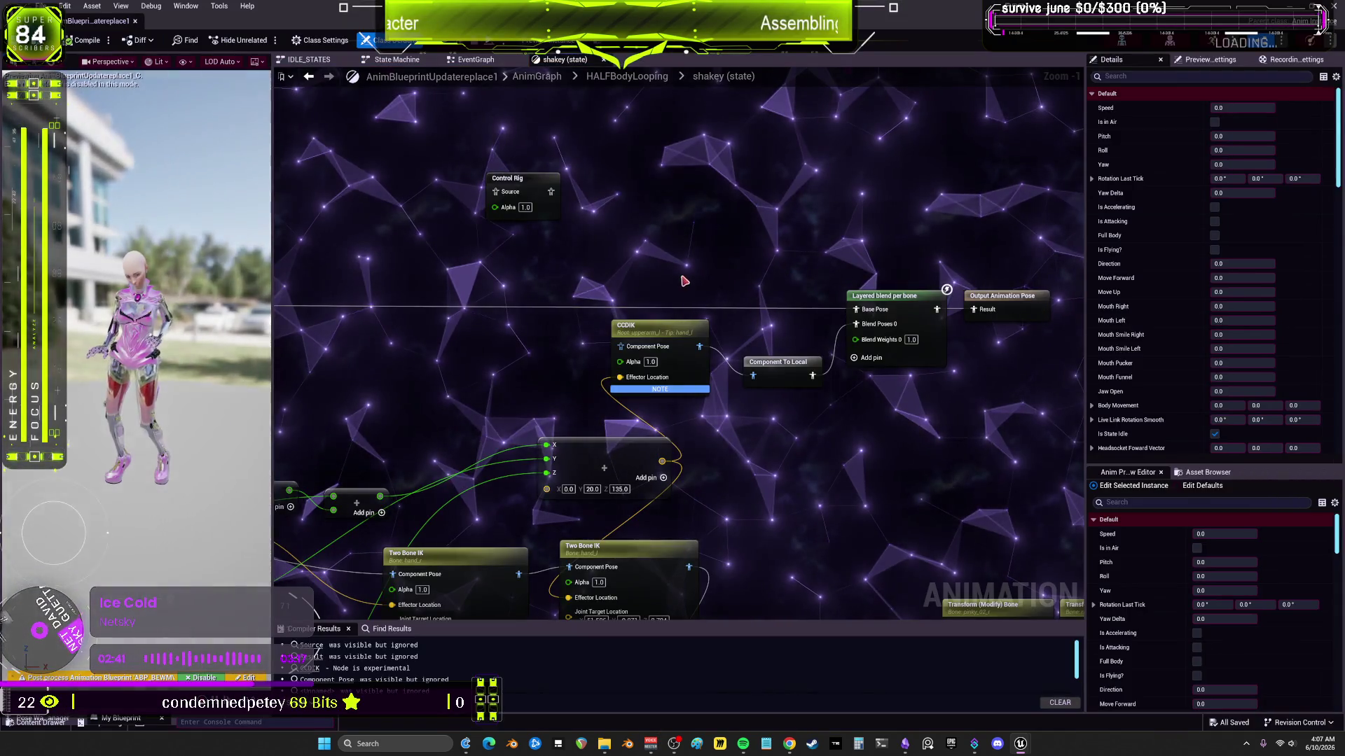
scroll(671, 266, up, 1)
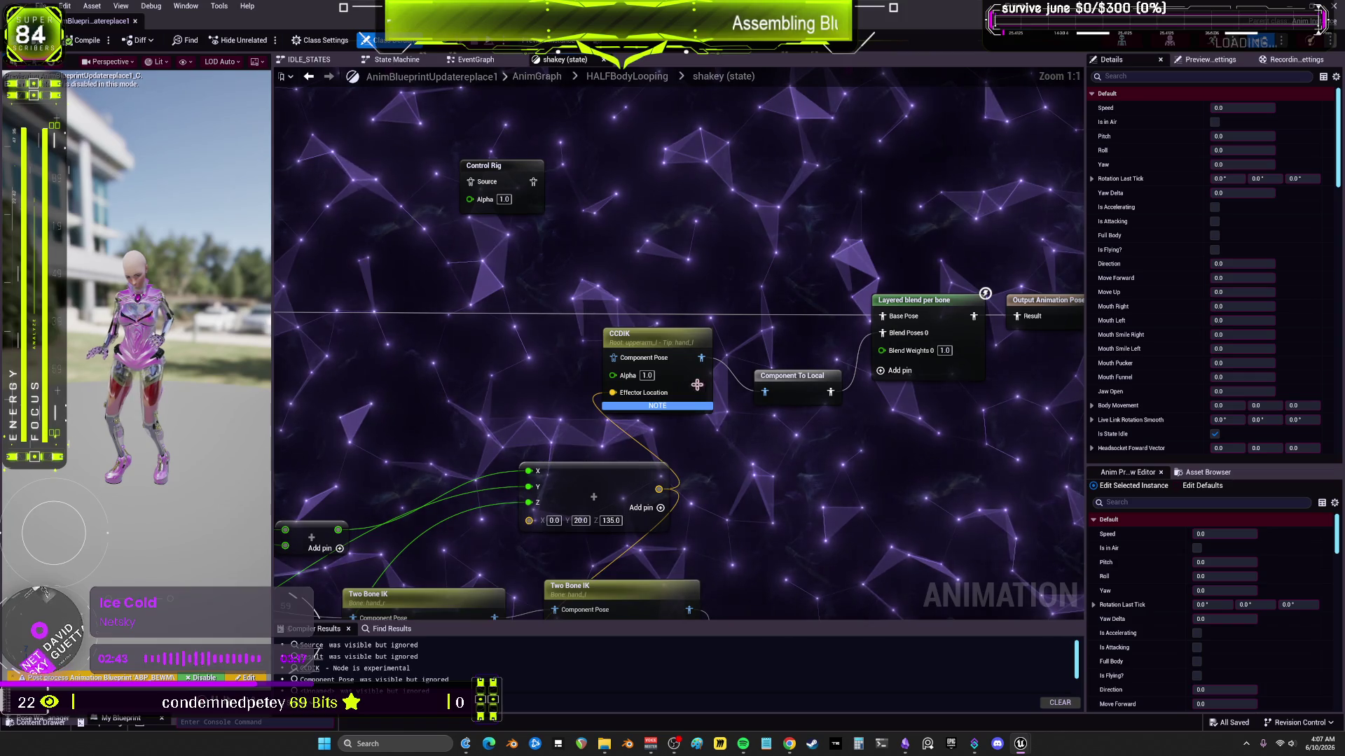
click(665, 378)
scroll(641, 266, down, 3)
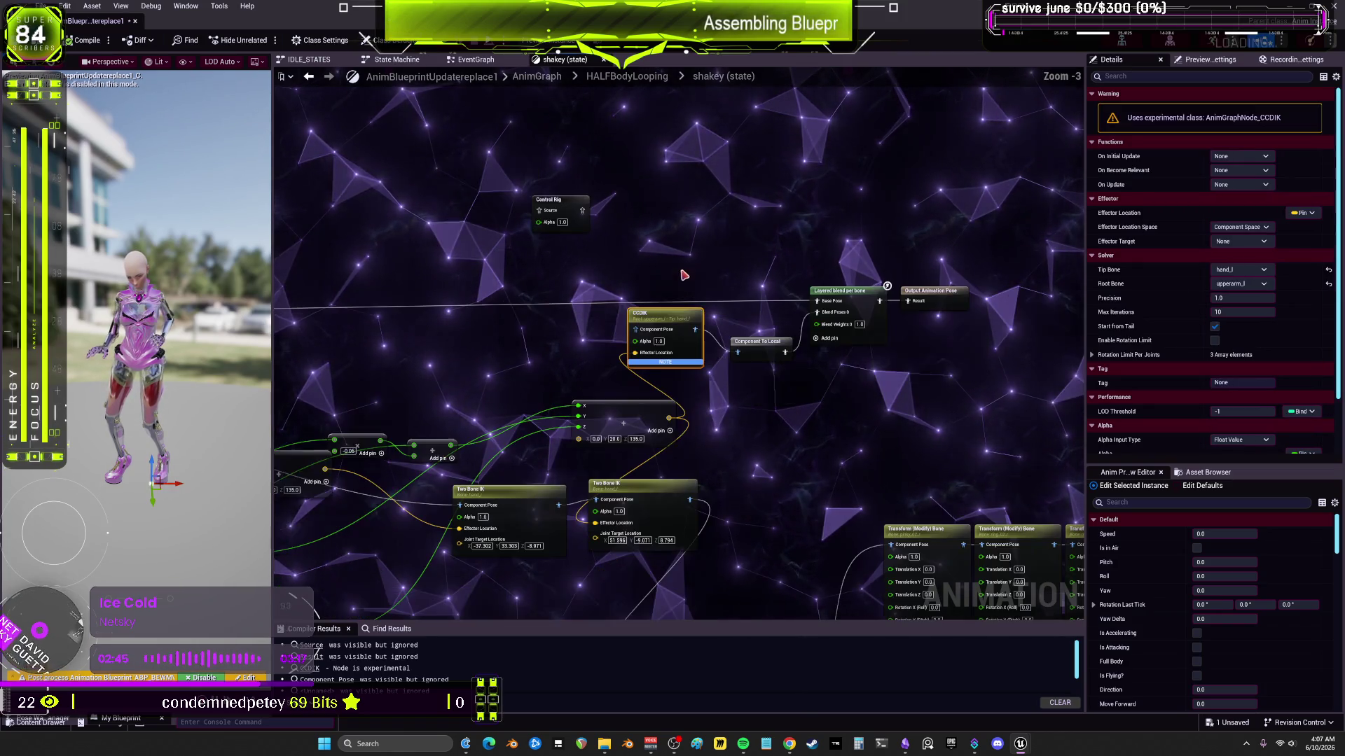
key(Delete)
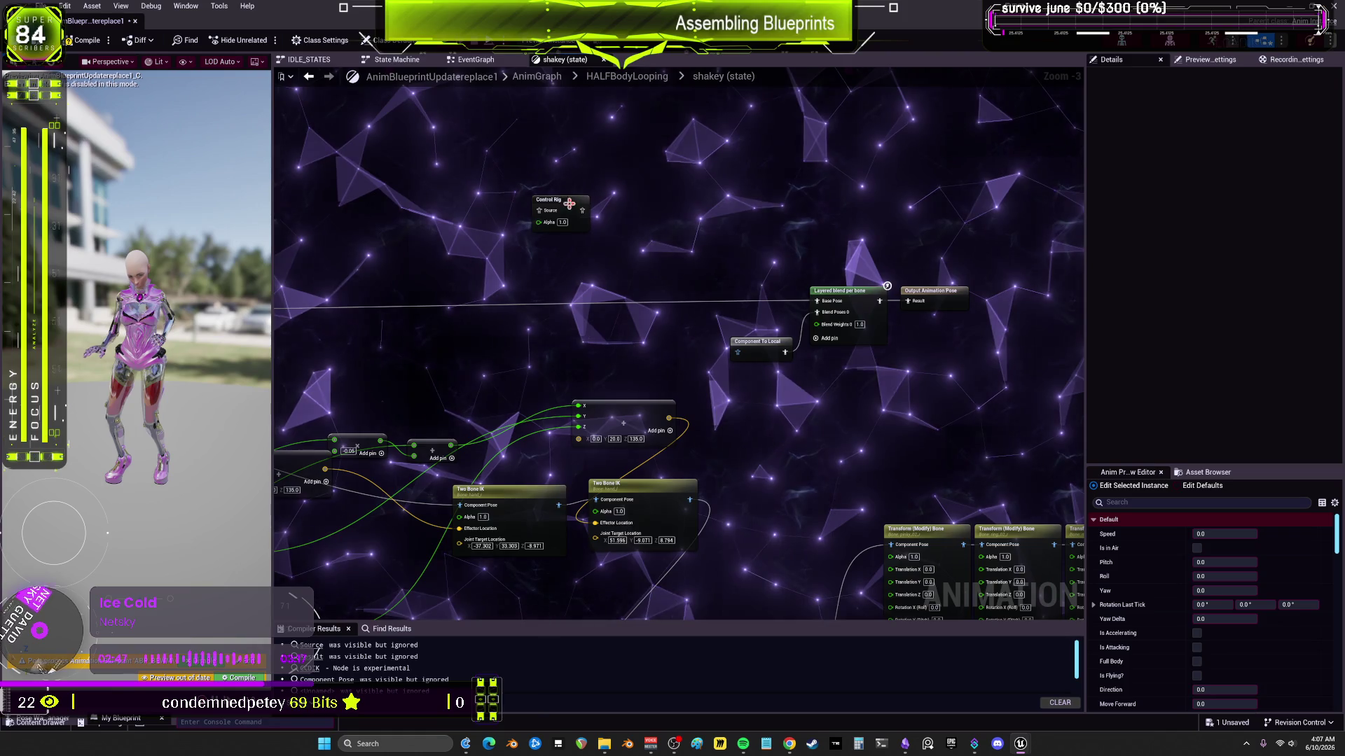
Step: Delete the Control Rig node from the shakey state graph
click(554, 204)
click(1250, 350)
click(673, 183)
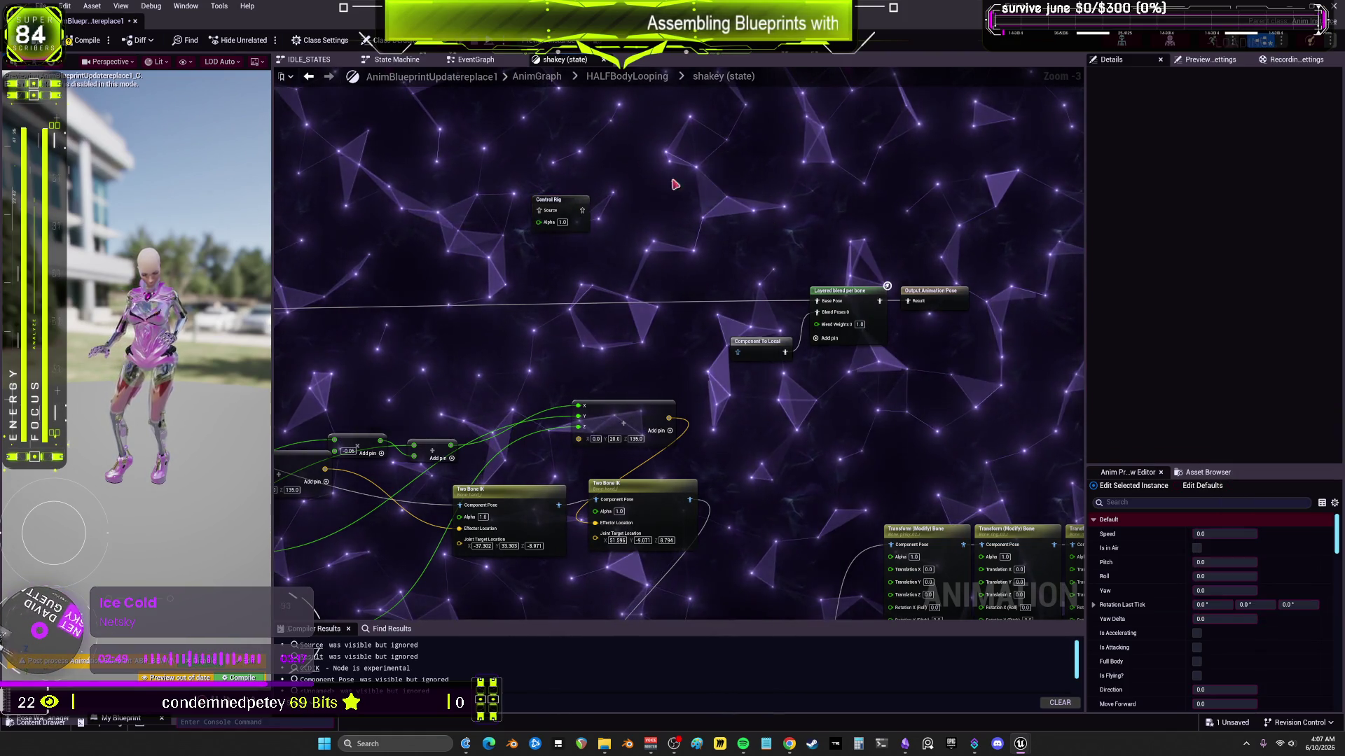
drag(570, 159, 495, 295)
key(Delete)
right_click(629, 240)
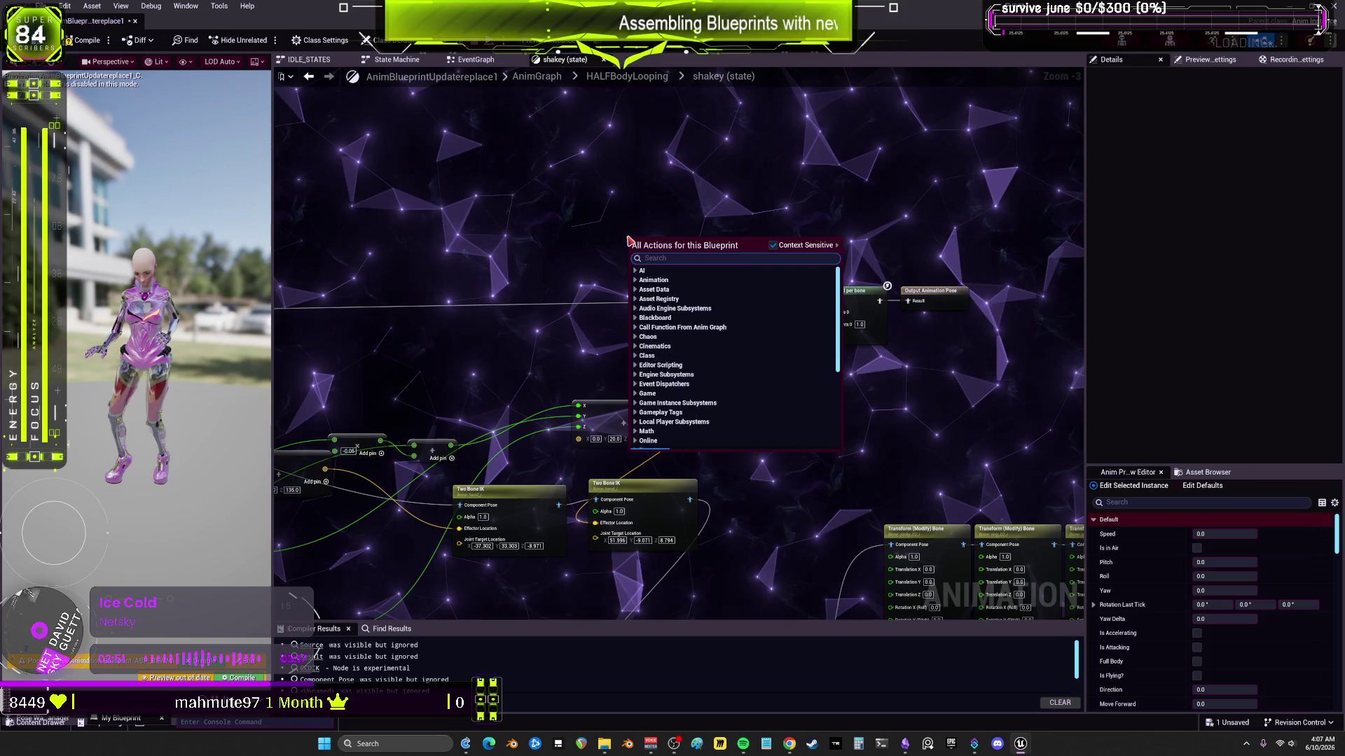
Step: Add an IK Rig node and set its Rig Definition Asset to IK_SKM_BewmARMS
text(ik)
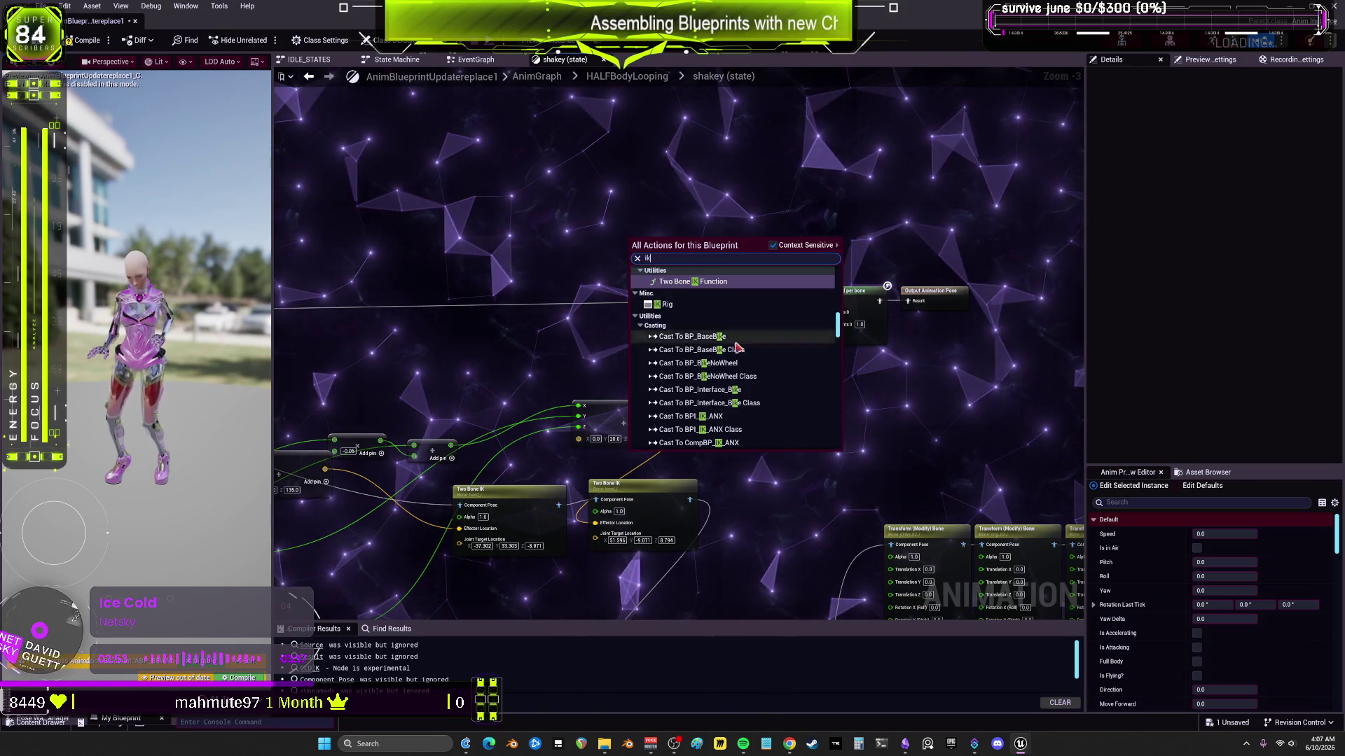
scroll(666, 404, up, 2)
scroll(663, 379, up, 3)
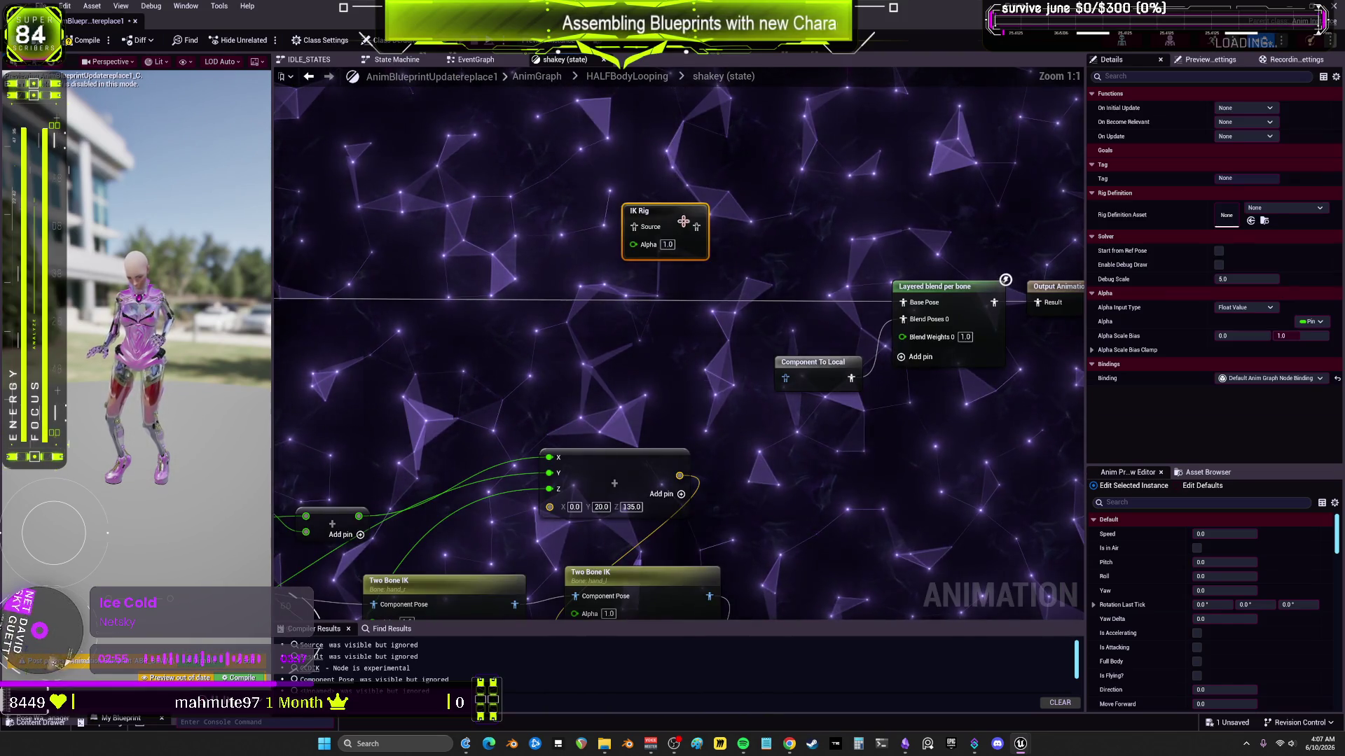
click(1286, 208)
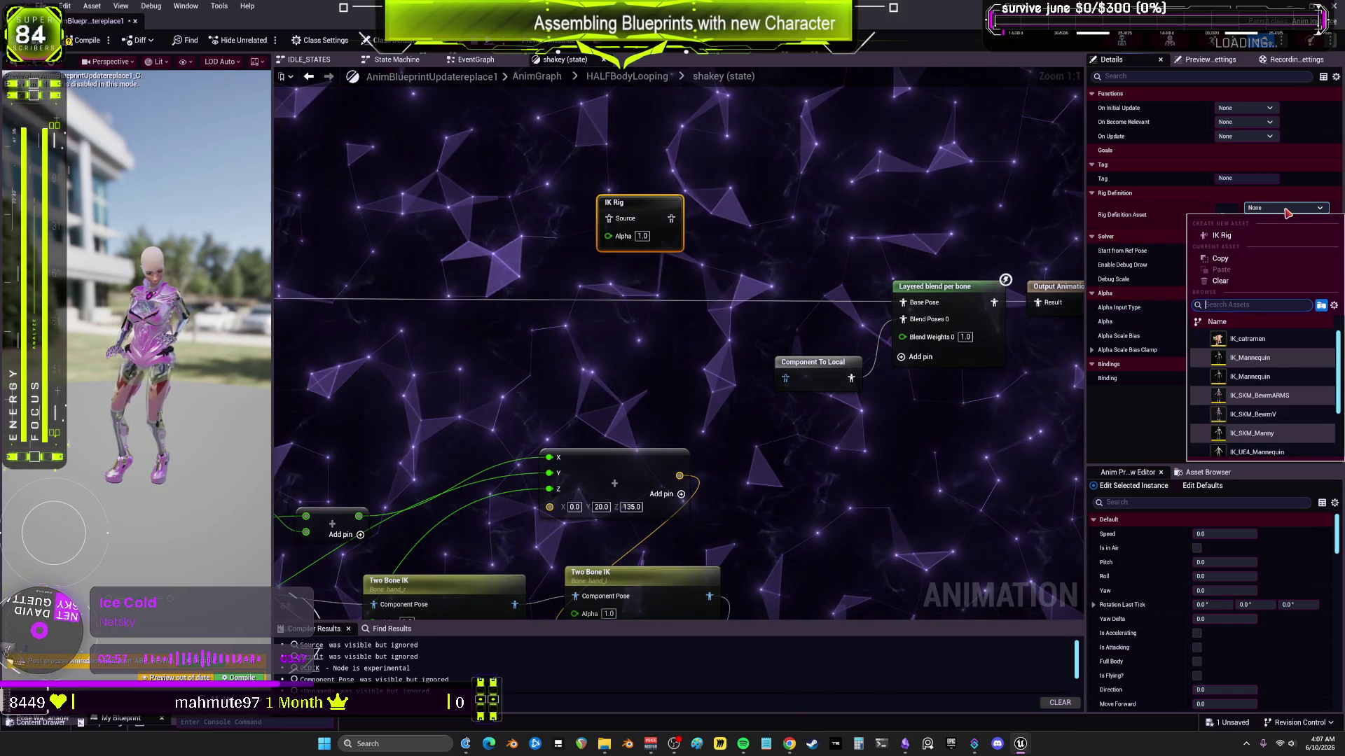
click(1259, 395)
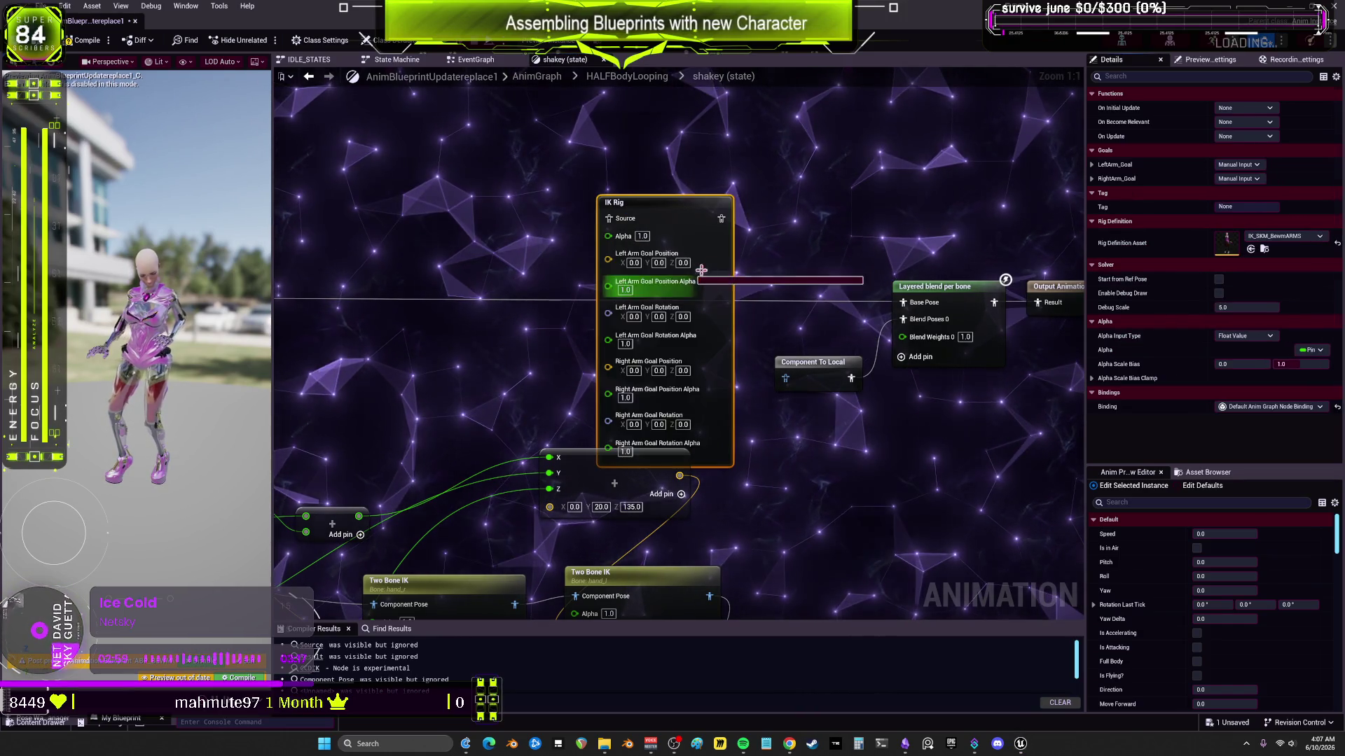
drag(817, 271, 355, 229)
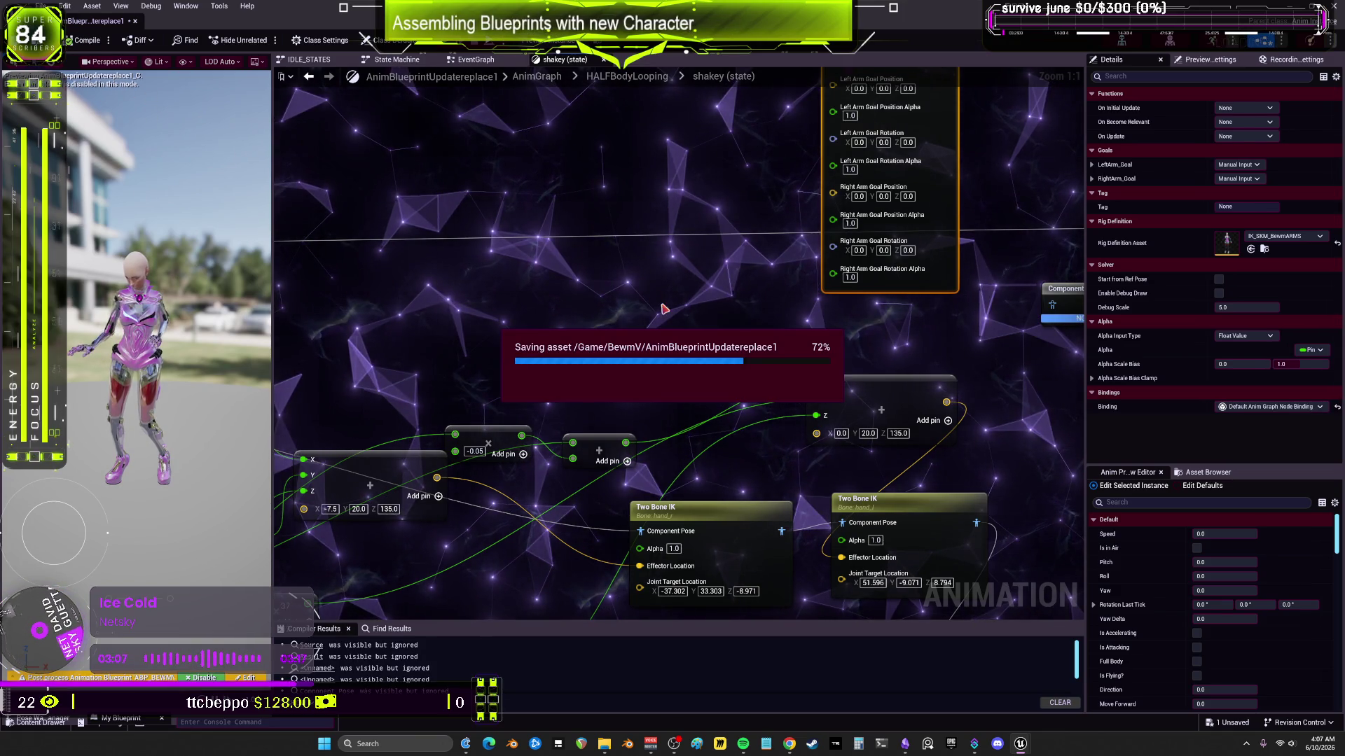
Step: Wire the vector node outputs into the IK Rig's Left and Right Arm Goal Position pins
scroll(719, 266, down, 3)
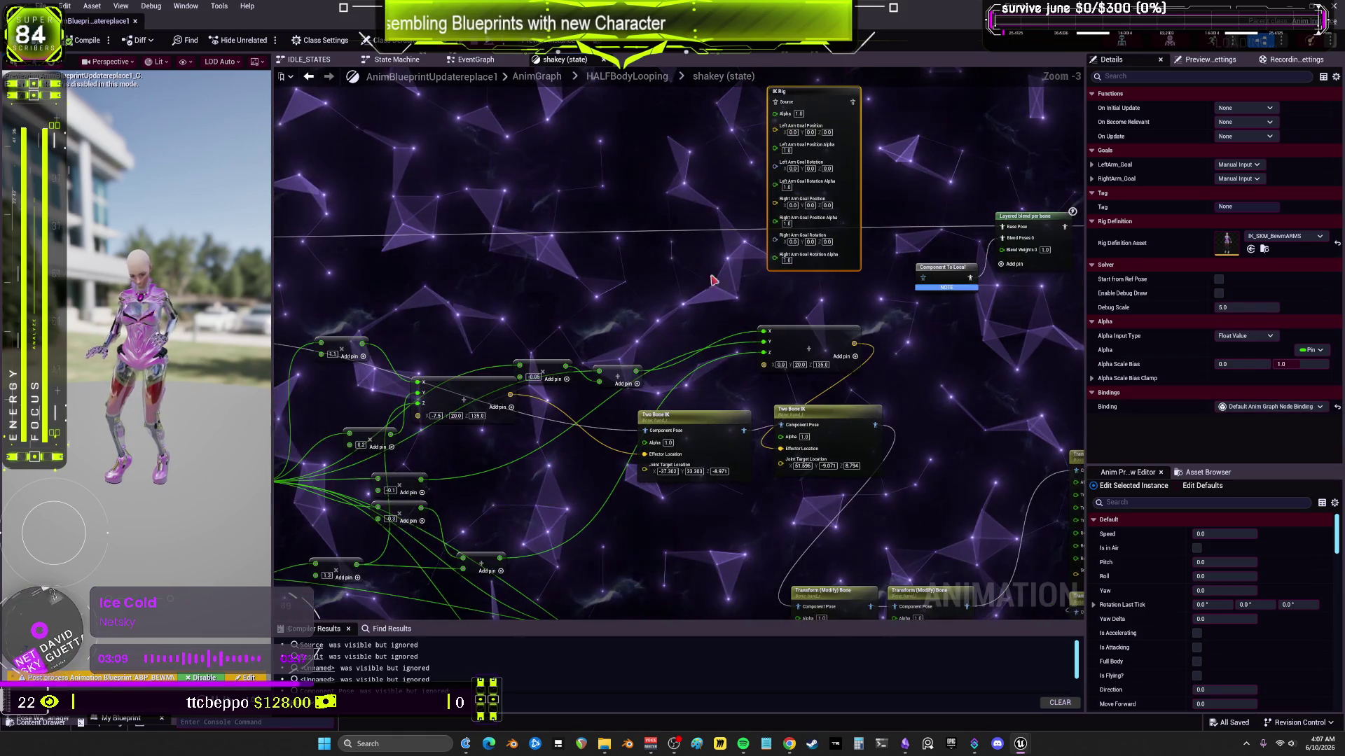
mouse_move(671, 468)
mouse_down()
mouse_move(664, 484)
mouse_move(733, 416)
mouse_move(753, 281)
mouse_move(700, 399)
mouse_move(779, 362)
mouse_up()
scroll(827, 458, up, 2)
mouse_move(942, 556)
mouse_down()
mouse_move(595, 319)
mouse_move(593, 282)
mouse_up()
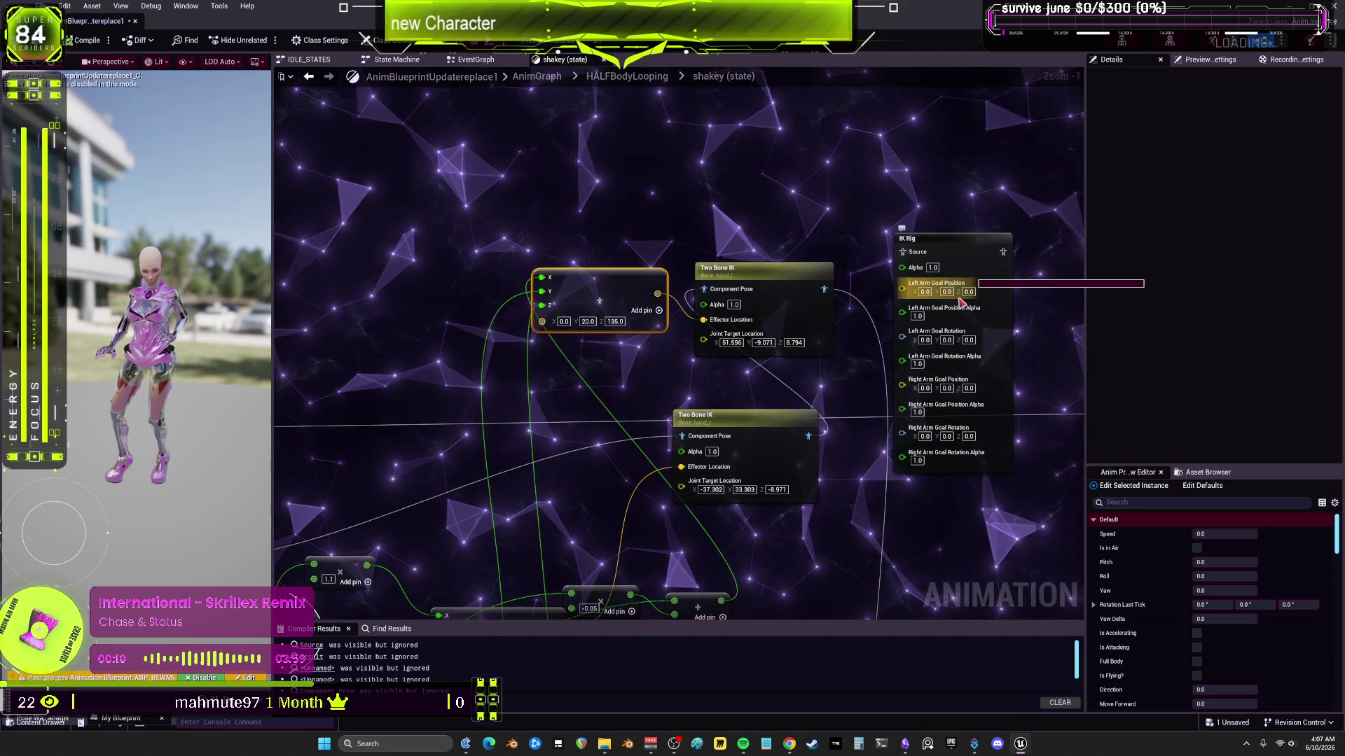
drag(767, 272, 780, 210)
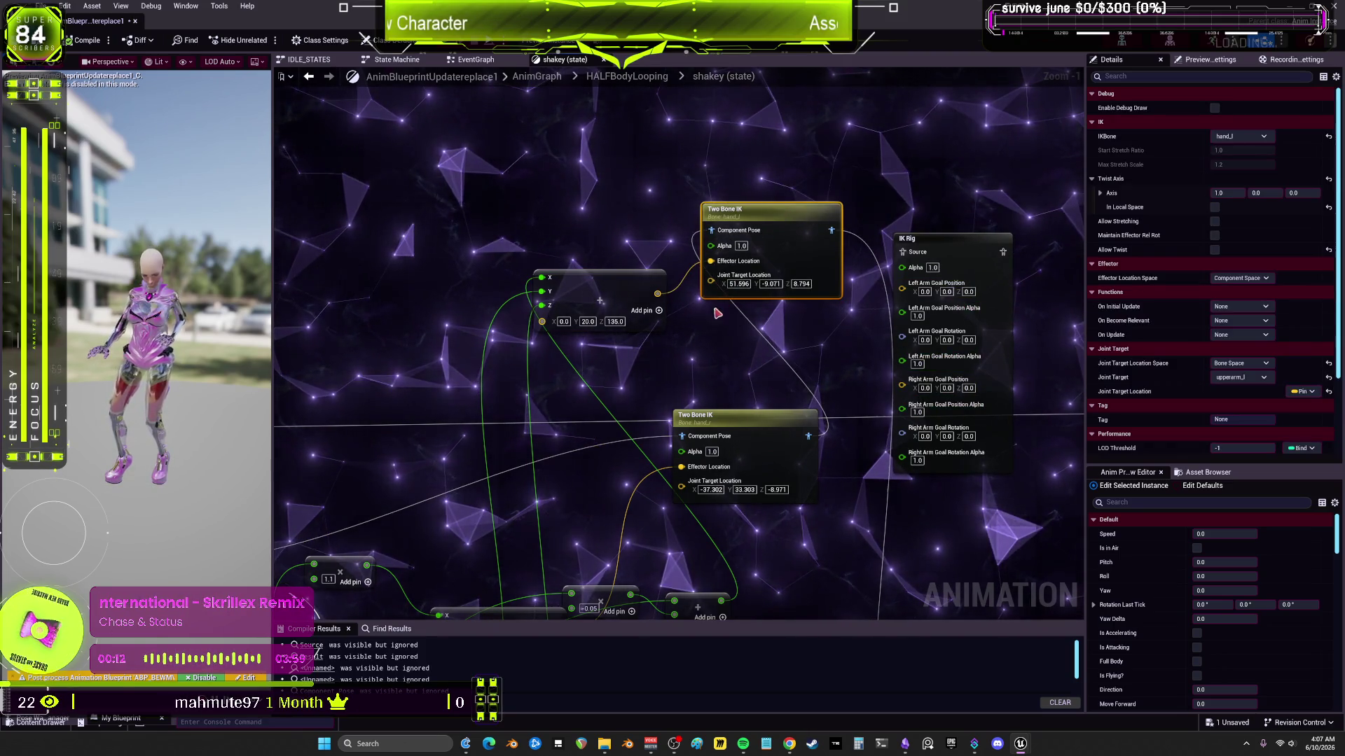
drag(685, 329, 902, 288)
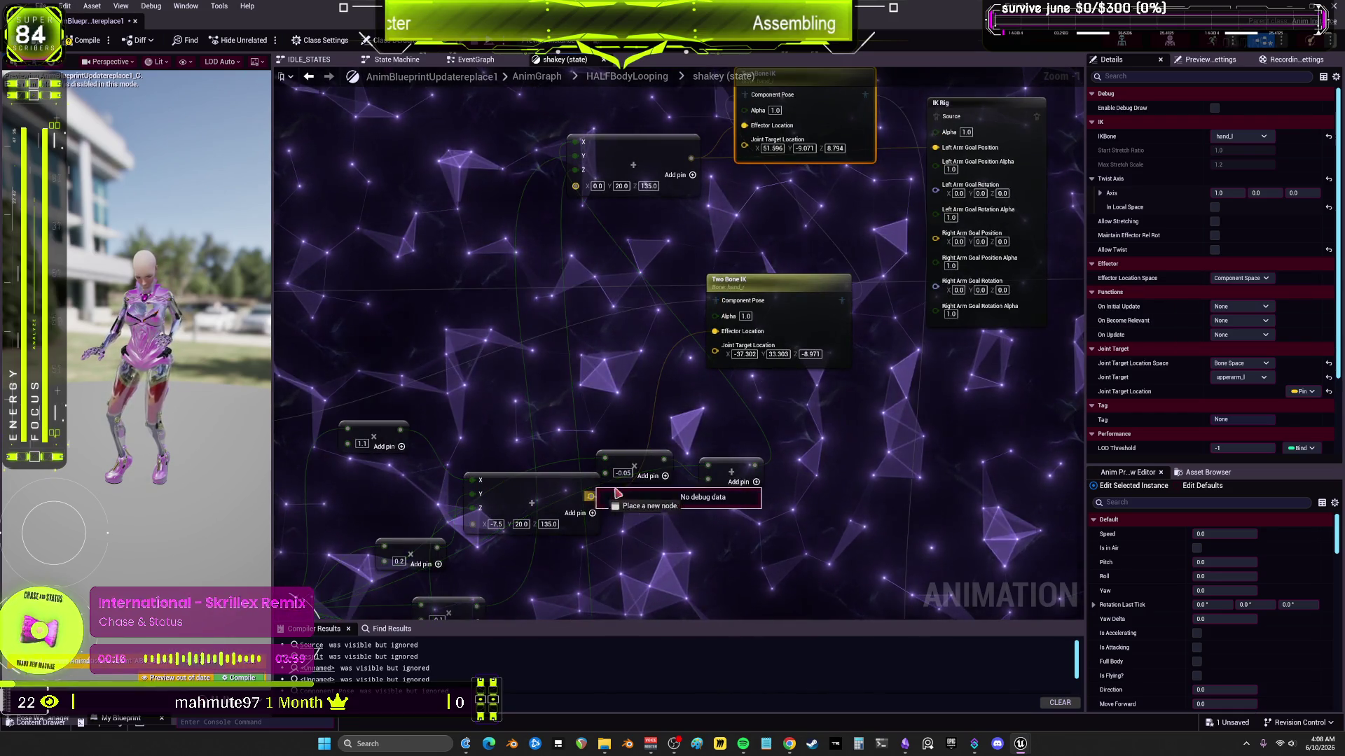
drag(889, 330, 936, 239)
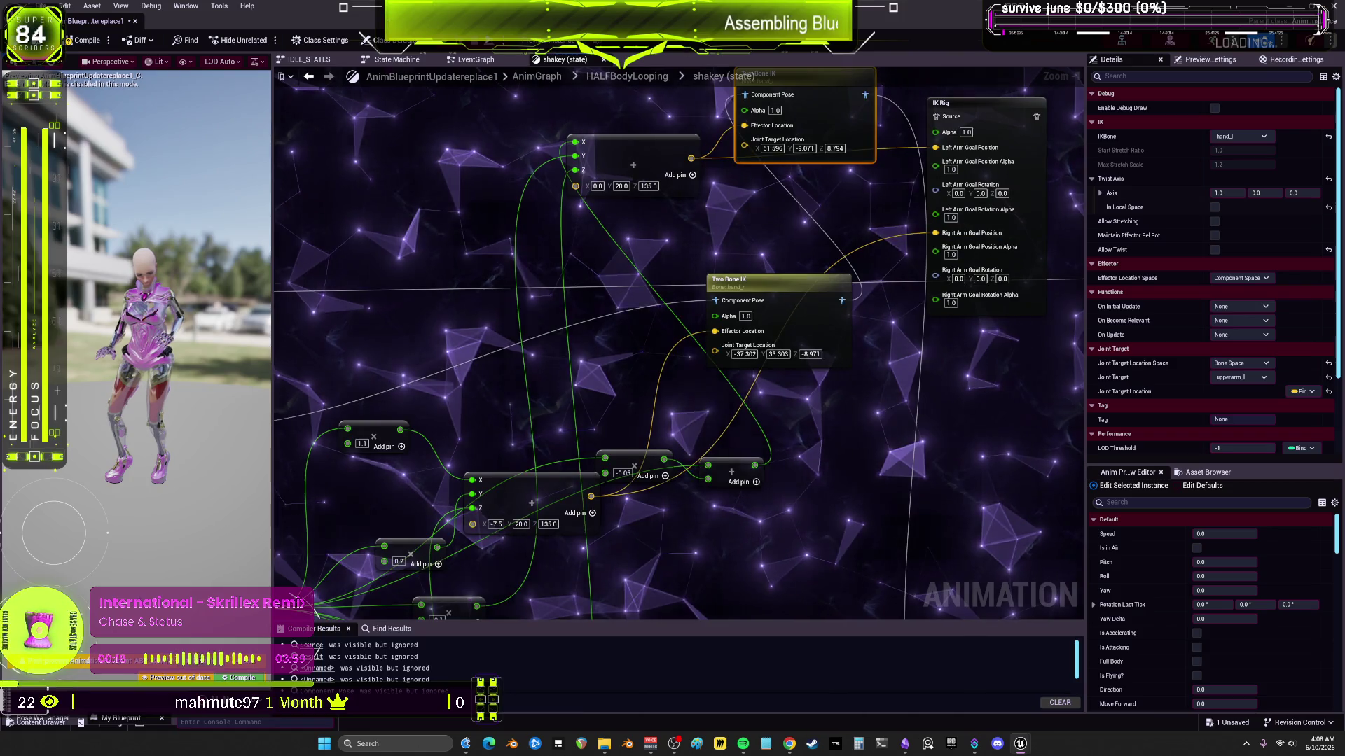
Step: Remove the Local To Component and Component To Local nodes and connect the IK Rig output to Blend Poses 0
drag(830, 184, 844, 330)
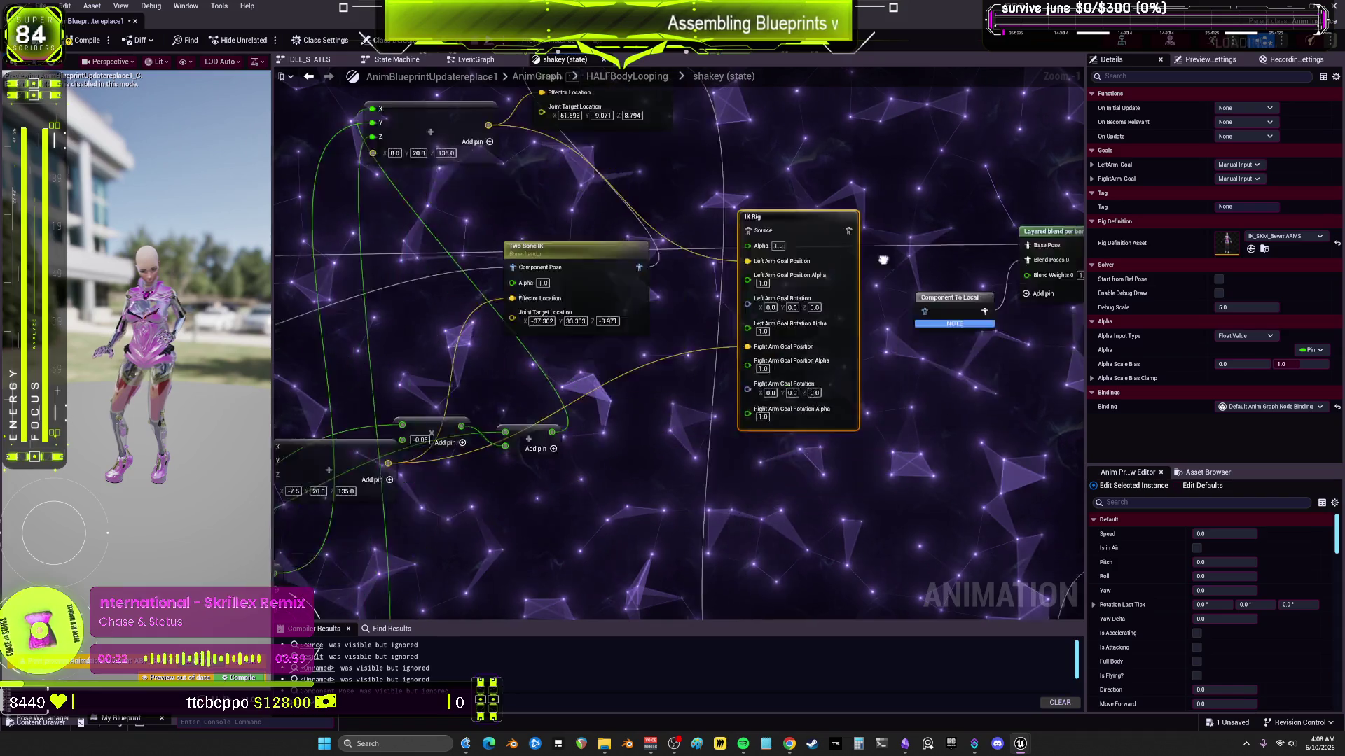
drag(883, 260, 781, 250)
drag(766, 321, 944, 324)
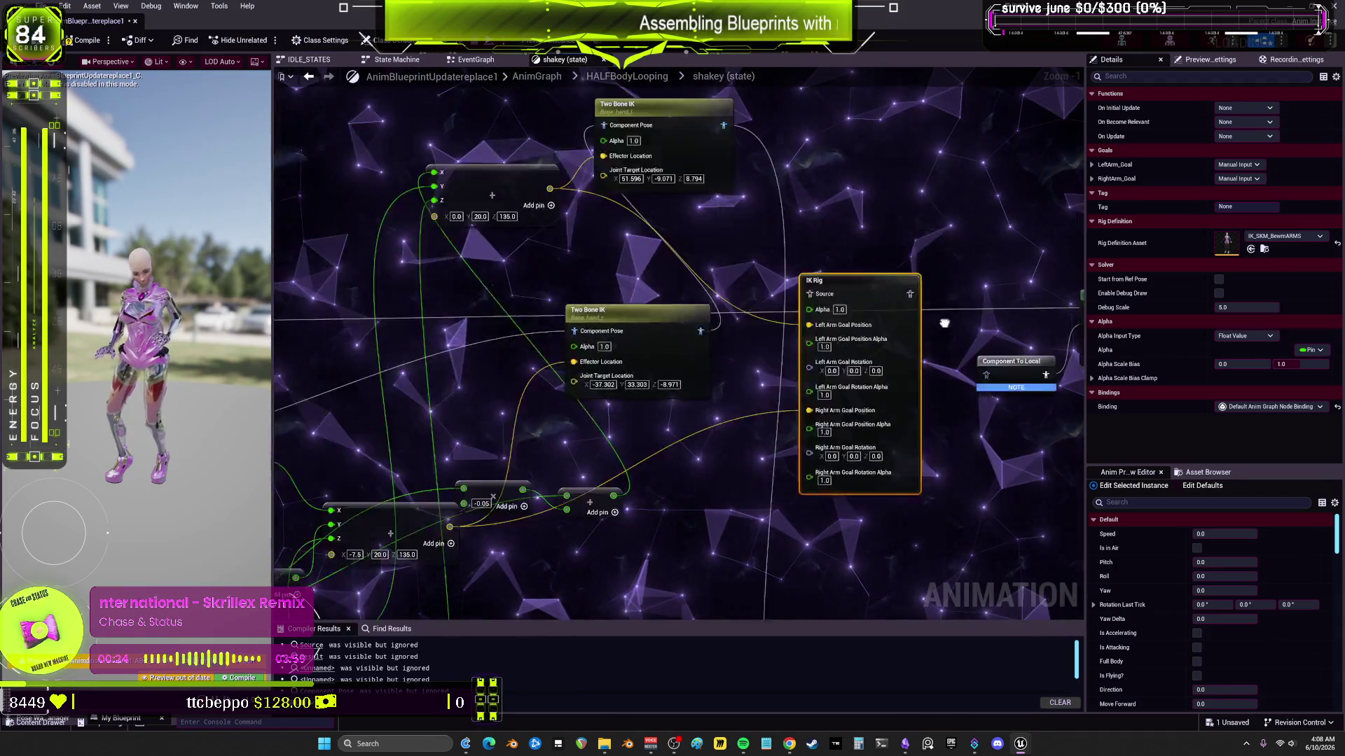
mouse_move(938, 235)
mouse_down()
mouse_move(883, 294)
mouse_move(1021, 304)
mouse_move(918, 260)
mouse_move(931, 230)
mouse_move(760, 310)
mouse_up()
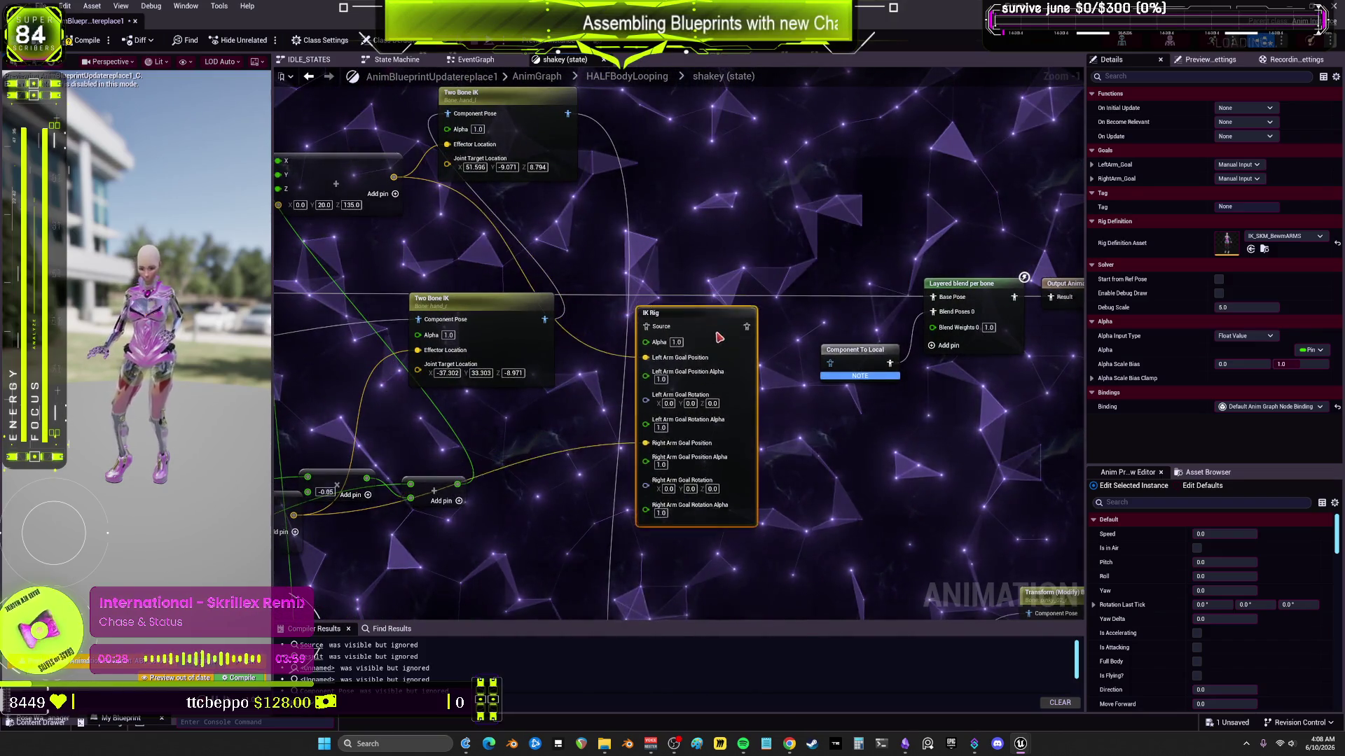
mouse_move(747, 363)
mouse_down()
mouse_move(805, 378)
mouse_move(841, 367)
mouse_move(828, 361)
mouse_up()
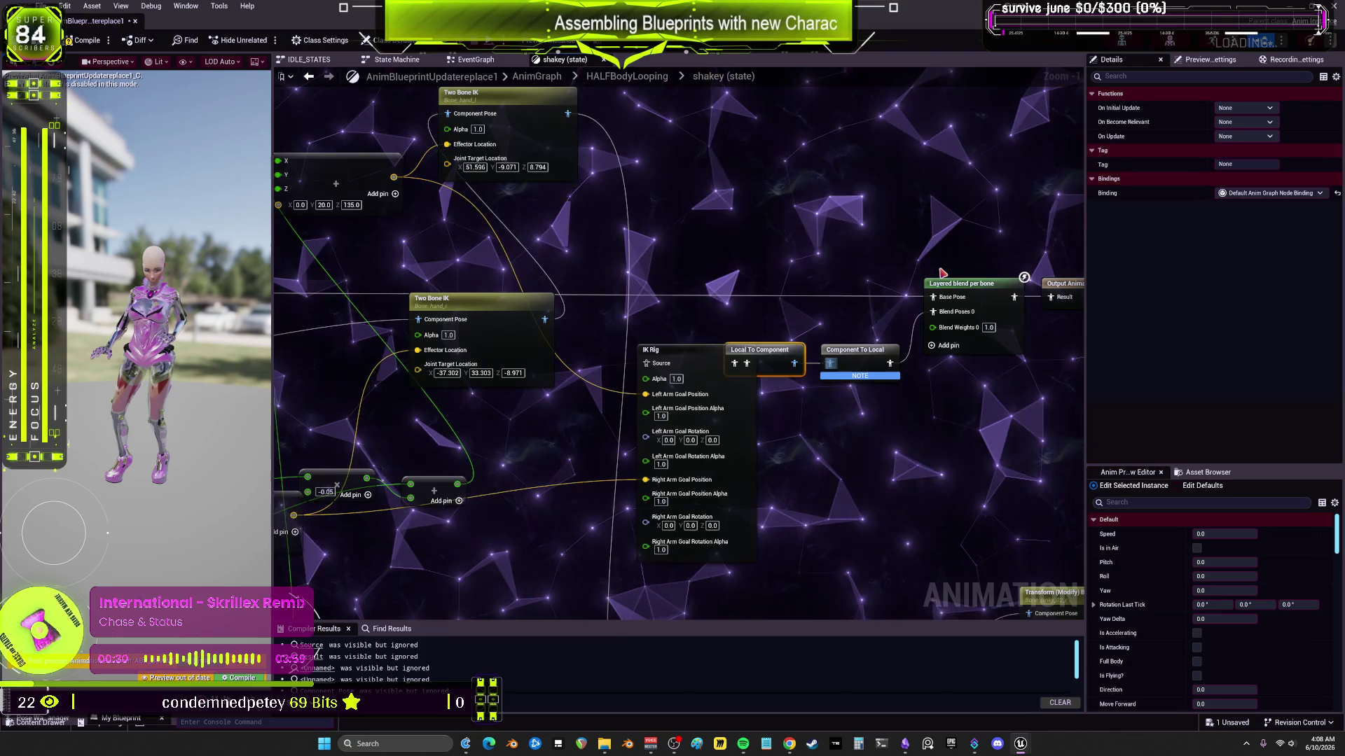
ctrl+click(827, 362)
key(Delete)
mouse_move(746, 362)
mouse_down()
mouse_move(910, 316)
mouse_move(946, 320)
mouse_move(937, 313)
mouse_up()
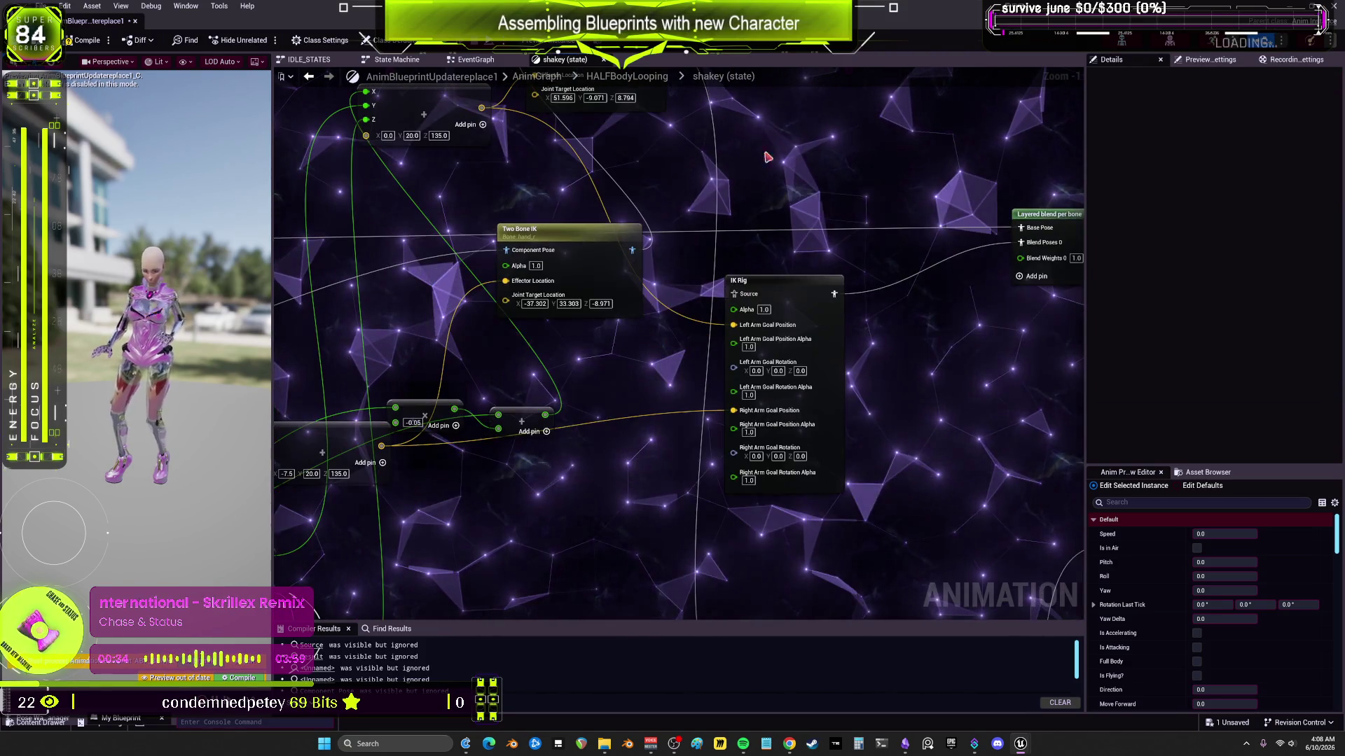
Step: Compile and save the animation blueprint
click(79, 43)
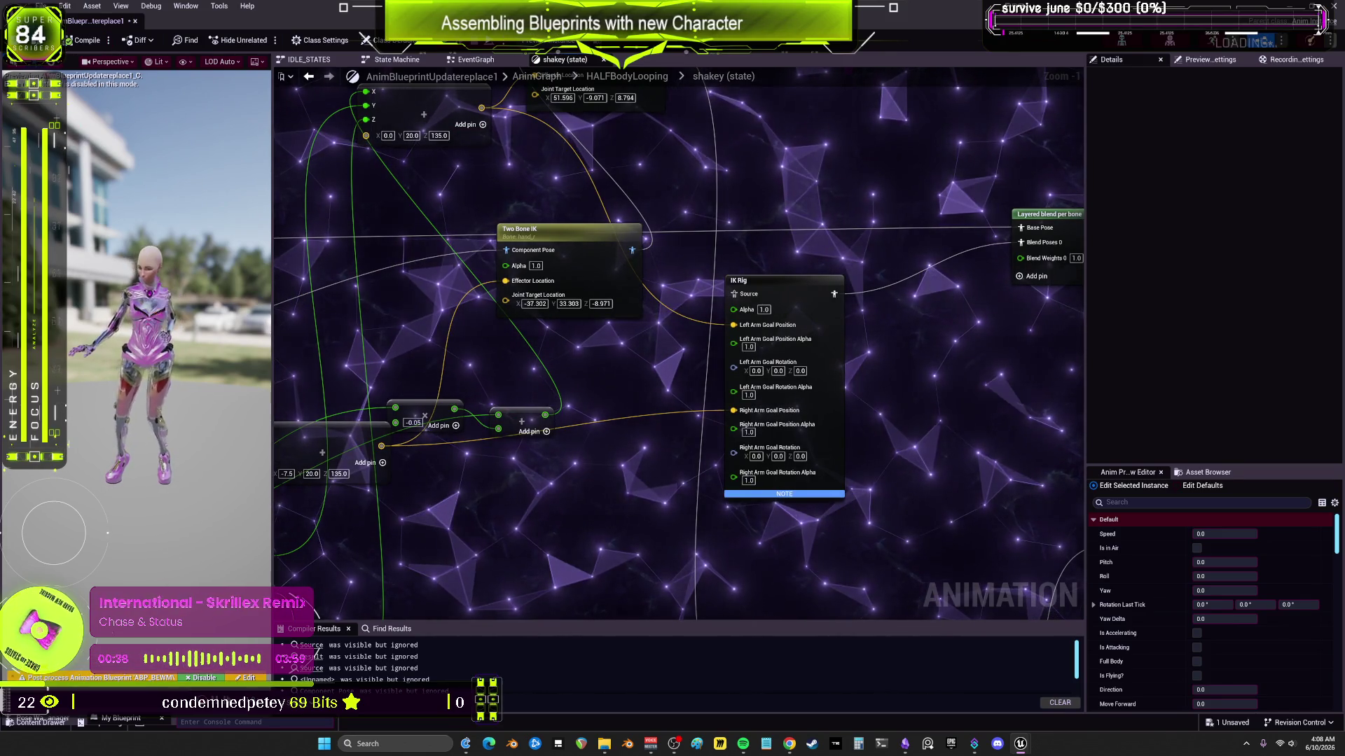
key(ctrl+s)
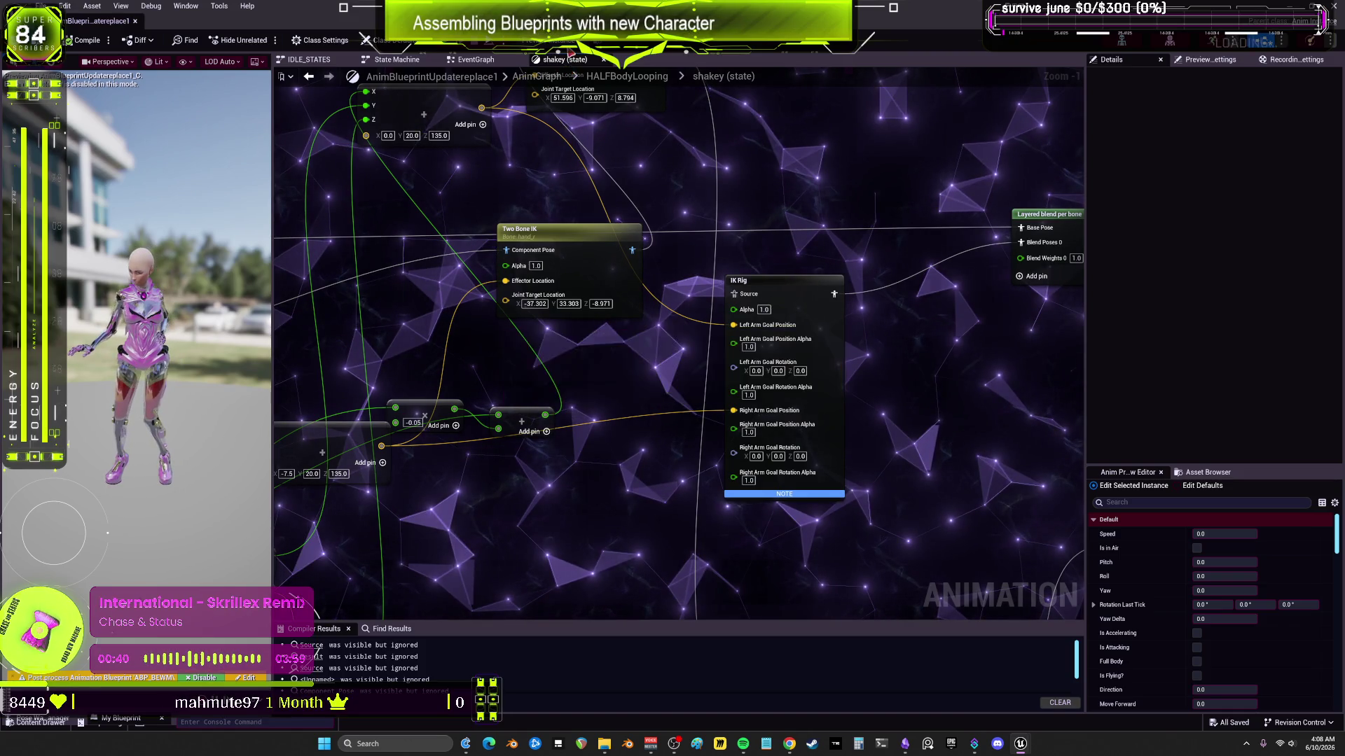
click(561, 41)
Step: Debug the BPV_Player instance and enable Is HALFBody Looping in the Anim Preview Editor
click(560, 76)
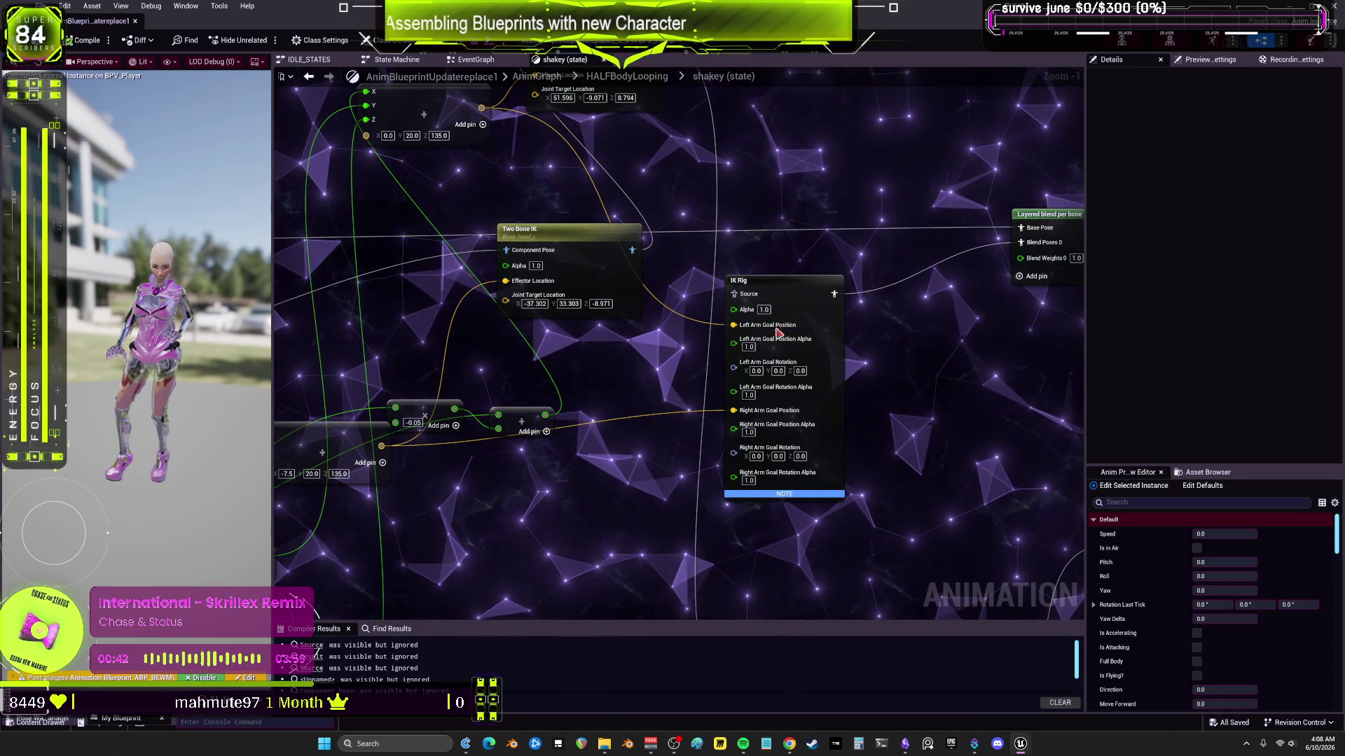
scroll(1169, 553, down, 5)
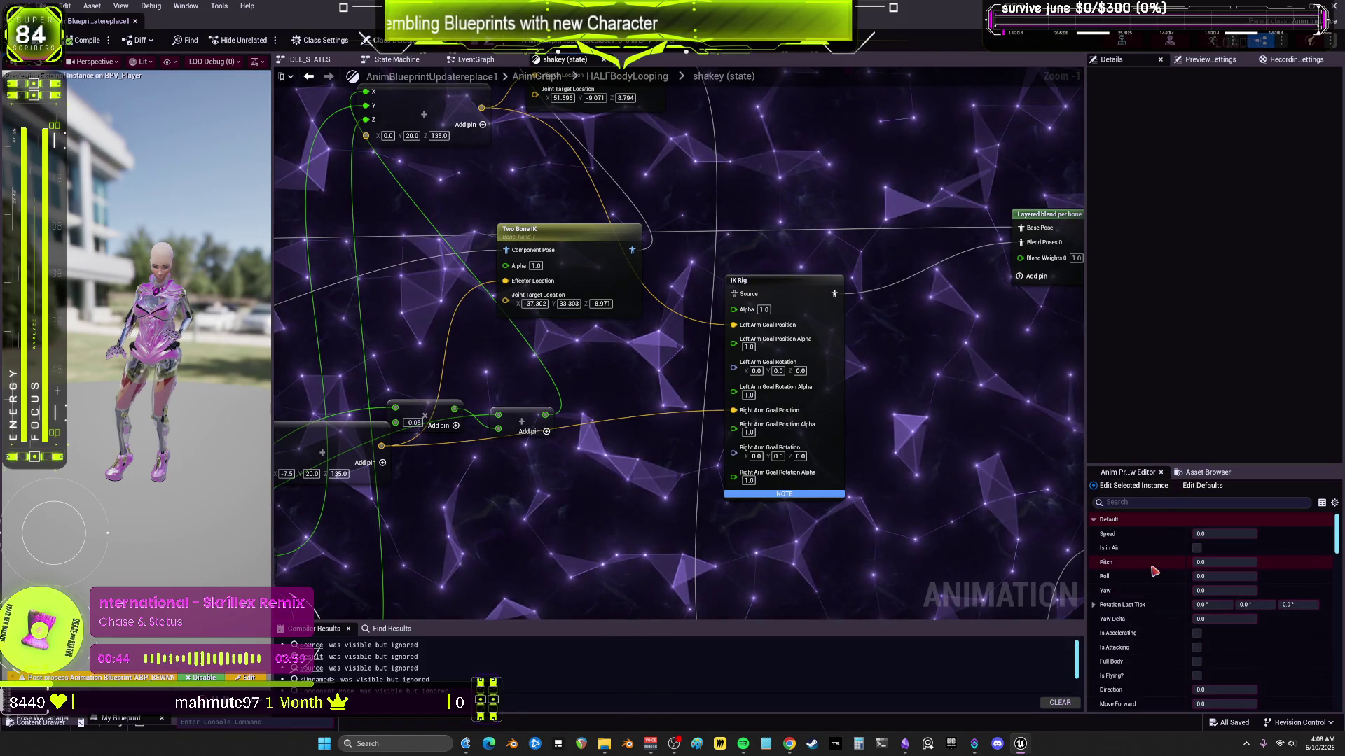
scroll(1159, 573, down, 5)
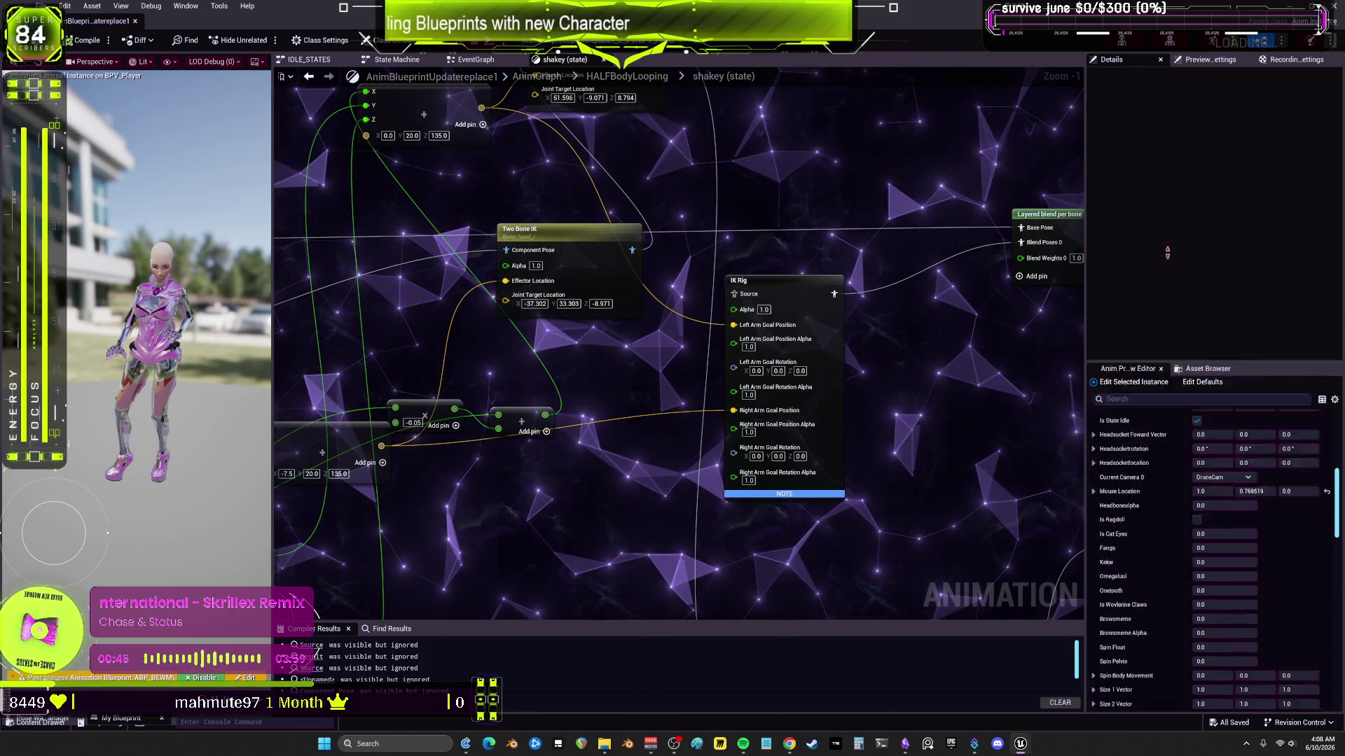
scroll(1171, 489, down, 6)
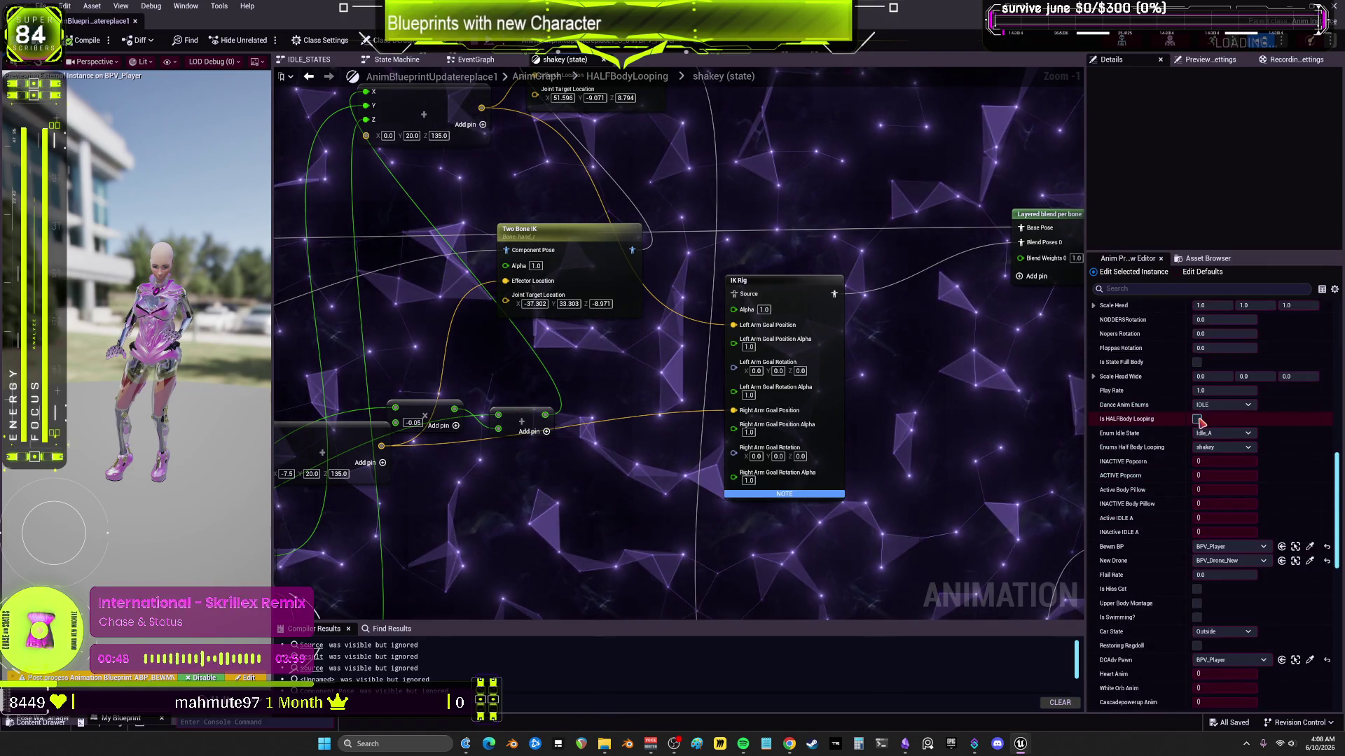
click(1197, 419)
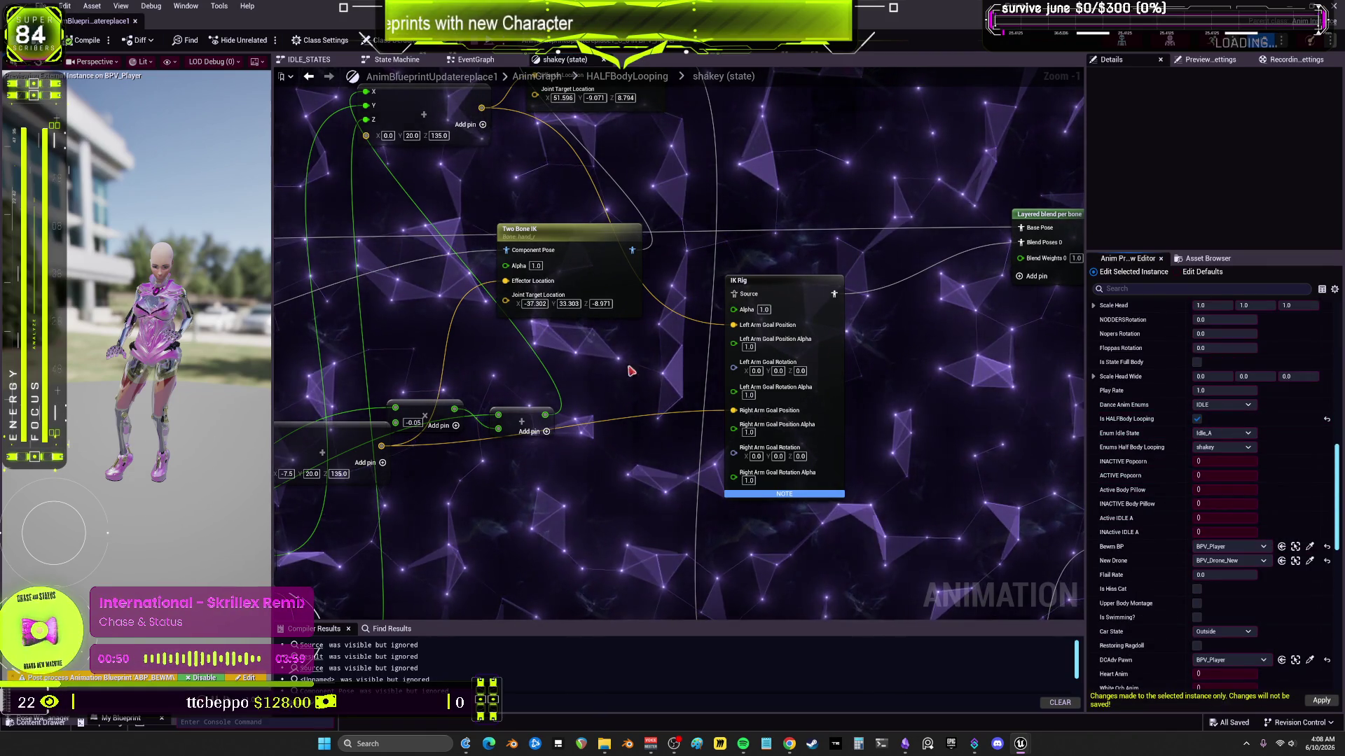
key(F7)
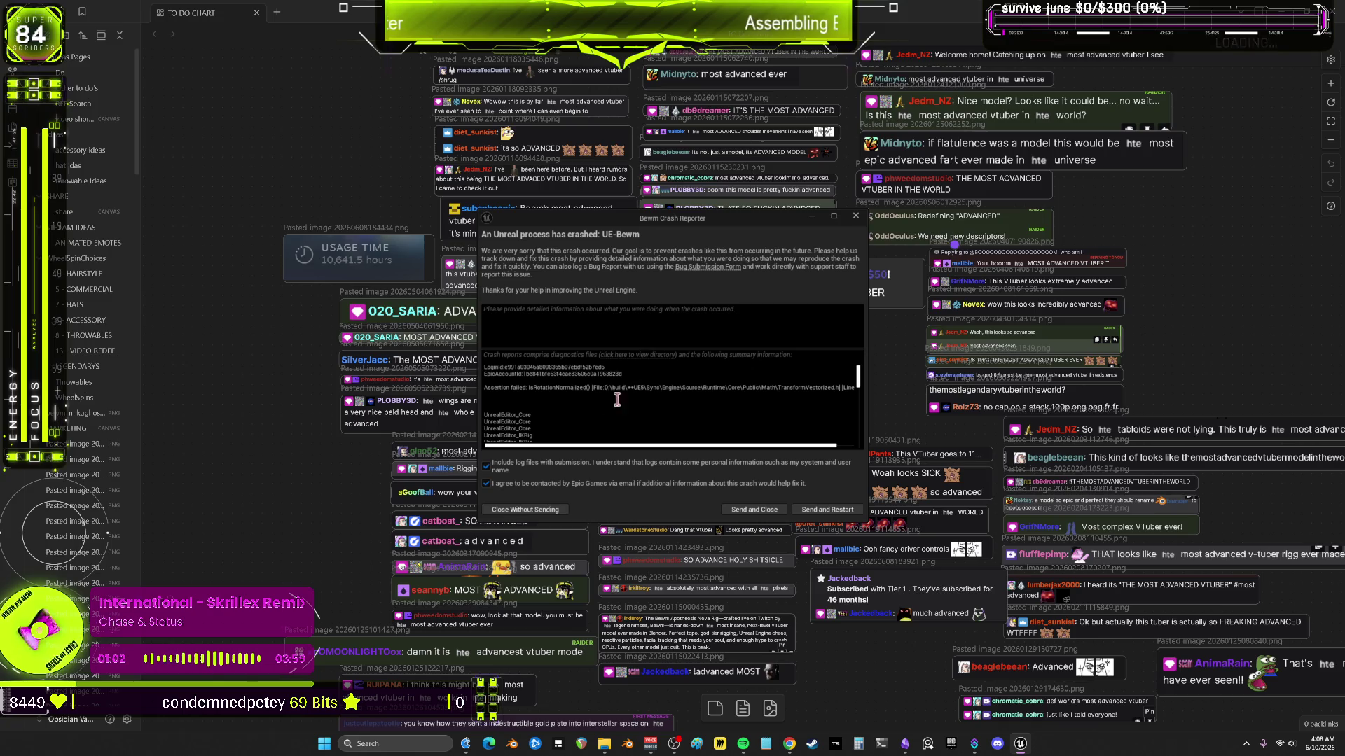
Step: Inspect the assertion failure's file path in the crash log, then close the report without sending
drag(488, 389, 571, 392)
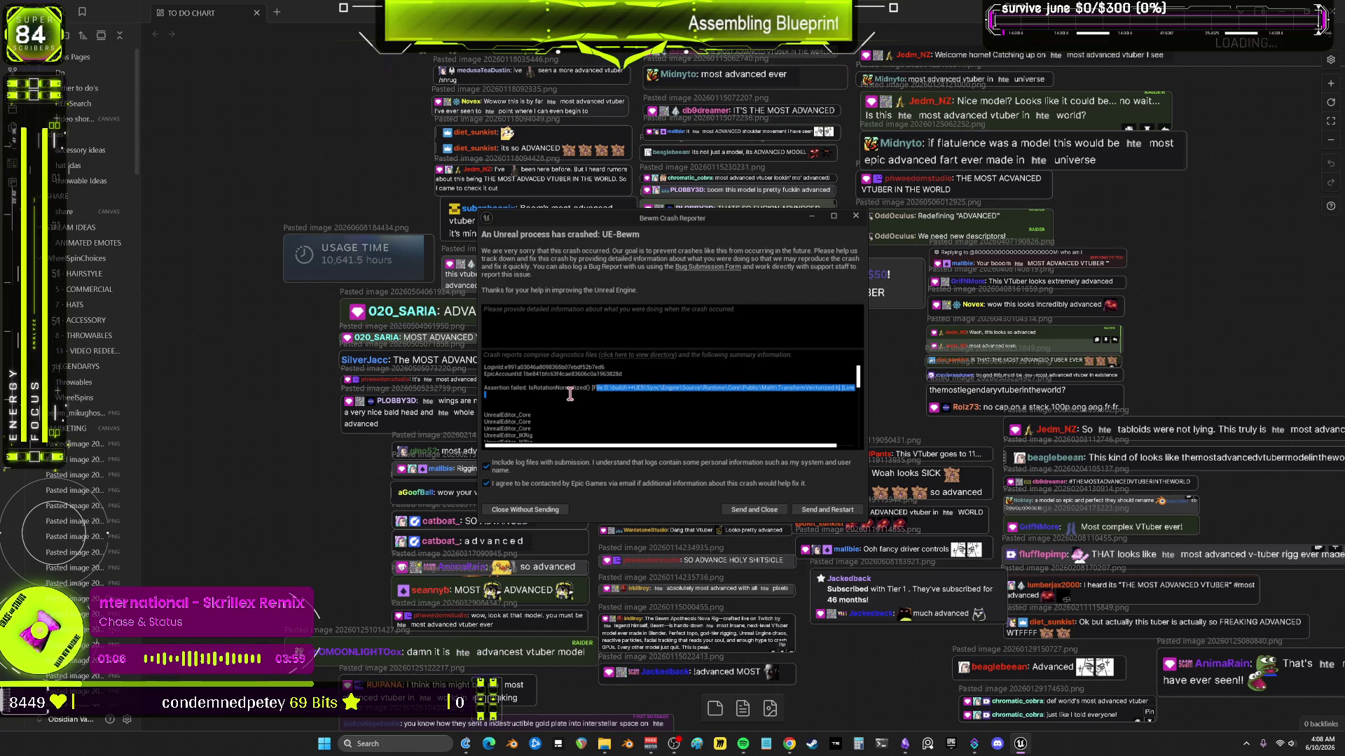
click(570, 394)
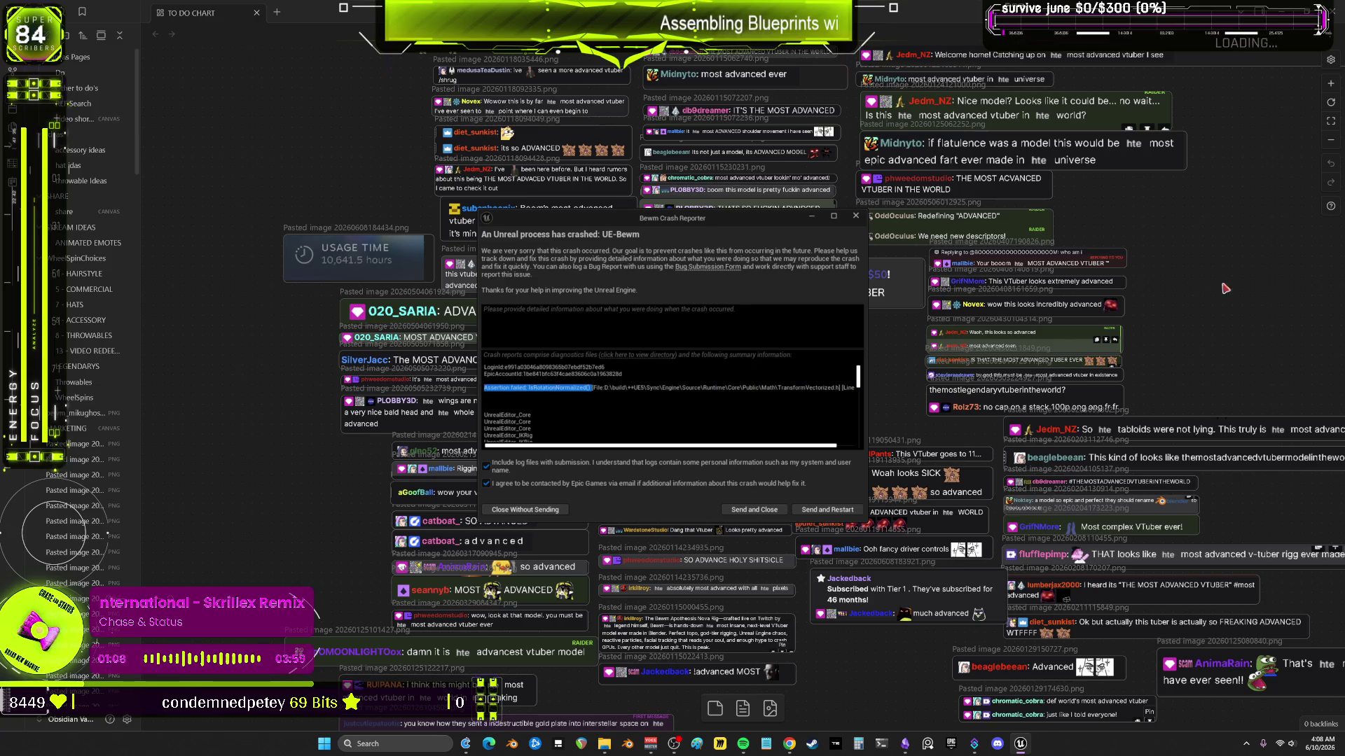
key(alt+Tab)
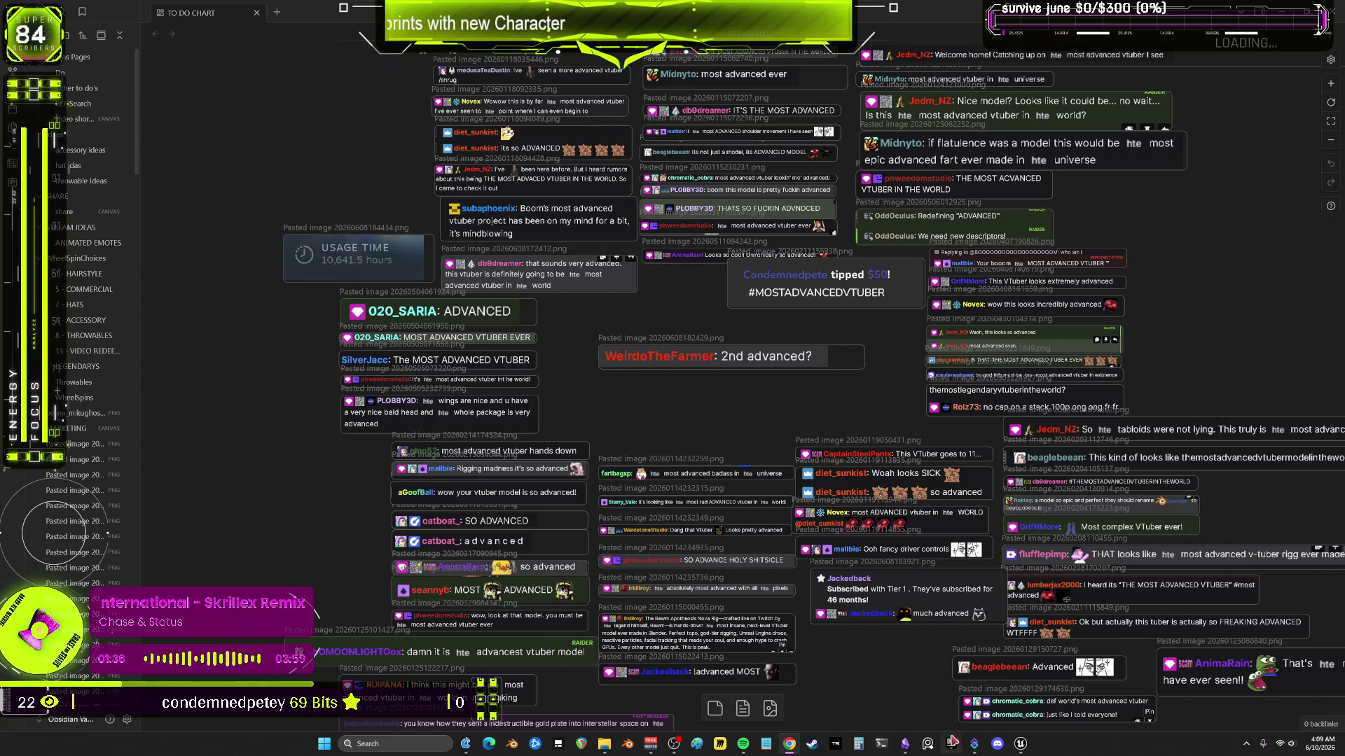
click(1021, 744)
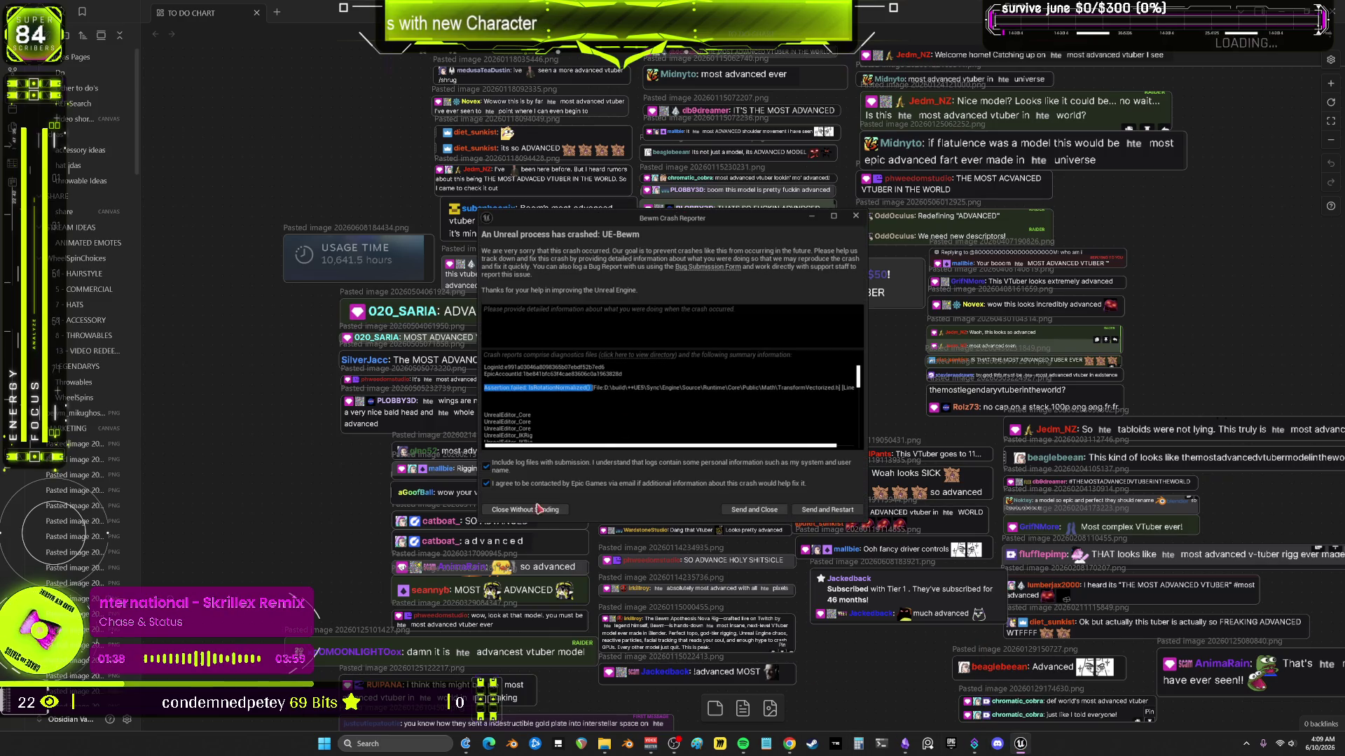
click(539, 509)
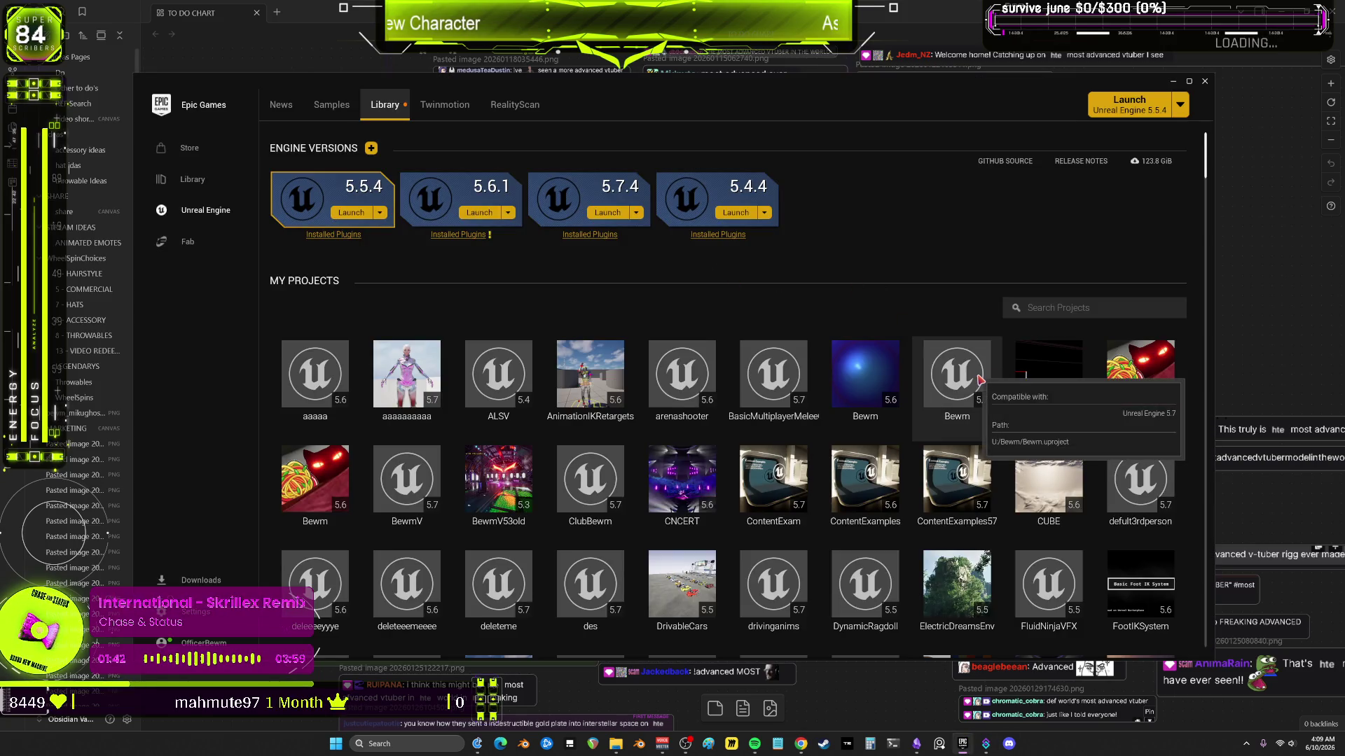
Step: Launch the Bewm 5.7 project from My Projects in the Epic Games Launcher library
double_click(980, 381)
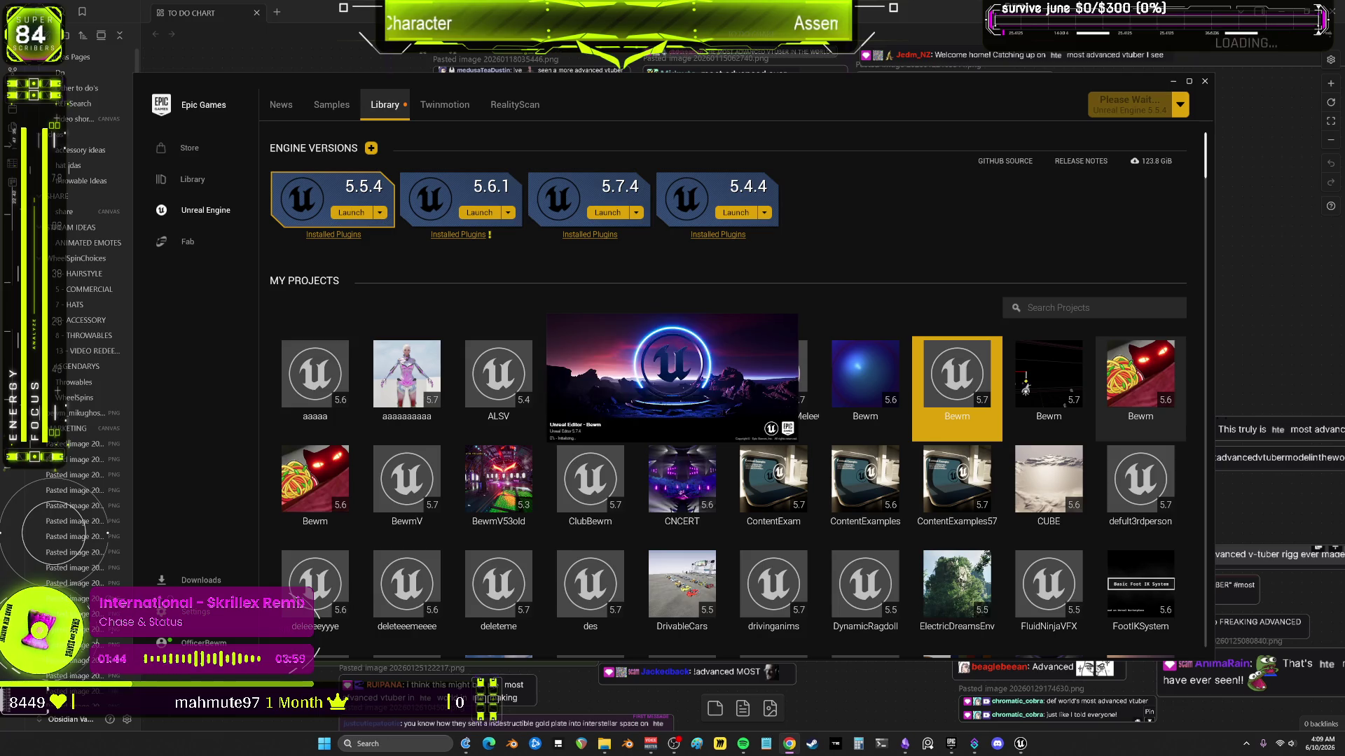